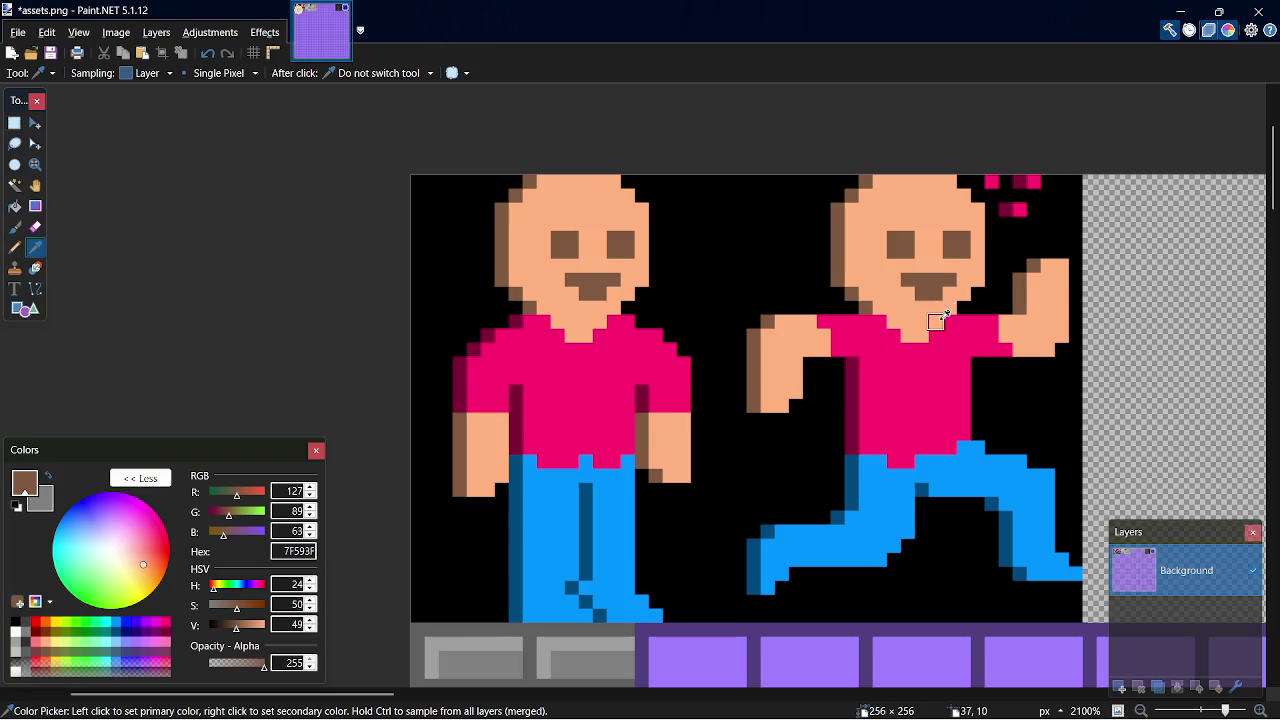
# Paint the three pink pixels above the raised hand with the jeans' bright blue
pyautogui.click(980, 468)
pyautogui.press('p')
pyautogui.click(1019, 209)
pyautogui.click(1033, 181)
pyautogui.click(991, 181)
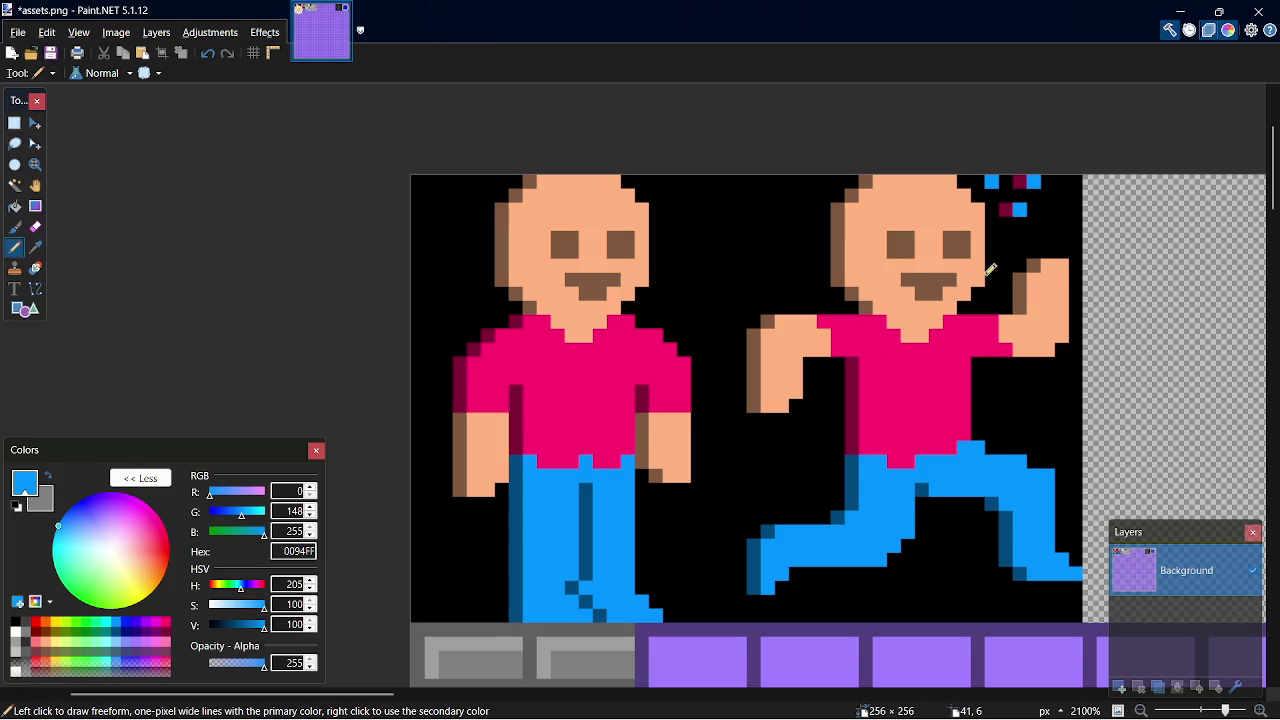
# Repaint the two dark-red pixels with the leg's dark blue and save assets.png
pyautogui.press('k')
pyautogui.click(920, 489)
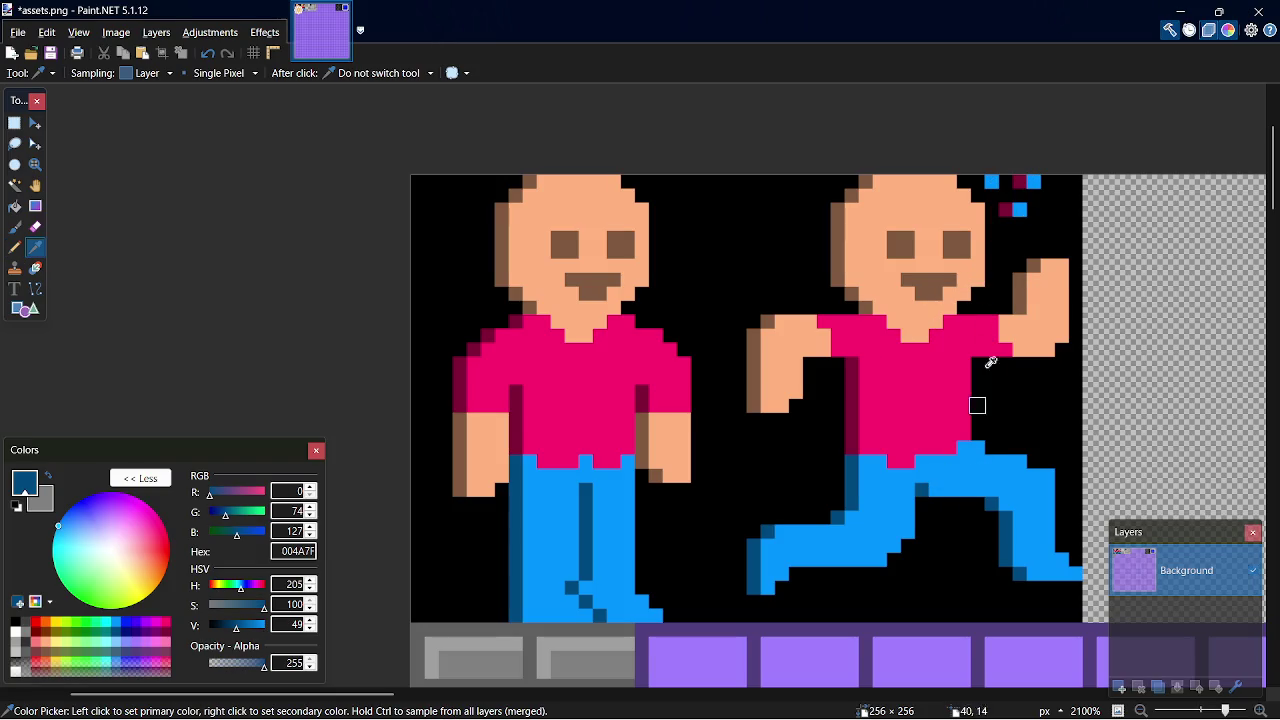
pyautogui.press('p')
pyautogui.click(1005, 209)
pyautogui.click(1019, 181)
pyautogui.hotkey('ctrl', 's')
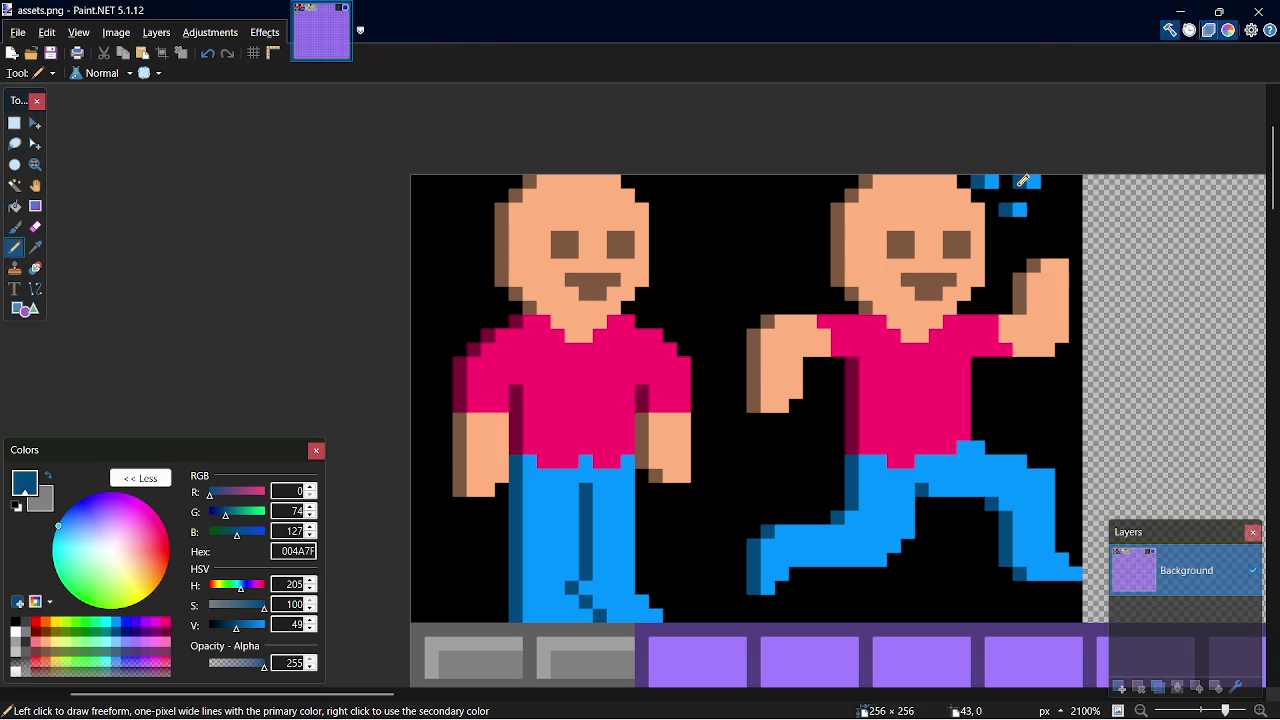
pyautogui.hotkey('alt', 'Tab')
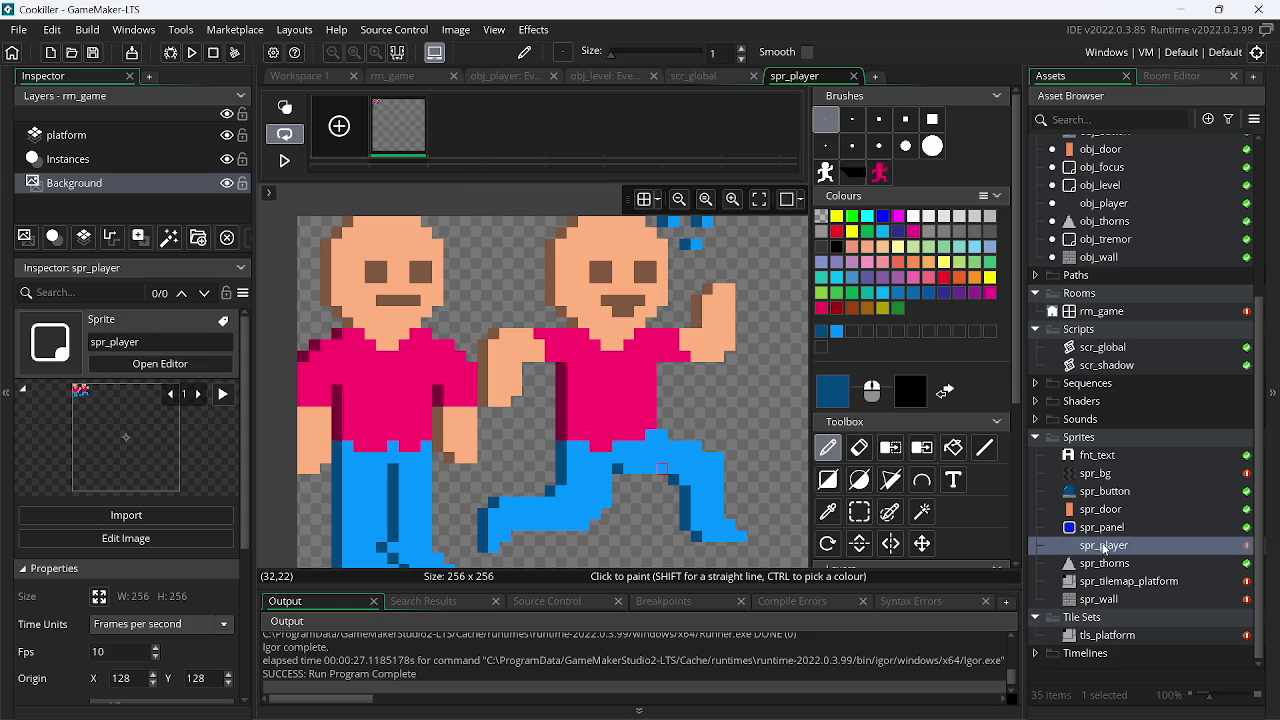
# Import assets.png into spr_player and open it in the image editor
pyautogui.doubleClick(1104, 547)
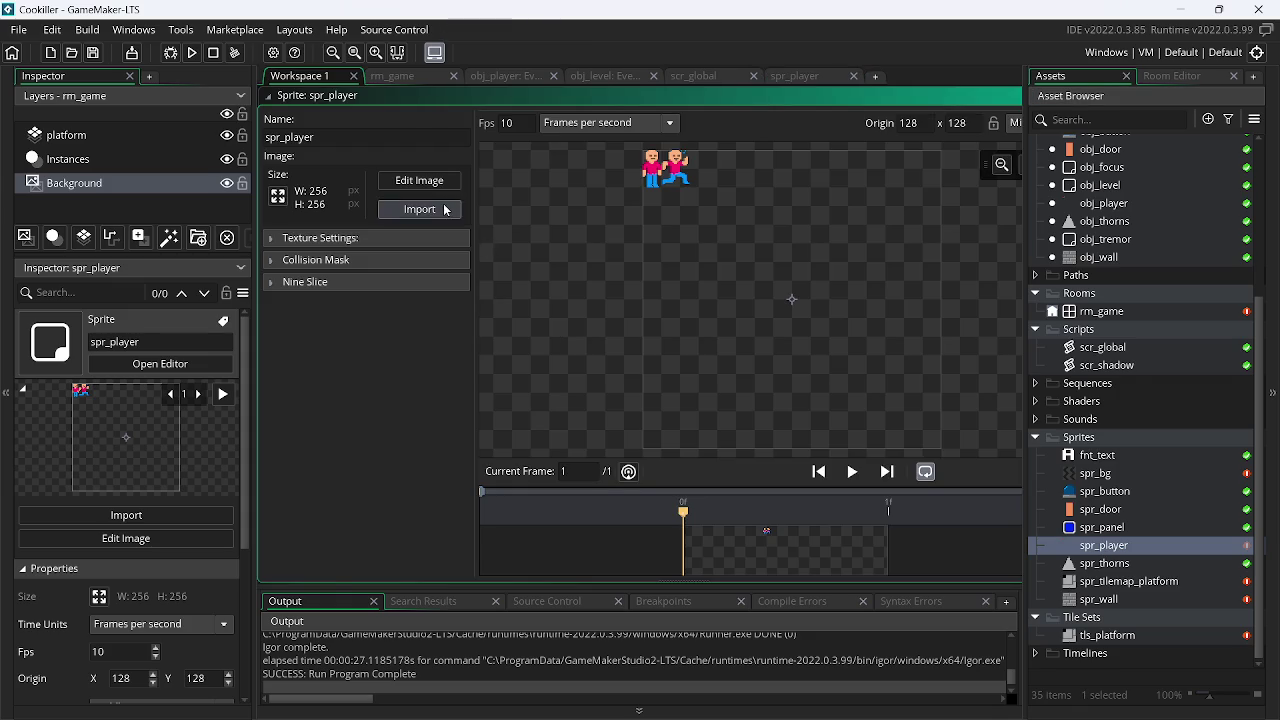
pyautogui.click(420, 208)
pyautogui.doubleClick(495, 250)
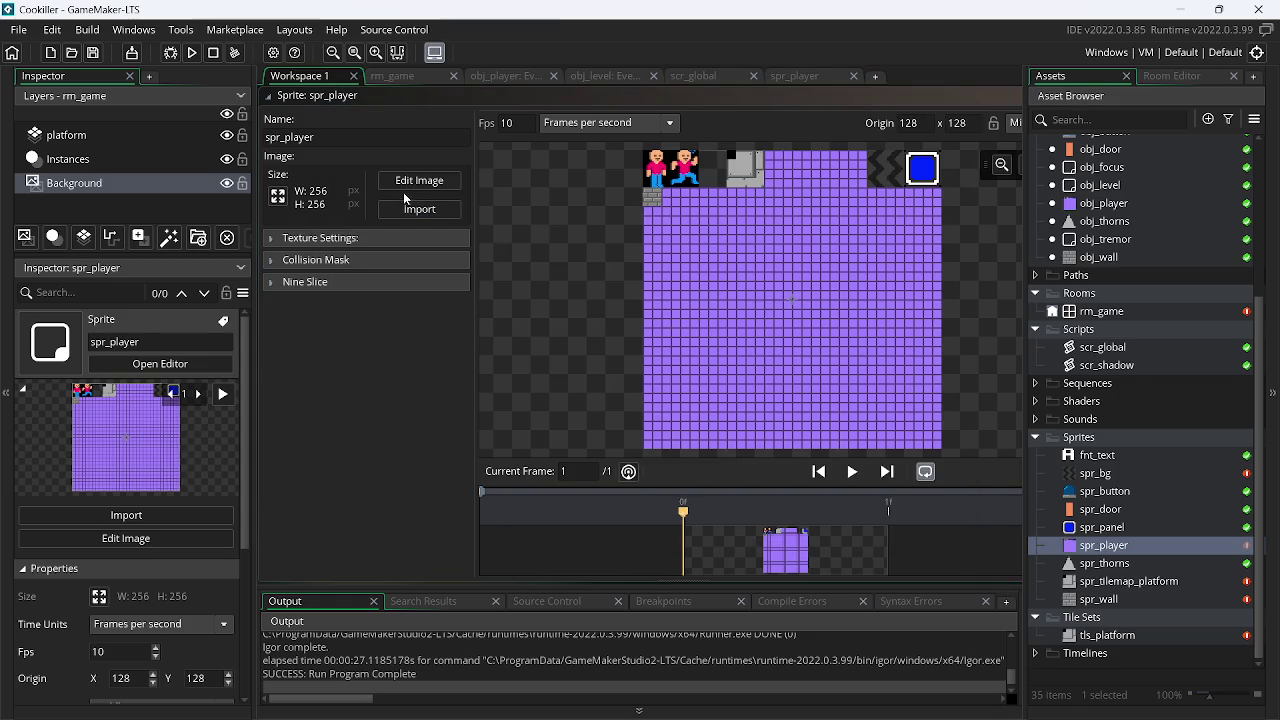
pyautogui.click(408, 182)
# Convert the image to 2 frames of 24x32 with horizontal offset 0
pyautogui.click(455, 30)
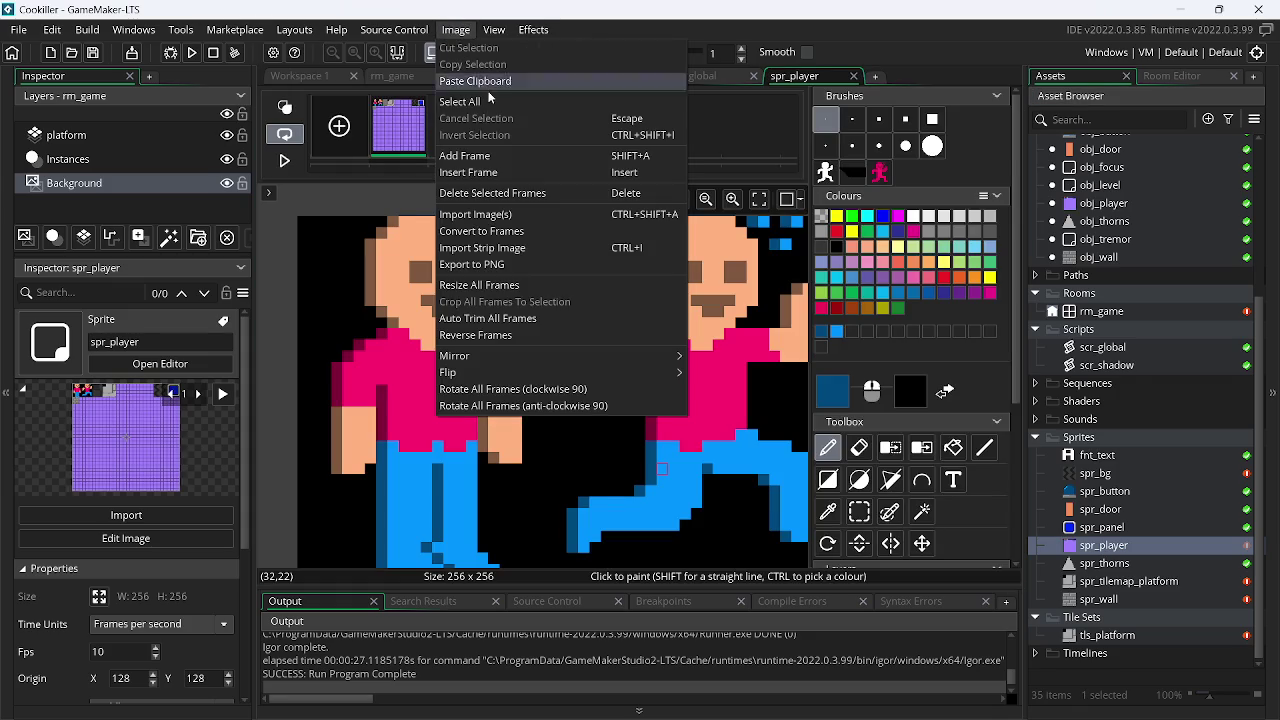
pyautogui.click(503, 232)
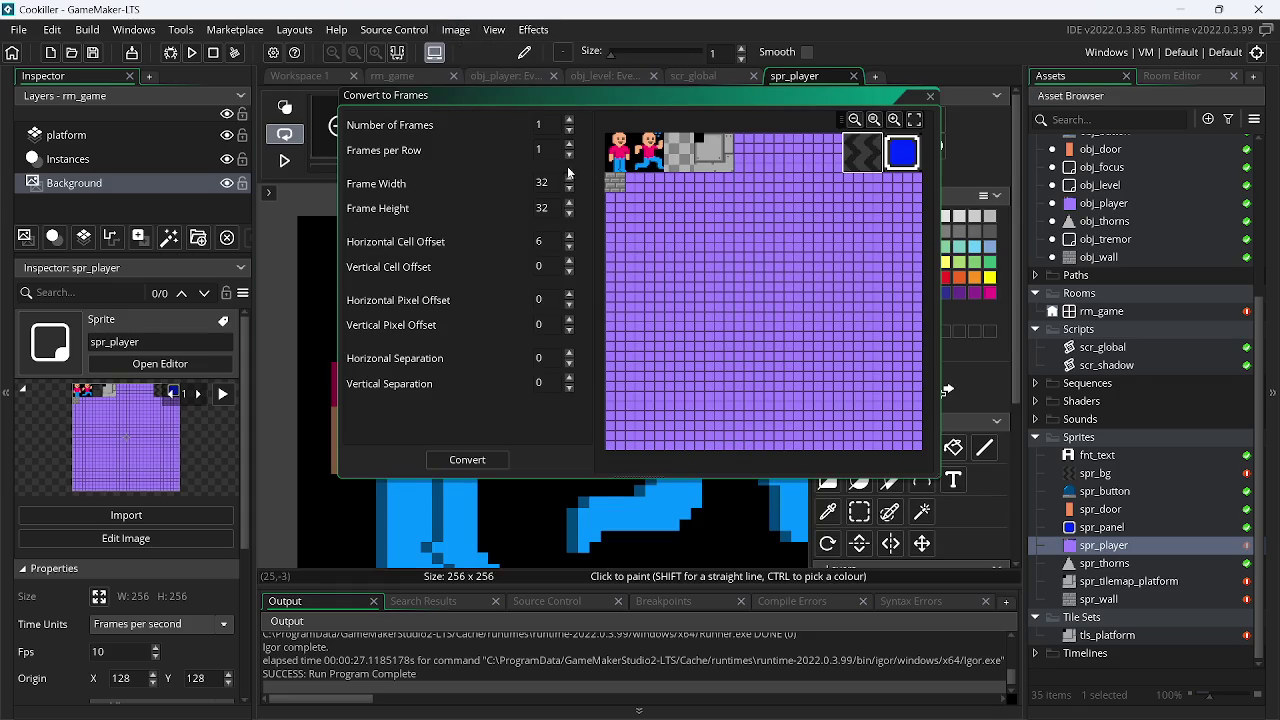
pyautogui.click(569, 247)
pyautogui.click(569, 247)
pyautogui.click(569, 247)
pyautogui.click(569, 238)
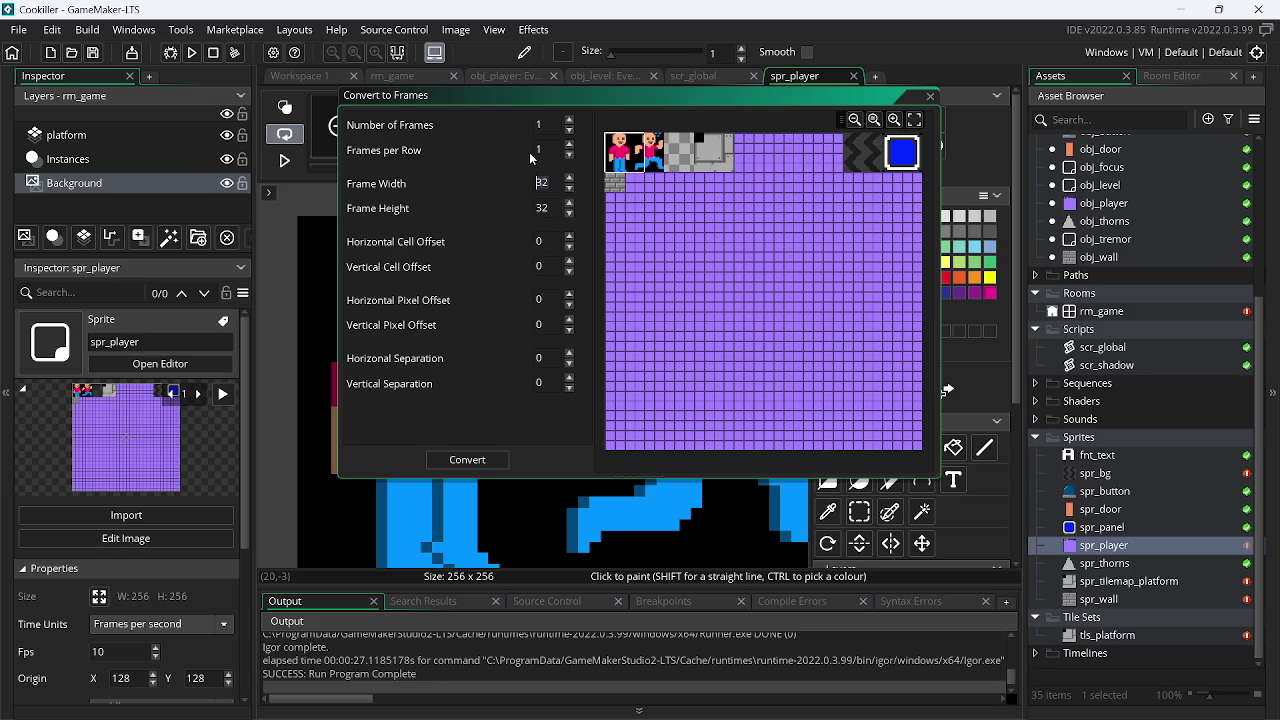
pyautogui.write('14')
pyautogui.press('BackSpace')
pyautogui.press('BackSpace')
pyautogui.write('24')
pyautogui.click(569, 146)
pyautogui.click(468, 460)
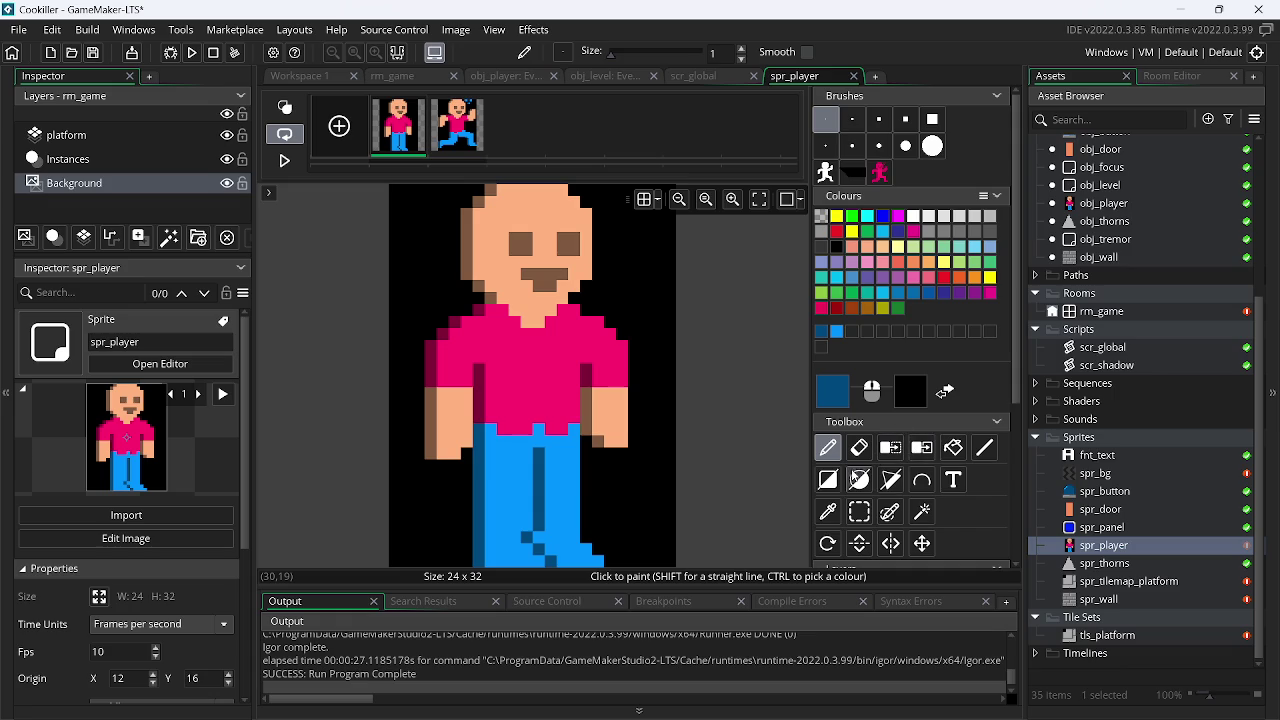
# Remove the black background from both frames so they become transparent
pyautogui.click(890, 447)
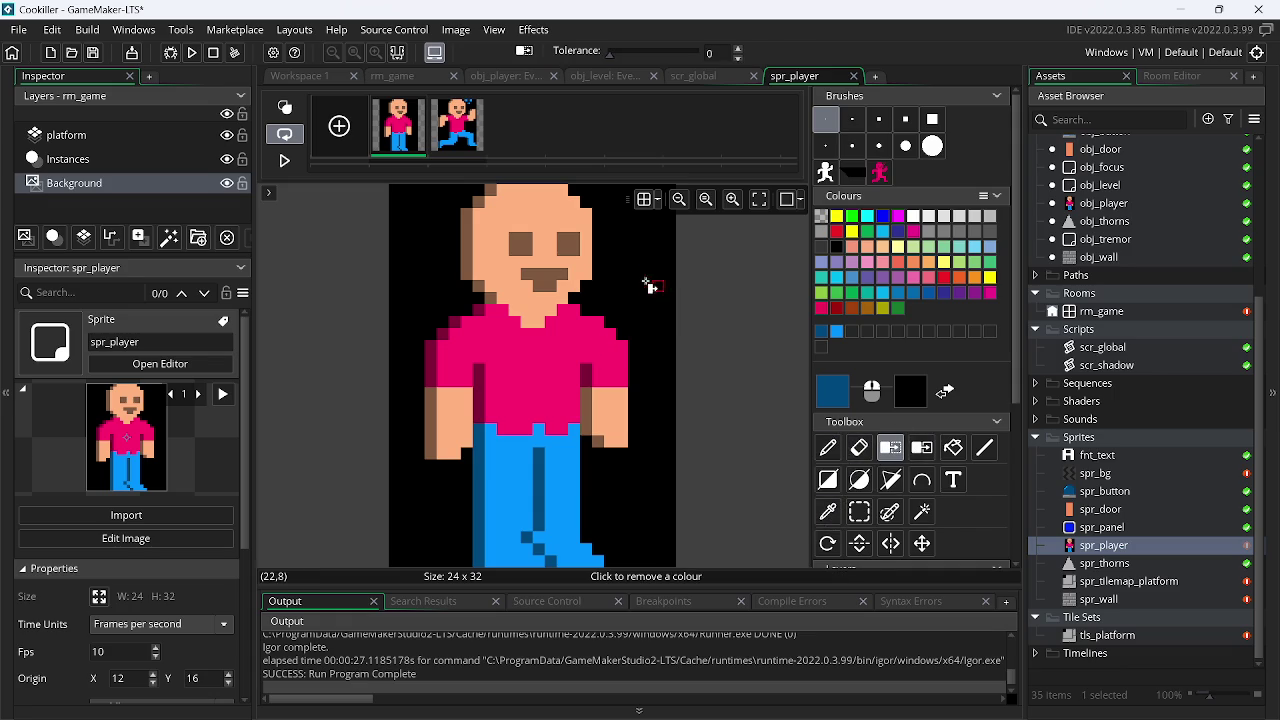
pyautogui.click(657, 286)
pyautogui.click(458, 150)
pyautogui.click(651, 392)
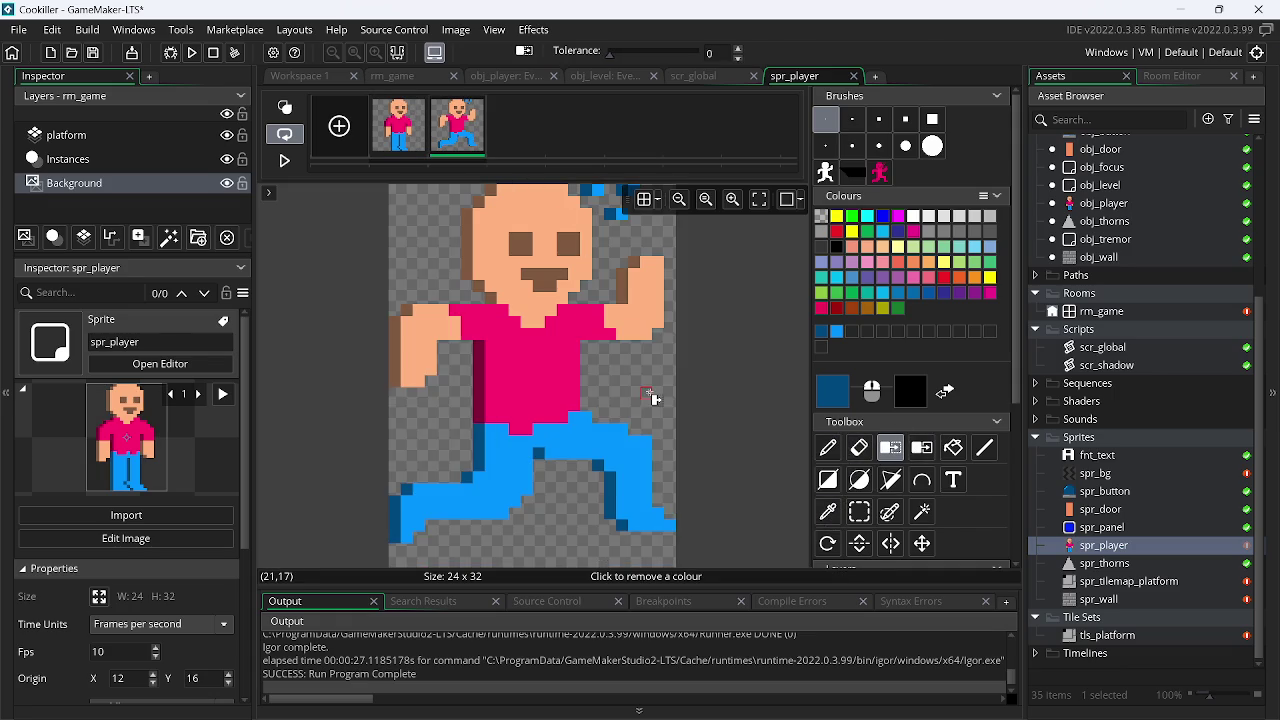
pyautogui.hotkey('alt', 'Tab')
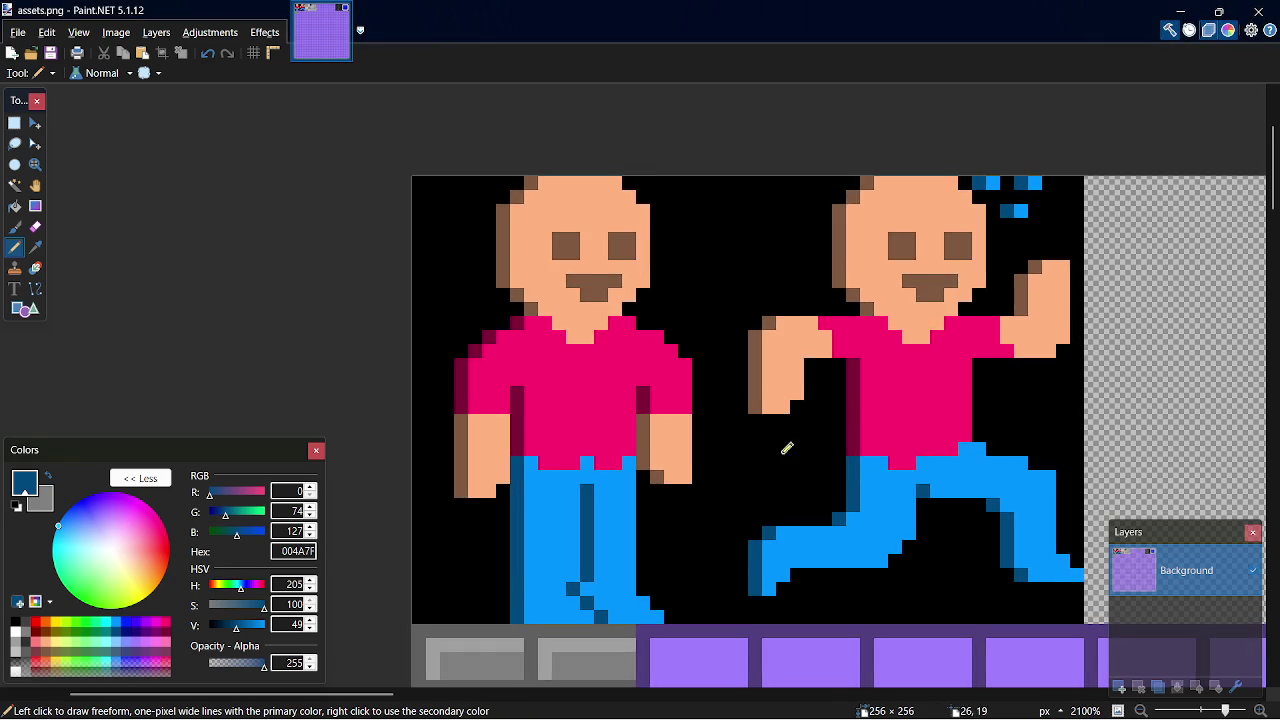
# Select the grey block, shift it left beside the running figure, and save
pyautogui.scroll(2, 786, 449)
pyautogui.scroll(-5, 560, 550)
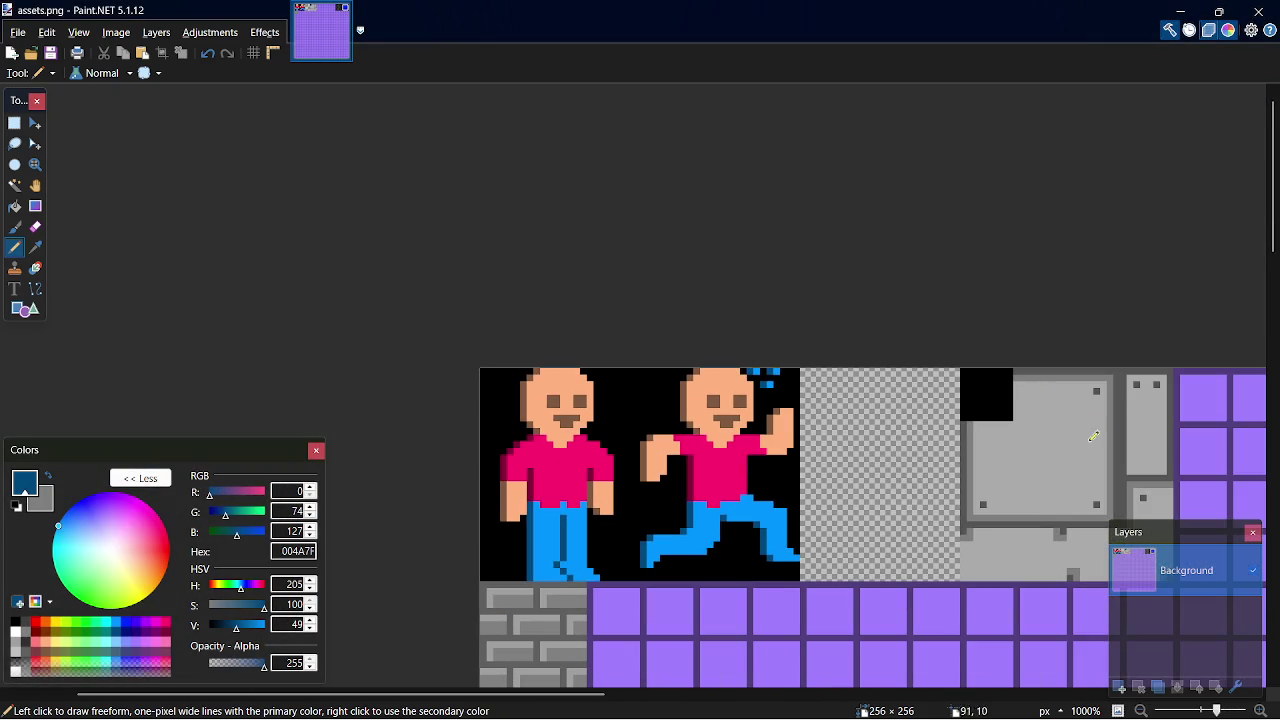
pyautogui.press('s')
pyautogui.moveTo(965, 370)
pyautogui.mouseDown()
pyautogui.moveTo(1110, 545)
pyautogui.moveTo(1172, 580)
pyautogui.moveTo(1161, 576)
pyautogui.mouseUp()
pyautogui.press('m')
pyautogui.press('Left')
pyautogui.press('Left')
pyautogui.press('Left')
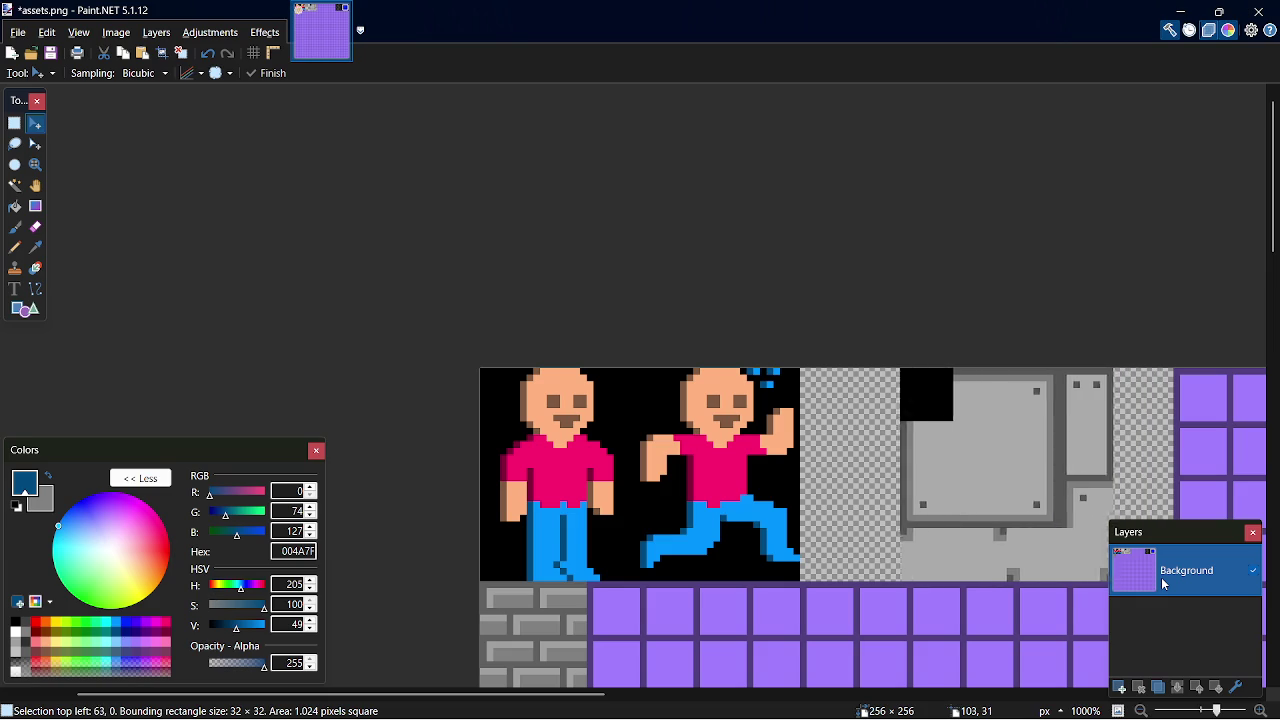
pyautogui.press('s')
pyautogui.hotkey('ctrl', 's')
# Adjust the block to a 24x32 selection at x=81, commit and save assets.png
pyautogui.moveTo(521, 698); pyautogui.dragTo(639, 698)
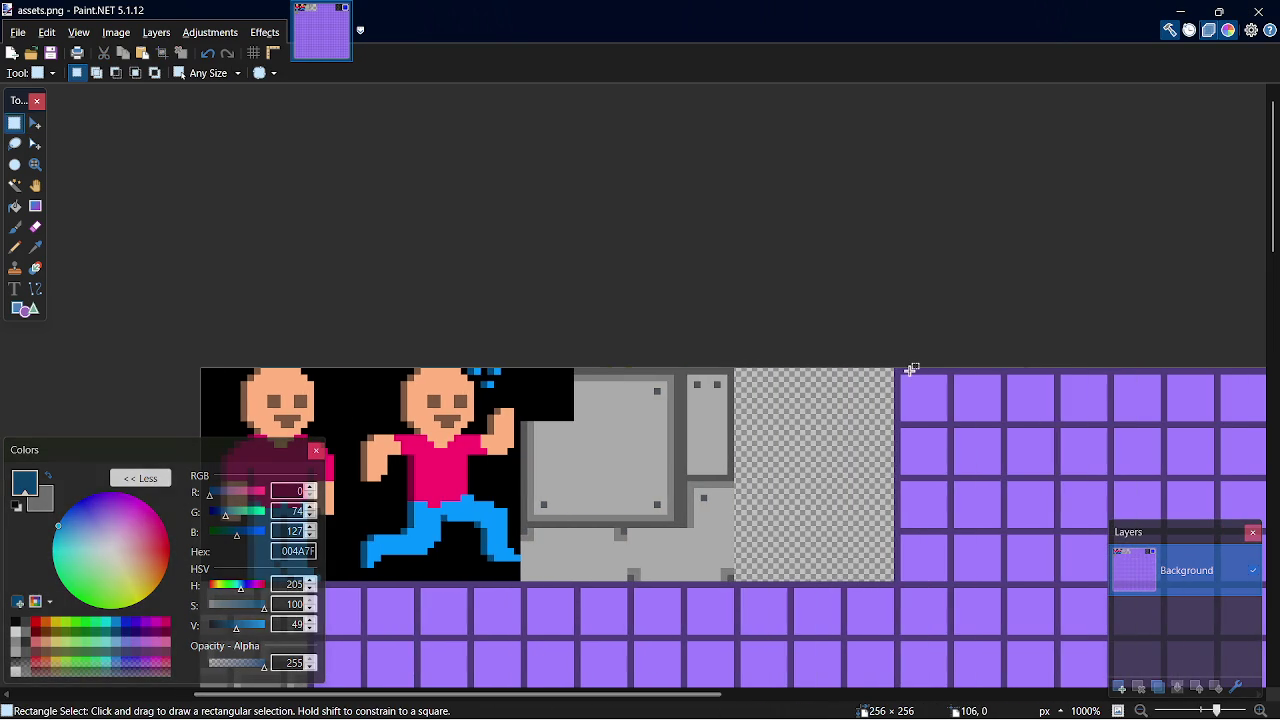
pyautogui.moveTo(899, 370)
pyautogui.mouseDown()
pyautogui.moveTo(1015, 555)
pyautogui.moveTo(1054, 579)
pyautogui.moveTo(1052, 605)
pyautogui.moveTo(911, 605)
pyautogui.mouseUp()
pyautogui.press('m')
pyautogui.hotkey('ctrl', 's')
pyautogui.press('s')
pyautogui.click(890, 292)
pyautogui.hotkey('alt', 'Tab')
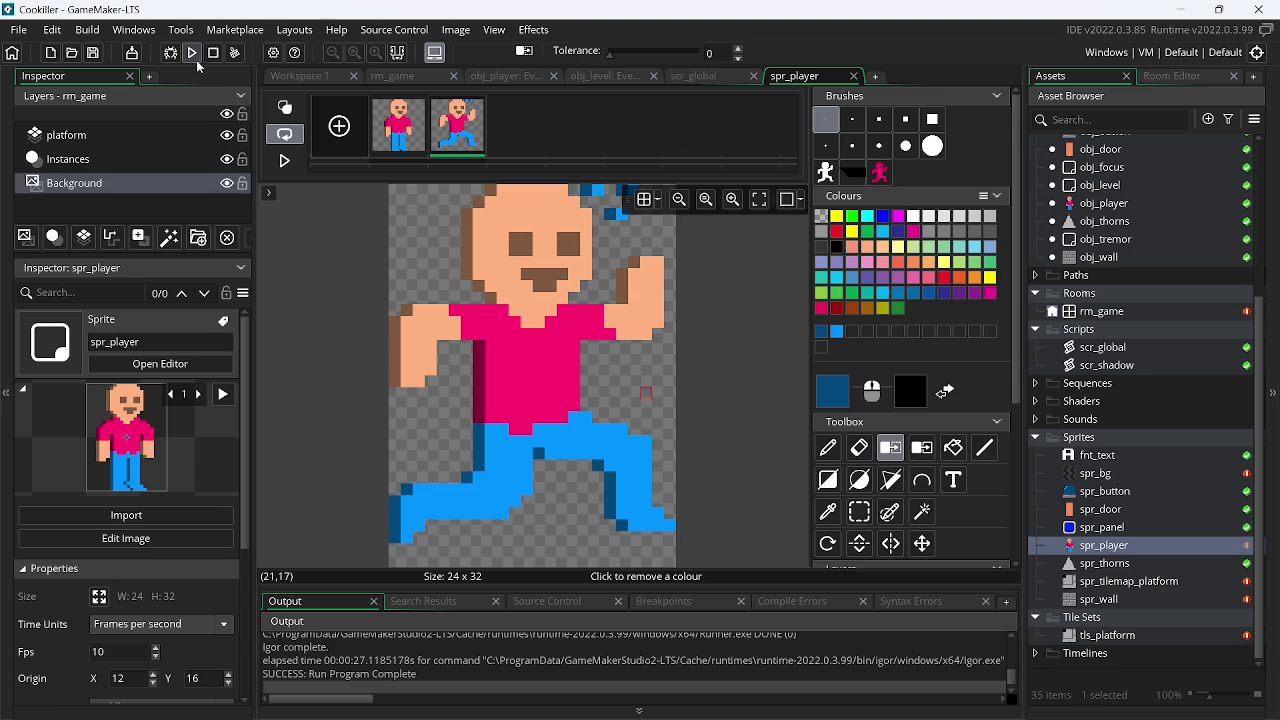
# Run the game and jump the player between the left, right and top ledges
pyautogui.click(193, 53)
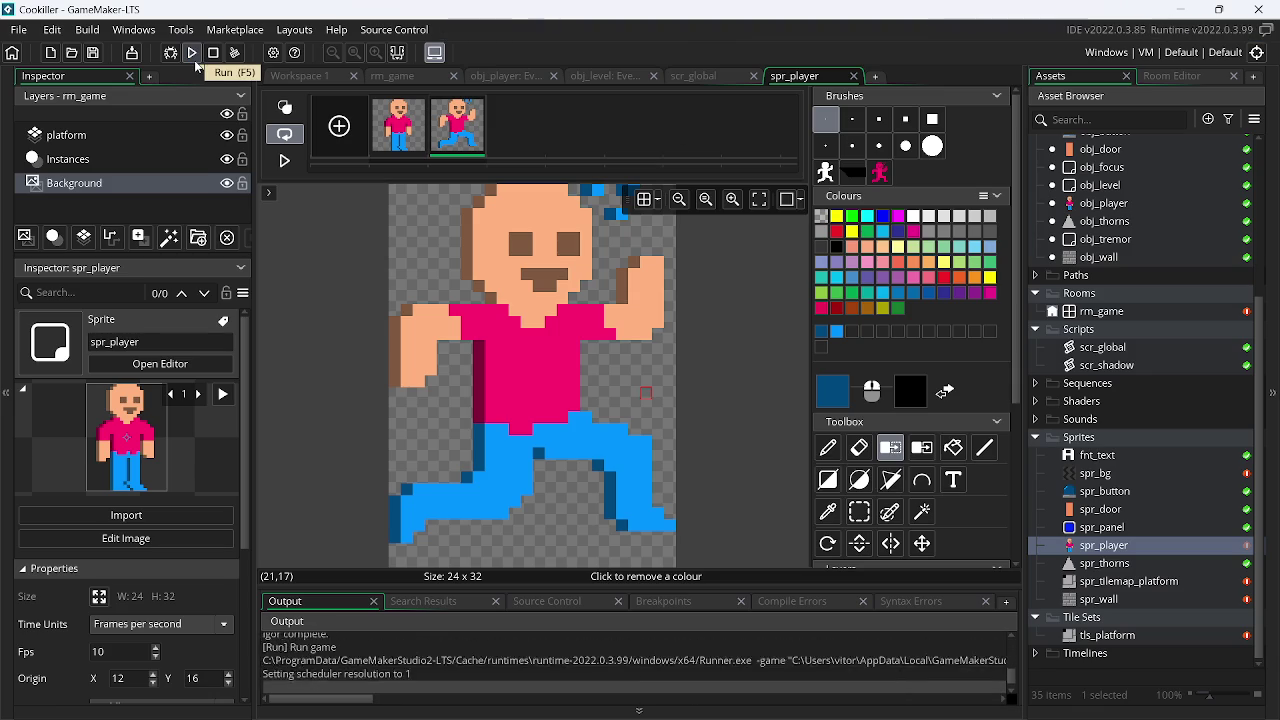
pyautogui.press('Left')
pyautogui.press('Right')
pyautogui.press('Right')
pyautogui.press('Up')
pyautogui.press('Left')
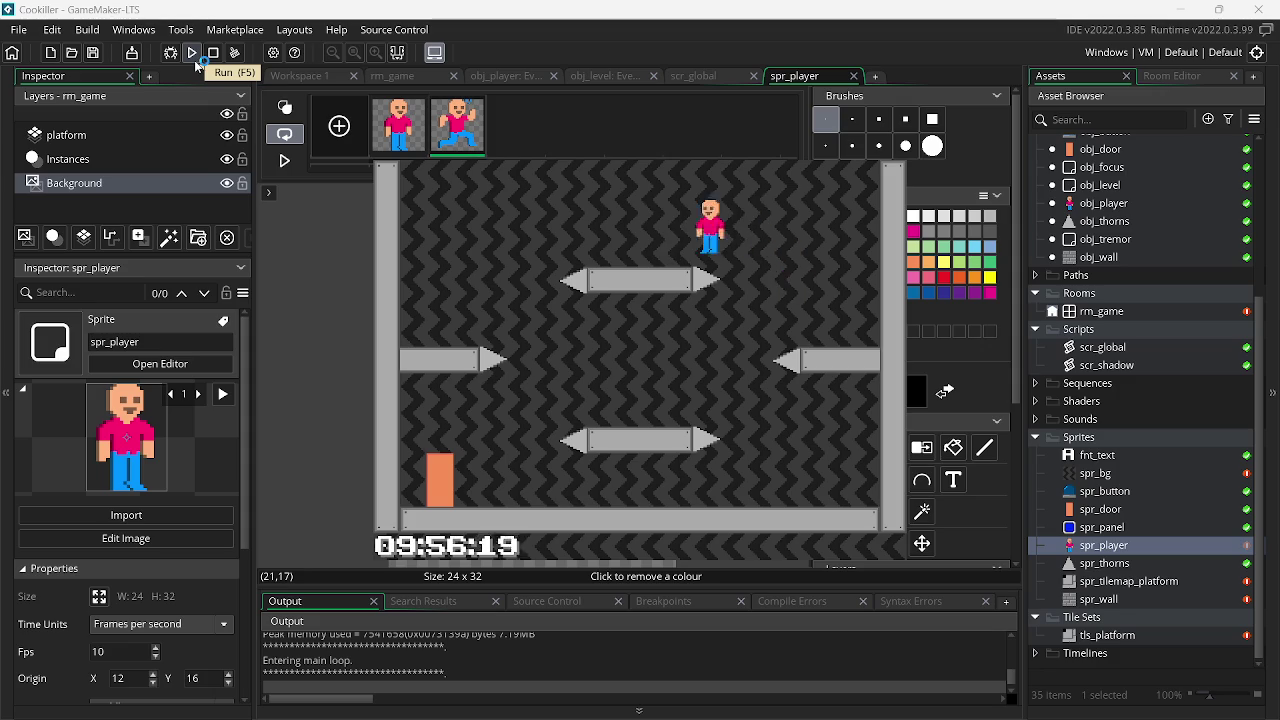
pyautogui.press('Right')
pyautogui.press('Up')
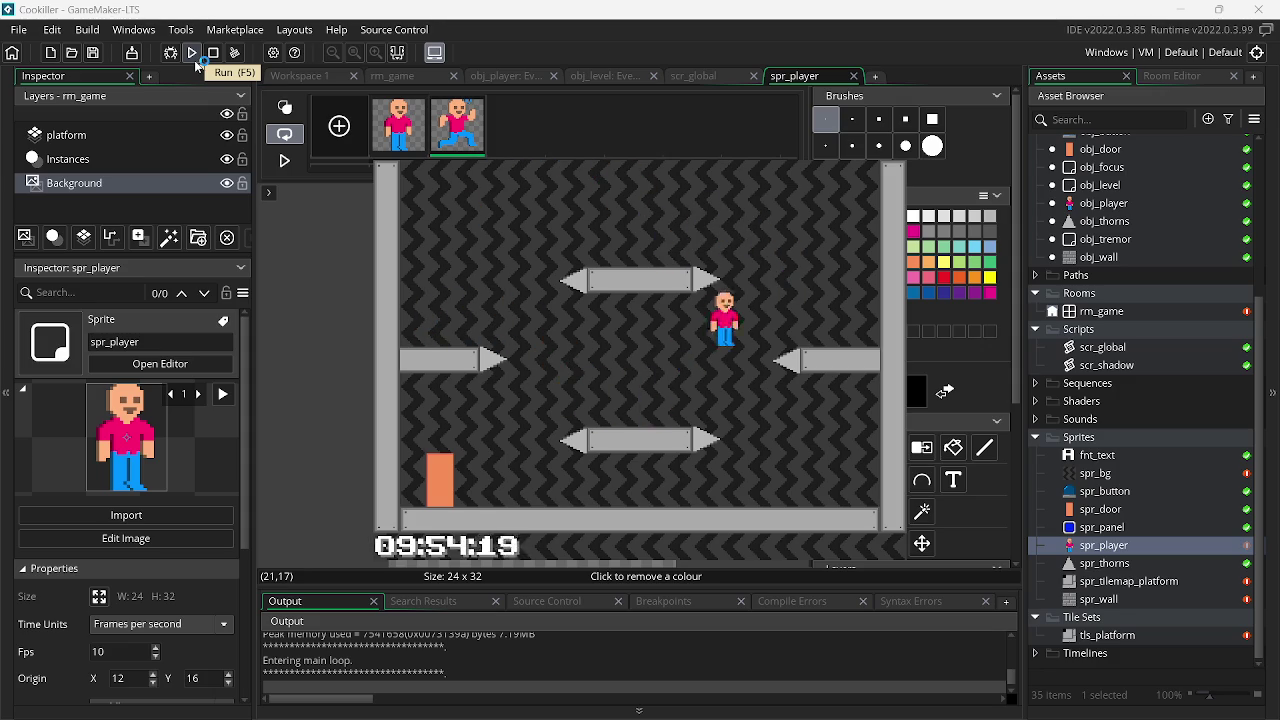
pyautogui.press('Left')
# Keep running the player across the top, floor and lower platform, then close the game
pyautogui.press('Left')
pyautogui.press('Right')
pyautogui.press('Up')
pyautogui.press('Right')
pyautogui.press('Up')
pyautogui.press('Left')
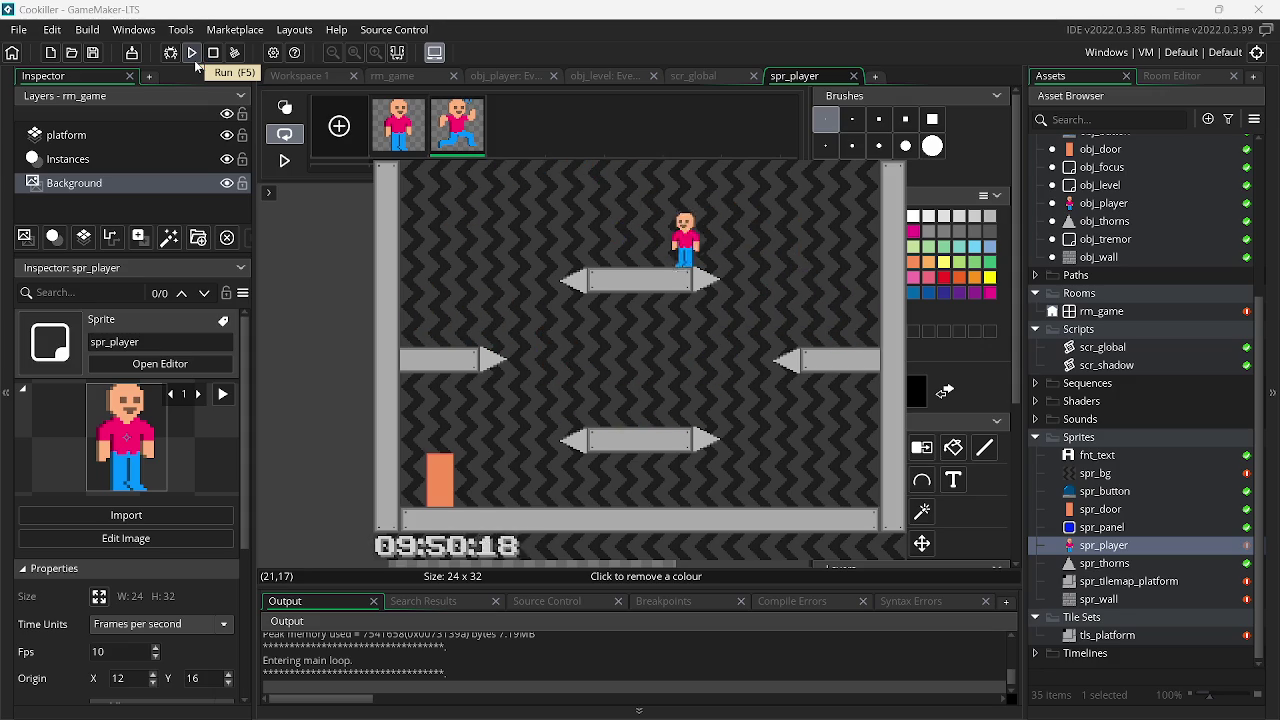
pyautogui.press('Right')
pyautogui.press('Up')
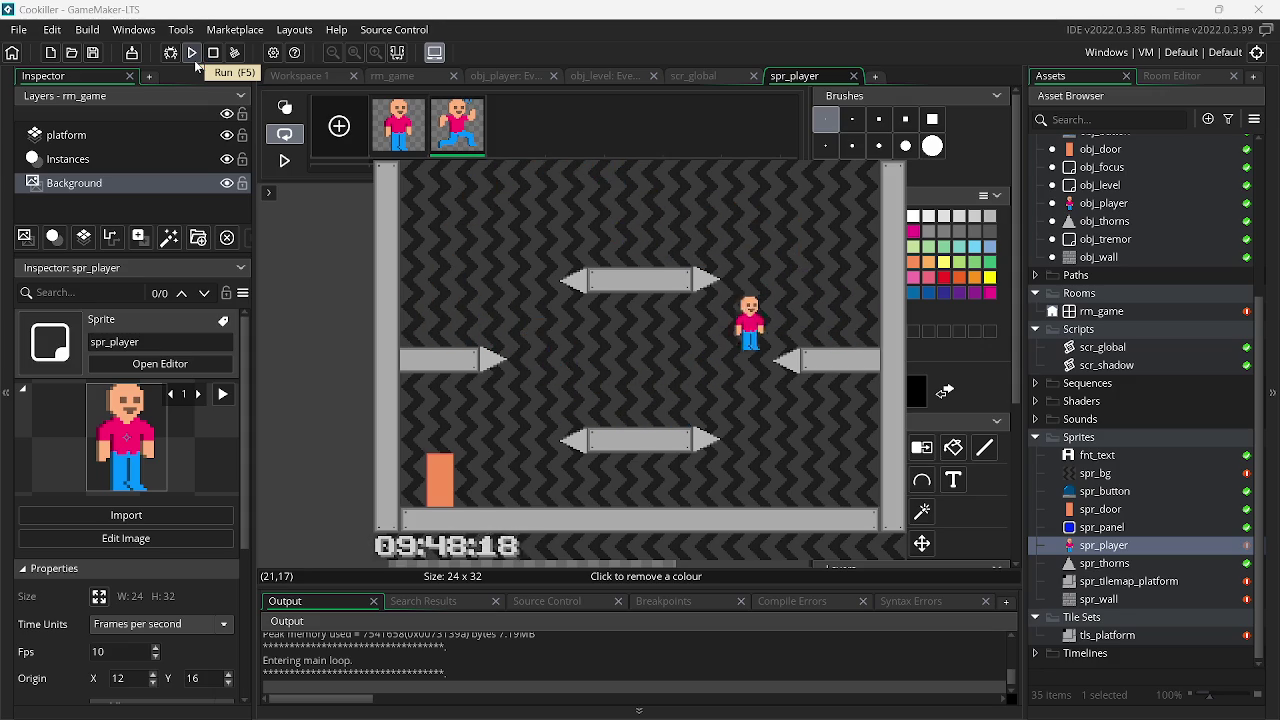
pyautogui.press('Left')
pyautogui.press('Left')
pyautogui.press('Right')
pyautogui.press('Left')
pyautogui.press('Up')
pyautogui.press('Left')
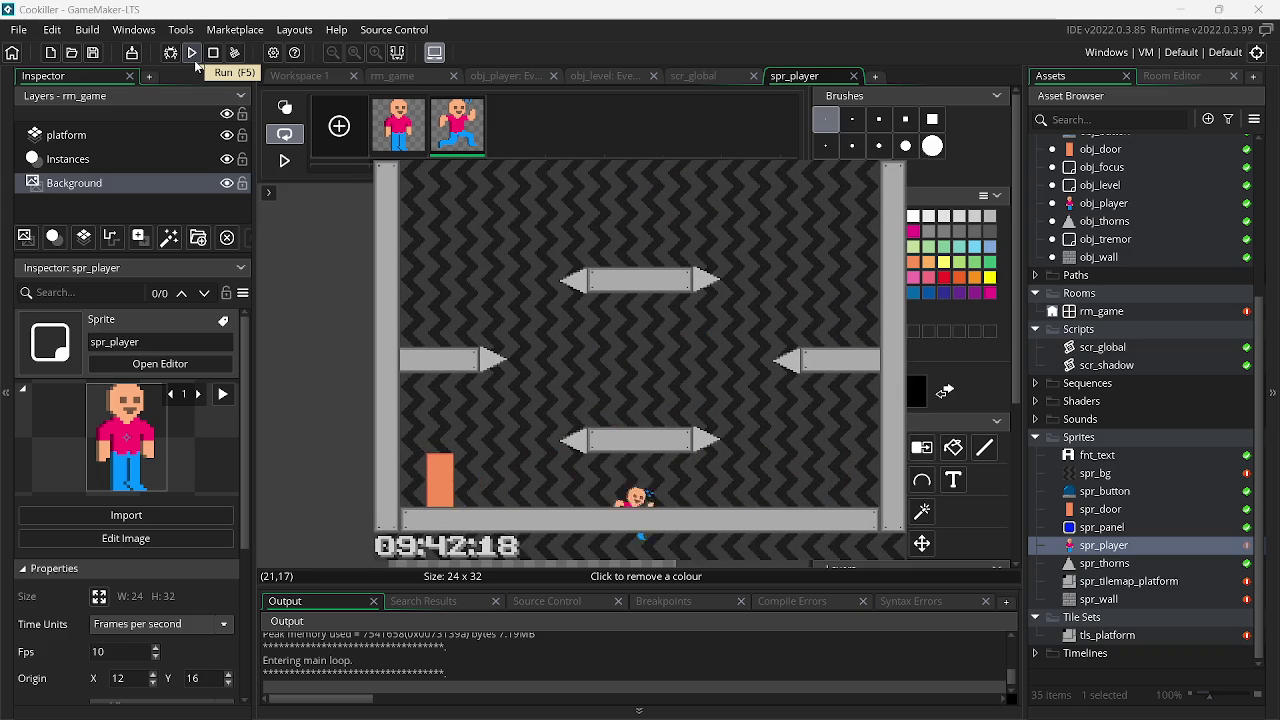
pyautogui.press('Right')
pyautogui.press('Up')
pyautogui.press('Left')
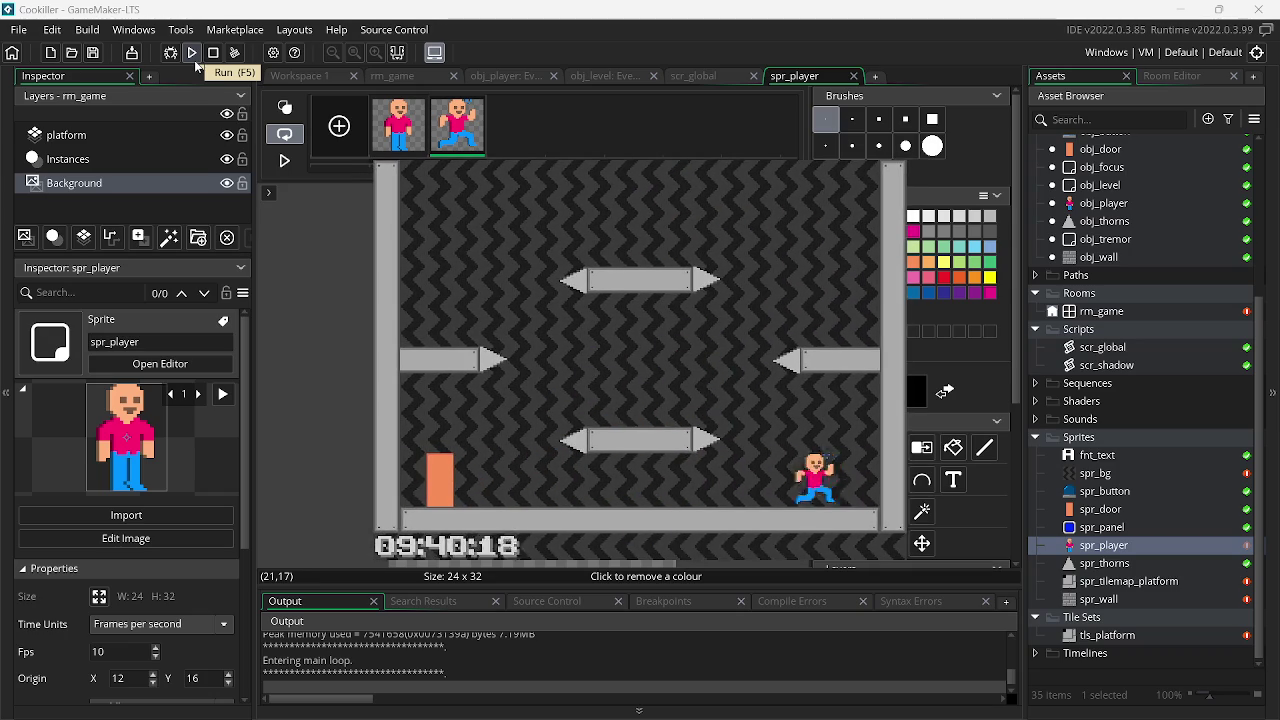
pyautogui.press('Escape')
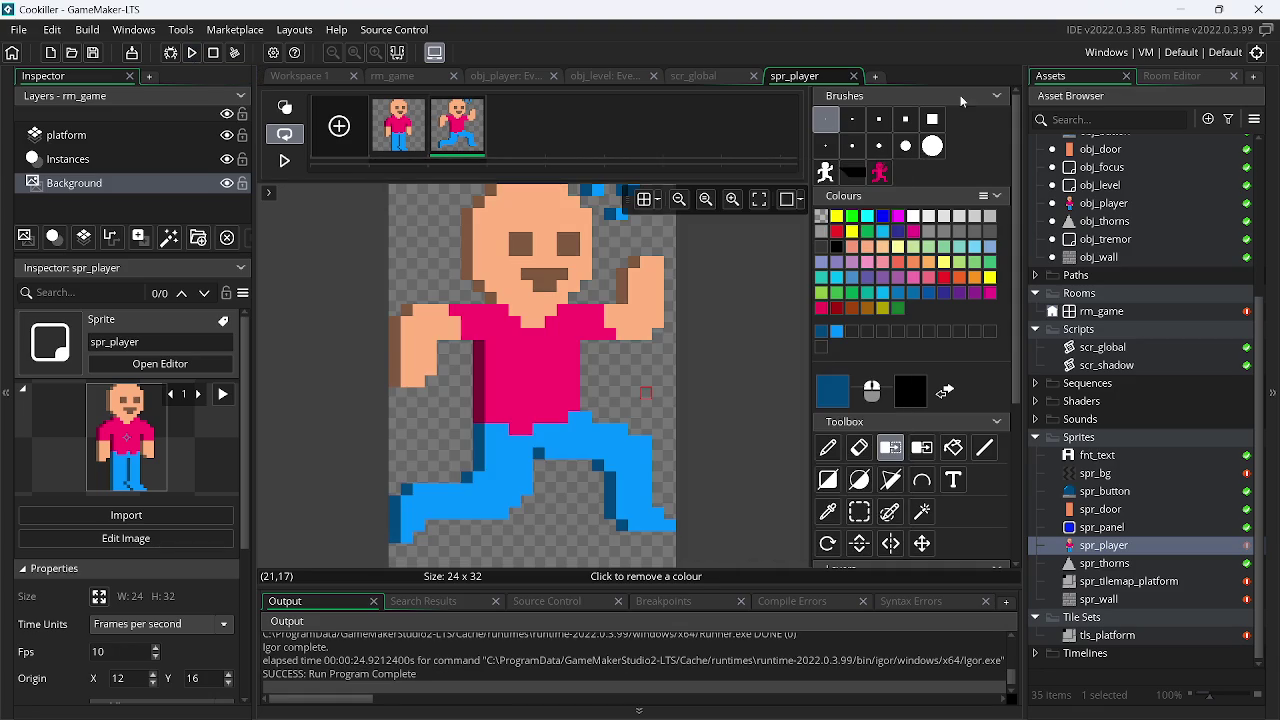
# Switch the build target to HTML5 and build the game for the browser
pyautogui.click(1113, 52)
pyautogui.click(578, 169)
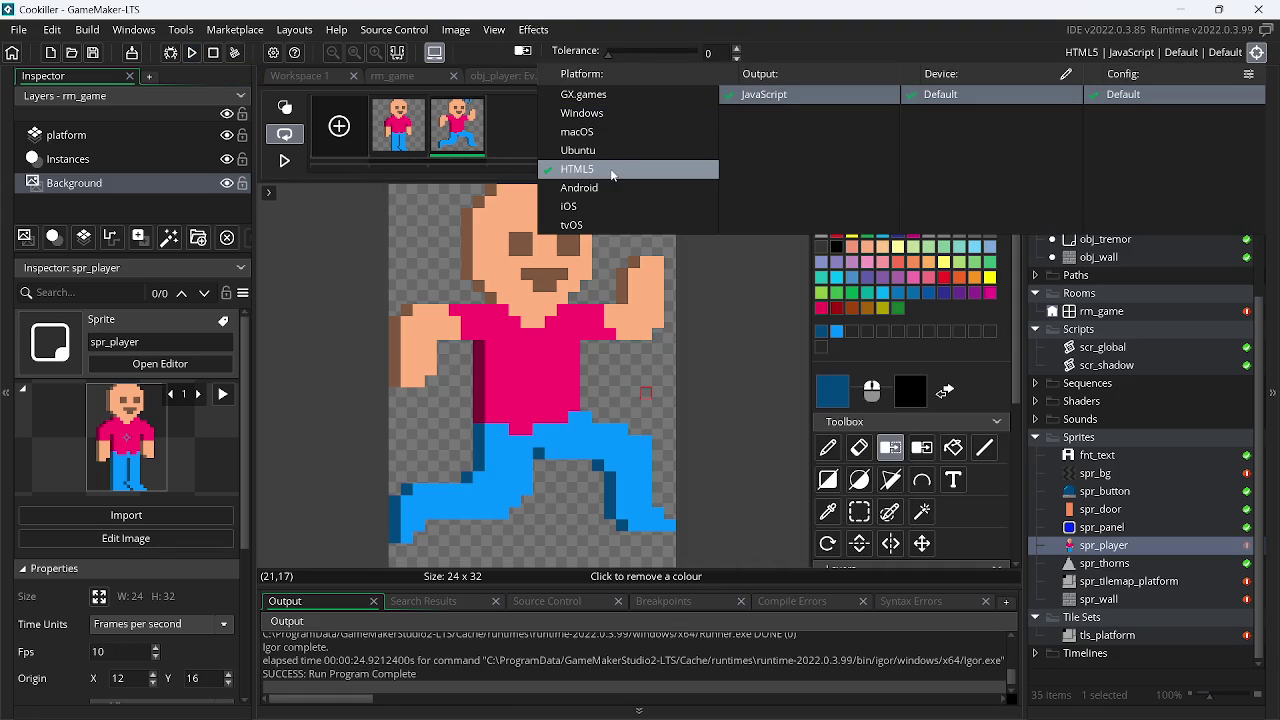
pyautogui.click(192, 53)
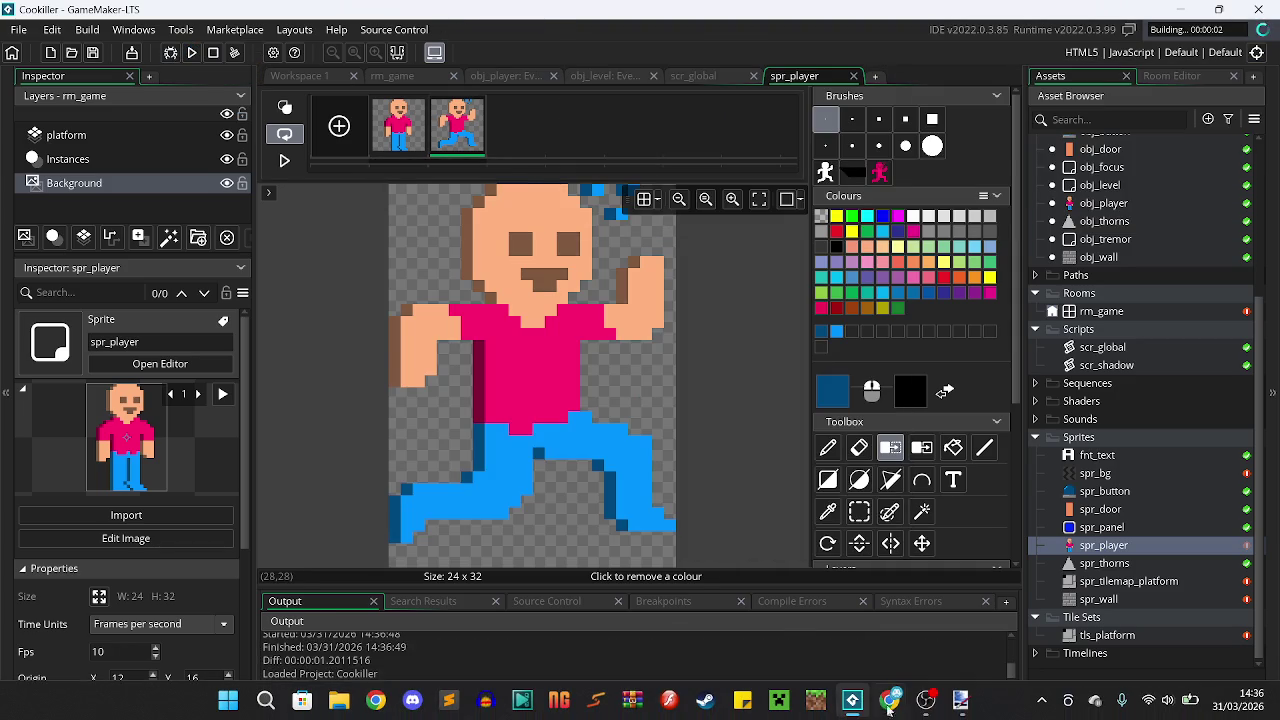
pyautogui.click(926, 700)
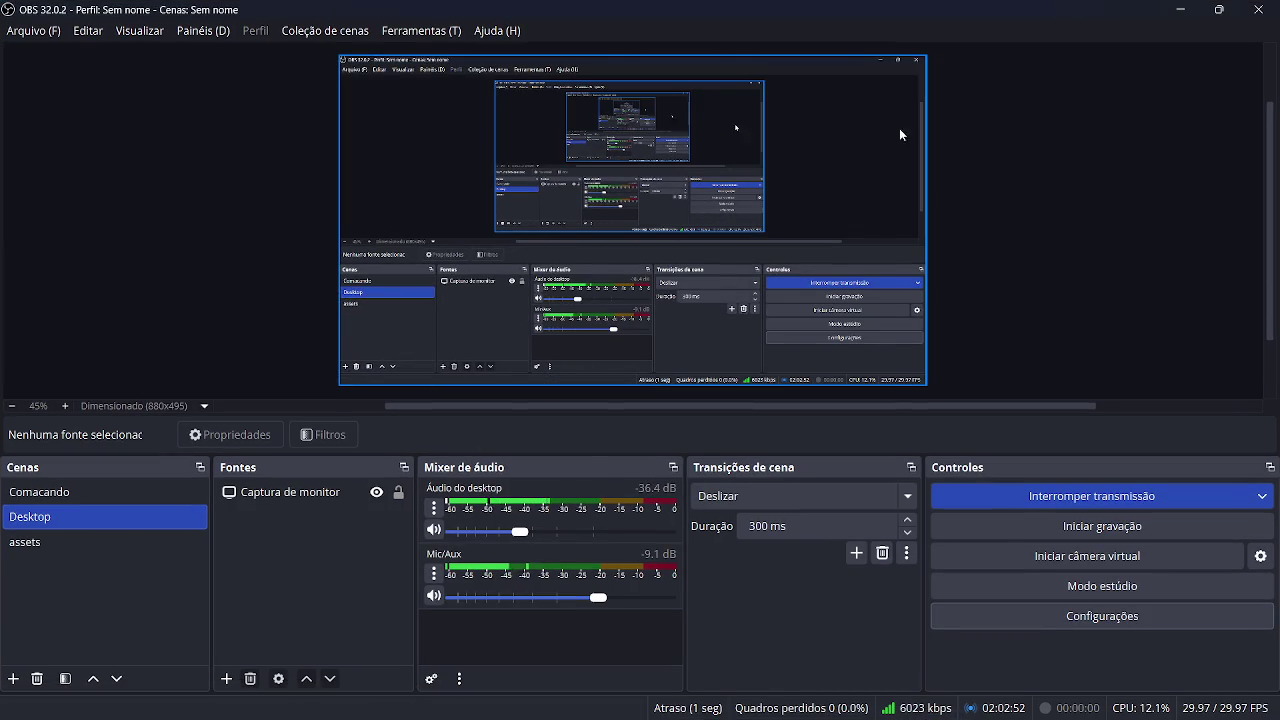
pyautogui.click(1179, 9)
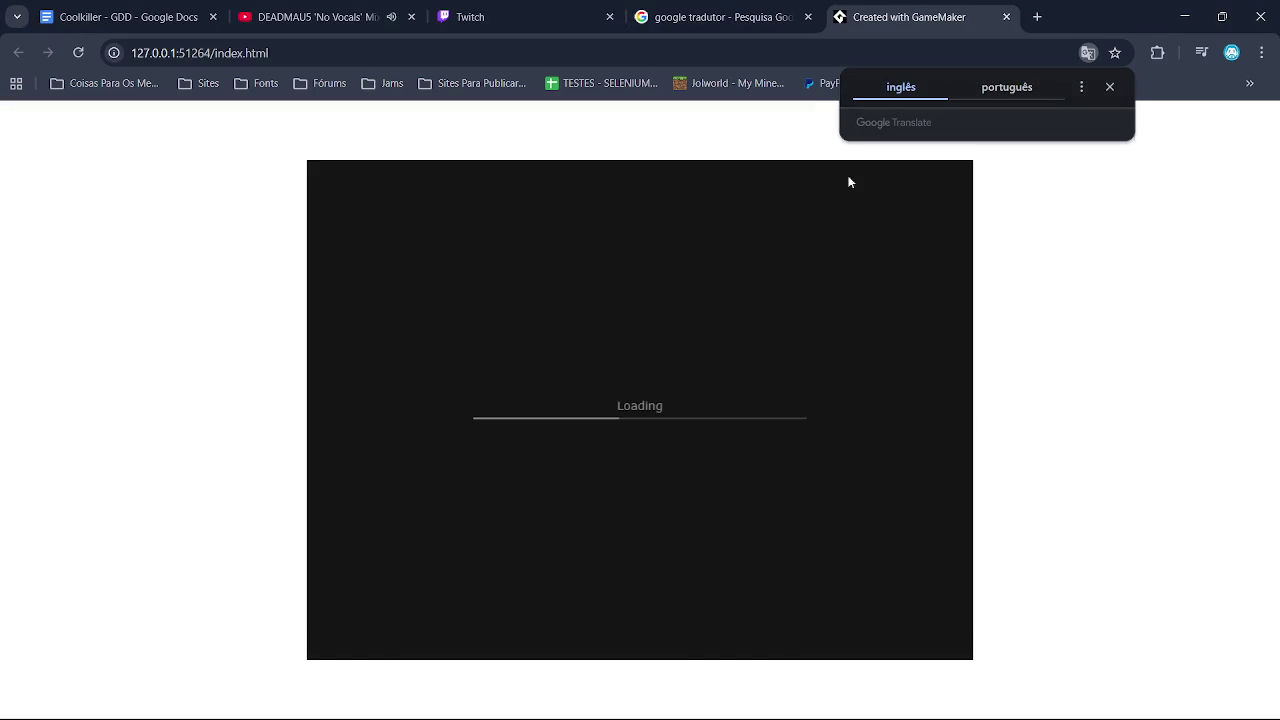
# Run and jump the character between the orange block, middle platforms and right ledge
pyautogui.press('Left')
pyautogui.press('Left')
pyautogui.press('Right')
pyautogui.press('Right')
pyautogui.press('Up')
pyautogui.press('Left')
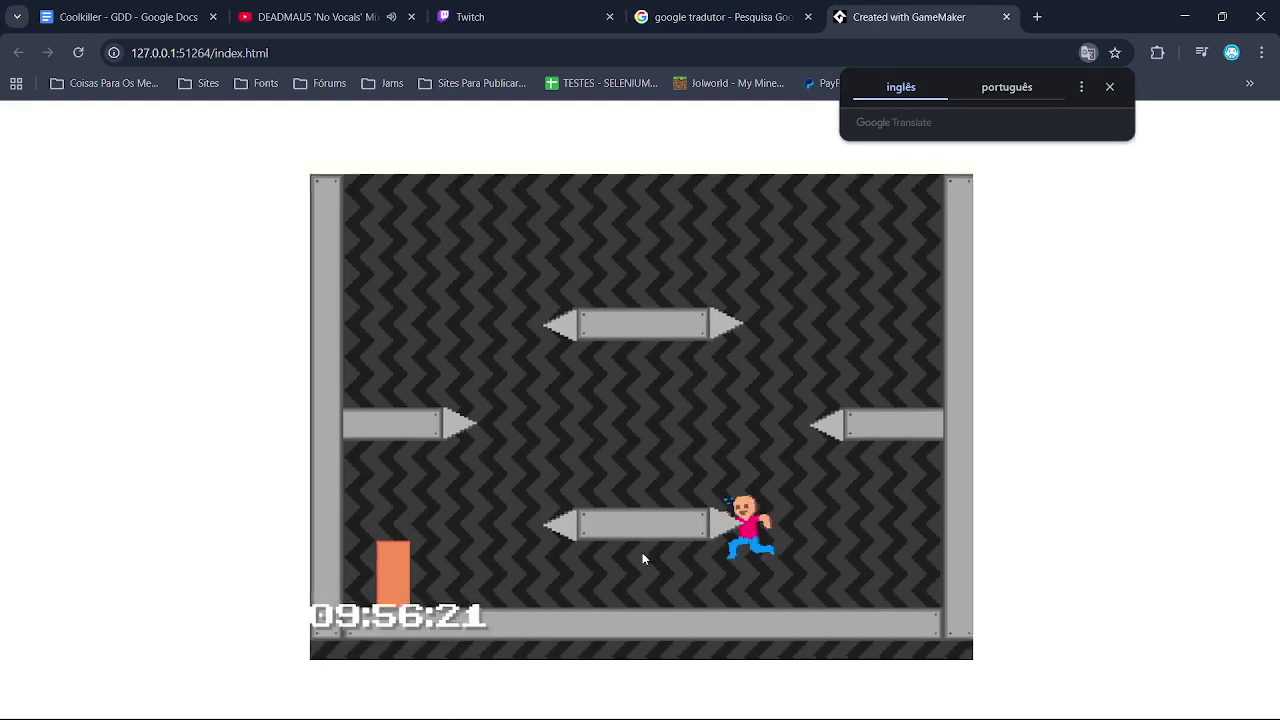
pyautogui.press('Right')
pyautogui.press('Left')
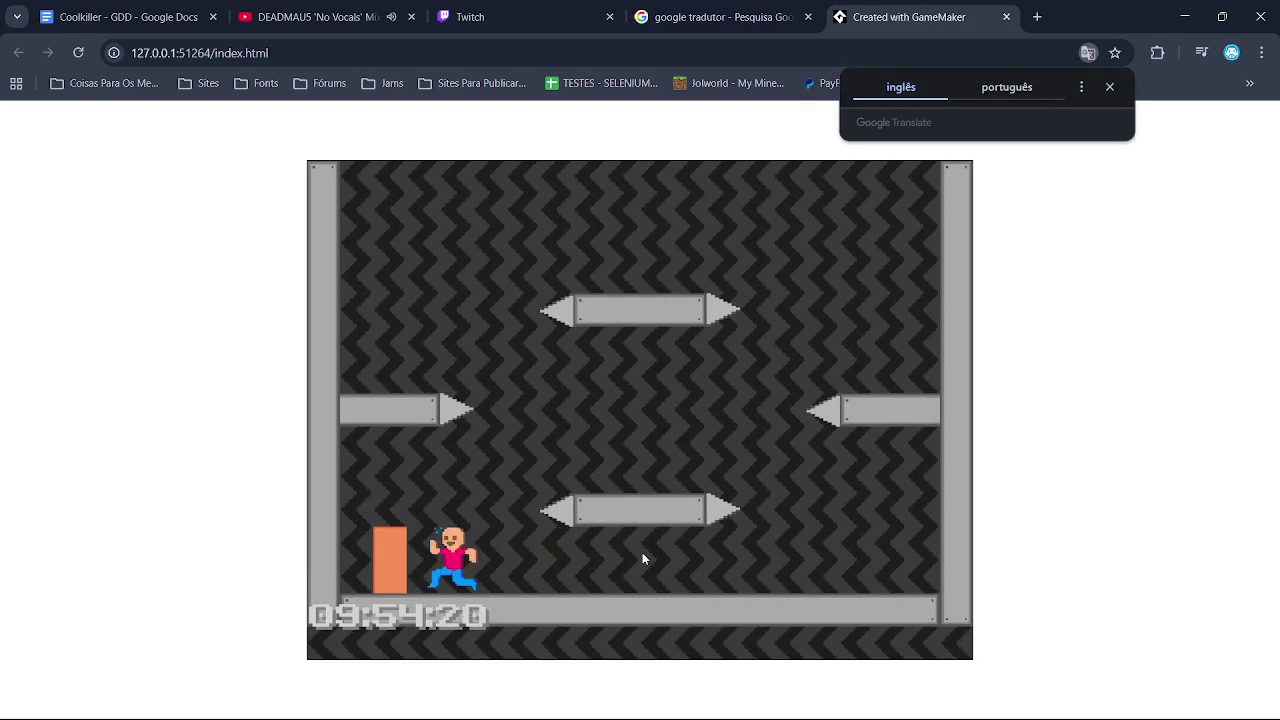
pyautogui.press('Up')
pyautogui.press('Left')
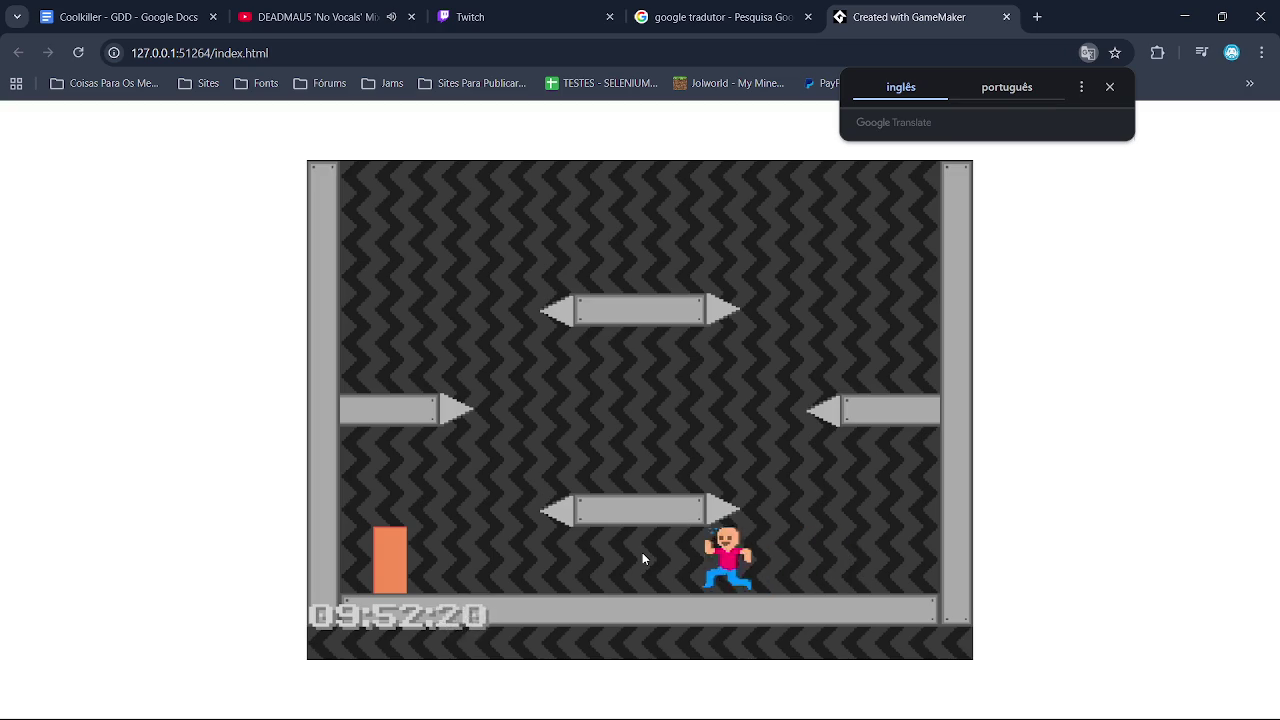
pyautogui.press('Up')
pyautogui.press('Right')
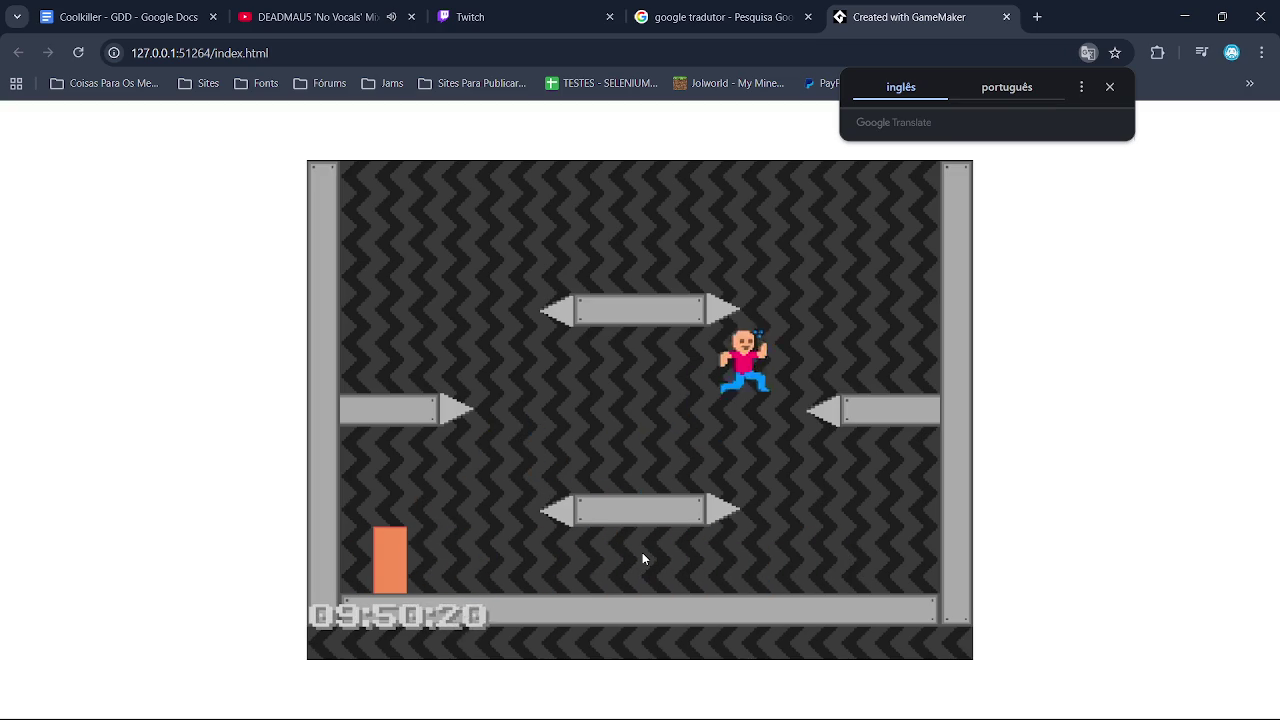
pyautogui.press('Left')
pyautogui.press('Left')
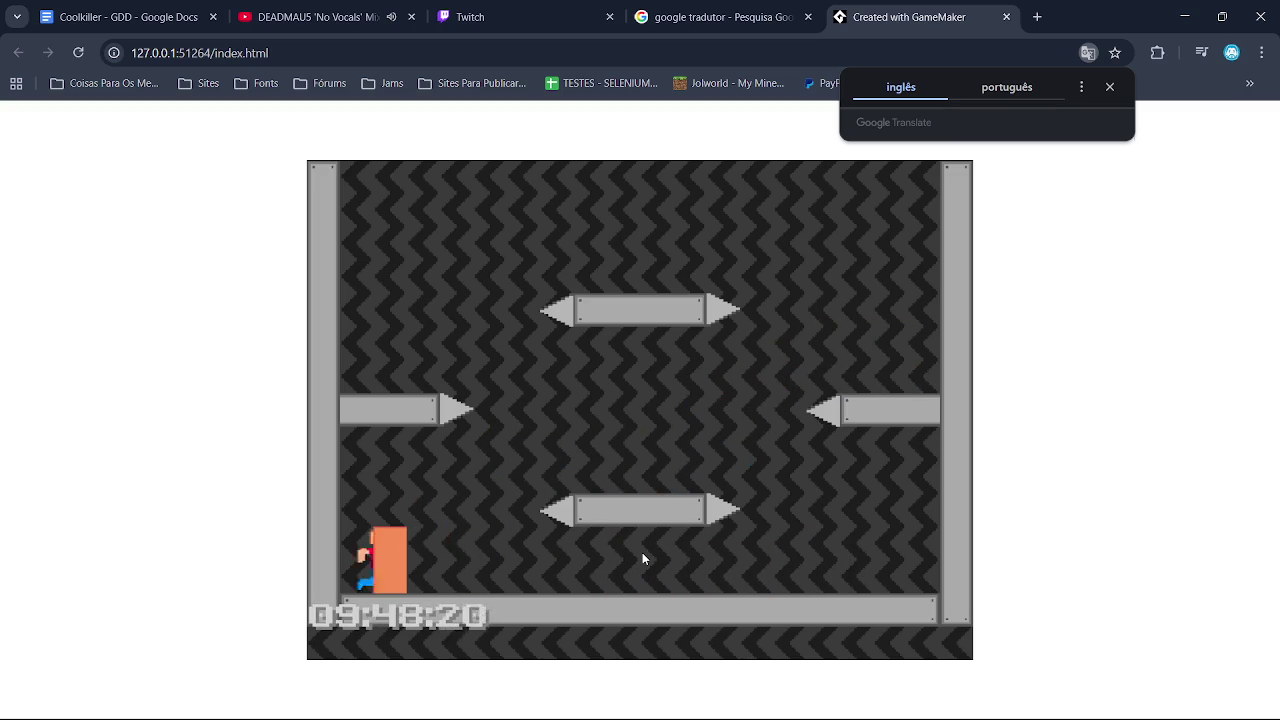
pyautogui.press('Left')
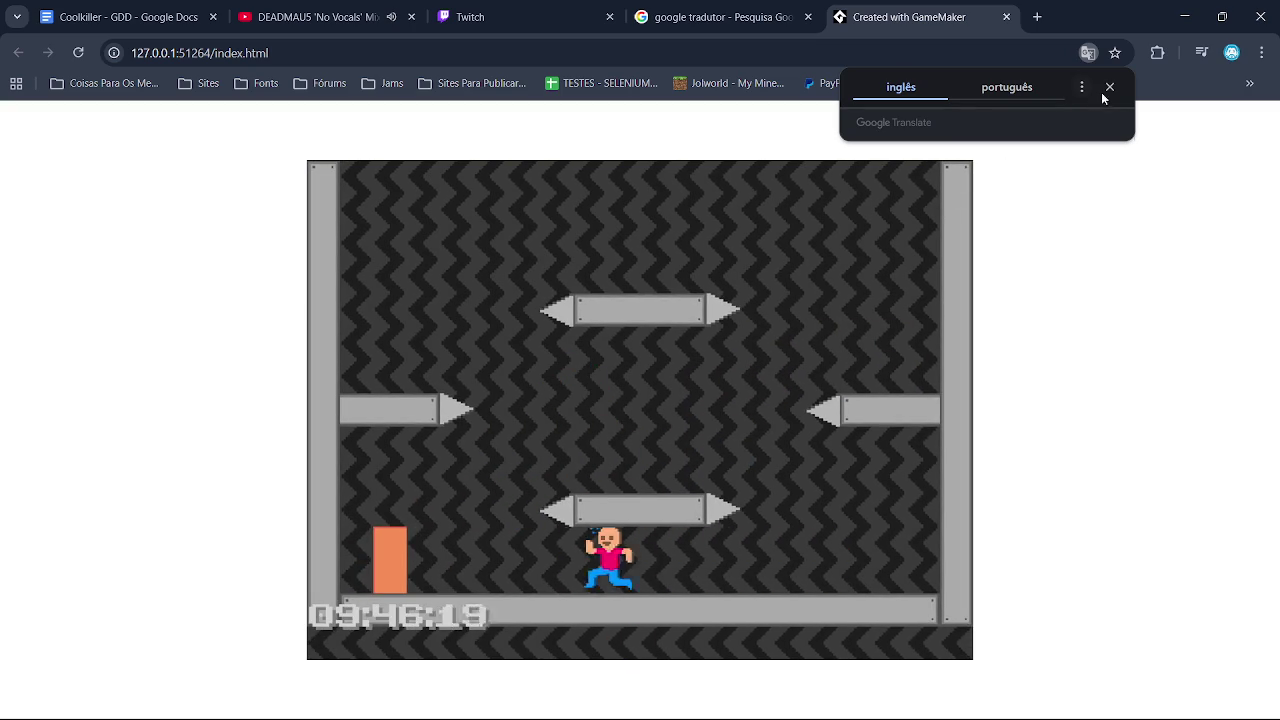
# Dismiss the Google Translate popup and keep running the character along the floor
pyautogui.click(1109, 87)
pyautogui.press('Right')
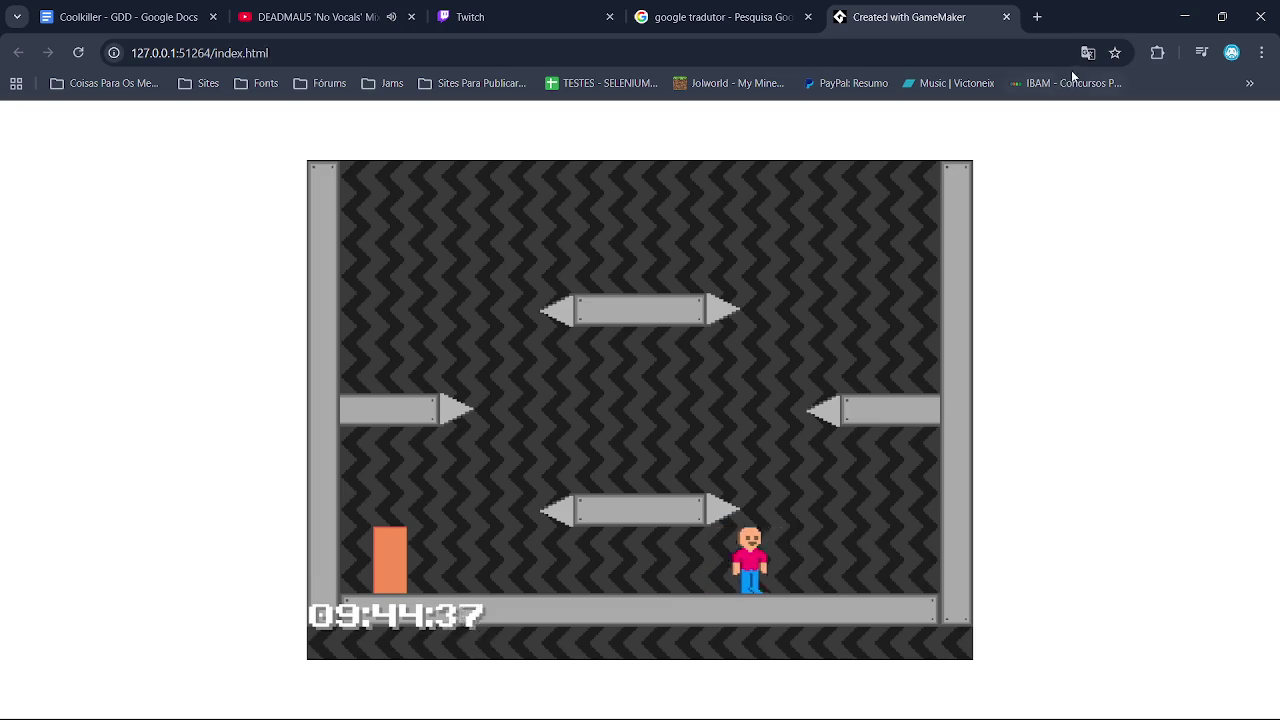
pyautogui.press('Left')
pyautogui.press('Left')
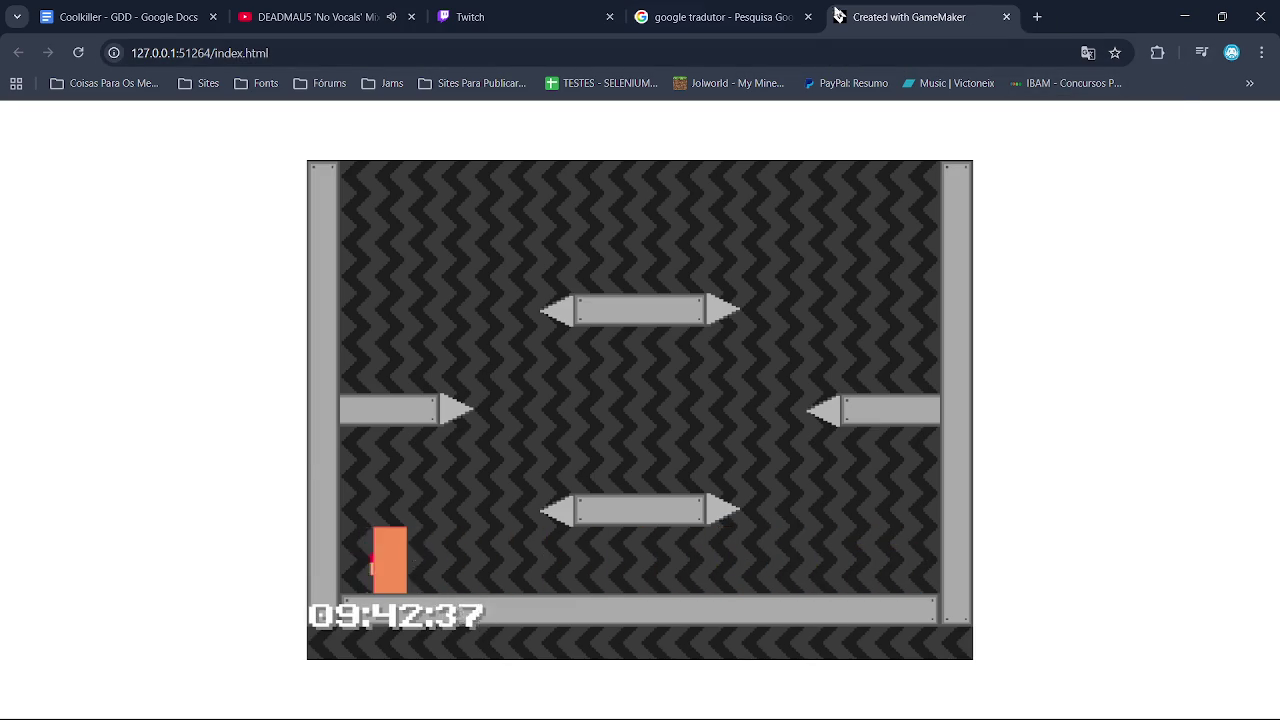
pyautogui.hotkey('ctrl', 'shift', 'Tab')
pyautogui.moveTo(860, 6)
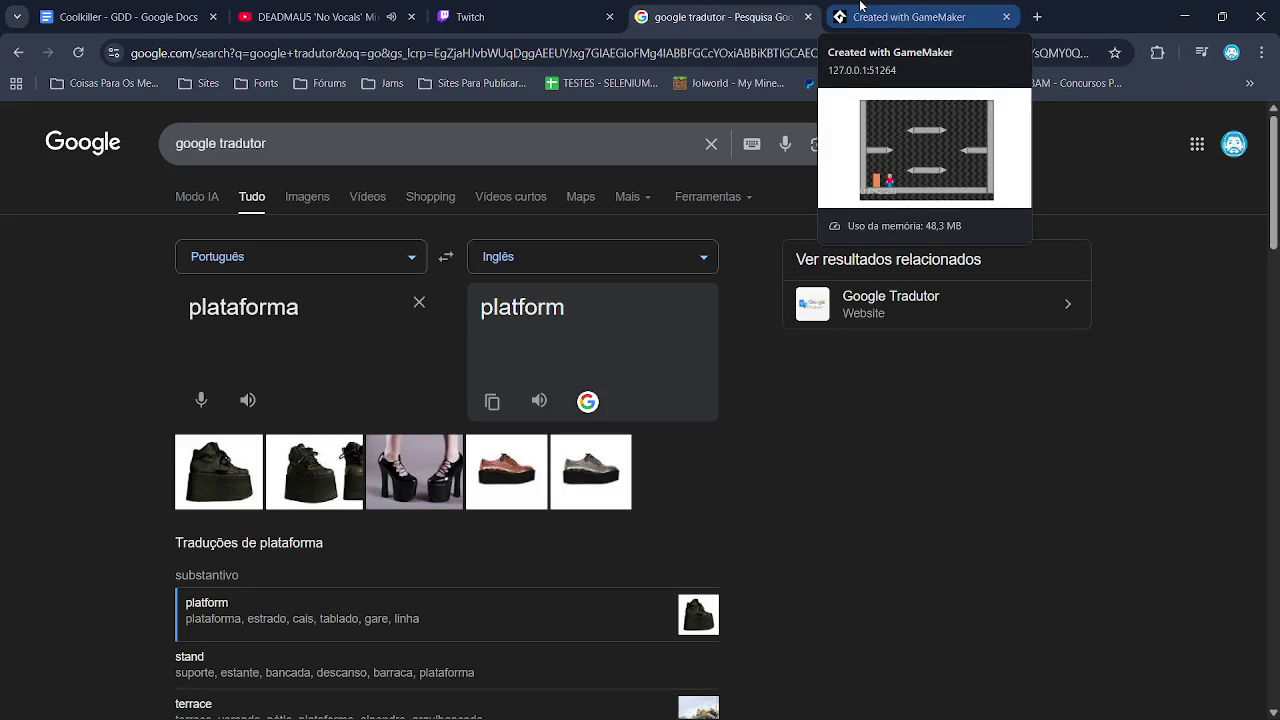
pyautogui.click(862, 12)
pyautogui.press('Right')
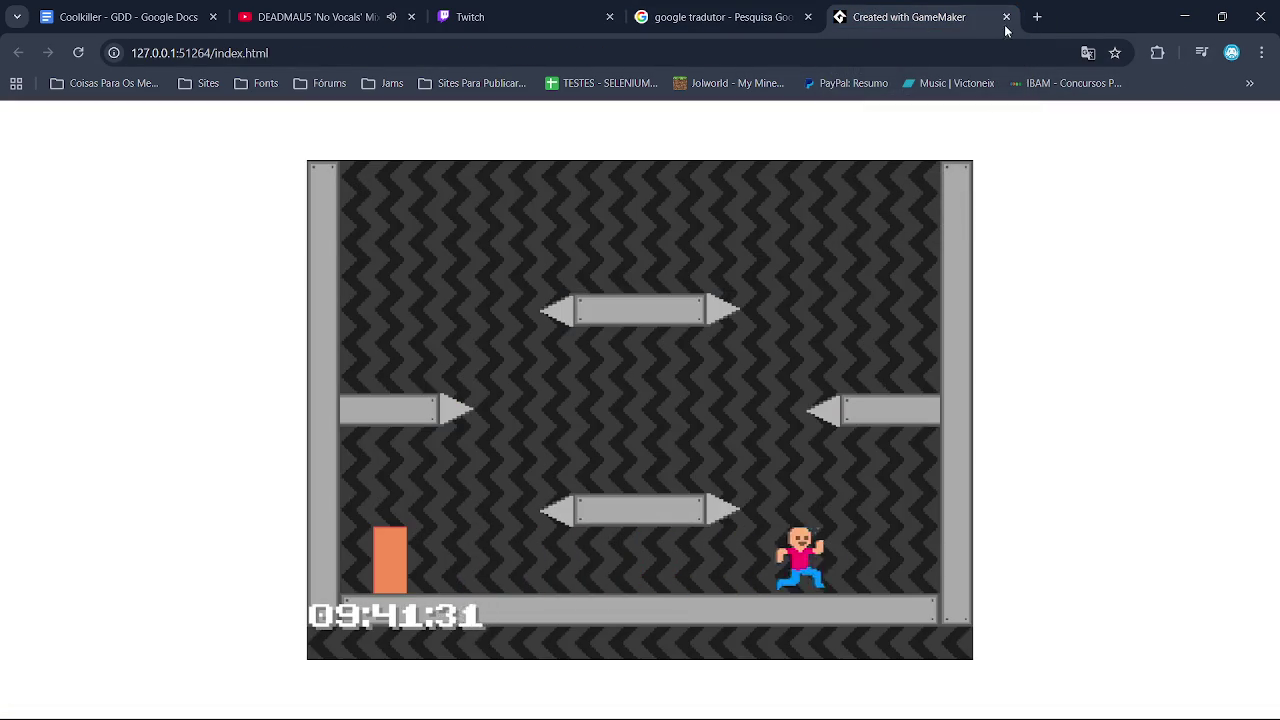
# Close the 'Created with GameMaker' tab and view the Twitch stream manager
pyautogui.click(1006, 17)
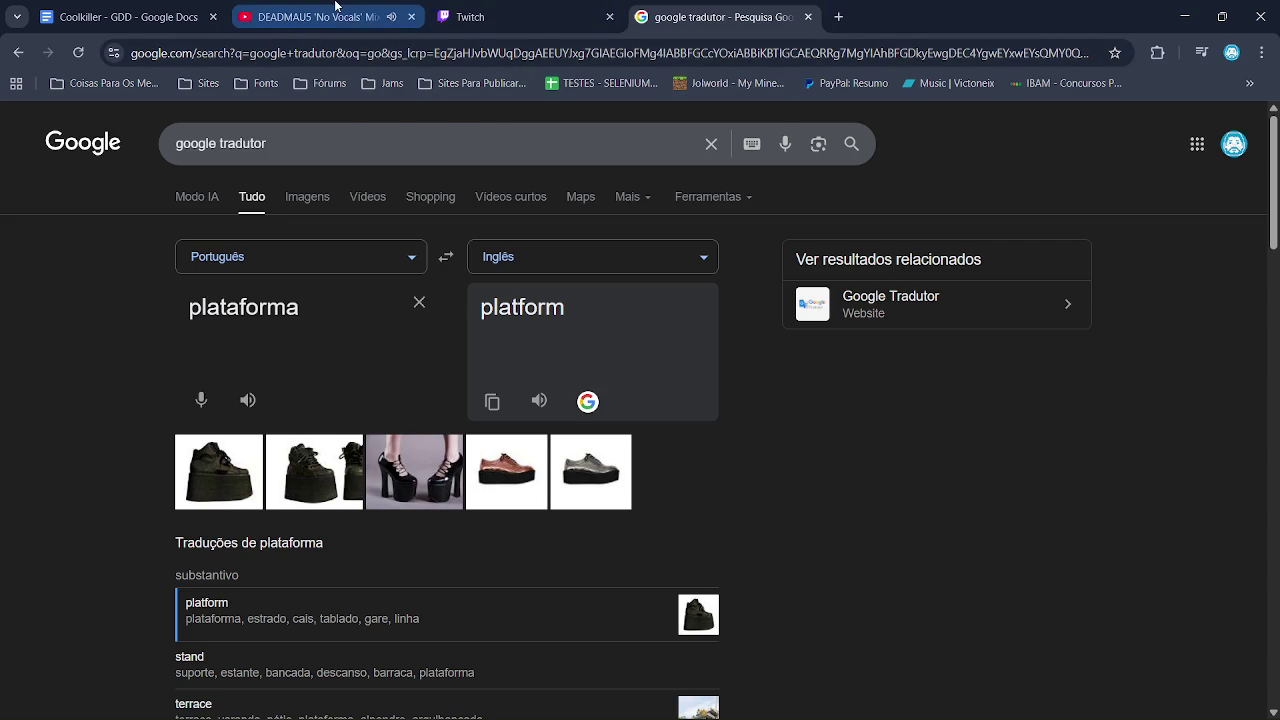
pyautogui.click(336, 5)
pyautogui.click(552, 14)
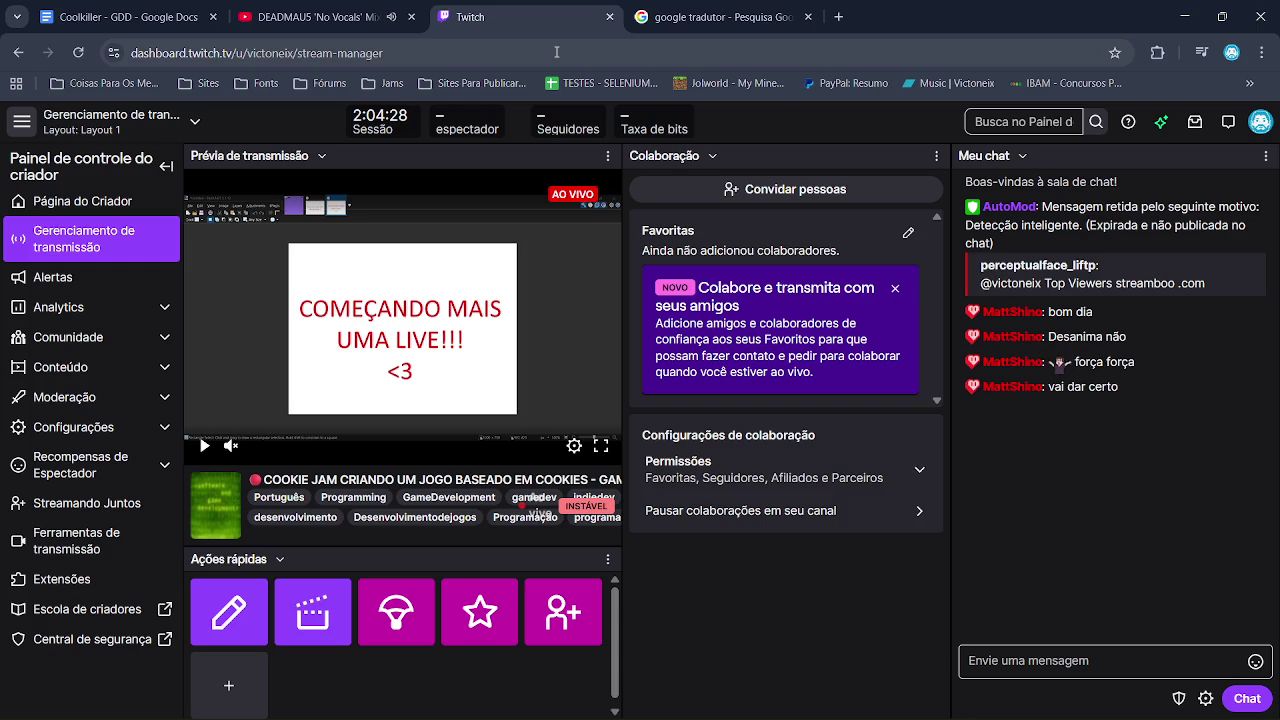
# Cycle through GameMaker and Paint.NET, then bring OBS Studio to the front
pyautogui.hotkey('alt', 'Tab')
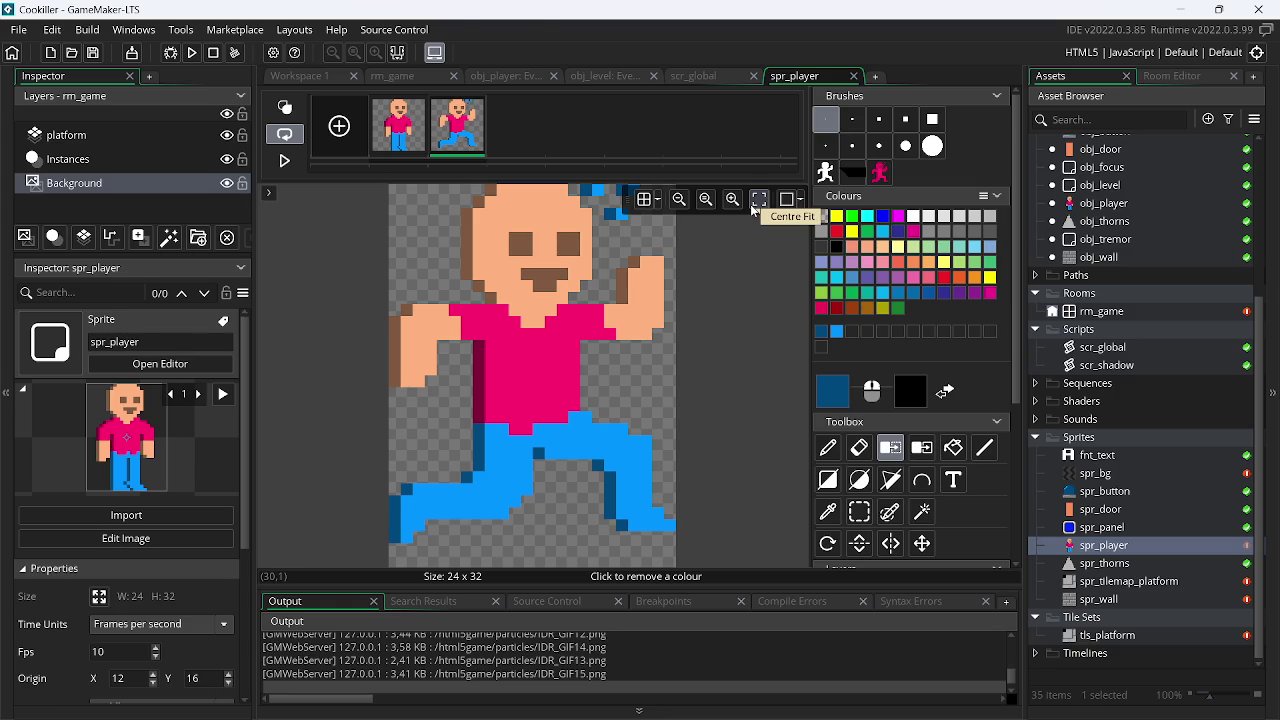
pyautogui.hotkey('alt', 'Tab')
pyautogui.hotkey('alt', 'Tab')
pyautogui.hotkey('alt', 'Tab')
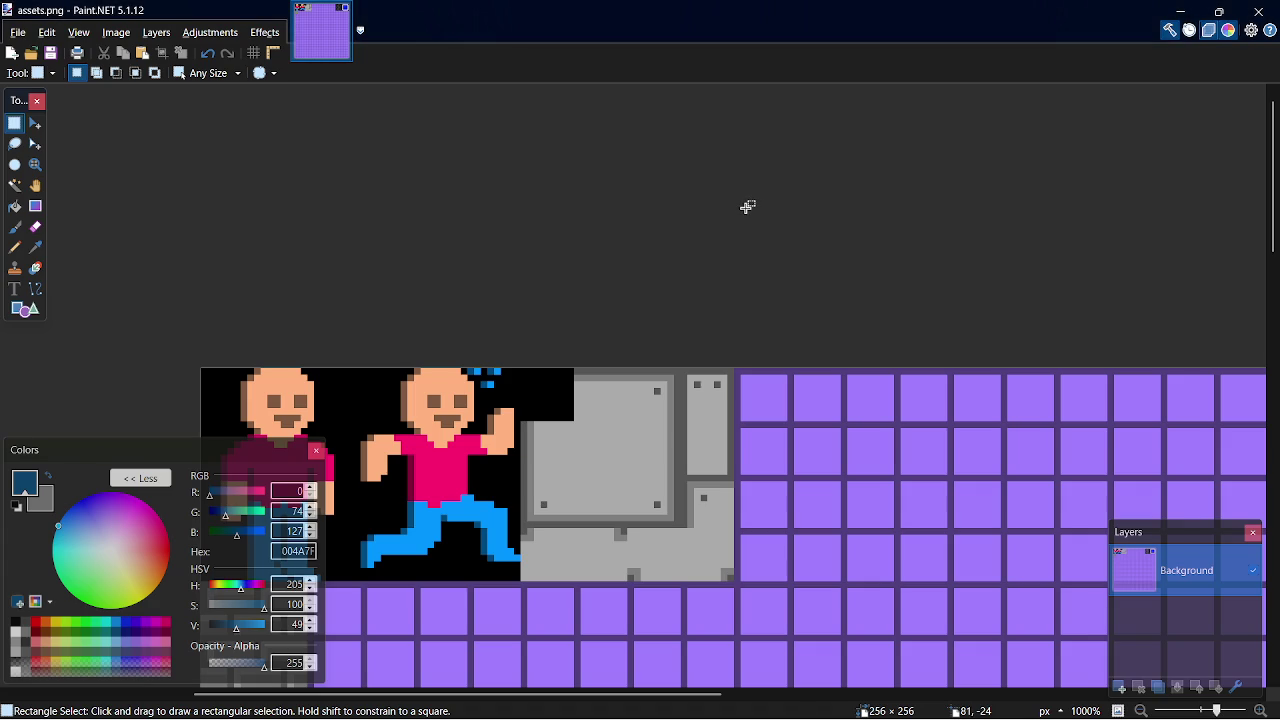
pyautogui.click(925, 700)
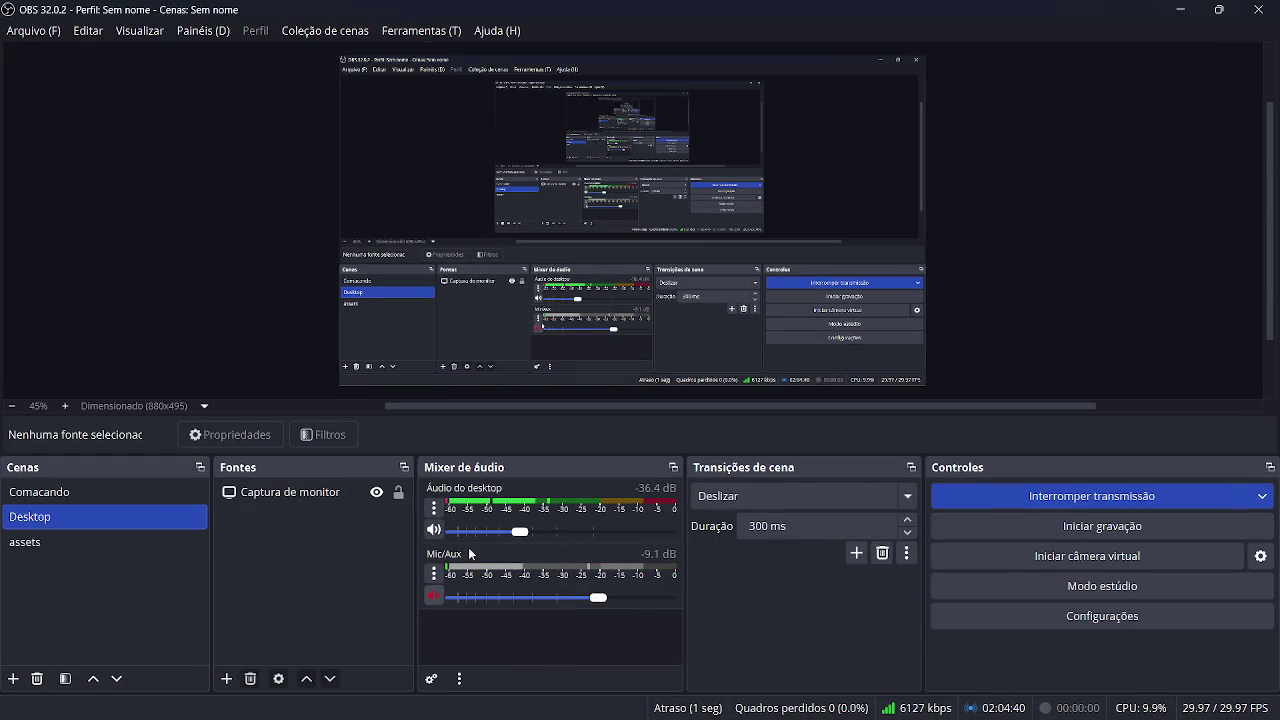
# Minimise OBS Studio to bring the Paint.NET assets sheet back into view
pyautogui.click(1177, 8)
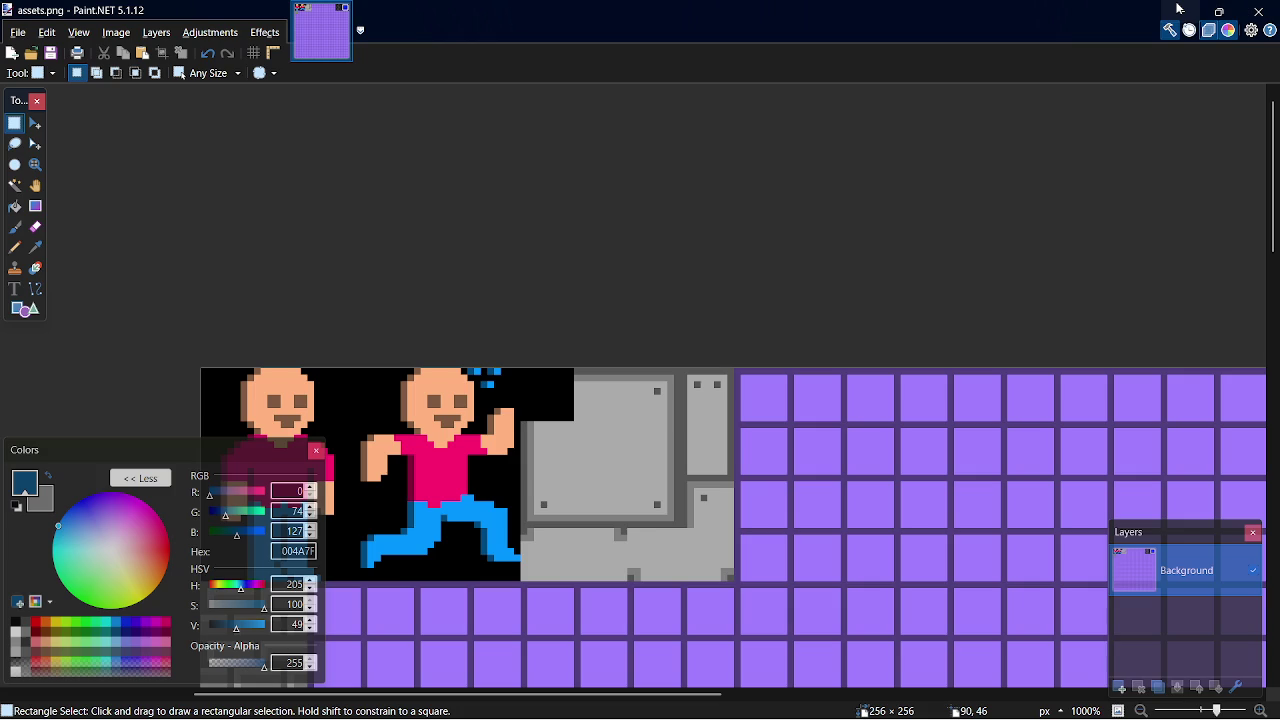
pyautogui.hotkey('alt', 'Tab')
pyautogui.hotkey('alt', 'Tab')
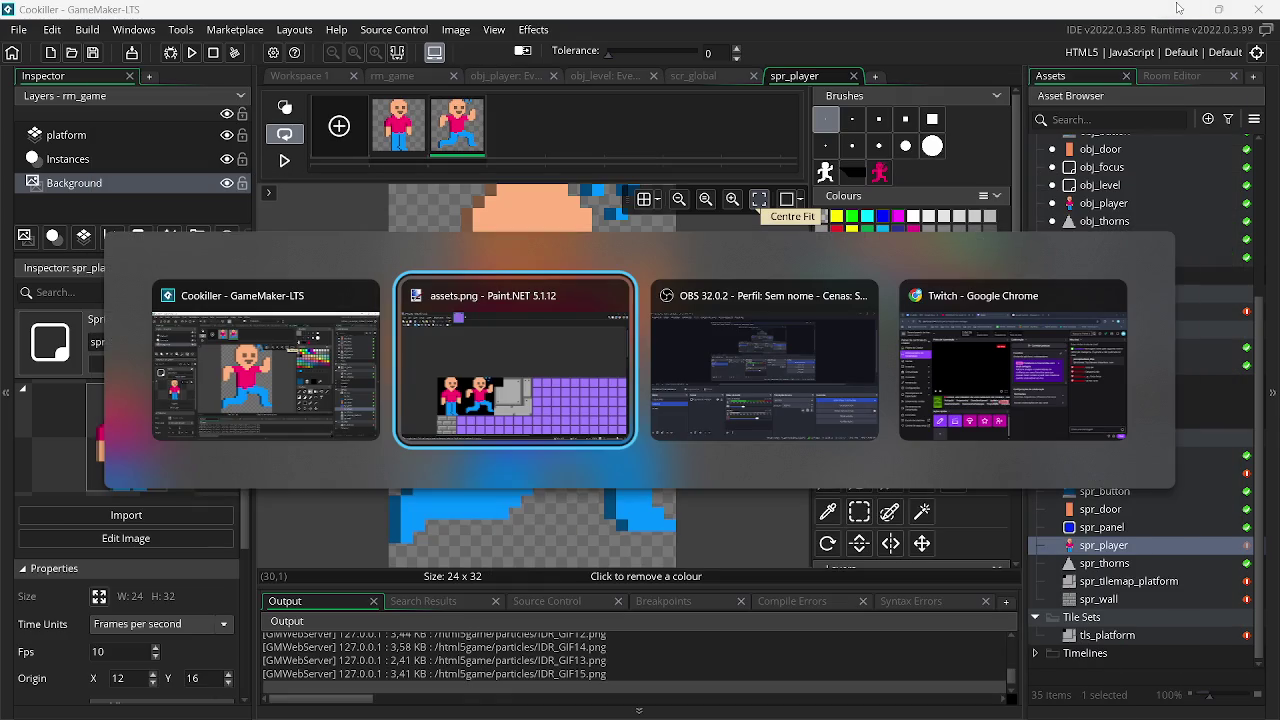
pyautogui.hotkey('alt', 'Tab')
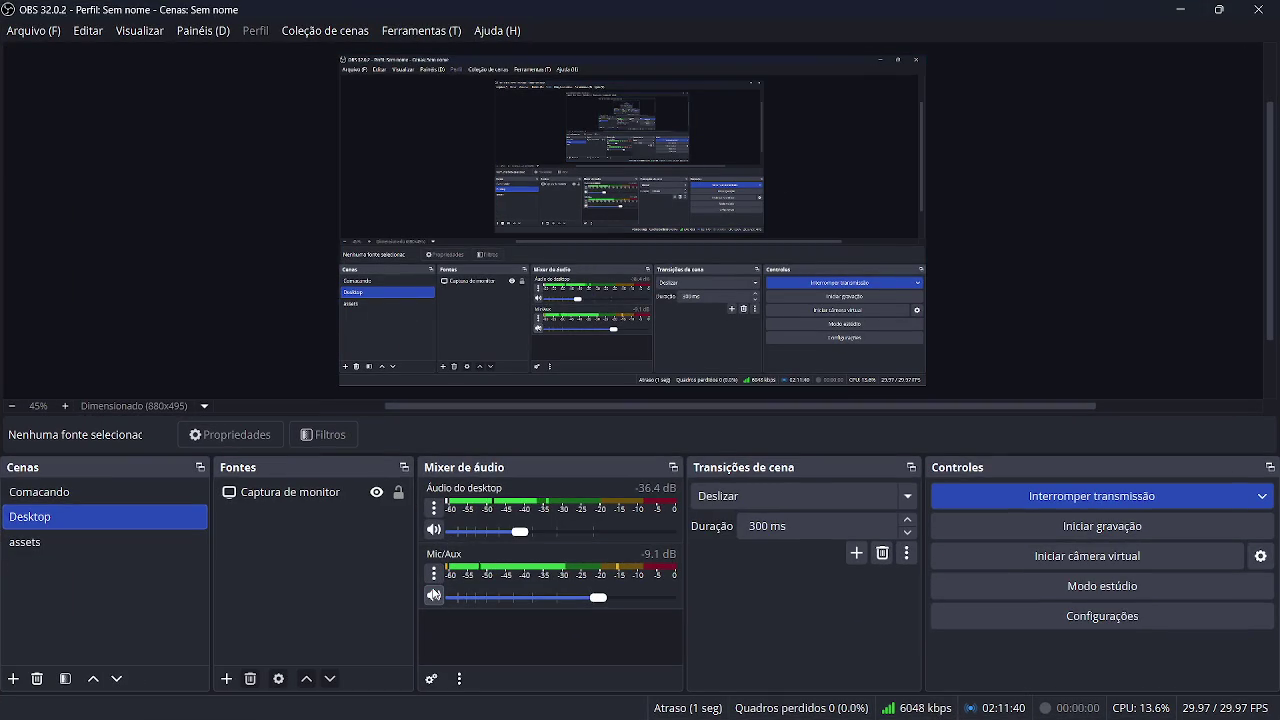
pyautogui.click(1180, 9)
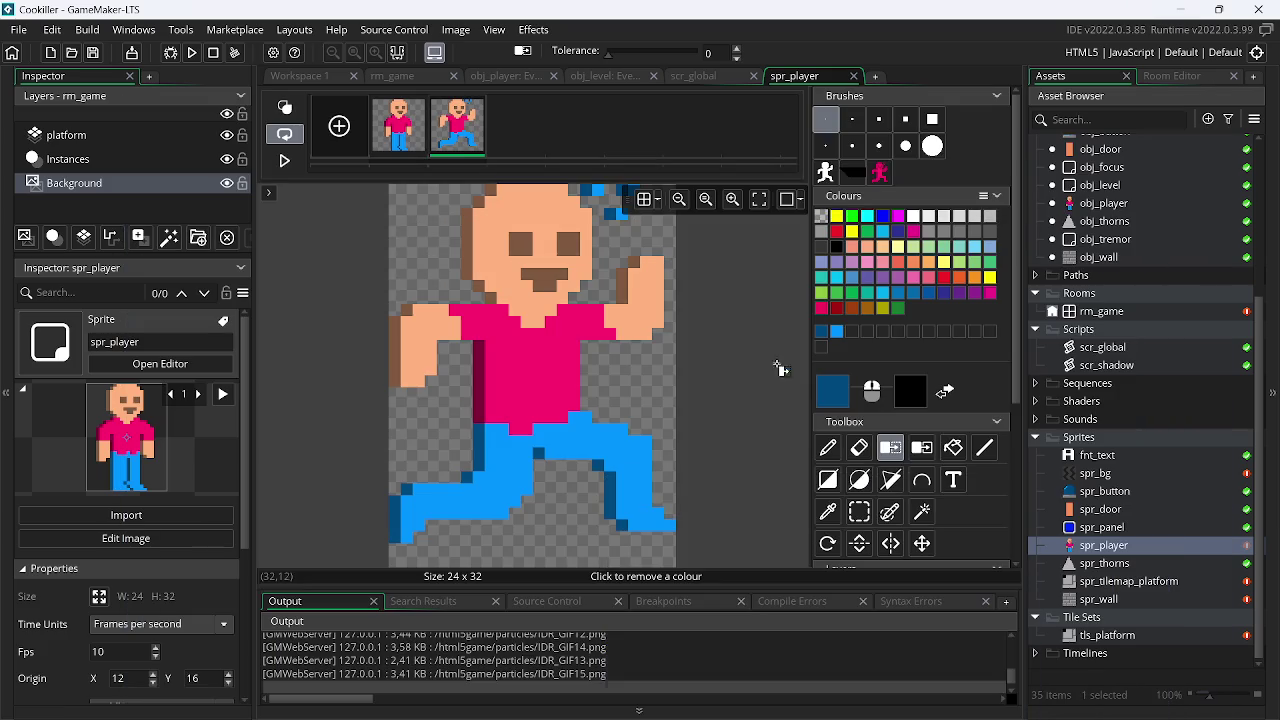
pyautogui.click(889, 700)
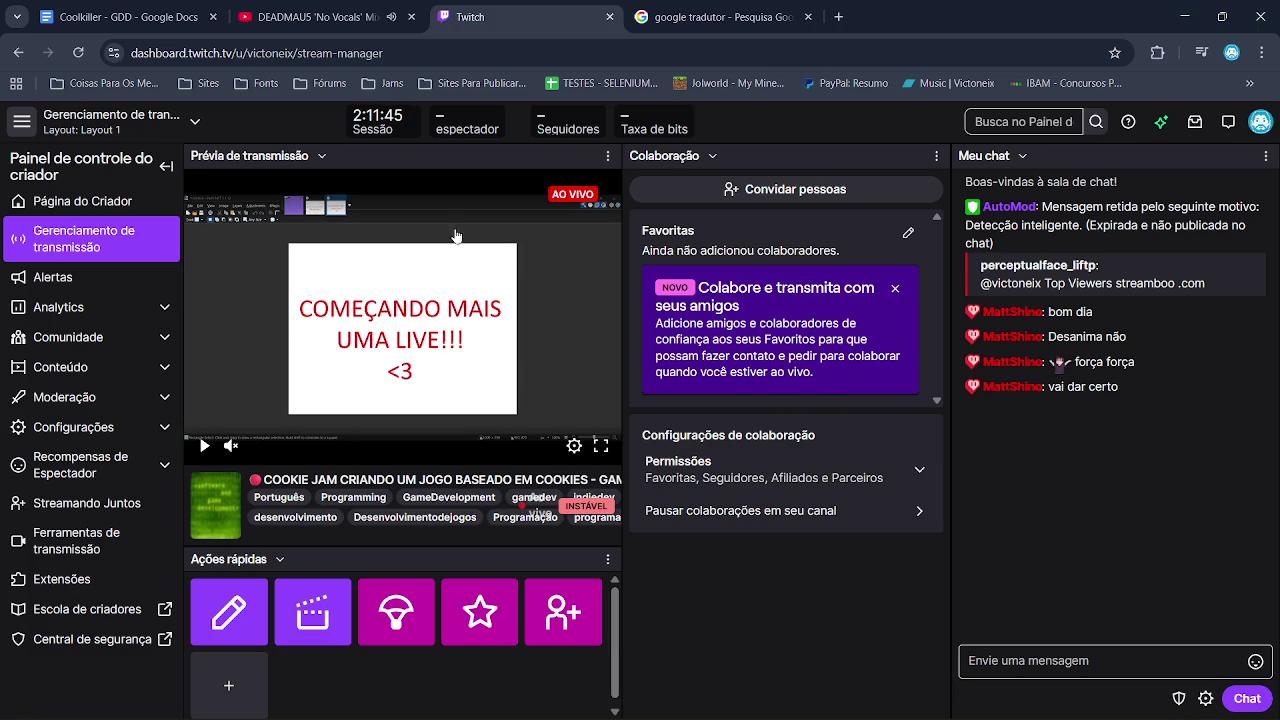
pyautogui.hotkey('ctrl', 'shift', 'Tab')
pyautogui.hotkey('ctrl', 'shift', 'Tab')
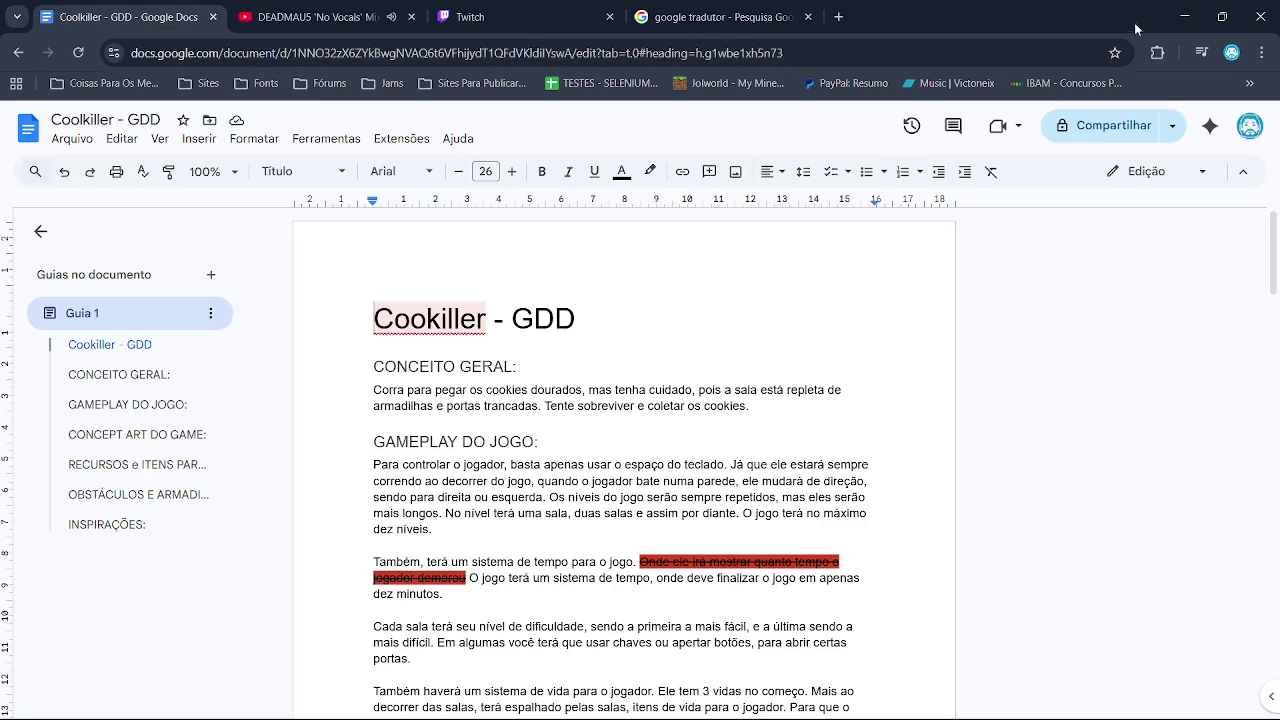
pyautogui.click(1180, 20)
pyautogui.moveTo(900, 712)
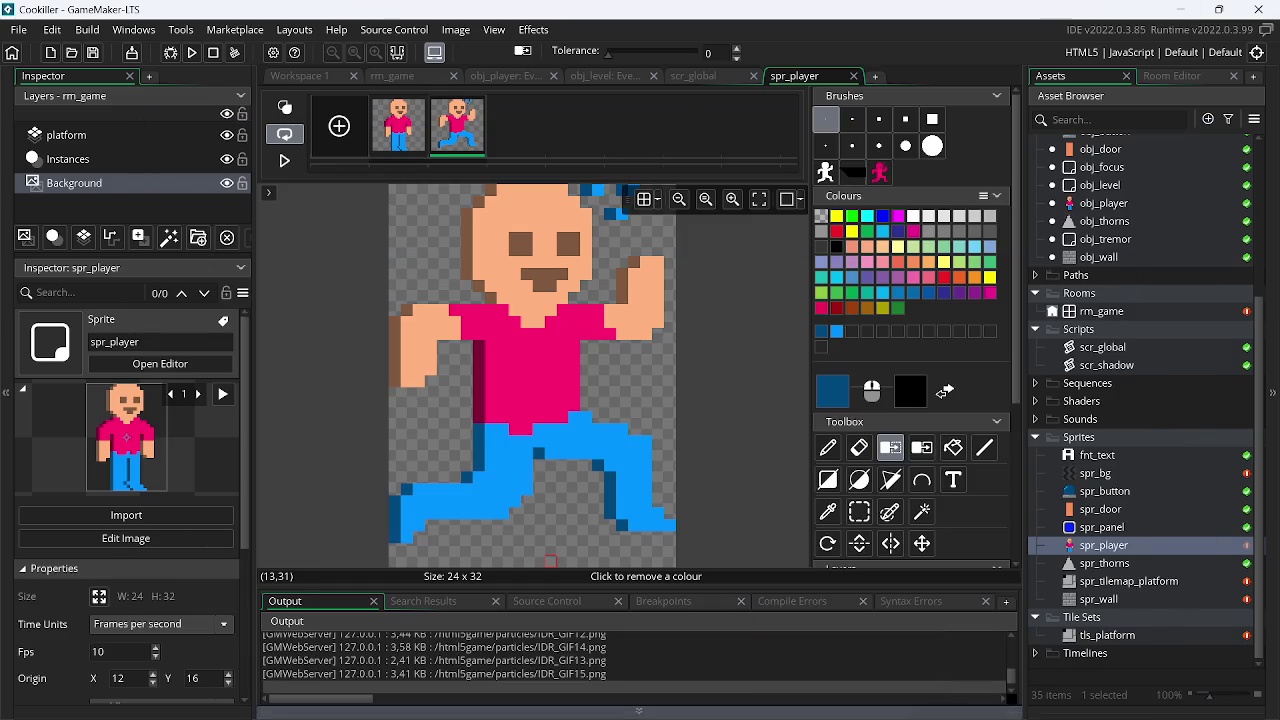
pyautogui.click(957, 712)
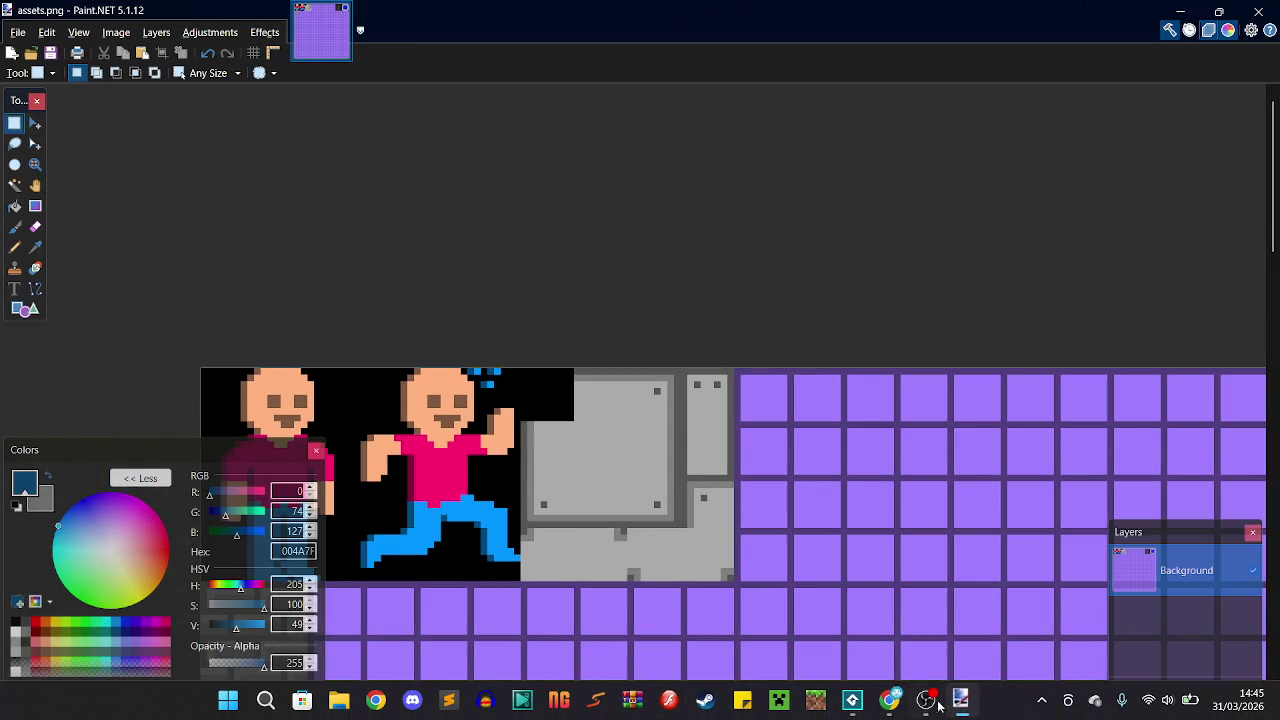
# Scroll around assets.png inspecting sprites and wall tiles, then open spr_wall in GameMaker
pyautogui.scroll(3, 540, 411)
pyautogui.scroll(-3, 536, 411)
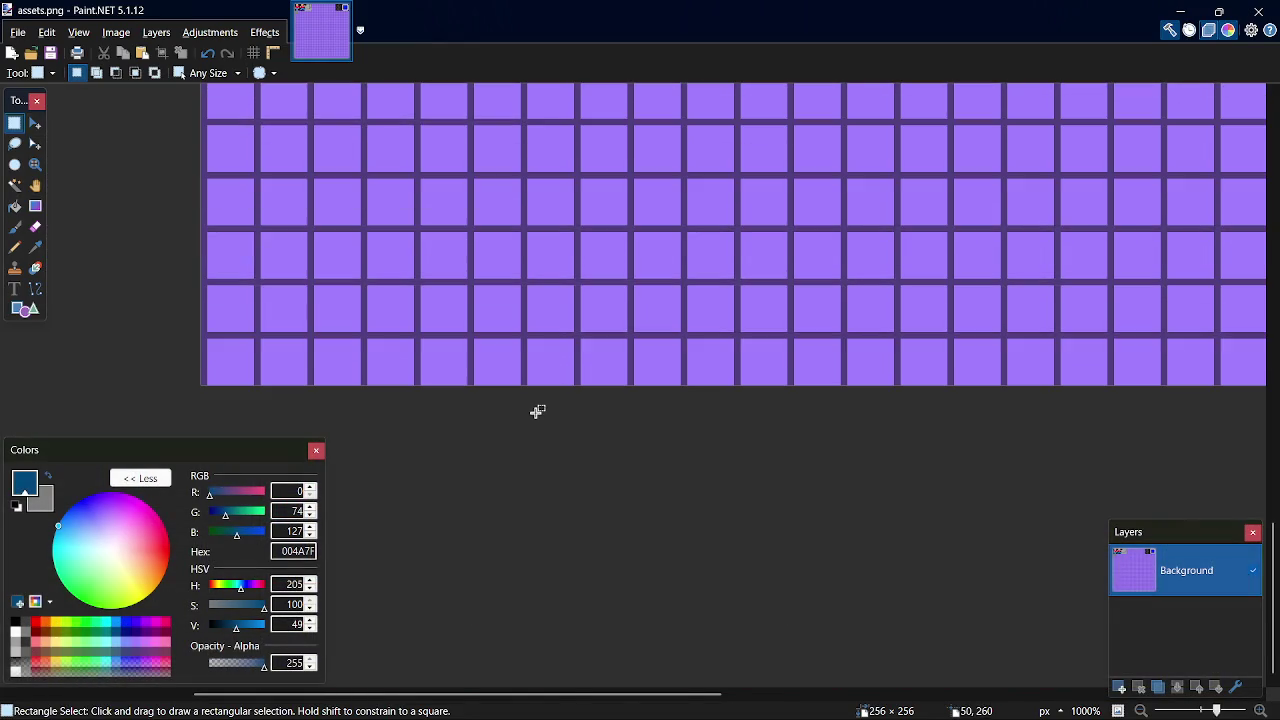
pyautogui.scroll(15, 543, 409)
pyautogui.scroll(-2, 621, 260)
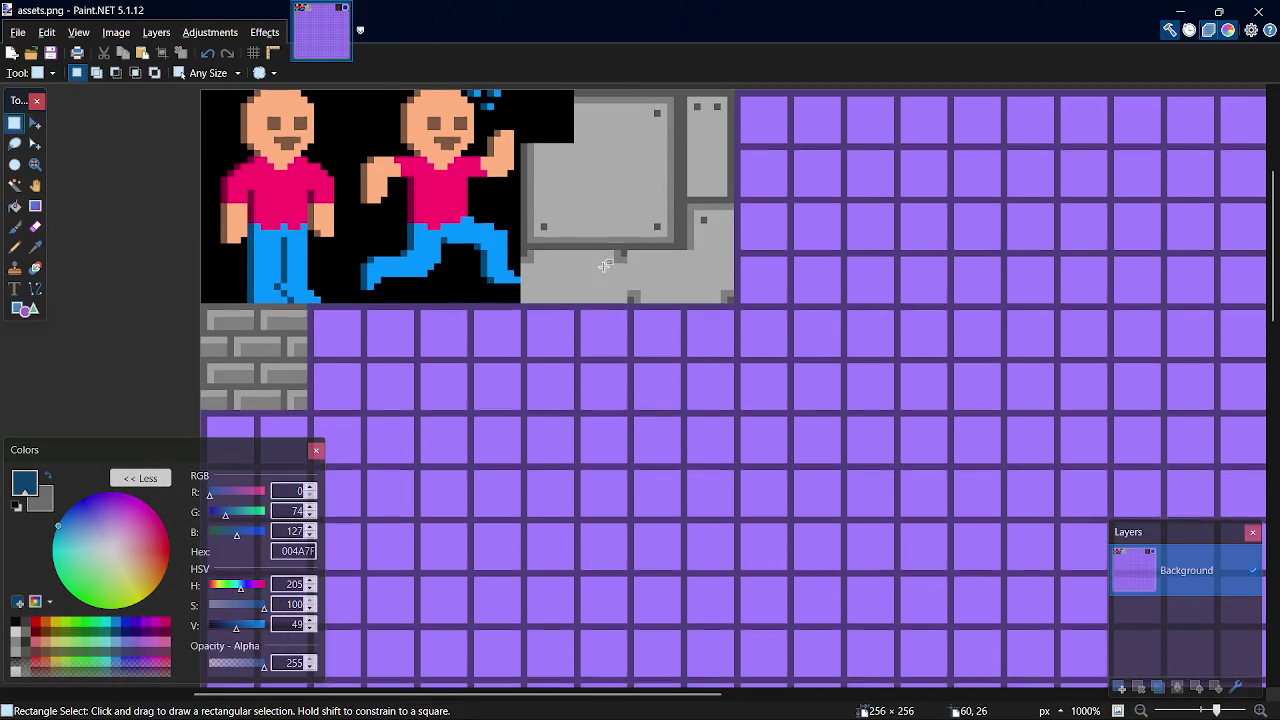
pyautogui.hscroll(10, 660, 281)
pyautogui.hscroll(-12, 663, 286)
pyautogui.hscroll(2, 676, 291)
pyautogui.hscroll(2, 676, 291)
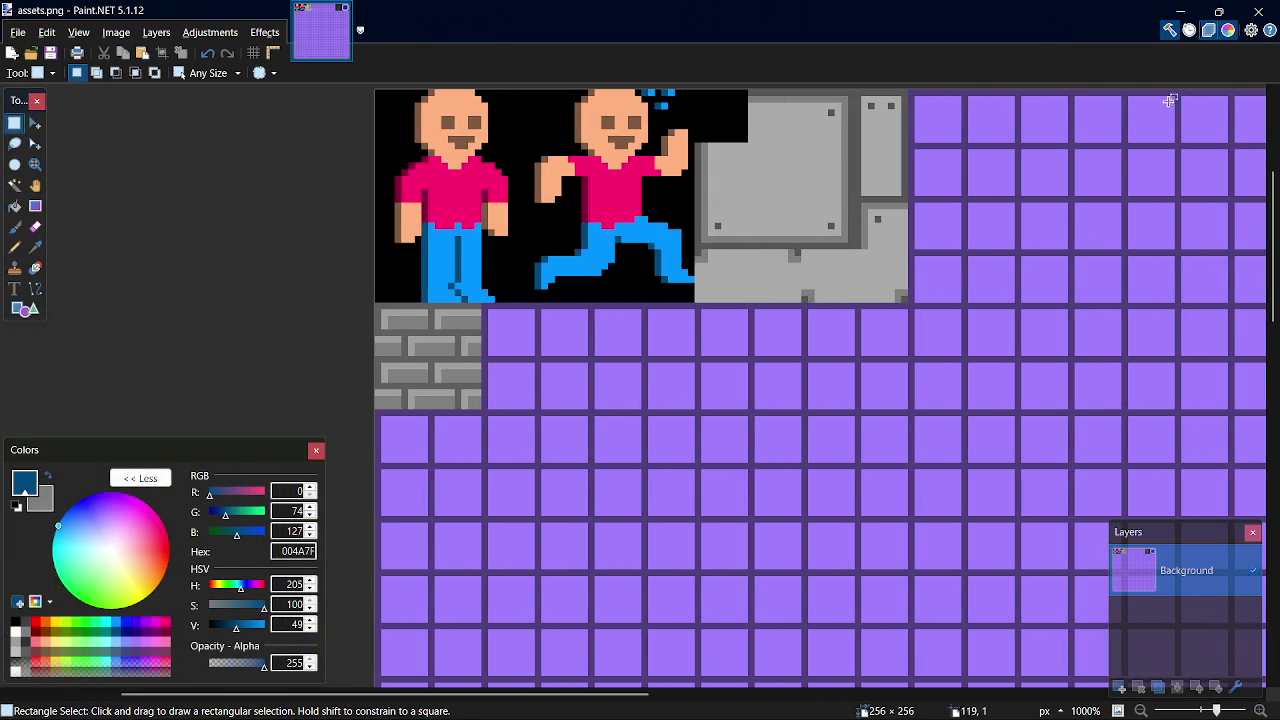
pyautogui.hscroll(2, 947, 206)
pyautogui.hotkey('alt', 'Tab')
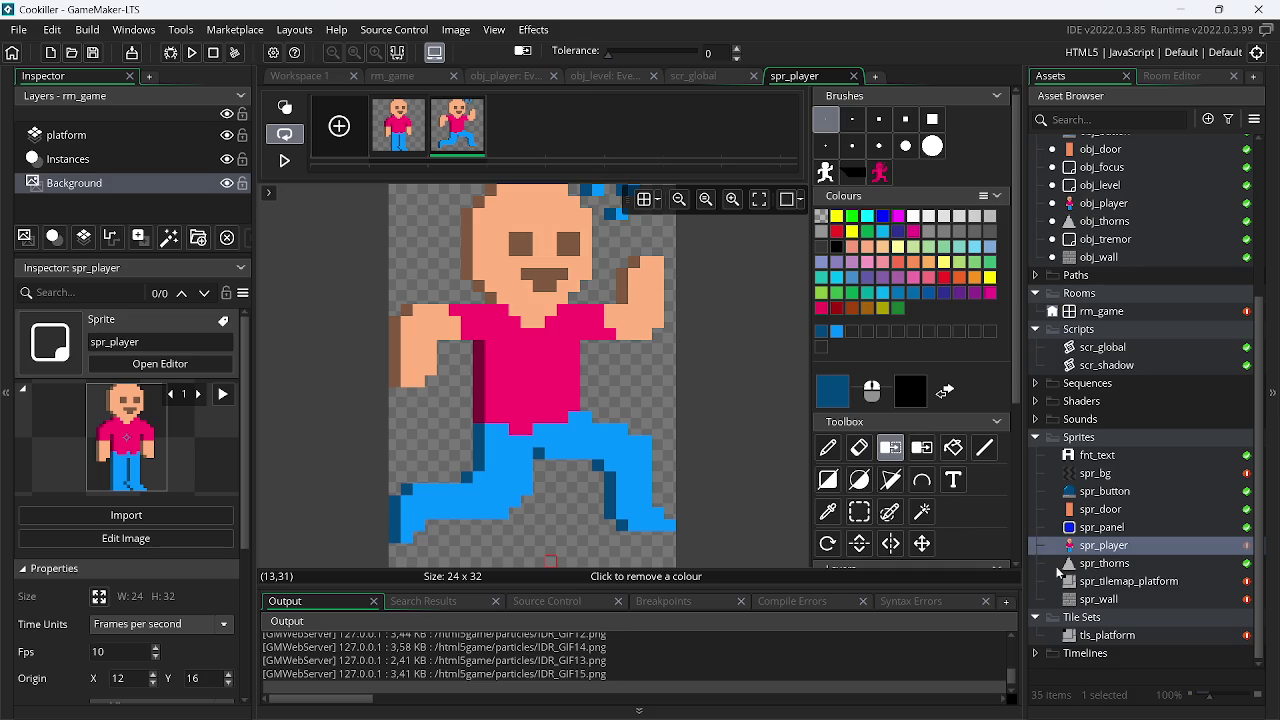
pyautogui.doubleClick(1110, 600)
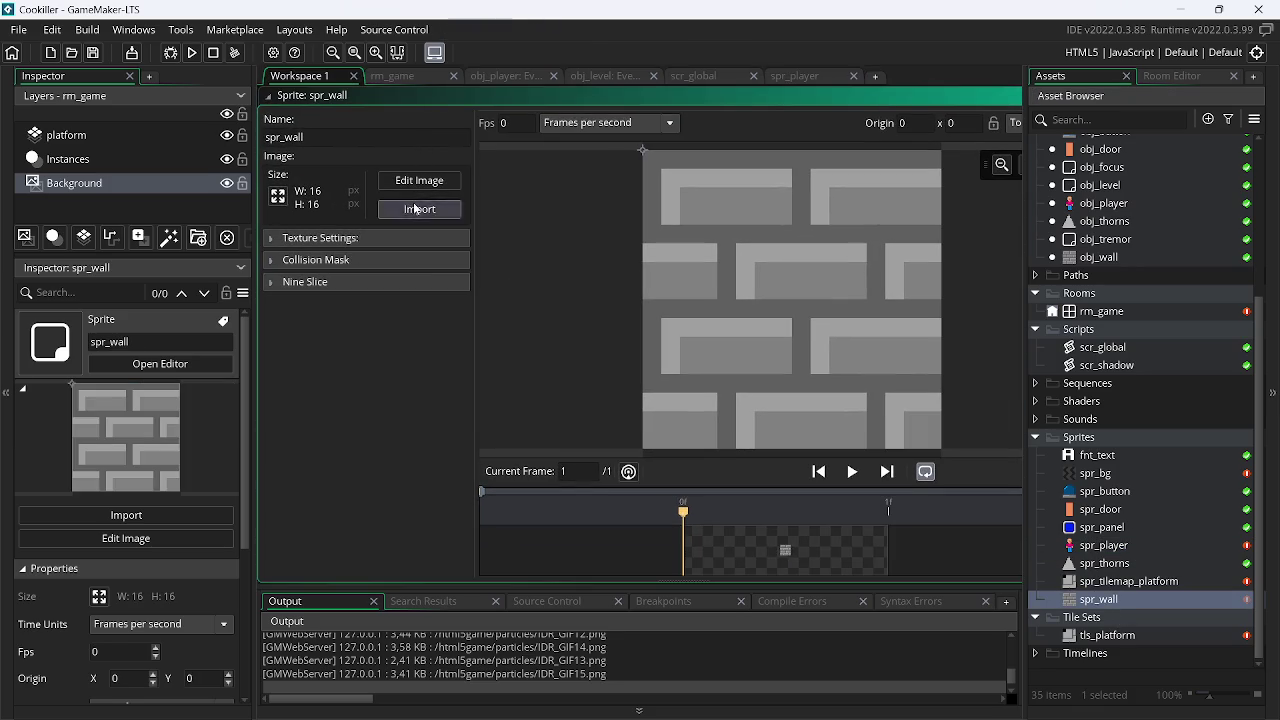
# Open spr_wall's image editor and pencil a dark-red left and top edge
pyautogui.click(408, 200)
pyautogui.click(892, 480)
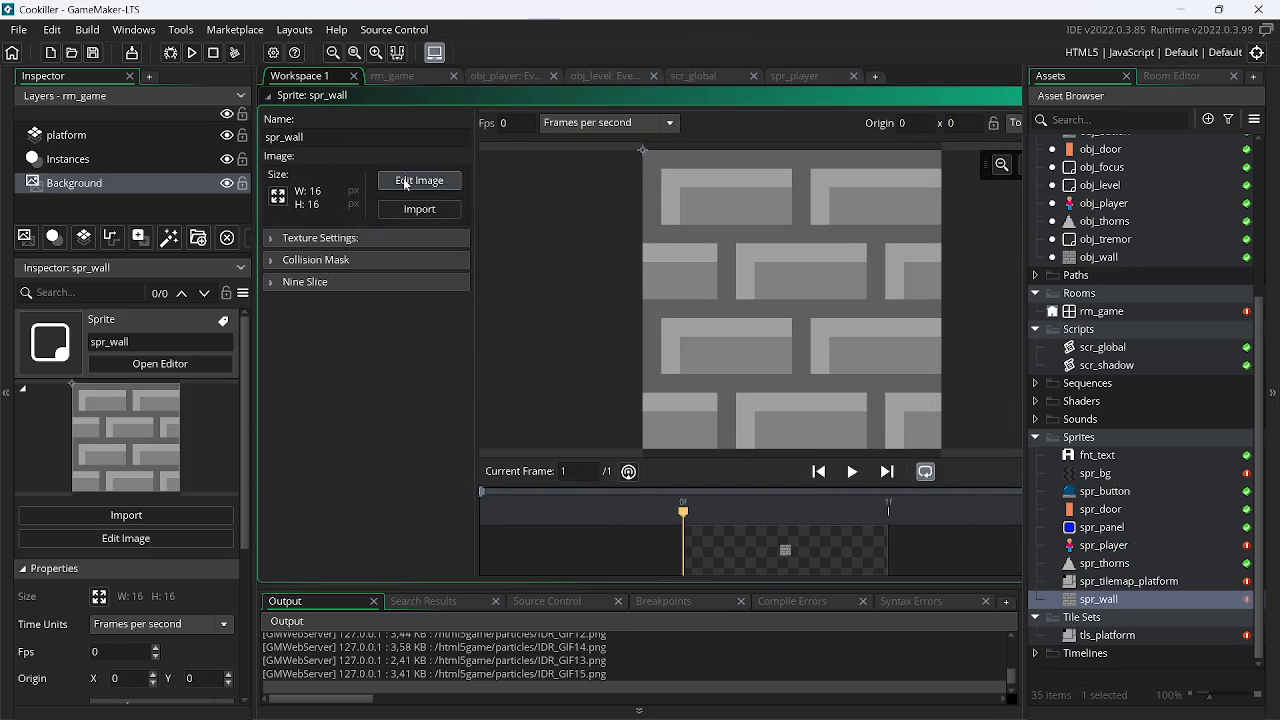
pyautogui.click(430, 180)
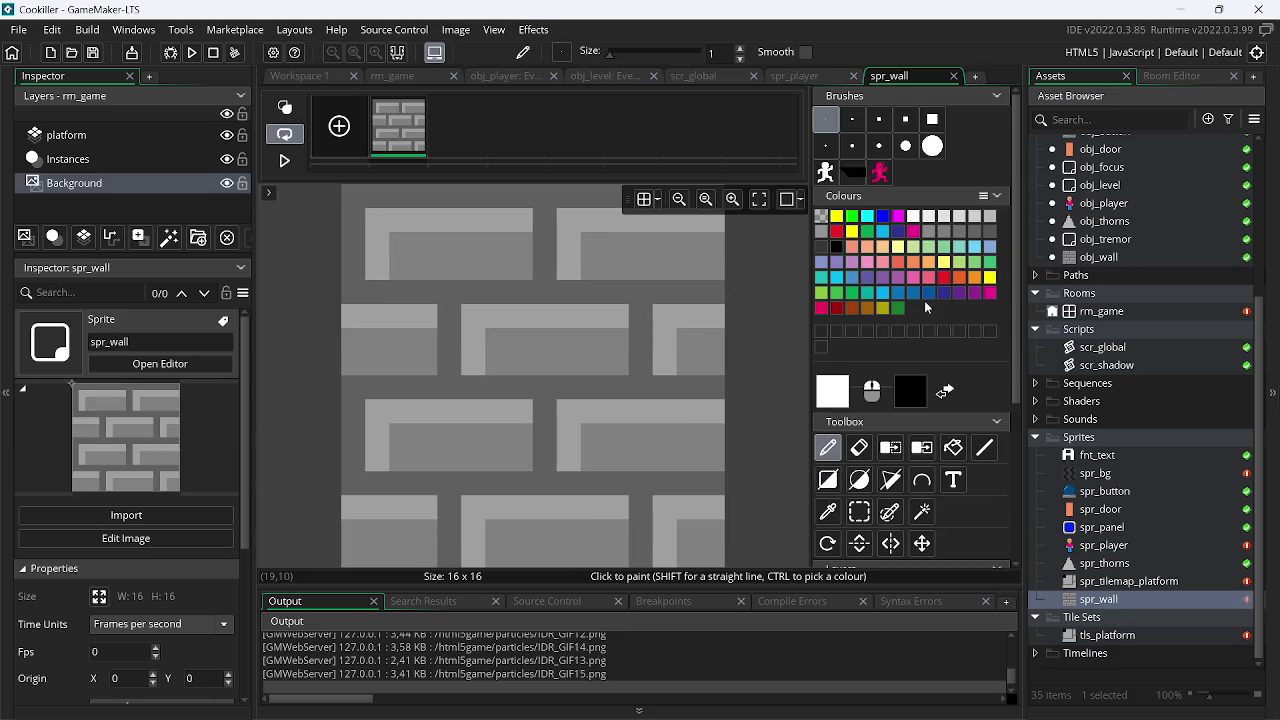
pyautogui.click(822, 309)
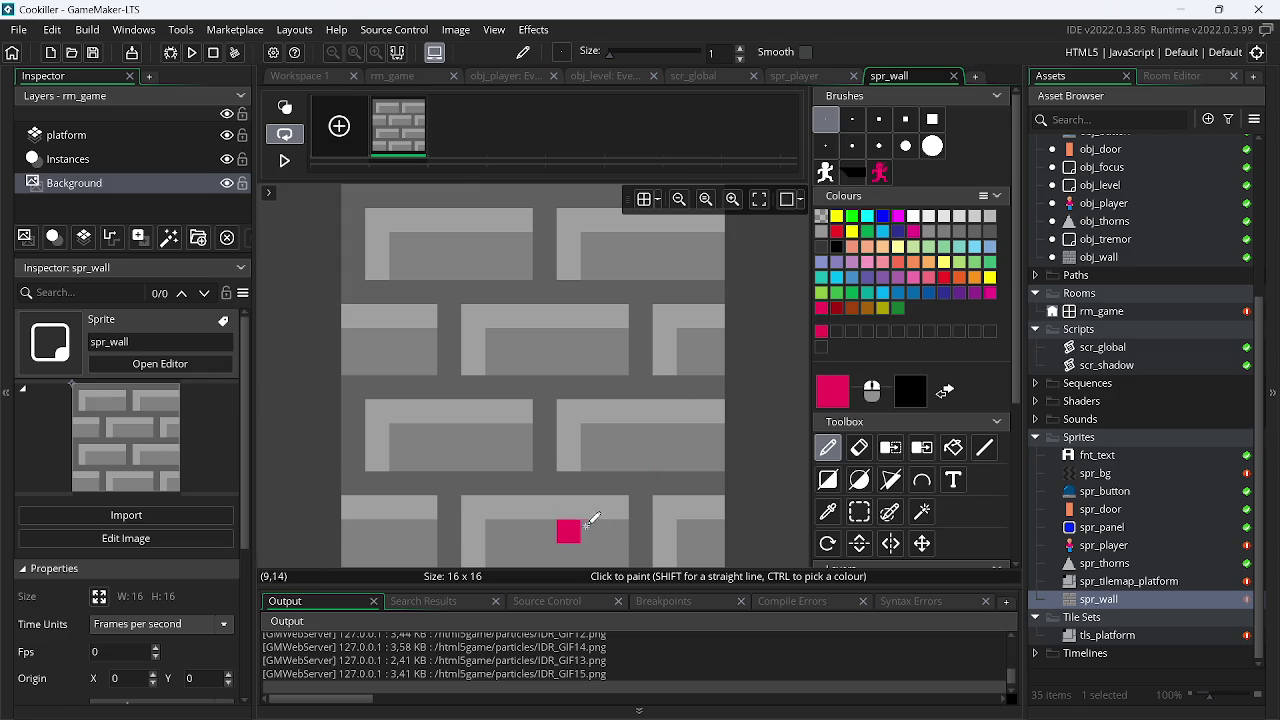
pyautogui.click(837, 309)
pyautogui.moveTo(355, 556); pyautogui.dragTo(355, 455)
pyautogui.moveTo(361, 384)
pyautogui.mouseDown()
pyautogui.moveTo(363, 160)
pyautogui.moveTo(1103, 204)
pyautogui.mouseUp()
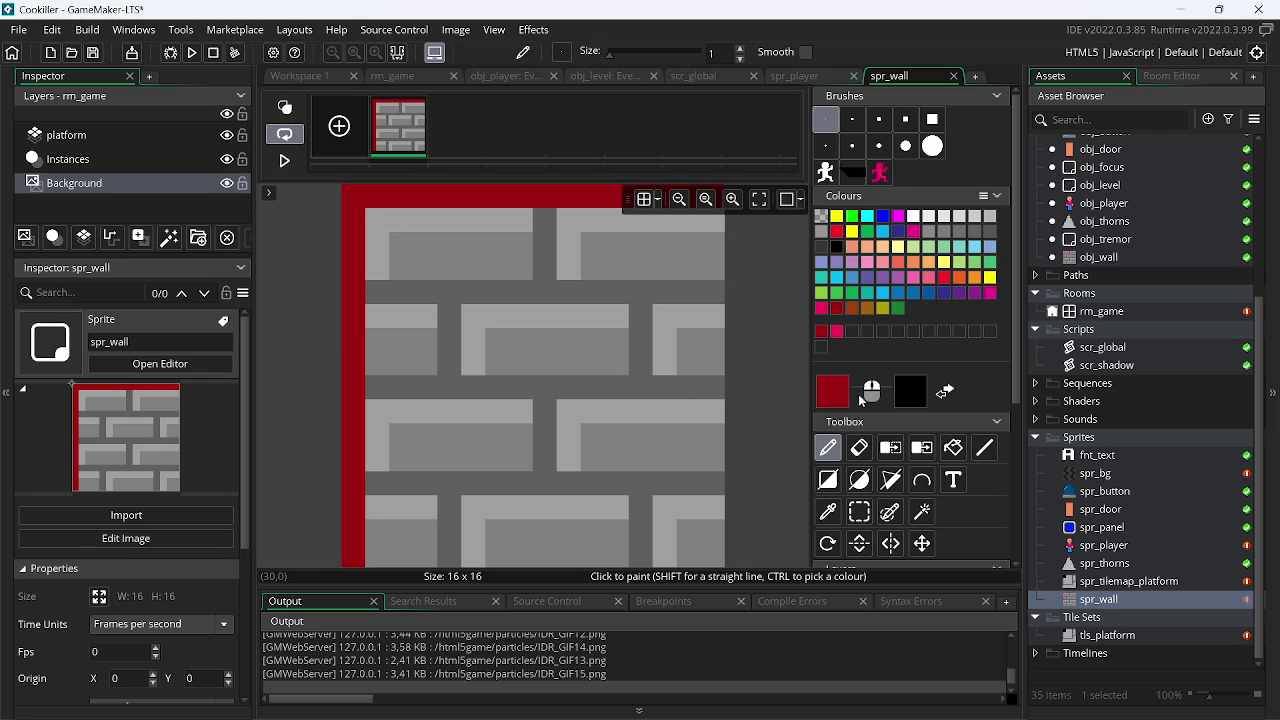
# Fill the rest of the 16x16 sprite with a pink rectangle and close the editor
pyautogui.click(838, 484)
pyautogui.click(838, 332)
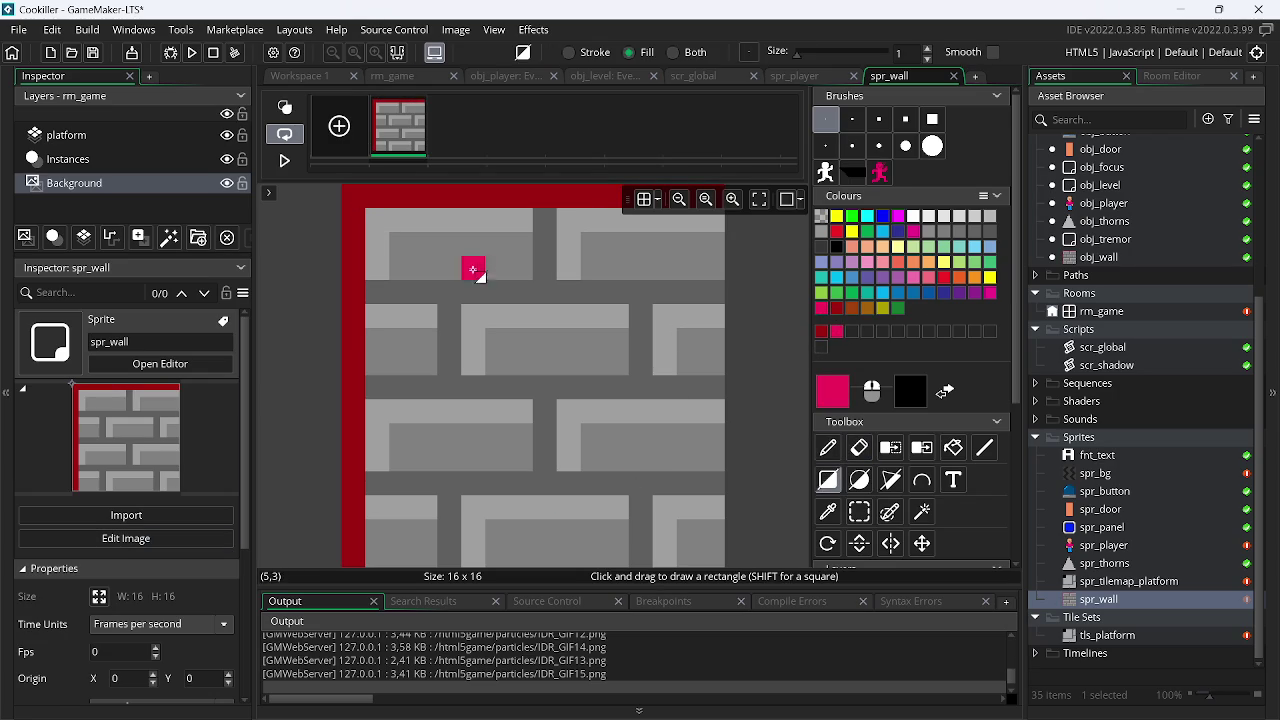
pyautogui.moveTo(380, 220); pyautogui.dragTo(728, 572)
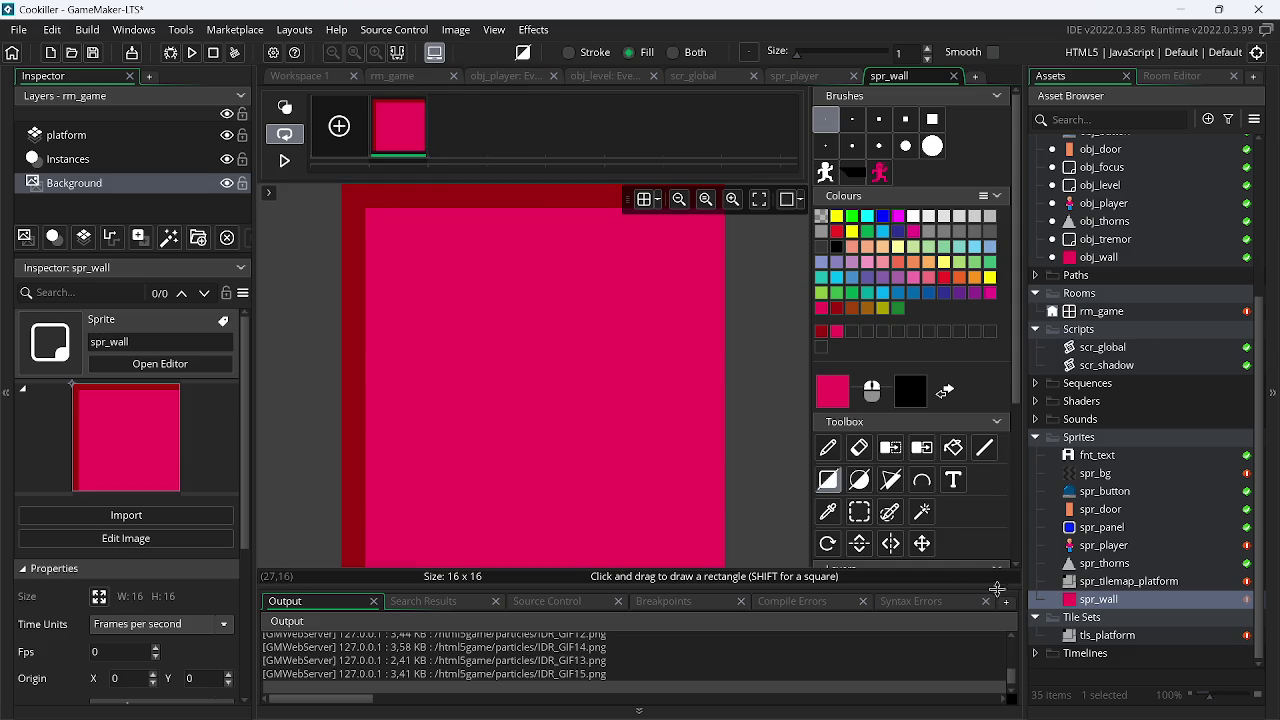
pyautogui.doubleClick(1150, 601)
# Close the spr_wall sprite window from the workspace context menu
pyautogui.scroll(3, 652, 119)
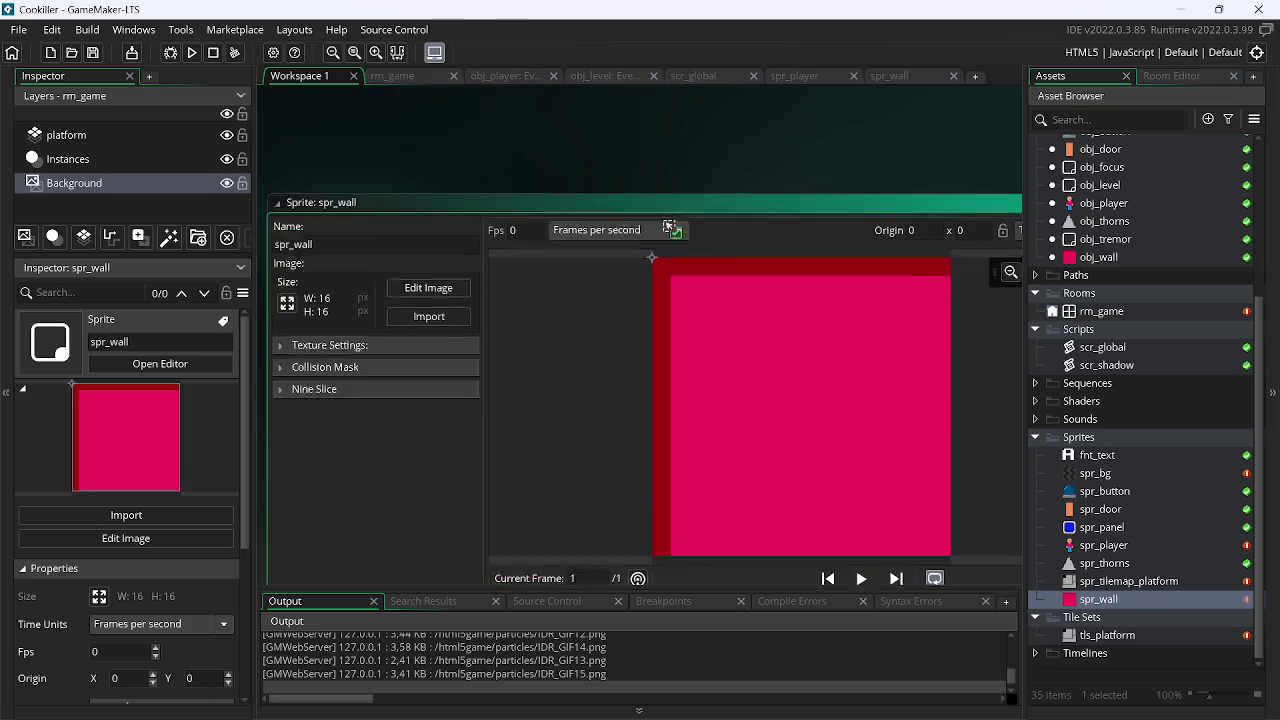
pyautogui.rightClick(603, 164)
pyautogui.moveTo(650, 190)
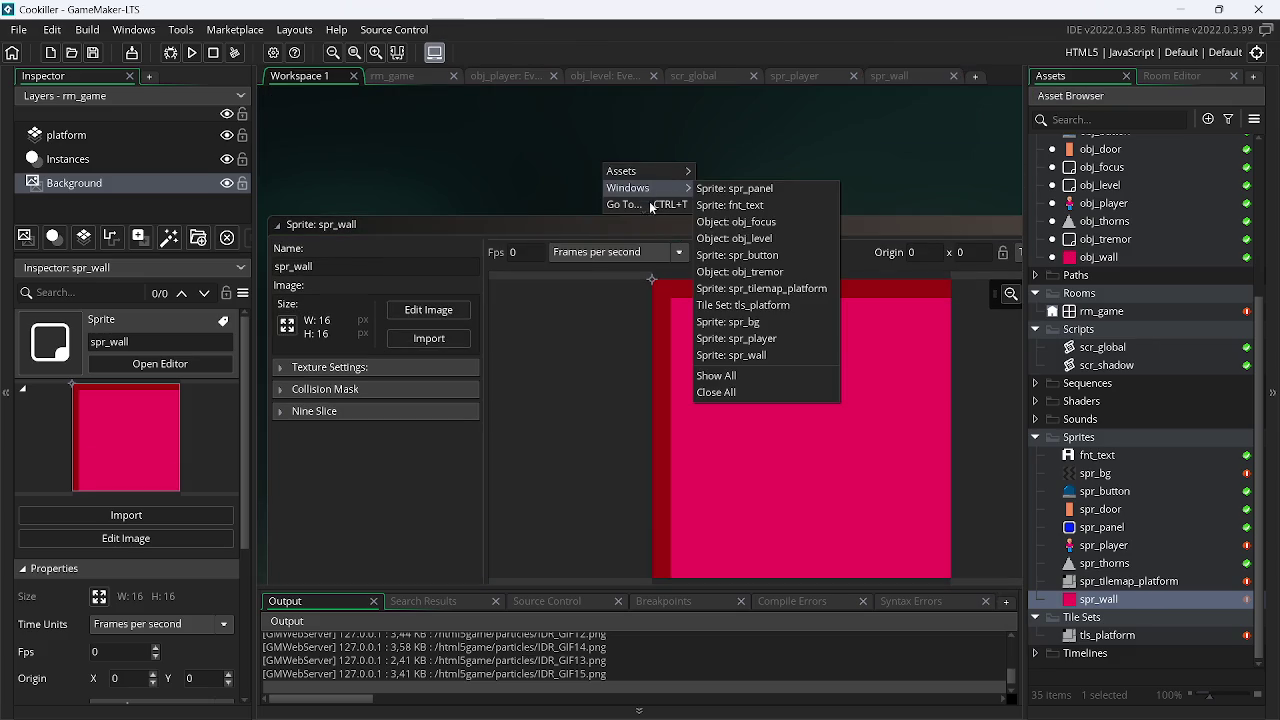
pyautogui.click(745, 355)
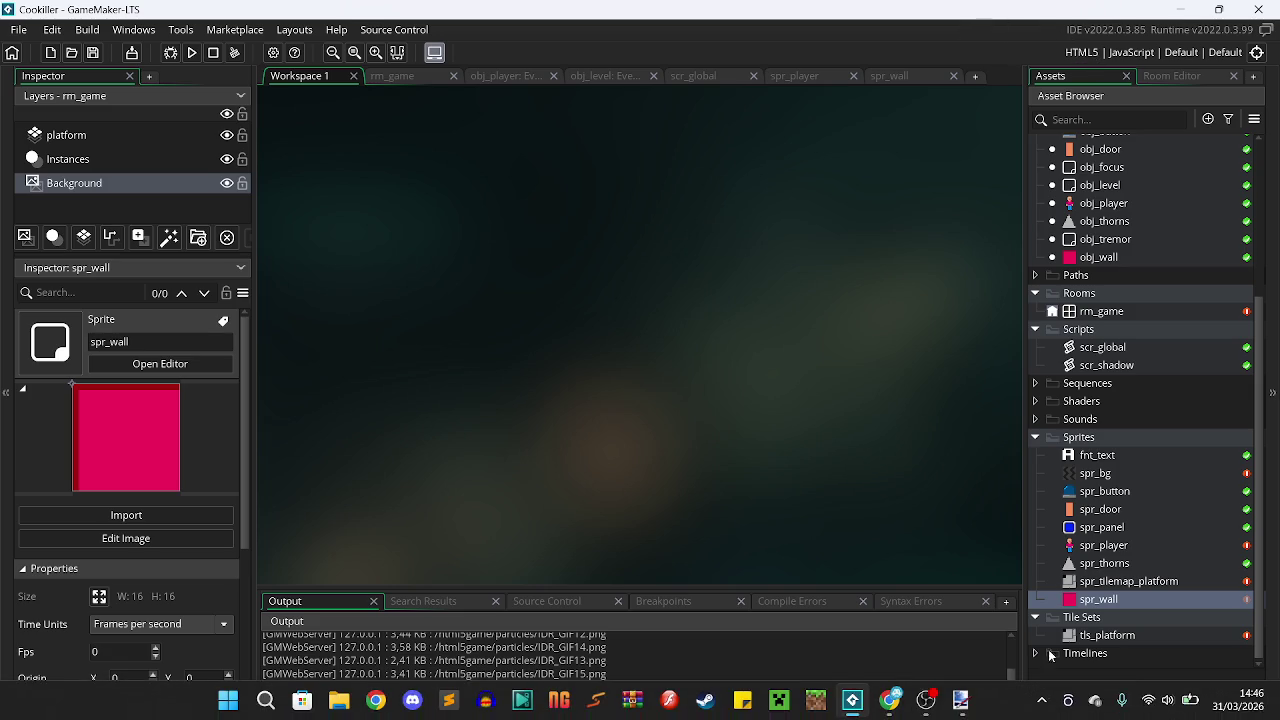
pyautogui.click(1086, 51)
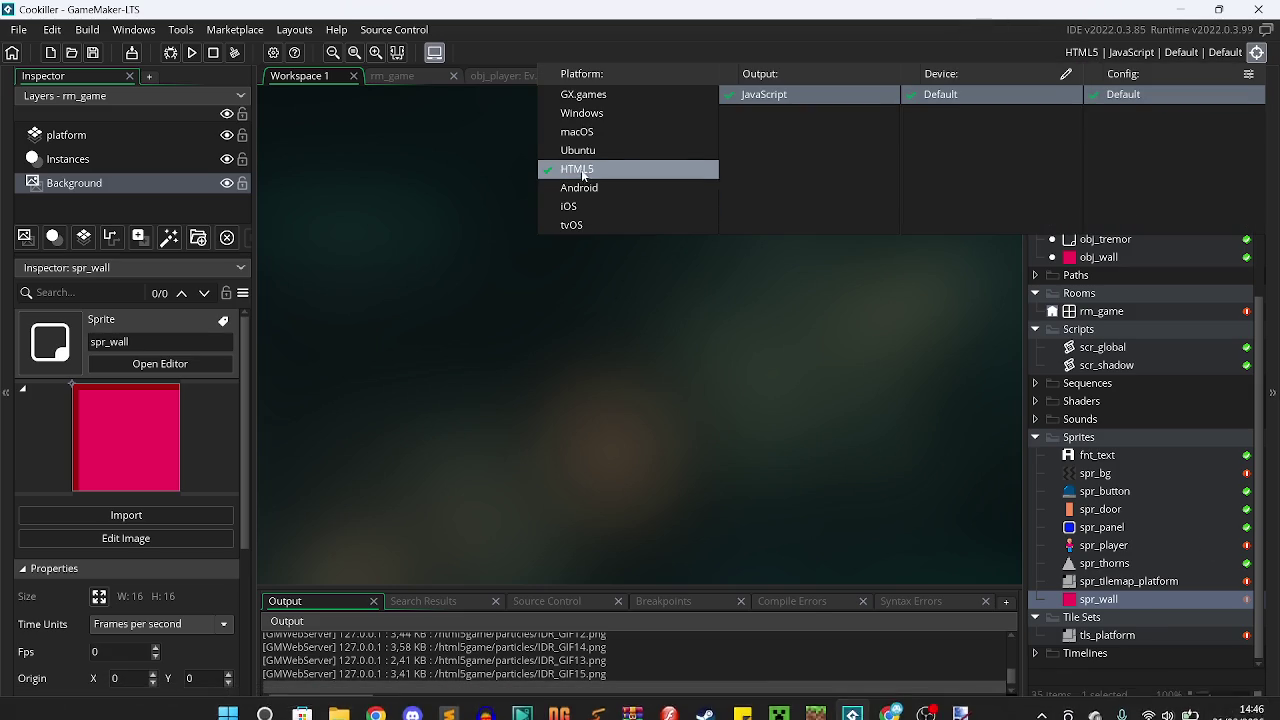
# Switch the build target to Windows (VM), run the game, and minimize GameMaker and Paint.NET
pyautogui.click(616, 111)
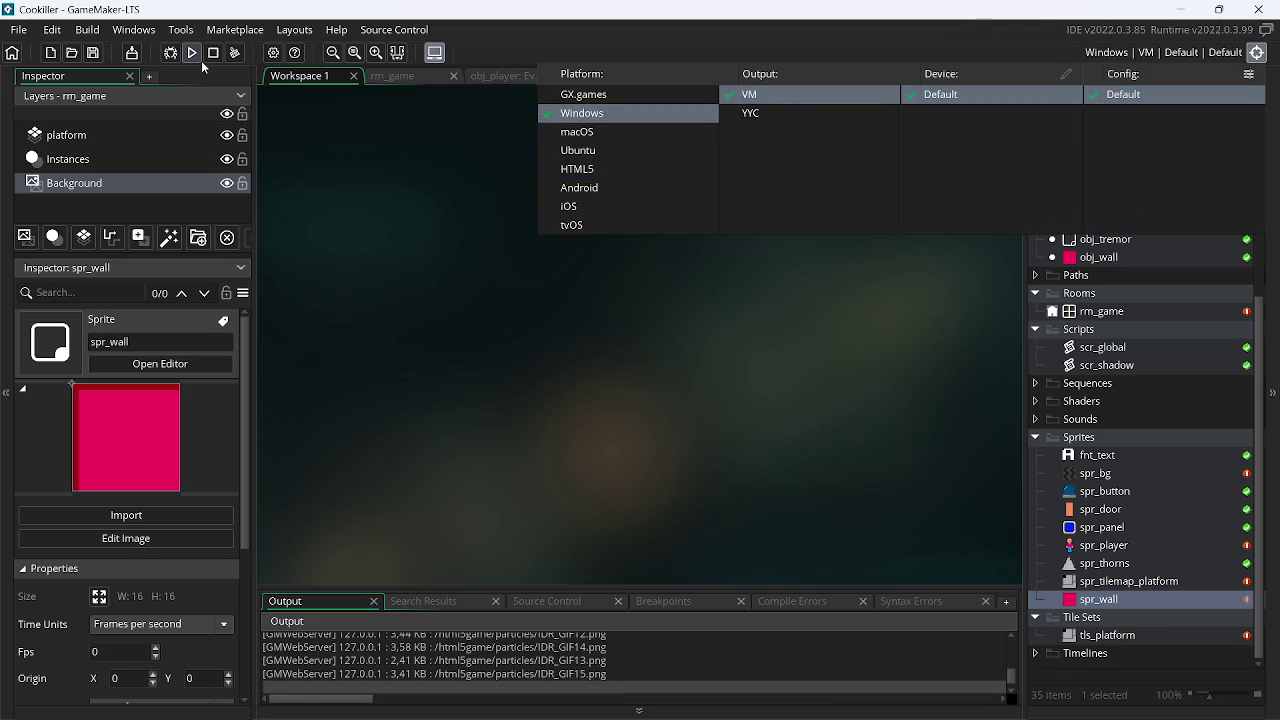
pyautogui.click(194, 54)
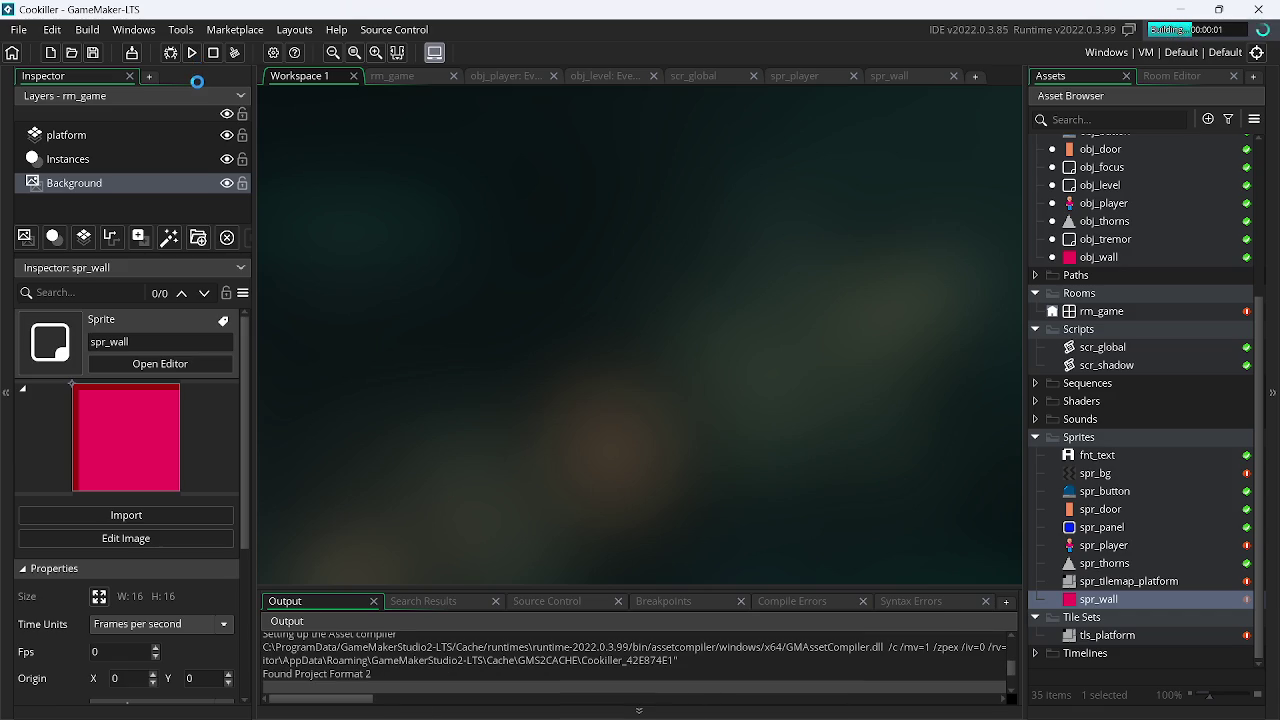
pyautogui.click(392, 75)
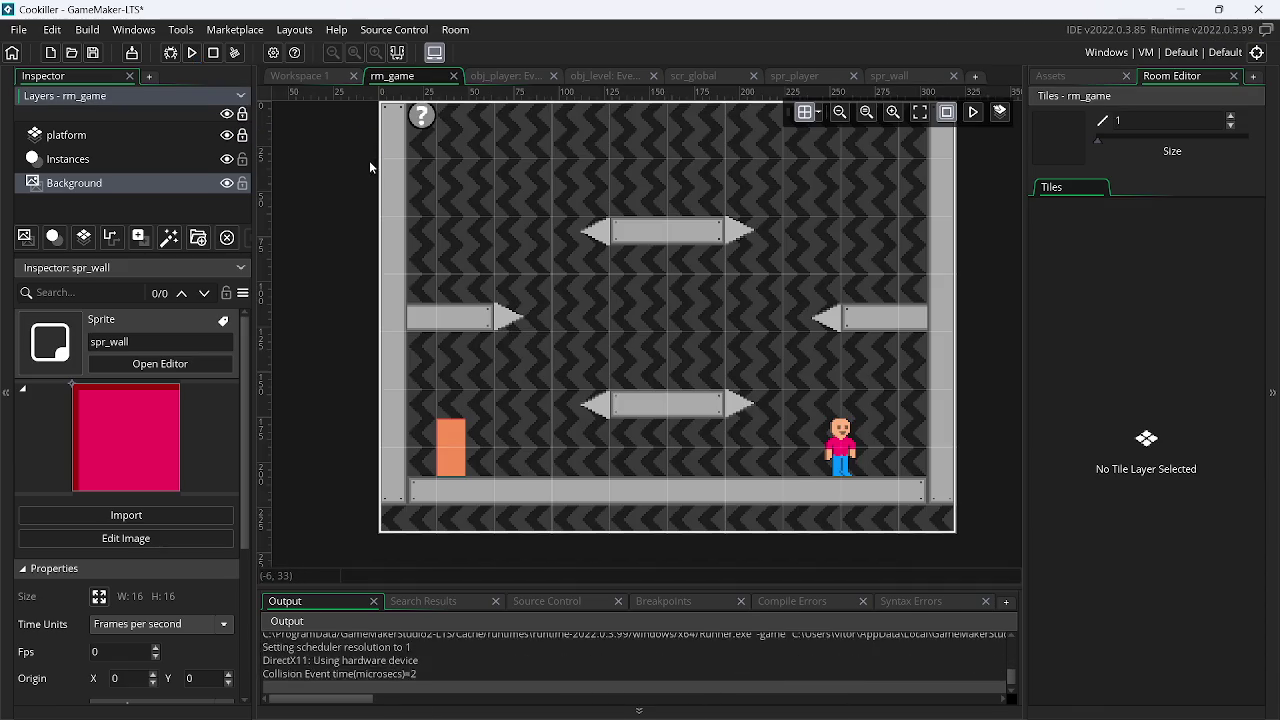
pyautogui.click(1182, 9)
pyautogui.click(1190, 9)
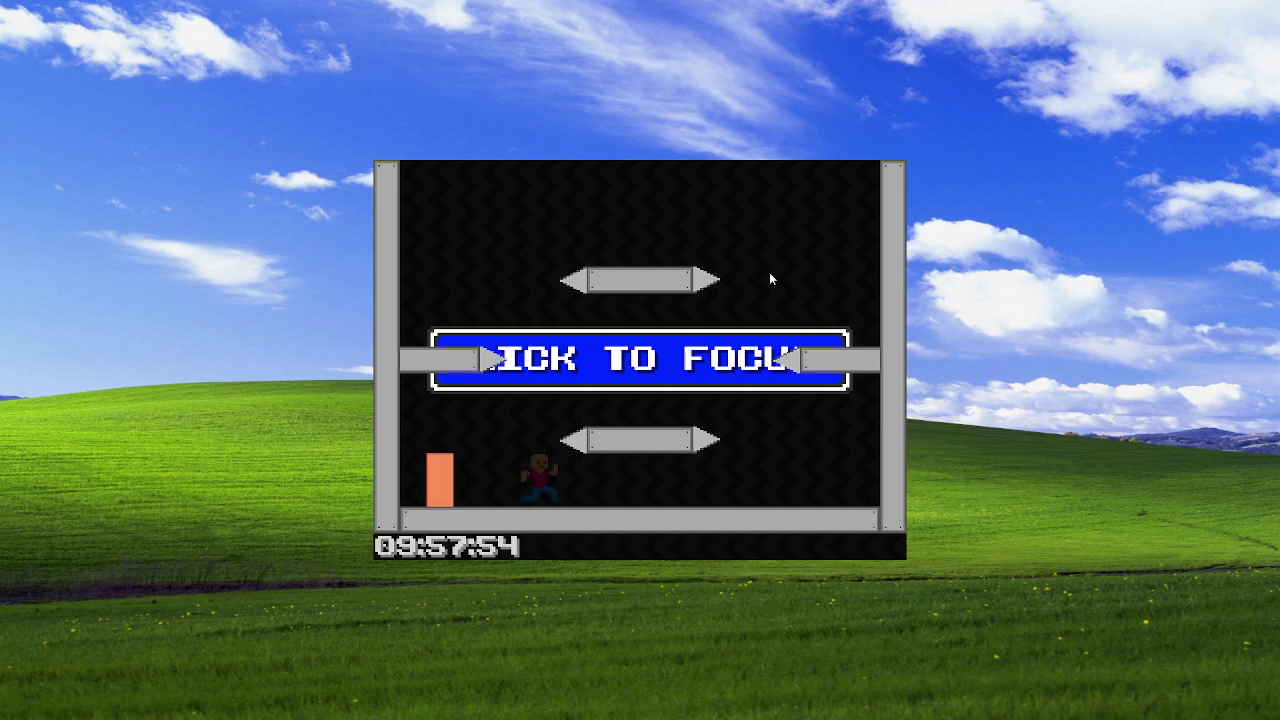
# Run and jump the character between the orange block, spike platforms and left and right ledges
pyautogui.click(641, 407)
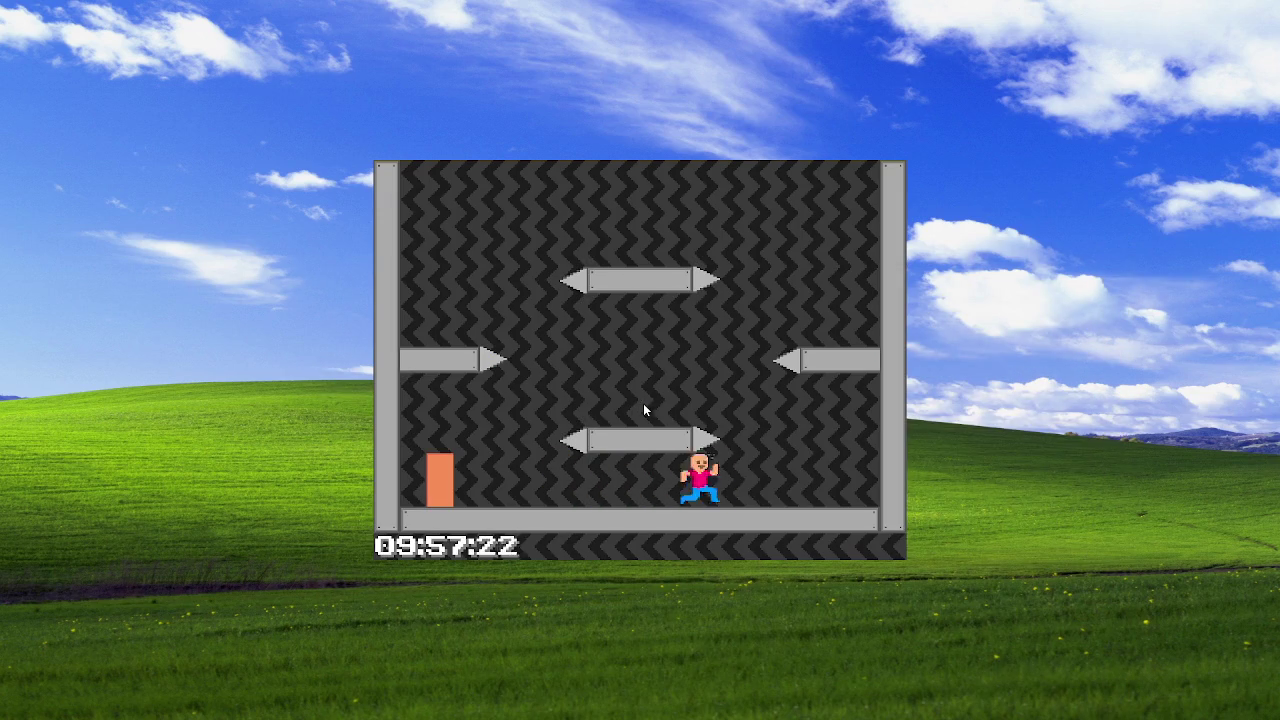
pyautogui.press('Left')
pyautogui.press('Right')
pyautogui.press('Up')
pyautogui.press('Left')
pyautogui.press('Up')
pyautogui.press('Right')
pyautogui.press('Right')
pyautogui.press('Up')
pyautogui.press('Left')
pyautogui.press('Up')
pyautogui.press('Right')
pyautogui.press('Up')
pyautogui.press('Left')
pyautogui.press('Up')
pyautogui.press('Left')
pyautogui.press('Right')
pyautogui.press('Right')
pyautogui.press('Up')
pyautogui.press('Left')
pyautogui.press('Up')
pyautogui.press('Right')
pyautogui.press('Up')
pyautogui.press('Left')
pyautogui.press('Up')
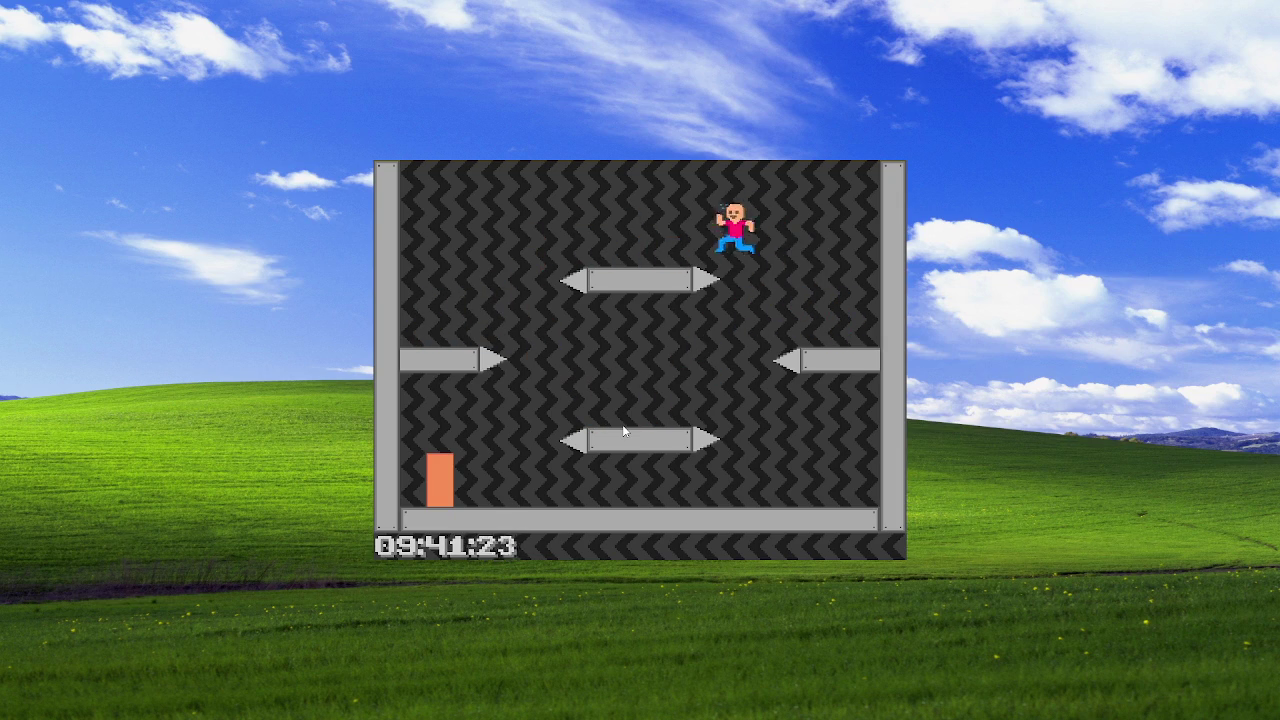
pyautogui.press('Right')
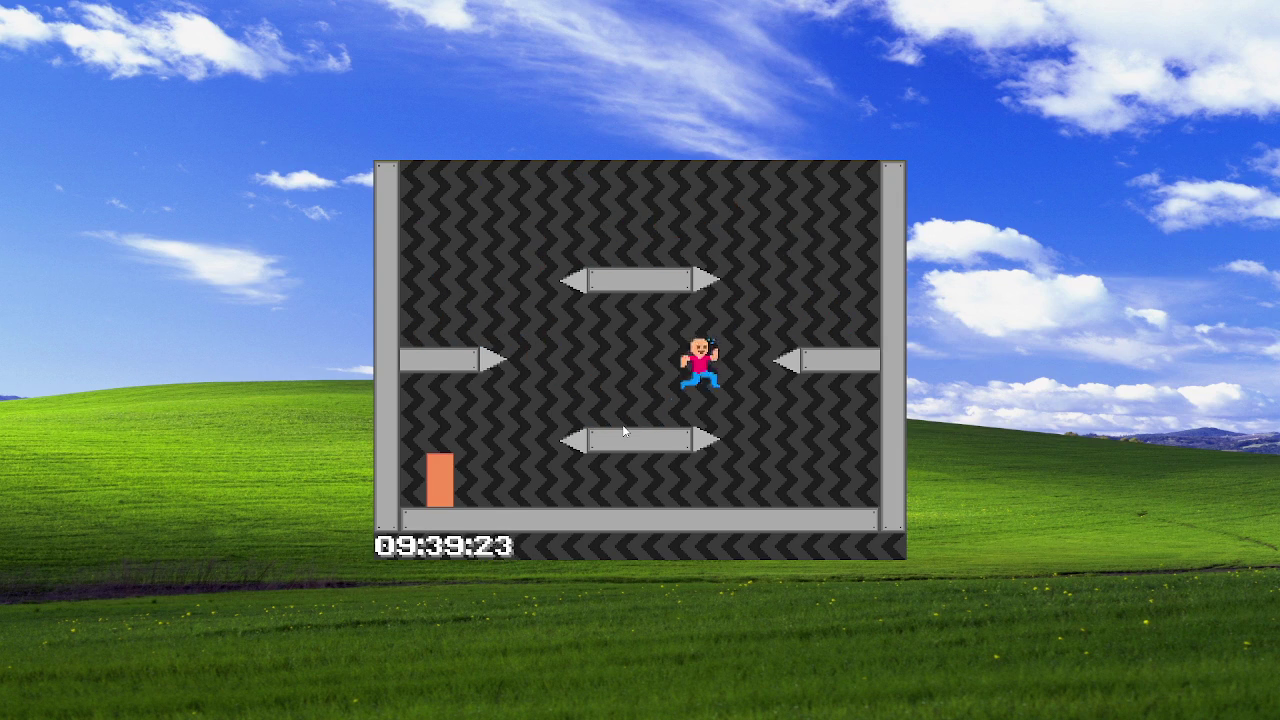
pyautogui.press('Up')
pyautogui.press('Left')
pyautogui.press('Right')
pyautogui.press('Up')
pyautogui.press('Up')
pyautogui.press('Left')
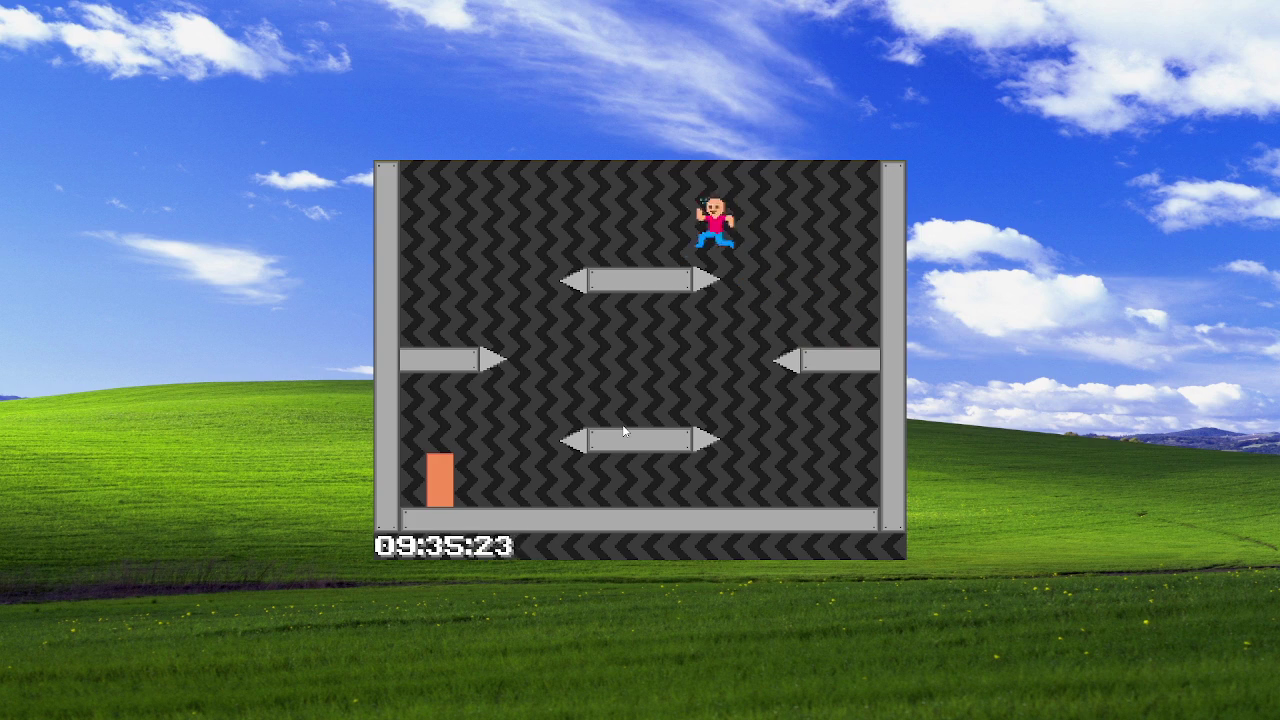
pyautogui.press('Right')
pyautogui.press('Up')
pyautogui.press('Right')
pyautogui.press('Up')
pyautogui.press('Left')
pyautogui.press('Right')
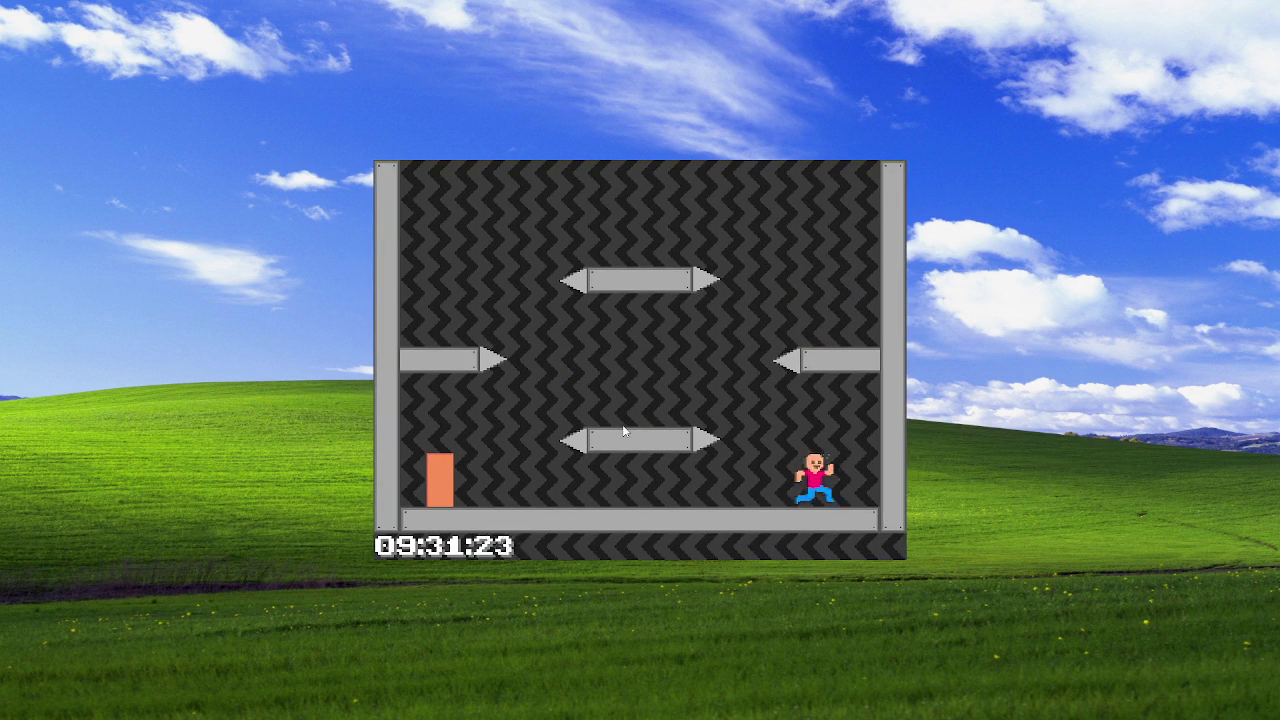
pyautogui.press('Left')
pyautogui.press('Up')
pyautogui.press('Right')
pyautogui.press('Up')
pyautogui.press('Left')
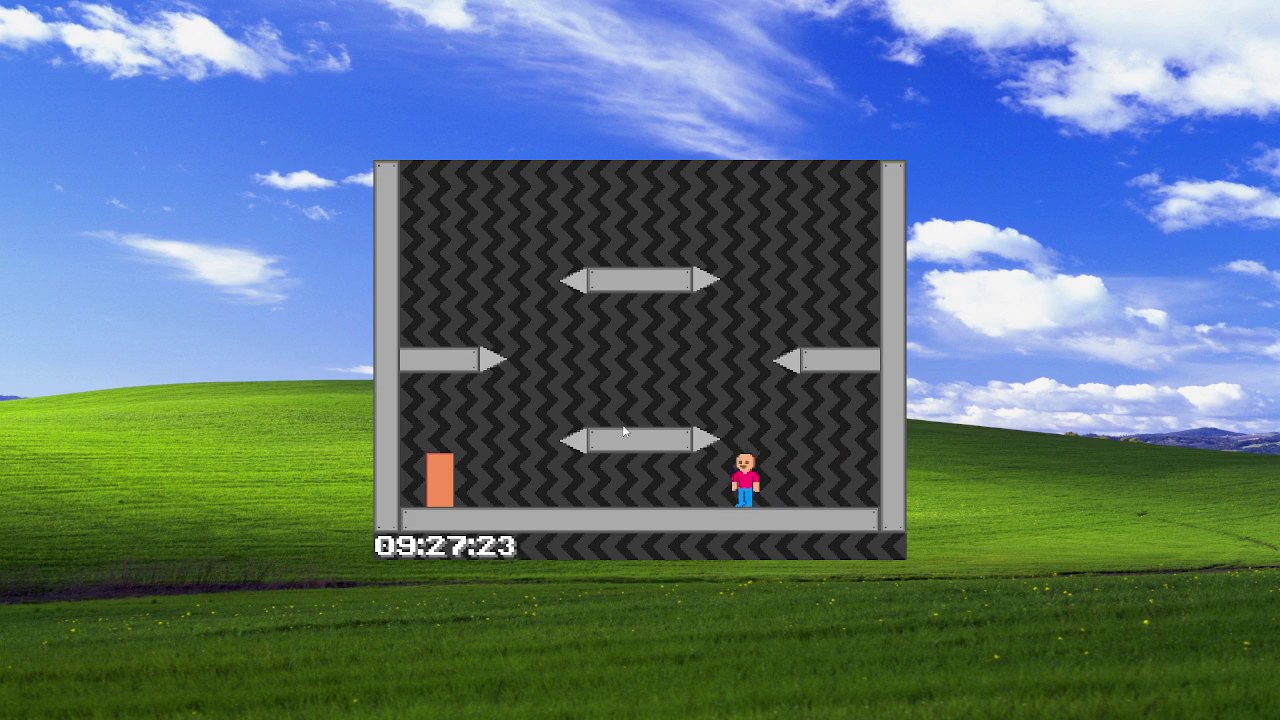
pyautogui.press('Up')
pyautogui.press('Right')
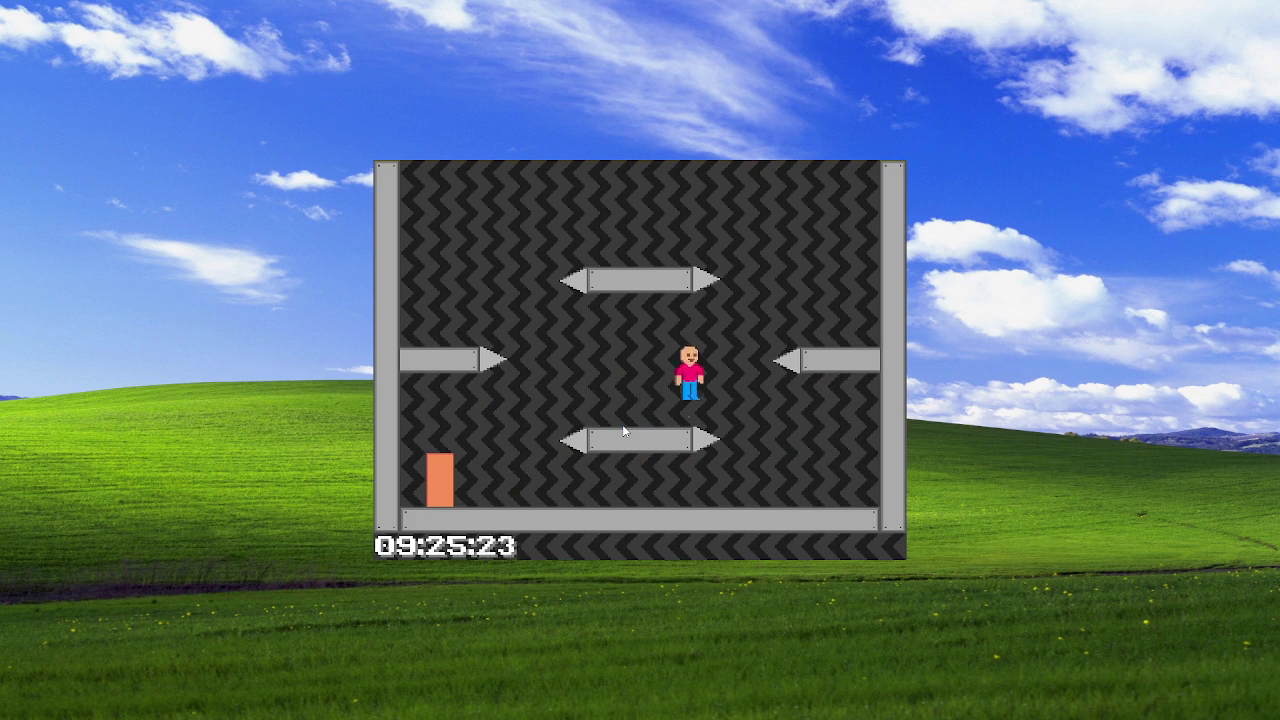
pyautogui.press('Up')
pyautogui.press('Left')
pyautogui.press('Right')
pyautogui.press('Up')
pyautogui.press('Left')
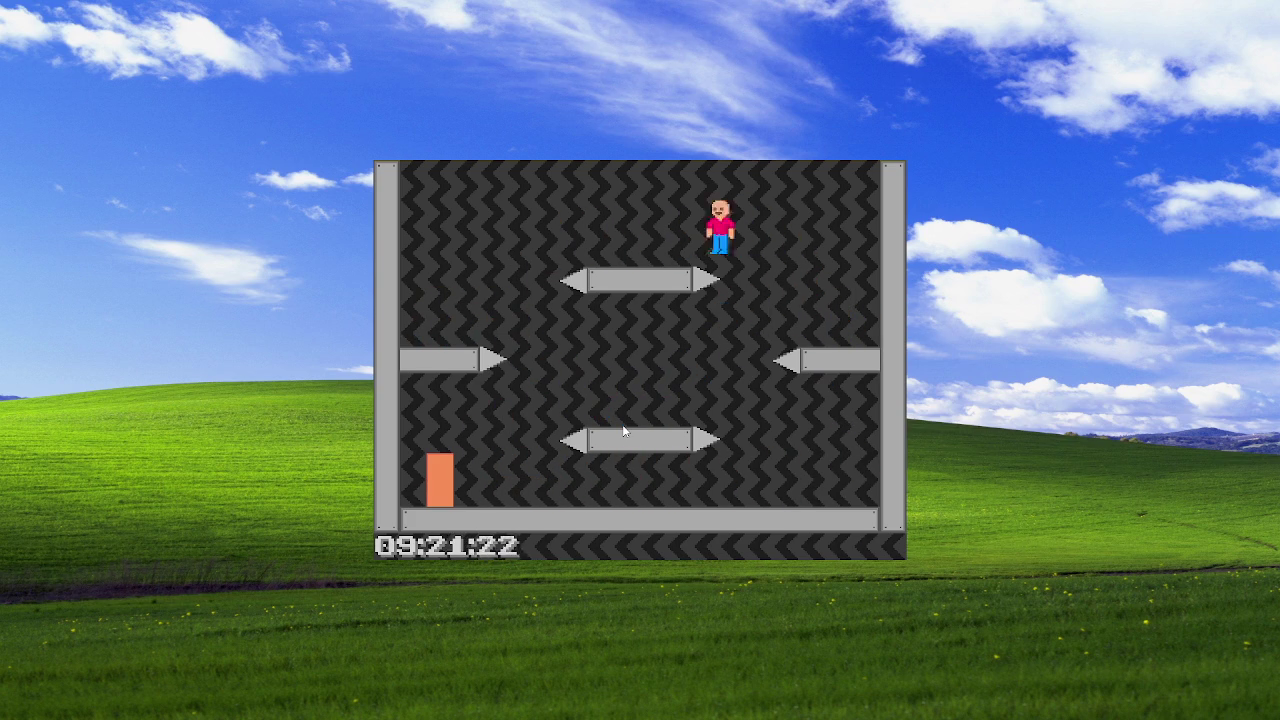
# Quit the game with Escape and bring Paint.NET's assets.png back up
pyautogui.press('Escape')
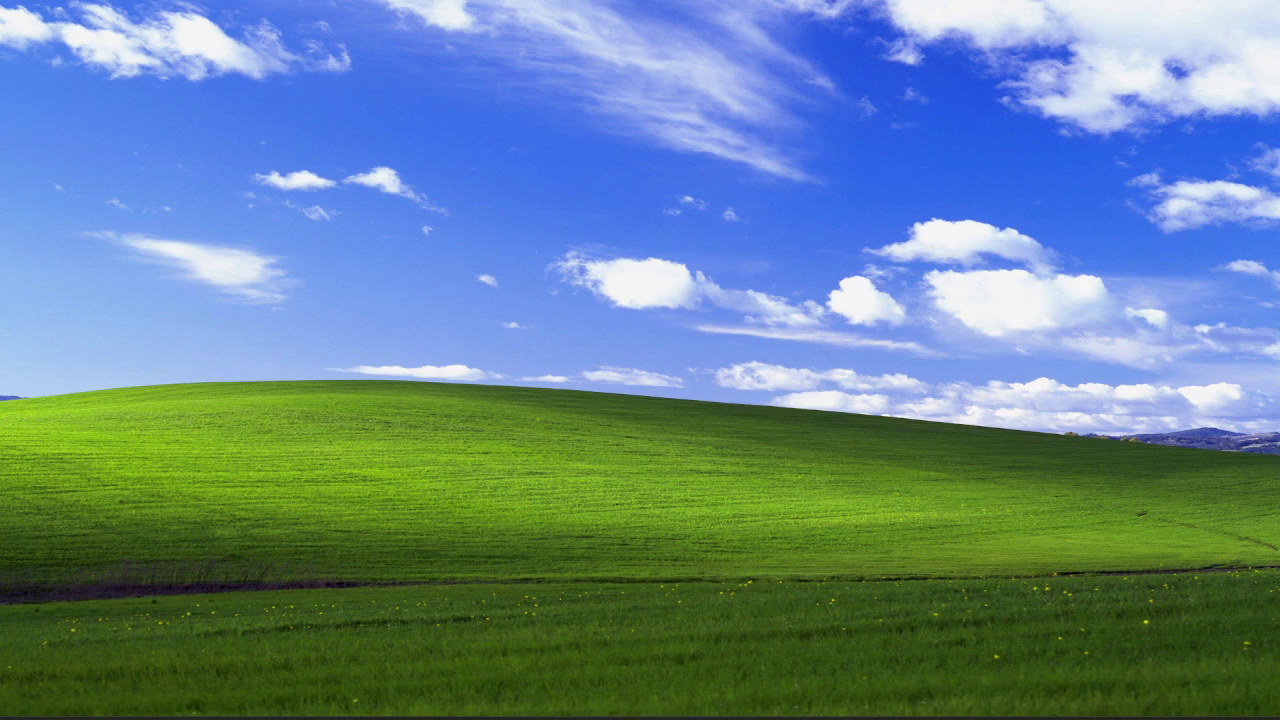
pyautogui.moveTo(862, 714)
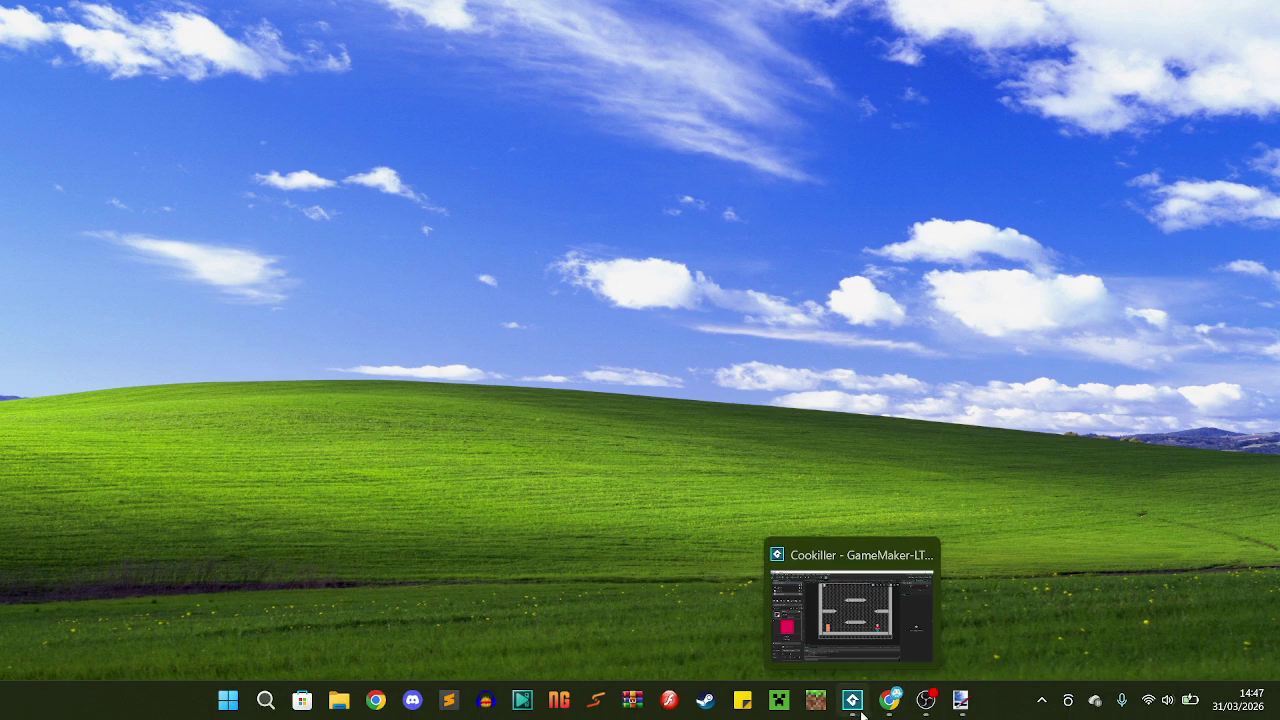
pyautogui.click(962, 705)
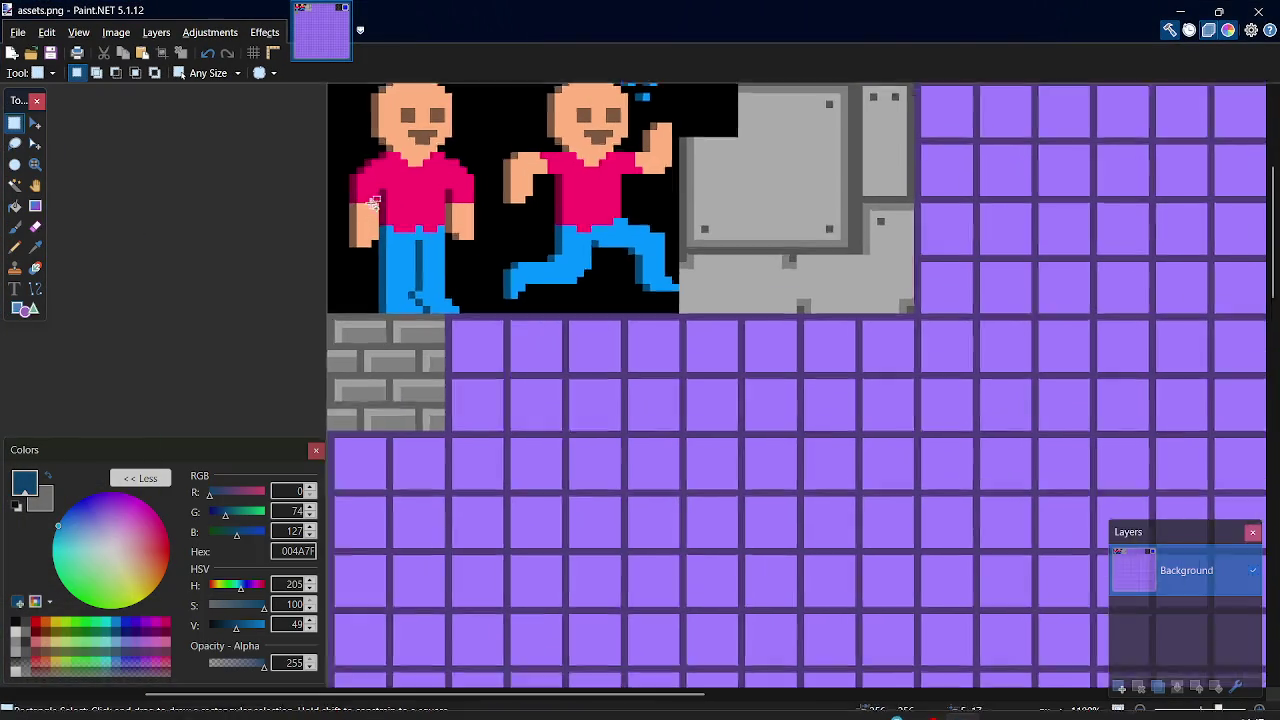
# Pick dark red and the Pencil, test a line along the leg, then undo it
pyautogui.scroll(-1, 363, 148)
pyautogui.scroll(2, 345, 130)
pyautogui.scroll(-3, 345, 130)
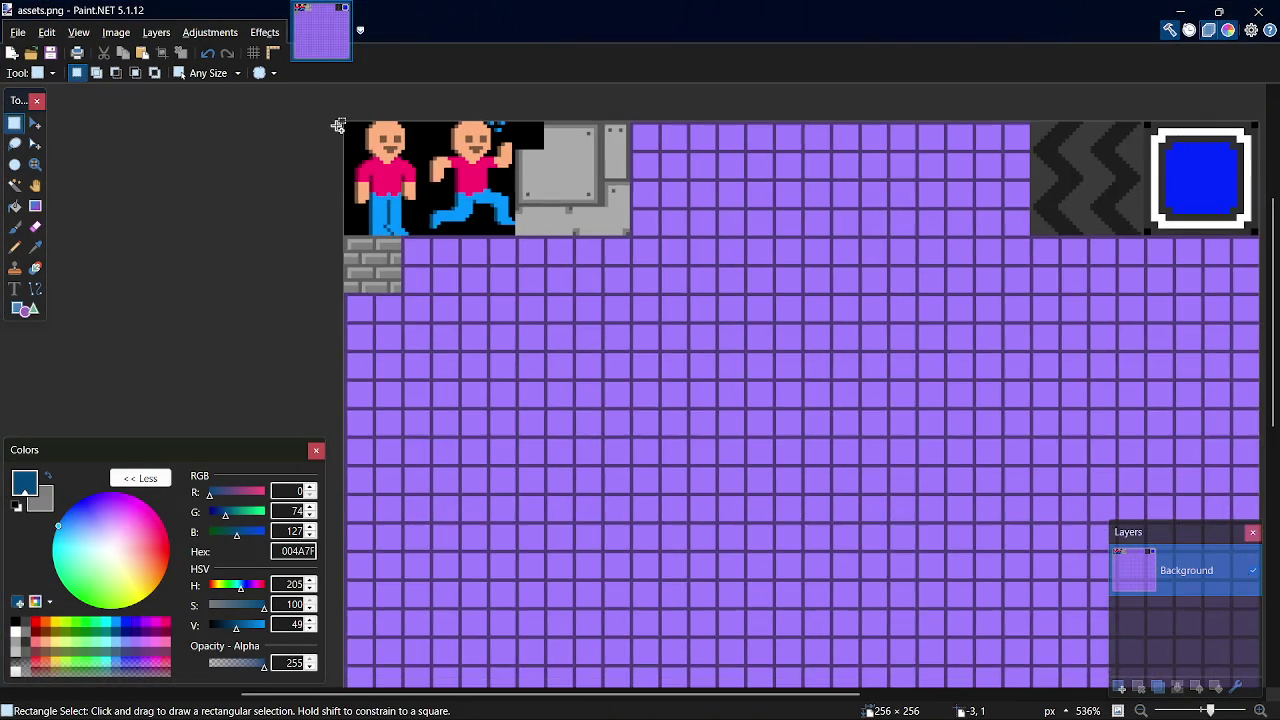
pyautogui.scroll(4, 340, 130)
pyautogui.scroll(5, 400, 180)
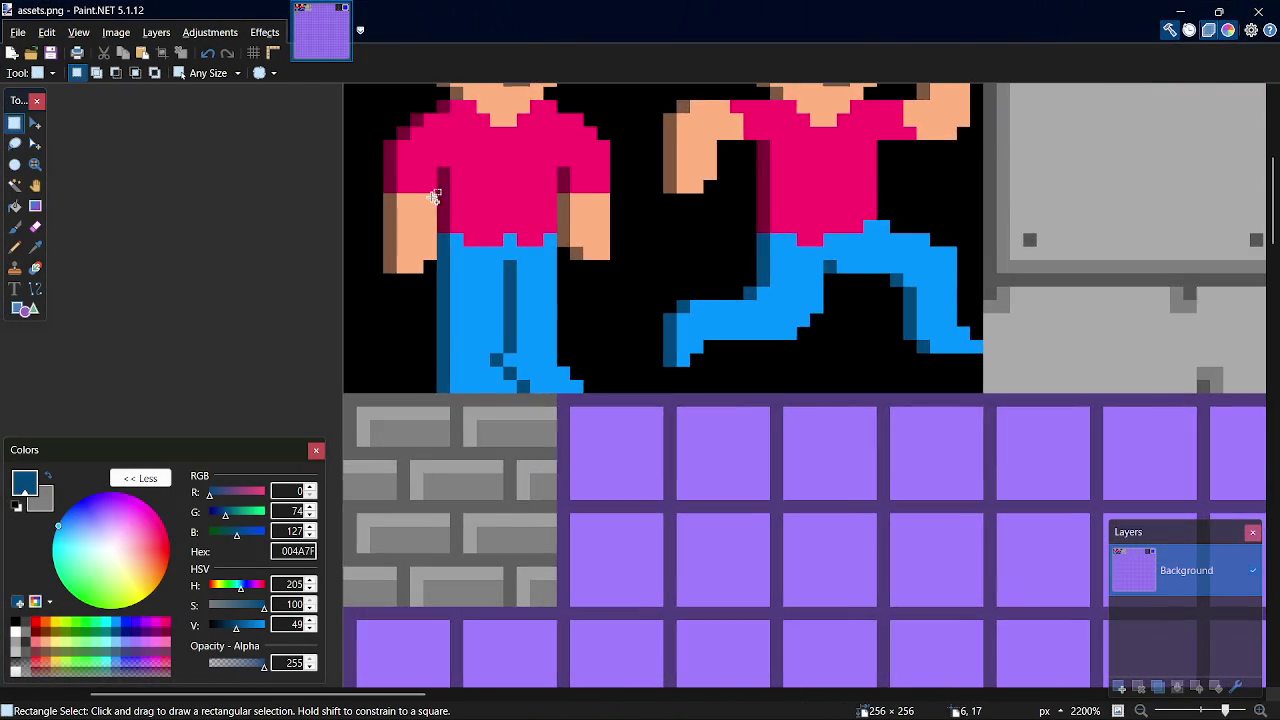
pyautogui.scroll(1, 432, 196)
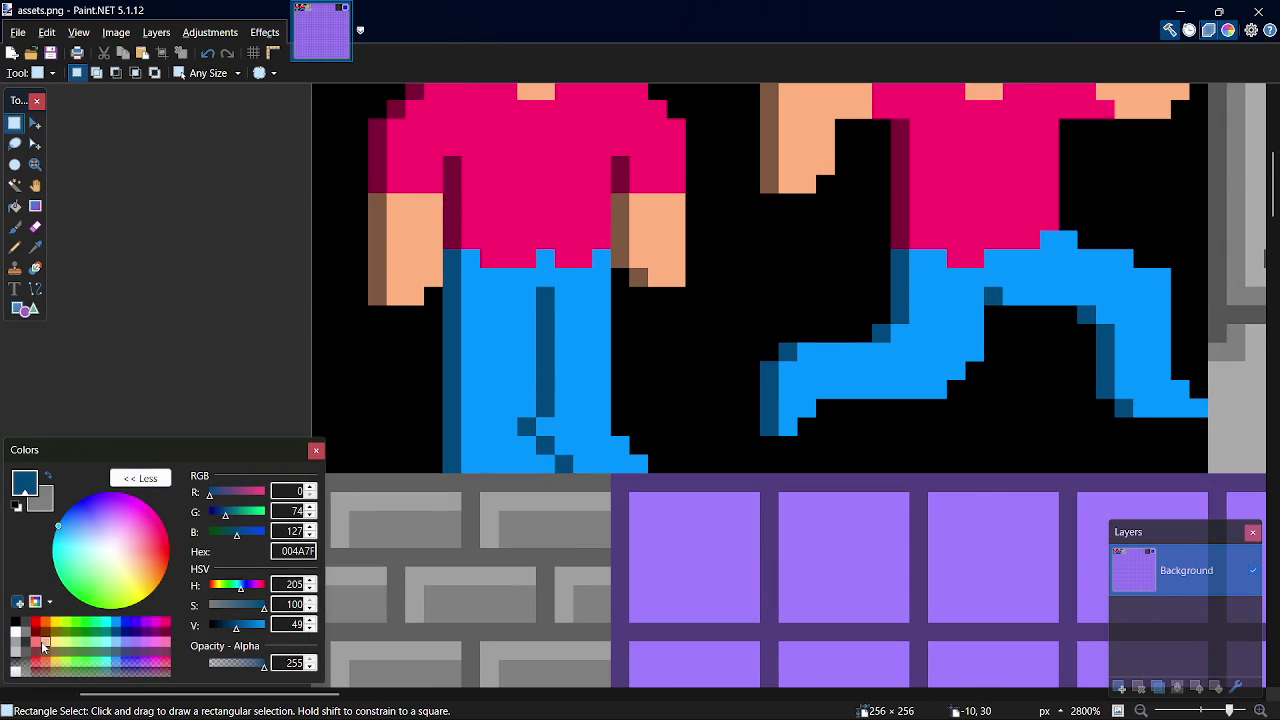
pyautogui.click(46, 636)
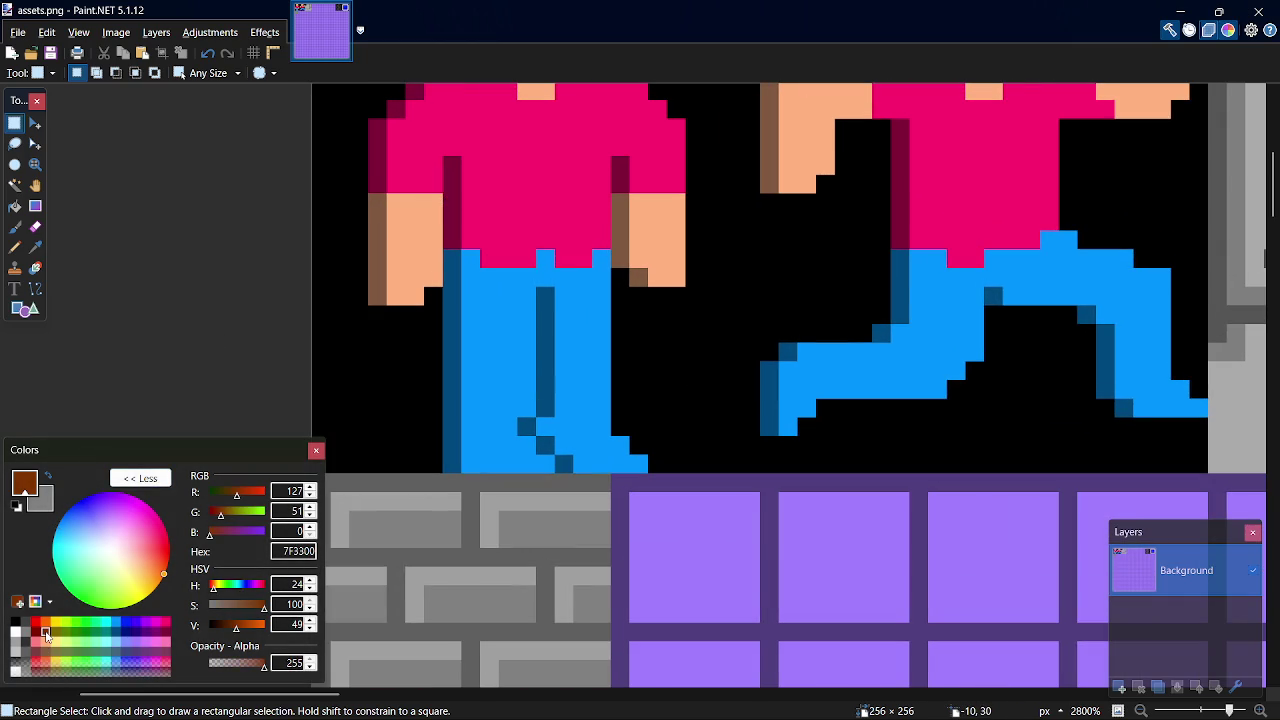
pyautogui.click(37, 633)
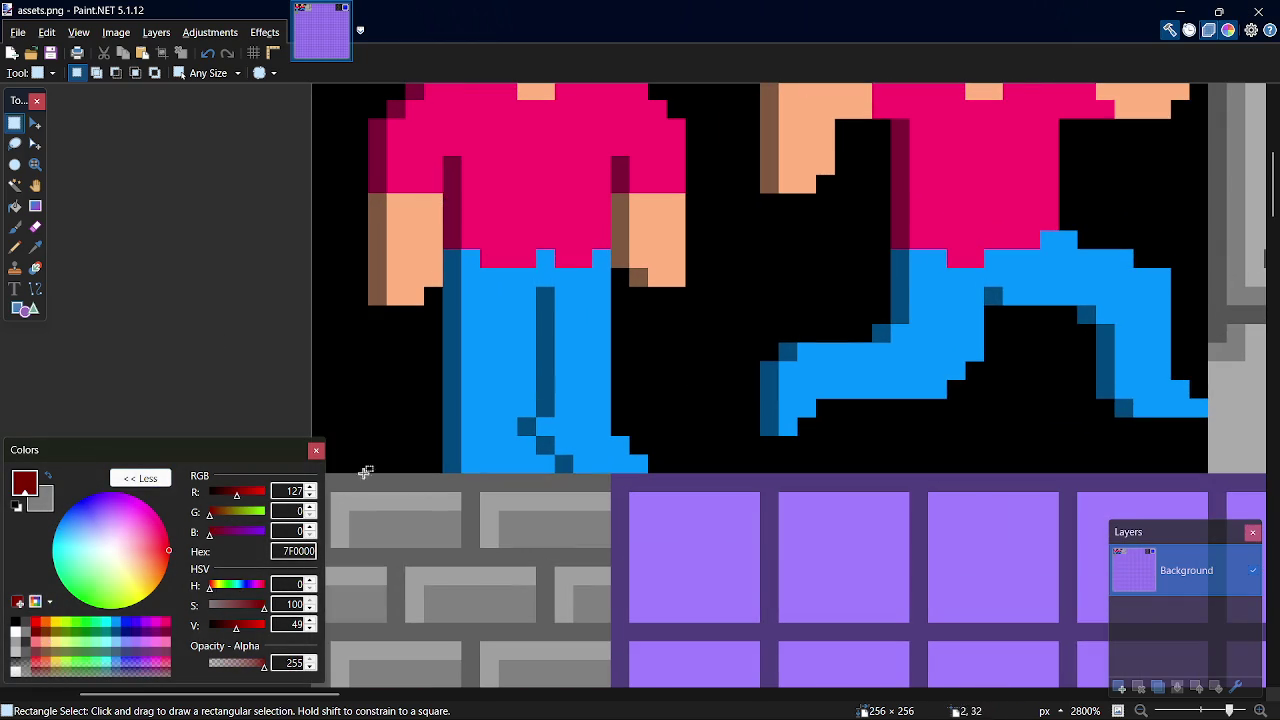
pyautogui.press('p')
pyautogui.moveTo(452, 464); pyautogui.dragTo(528, 466)
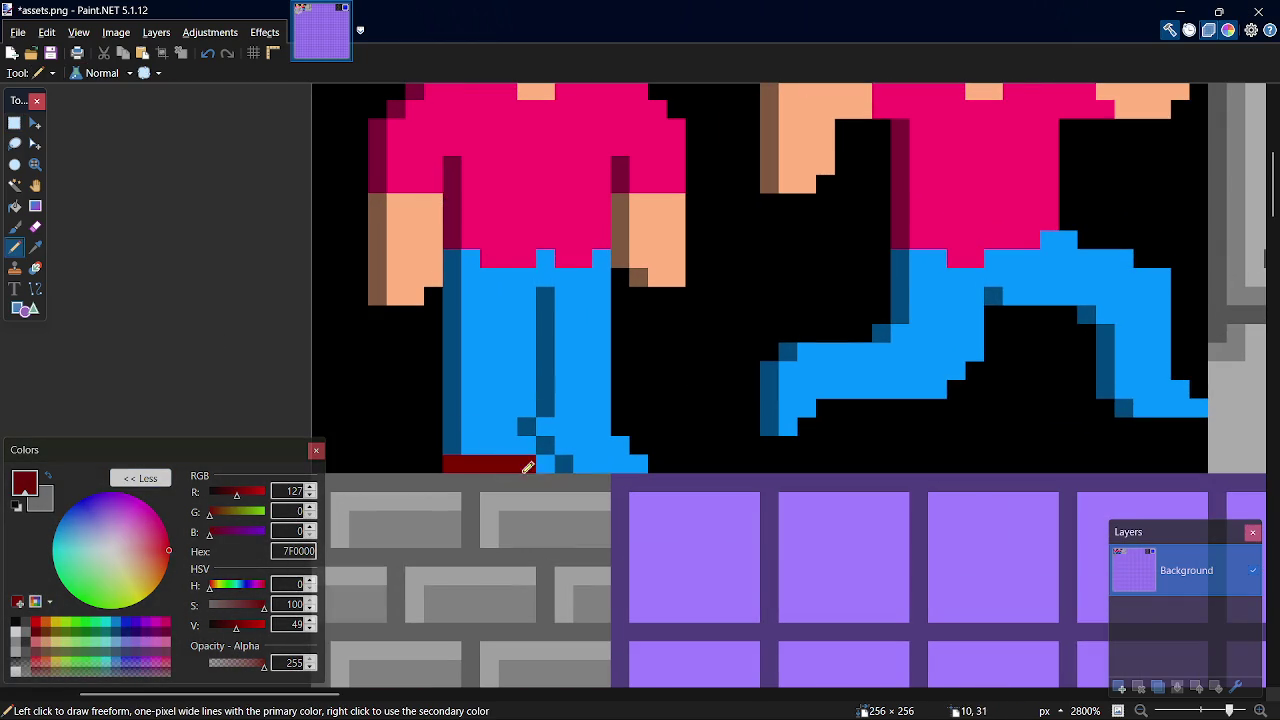
pyautogui.hotkey('ctrl', 'z')
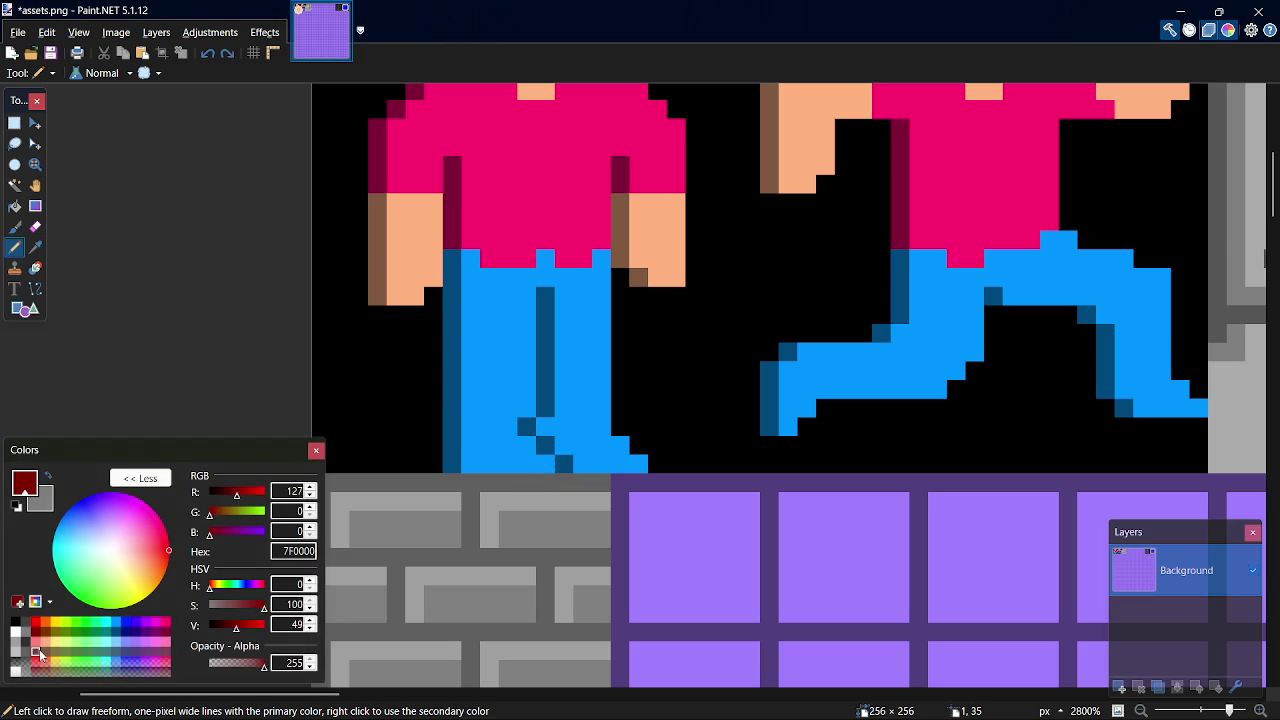
# Test and undo a greyish red stroke, then set the primary colour to dark red 4F0000
pyautogui.click(39, 652)
pyautogui.moveTo(366, 432)
pyautogui.mouseDown()
pyautogui.moveTo(394, 428)
pyautogui.moveTo(423, 447)
pyautogui.mouseUp()
pyautogui.hotkey('ctrl', 'z')
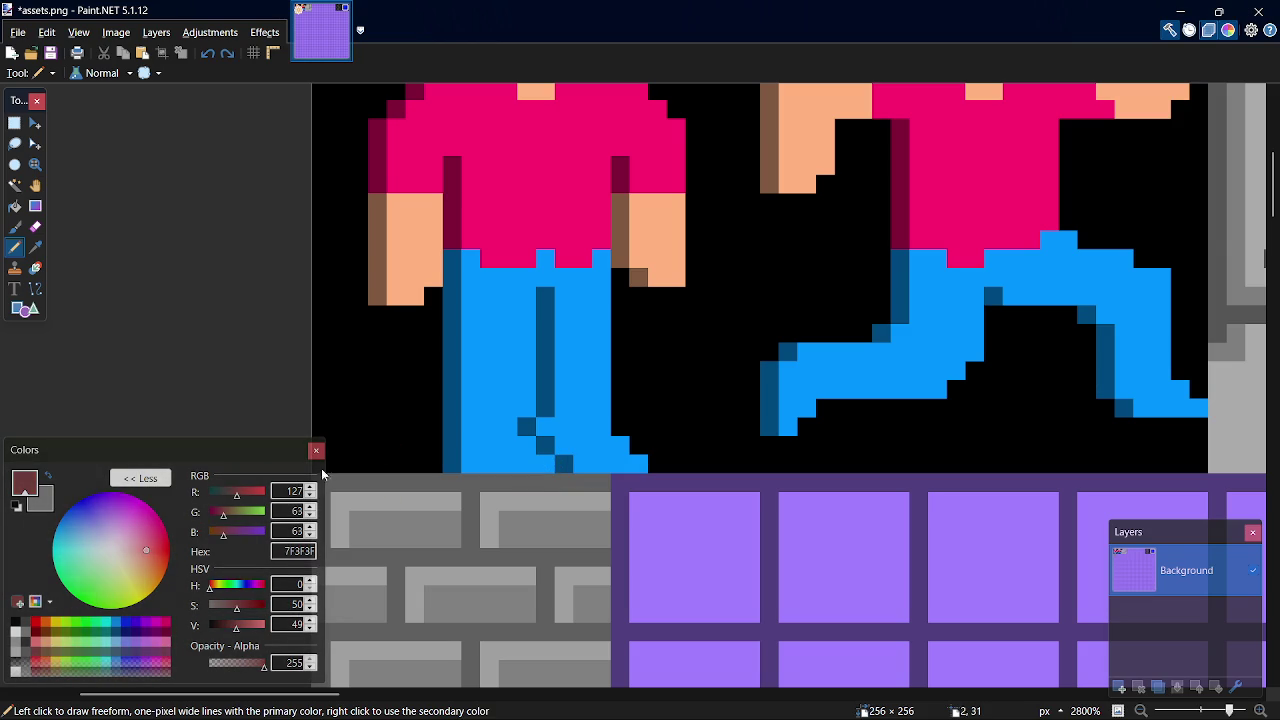
pyautogui.click(37, 637)
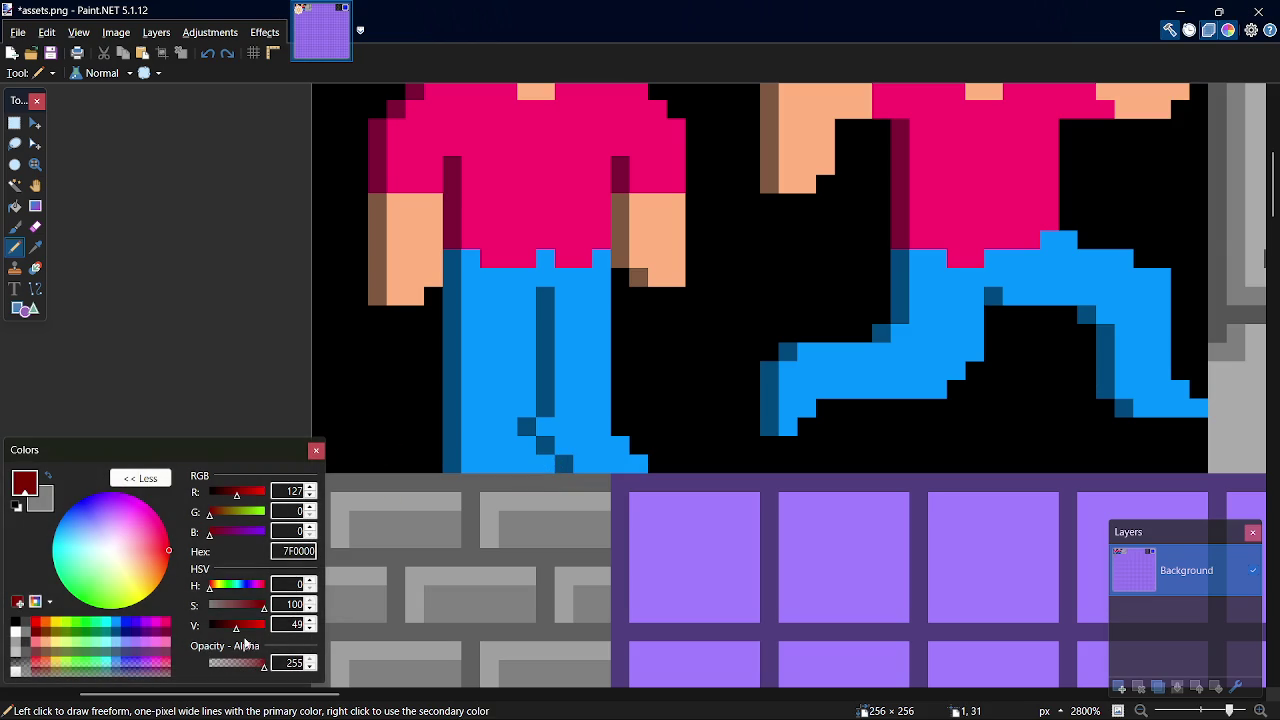
pyautogui.click(228, 626)
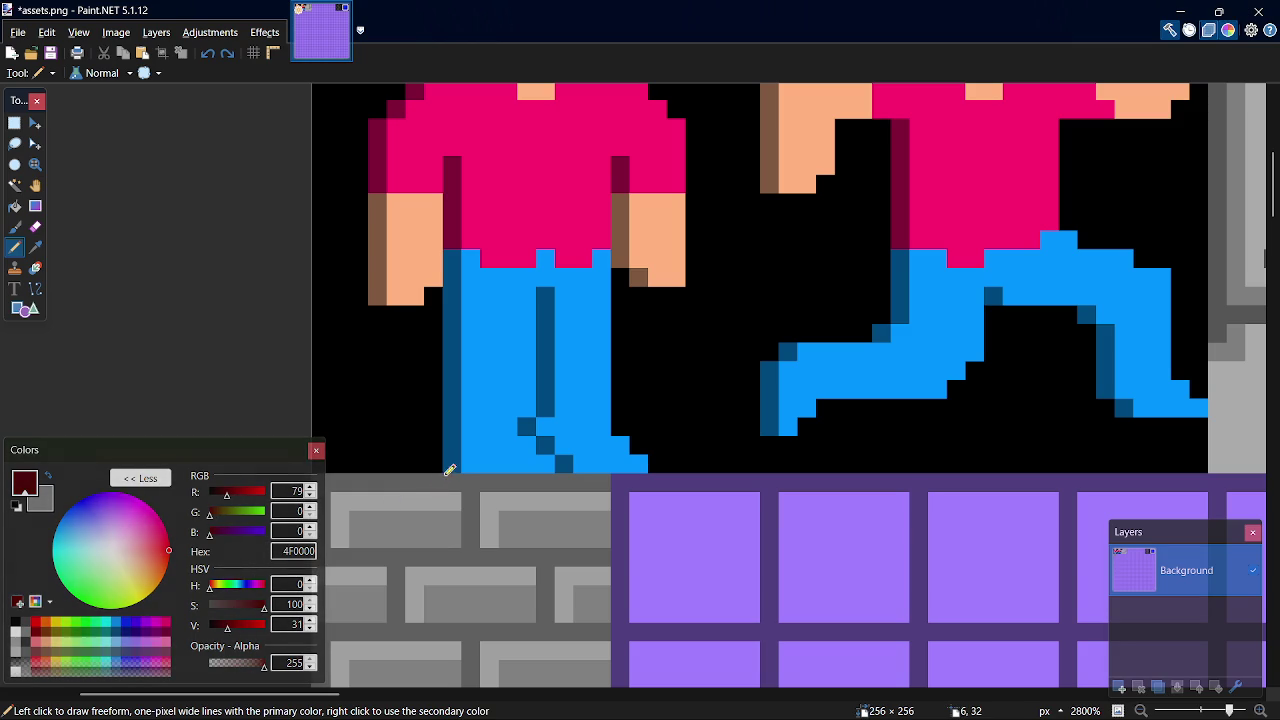
pyautogui.scroll(-2, 643, 305)
pyautogui.scroll(-2, 643, 305)
# Undo the trial line across the head and zoom out on the sprite sheet
pyautogui.moveTo(1277, 258); pyautogui.dragTo(1276, 172)
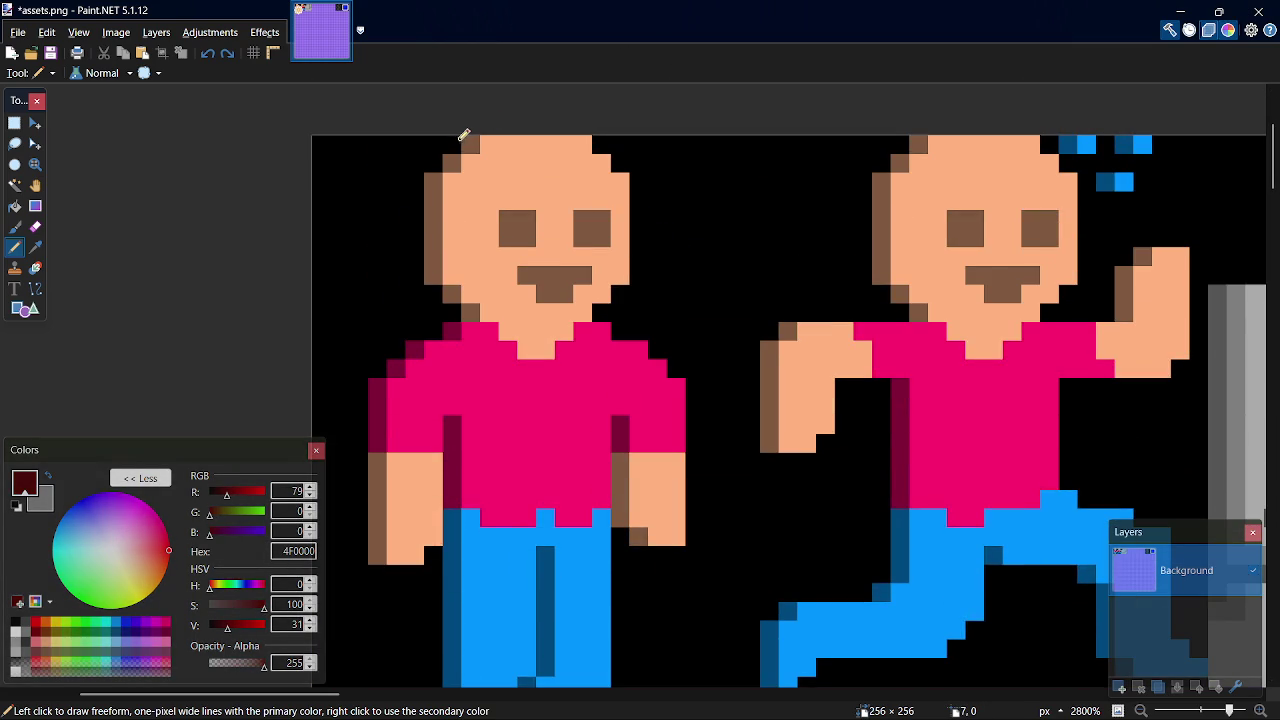
pyautogui.moveTo(461, 134); pyautogui.dragTo(527, 138)
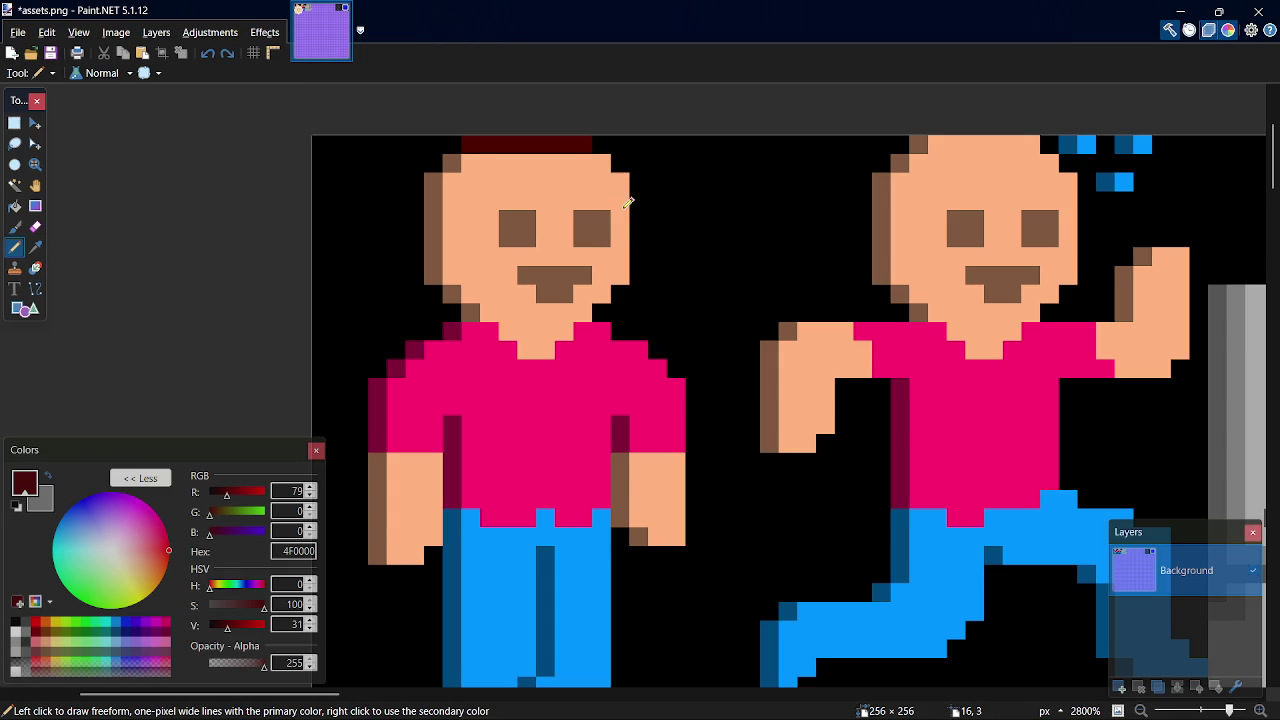
pyautogui.hotkey('ctrl', 'z')
pyautogui.scroll(-2, 709, 463)
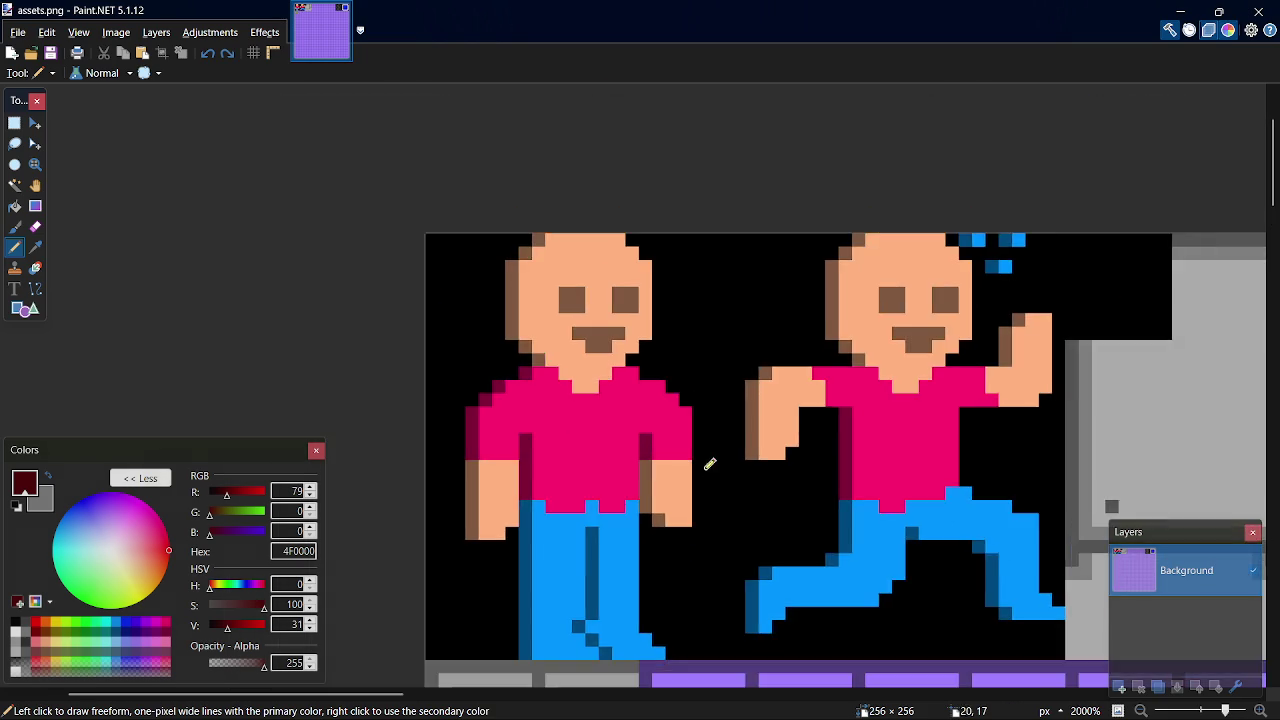
pyautogui.scroll(-3, 709, 463)
pyautogui.moveTo(475, 693); pyautogui.dragTo(521, 693)
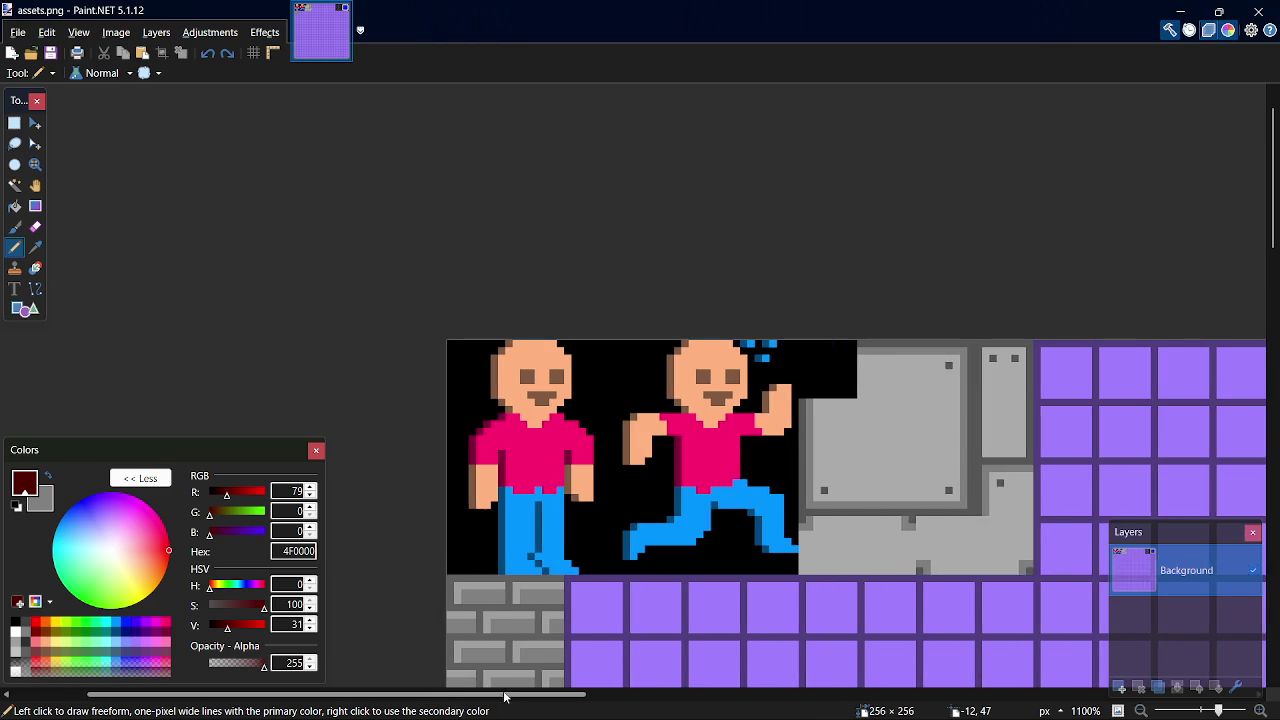
pyautogui.scroll(-3, 569, 563)
# Move a 16×16 purple grid tile over the grey brick tile at 0,32, then switch to the browser
pyautogui.press('s')
pyautogui.moveTo(570, 343)
pyautogui.mouseDown()
pyautogui.moveTo(681, 452)
pyautogui.moveTo(600, 449)
pyautogui.moveTo(600, 466)
pyautogui.moveTo(546, 445)
pyautogui.mouseUp()
pyautogui.press('m')
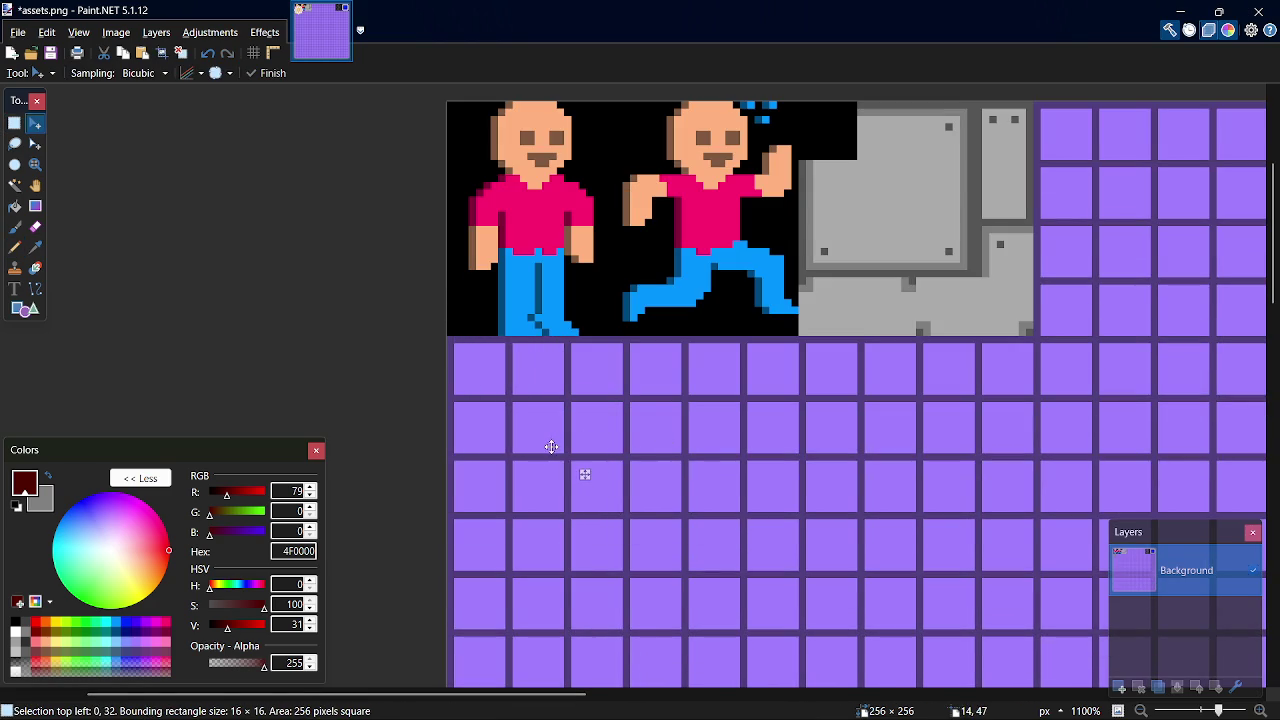
pyautogui.press('s')
pyautogui.hotkey('alt', 'Tab')
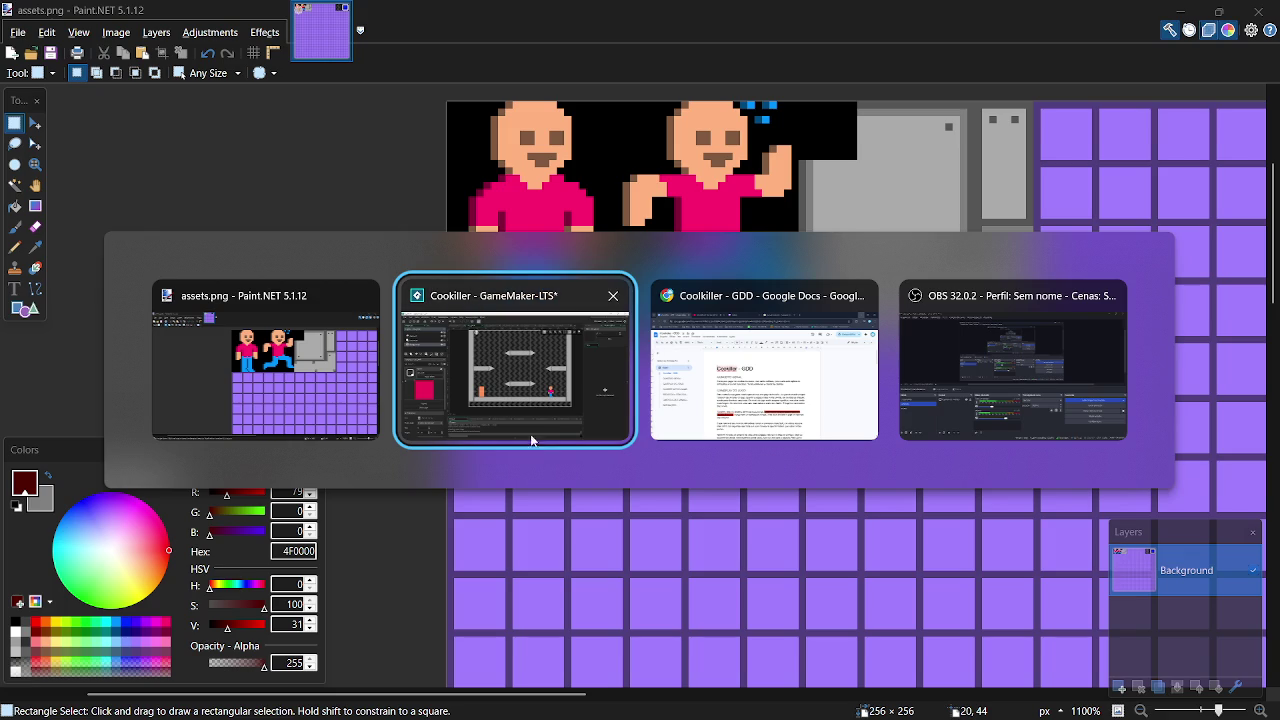
pyautogui.press('Tab')
# Open a new tab and go to the itch.io home page via the Fóruns bookmark
pyautogui.hotkey('ctrl', 't')
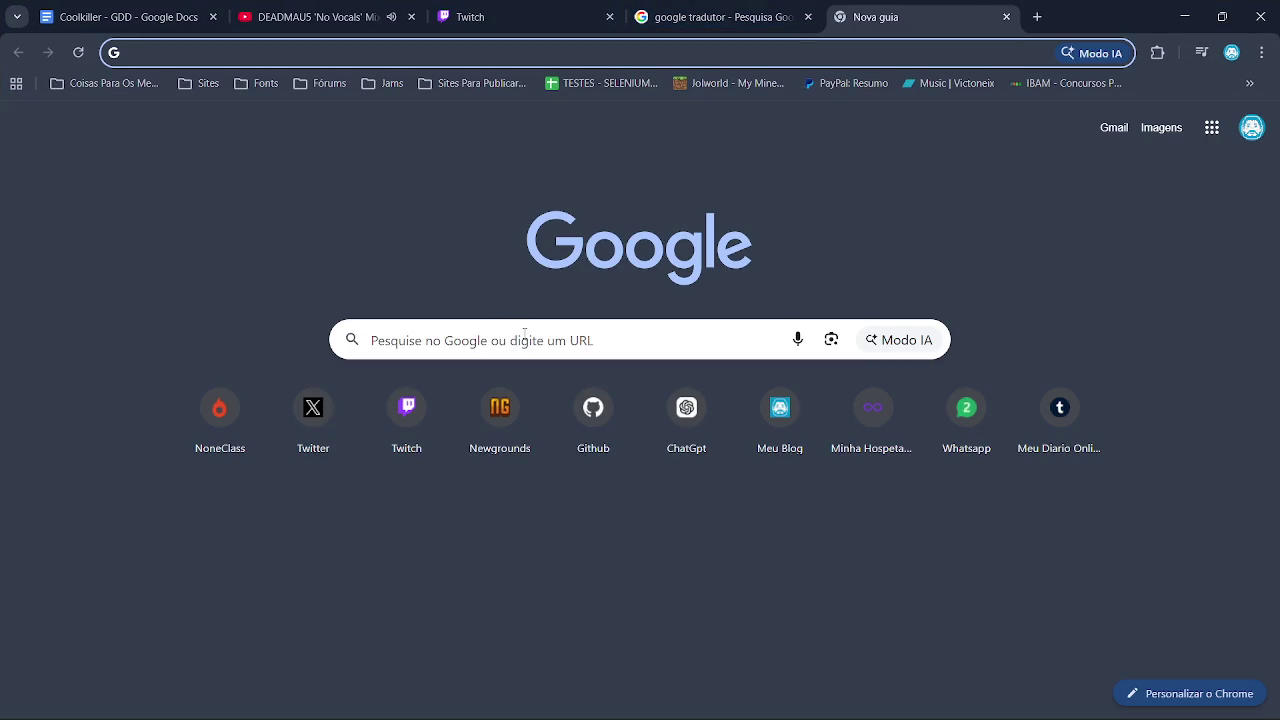
pyautogui.click(534, 332)
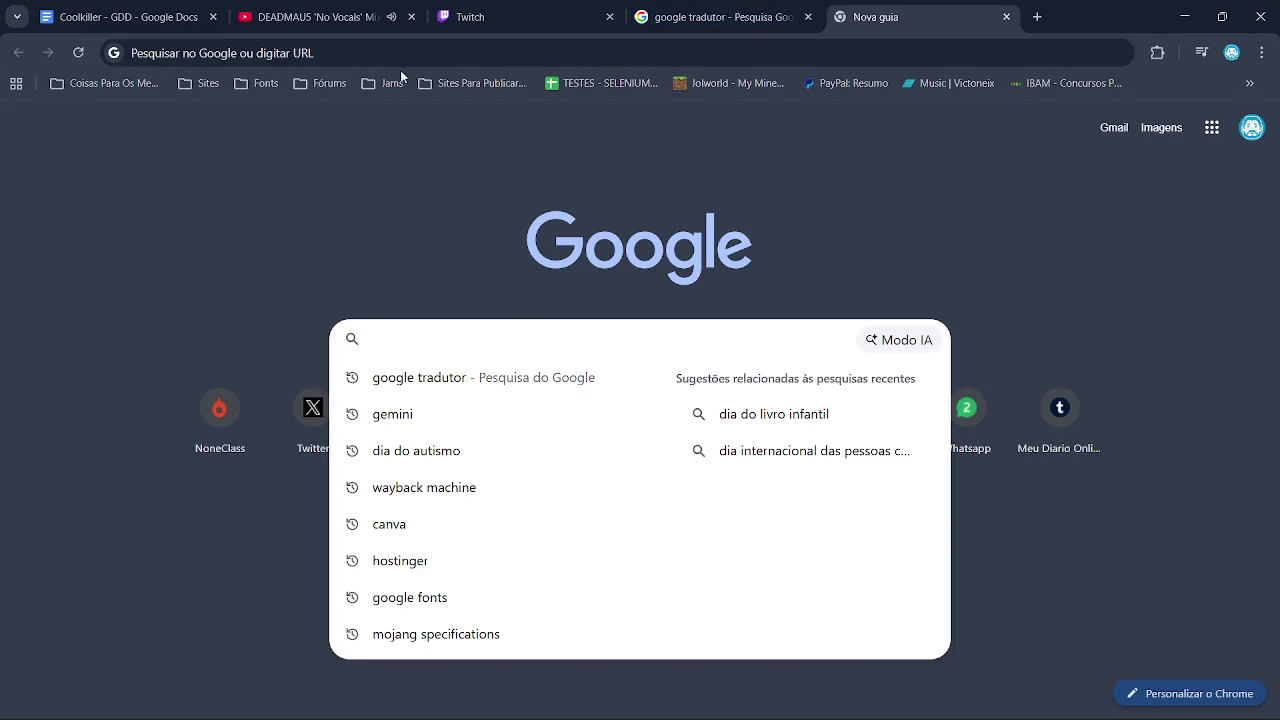
pyautogui.click(292, 85)
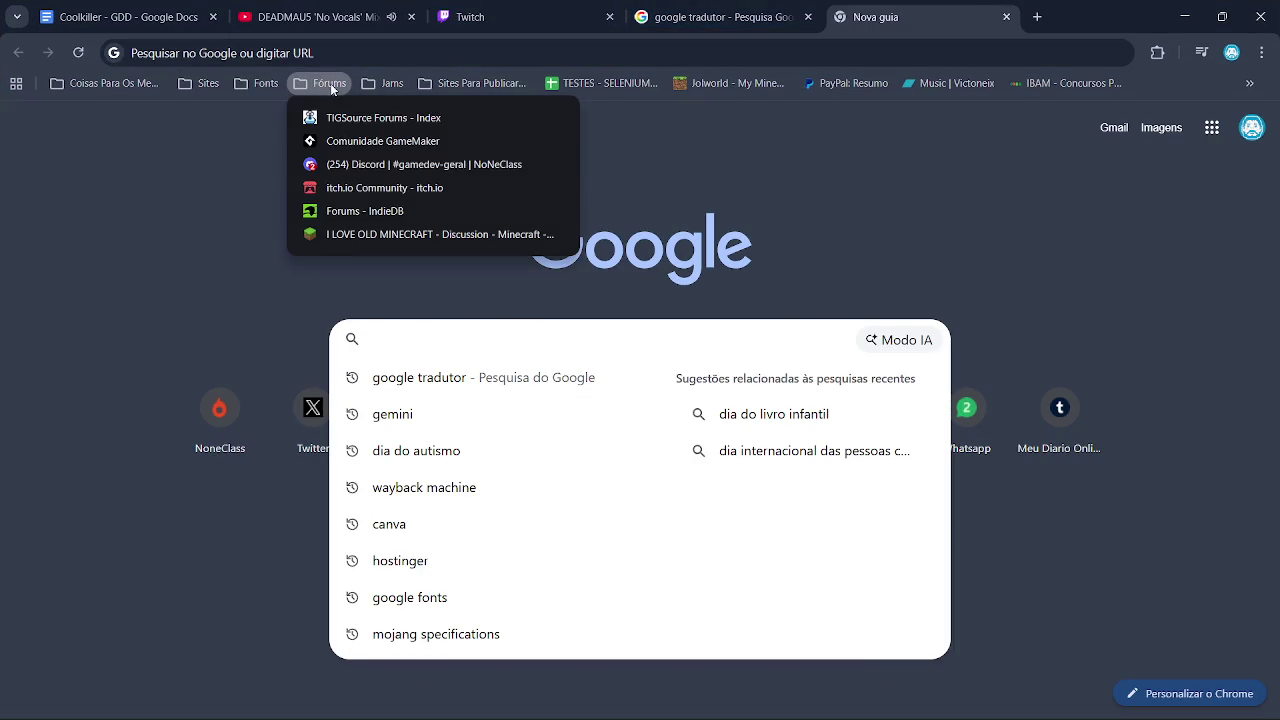
pyautogui.click(346, 189)
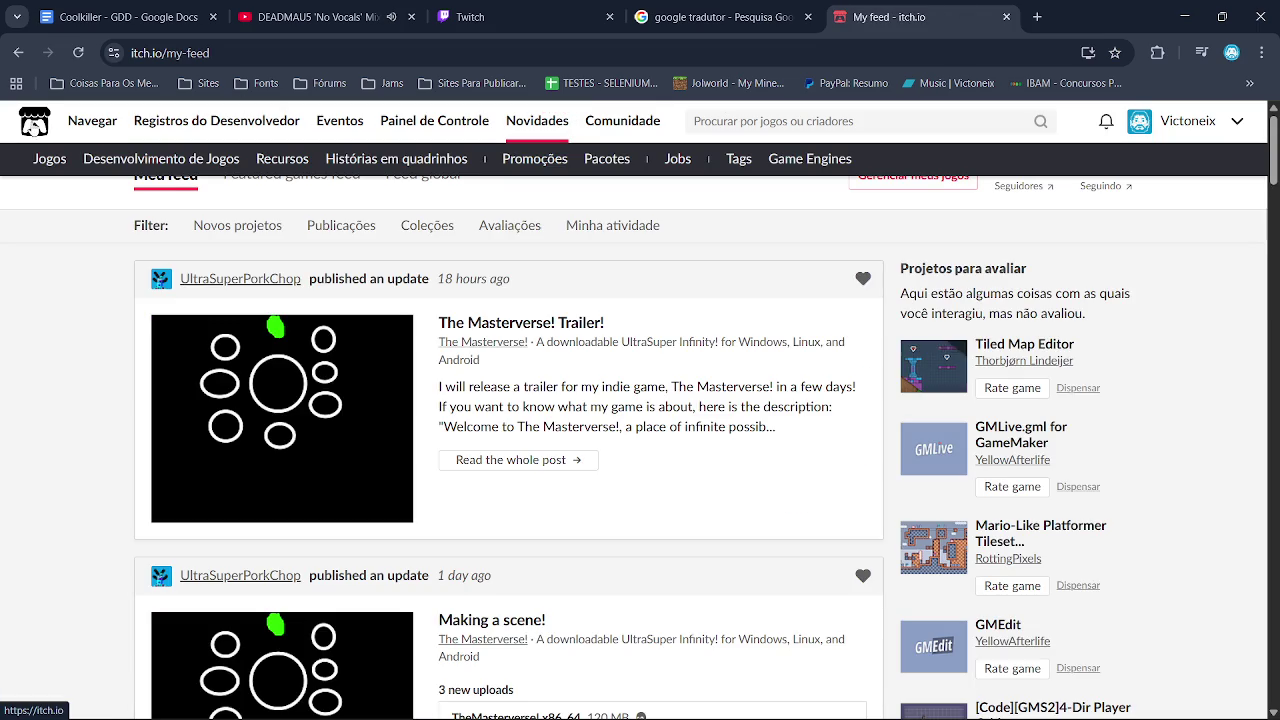
pyautogui.click(98, 128)
# Search itch.io for 'plataforma', open the Platformer and Pixel Art tags, then the Draftula page
pyautogui.click(745, 124)
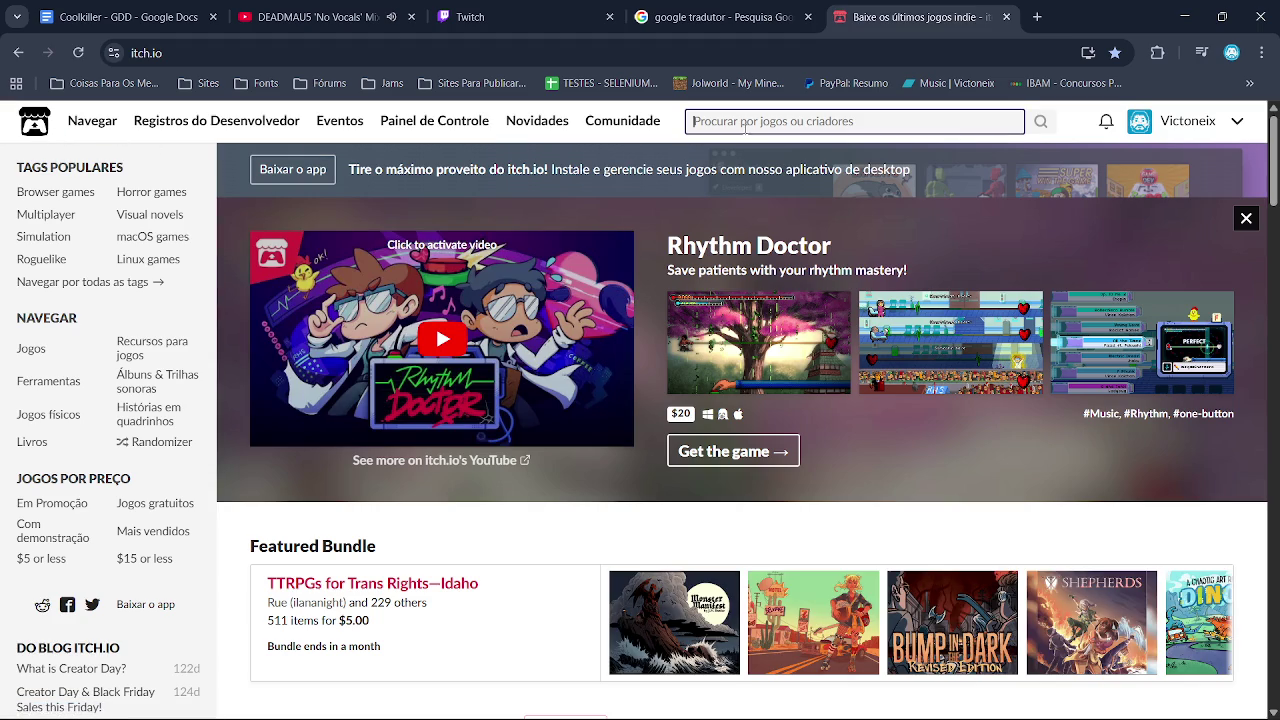
pyautogui.write('plat')
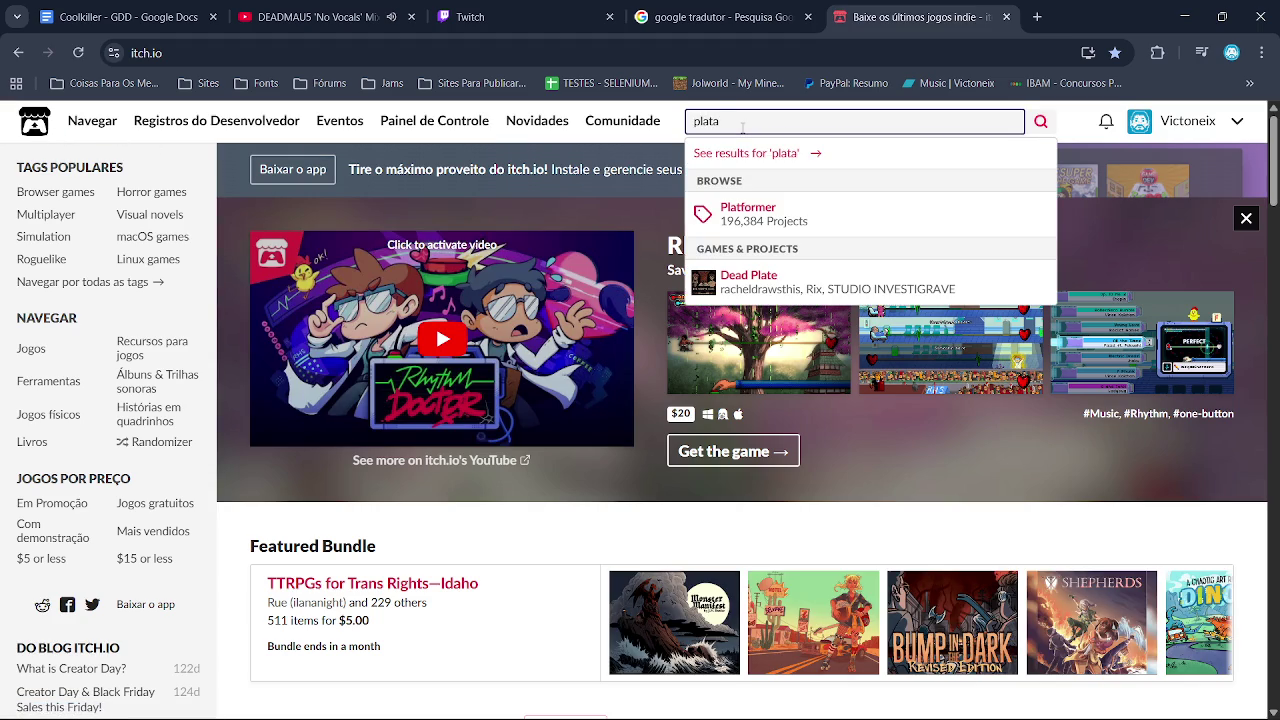
pyautogui.write('a')
pyautogui.press('Return')
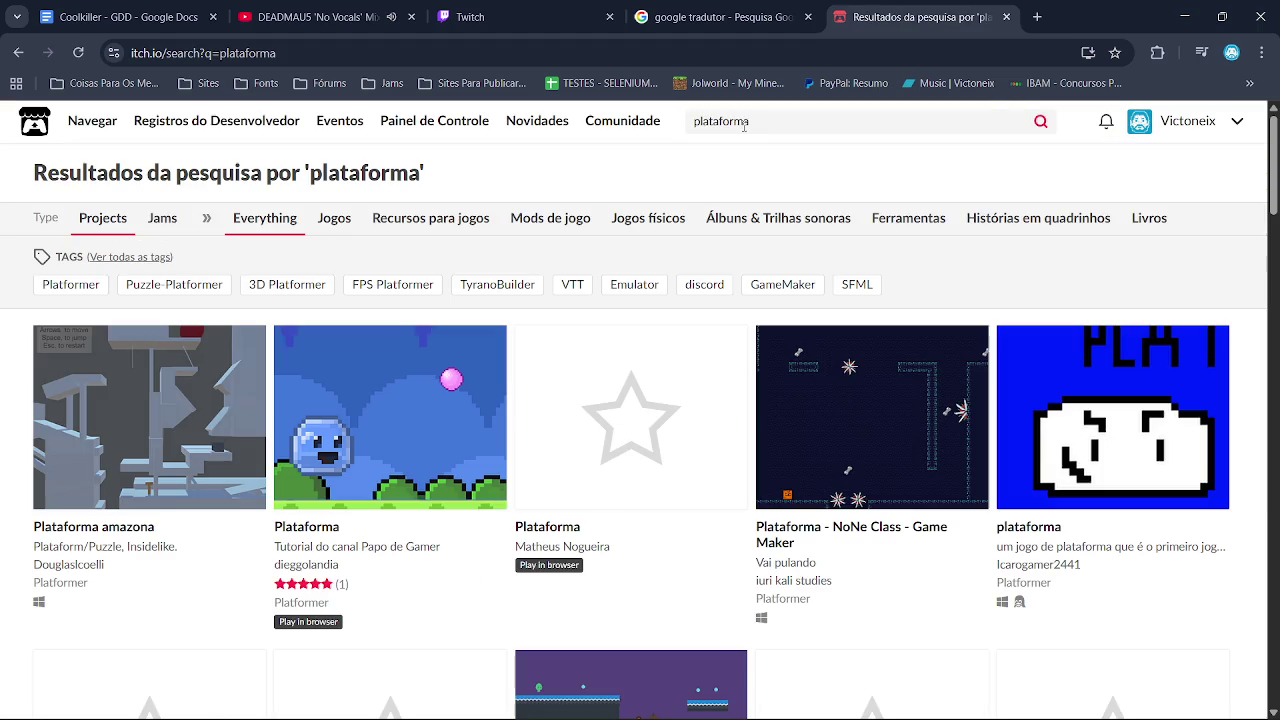
pyautogui.click(840, 115)
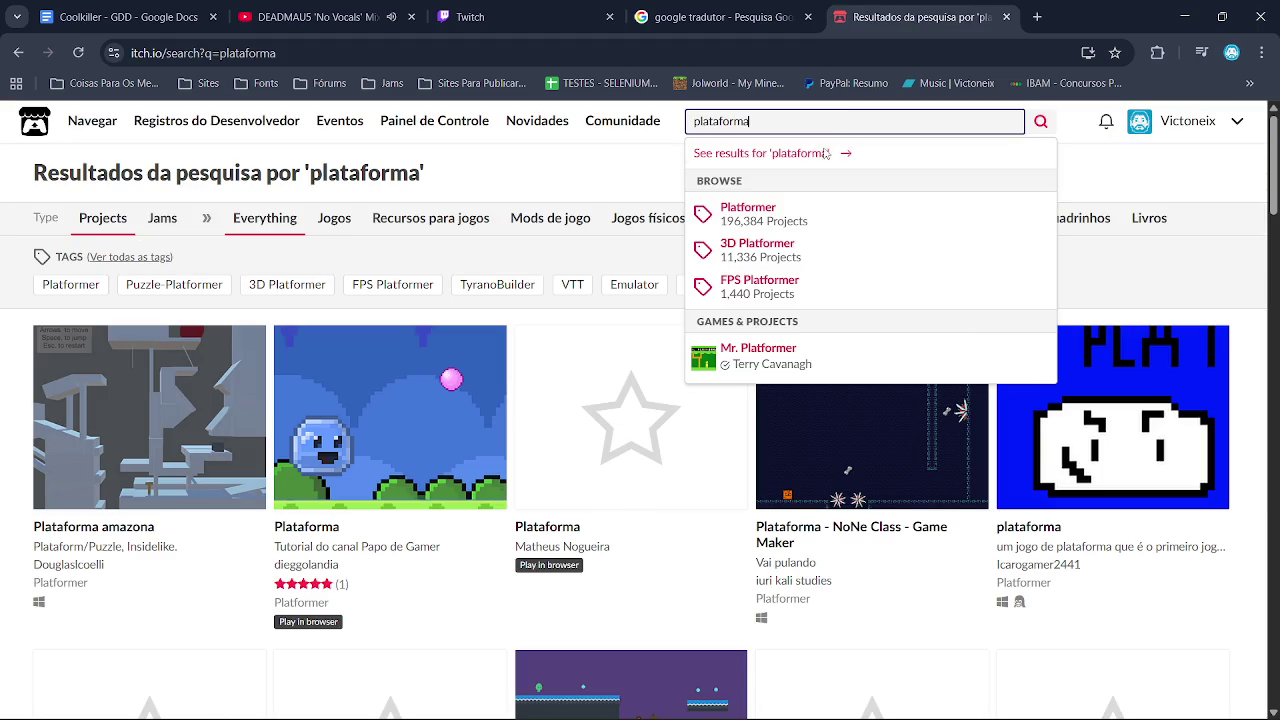
pyautogui.click(803, 223)
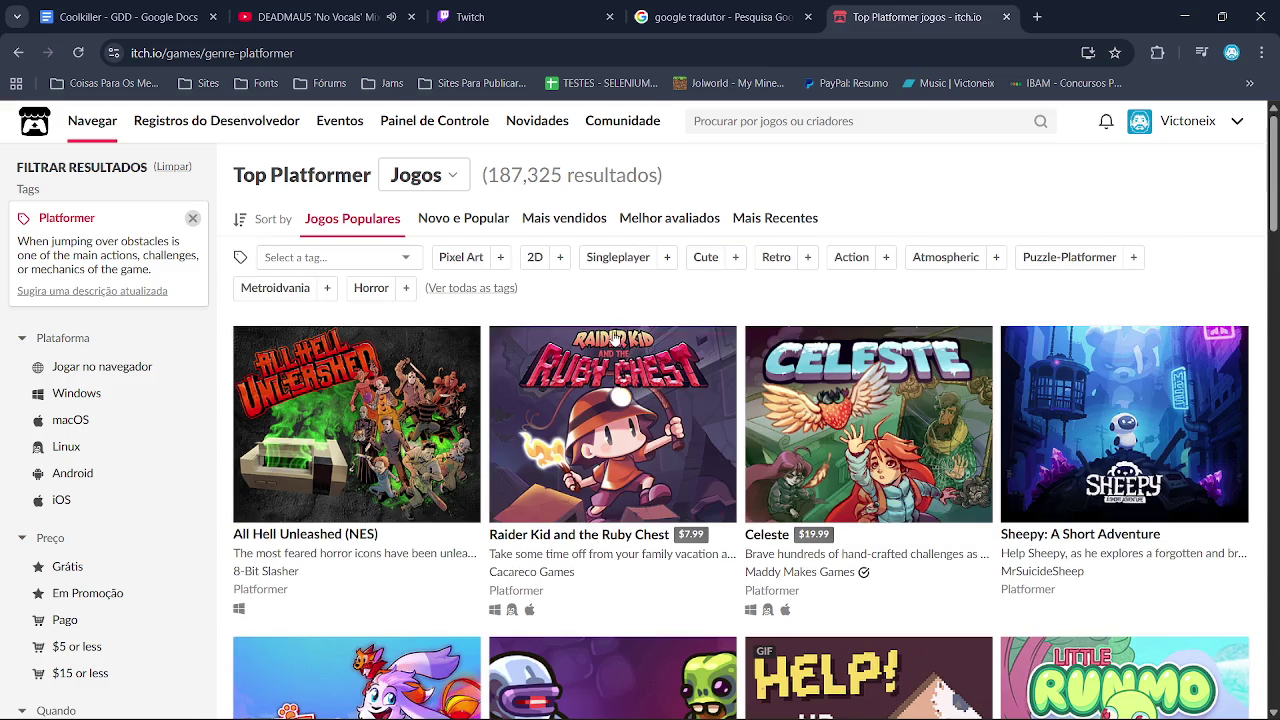
pyautogui.click(461, 258)
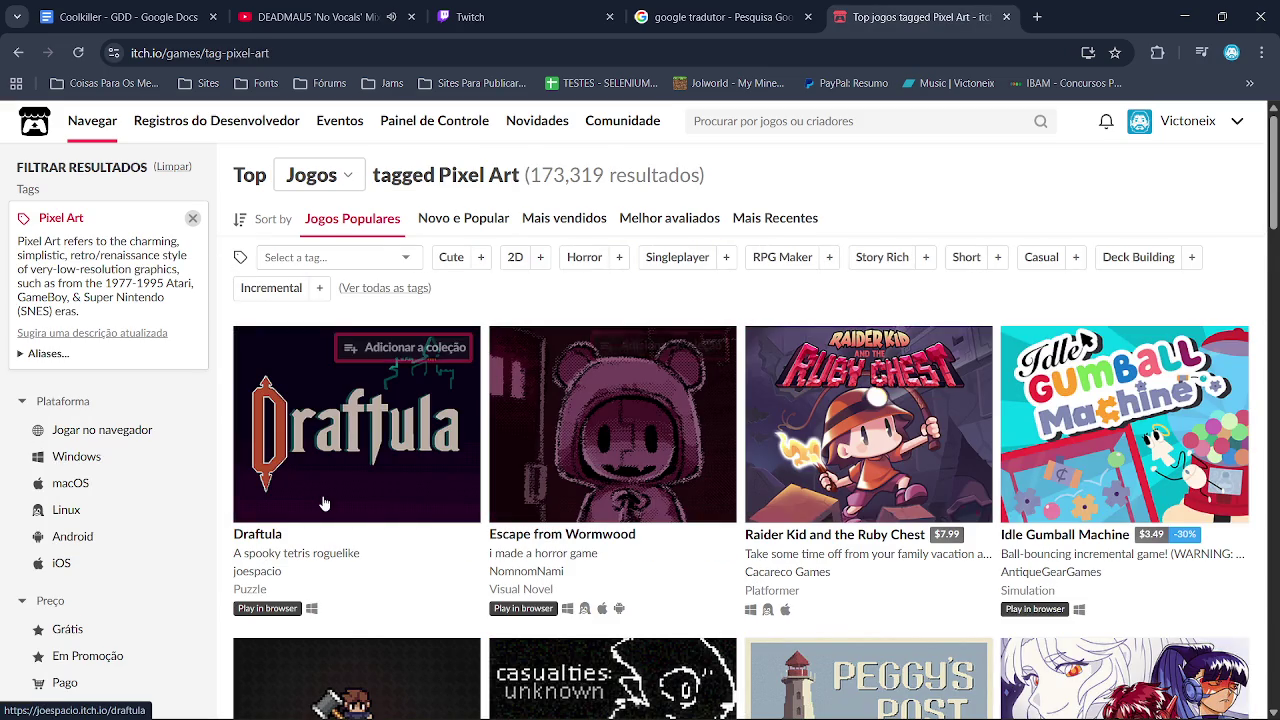
pyautogui.click(323, 499)
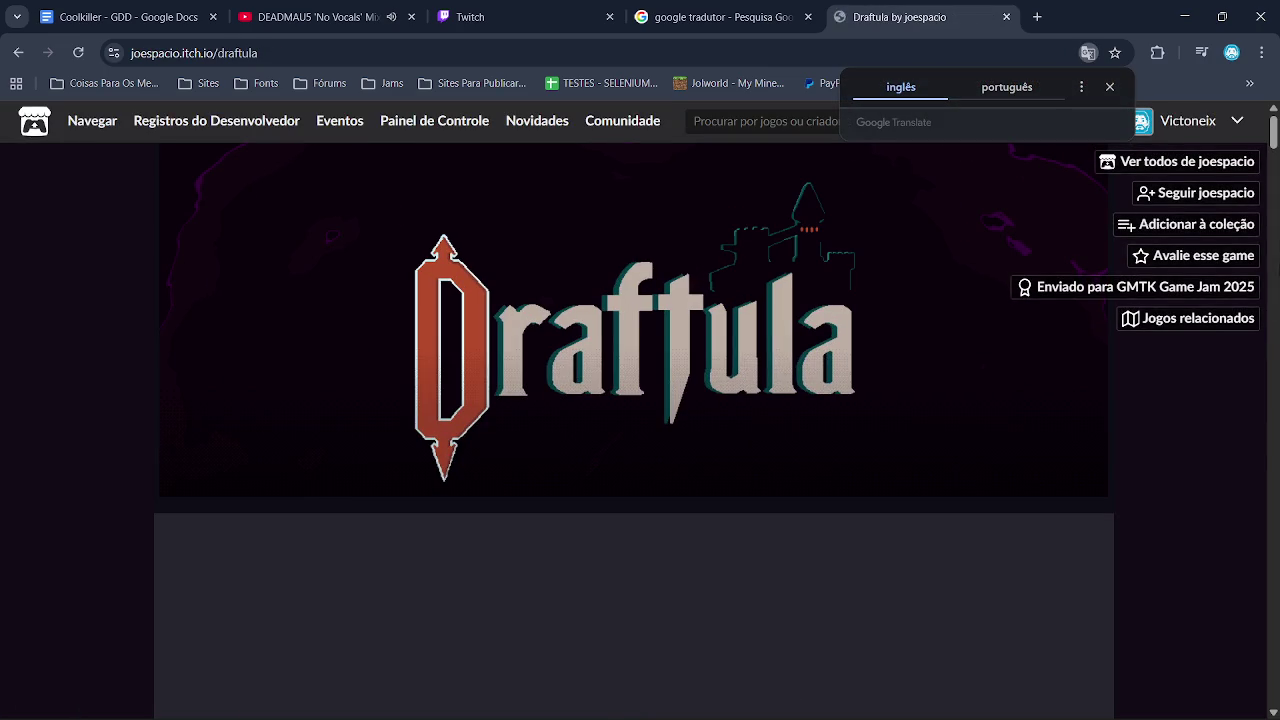
# Browse the Pixel Art games and filter the listing to free games only
pyautogui.scroll(-5, 1275, 122)
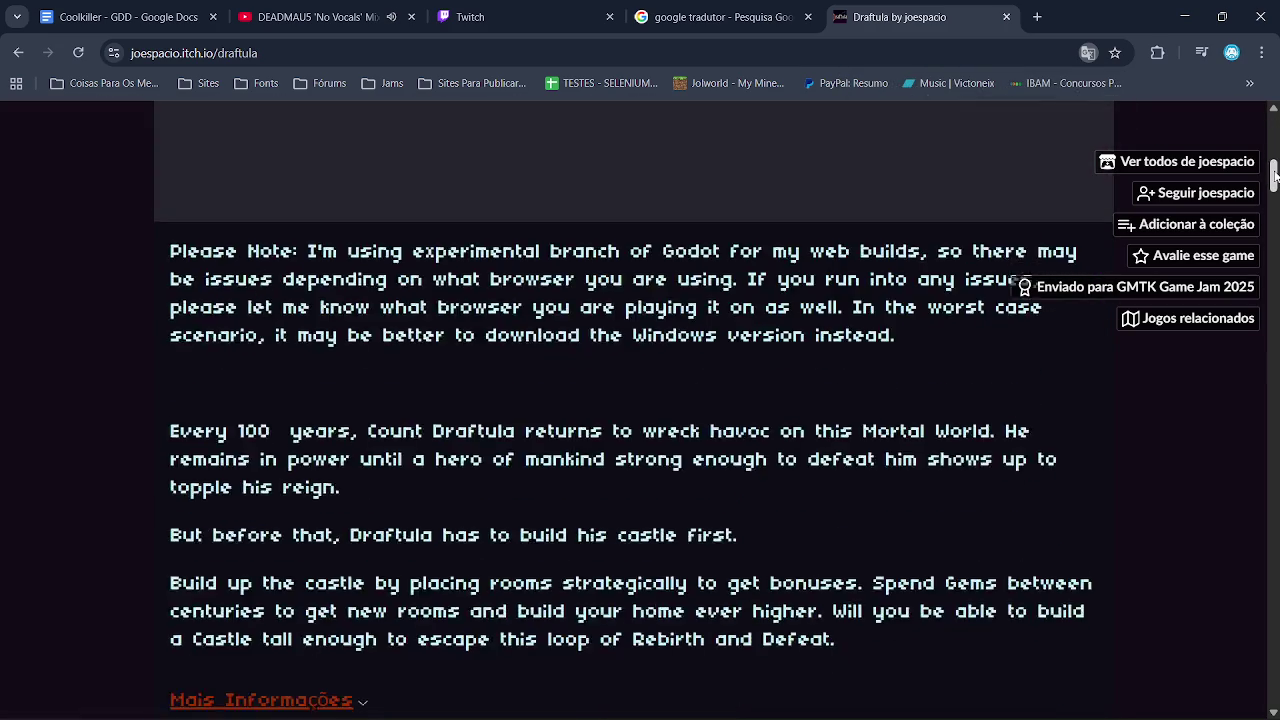
pyautogui.scroll(-6, 1275, 122)
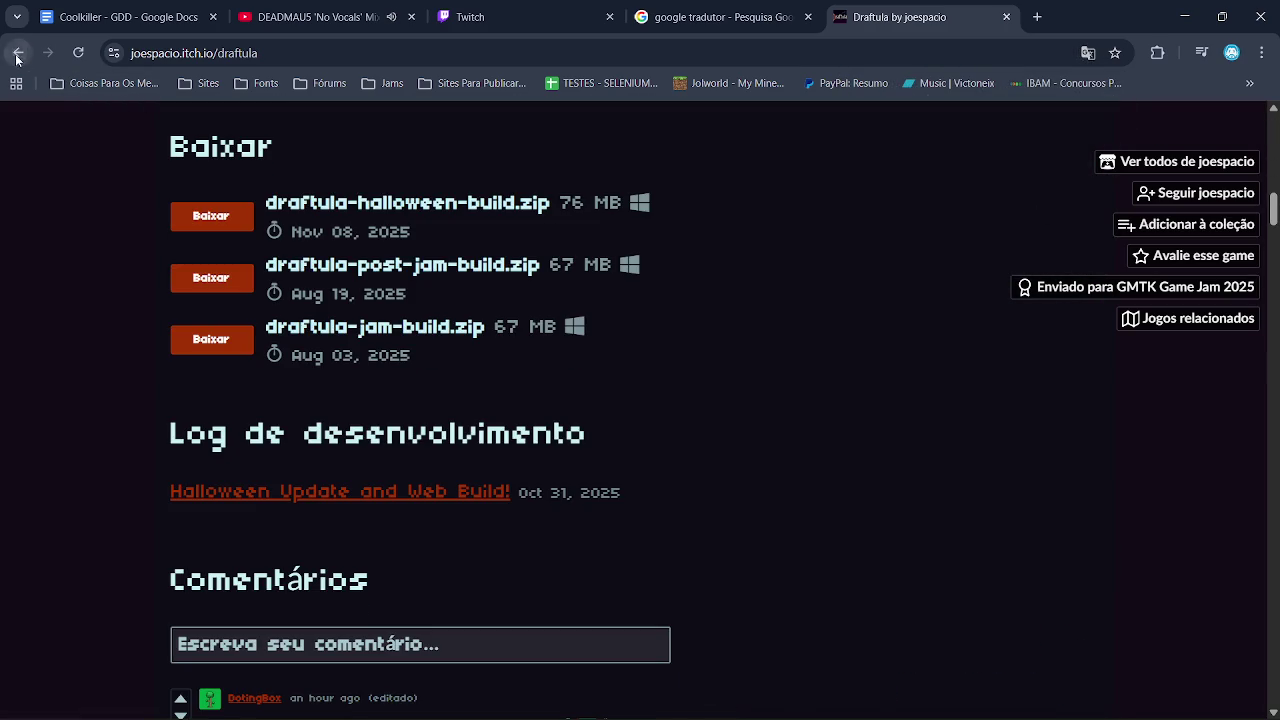
pyautogui.click(18, 52)
pyautogui.scroll(-5, 640, 410)
pyautogui.scroll(-5, 640, 410)
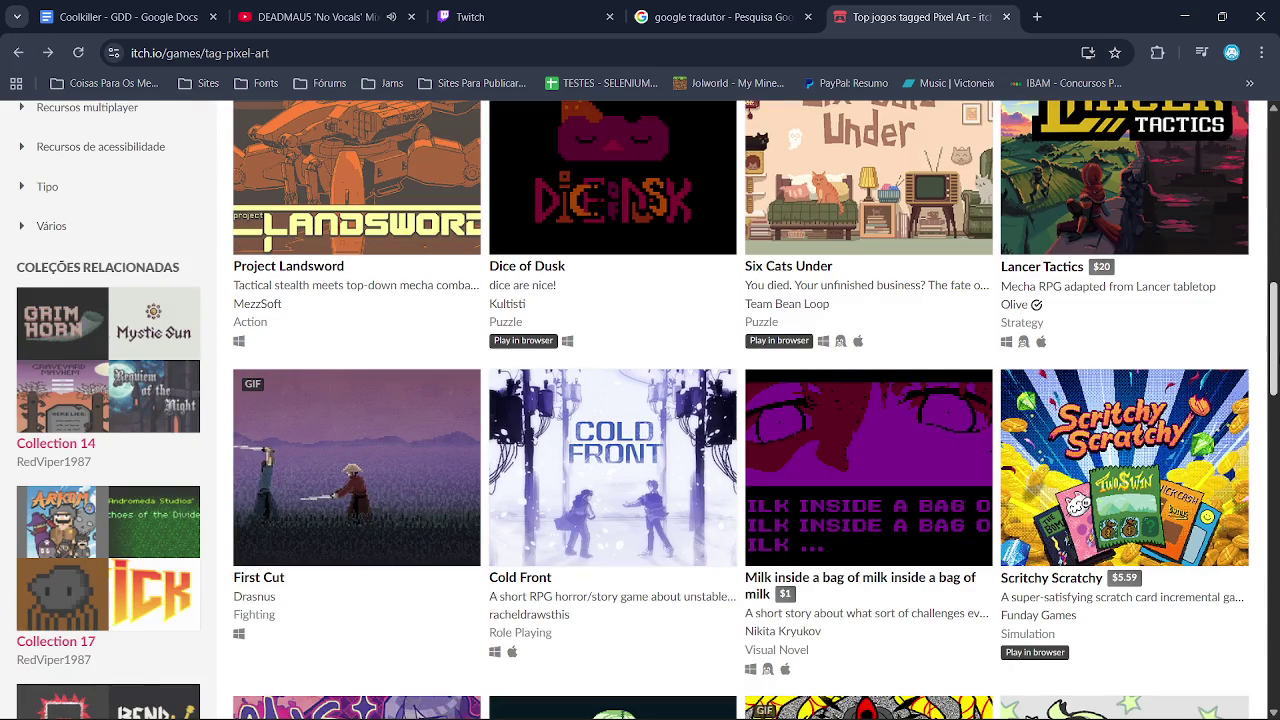
pyautogui.scroll(10, 939, 116)
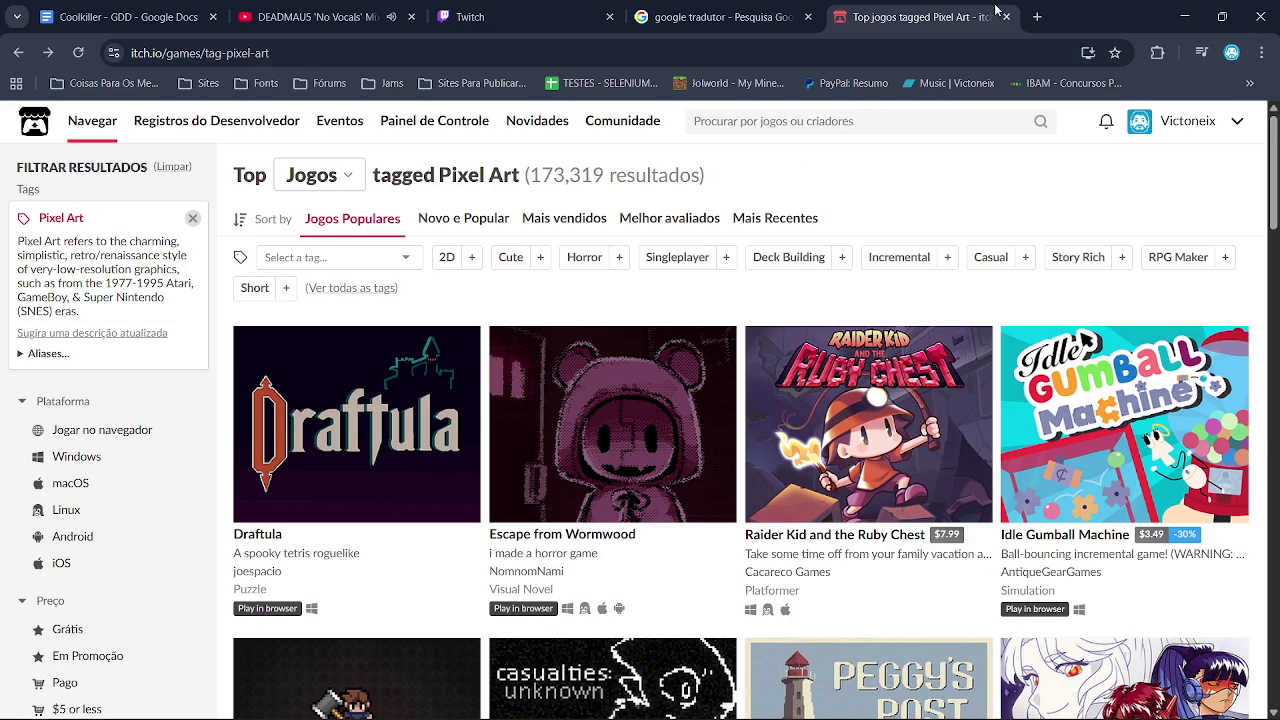
pyautogui.click(129, 627)
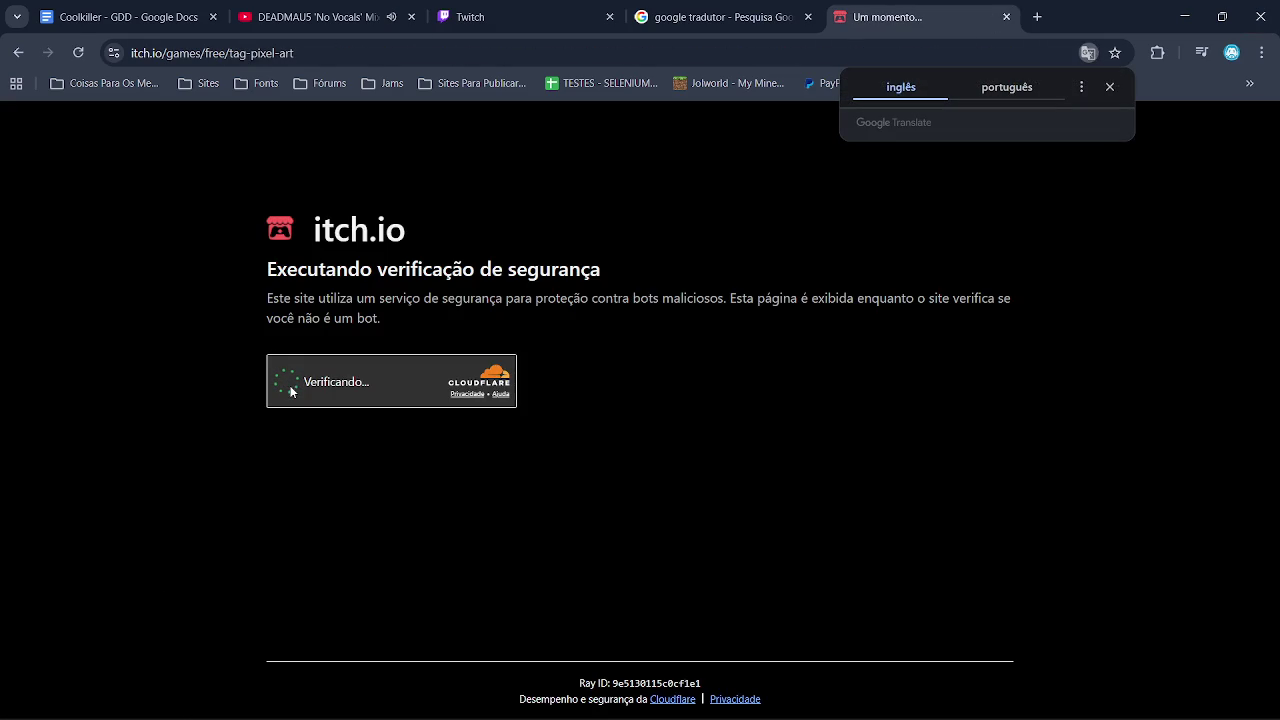
# Pass the security check, then type 'sprits plataforma' into a new tab's search
pyautogui.click(291, 392)
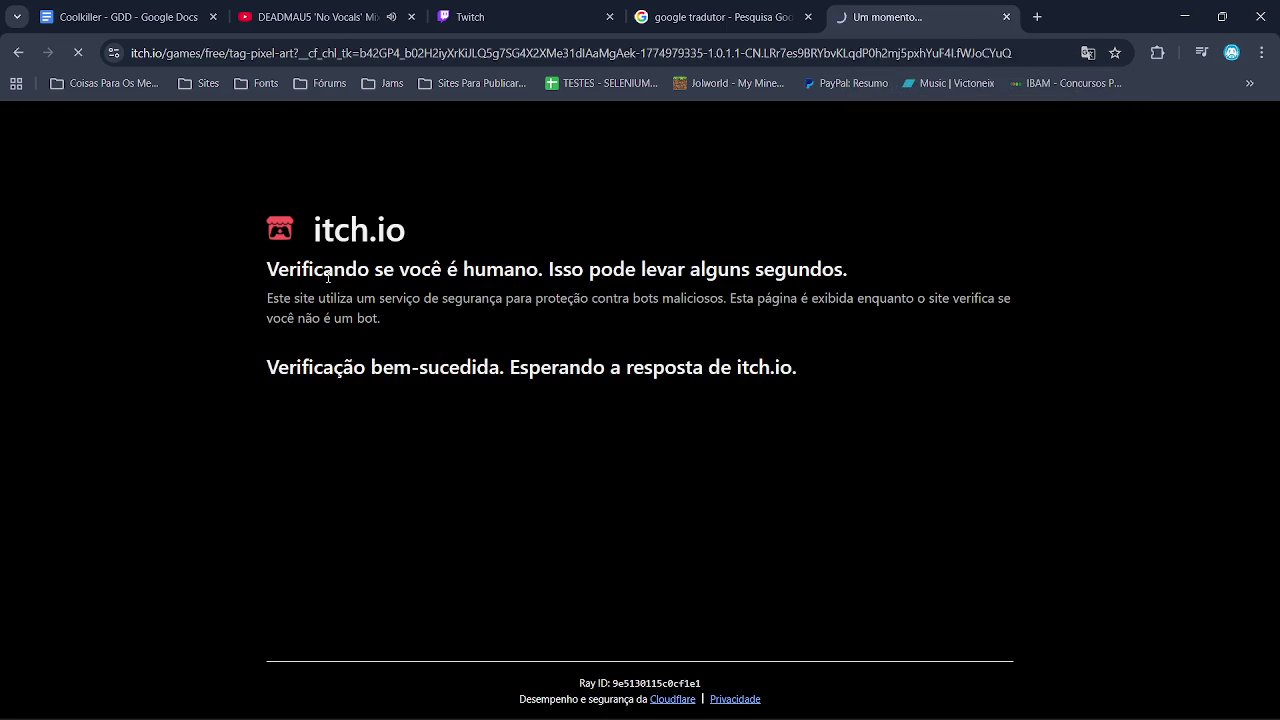
pyautogui.scroll(-3, 1265, 230)
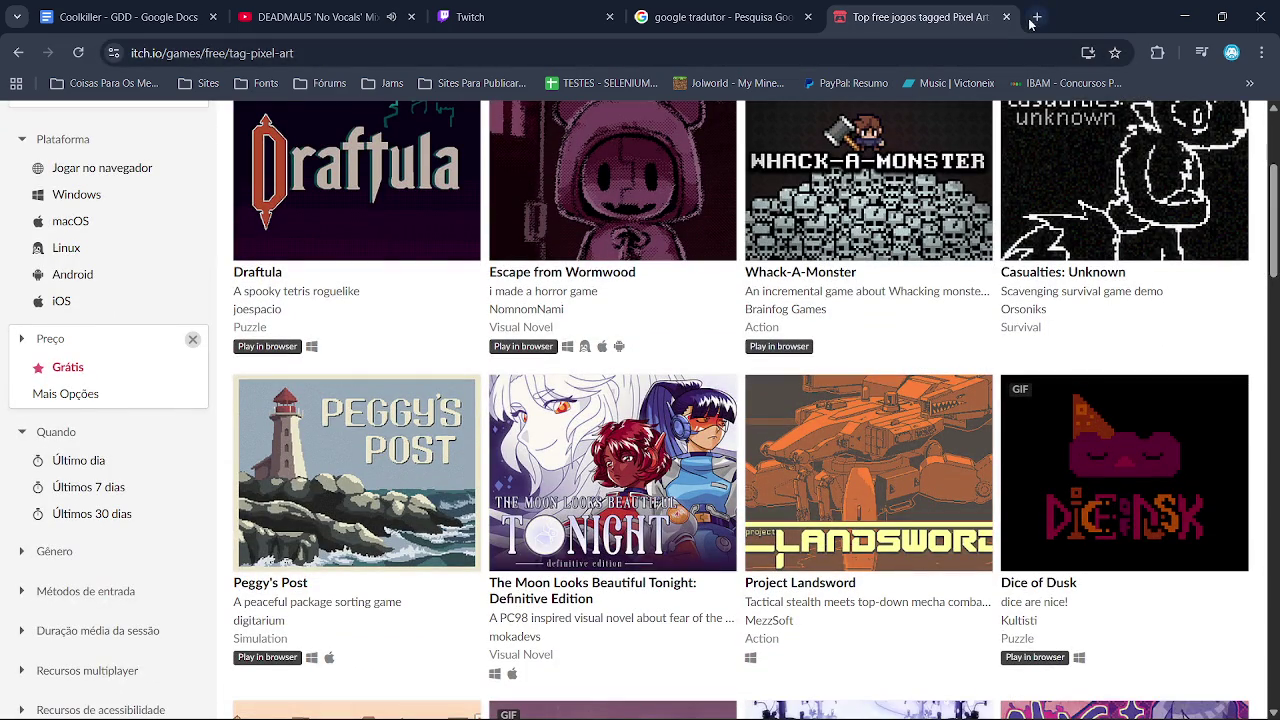
pyautogui.hotkey('ctrl', 't')
pyautogui.write('sprits ')
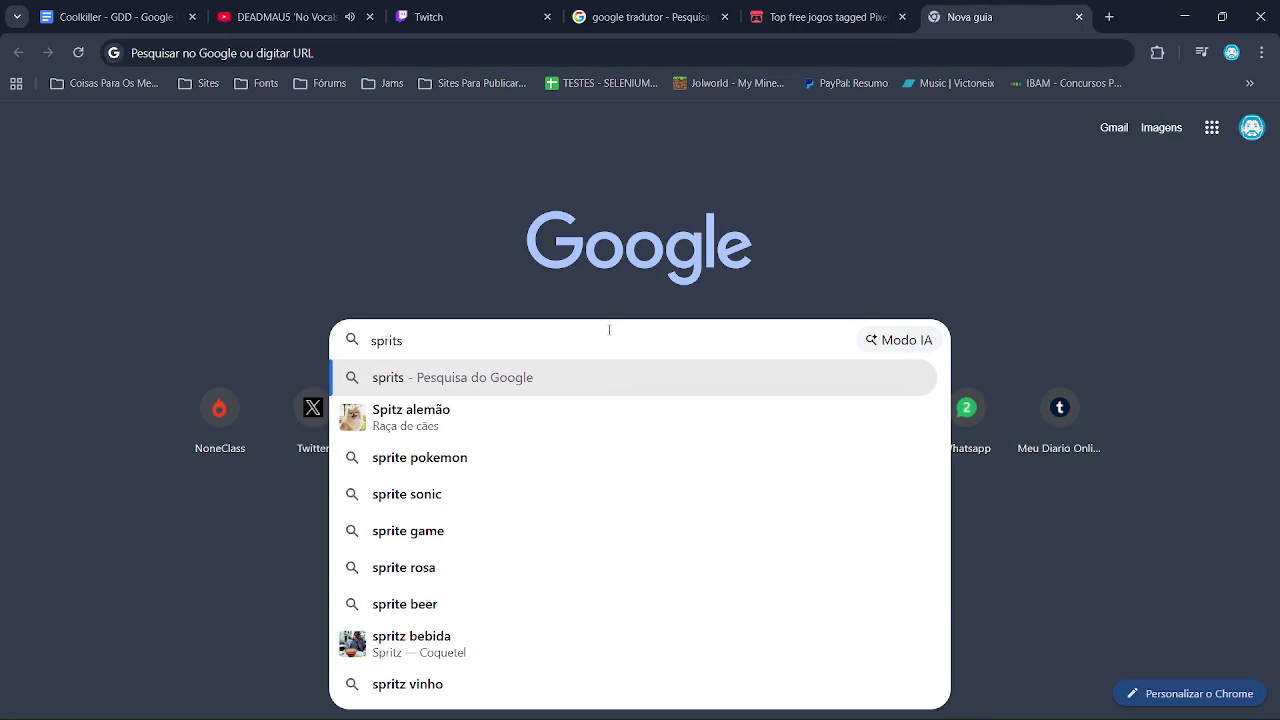
pyautogui.write('plataf')
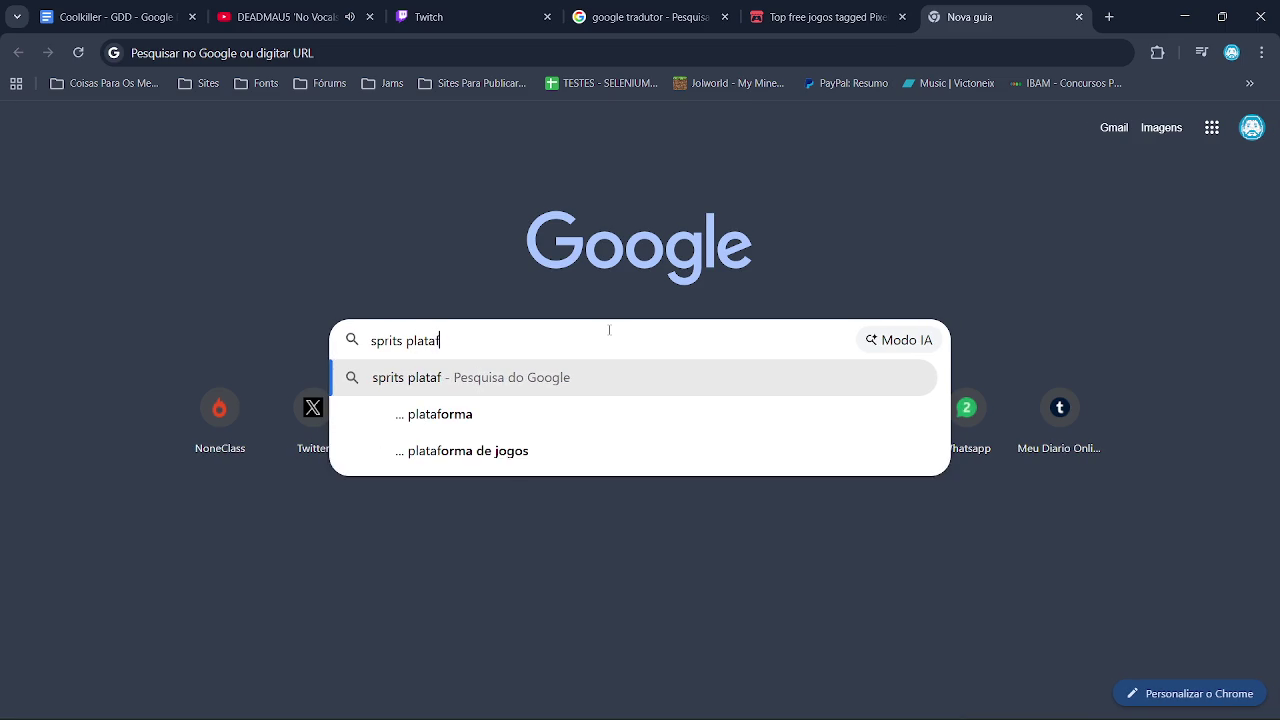
pyautogui.write('orma')
# Search Google for 'sprite plataforma' and open itch.io's top 2D game assets result
pyautogui.press('Return')
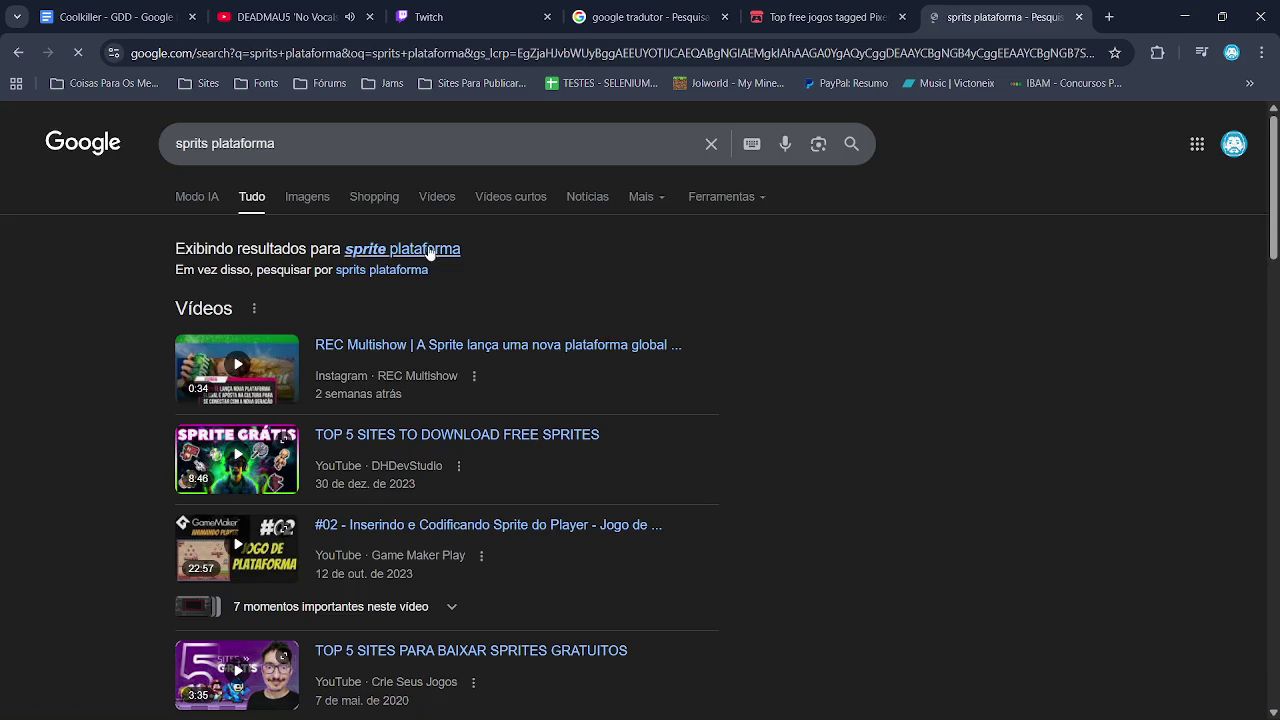
pyautogui.click(430, 252)
pyautogui.scroll(-5, 434, 522)
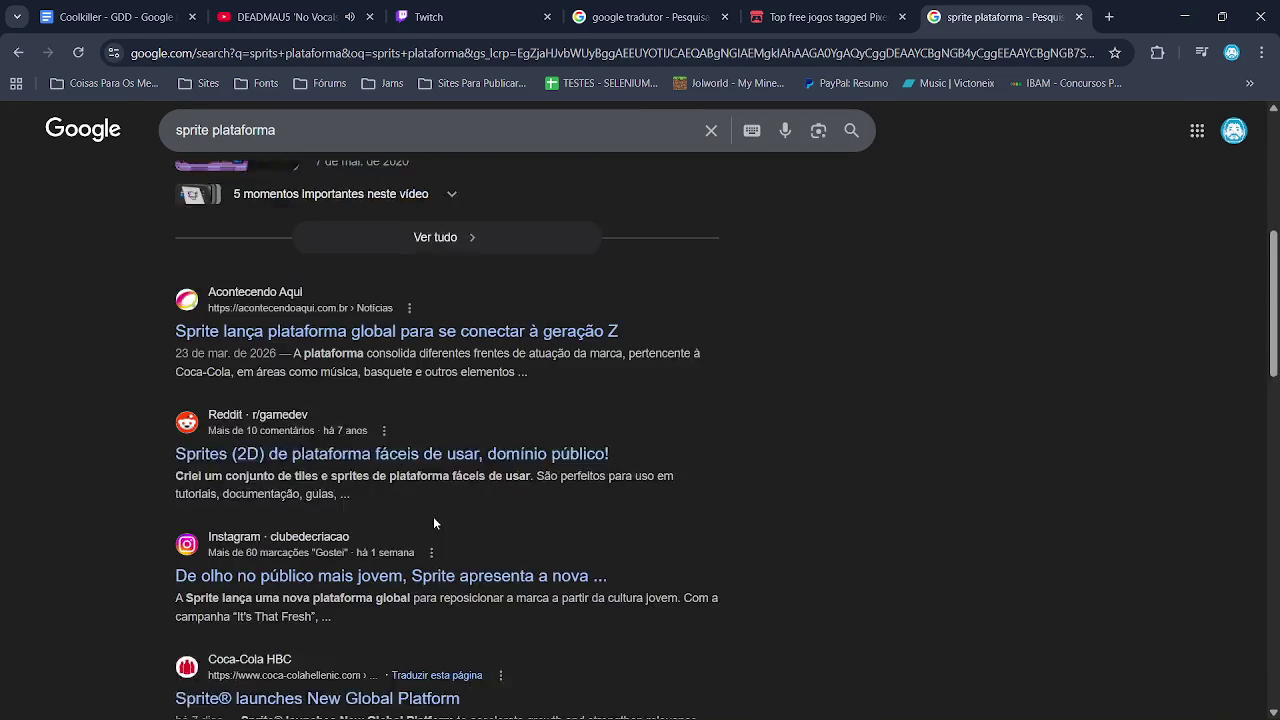
pyautogui.scroll(-3, 434, 522)
pyautogui.click(265, 512)
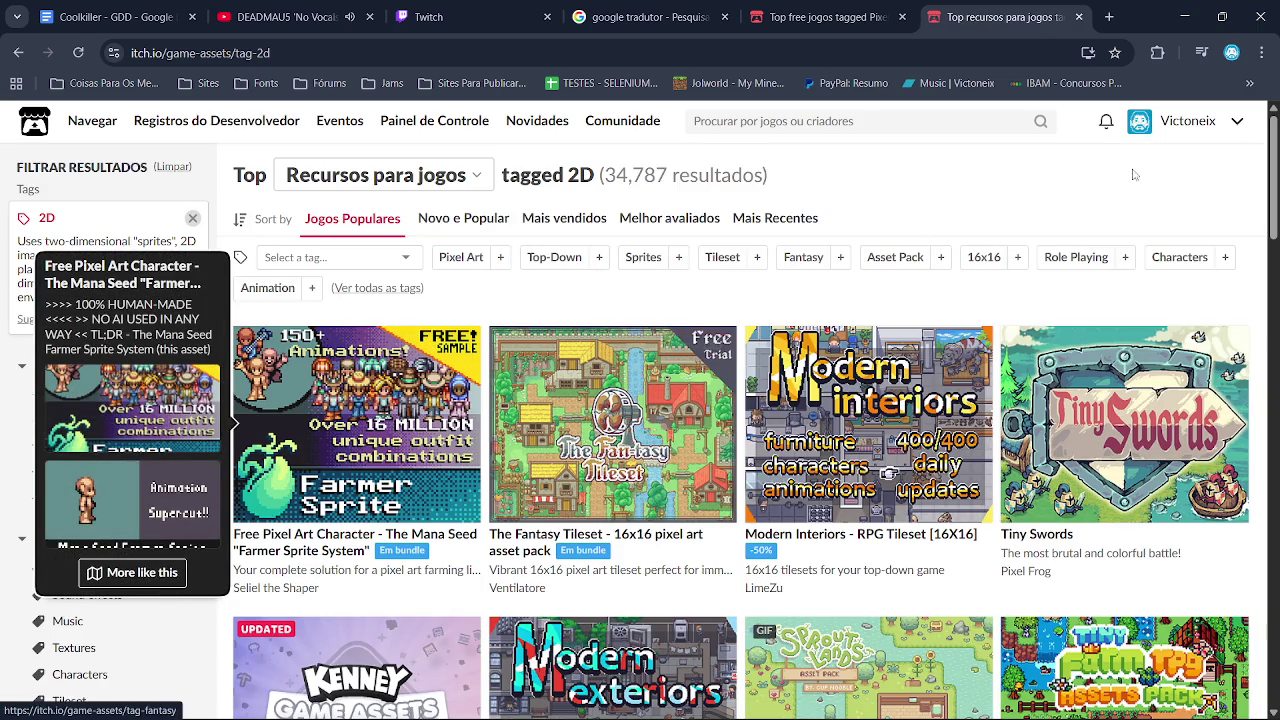
# Scroll through the 2D assets listing, paging on to its third page
pyautogui.scroll(-4, 1133, 175)
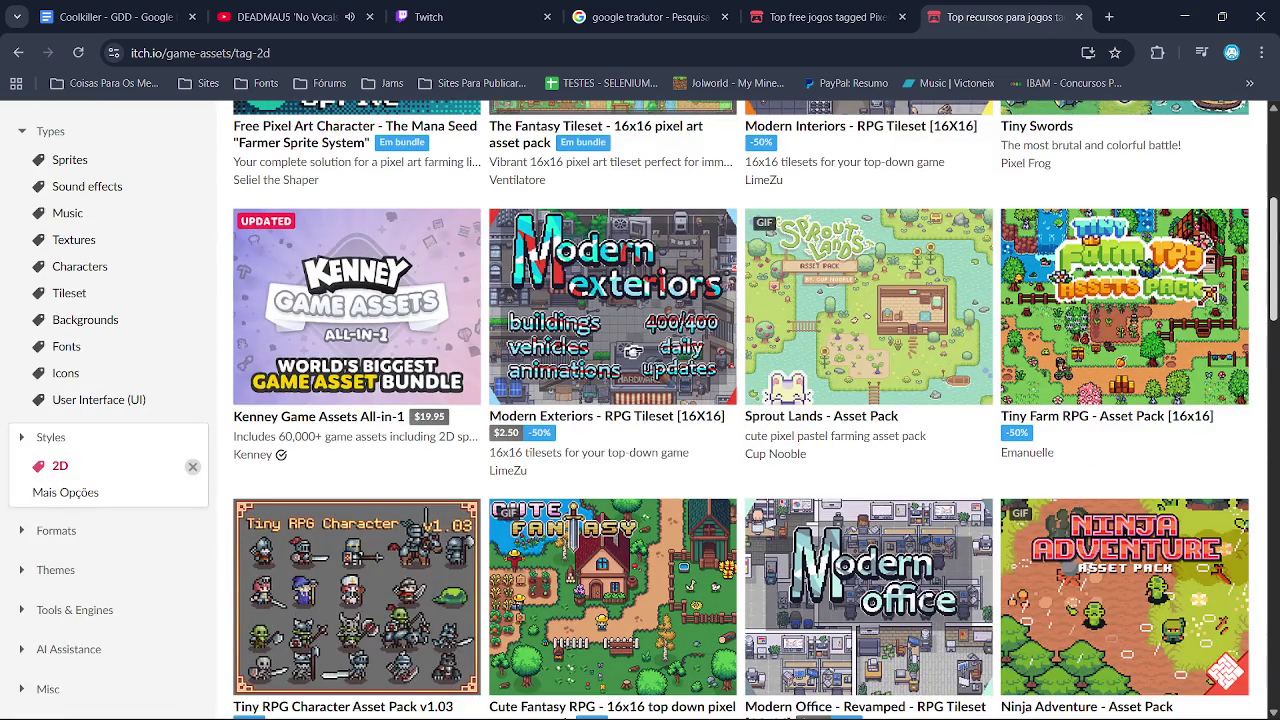
pyautogui.scroll(-3, 632, 350)
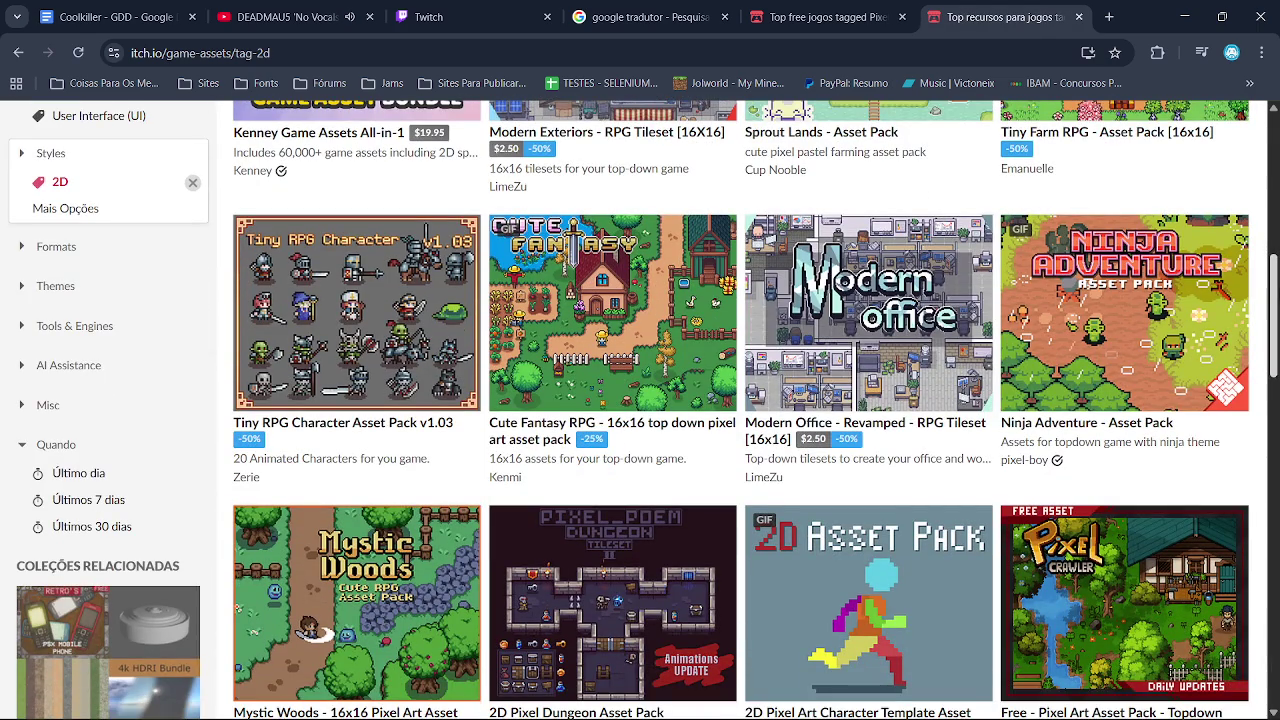
pyautogui.scroll(-3, 740, 410)
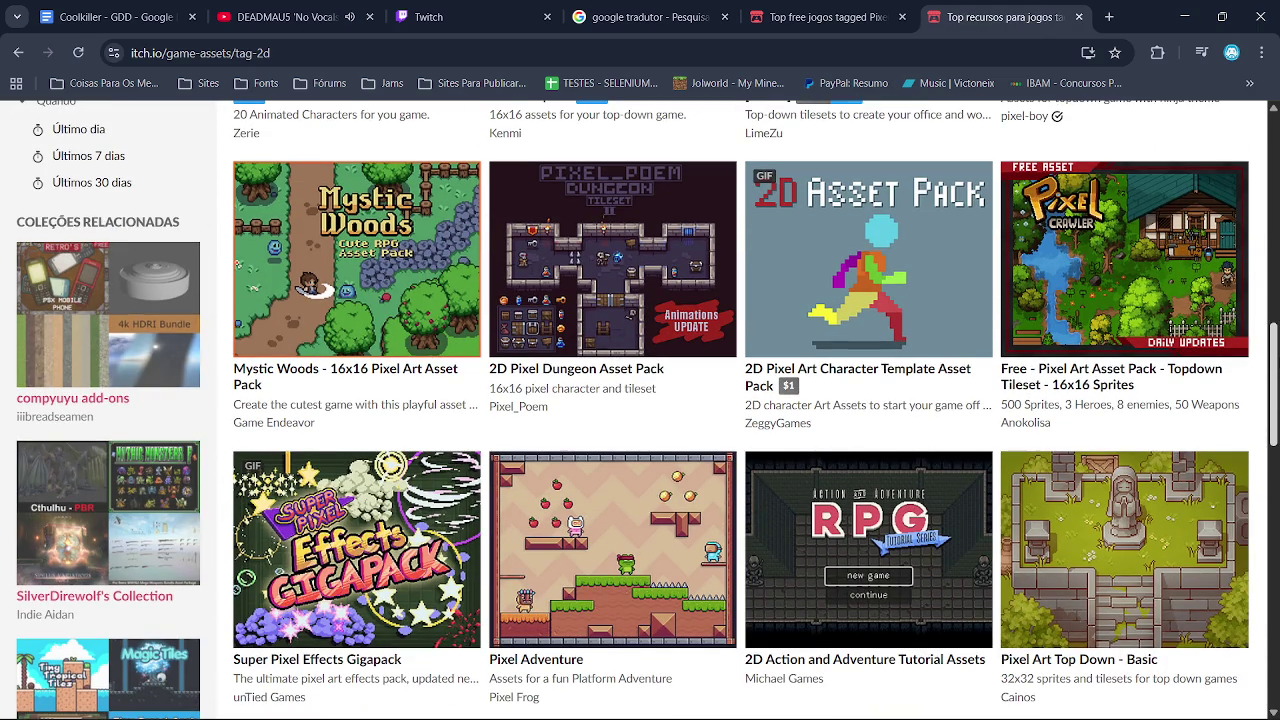
pyautogui.scroll(-3, 640, 410)
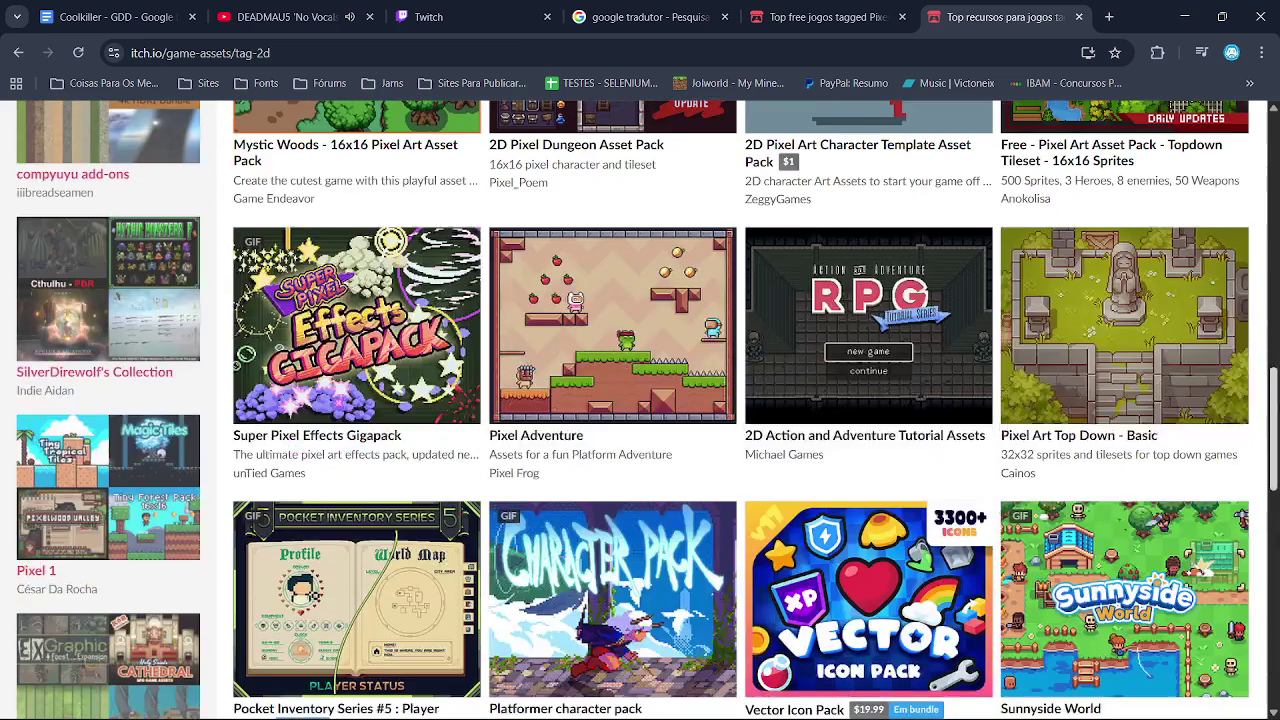
pyautogui.scroll(-4, 640, 410)
pyautogui.scroll(-2, 640, 410)
pyautogui.scroll(-4, 901, 539)
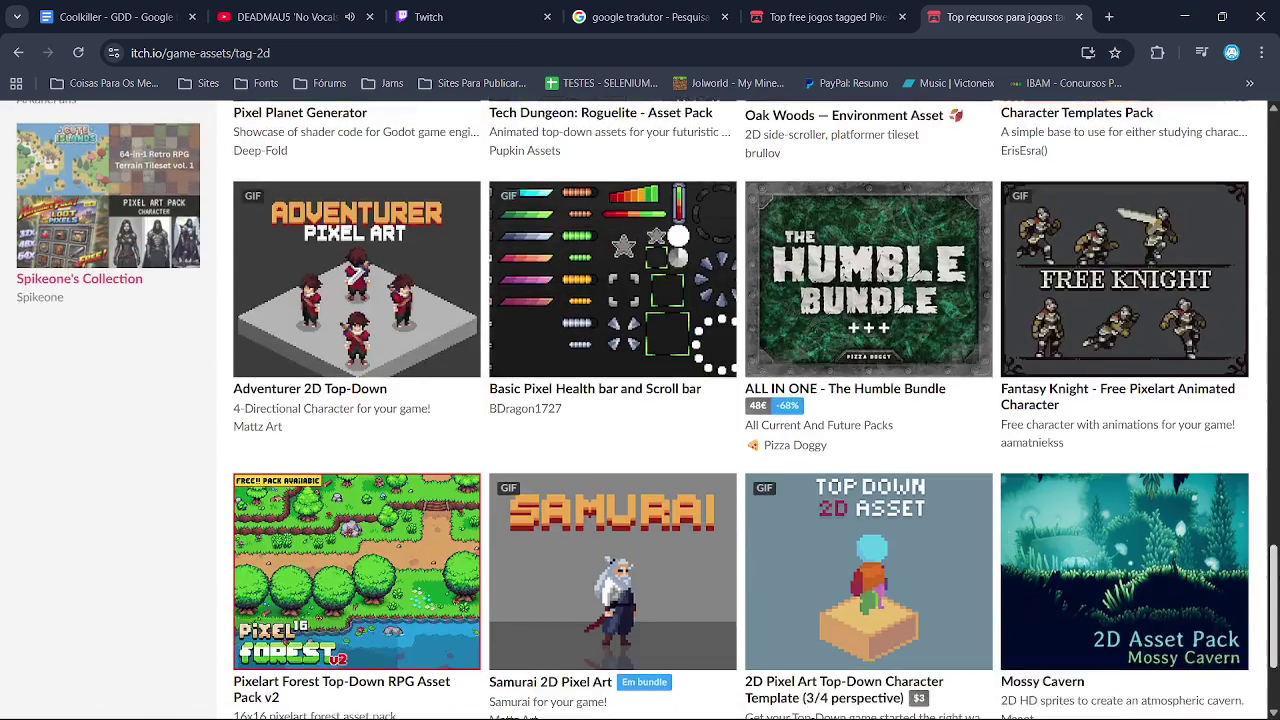
pyautogui.click(777, 602)
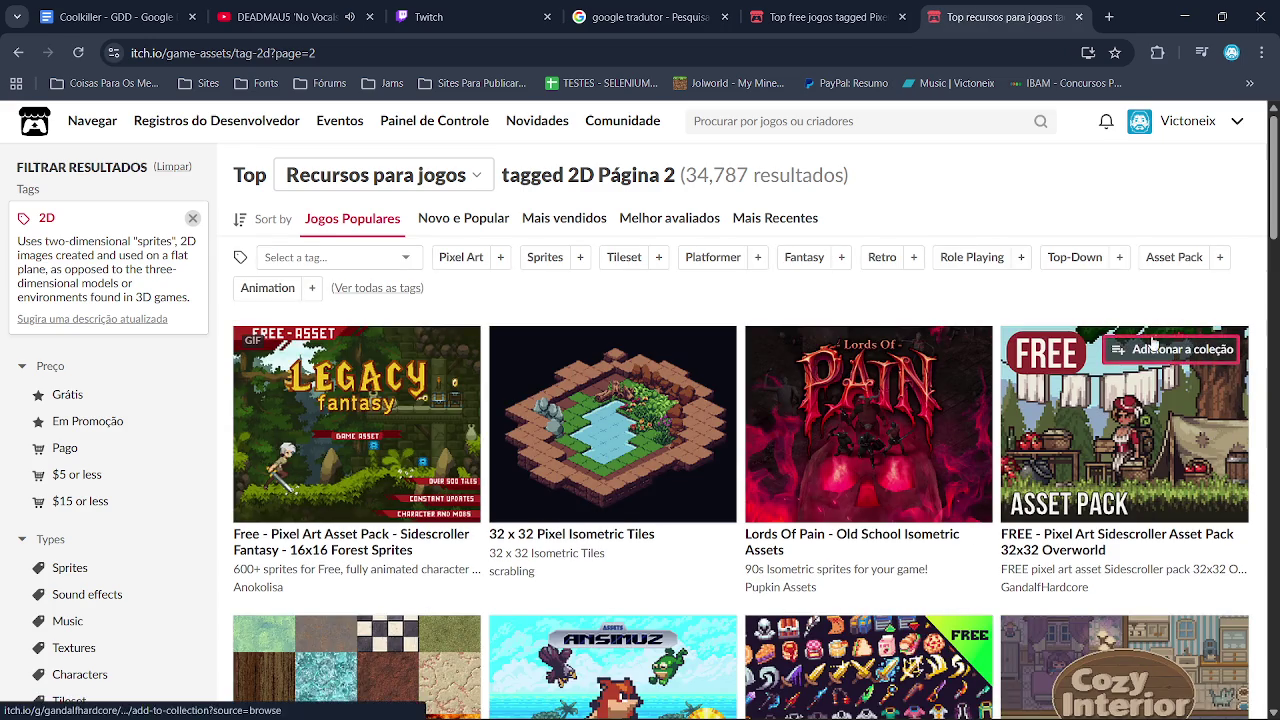
pyautogui.scroll(-1, 1222, 438)
pyautogui.scroll(-5, 640, 410)
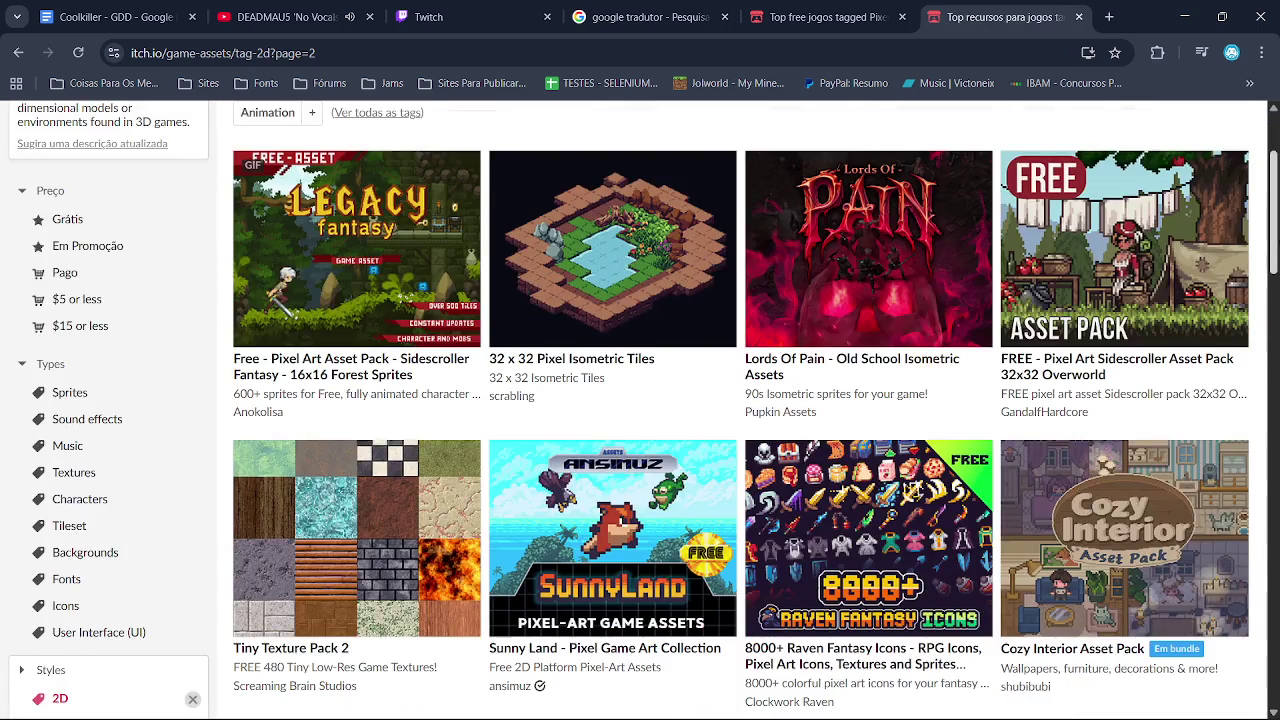
pyautogui.scroll(-2, 640, 410)
pyautogui.scroll(-2, 640, 410)
pyautogui.scroll(-2, 640, 410)
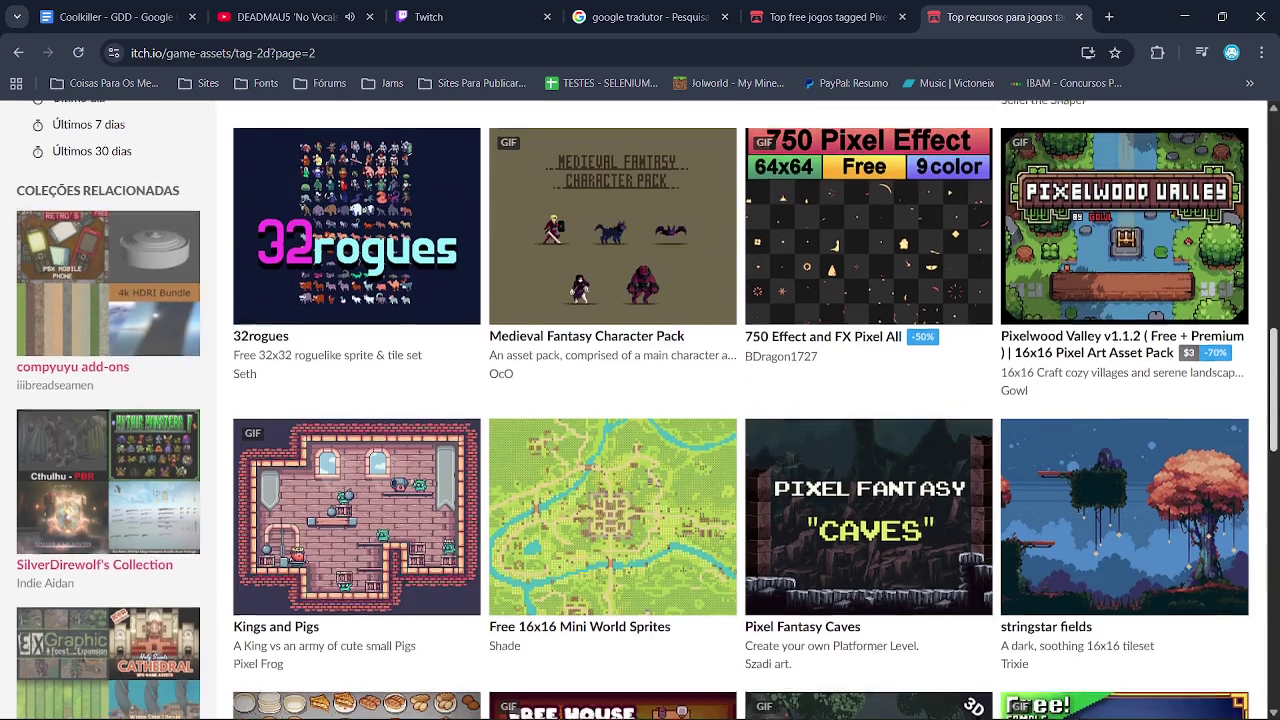
pyautogui.scroll(-2, 640, 410)
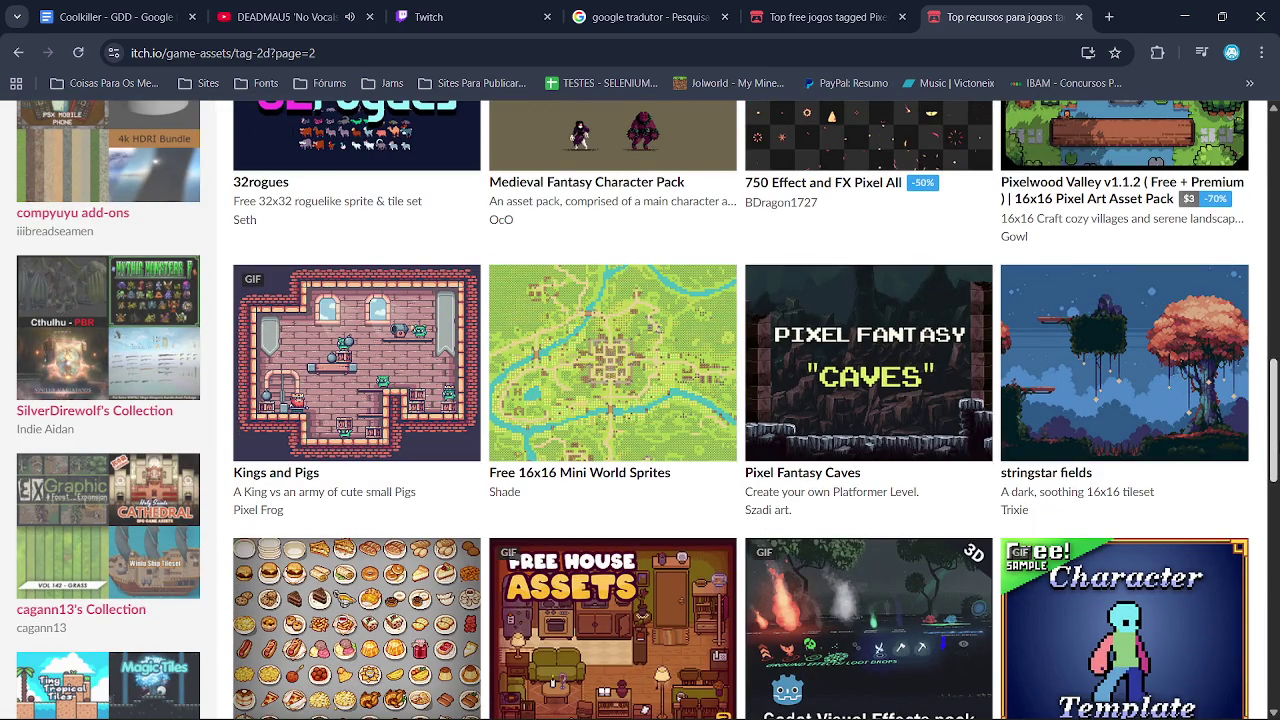
pyautogui.scroll(-7, 640, 410)
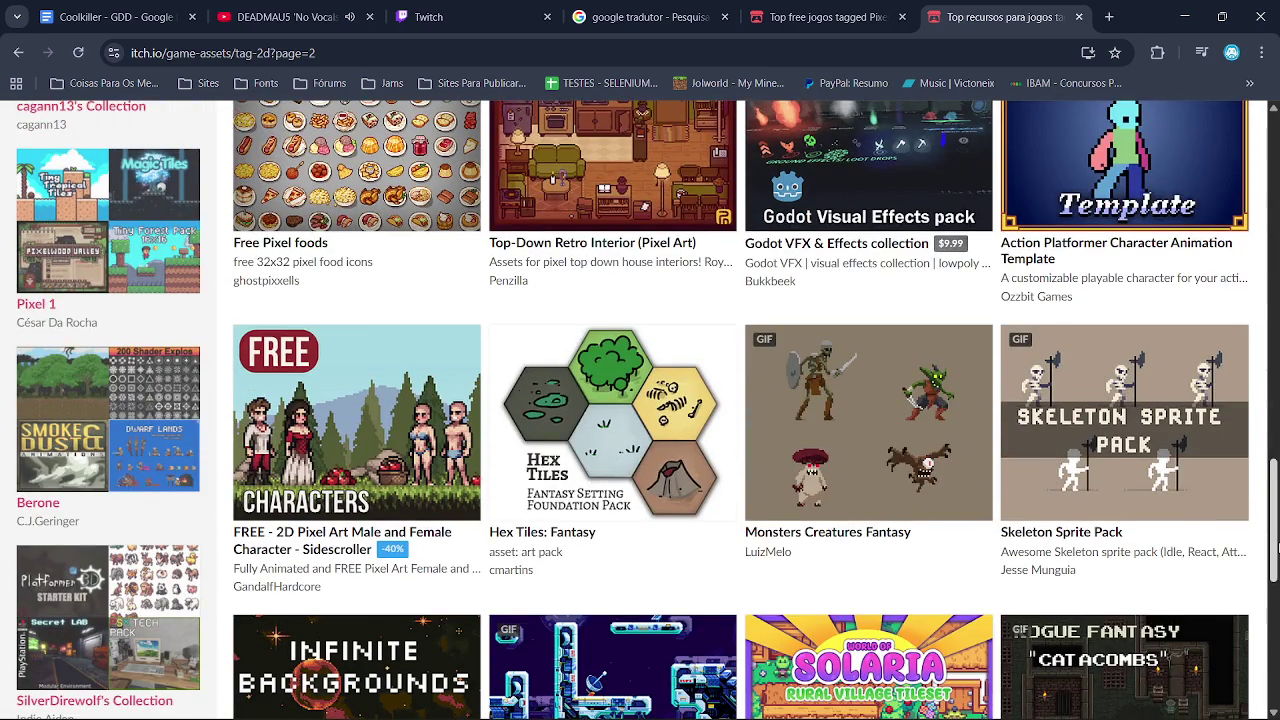
pyautogui.scroll(-2, 640, 410)
pyautogui.scroll(-4, 640, 410)
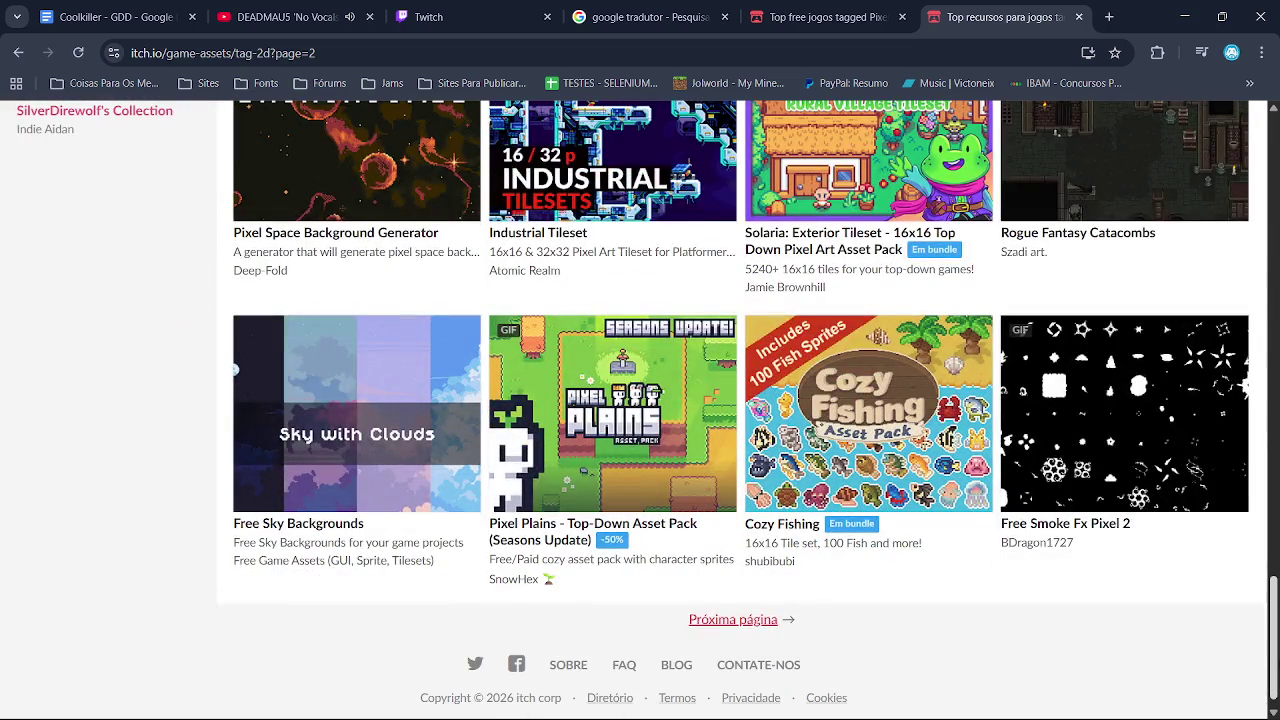
pyautogui.click(736, 626)
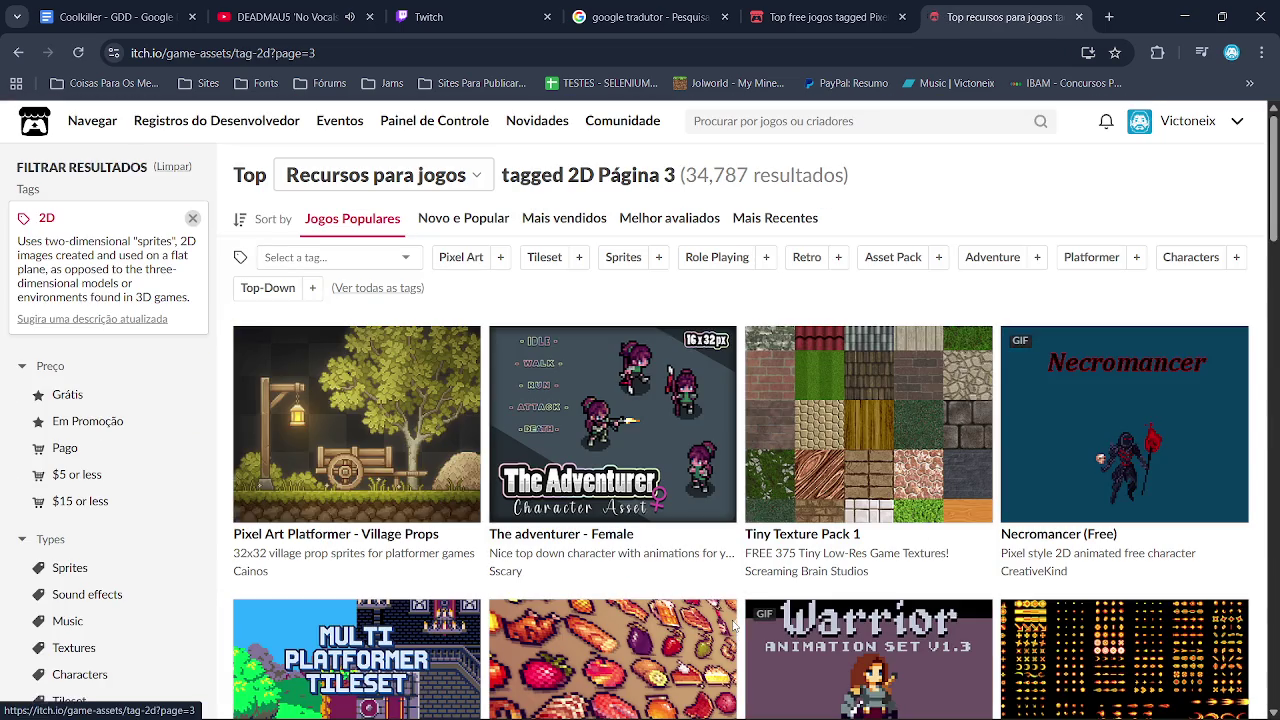
# Open the Icon Node For Godot asset page from page 3
pyautogui.scroll(-3, 80, 674)
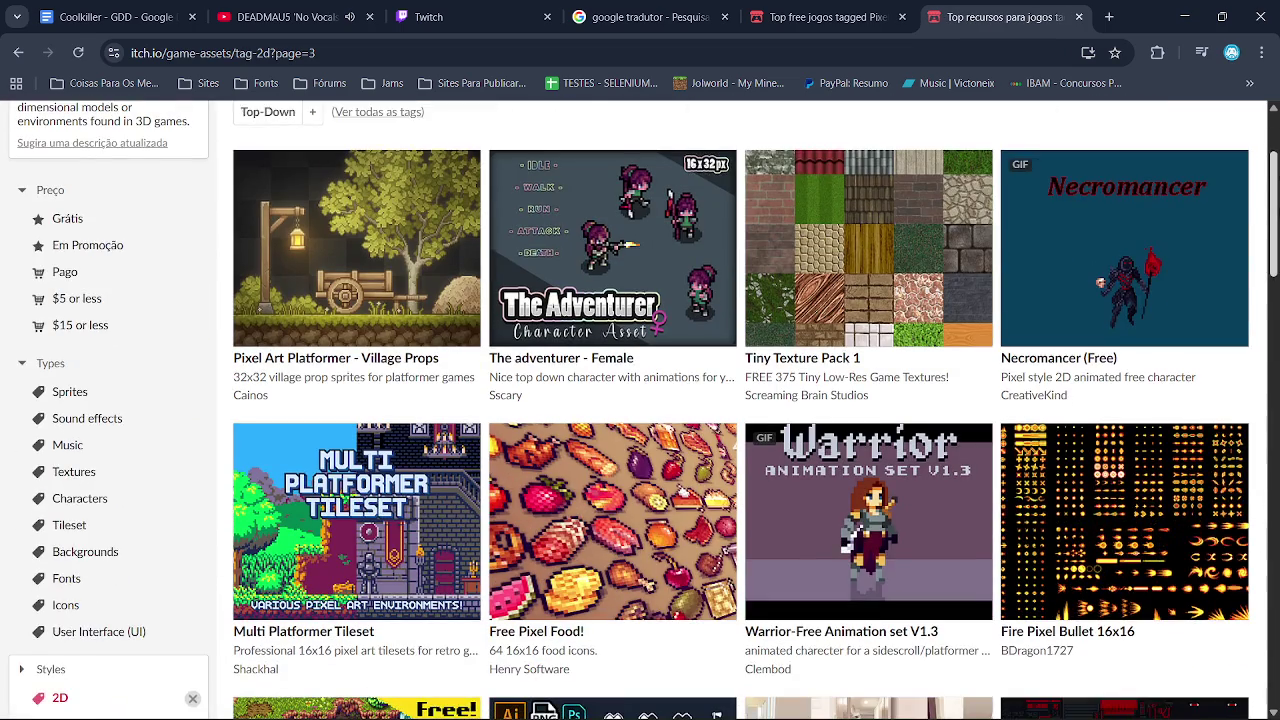
pyautogui.scroll(-5, 640, 410)
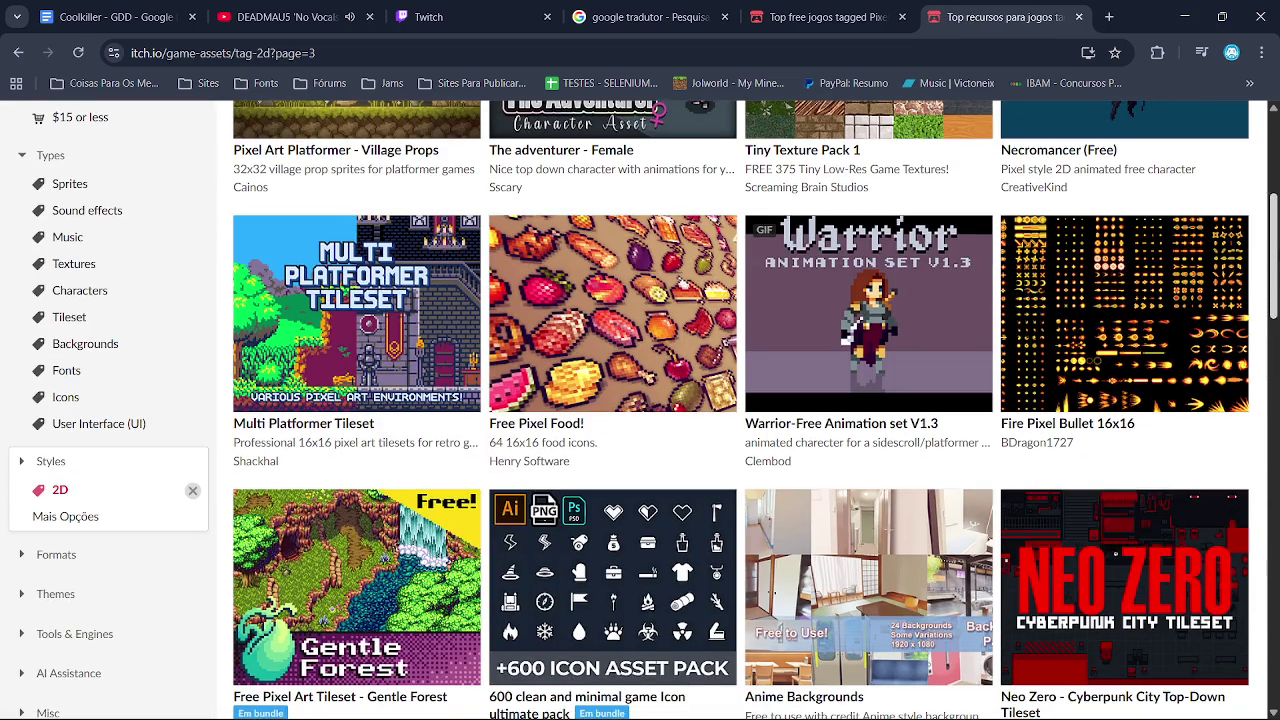
pyautogui.scroll(-4, 368, 580)
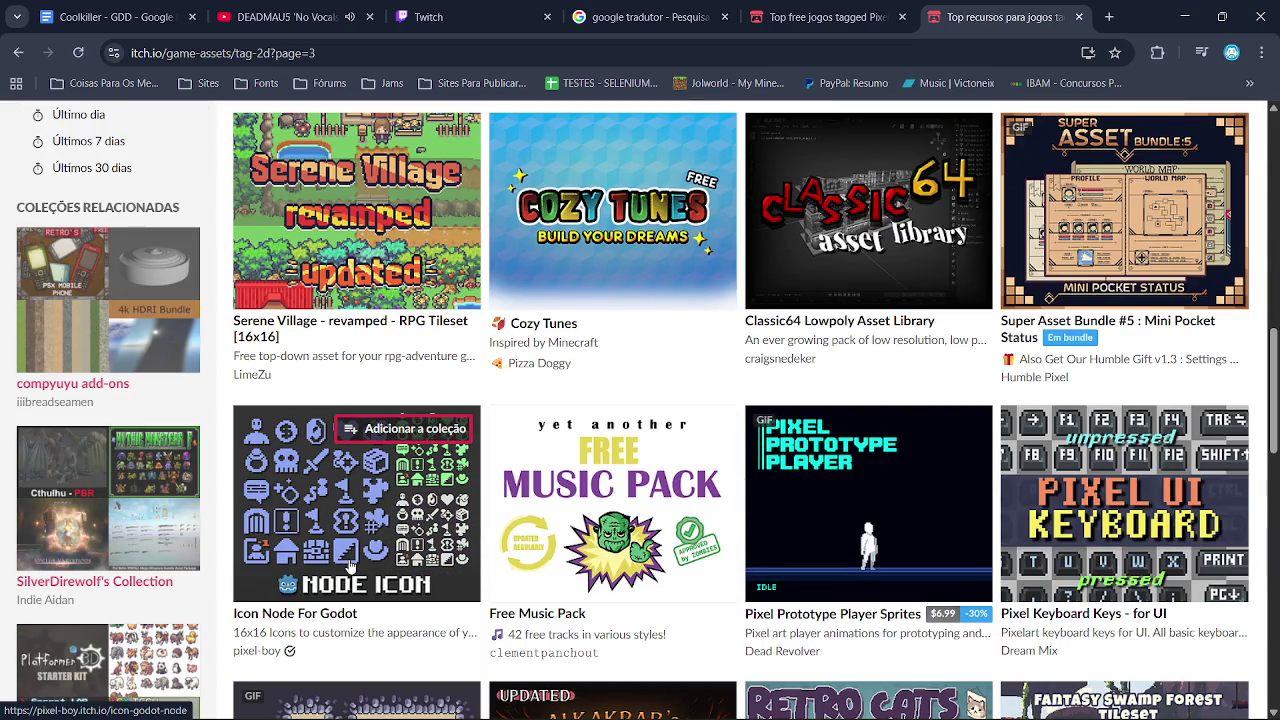
pyautogui.click(348, 558)
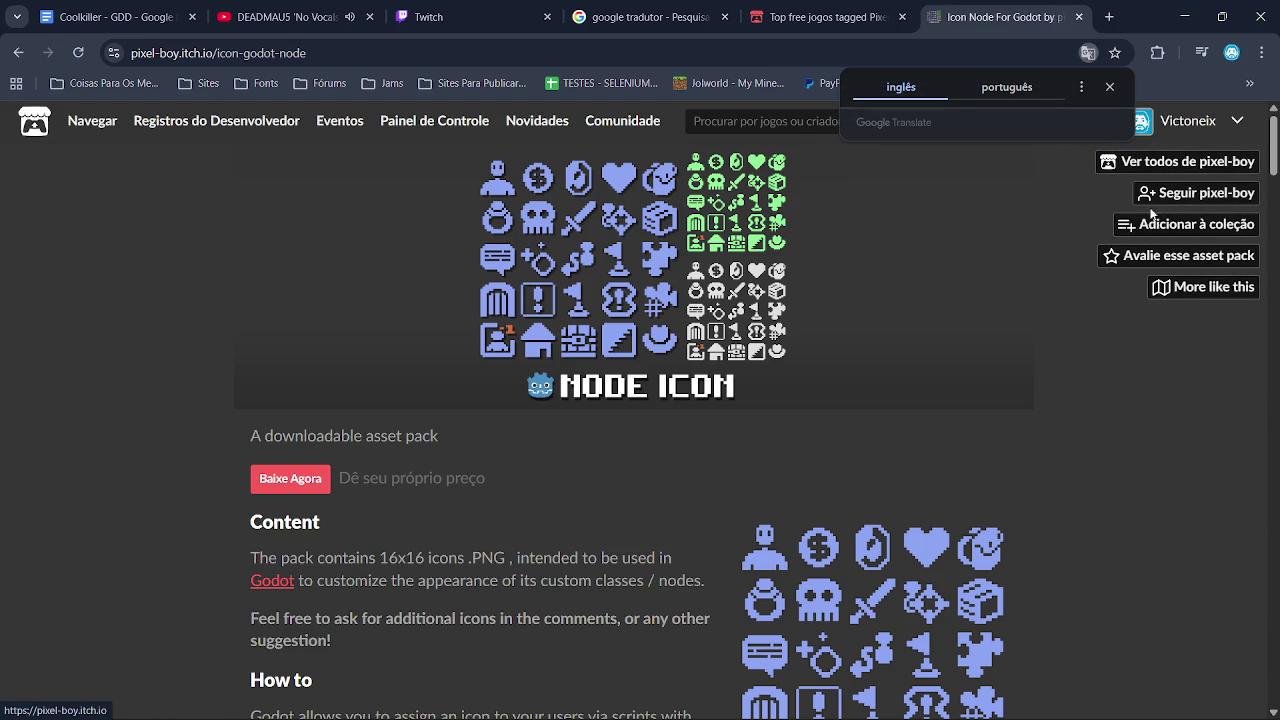
pyautogui.moveTo(1274, 160)
pyautogui.mouseDown()
pyautogui.moveTo(1274, 302)
pyautogui.moveTo(1274, 130)
pyautogui.mouseUp()
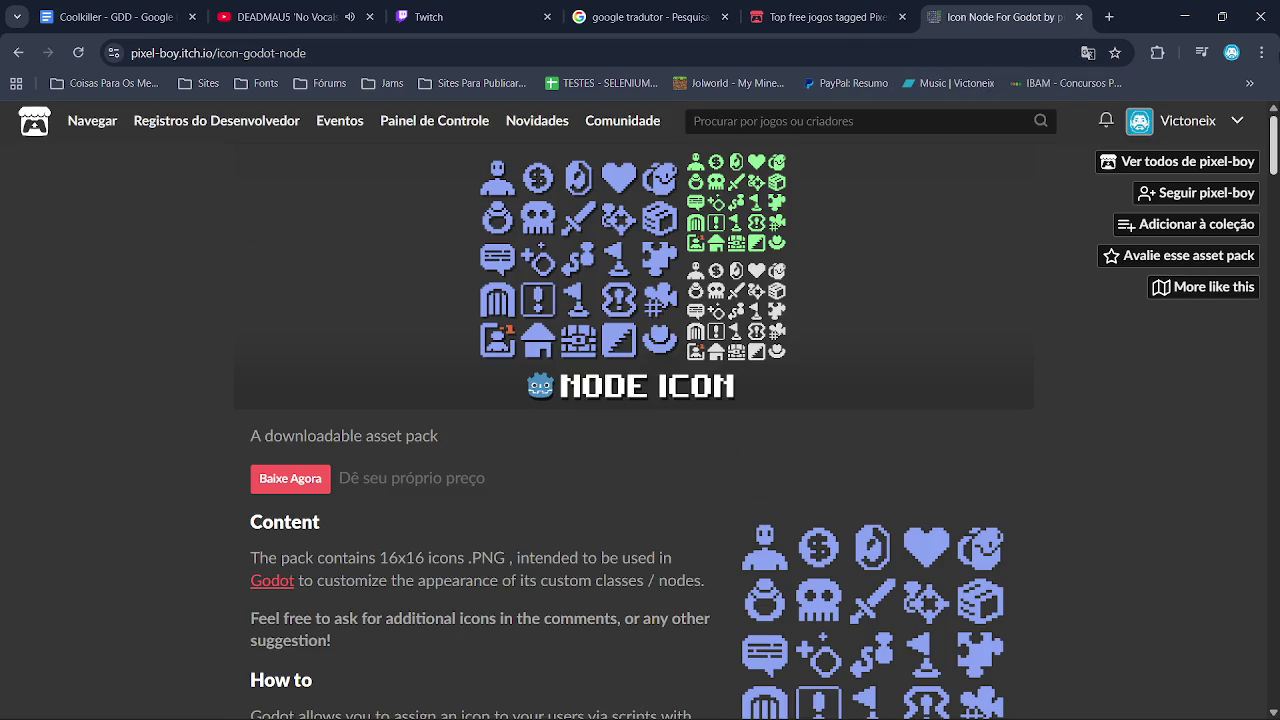
pyautogui.click(17, 55)
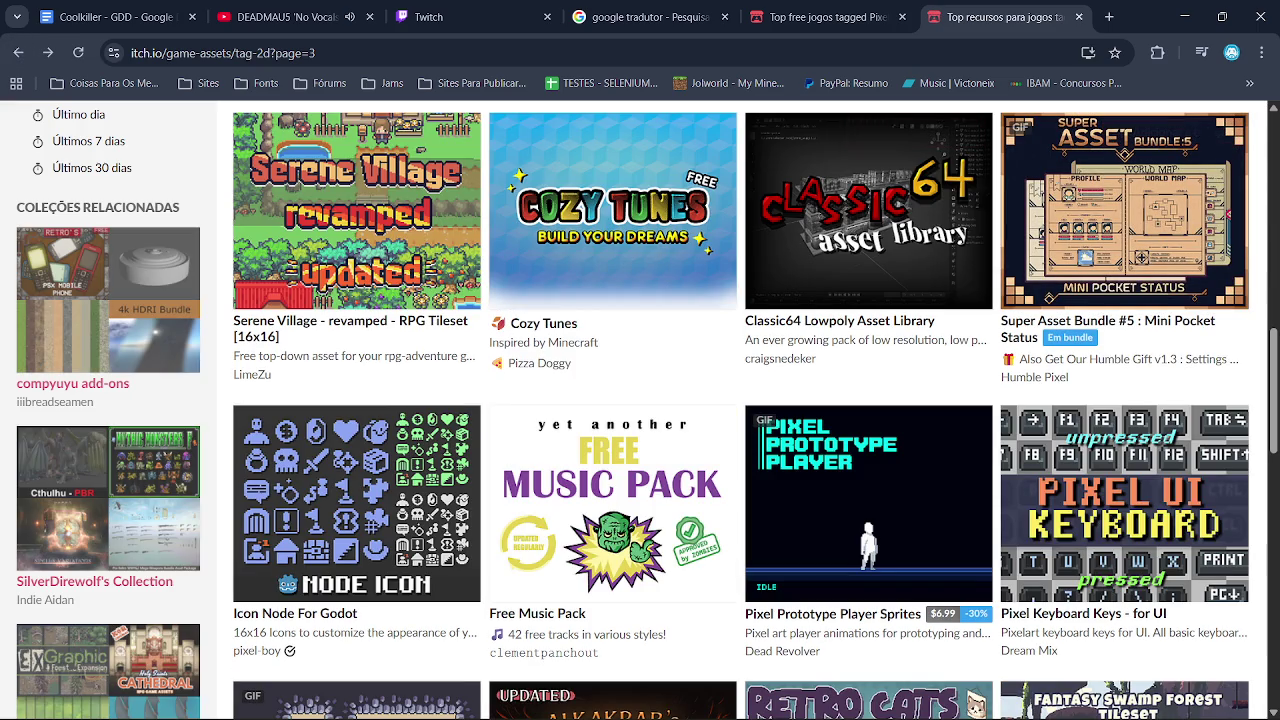
pyautogui.moveTo(415, 487)
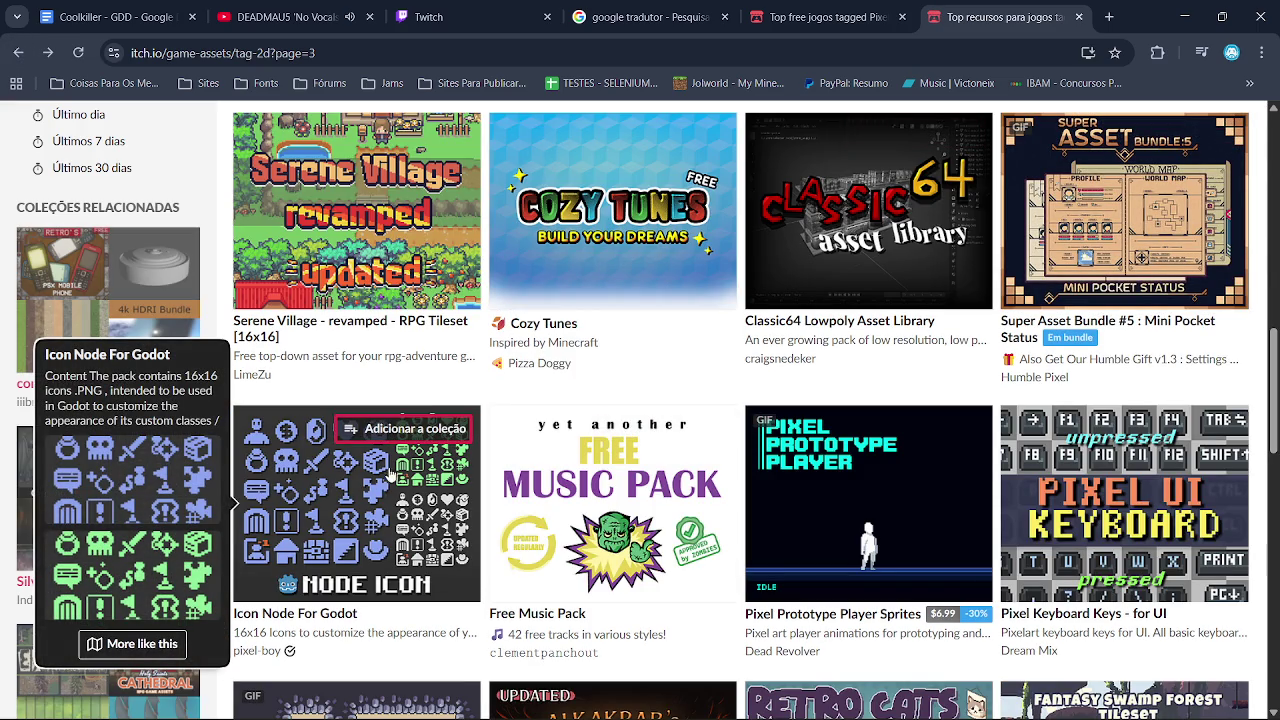
pyautogui.scroll(-5, 1070, 487)
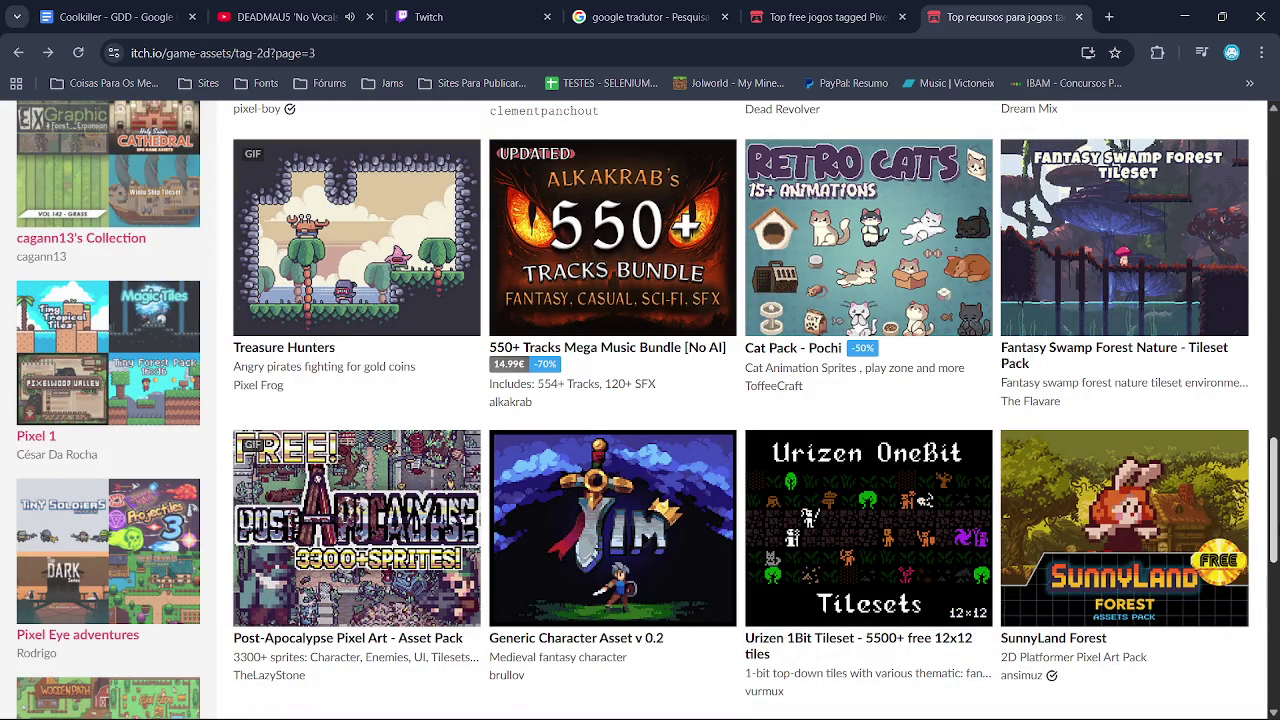
pyautogui.scroll(-6, 1277, 657)
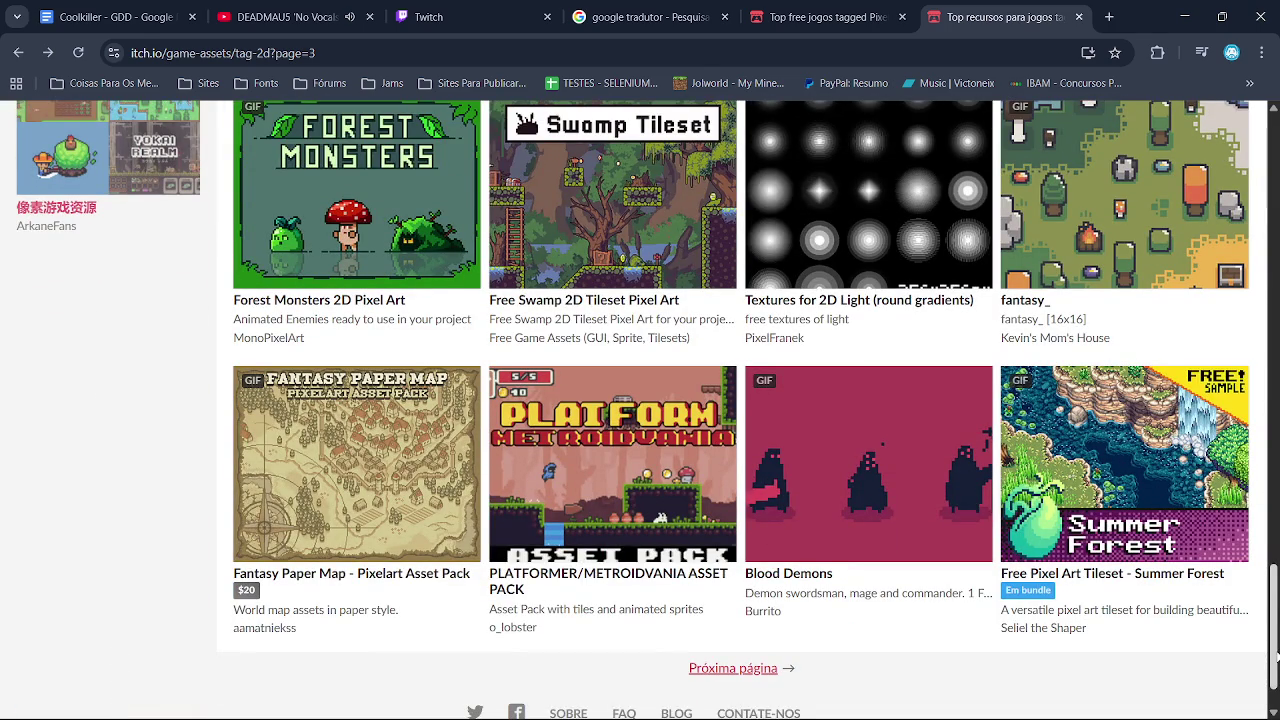
pyautogui.scroll(-1, 1277, 655)
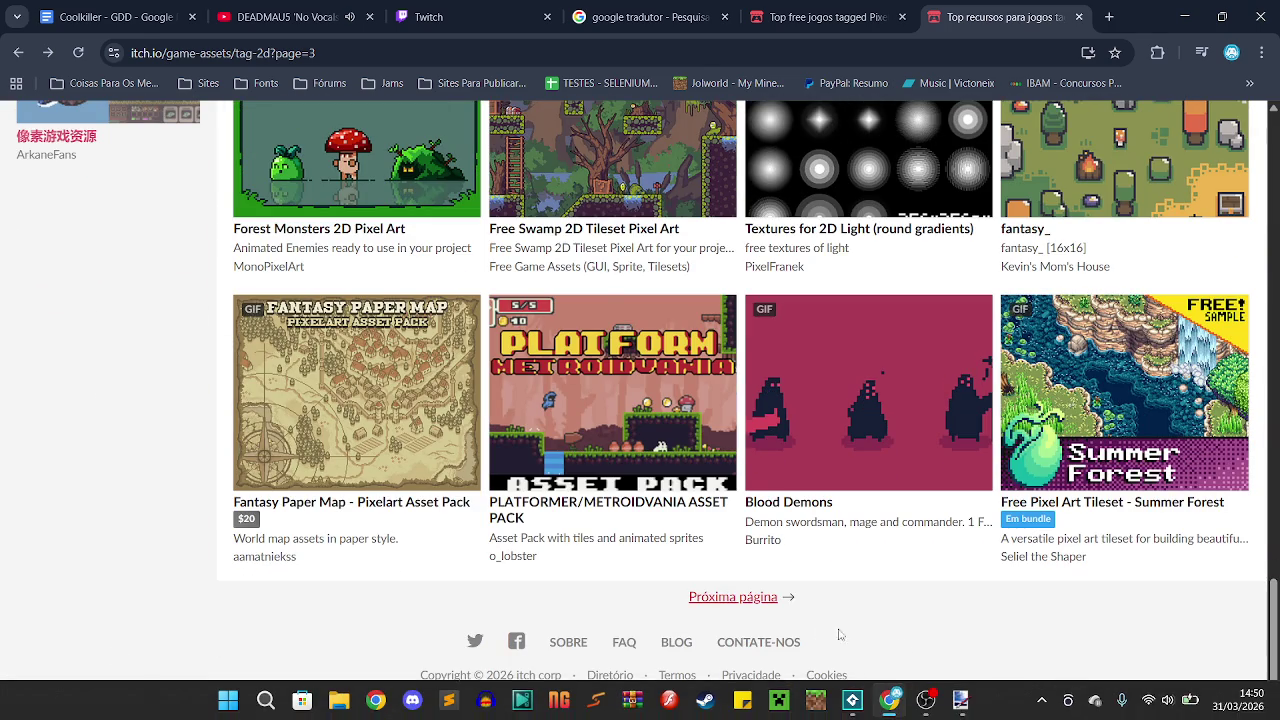
# Move on to the next itch.io 2D game asset page and scroll down through its listings
pyautogui.click(754, 597)
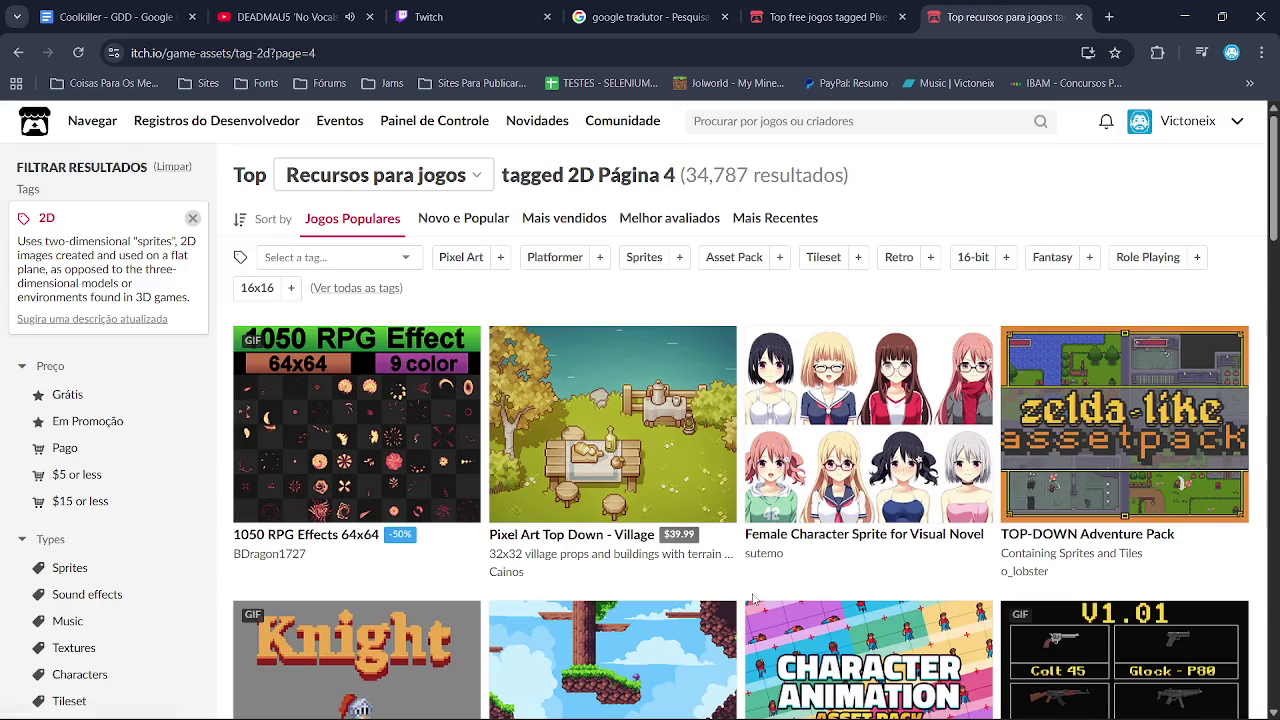
pyautogui.scroll(-3, 754, 597)
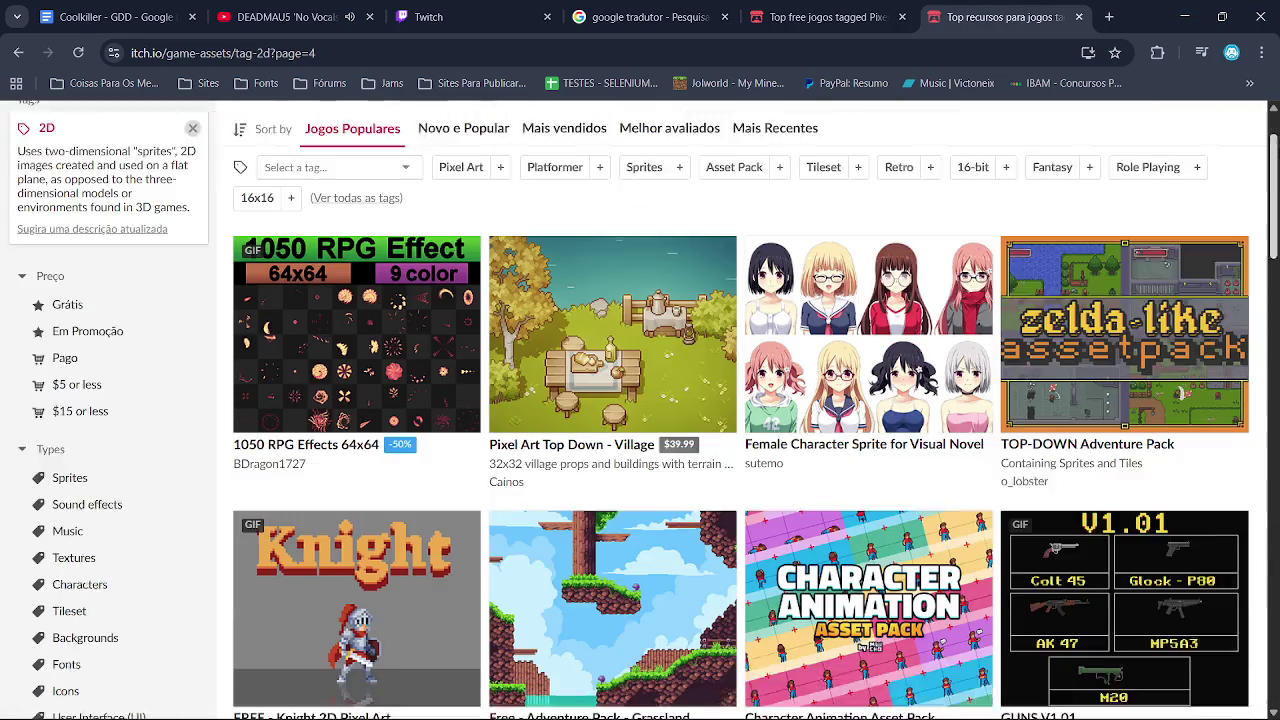
pyautogui.scroll(-1, 644, 410)
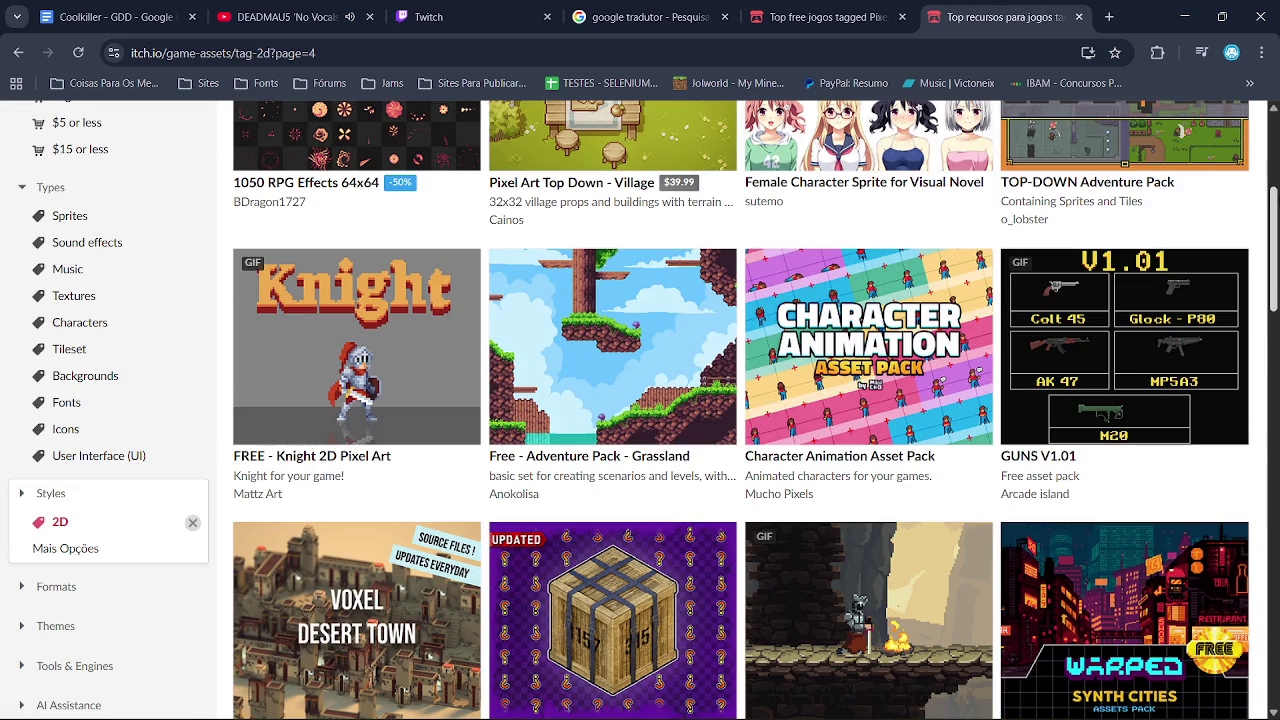
pyautogui.scroll(-3, 644, 410)
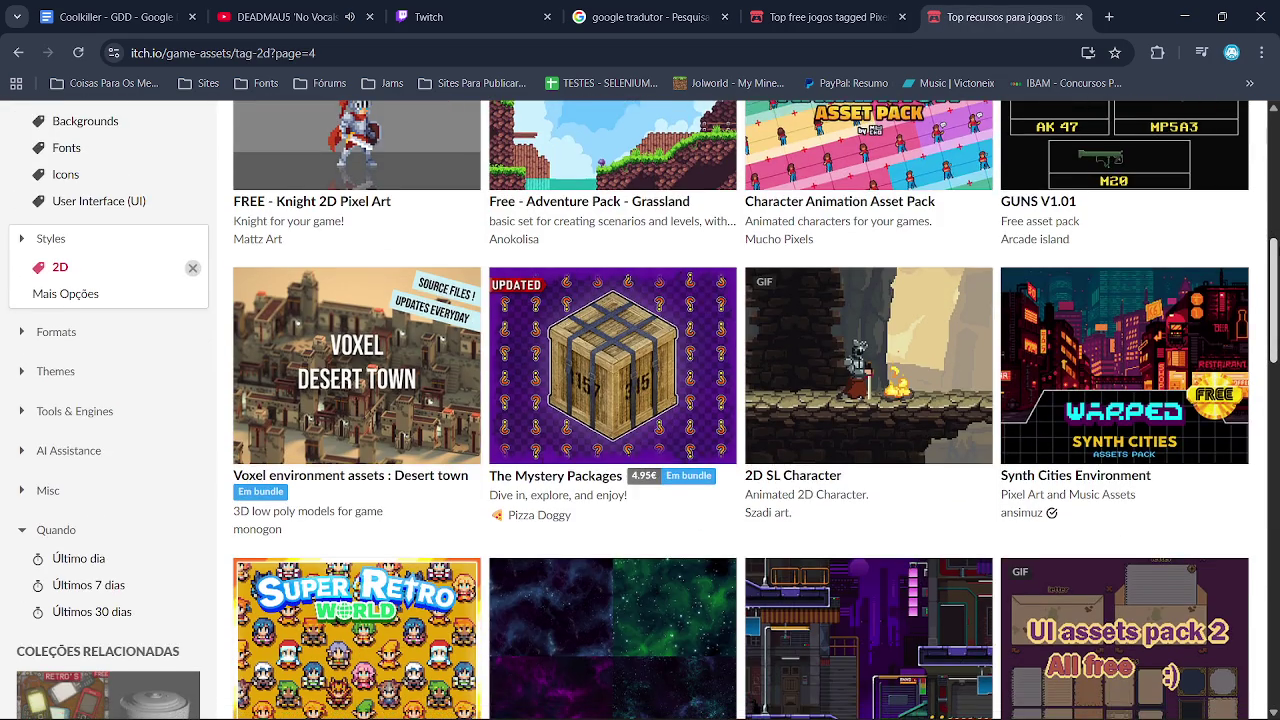
pyautogui.scroll(-3, 644, 410)
pyautogui.scroll(-2, 644, 410)
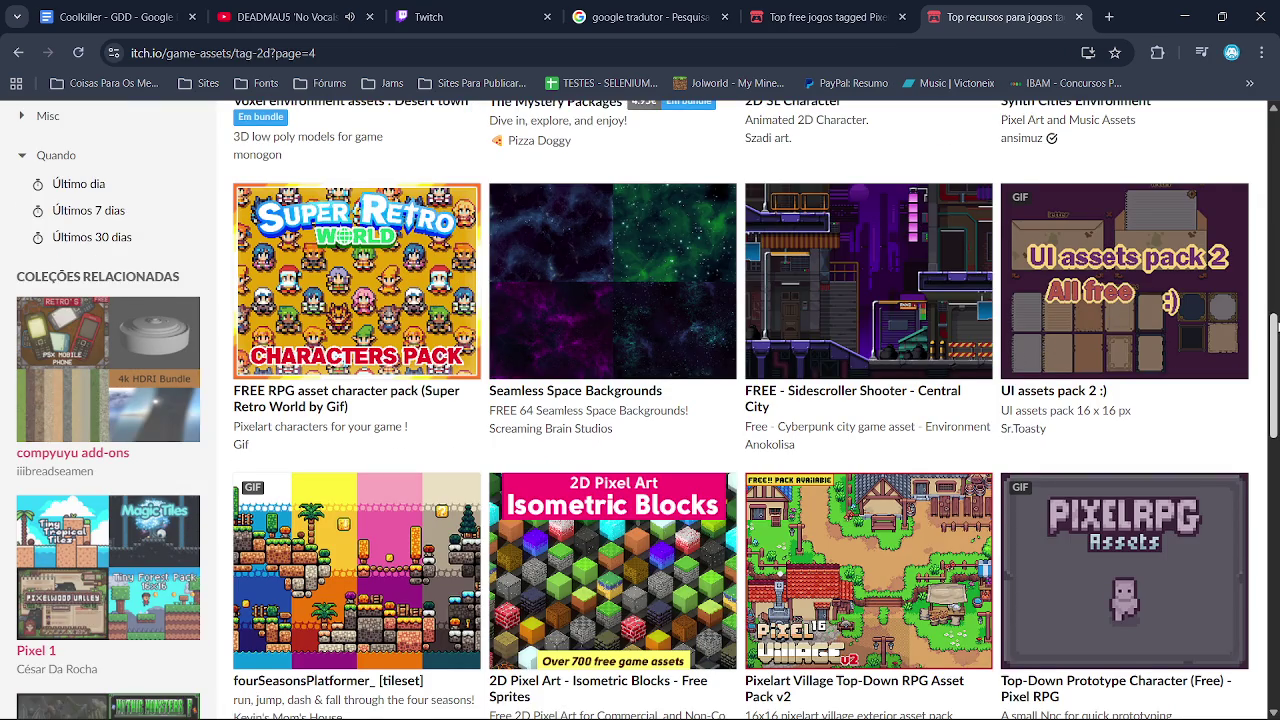
pyautogui.scroll(-1, 644, 410)
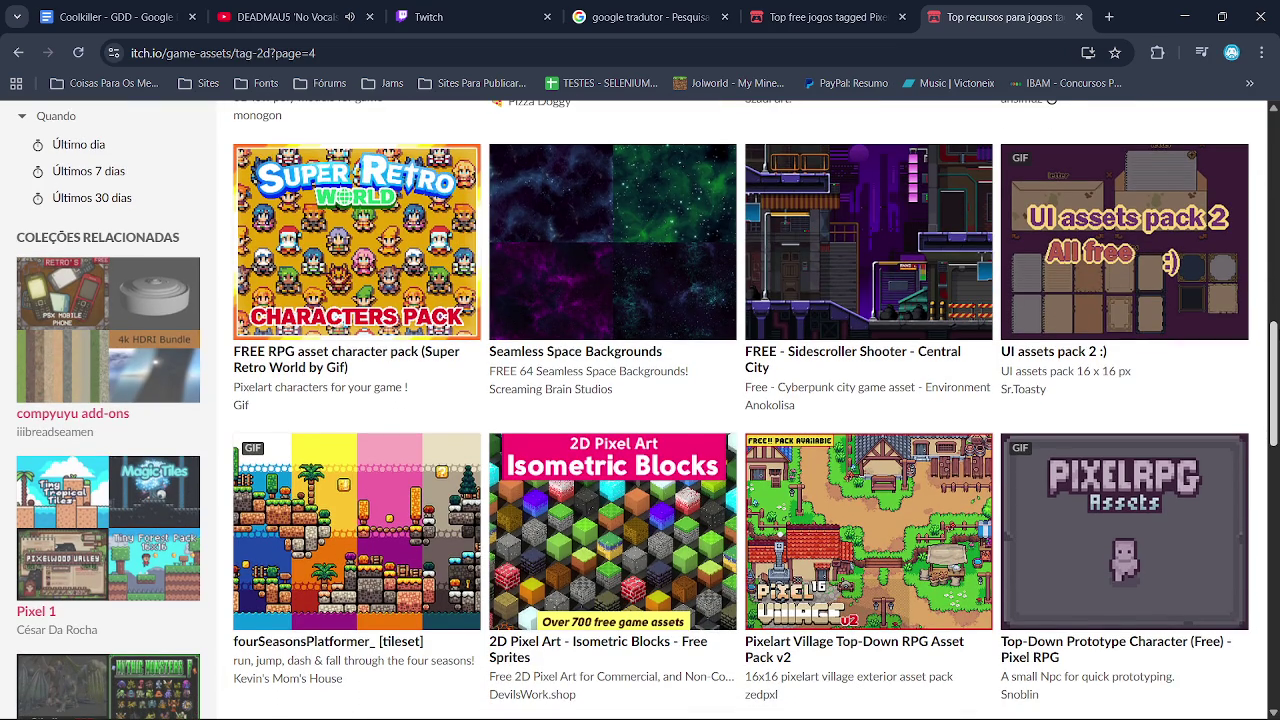
pyautogui.scroll(-3, 644, 410)
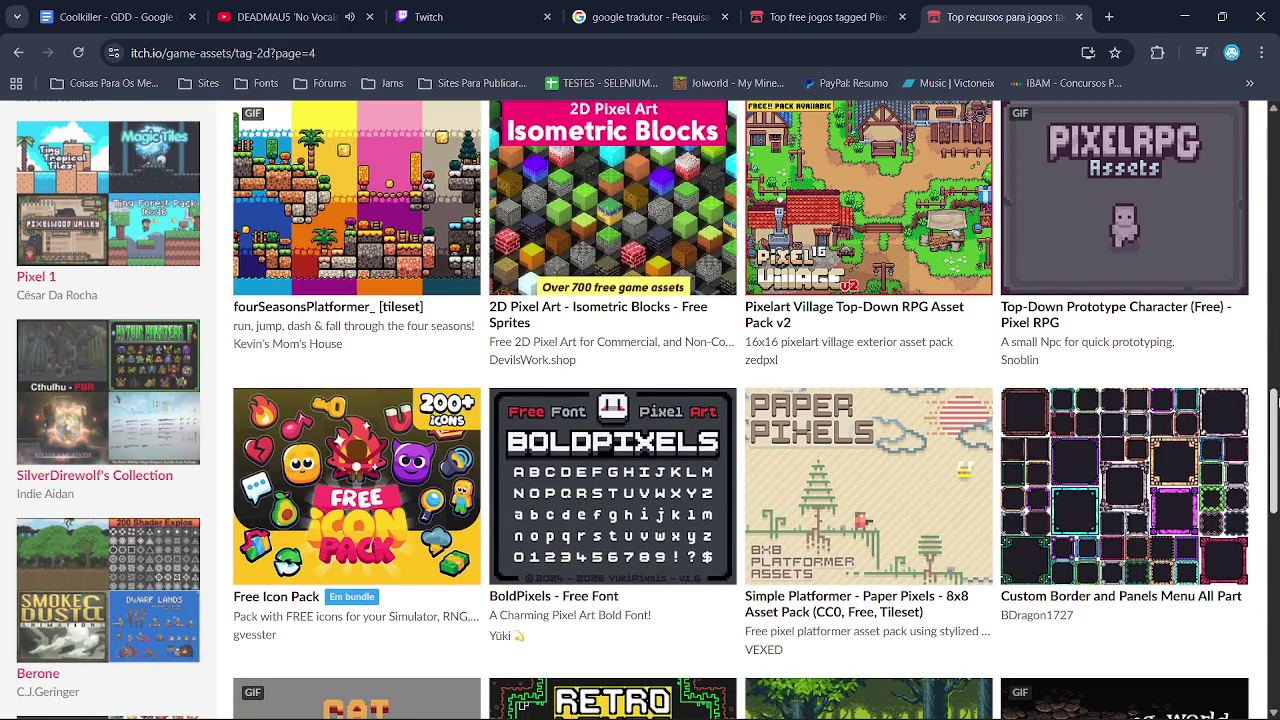
pyautogui.scroll(-3, 644, 410)
pyautogui.scroll(-5, 644, 410)
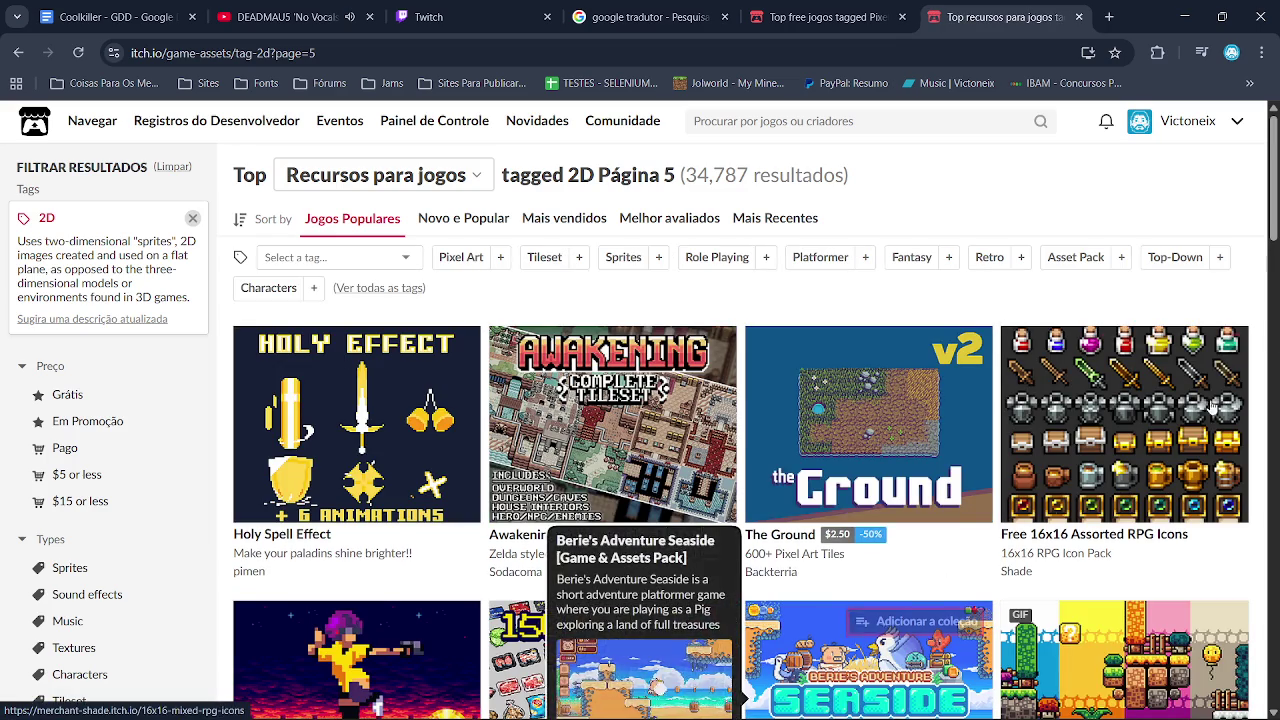
pyautogui.scroll(-2, 612, 420)
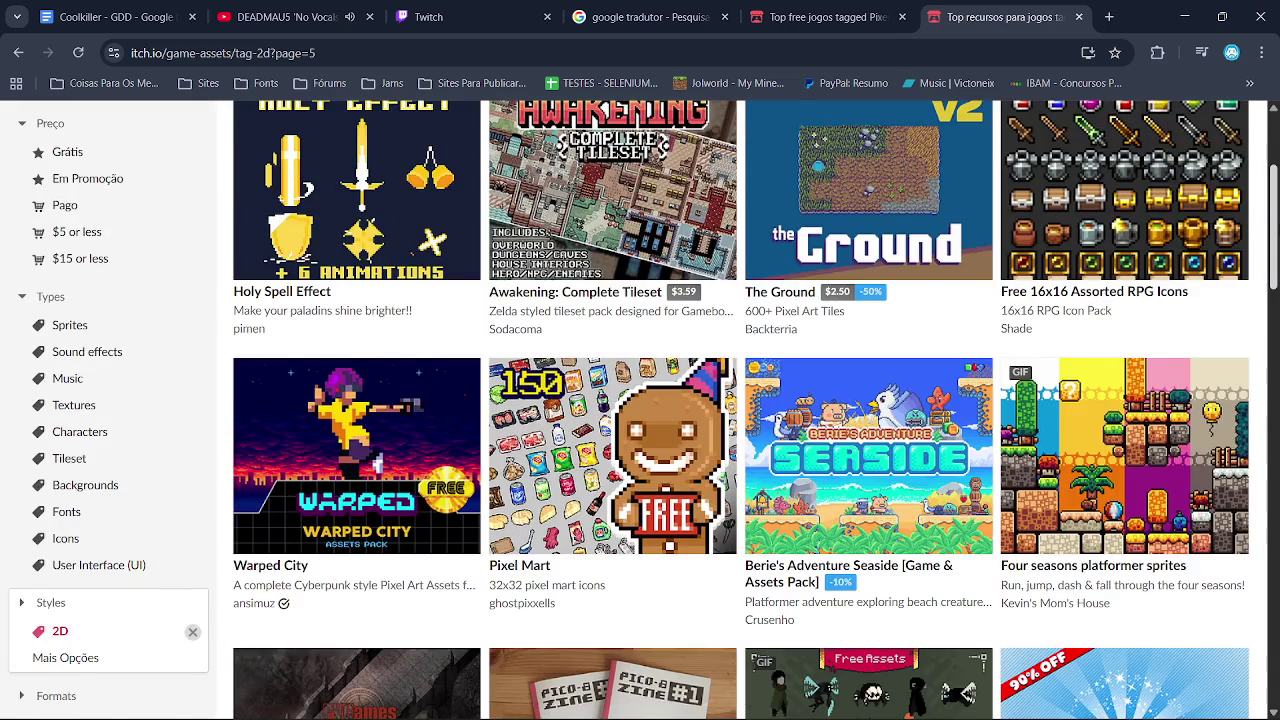
pyautogui.scroll(-3, 640, 410)
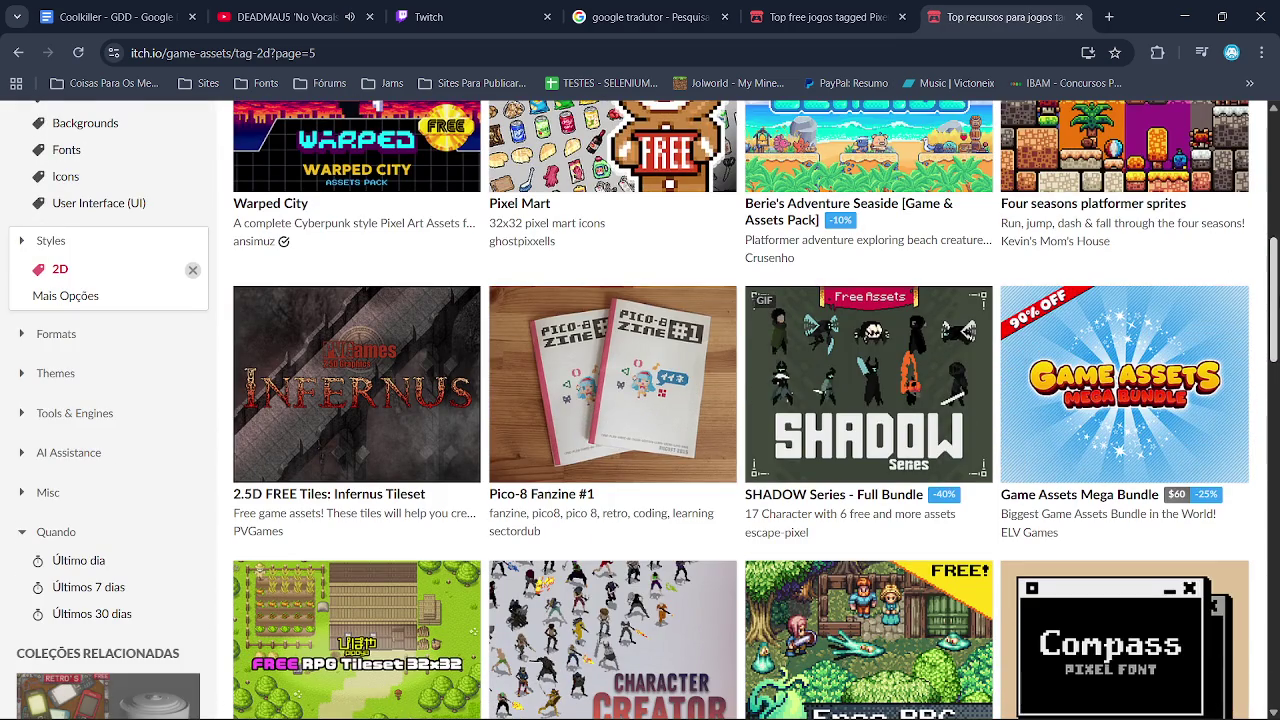
pyautogui.scroll(-1, 640, 410)
pyautogui.scroll(-3, 640, 410)
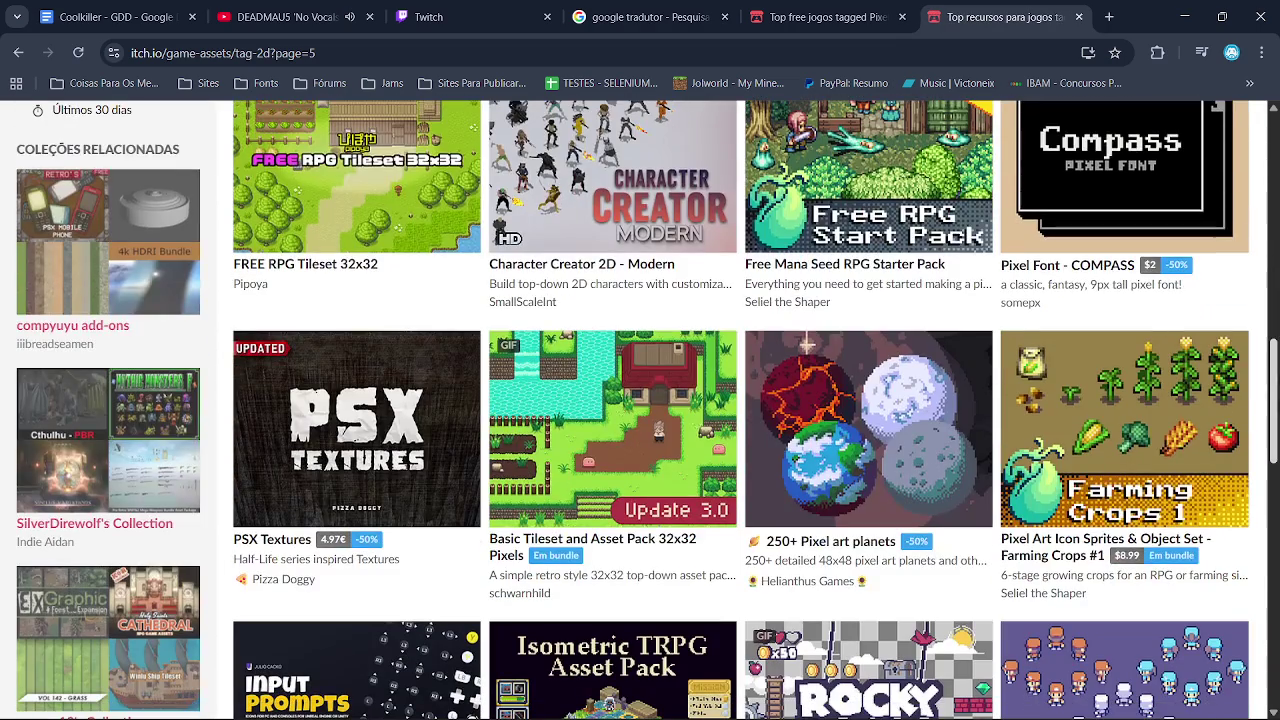
# Reach the bottom of page 5, then bring up Google Translate showing 'plataforma' as 'platform'
pyautogui.scroll(-3, 640, 410)
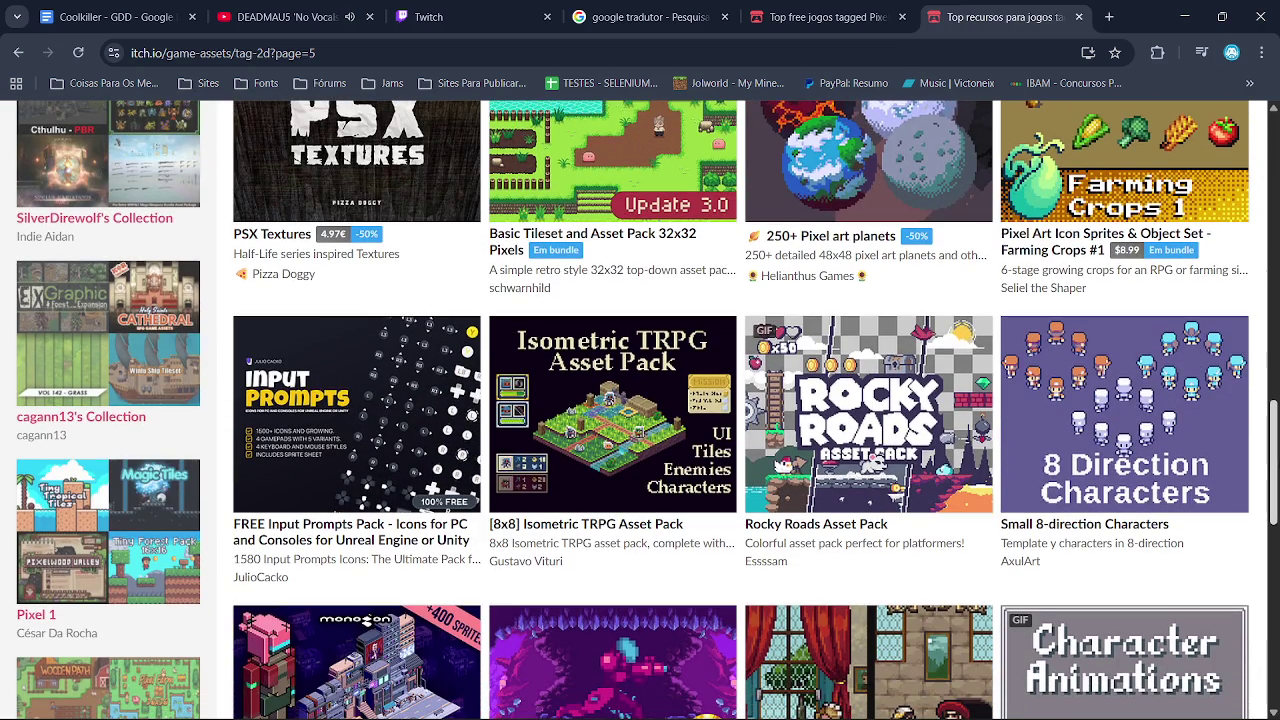
pyautogui.scroll(-8, 640, 410)
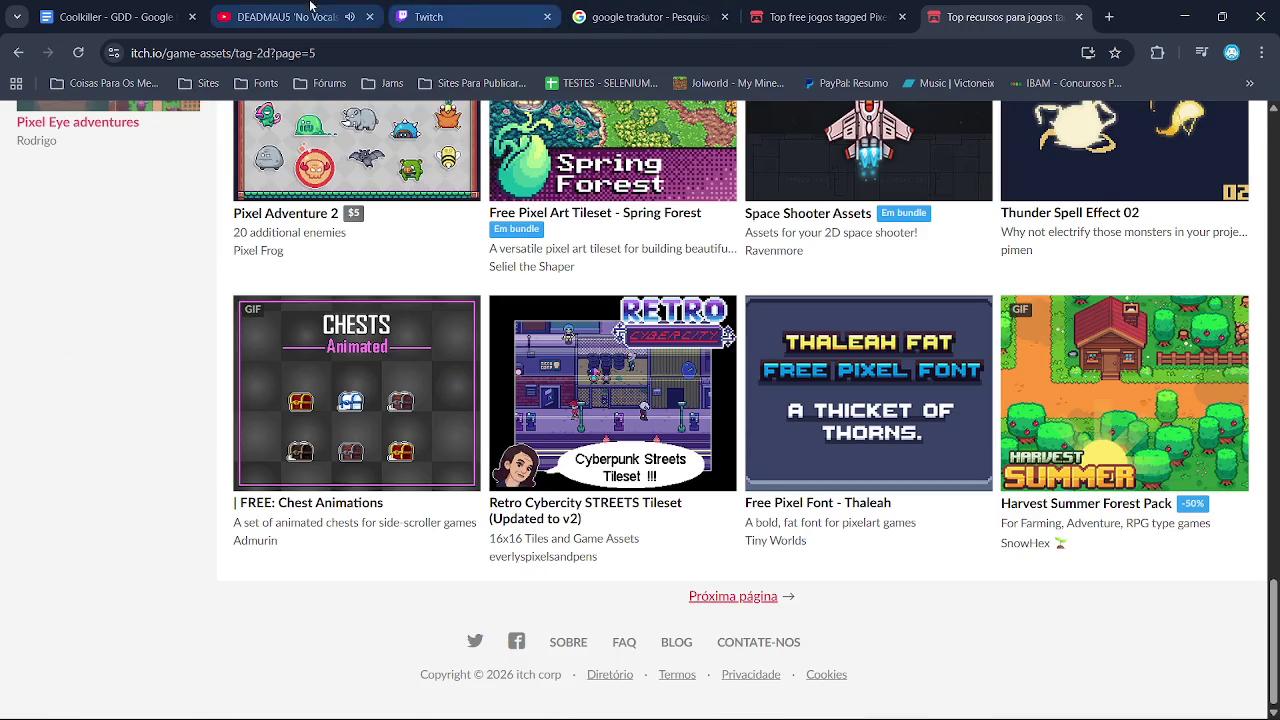
pyautogui.click(285, 17)
pyautogui.click(645, 10)
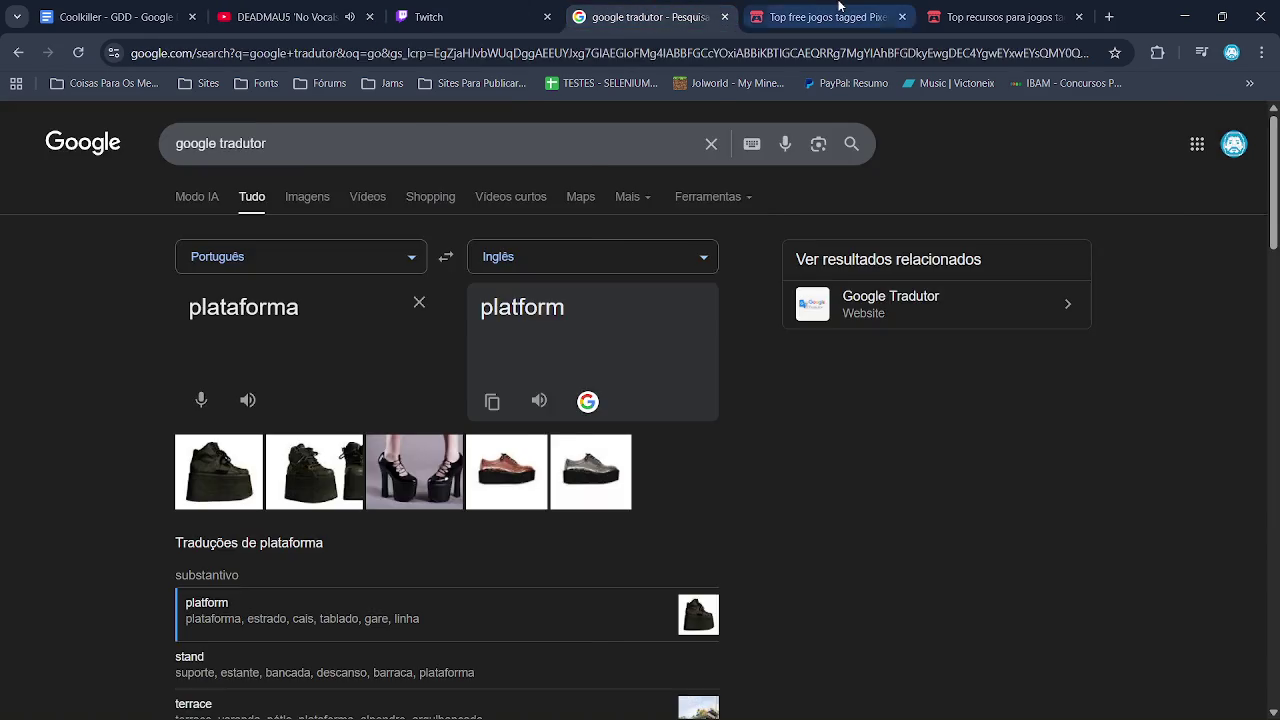
# Zoom in to 2100% on the two player sprites in Paint.NET's assets.png
pyautogui.click(810, 12)
pyautogui.click(662, 8)
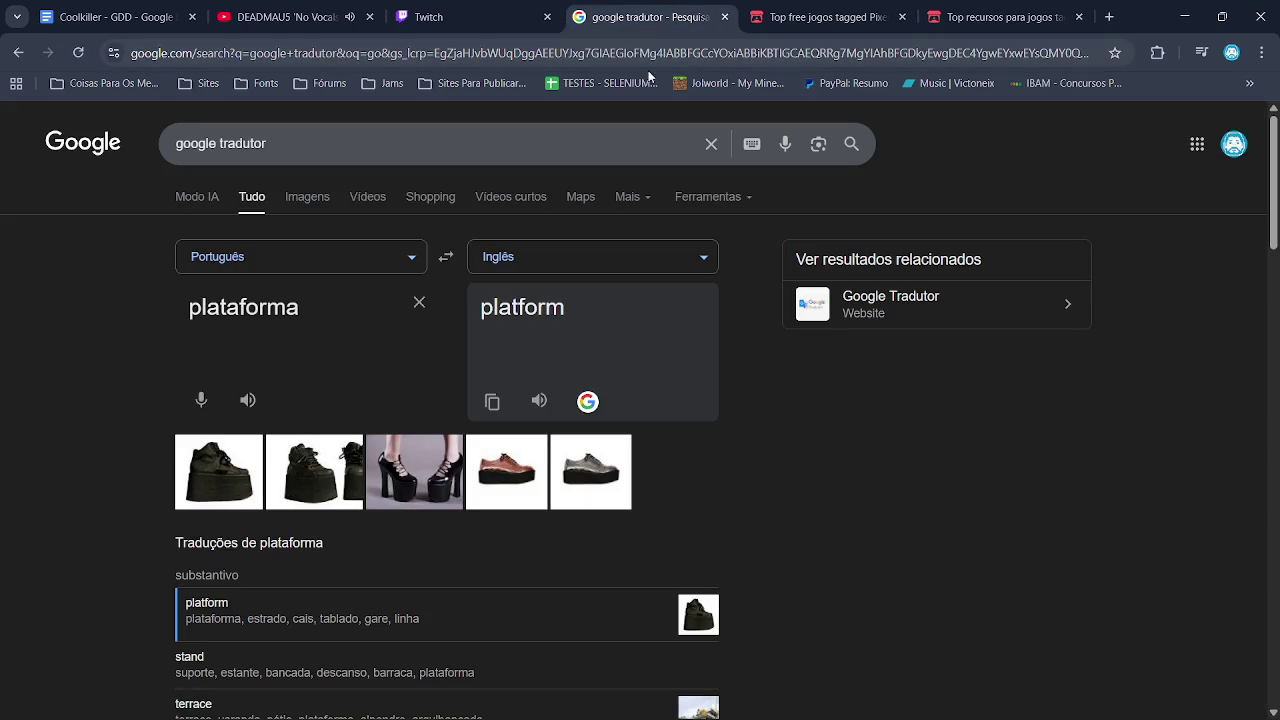
pyautogui.hotkey('alt', 'Tab')
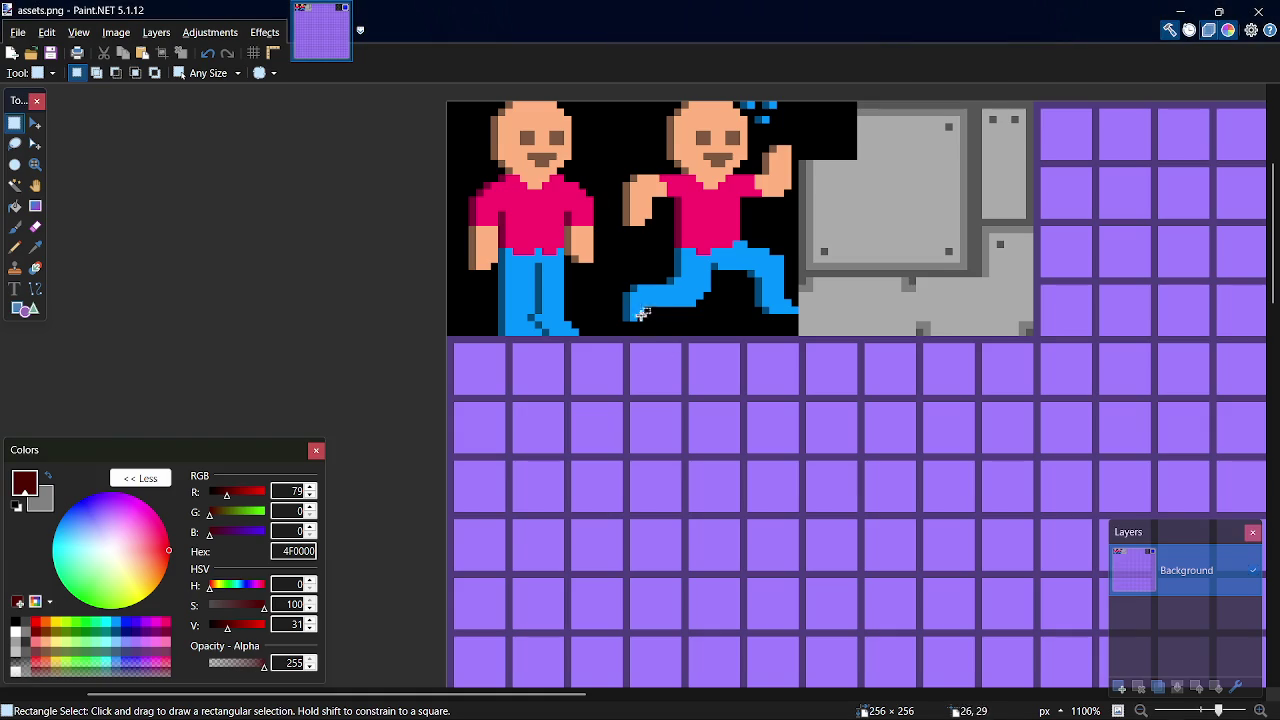
pyautogui.scroll(3, 662, 367)
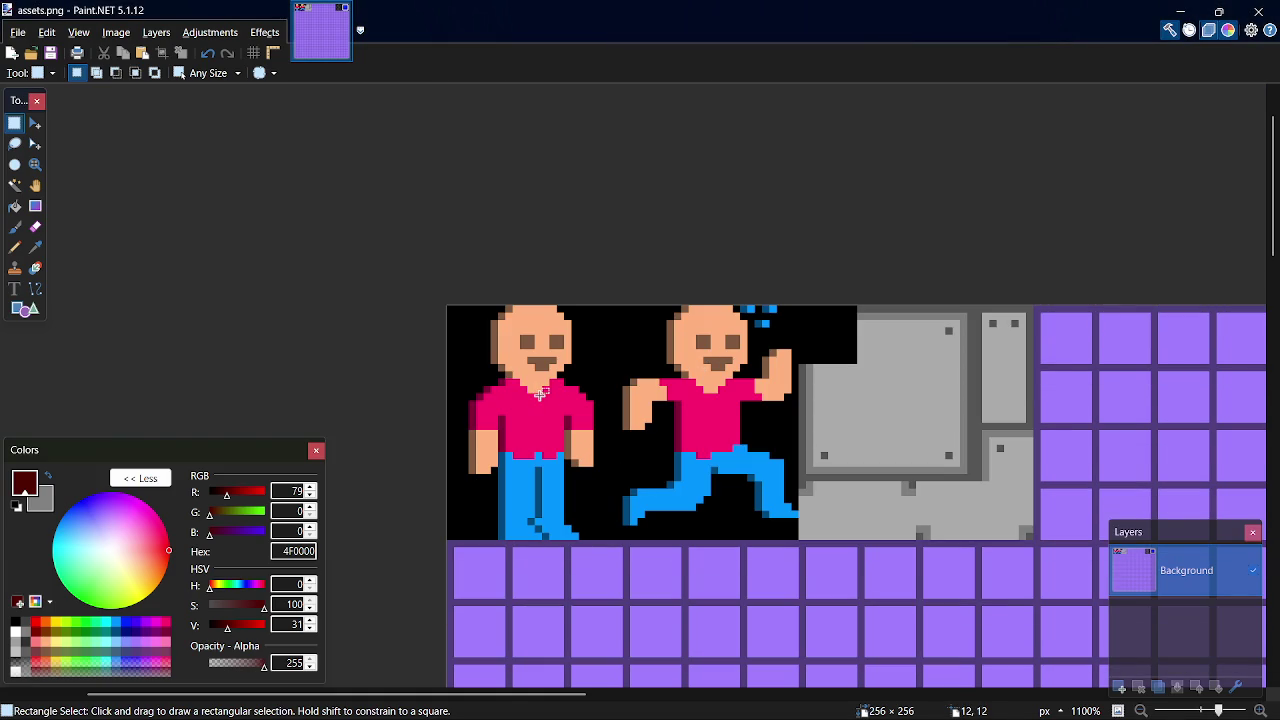
pyautogui.keyDown('ctrl'); pyautogui.scroll(3, 463, 359); pyautogui.keyUp('ctrl')
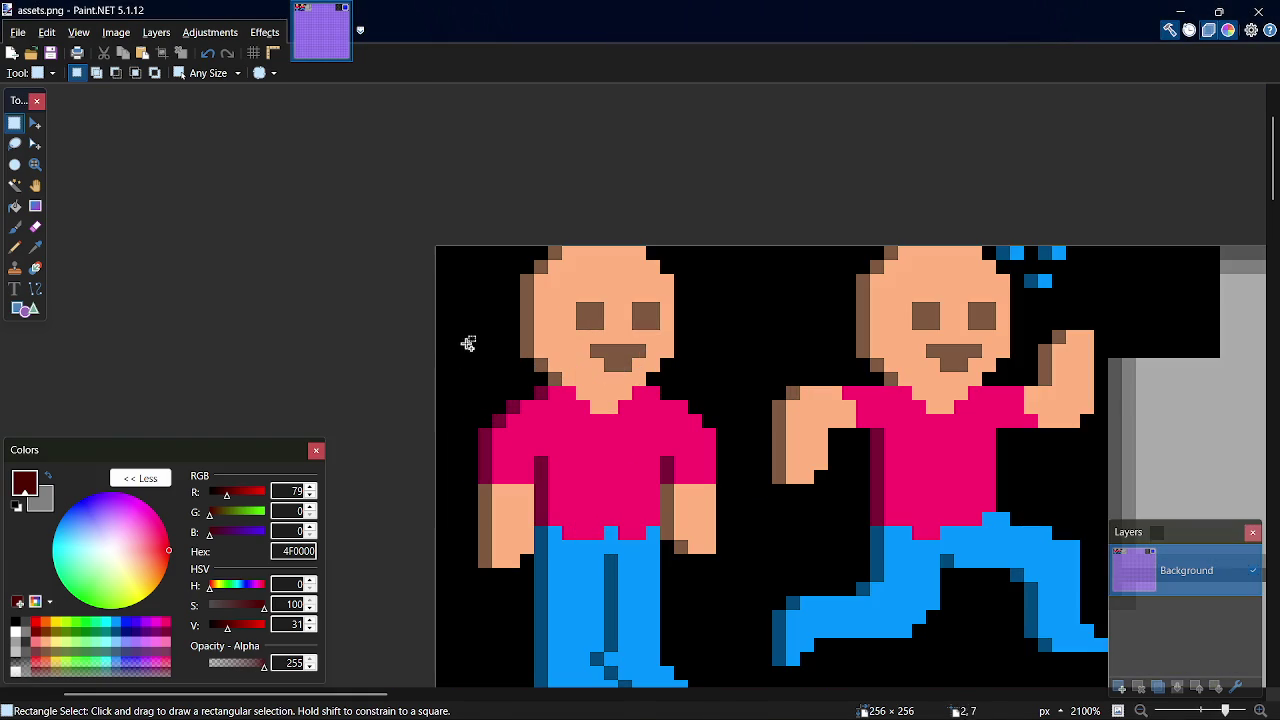
# Return to the itch.io 2D assets listing in Chrome and load page 6
pyautogui.hotkey('alt', 'Tab')
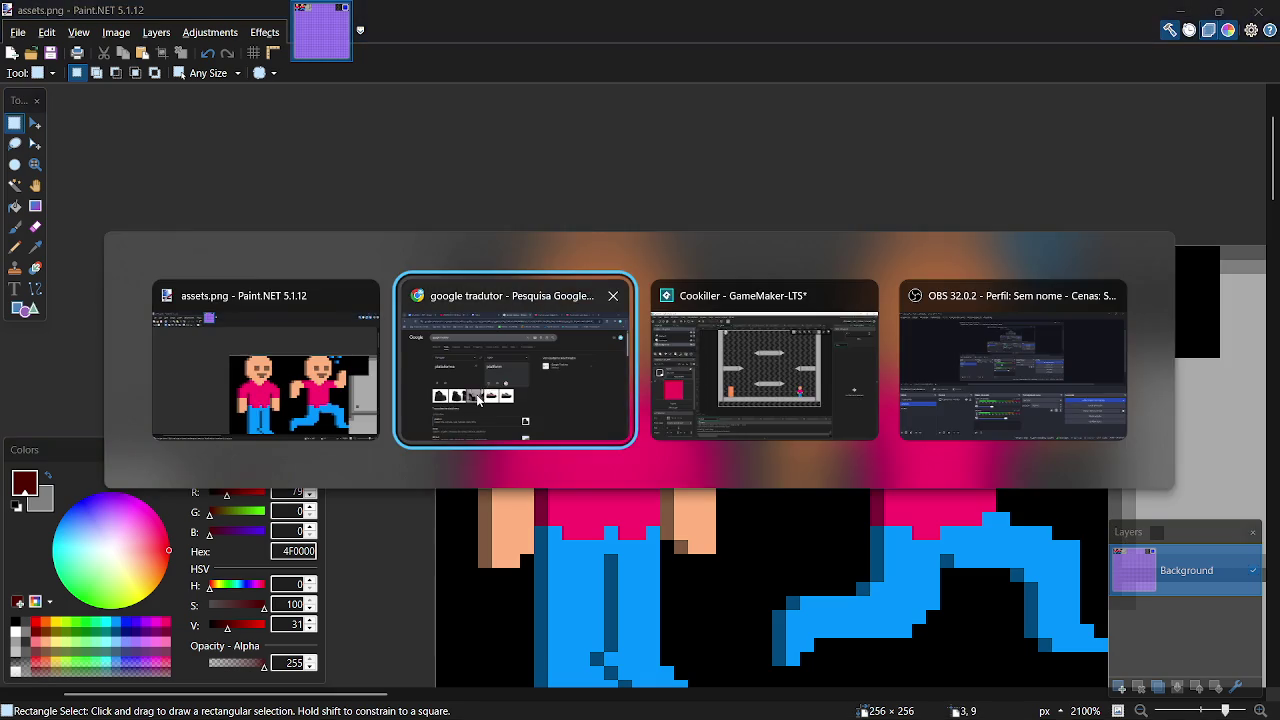
pyautogui.click(969, 7)
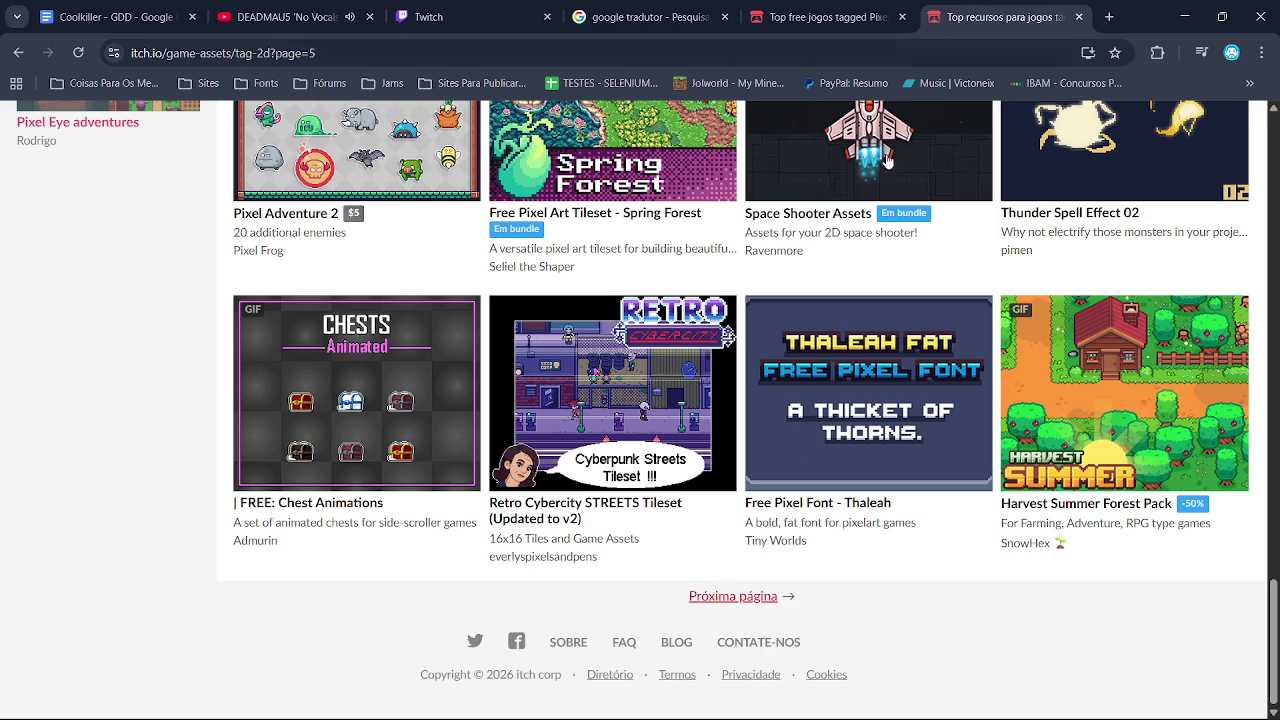
pyautogui.click(760, 602)
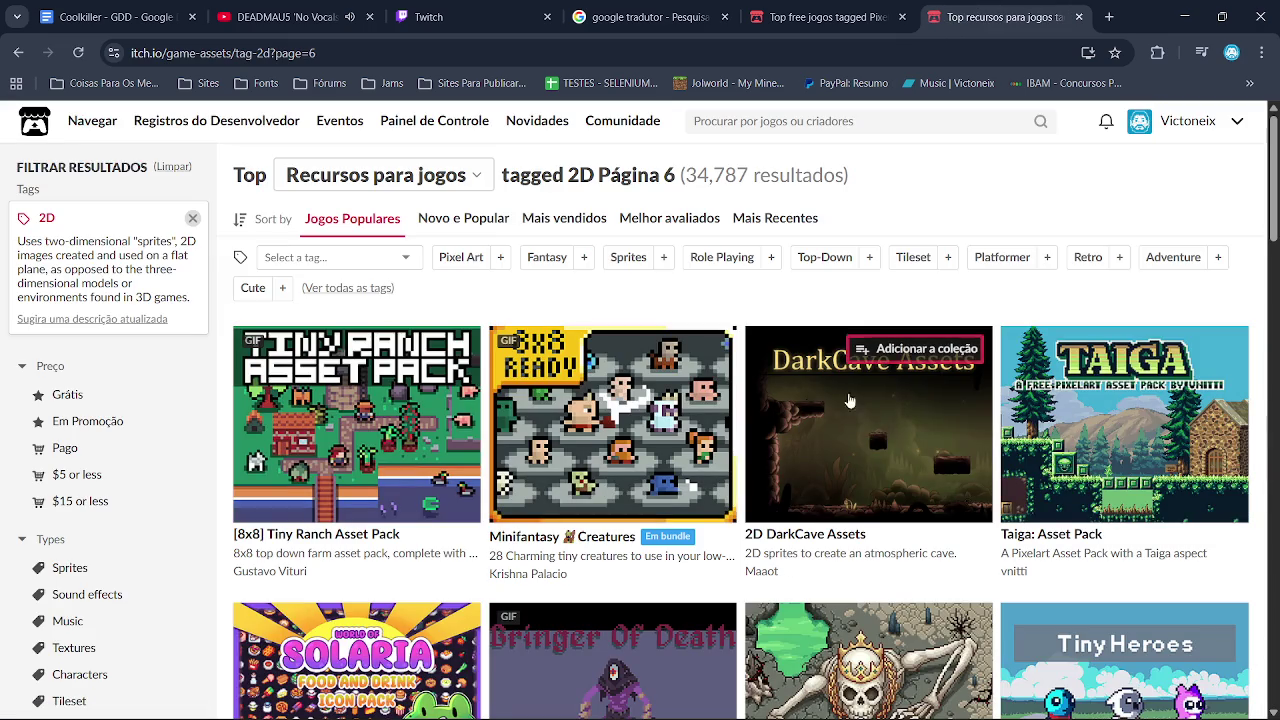
# Scroll down itch.io's 2D asset pages 6 and 7, then Alt+Tab out of Chrome
pyautogui.moveTo(1275, 153); pyautogui.dragTo(1260, 330)
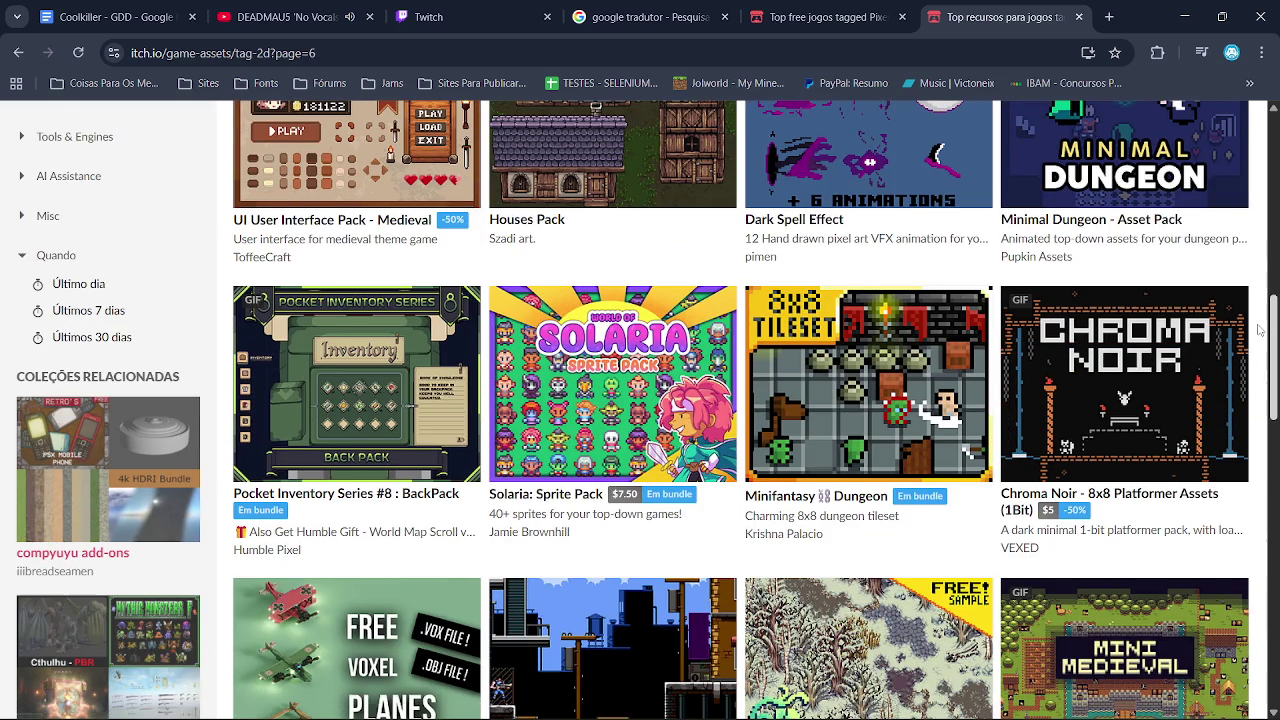
pyautogui.moveTo(1260, 330); pyautogui.dragTo(1272, 472)
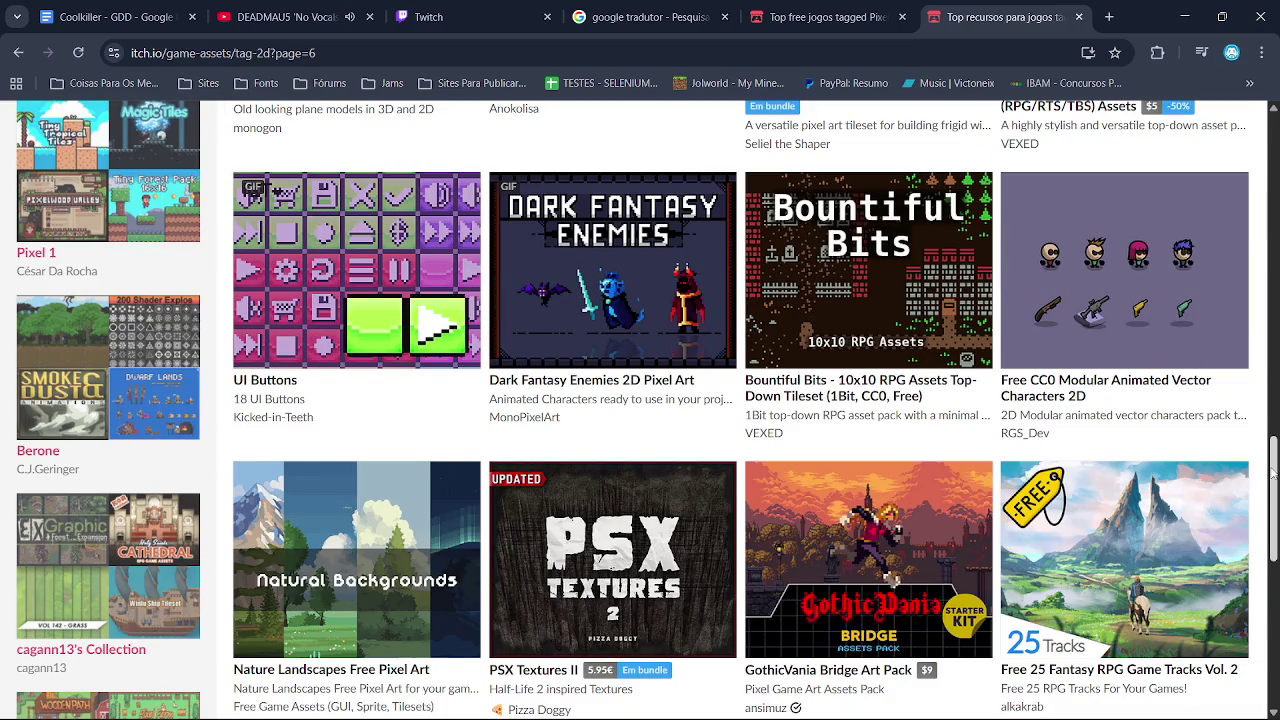
pyautogui.moveTo(1272, 473); pyautogui.dragTo(1276, 615)
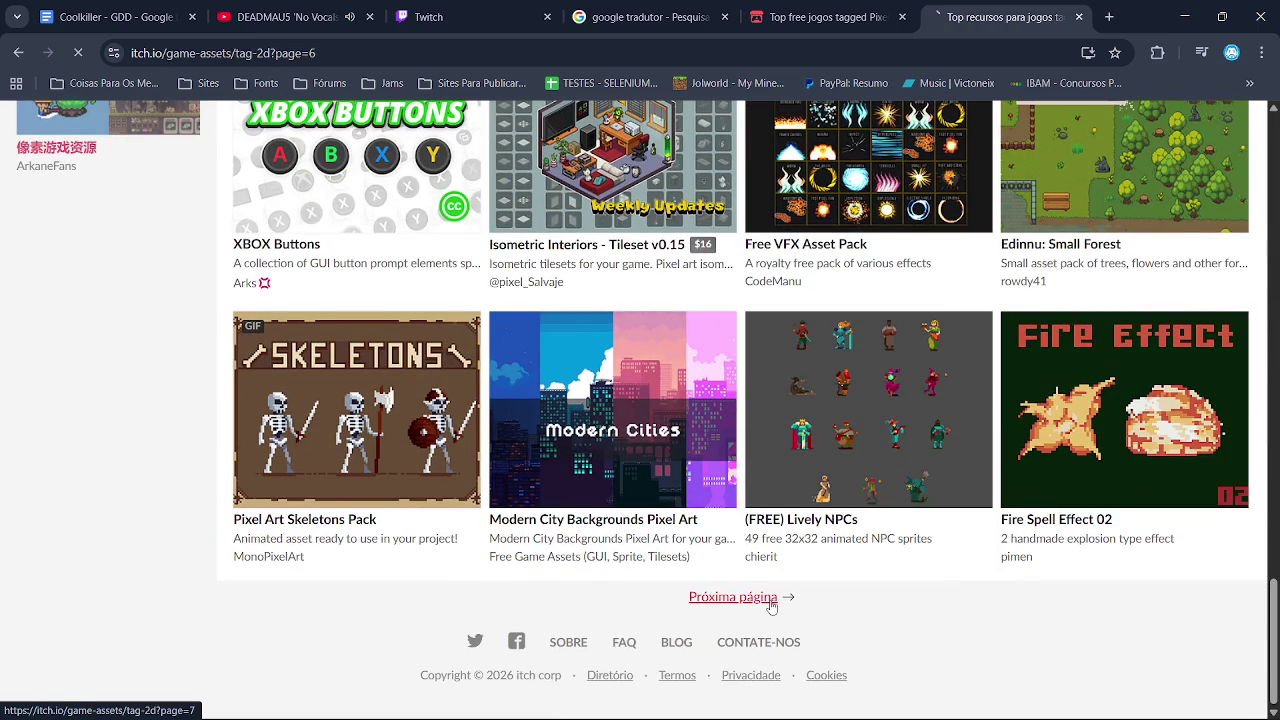
pyautogui.scroll(-3, 772, 606)
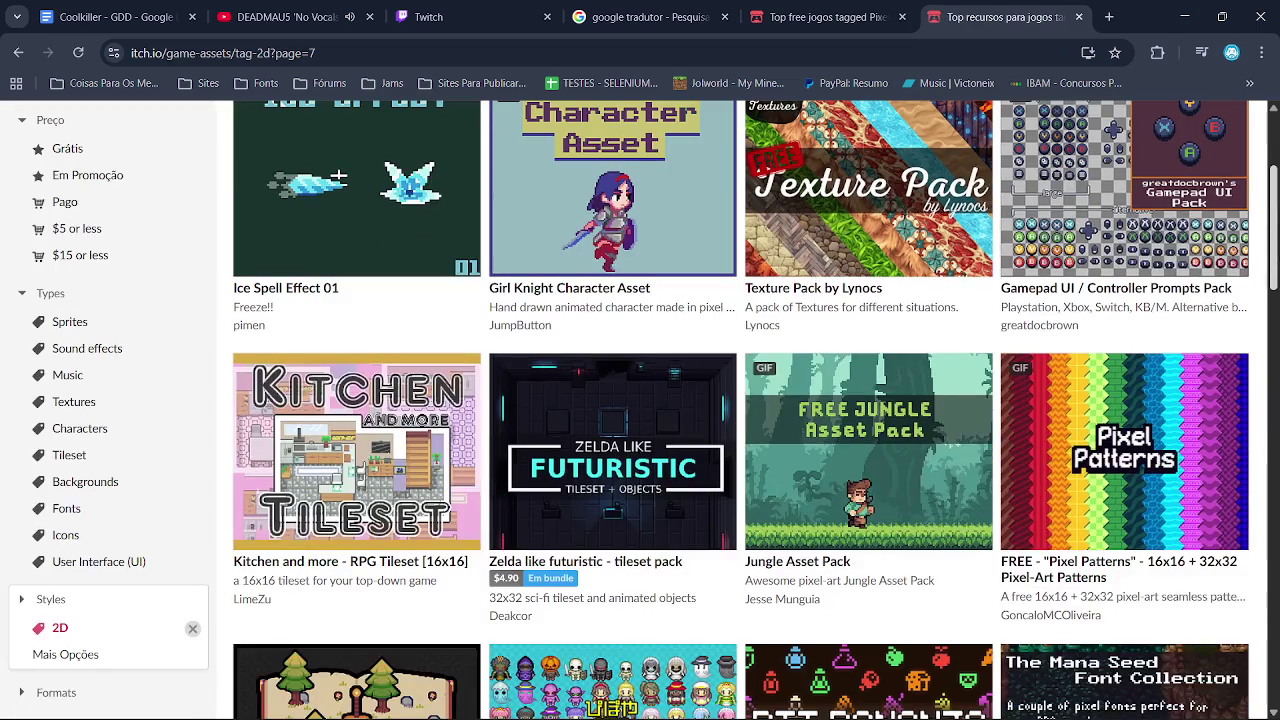
pyautogui.scroll(-2, 1277, 300)
pyautogui.moveTo(1277, 305); pyautogui.dragTo(1277, 358)
pyautogui.scroll(-5, 1268, 525)
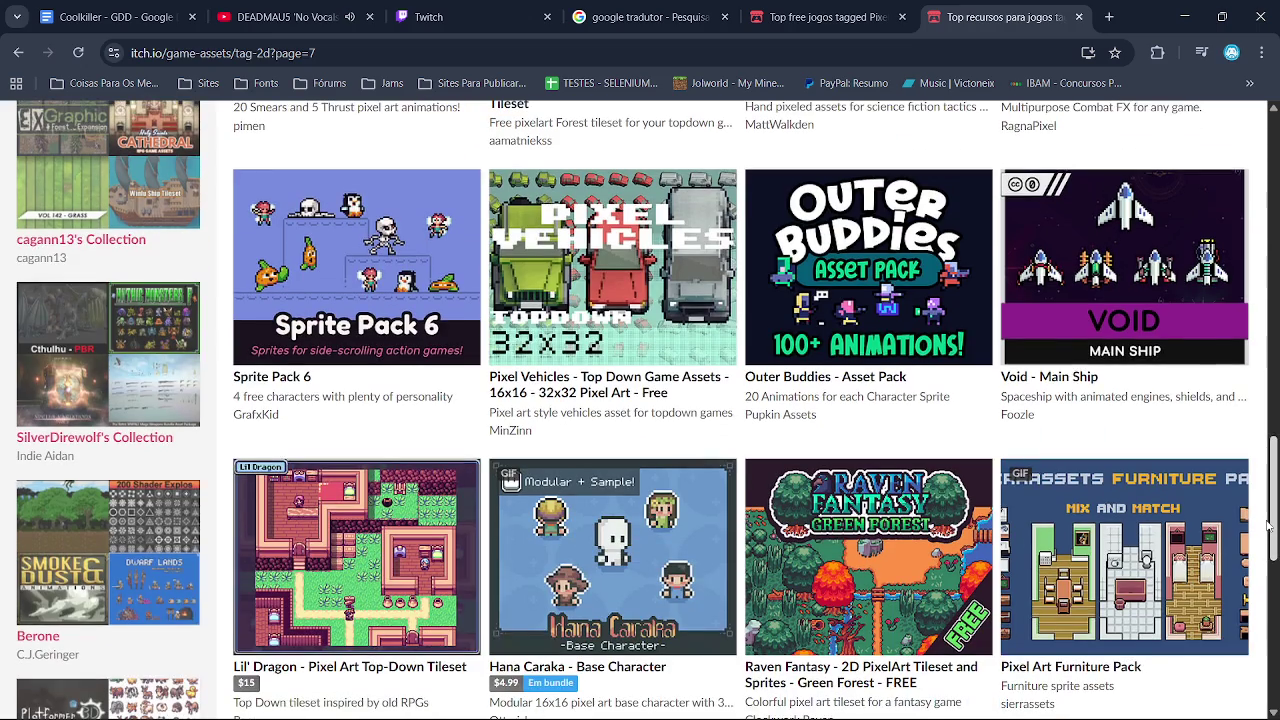
pyautogui.scroll(-3, 1268, 525)
pyautogui.scroll(-3, 1195, 585)
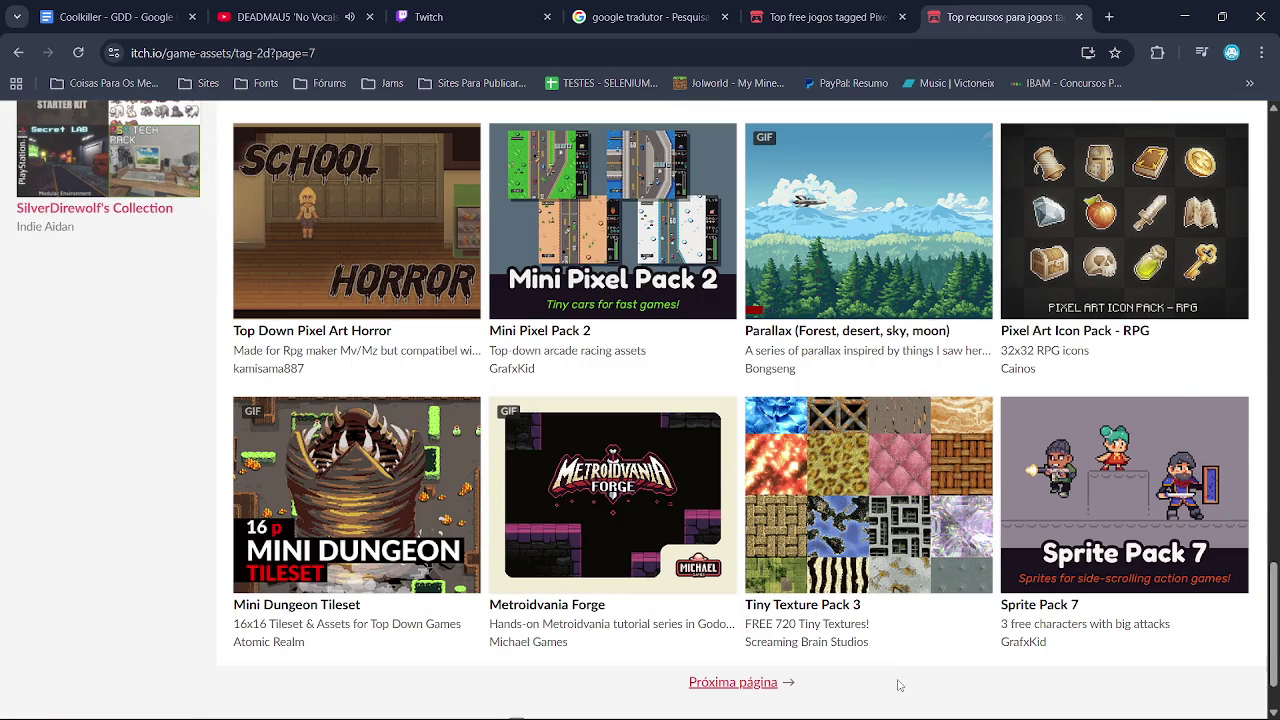
pyautogui.hotkey('alt', 'Tab')
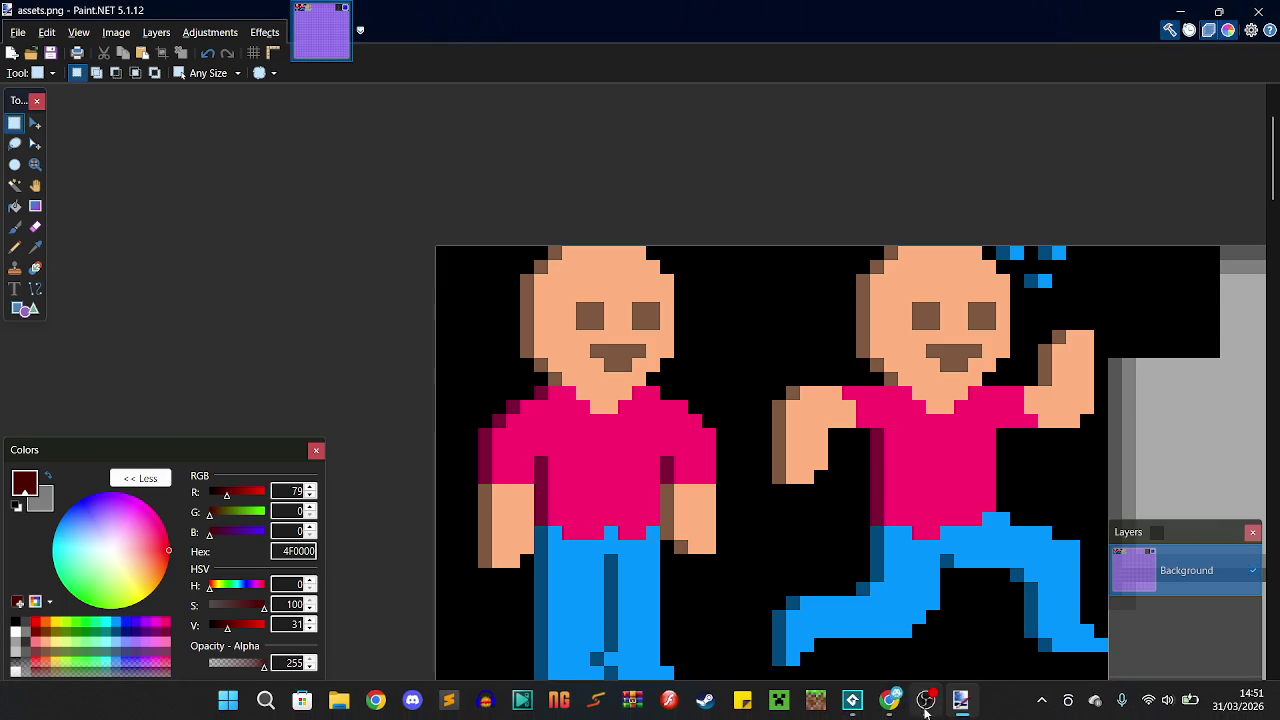
# Delete the platform tile layer from rm_game's Layers panel
pyautogui.moveTo(852, 700)
pyautogui.click(796, 624)
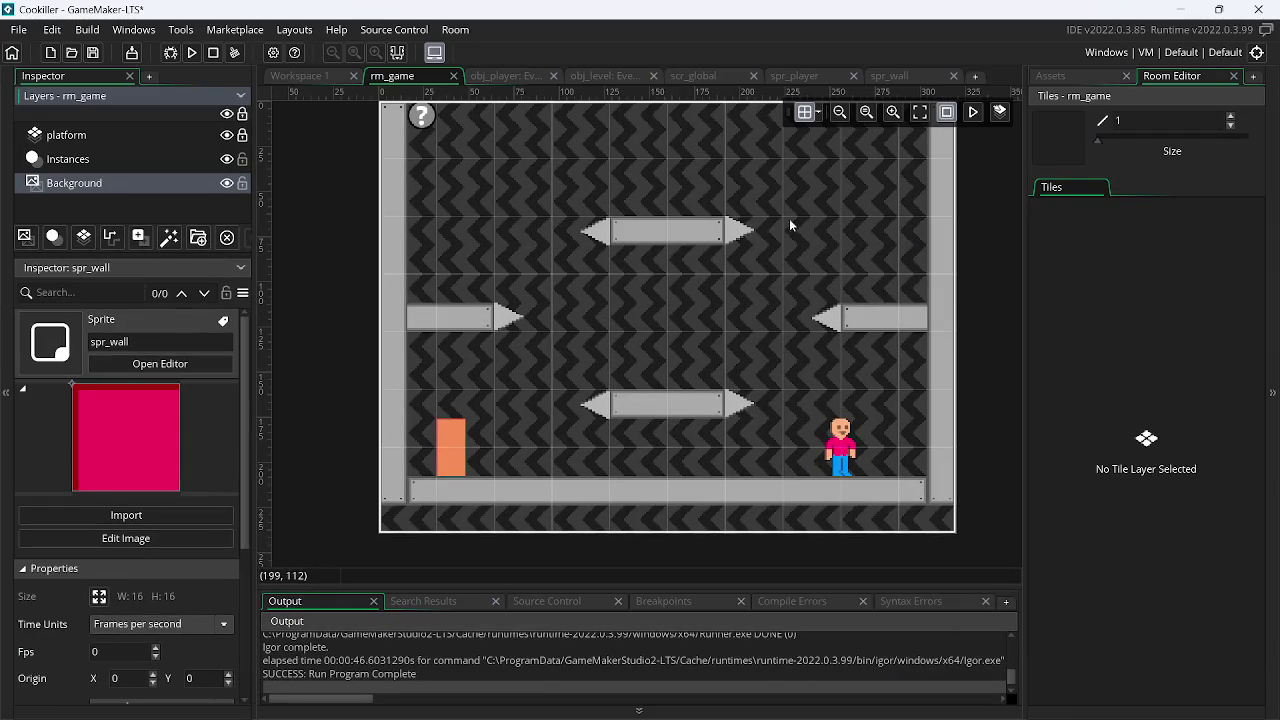
pyautogui.click(1047, 82)
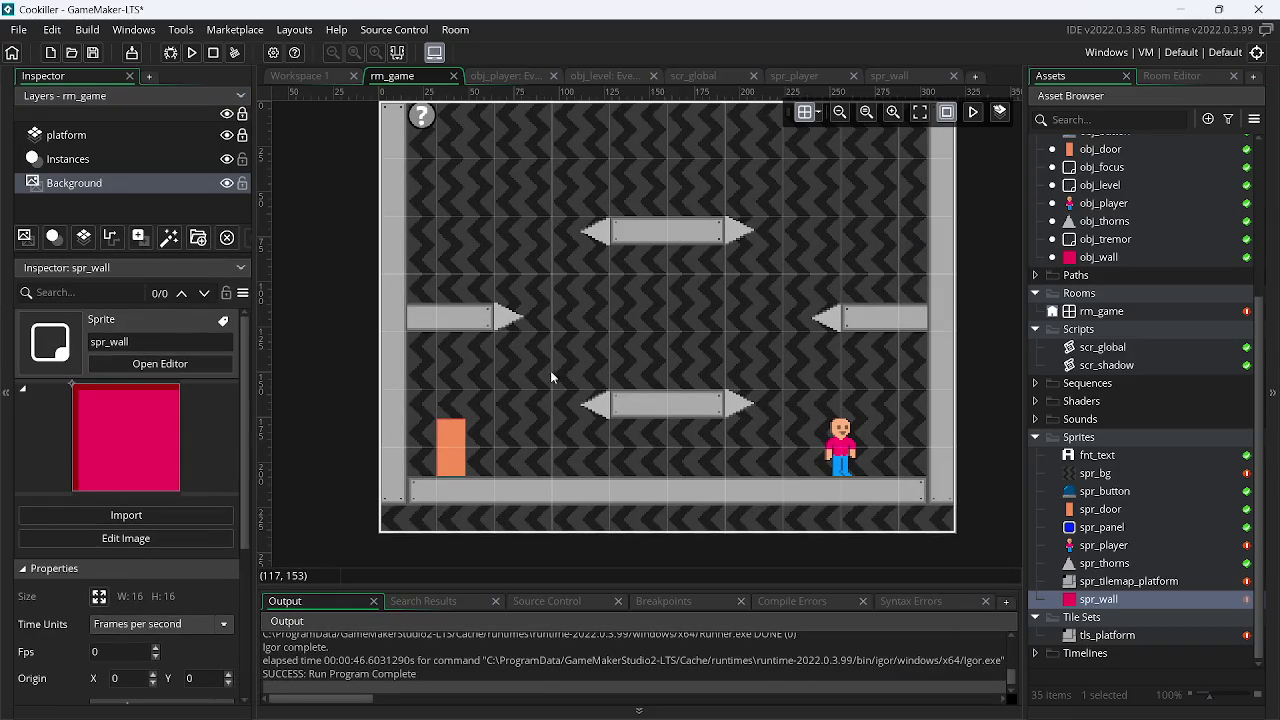
pyautogui.click(125, 141)
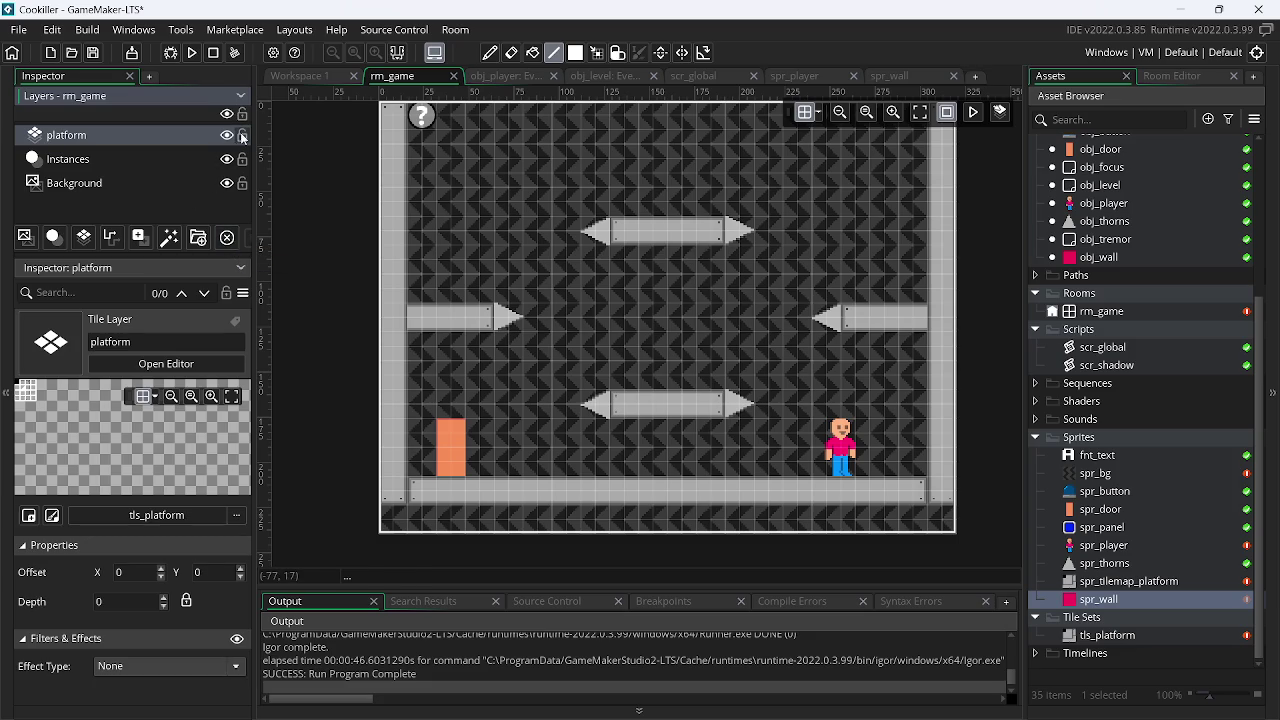
pyautogui.click(228, 240)
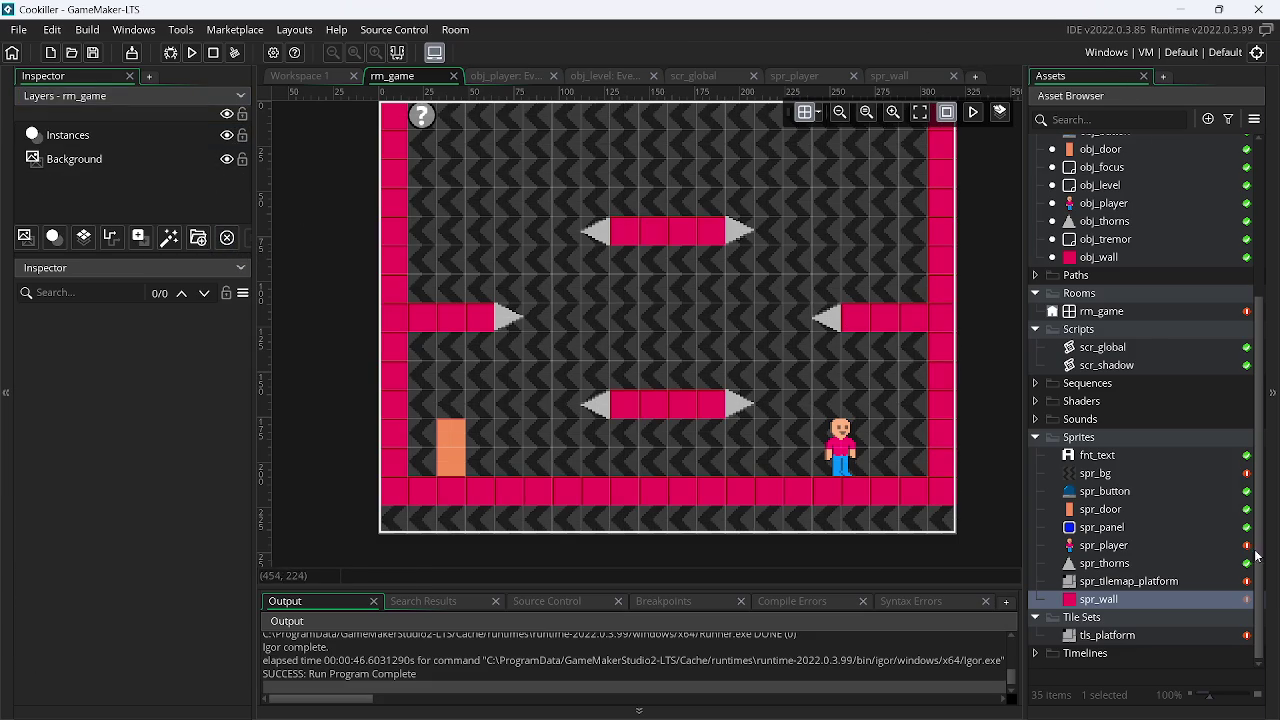
# Delete the spr_tilemap_platform sprite and the tls_platform tile set from the Asset Browser
pyautogui.click(1137, 583)
pyautogui.rightClick(1137, 583)
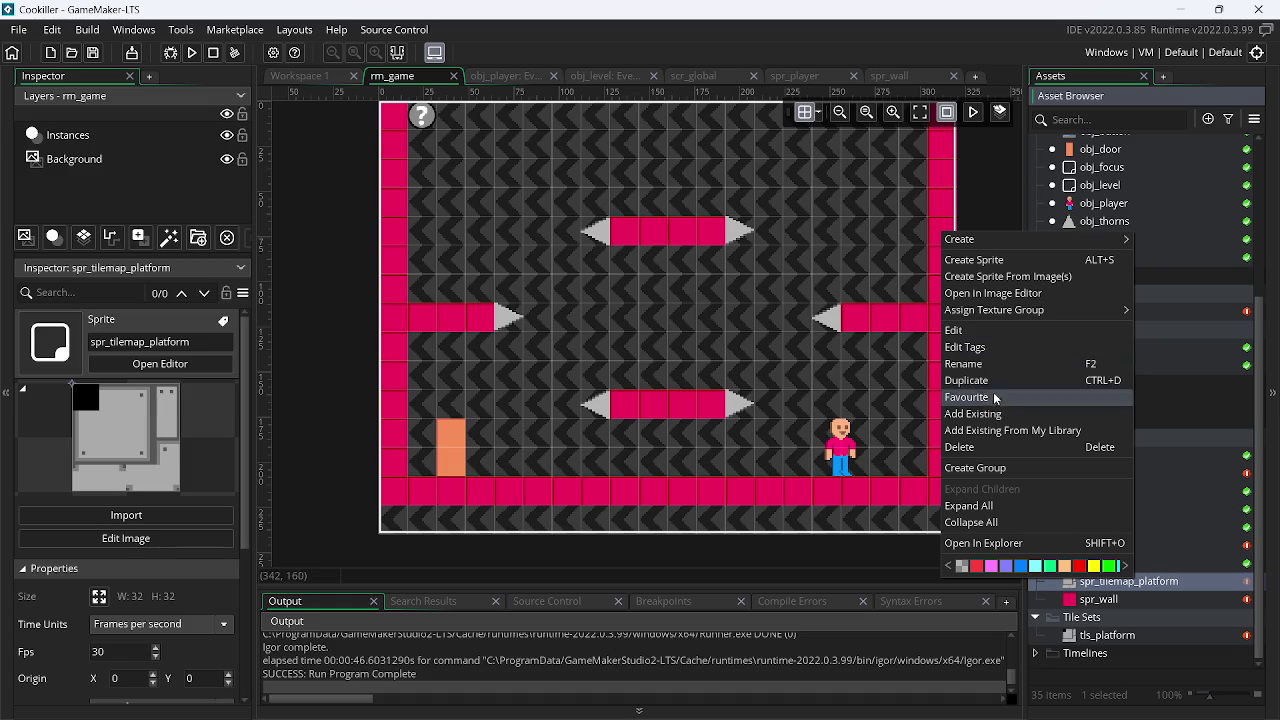
pyautogui.click(968, 445)
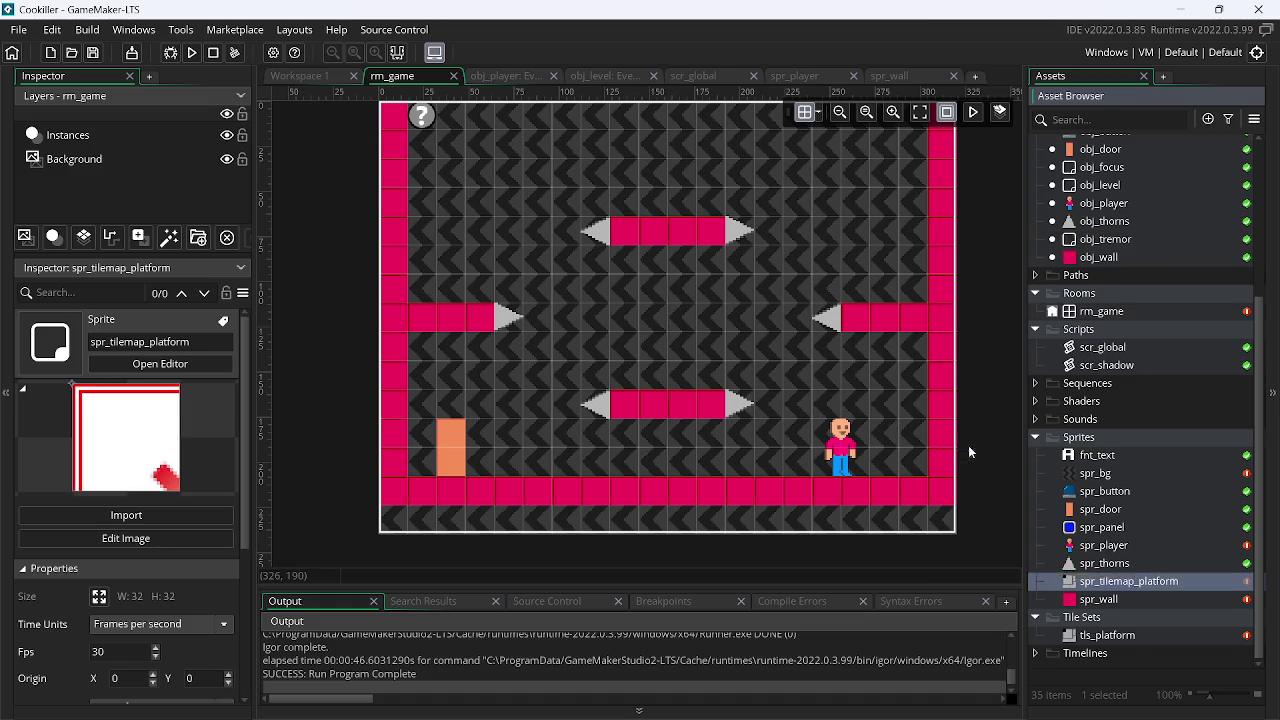
pyautogui.click(1112, 637)
pyautogui.rightClick(1112, 637)
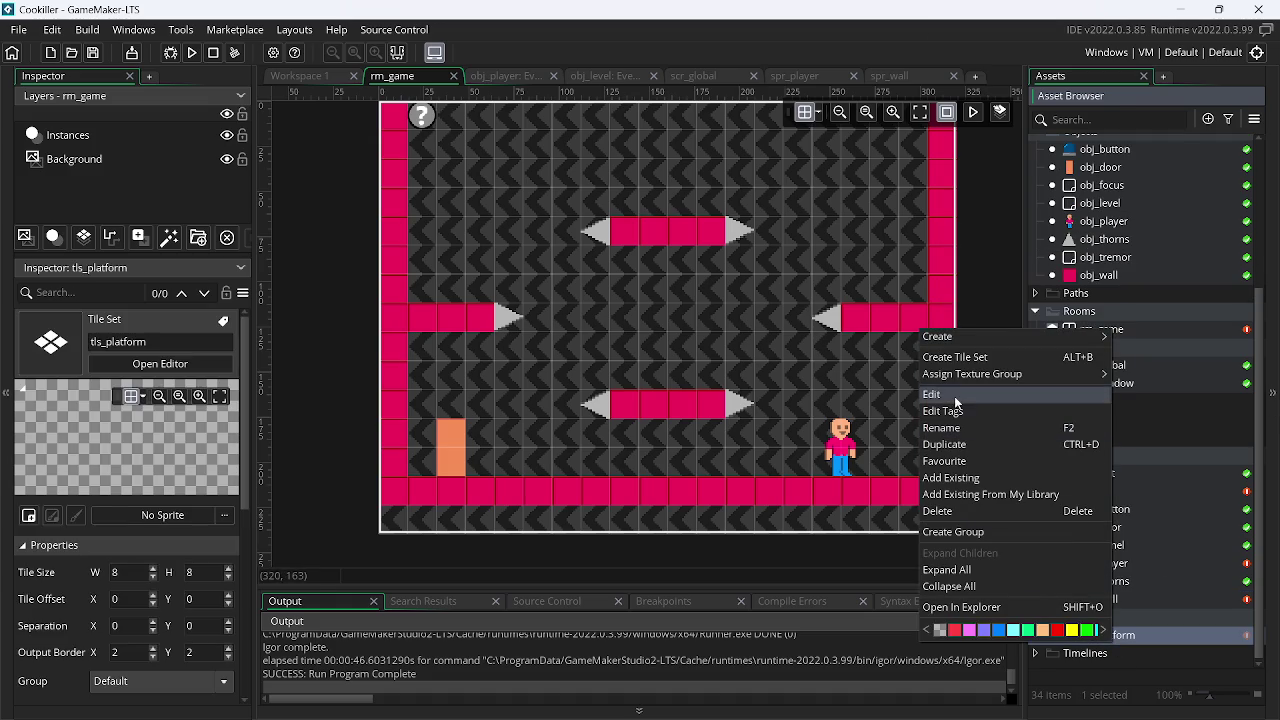
pyautogui.click(952, 514)
pyautogui.click(952, 518)
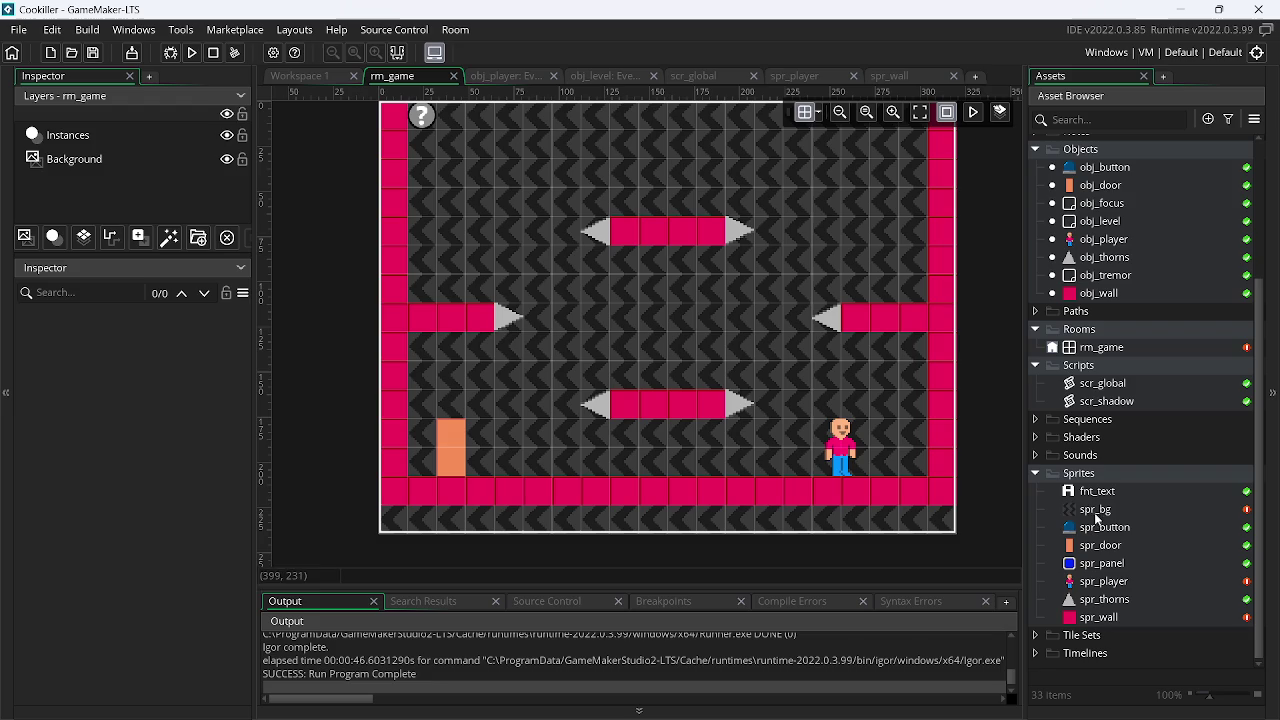
# Set rm_game's Background layer sprite to None and its colour to solid black
pyautogui.click(137, 160)
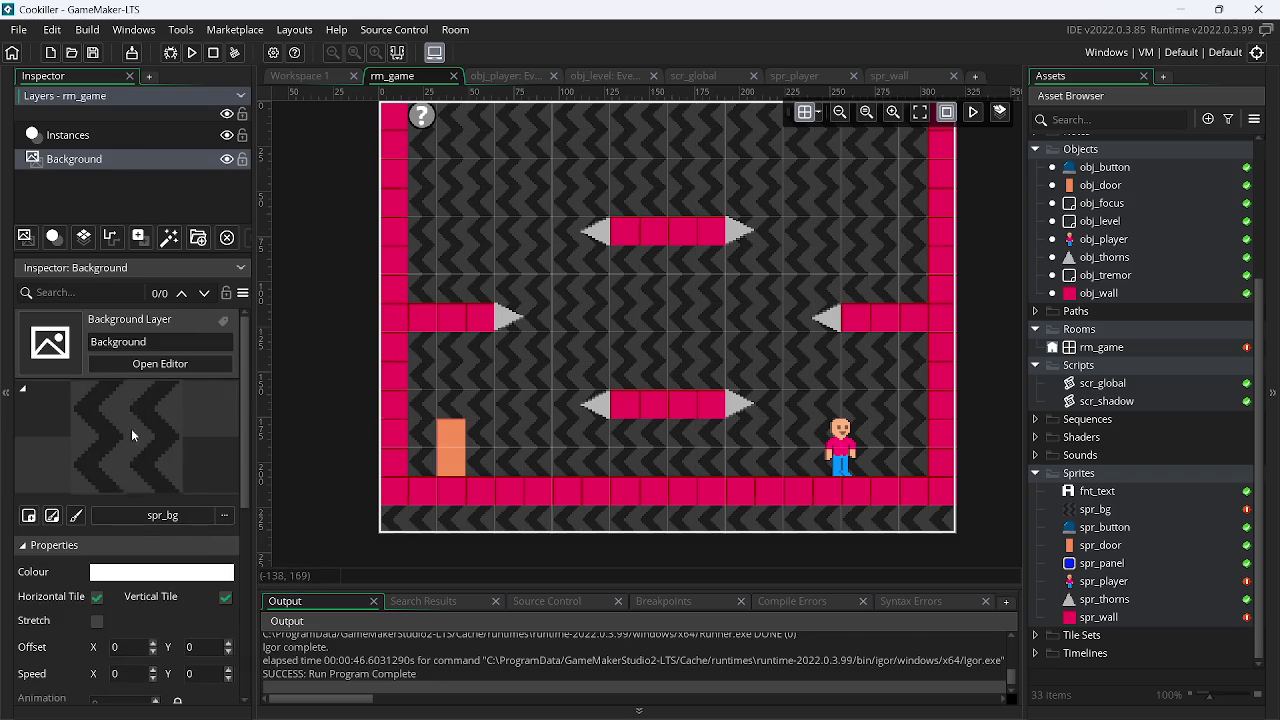
pyautogui.click(178, 520)
pyautogui.click(314, 305)
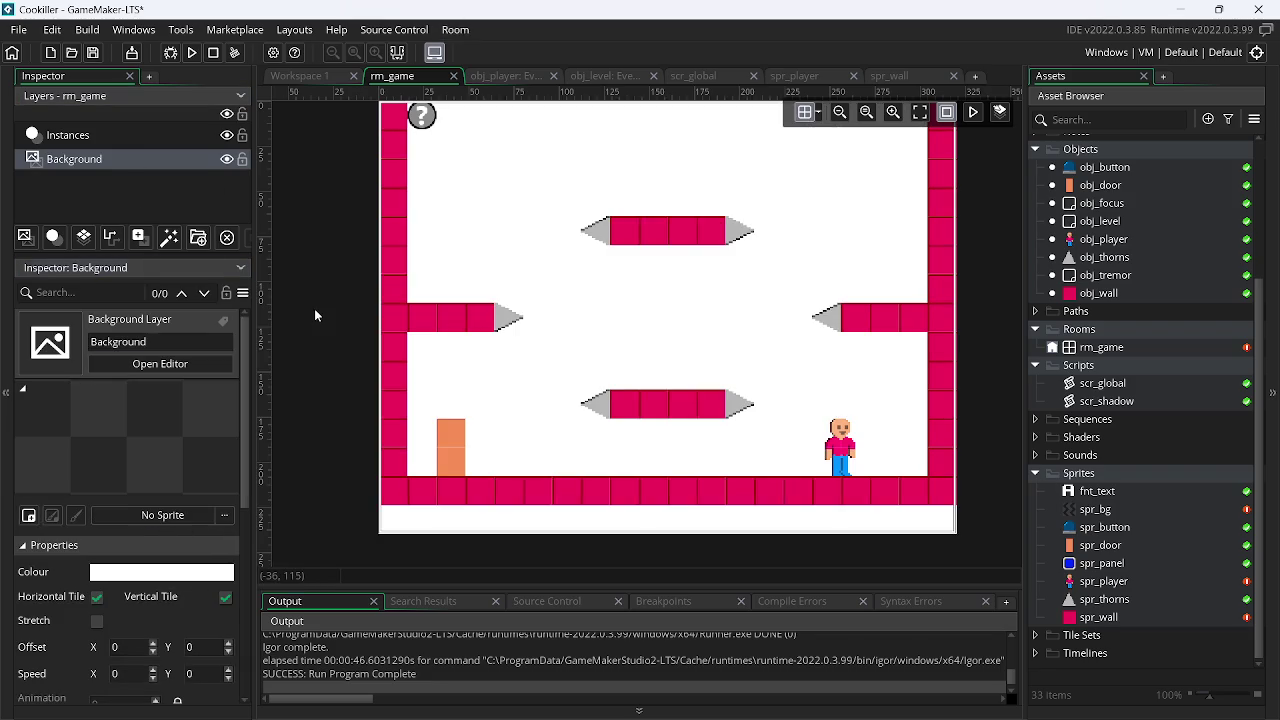
pyautogui.click(193, 572)
pyautogui.moveTo(418, 275)
pyautogui.mouseDown()
pyautogui.moveTo(370, 275)
pyautogui.moveTo(291, 321)
pyautogui.mouseUp()
pyautogui.click(460, 353)
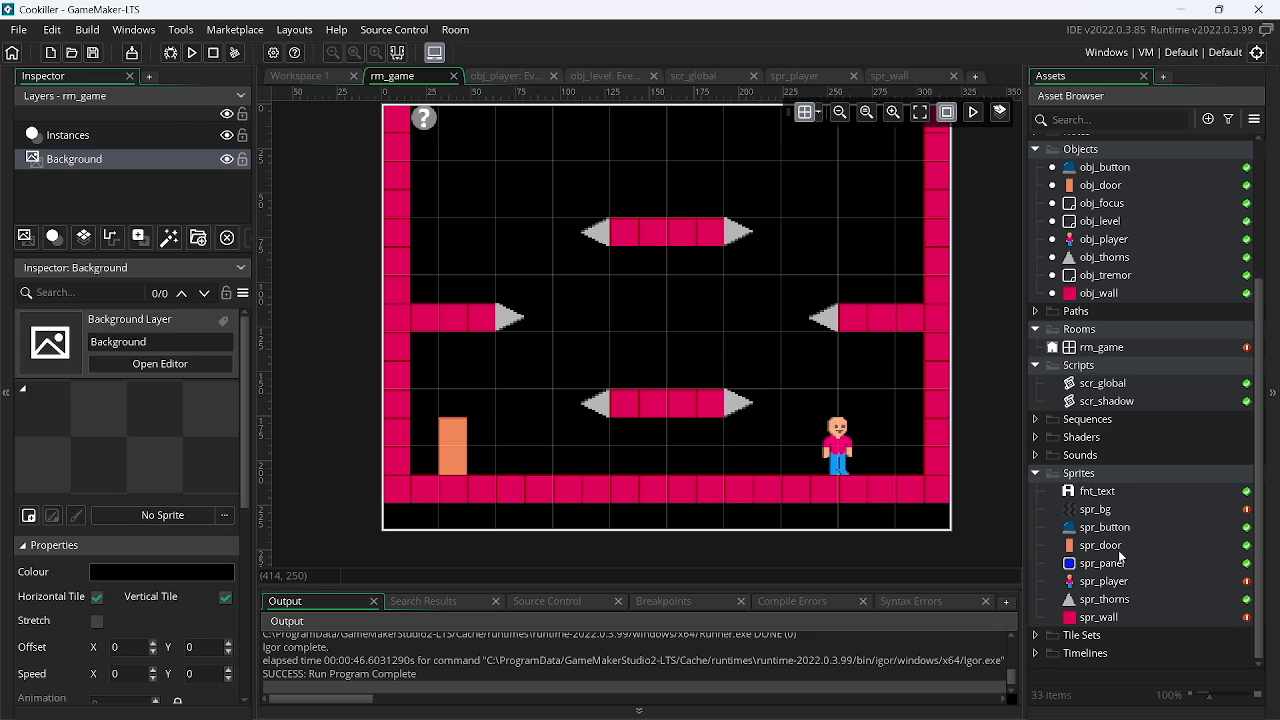
# Scale spr_player down to 16 pixels wide
pyautogui.doubleClick(1104, 581)
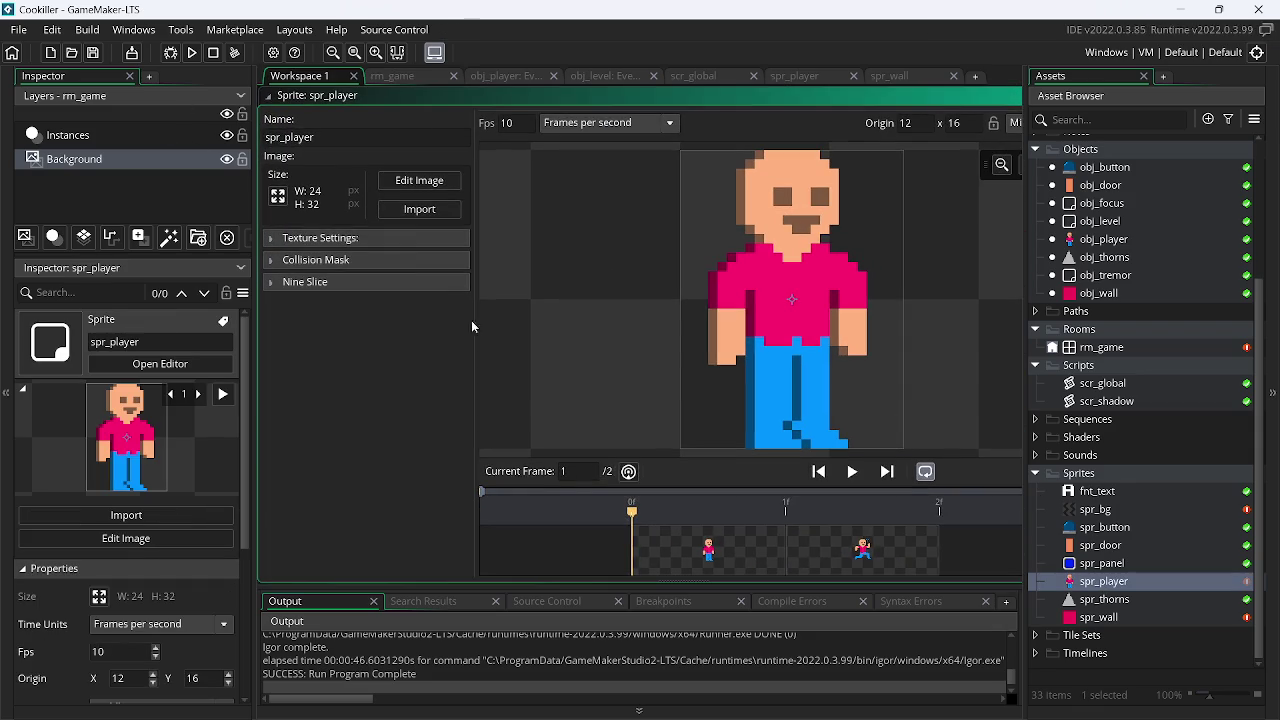
pyautogui.click(417, 178)
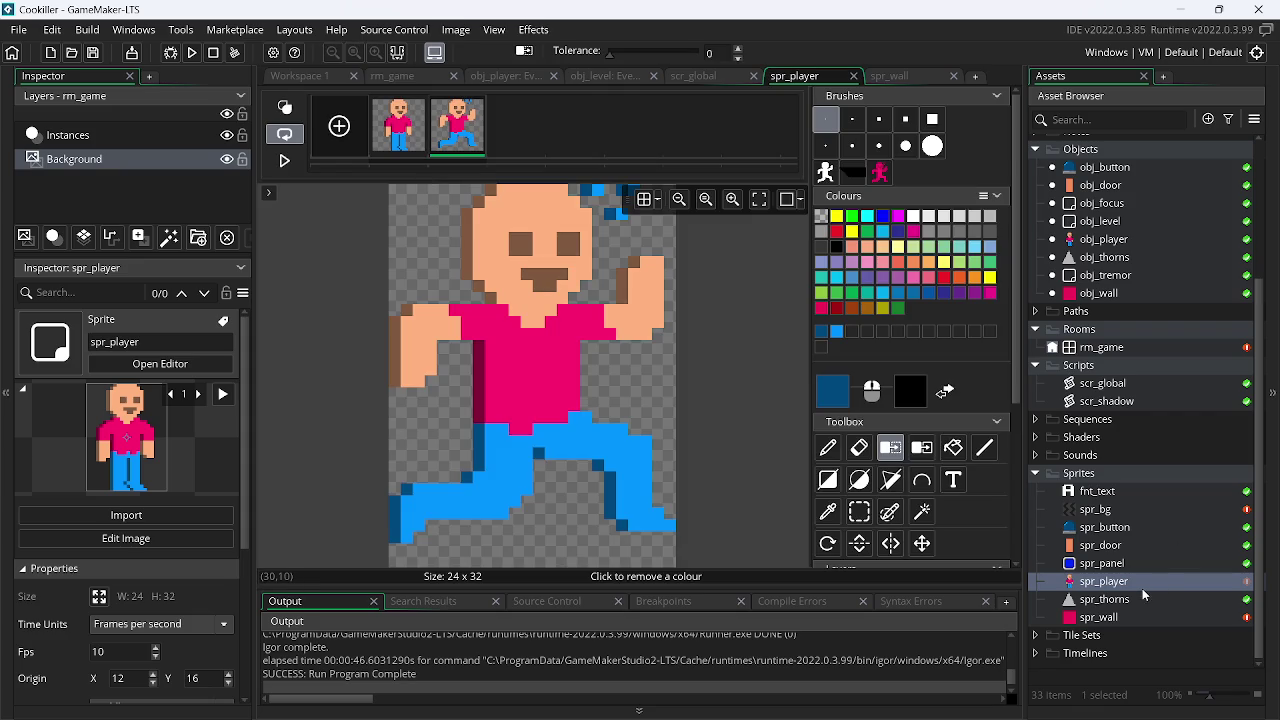
pyautogui.click(99, 596)
pyautogui.write('16')
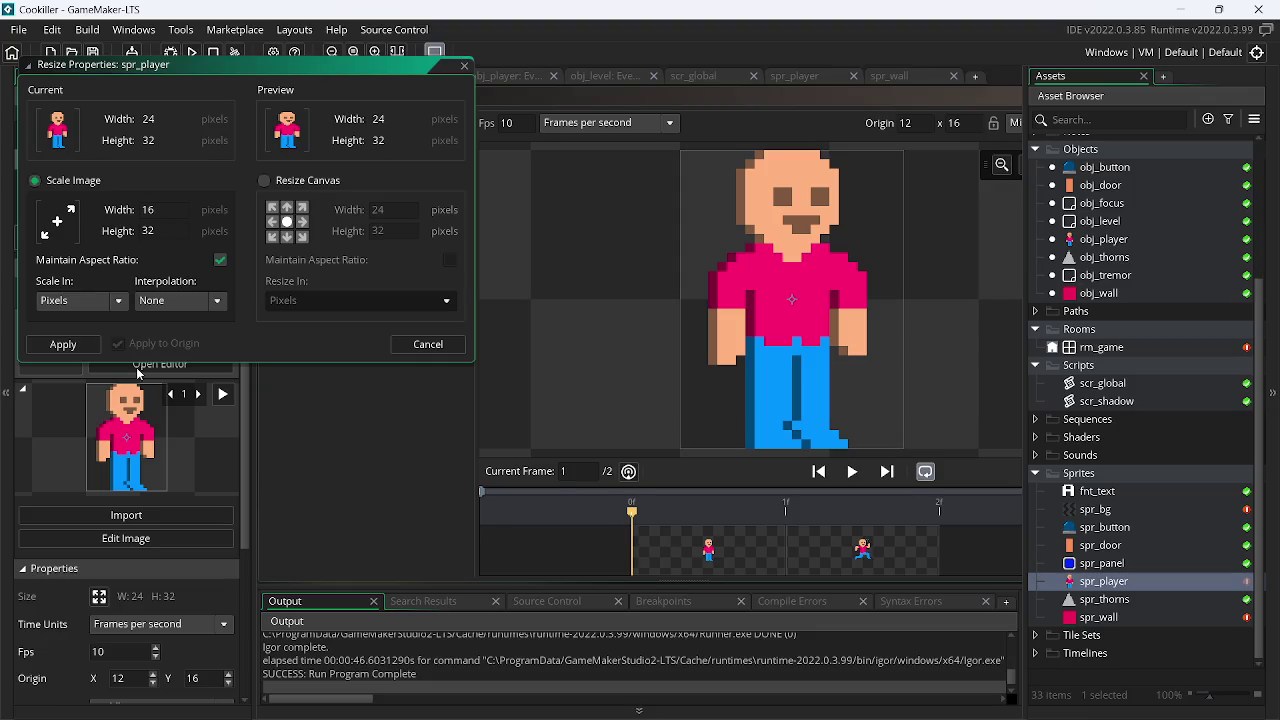
pyautogui.press('Return')
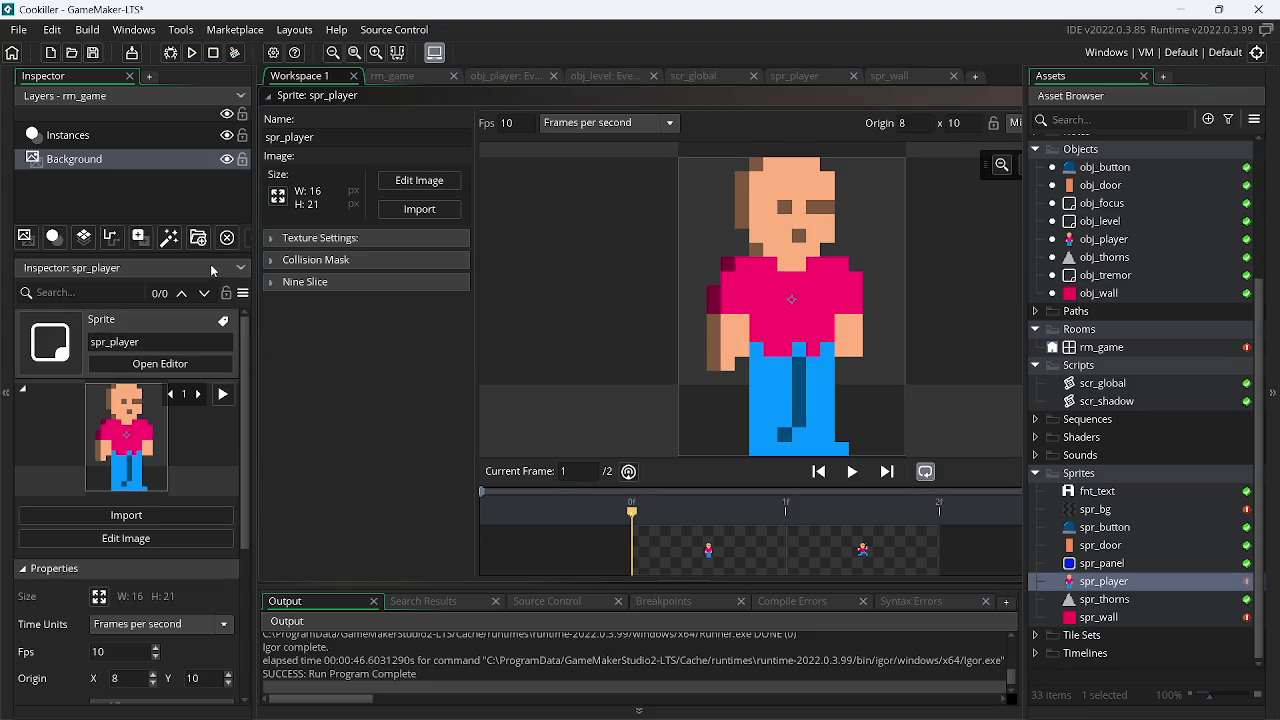
# Resize spr_player's canvas to 32 pixels high, making it 16×32
pyautogui.click(278, 196)
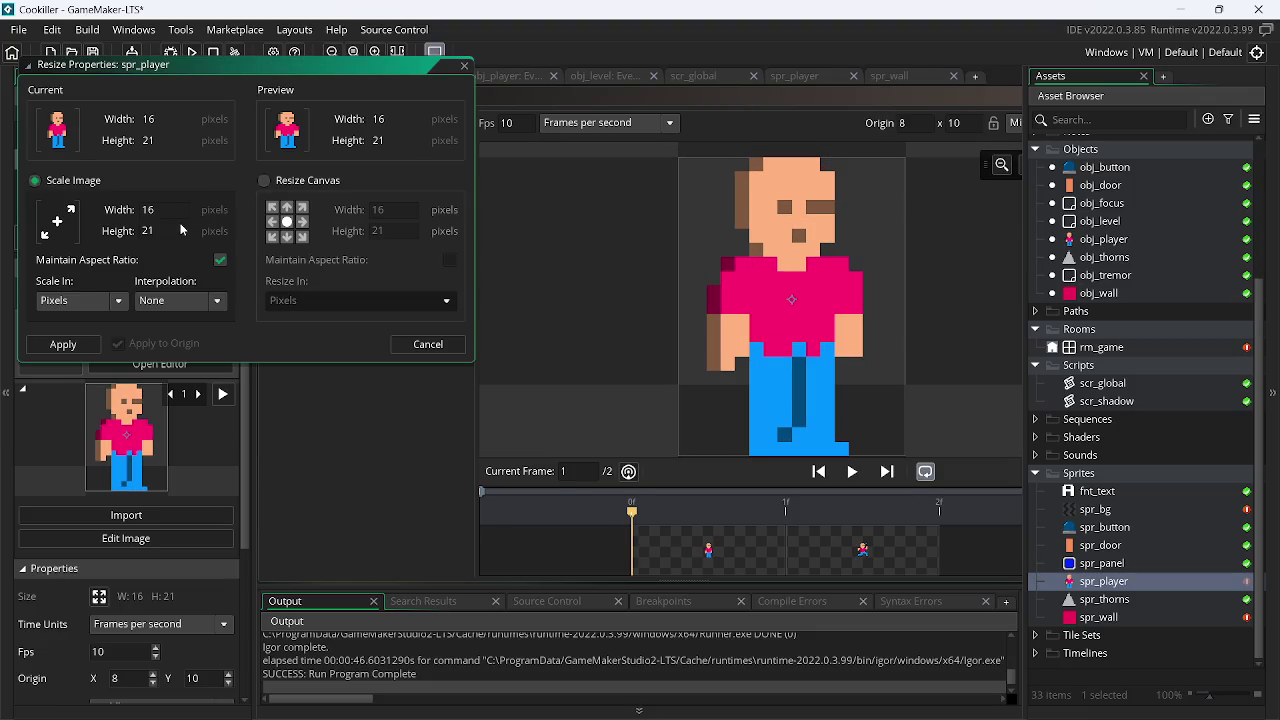
pyautogui.click(289, 186)
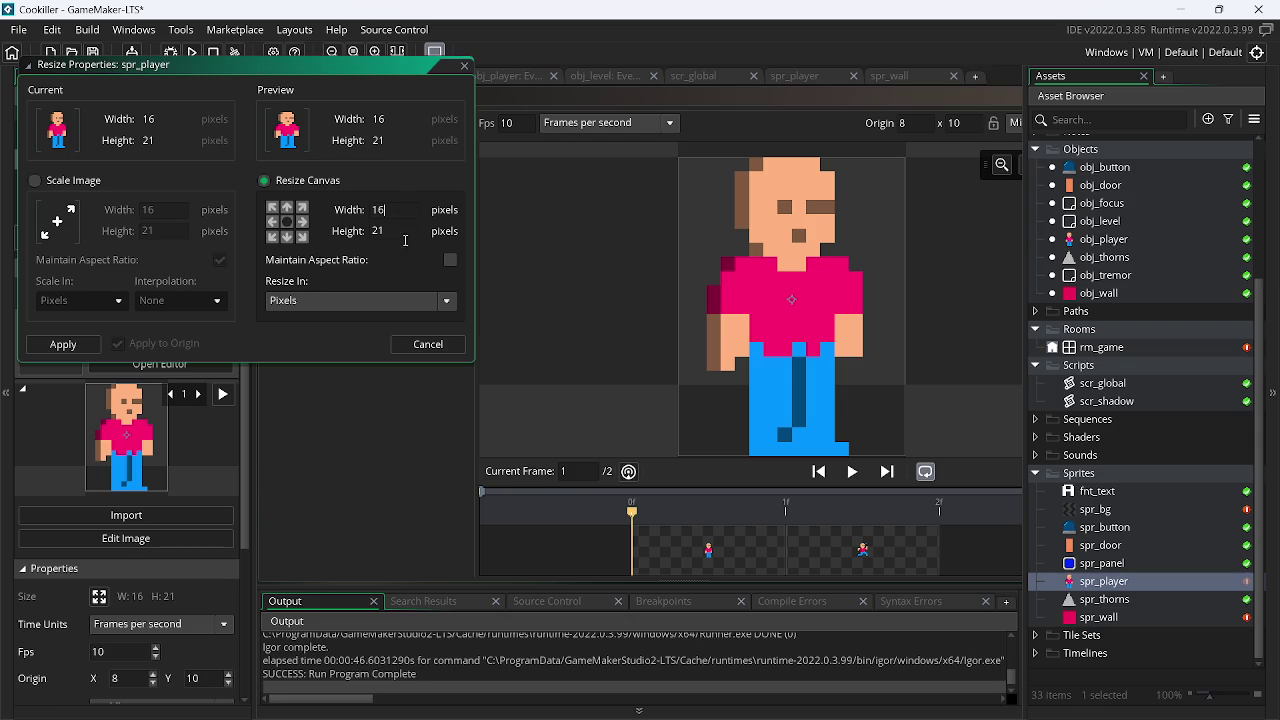
pyautogui.write('32')
pyautogui.press('Return')
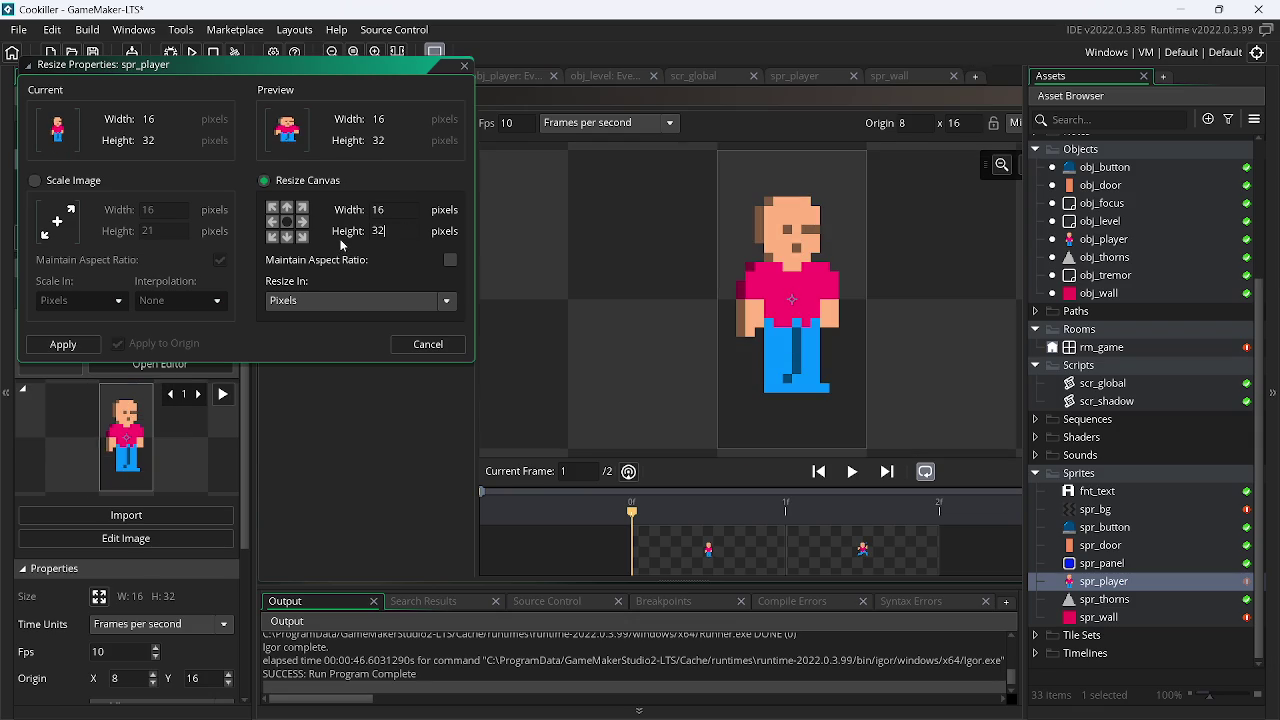
pyautogui.click(419, 181)
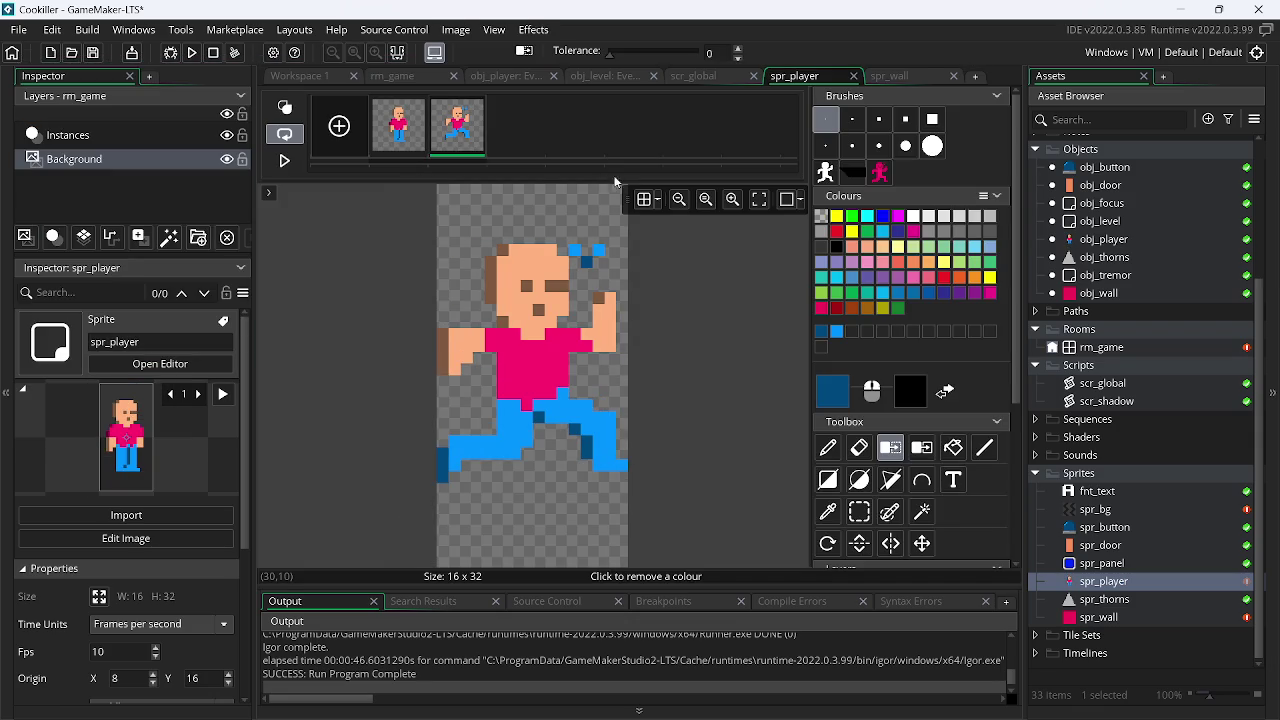
# Fill spr_player's first frame with a solid yellow rectangle
pyautogui.click(420, 140)
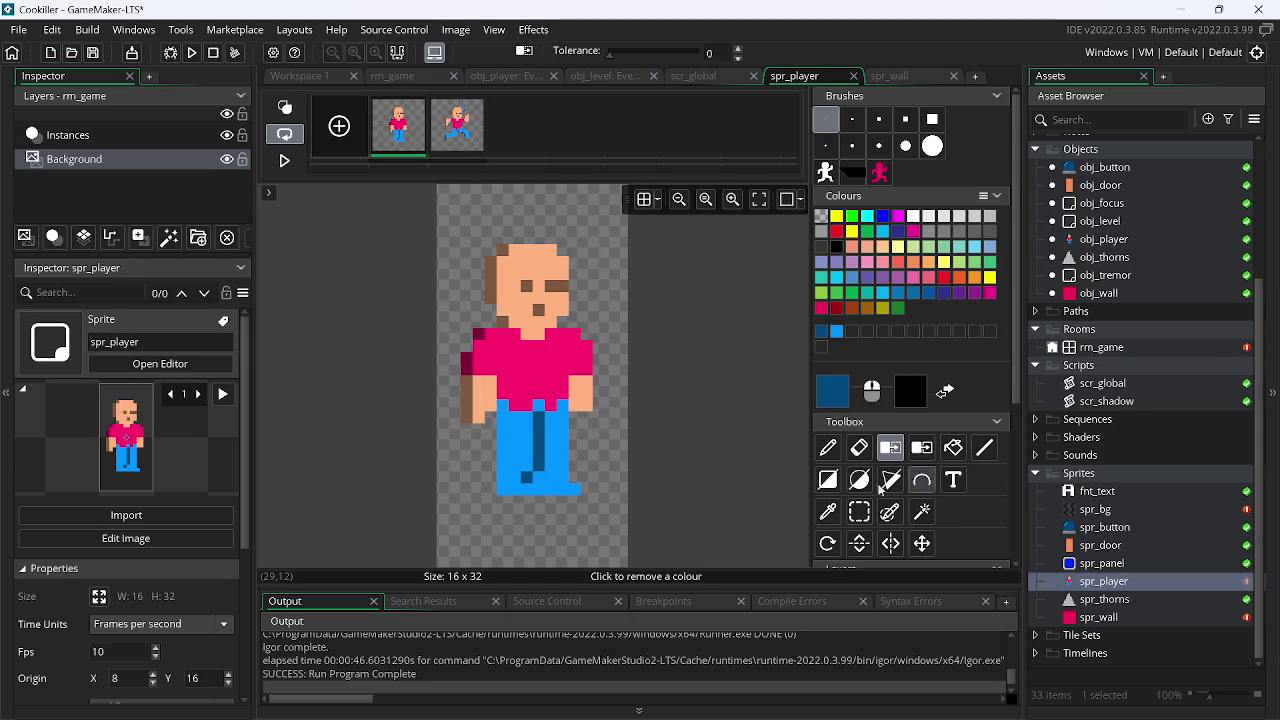
pyautogui.click(828, 480)
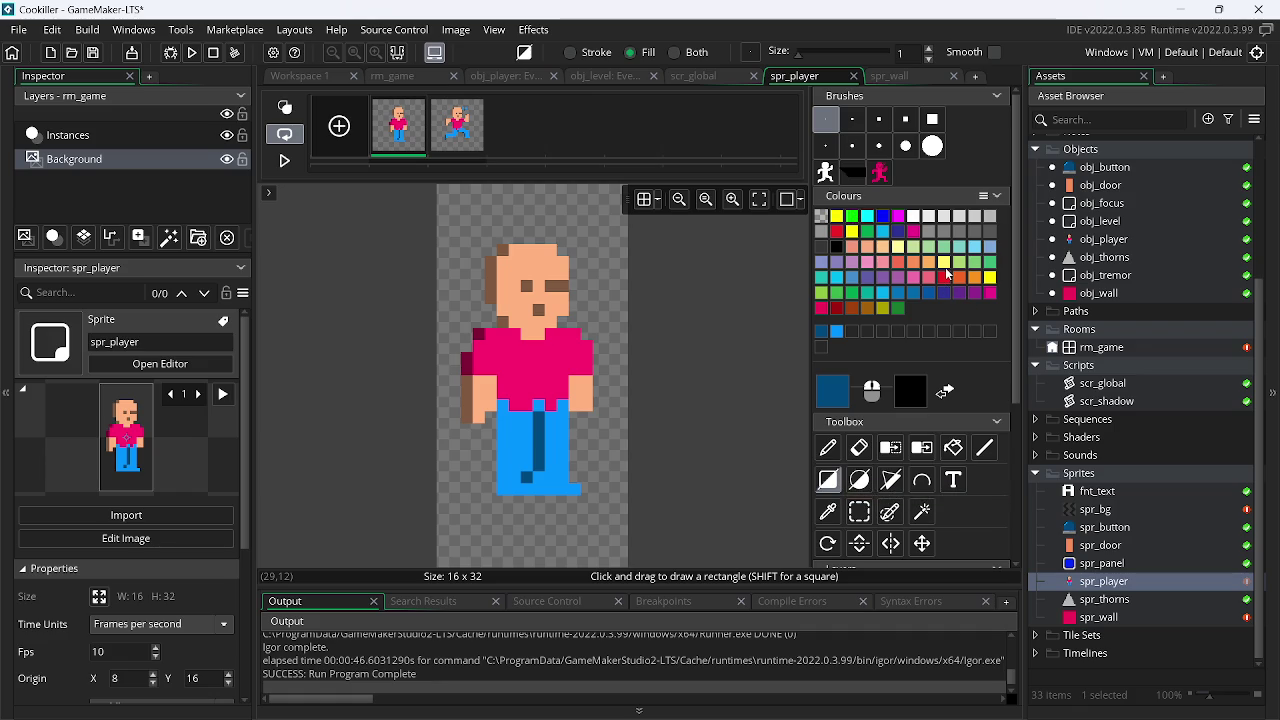
pyautogui.click(946, 265)
pyautogui.moveTo(438, 192)
pyautogui.mouseDown()
pyautogui.moveTo(470, 230)
pyautogui.moveTo(628, 566)
pyautogui.mouseUp()
pyautogui.moveTo(443, 190); pyautogui.dragTo(958, 662)
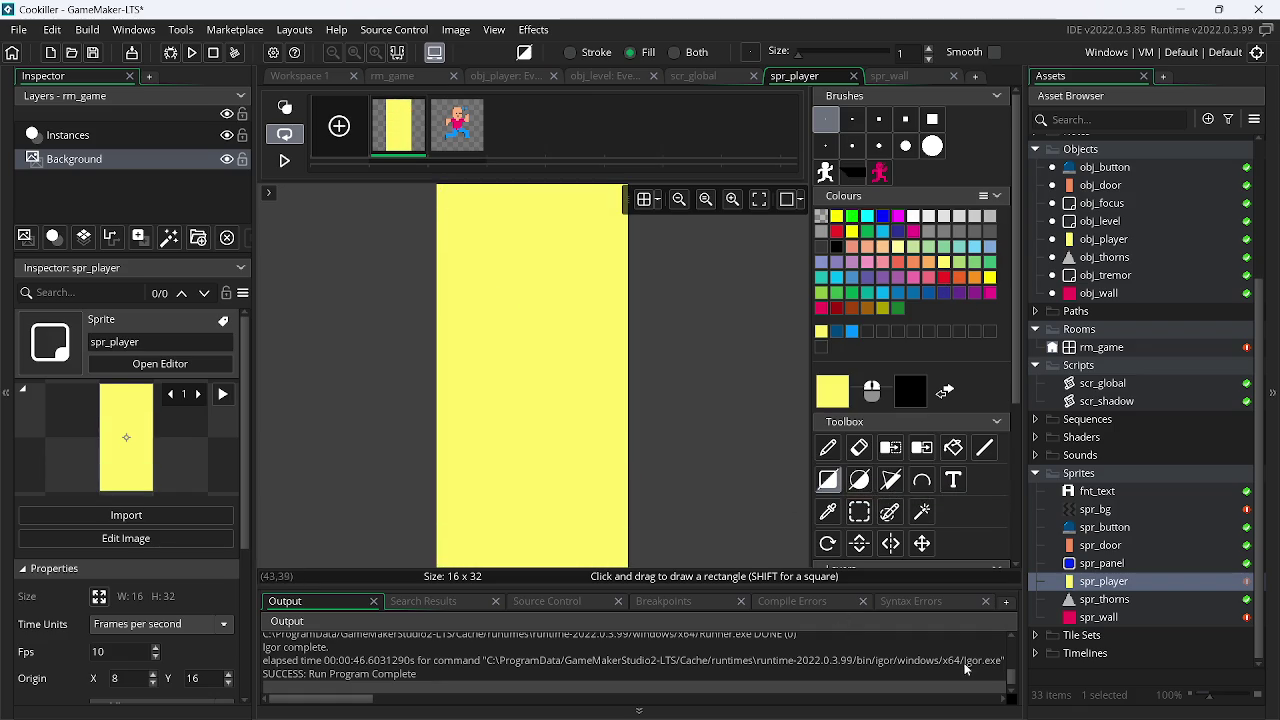
# Outline the yellow frame in orange, save the project, and open spr_button
pyautogui.click(828, 480)
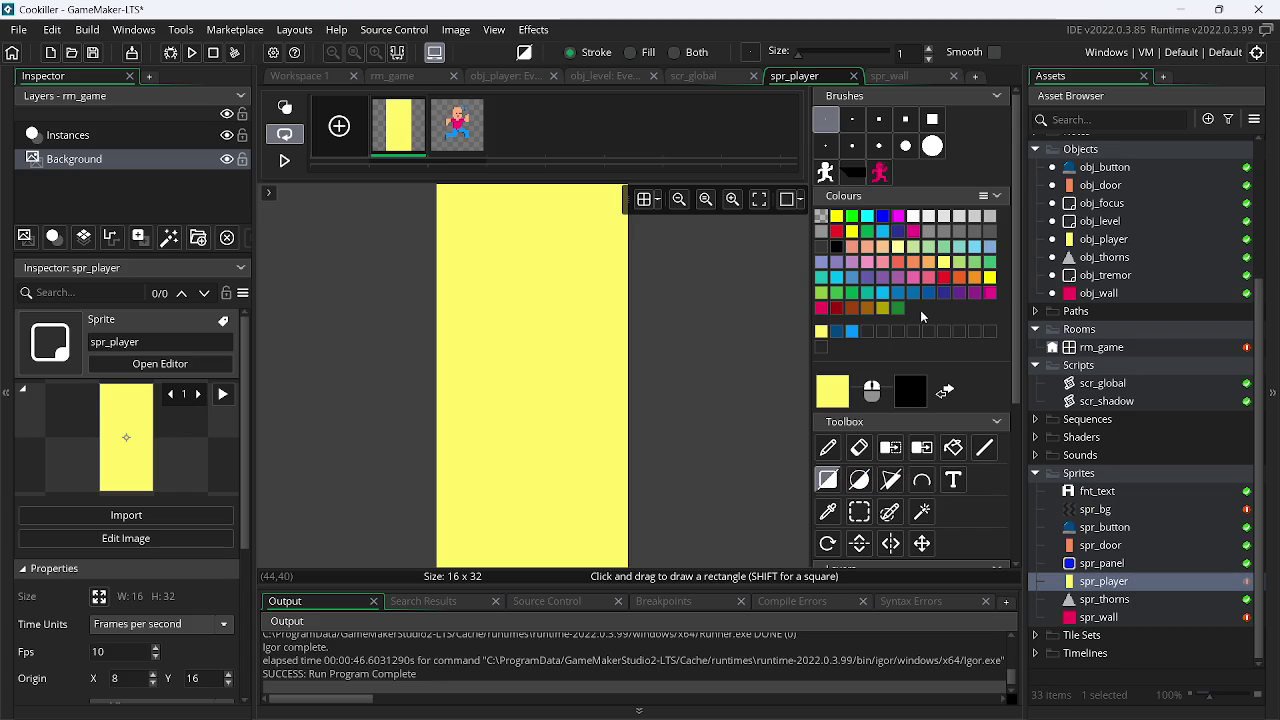
pyautogui.click(930, 262)
pyautogui.moveTo(440, 190); pyautogui.dragTo(884, 655)
pyautogui.hotkey('ctrl', 's')
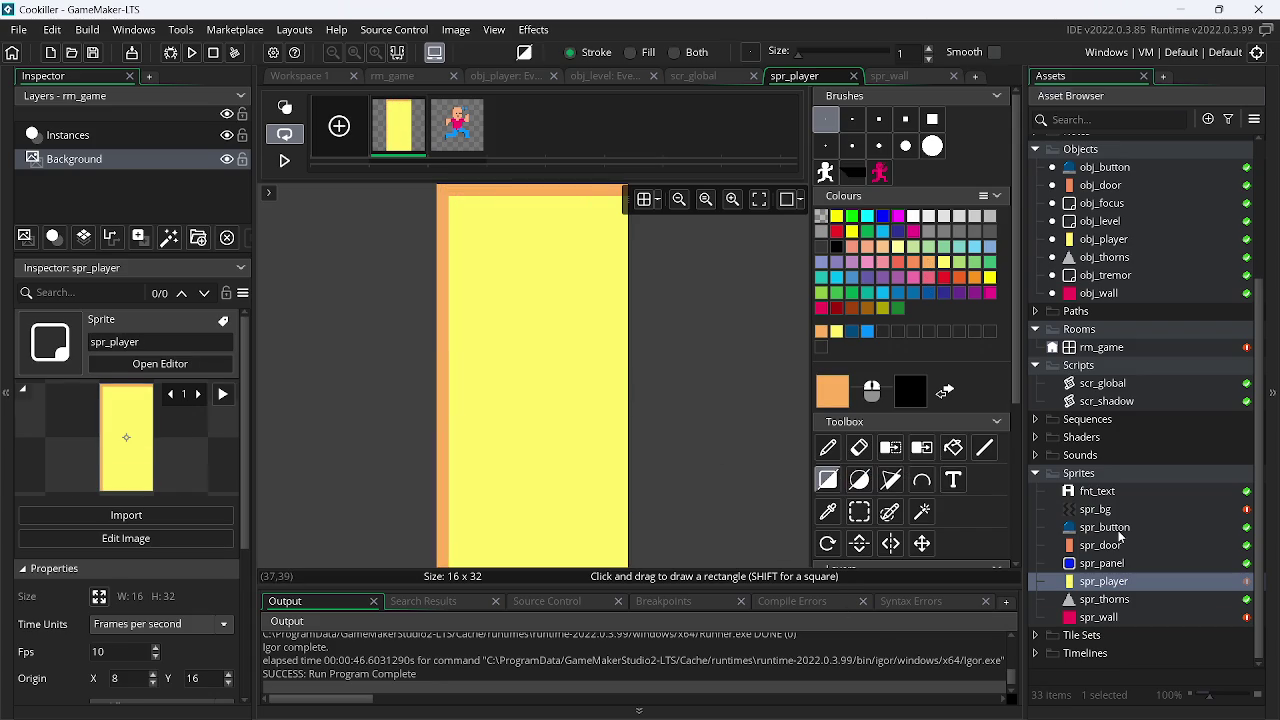
pyautogui.doubleClick(1106, 529)
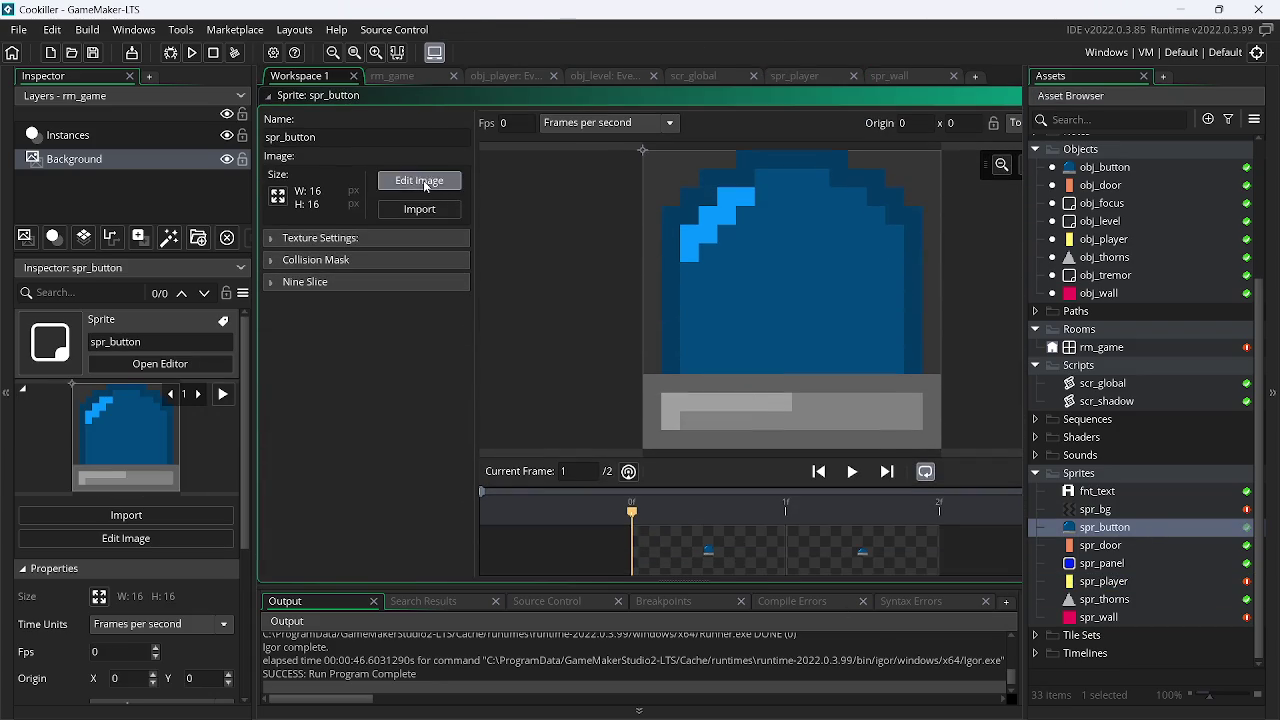
# Paint spr_button's first frame as a cyan block outlined in steel blue
pyautogui.click(427, 187)
pyautogui.click(829, 480)
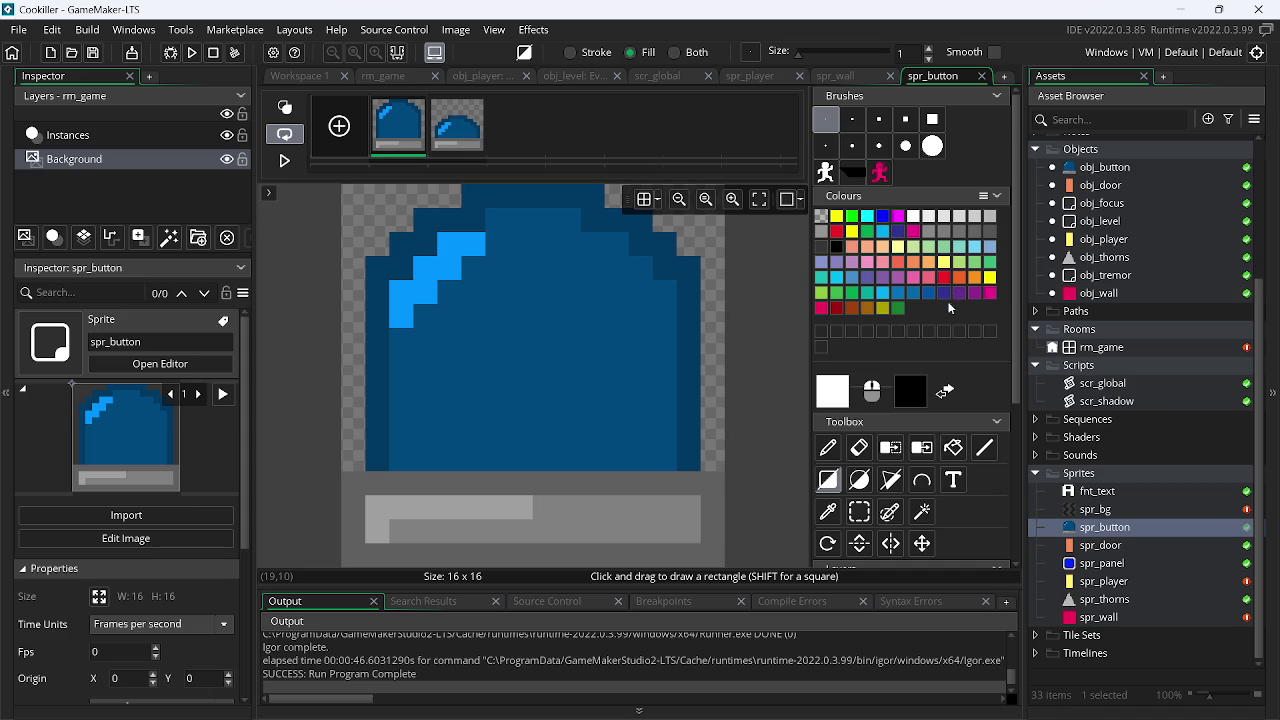
pyautogui.click(838, 278)
pyautogui.moveTo(350, 195); pyautogui.dragTo(893, 617)
pyautogui.click(832, 470)
pyautogui.click(869, 279)
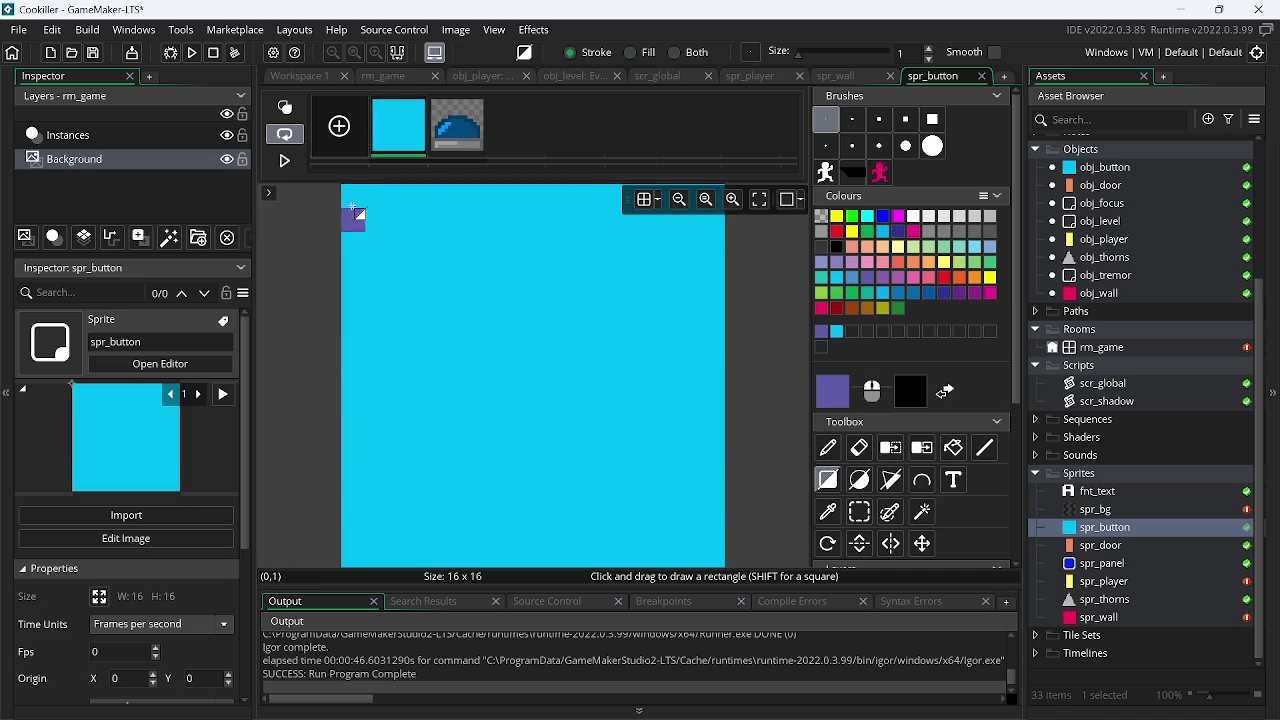
pyautogui.click(846, 281)
pyautogui.moveTo(350, 192); pyautogui.dragTo(924, 593)
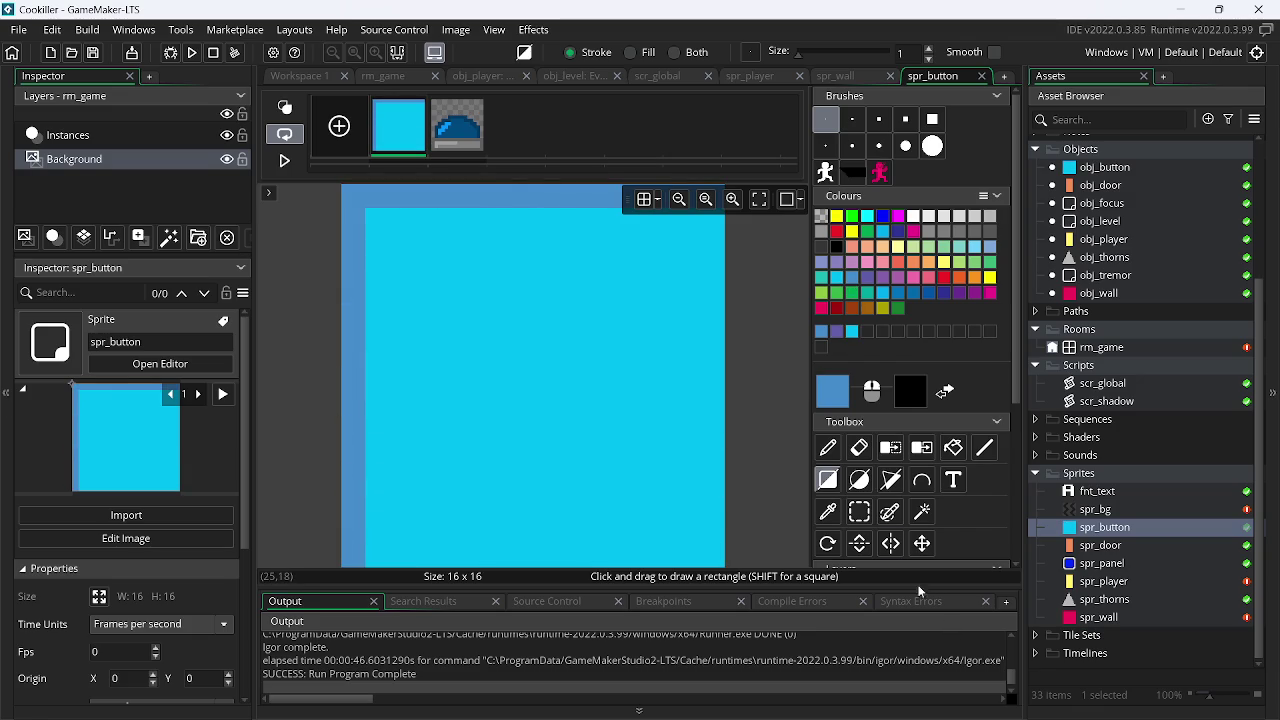
# Replace the blue-dome second frame with a copy of the cyan frame, its upper half shifted down
pyautogui.click(460, 125)
pyautogui.click(403, 137)
pyautogui.click(480, 102)
pyautogui.hotkey('ctrl', 'd')
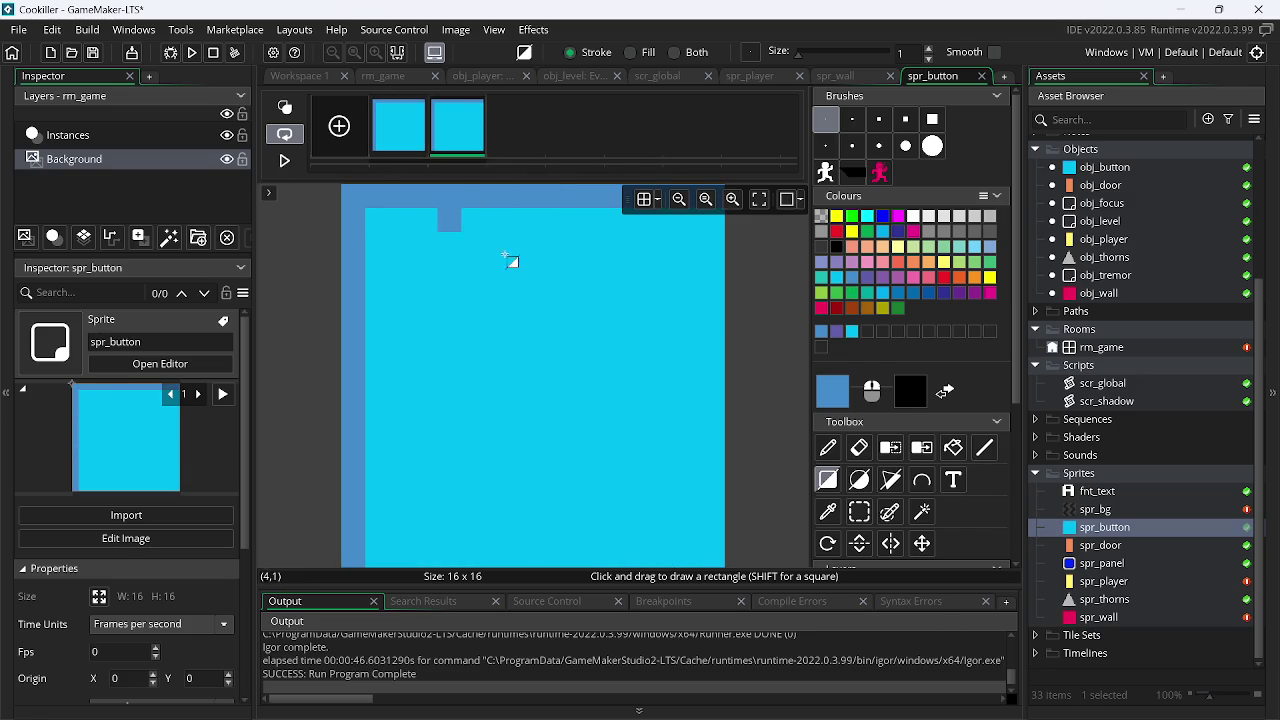
pyautogui.click(859, 511)
pyautogui.moveTo(340, 186)
pyautogui.mouseDown()
pyautogui.moveTo(677, 331)
pyautogui.moveTo(752, 402)
pyautogui.moveTo(698, 363)
pyautogui.moveTo(735, 370)
pyautogui.mouseUp()
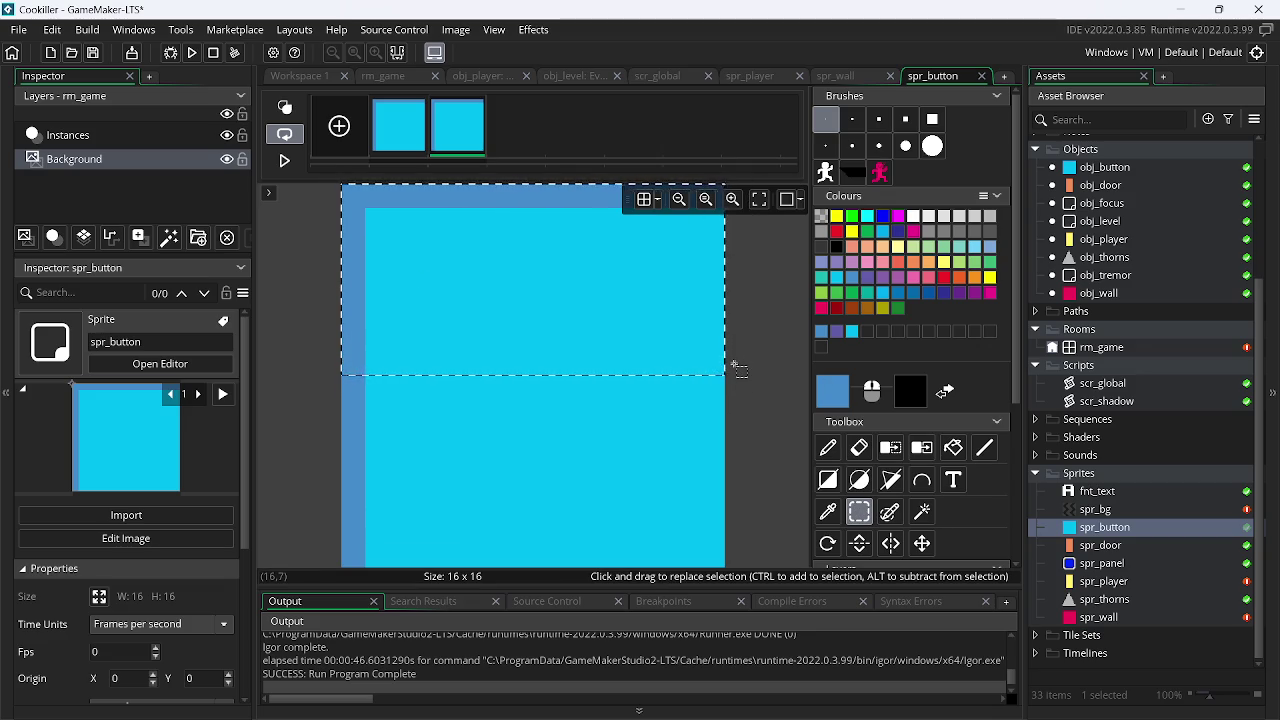
pyautogui.press('m')
pyautogui.press('Down')
pyautogui.press('Down')
pyautogui.press('Down')
pyautogui.press('Down')
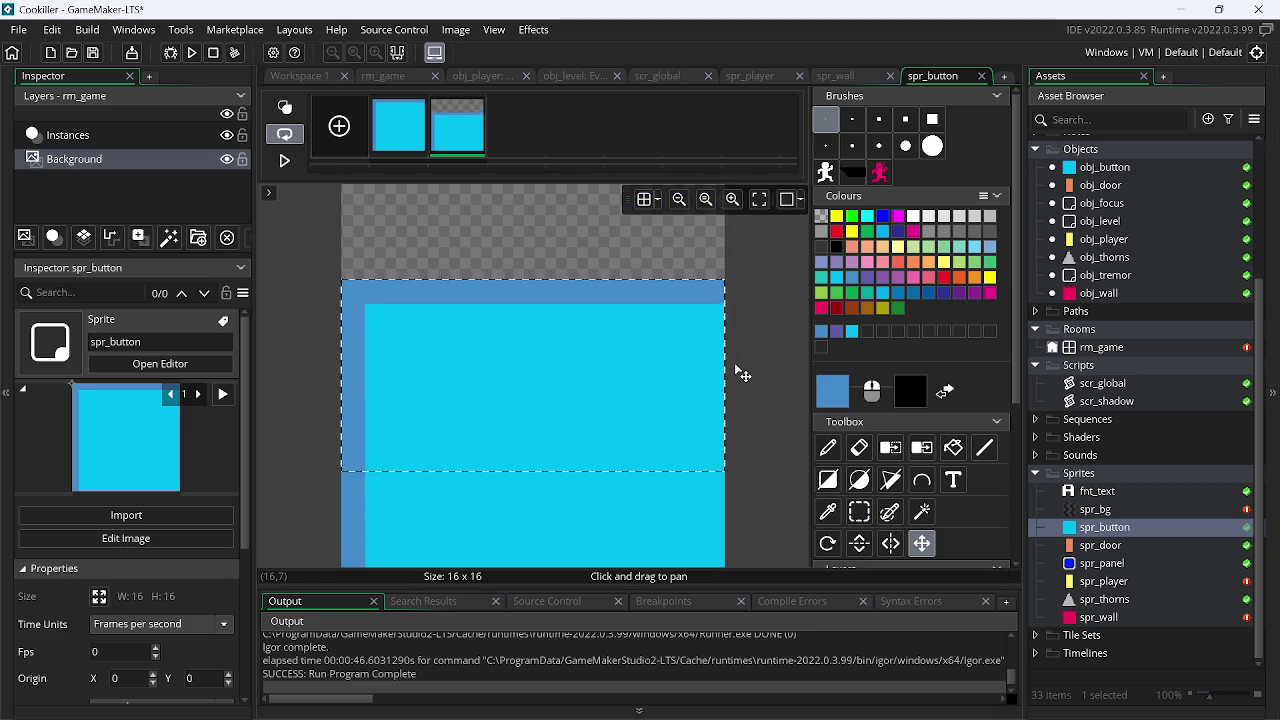
pyautogui.press('Down')
pyautogui.press('s')
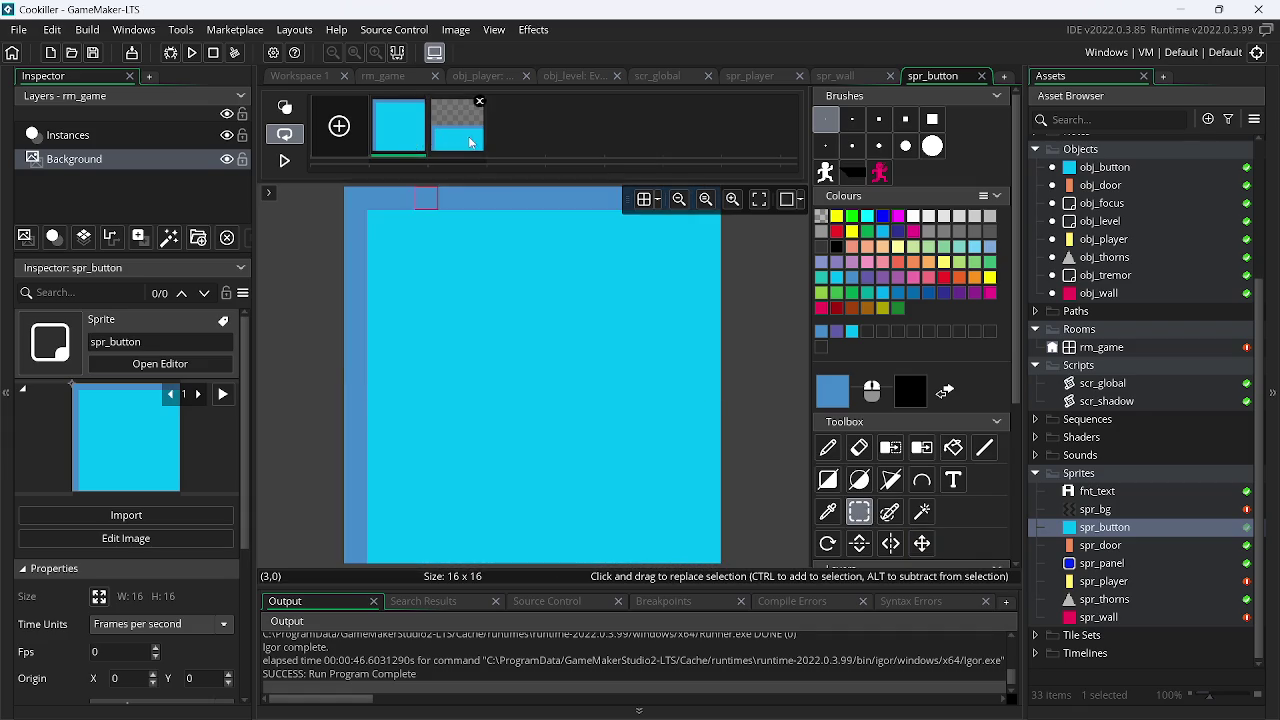
# Close the spr_button, spr_wall and spr_player editors and return to rm_game
pyautogui.click(981, 76)
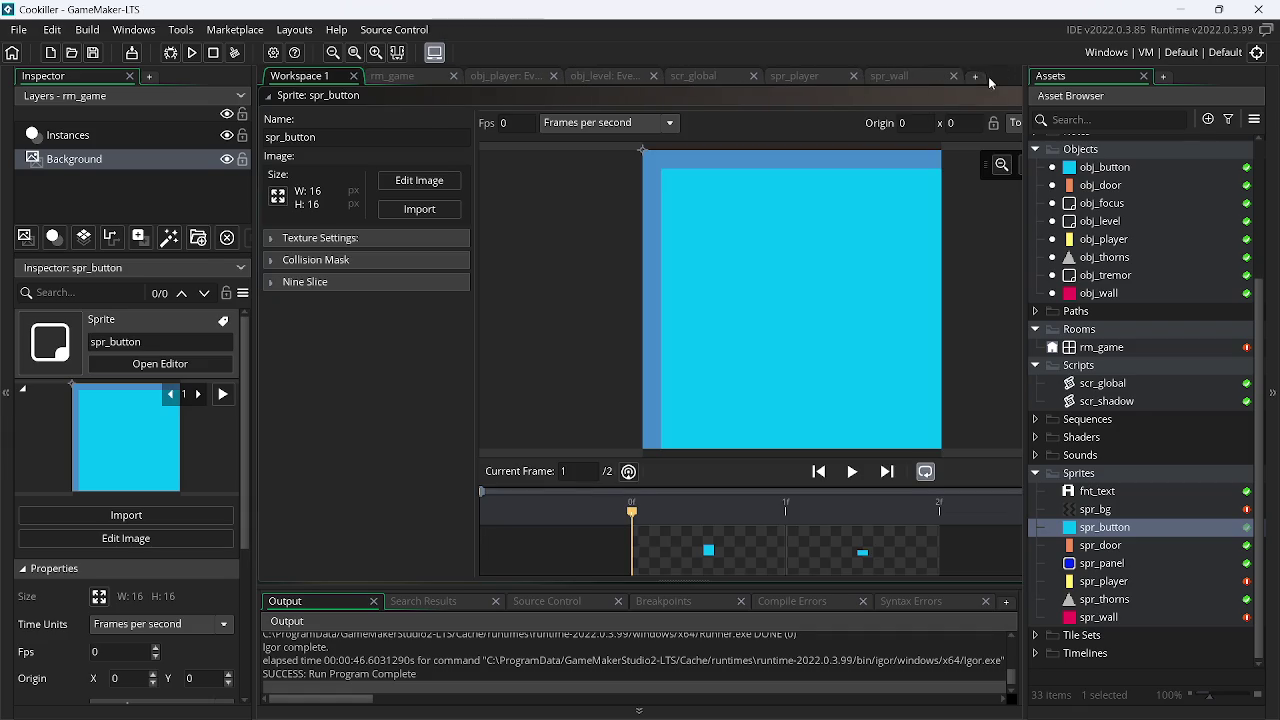
pyautogui.click(953, 75)
pyautogui.click(851, 78)
pyautogui.click(410, 77)
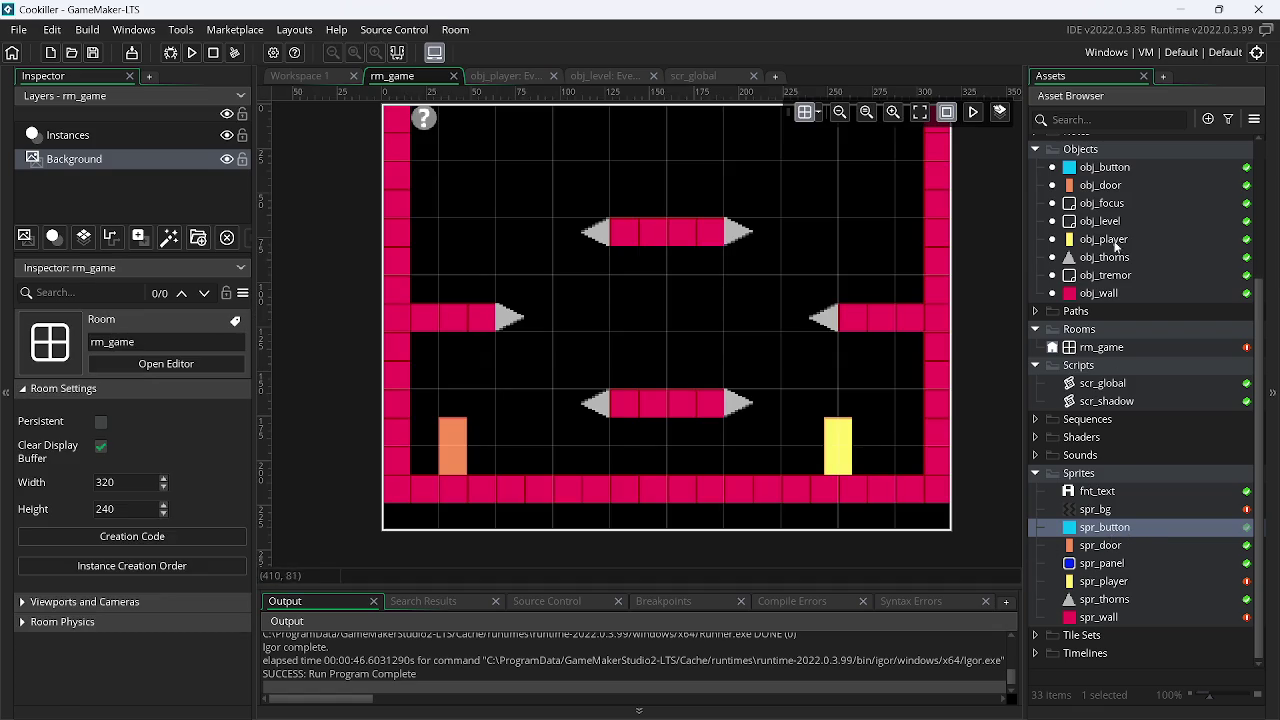
# Place obj_button instances on the upper and lower spike platforms, then run a quick playtest
pyautogui.click(1106, 167)
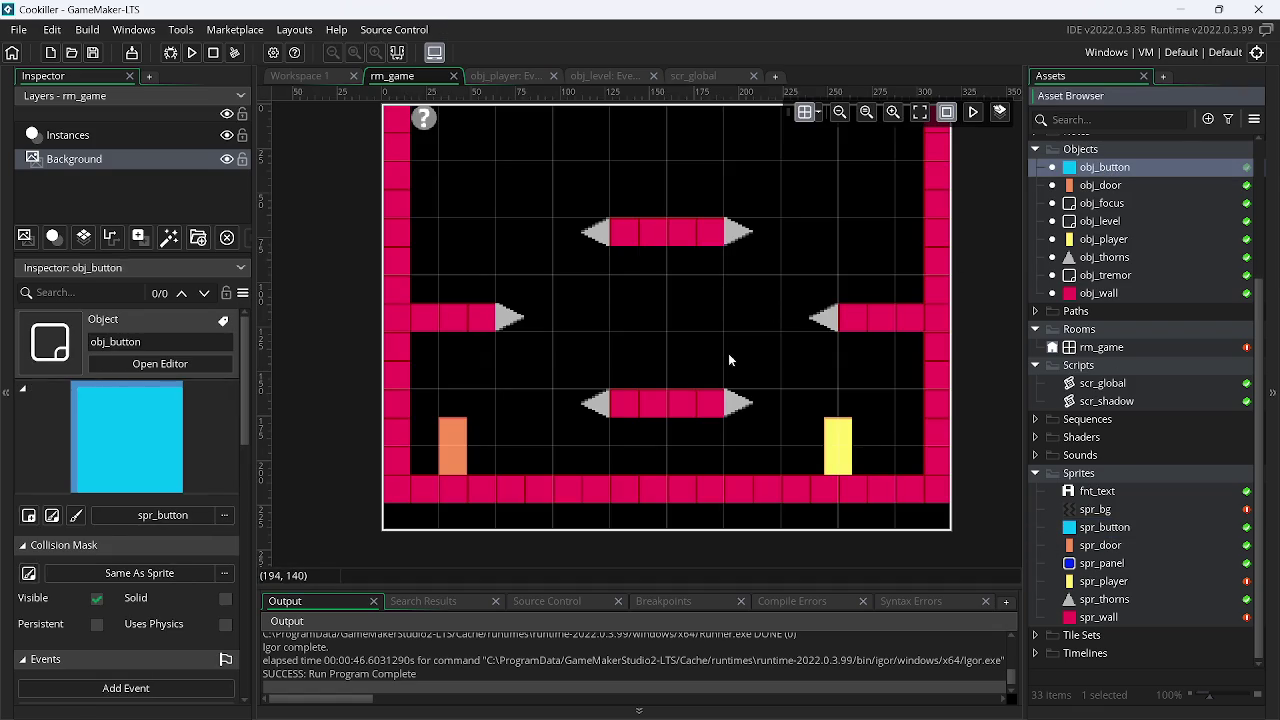
pyautogui.click(153, 138)
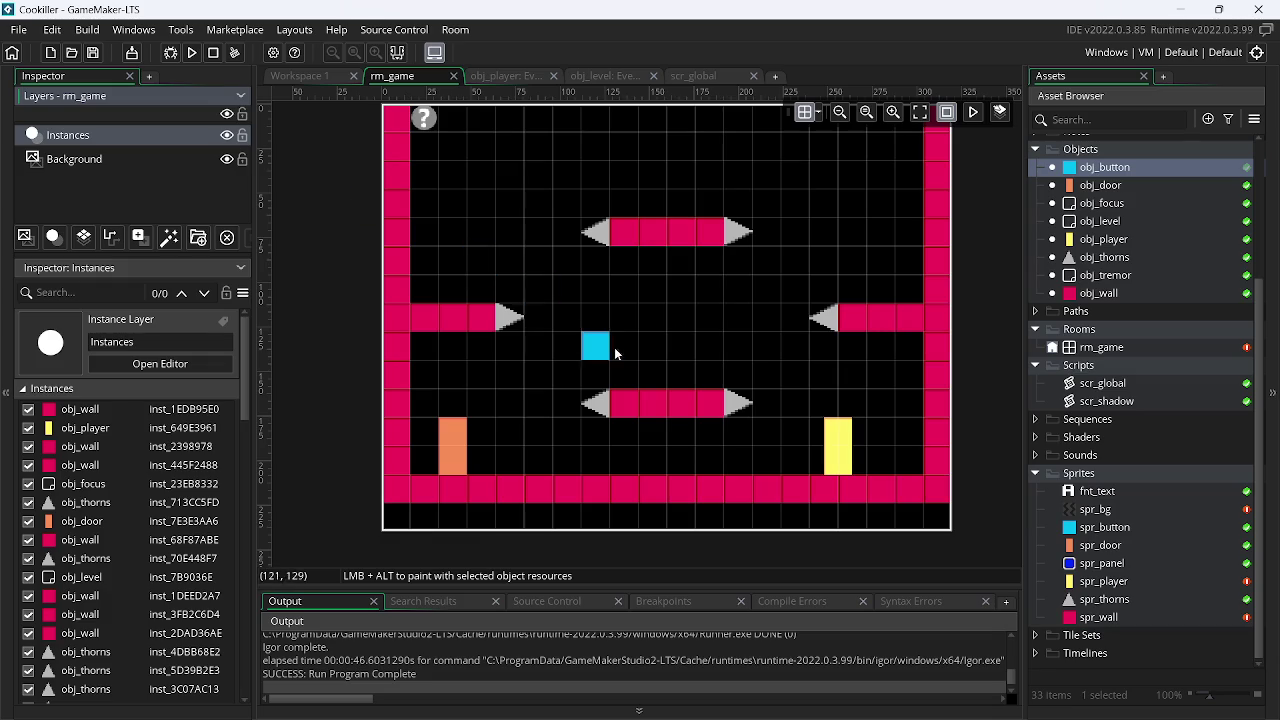
pyautogui.keyDown('alt'); pyautogui.click(667, 368); pyautogui.keyUp('alt')
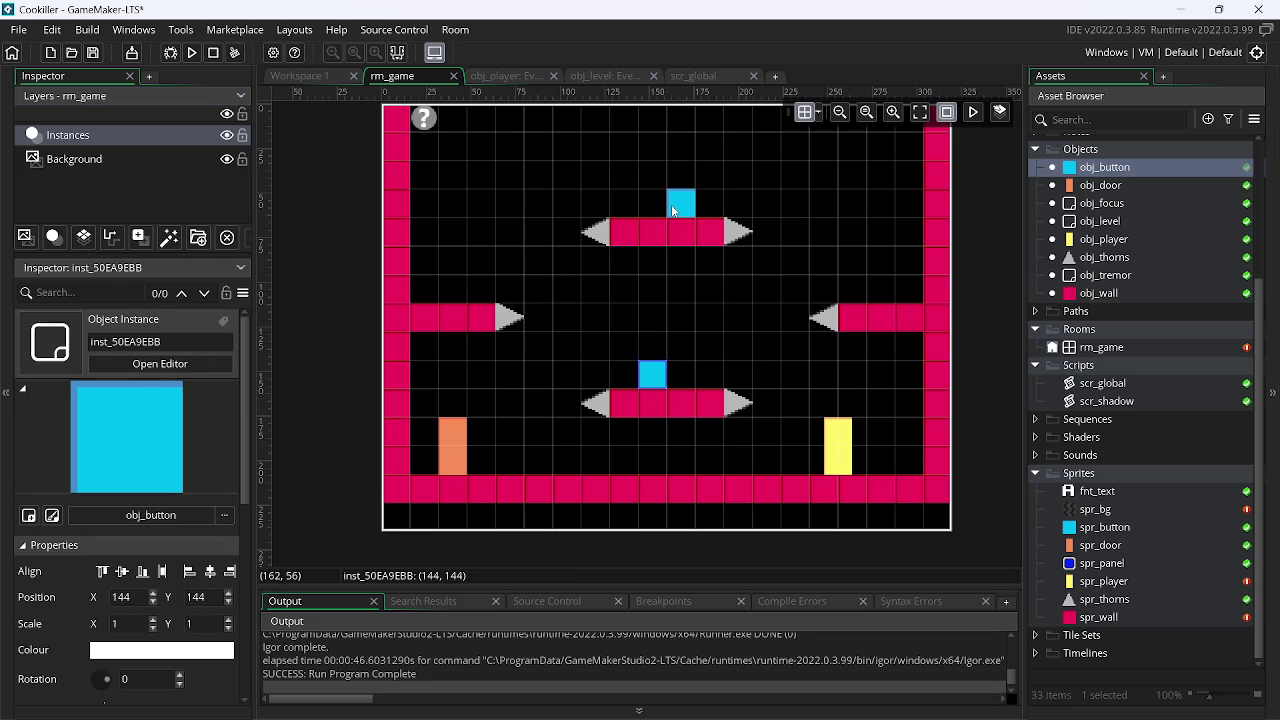
pyautogui.keyDown('alt'); pyautogui.click(681, 203); pyautogui.keyUp('alt')
pyautogui.click(192, 54)
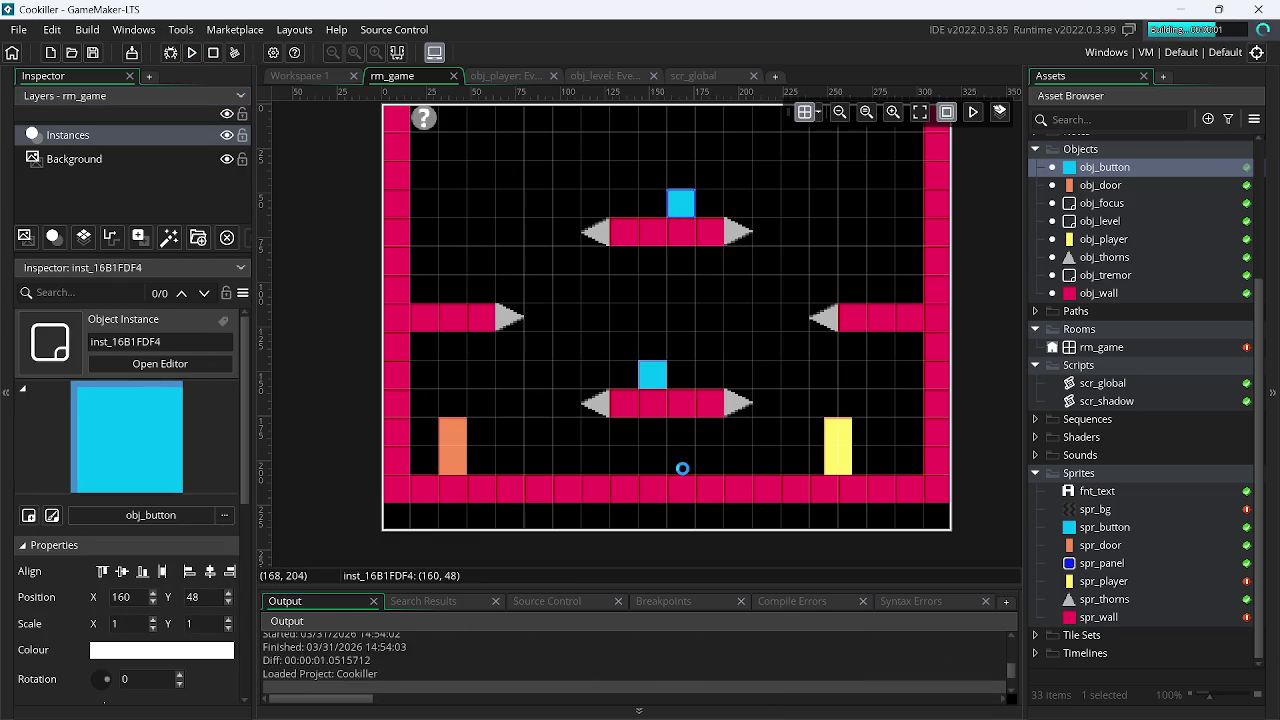
pyautogui.press('Left')
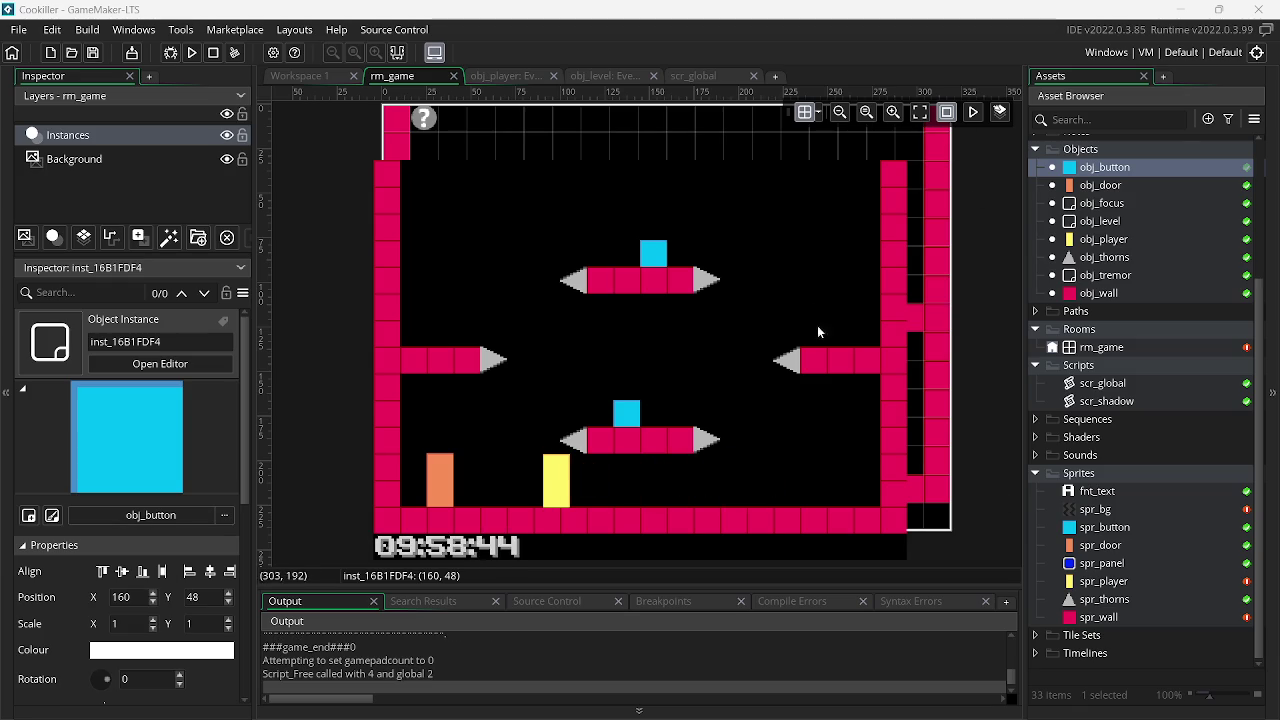
# Delete spr_player's second frame and set its speed to 0 fps
pyautogui.doubleClick(1130, 582)
pyautogui.click(420, 181)
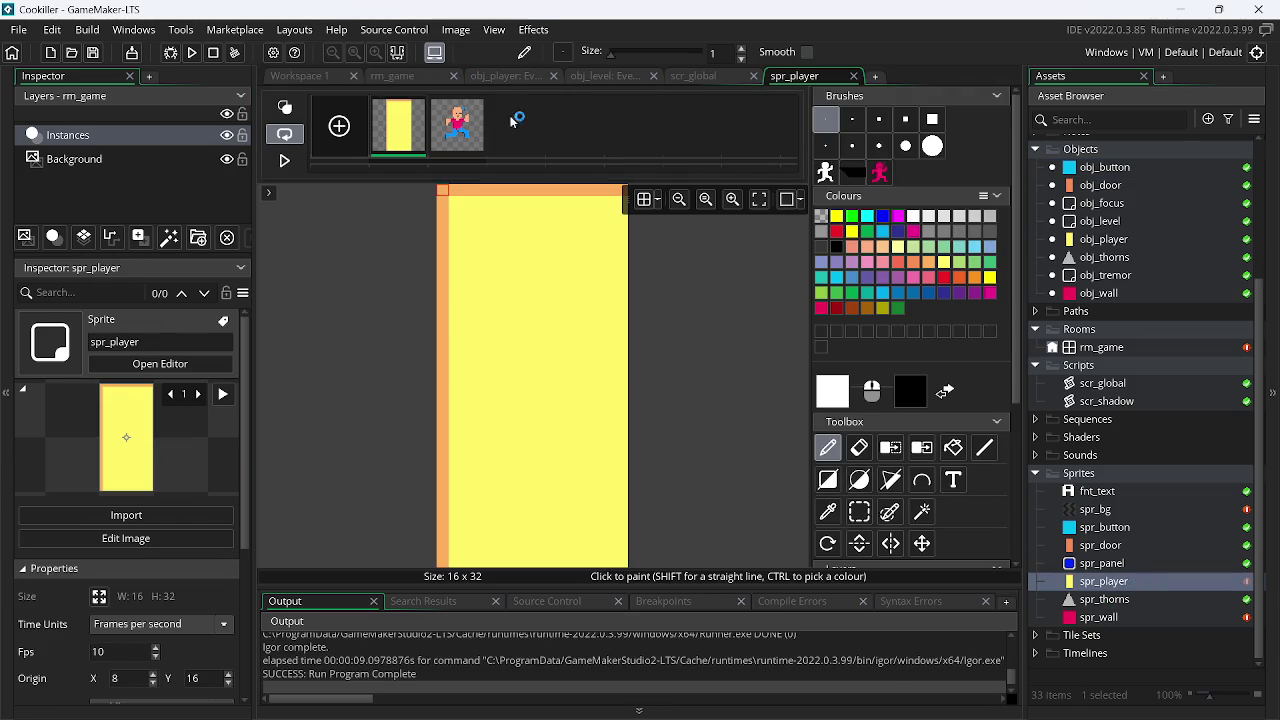
pyautogui.click(480, 103)
pyautogui.click(1092, 582)
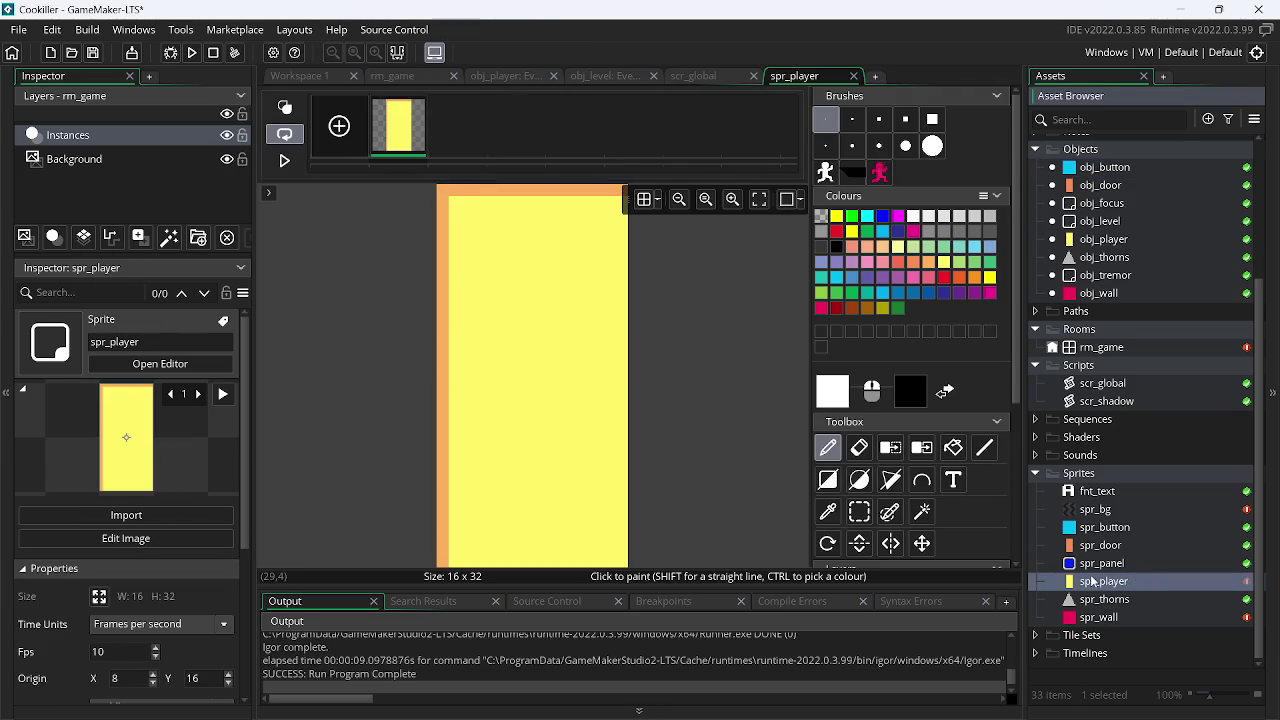
pyautogui.doubleClick(1170, 582)
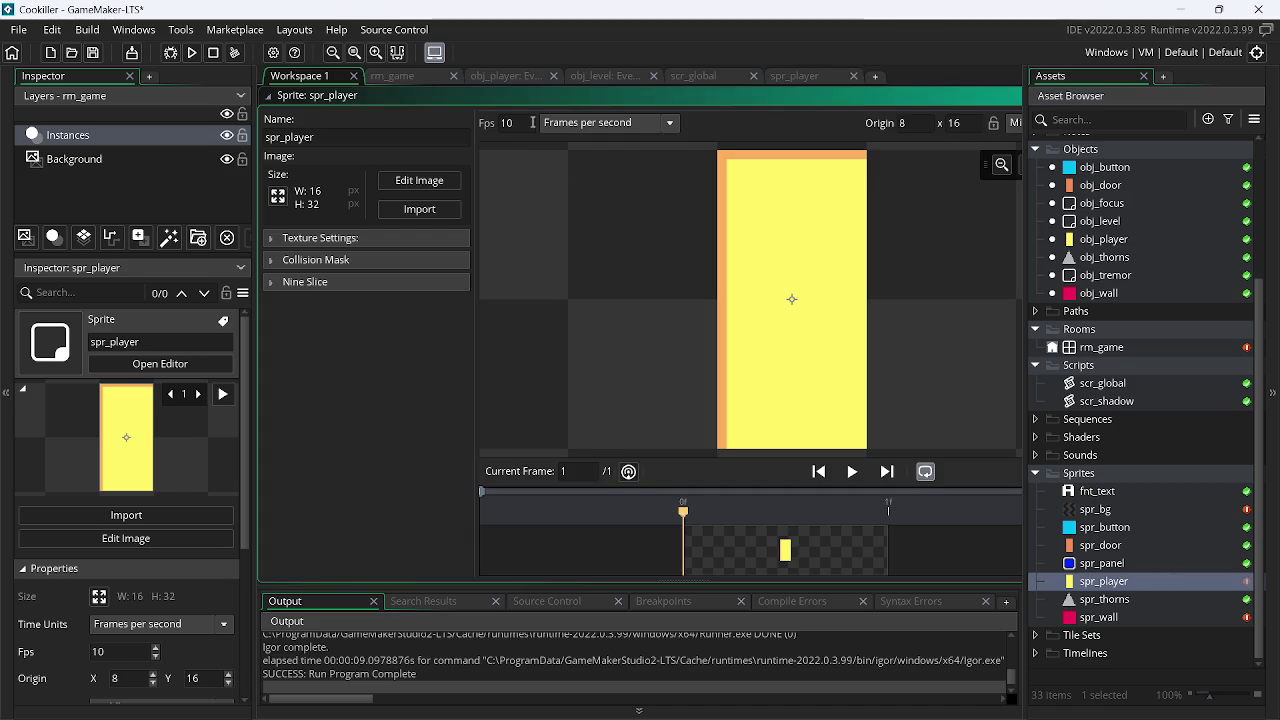
pyautogui.write('0')
# Remove the 'image_speed = 1;' line from obj_player's Alarm 0 code
pyautogui.click(505, 77)
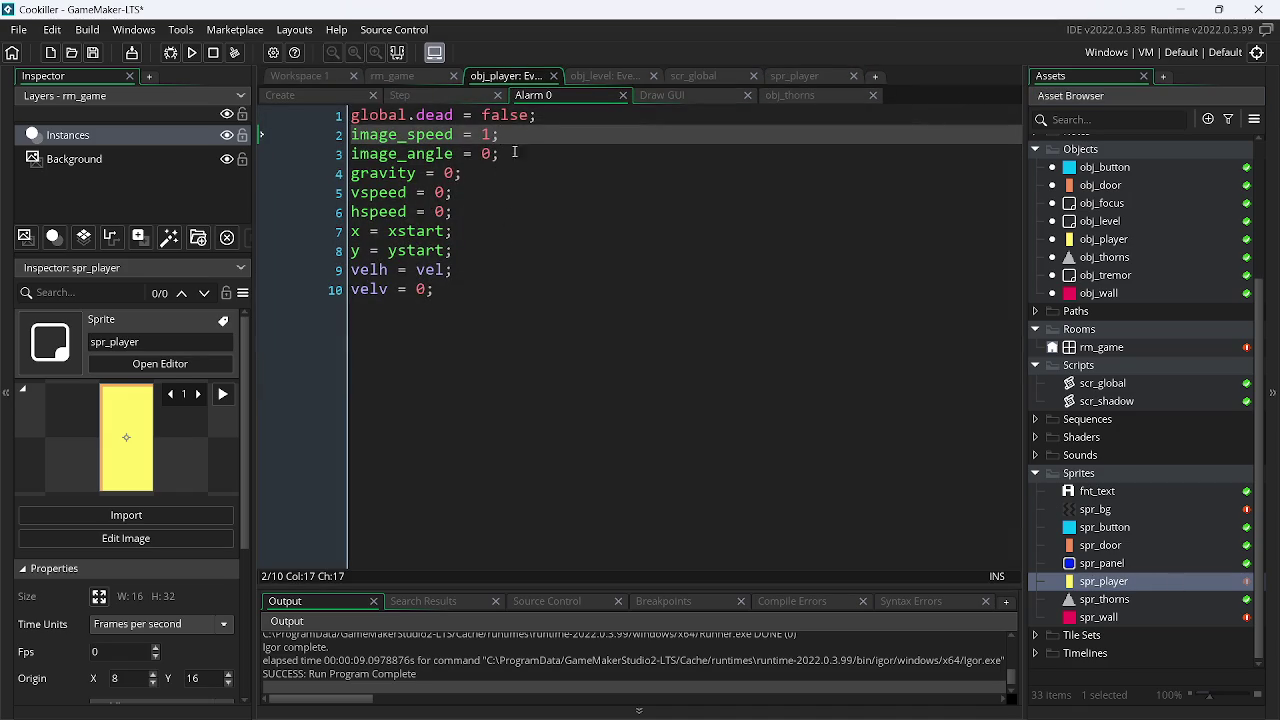
pyautogui.moveTo(505, 137); pyautogui.dragTo(285, 142)
pyautogui.press('BackSpace')
pyautogui.press('BackSpace')
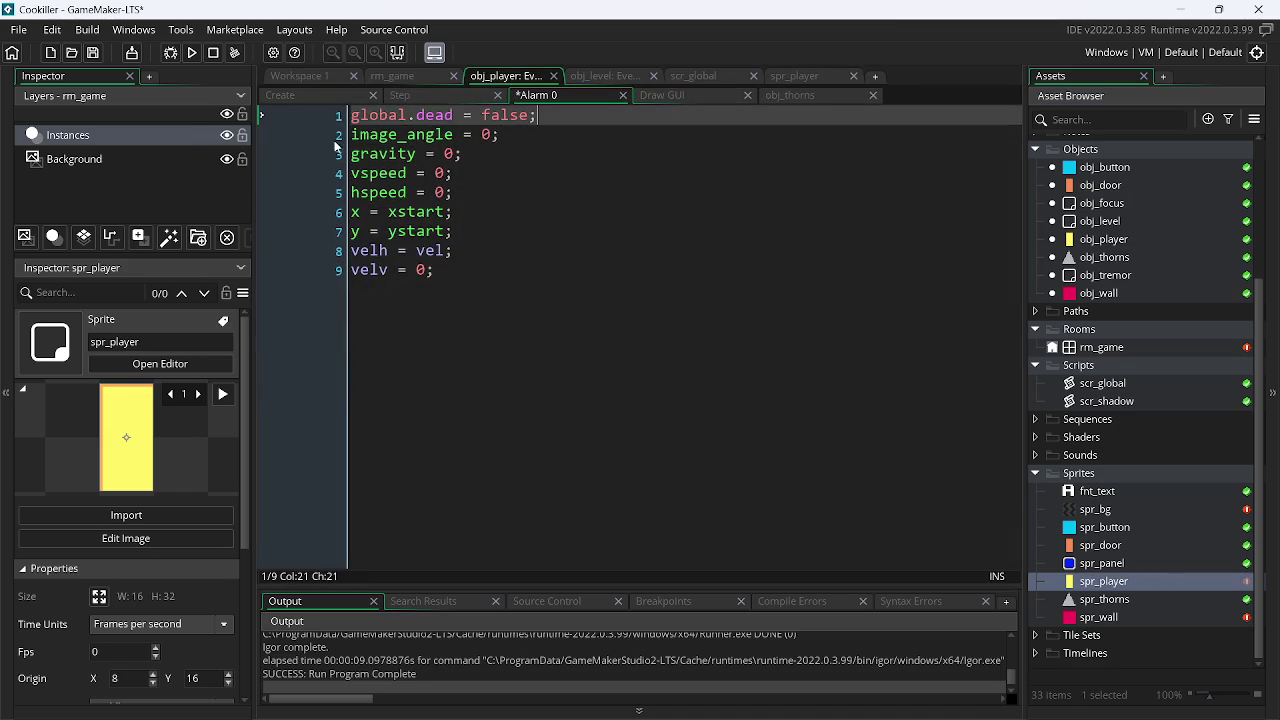
pyautogui.click(318, 97)
pyautogui.click(575, 96)
pyautogui.click(787, 77)
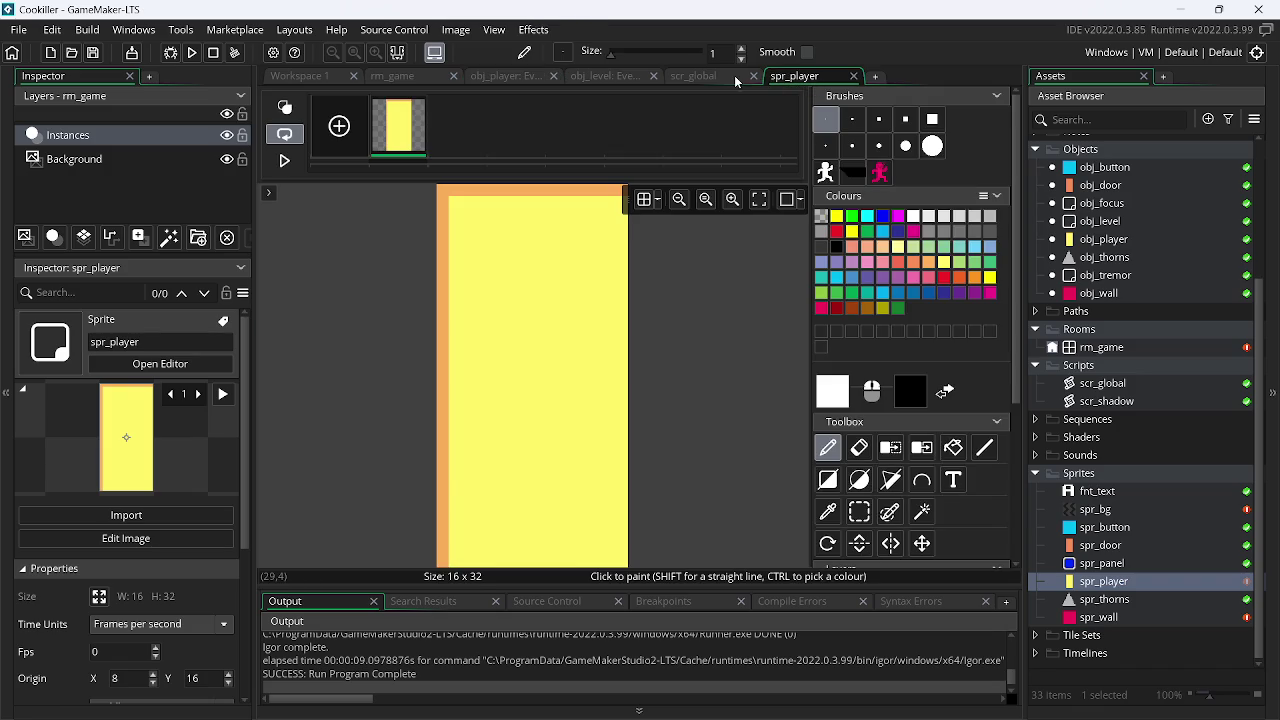
# Close spr_player and delete the image_index = 1 and image_speed = 0 lines from gameover()
pyautogui.middleClick(775, 80)
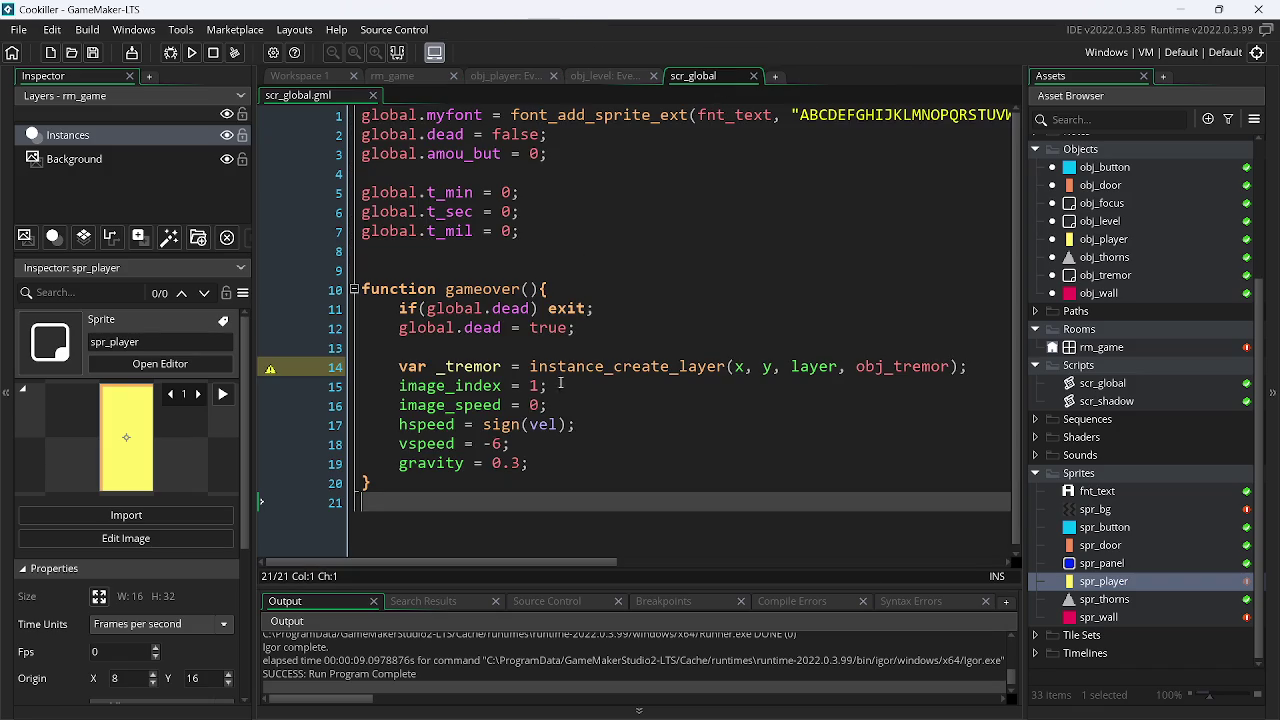
pyautogui.moveTo(397, 386); pyautogui.dragTo(548, 386)
pyautogui.press('BackSpace')
pyautogui.press('BackSpace')
pyautogui.press('Down')
pyautogui.press('Left')
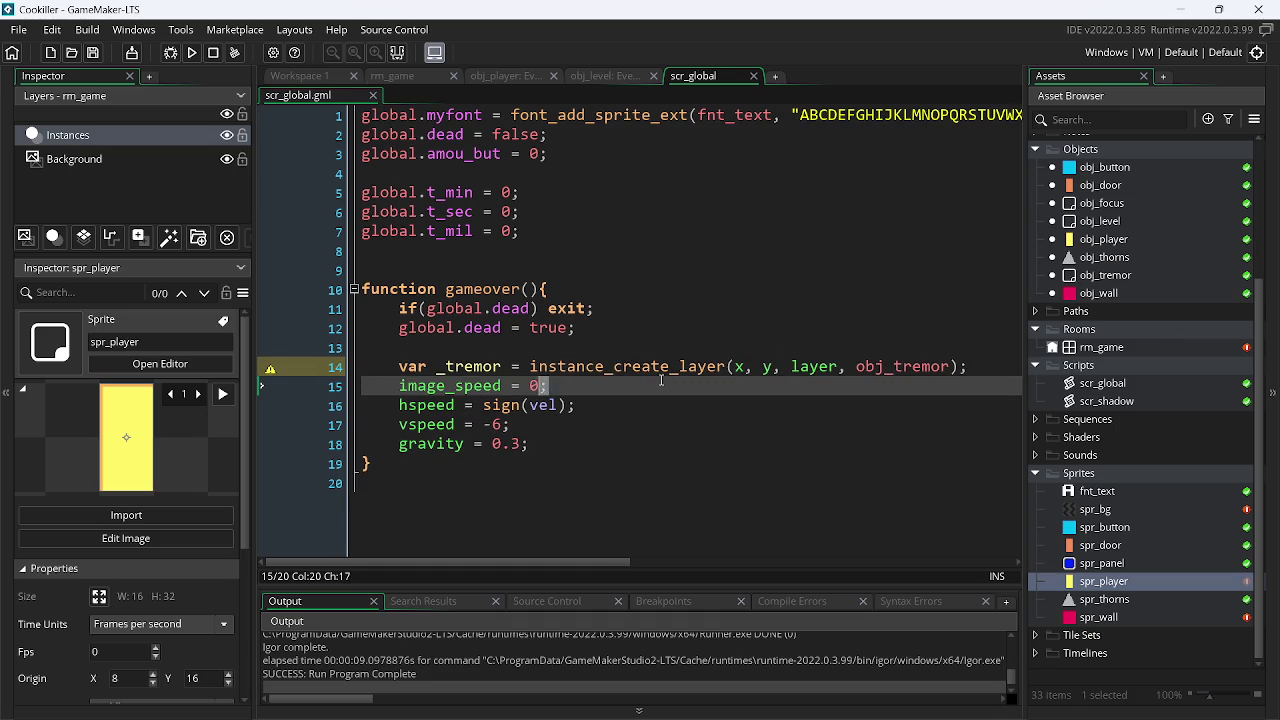
pyautogui.hotkey('shift', 'Left')
pyautogui.hotkey('shift', 'Left')
pyautogui.hotkey('shift', 'Left')
pyautogui.press('BackSpace')
pyautogui.press('BackSpace')
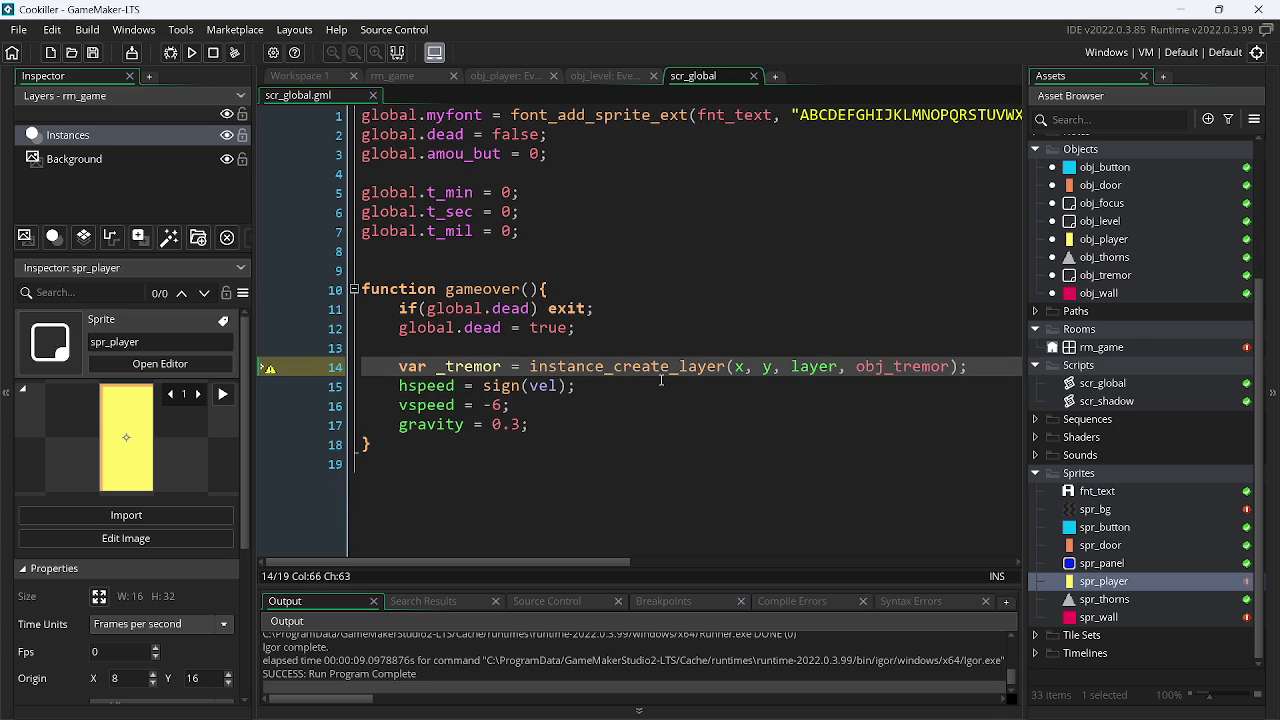
# Remove the blank line before the tremor line and bring up obj_level's Step code
pyautogui.click(575, 336)
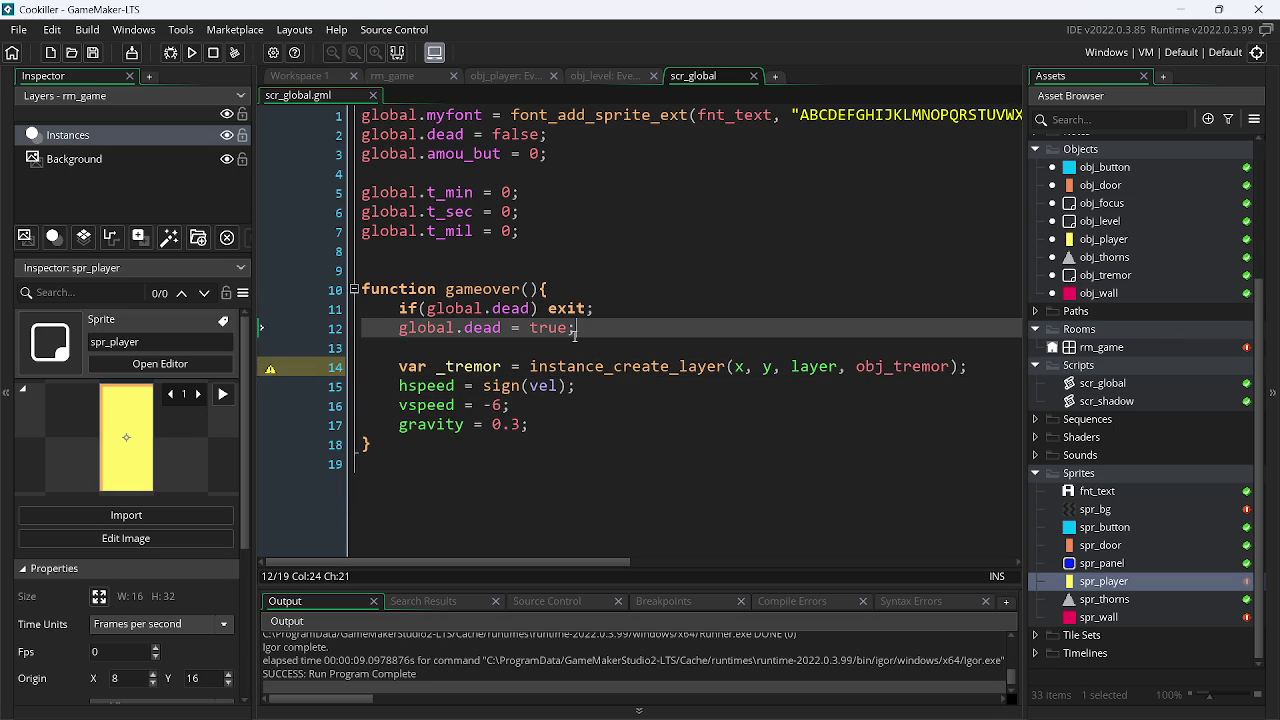
pyautogui.press('Delete')
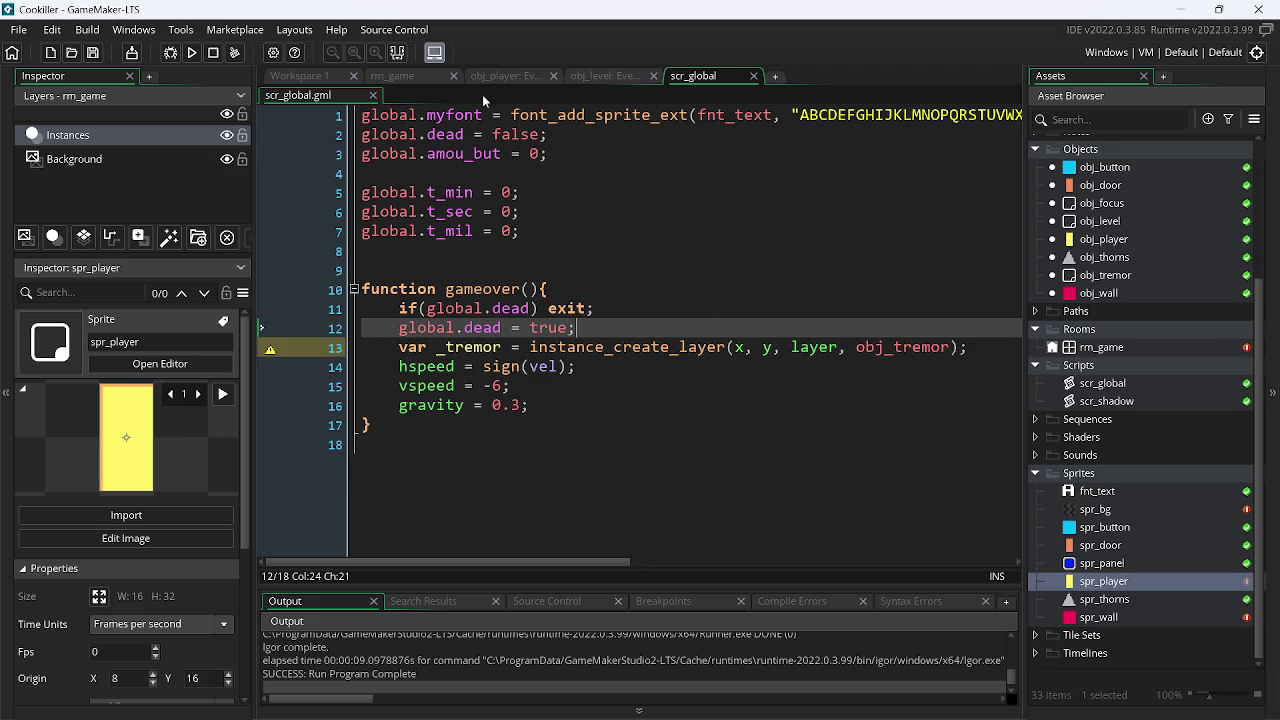
pyautogui.click(624, 77)
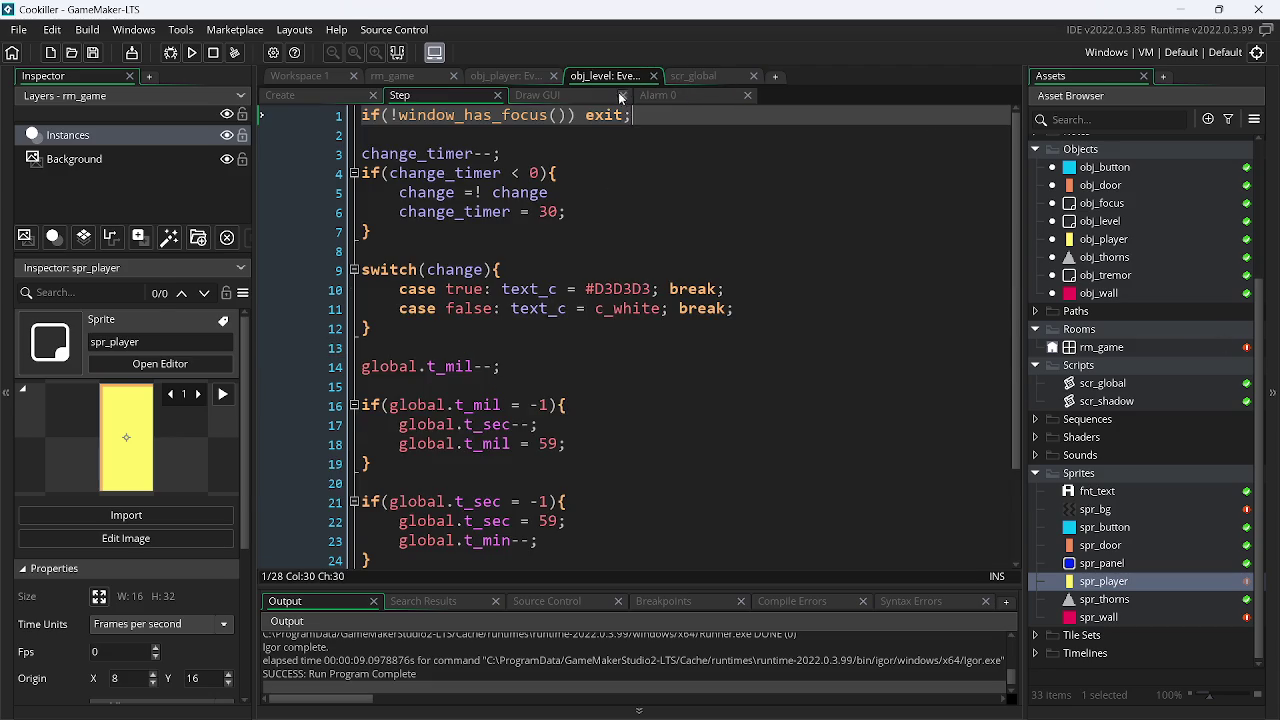
pyautogui.hotkey('alt', 'Tab')
pyautogui.hotkey('alt', 'Tab')
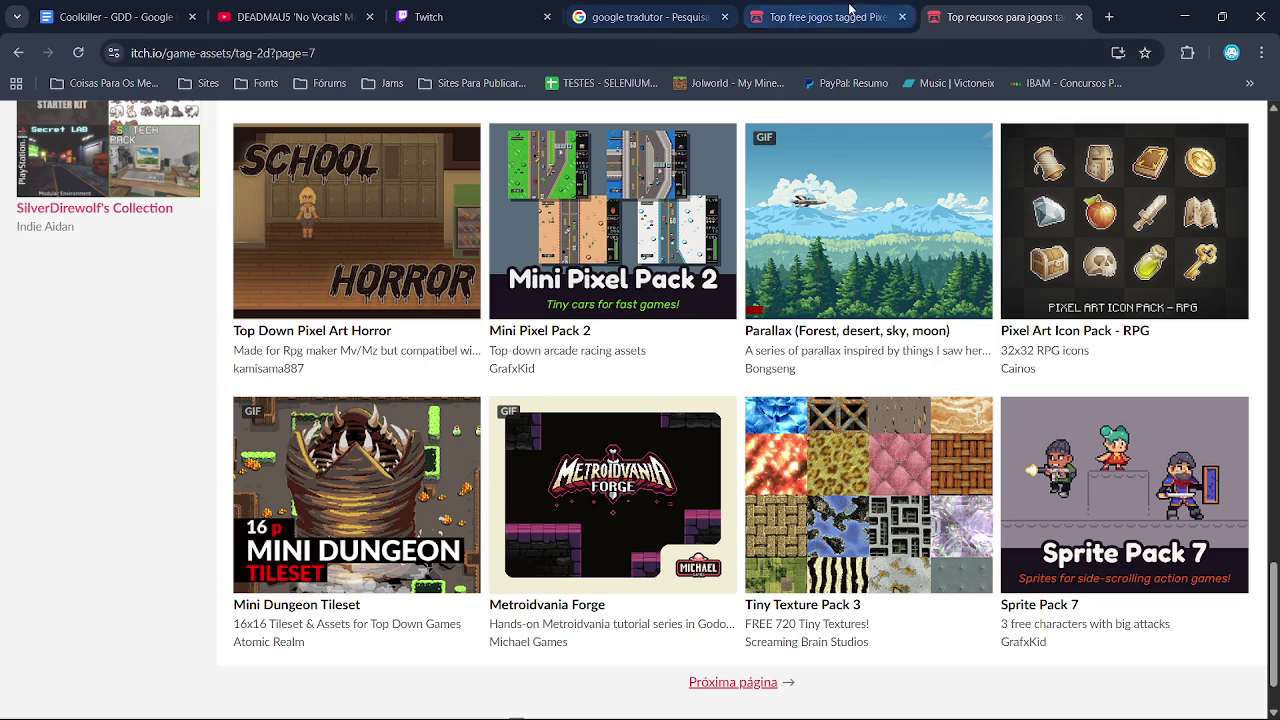
# Close the game assets tab and start the Deadmau5 'Whelk Then' mix on YouTube
pyautogui.click(1079, 17)
pyautogui.click(512, 9)
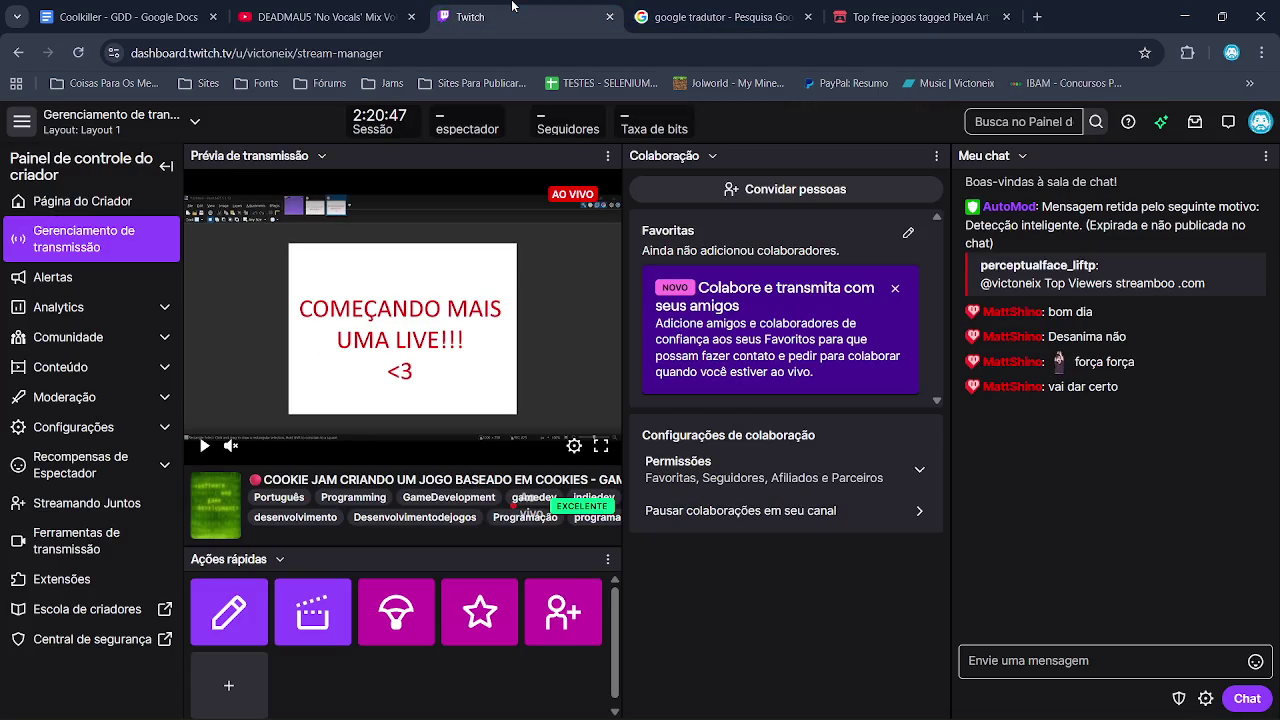
pyautogui.click(320, 17)
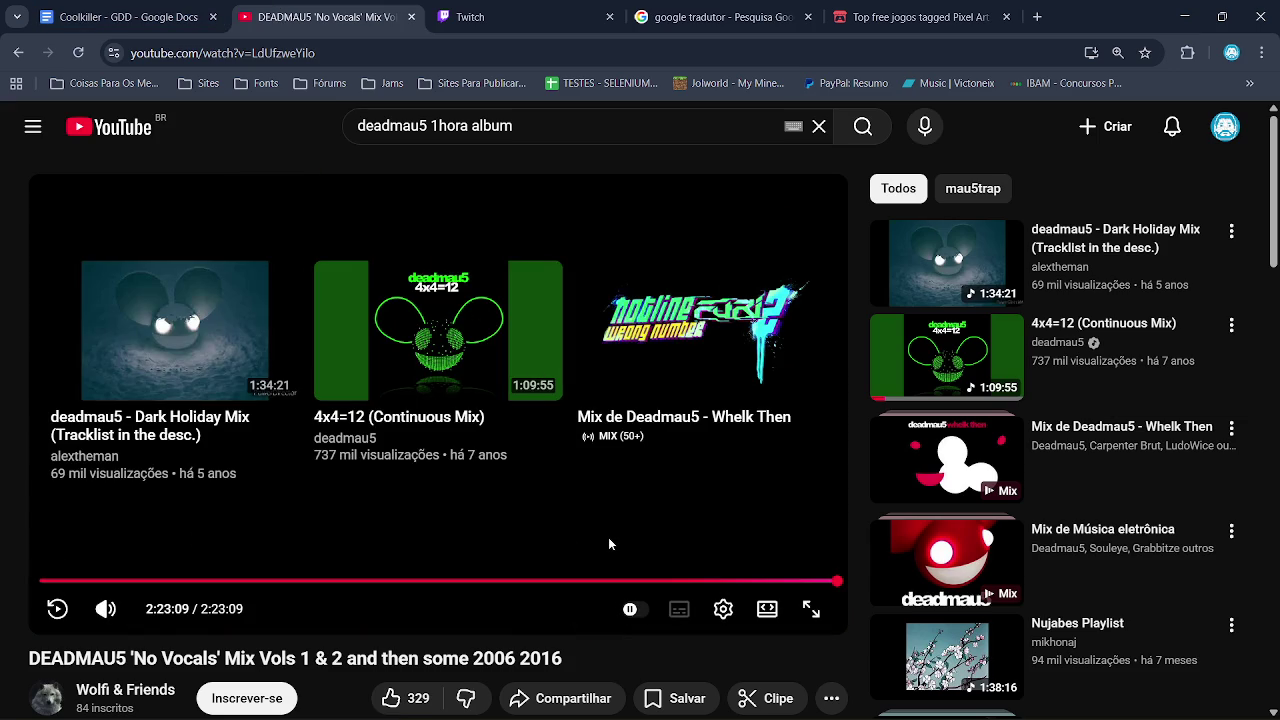
pyautogui.click(680, 338)
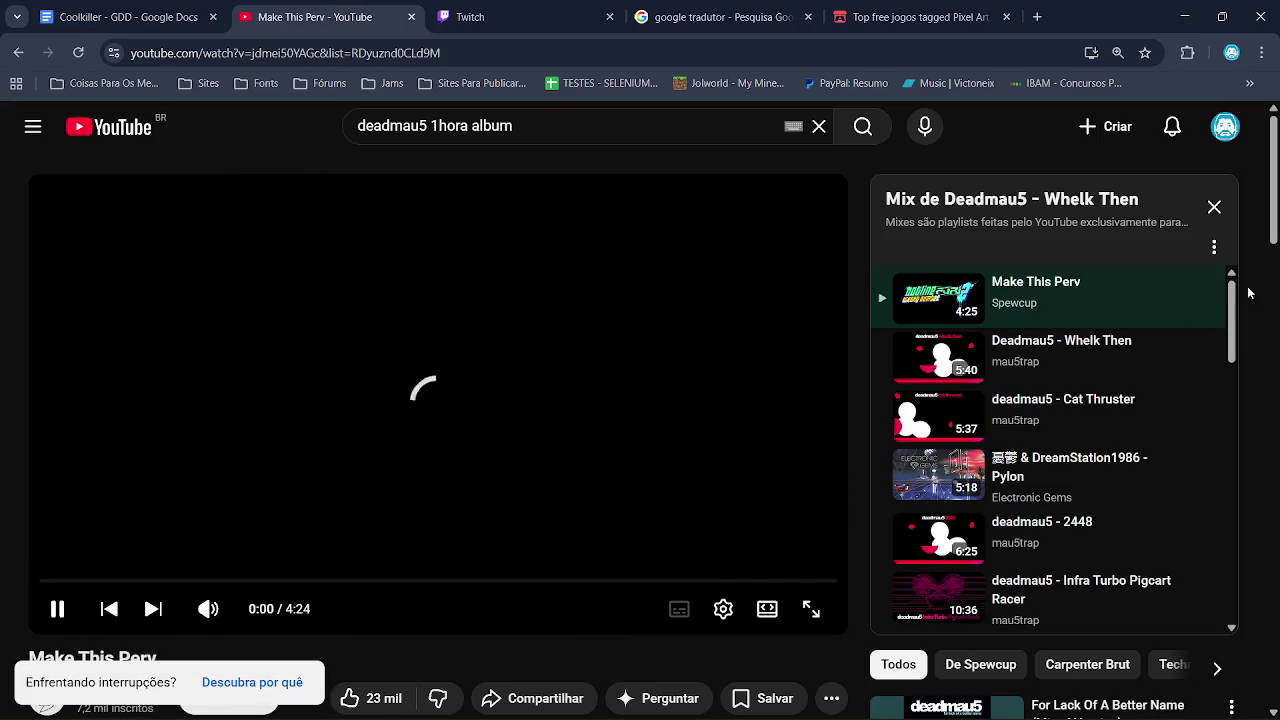
# Browse the YouTube suggestions and play a different suggested video instead
pyautogui.scroll(-1, 1250, 290)
pyautogui.scroll(-9, 653, 436)
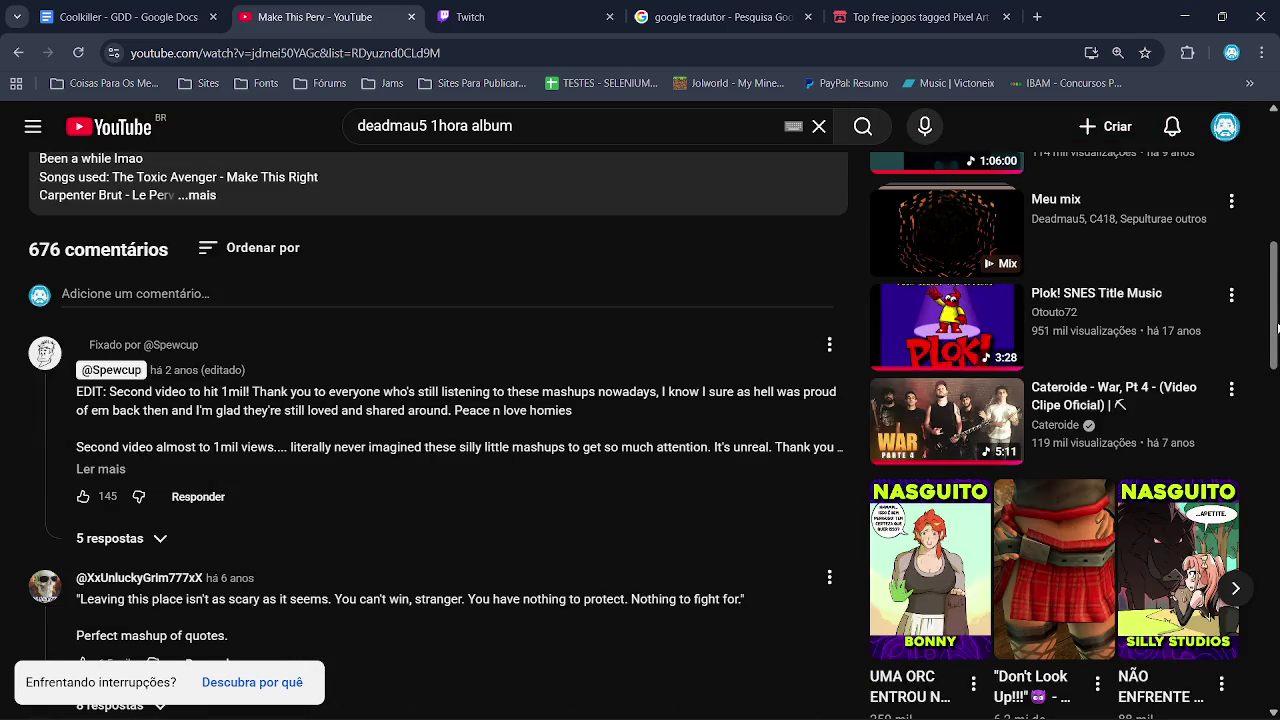
pyautogui.scroll(9, 438, 436)
pyautogui.scroll(-4, 438, 436)
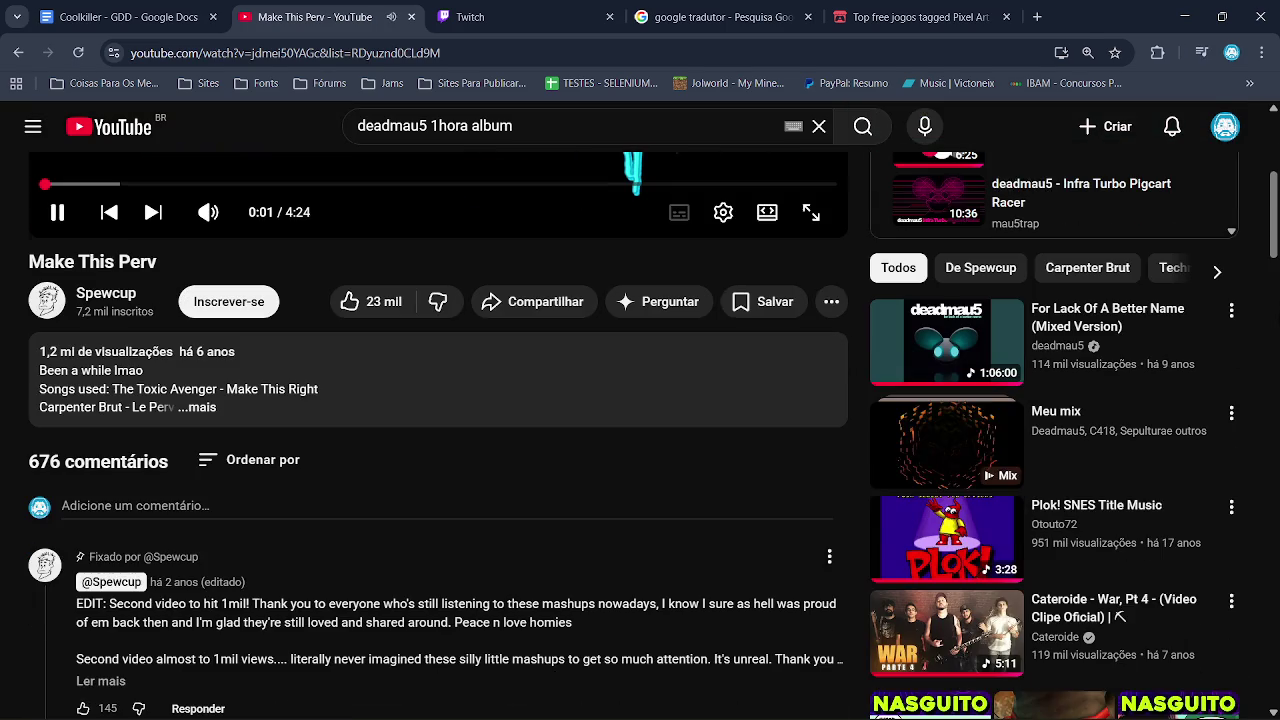
pyautogui.click(983, 620)
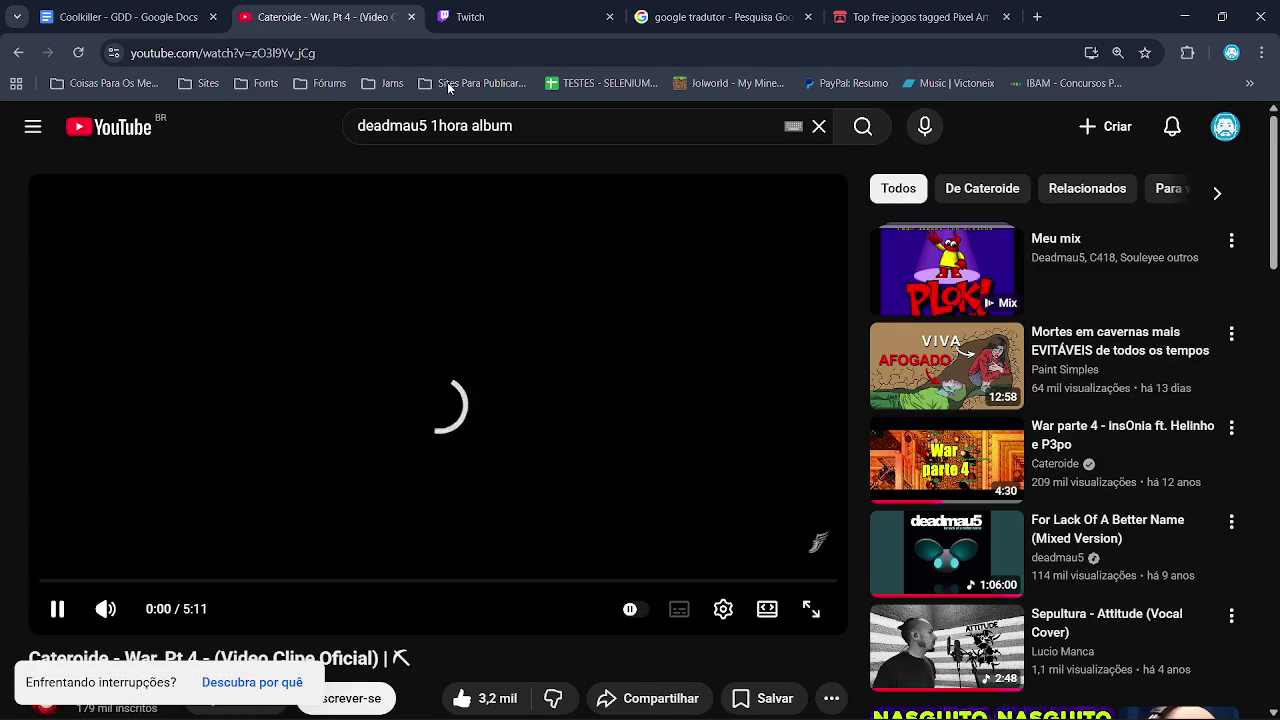
# Check the Twitch dashboard, translation and itch.io tabs, then open a new blank tab
pyautogui.click(493, 12)
pyautogui.click(755, 8)
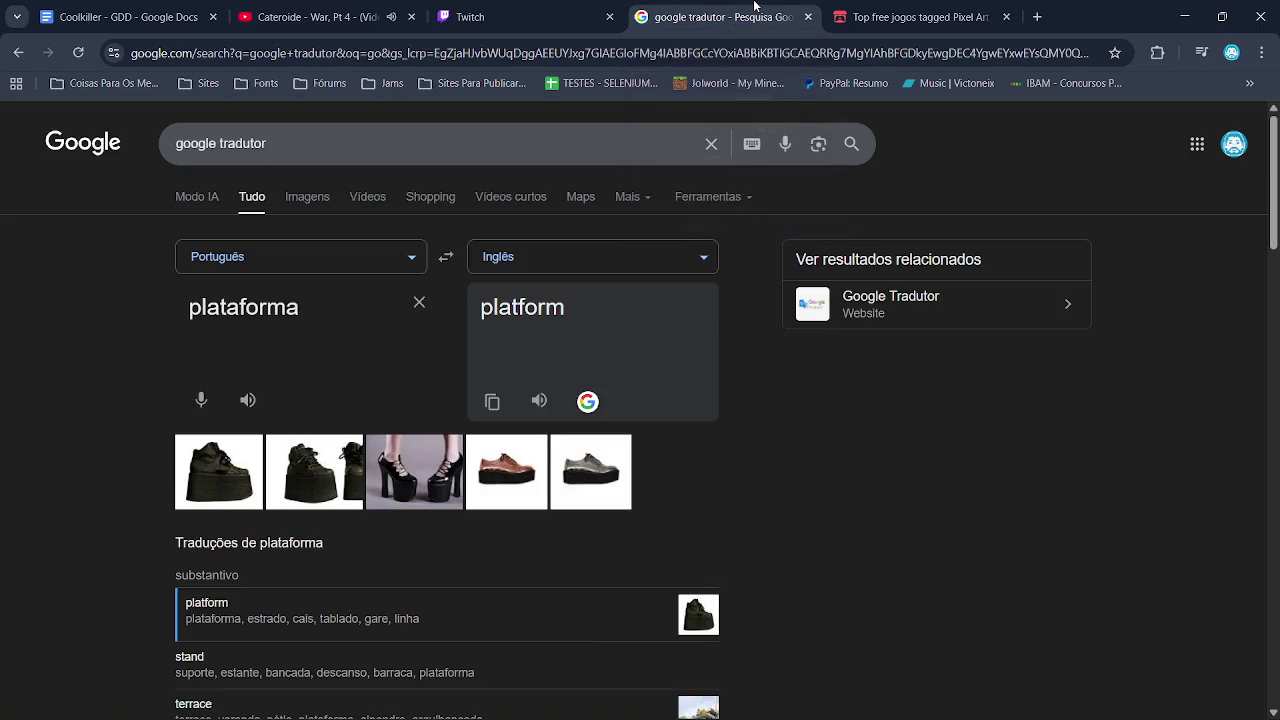
pyautogui.click(848, 11)
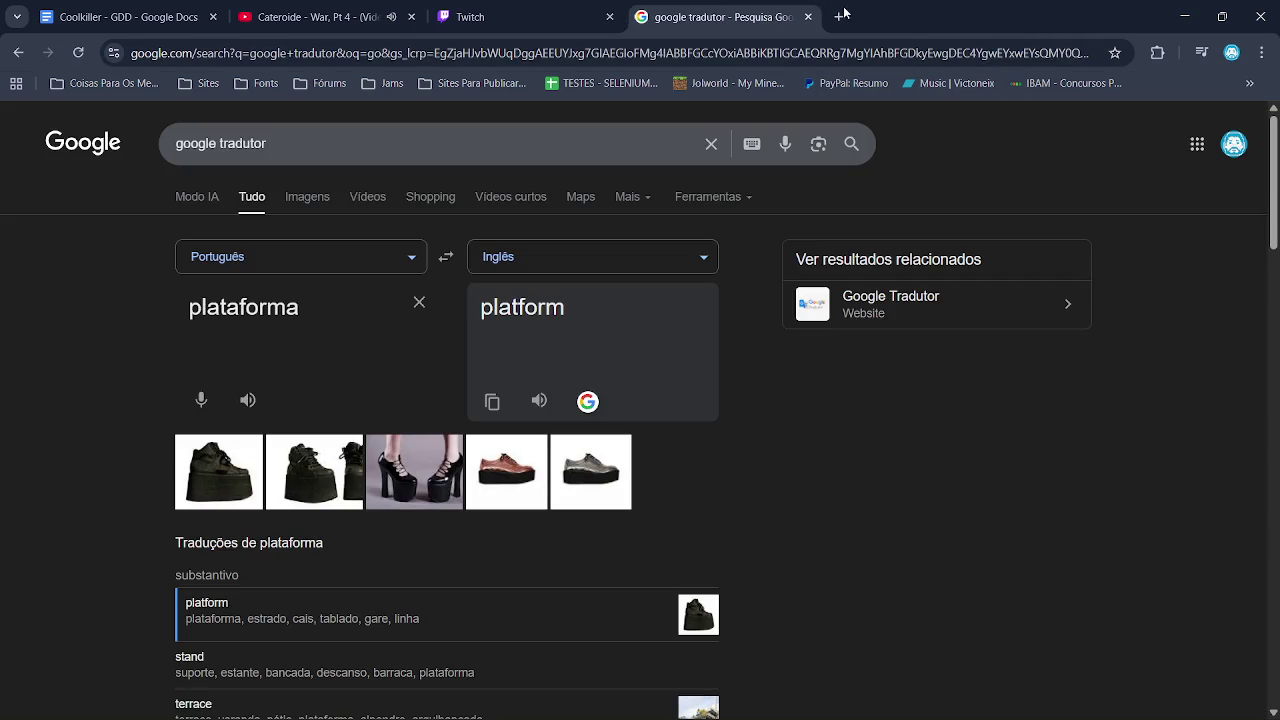
pyautogui.click(840, 15)
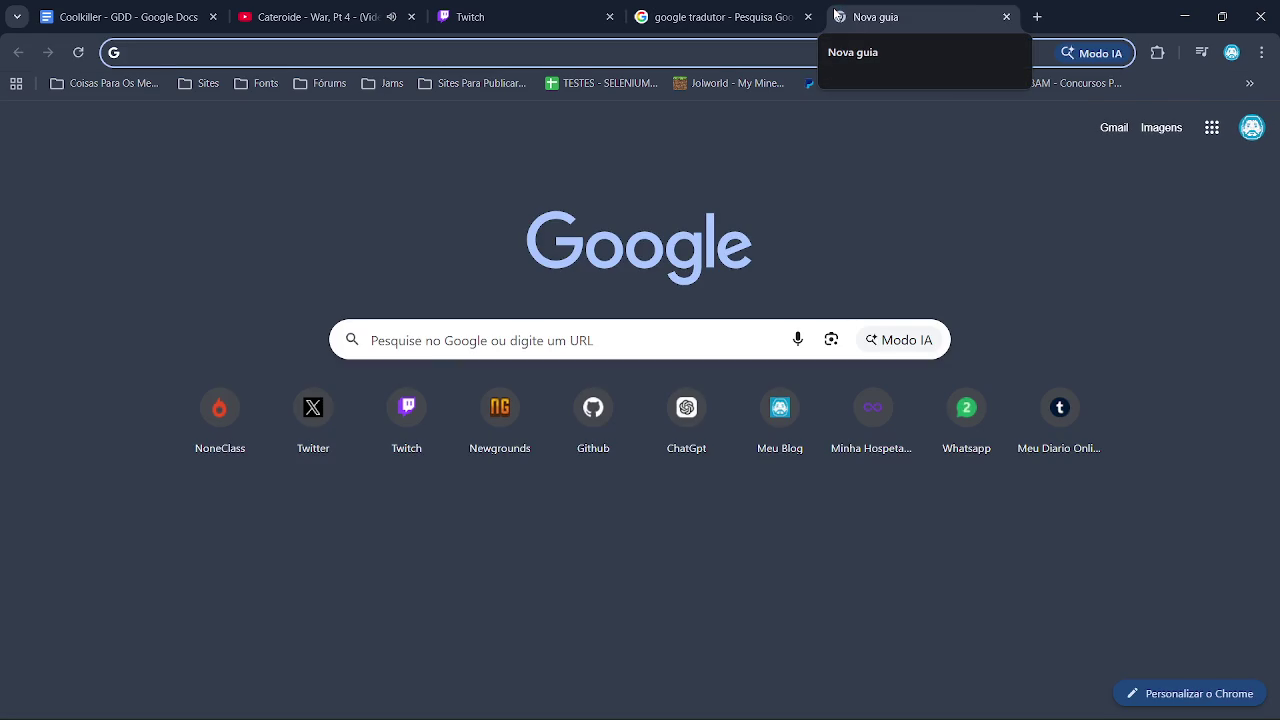
# Select a block of purple tiles in assets.png and shift it further left
pyautogui.hotkey('alt', 'Tab')
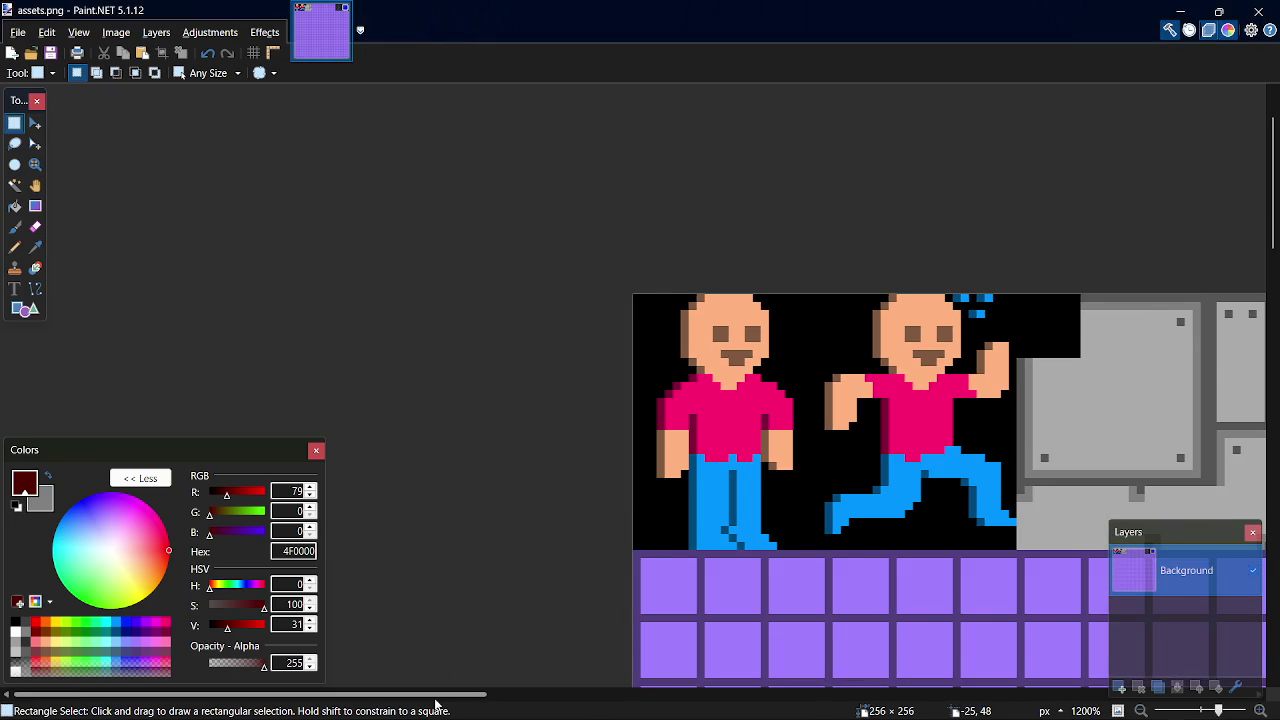
pyautogui.moveTo(440, 694); pyautogui.dragTo(656, 694)
pyautogui.moveTo(695, 294)
pyautogui.mouseDown()
pyautogui.moveTo(945, 545)
pyautogui.moveTo(657, 517)
pyautogui.mouseUp()
pyautogui.press('m')
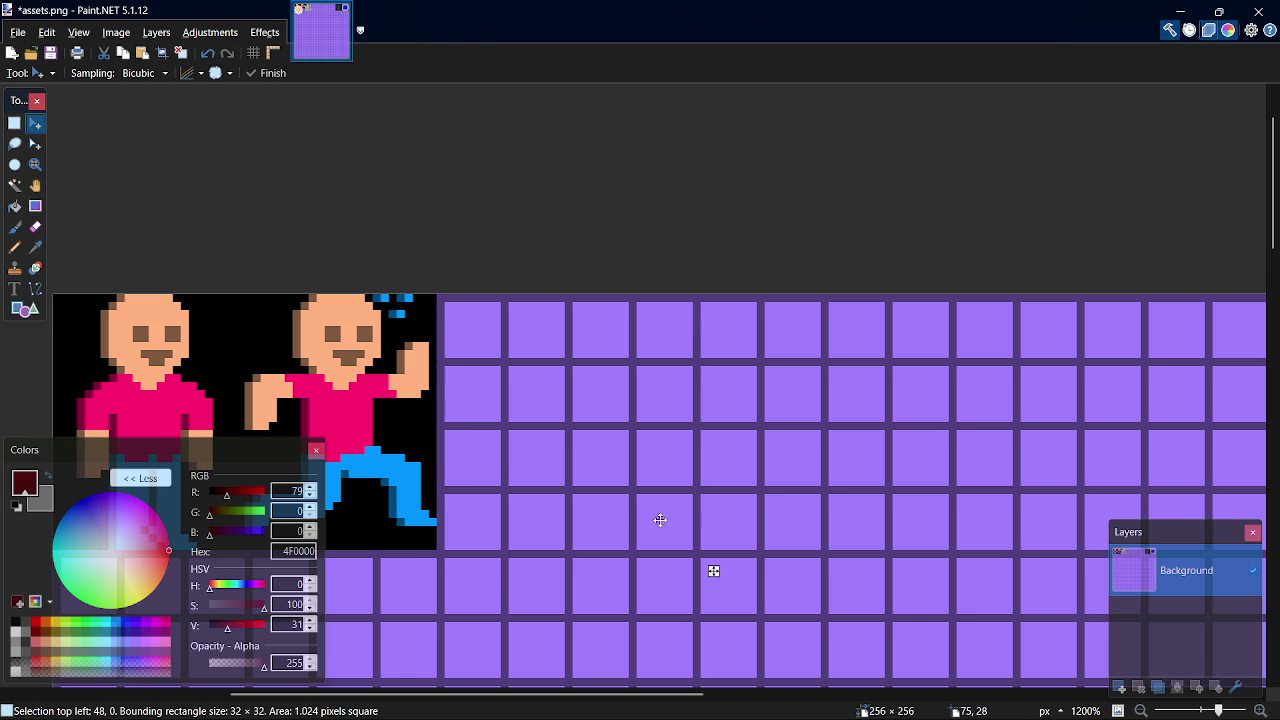
pyautogui.press('s')
pyautogui.hotkey('ctrl', 's')
# Paste a copy of the purple tile block over the grey zigzag, align it, and save assets.png
pyautogui.moveTo(592, 694); pyautogui.dragTo(938, 694)
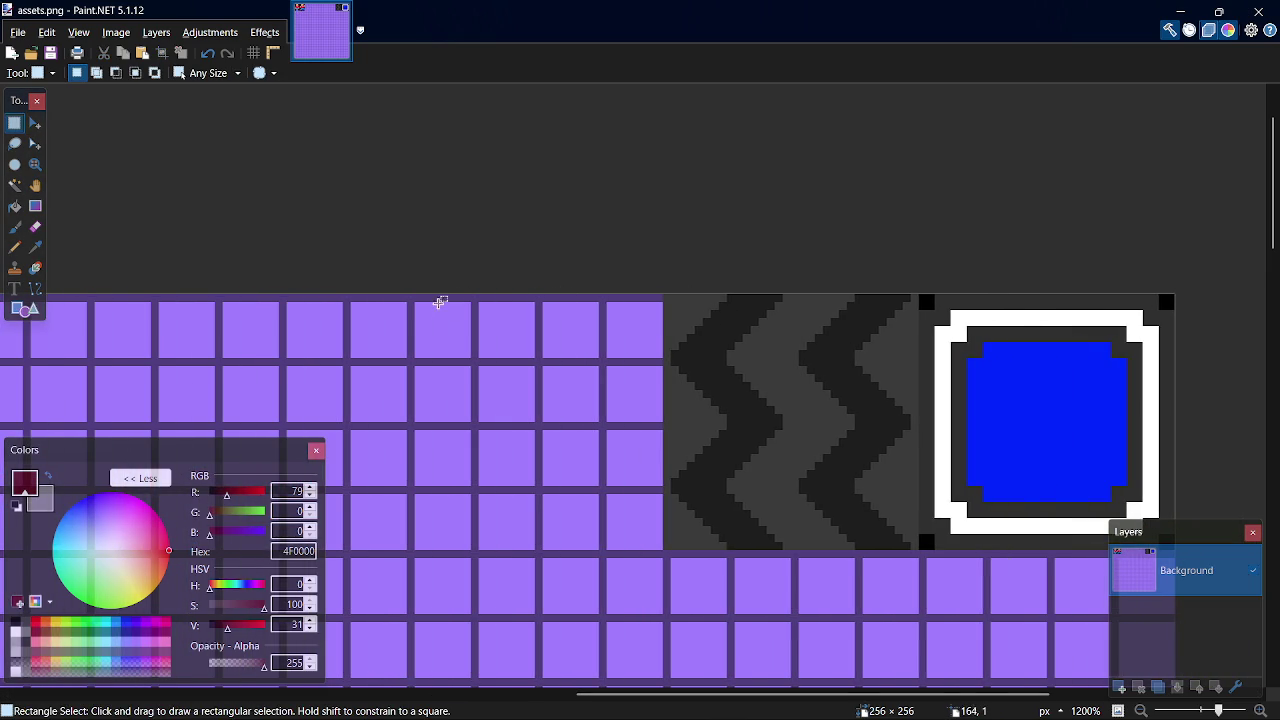
pyautogui.moveTo(416, 304)
pyautogui.mouseDown()
pyautogui.moveTo(623, 545)
pyautogui.moveTo(660, 546)
pyautogui.moveTo(545, 390)
pyautogui.moveTo(409, 286)
pyautogui.mouseUp()
pyautogui.click(631, 519)
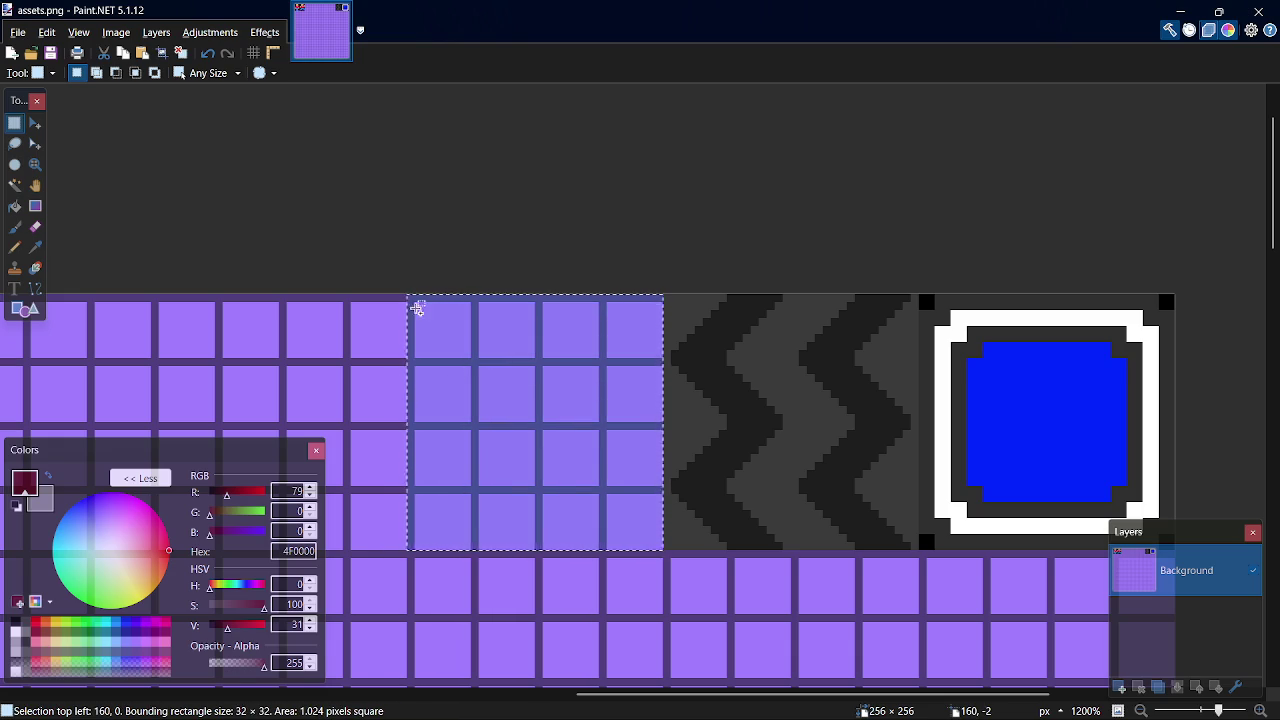
pyautogui.hotkey('ctrl', 'c')
pyautogui.hotkey('ctrl', 'v')
pyautogui.moveTo(551, 449)
pyautogui.mouseDown()
pyautogui.moveTo(829, 466)
pyautogui.moveTo(800, 460)
pyautogui.mouseUp()
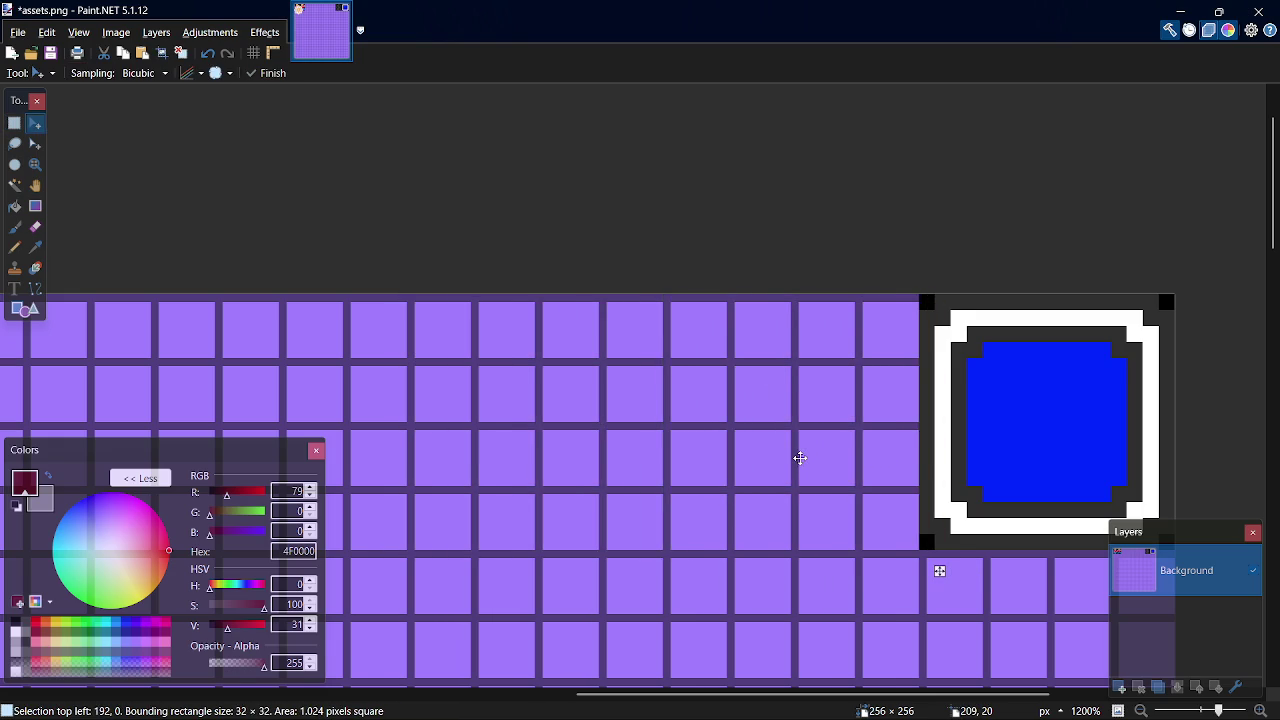
pyautogui.press('s')
pyautogui.hotkey('ctrl', 's')
pyautogui.hotkey('alt', 'Tab')
pyautogui.hotkey('alt', 'Tab')
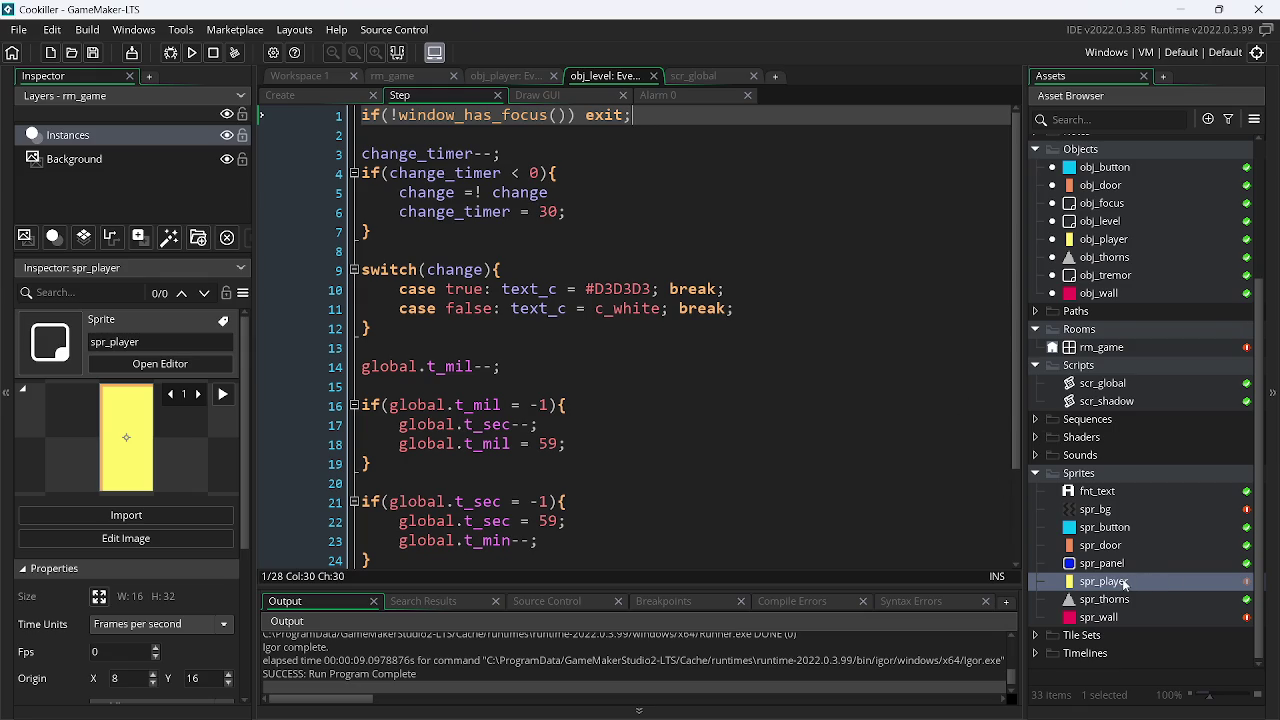
# Open spr_bg's image editor and resize the sprite to 16×16
pyautogui.doubleClick(1110, 510)
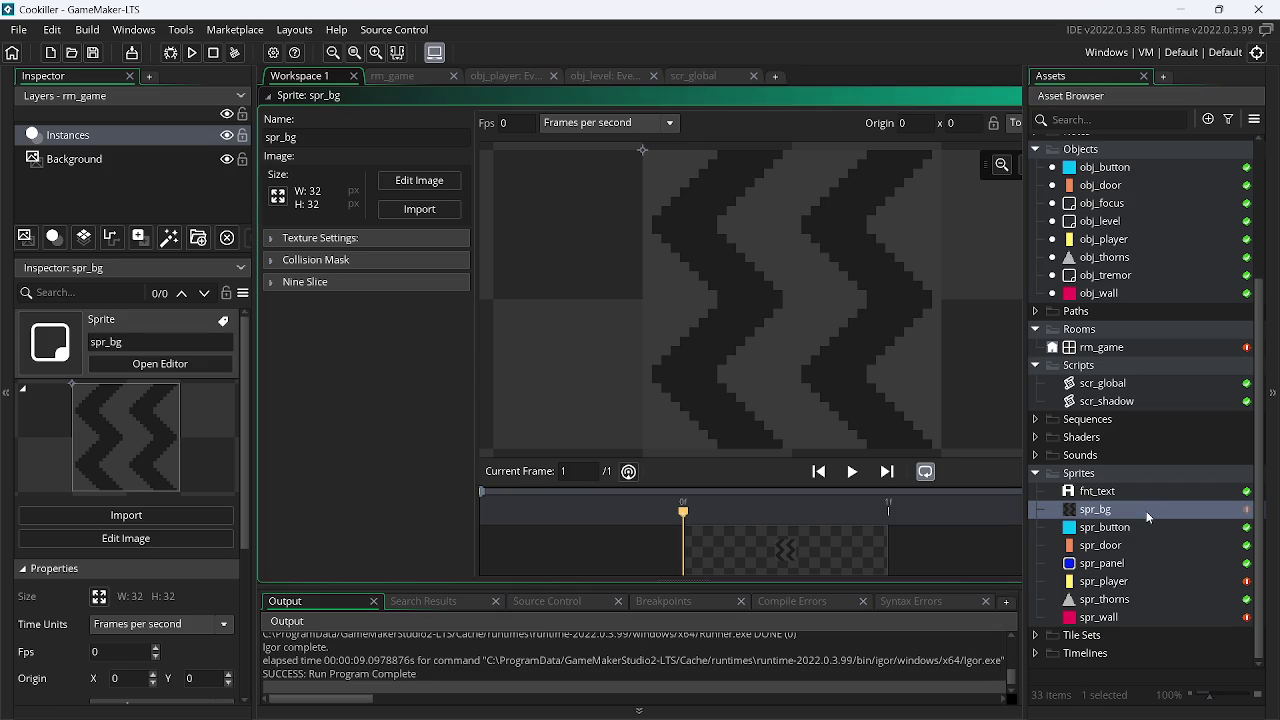
pyautogui.click(400, 184)
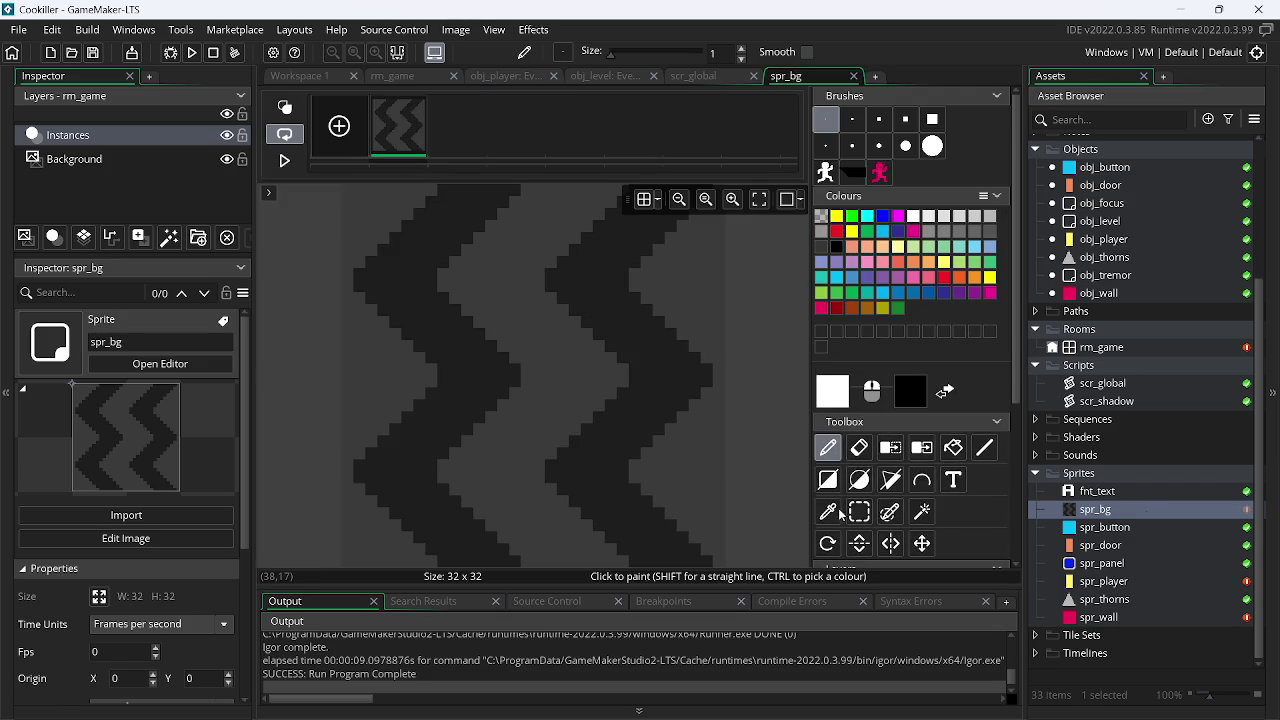
pyautogui.doubleClick(1141, 506)
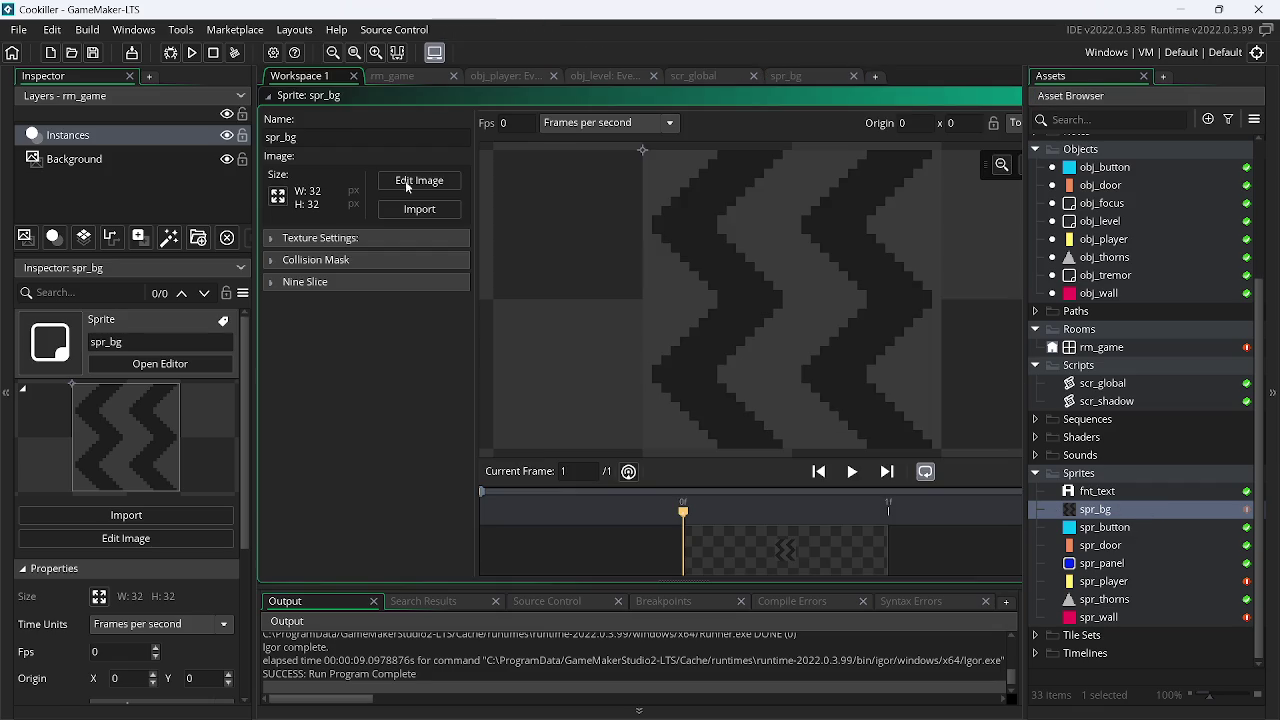
pyautogui.click(278, 203)
pyautogui.moveTo(158, 210); pyautogui.dragTo(100, 209)
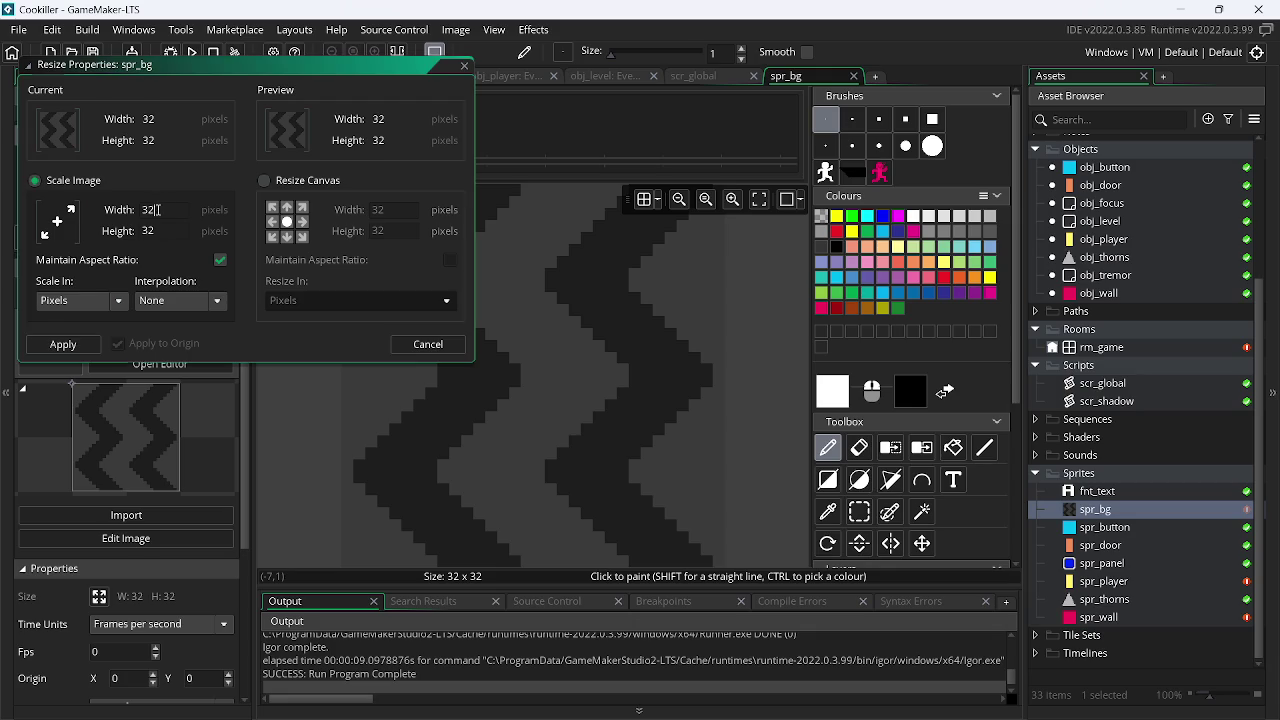
pyautogui.press('Return')
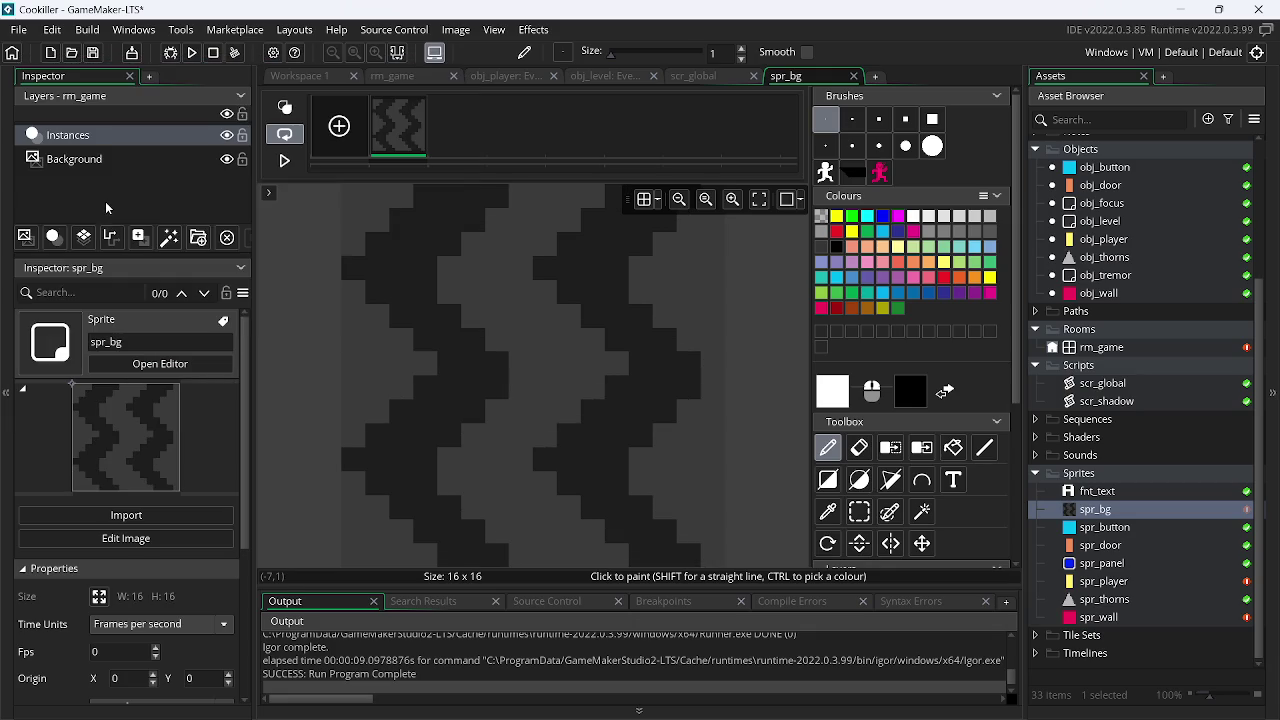
# Fill the spr_bg tile with grey and draw a darker one-pixel outline around it
pyautogui.click(829, 484)
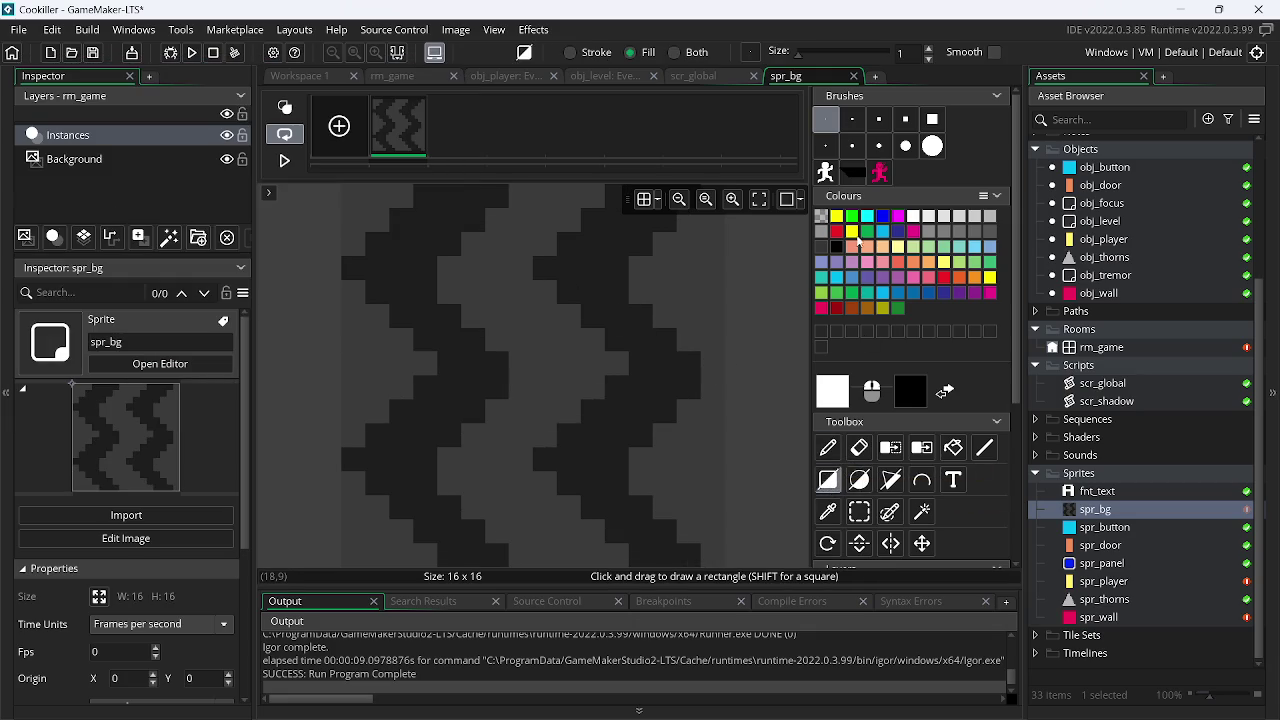
pyautogui.click(990, 233)
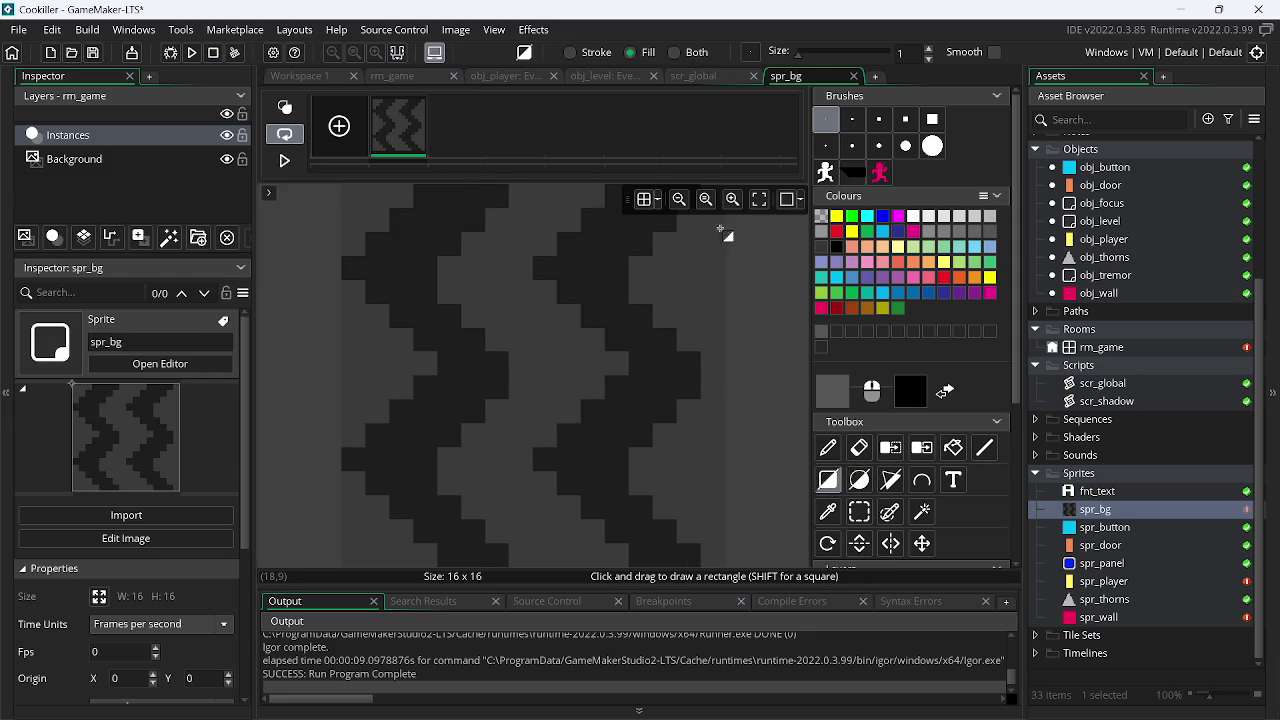
pyautogui.moveTo(357, 207); pyautogui.dragTo(718, 560)
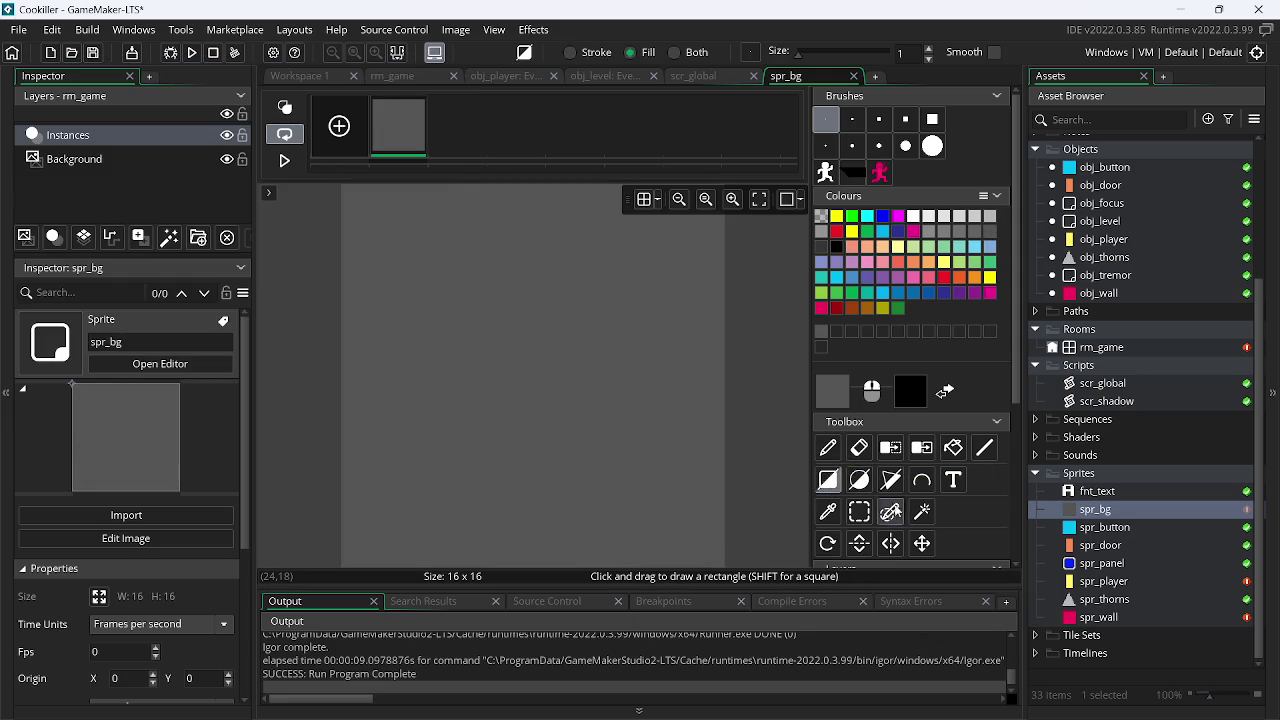
pyautogui.click(828, 480)
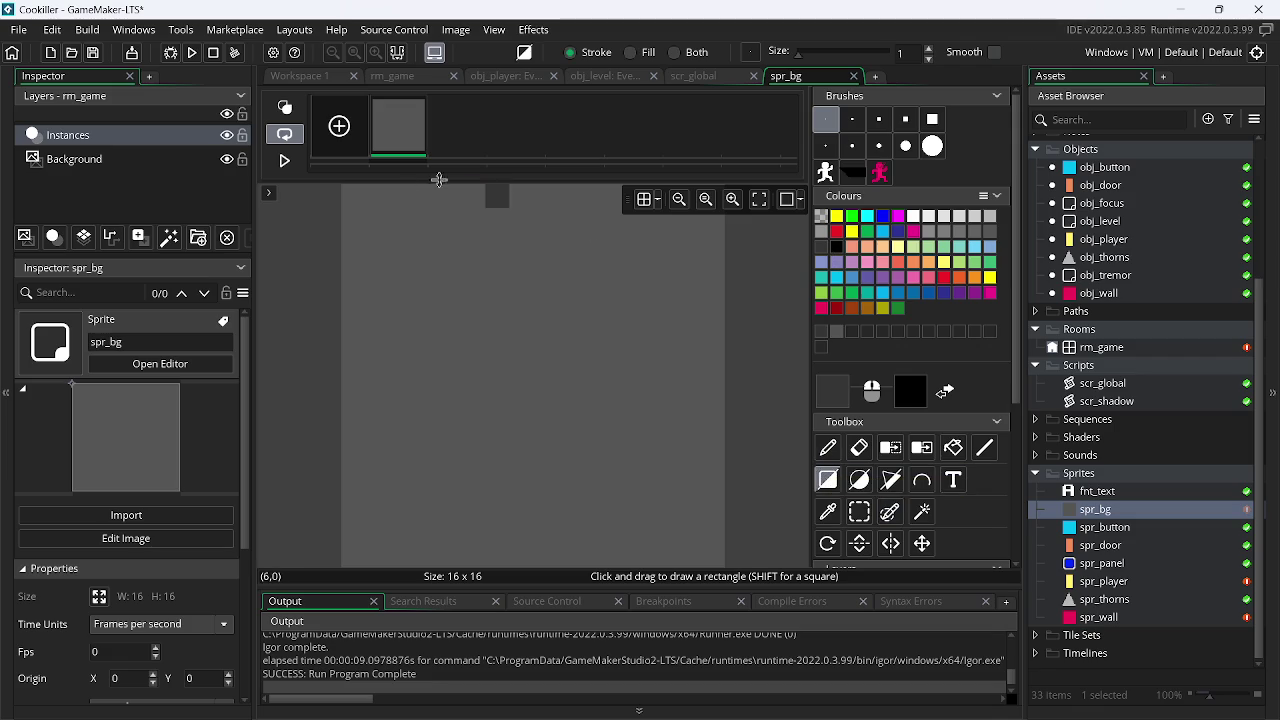
pyautogui.moveTo(357, 200); pyautogui.dragTo(927, 612)
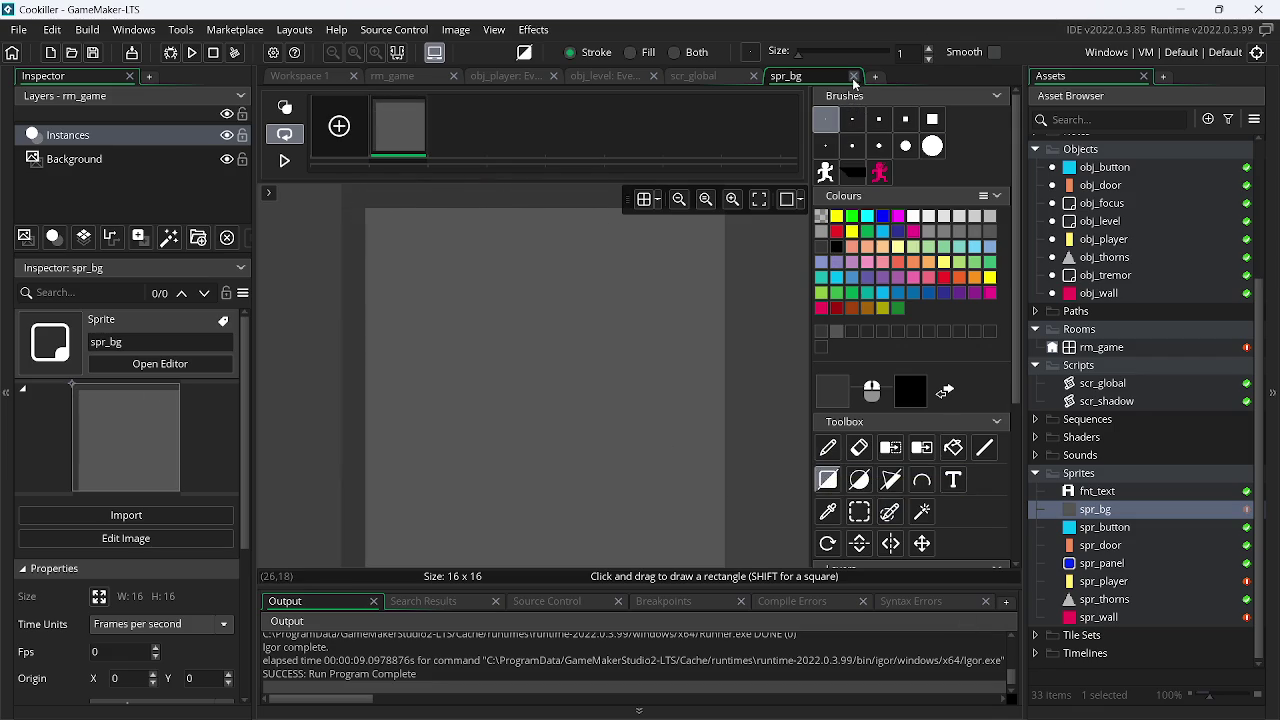
pyautogui.hotkey('ctrl', 'w')
pyautogui.click(415, 77)
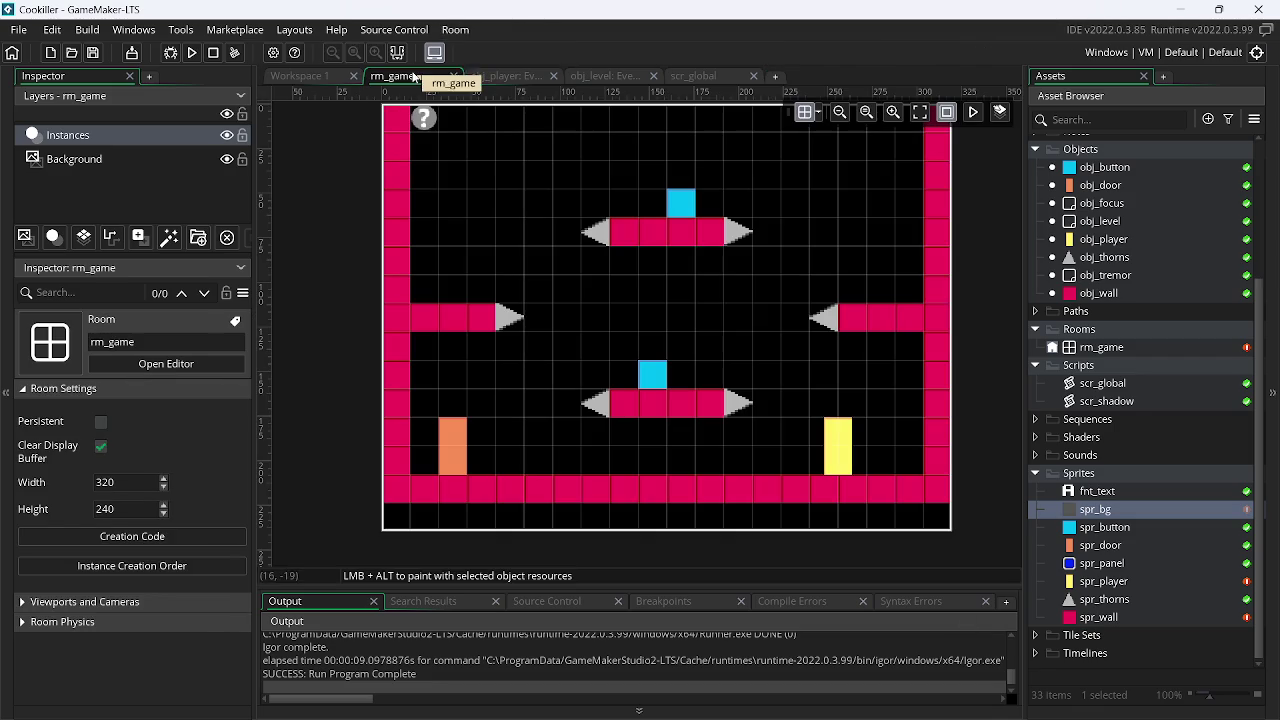
# Select rm_game's Background layer and set the room grid to 16 by 16
pyautogui.click(167, 163)
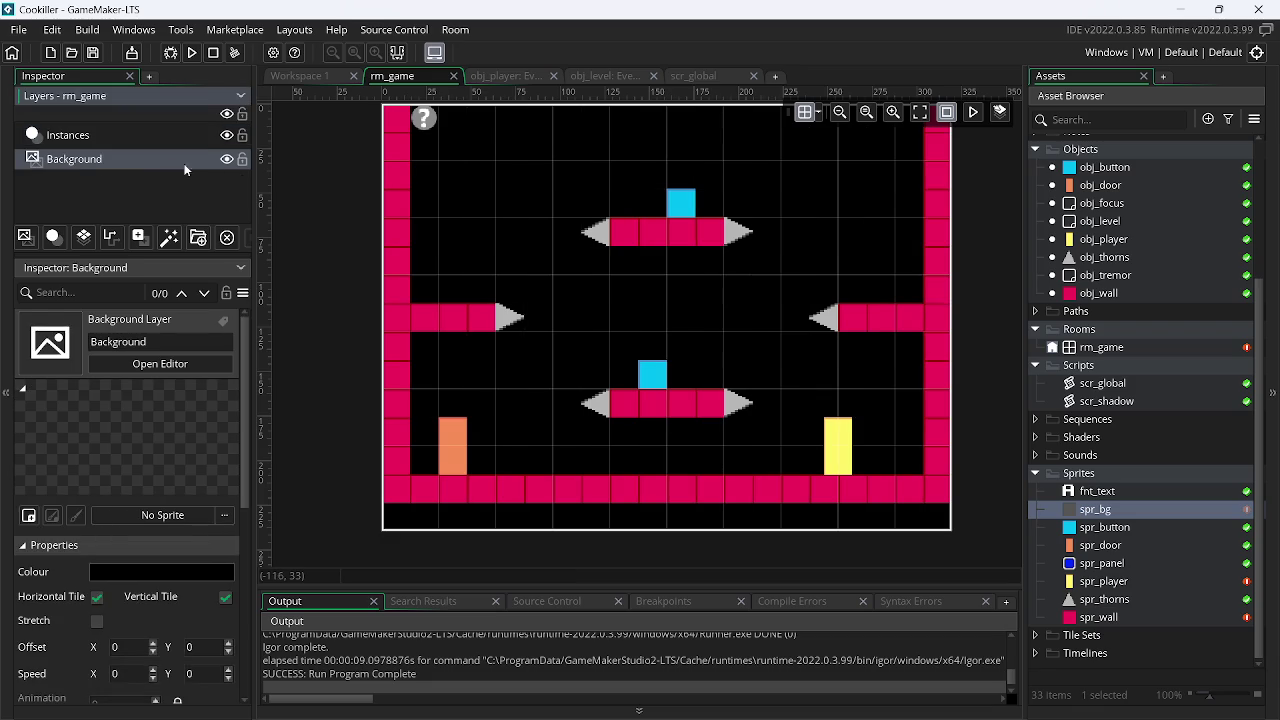
pyautogui.click(818, 112)
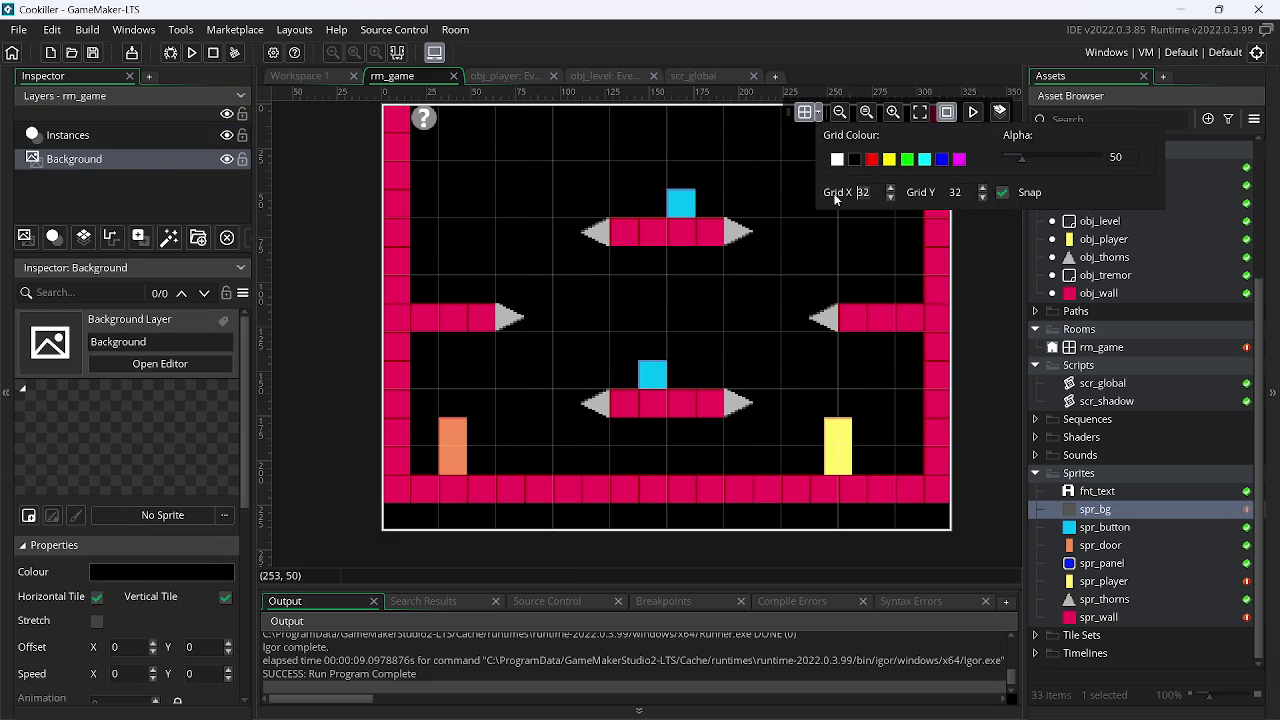
pyautogui.doubleClick(862, 192)
pyautogui.write('16')
pyautogui.doubleClick(956, 192)
pyautogui.write('16')
pyautogui.click(984, 277)
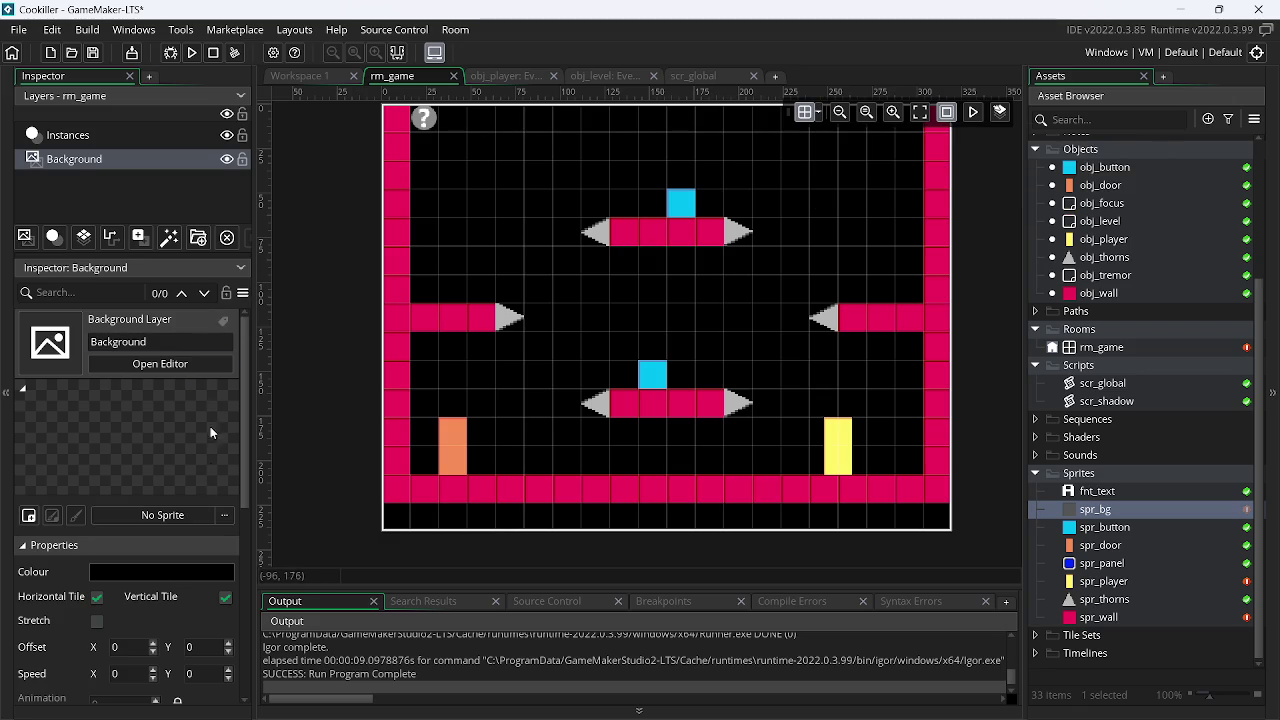
# Assign spr_bg as the Background layer's tiled sprite, then open the spr_bg sprite
pyautogui.click(211, 510)
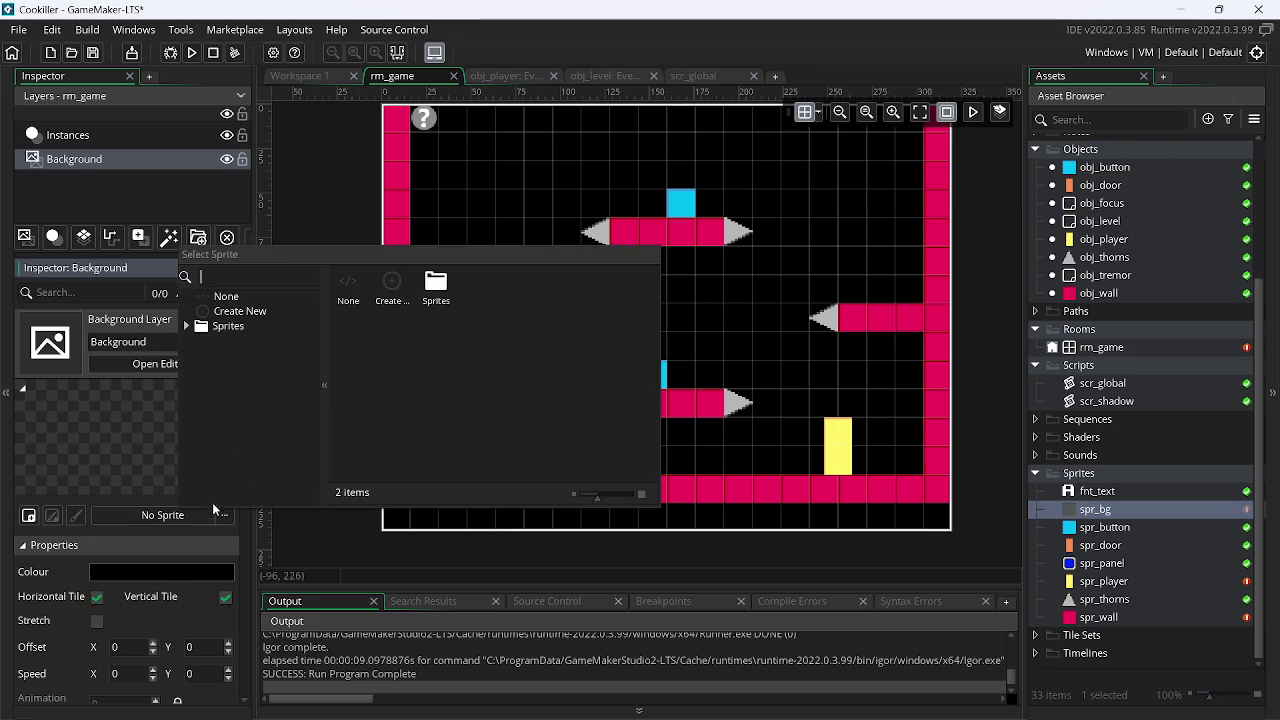
pyautogui.doubleClick(432, 290)
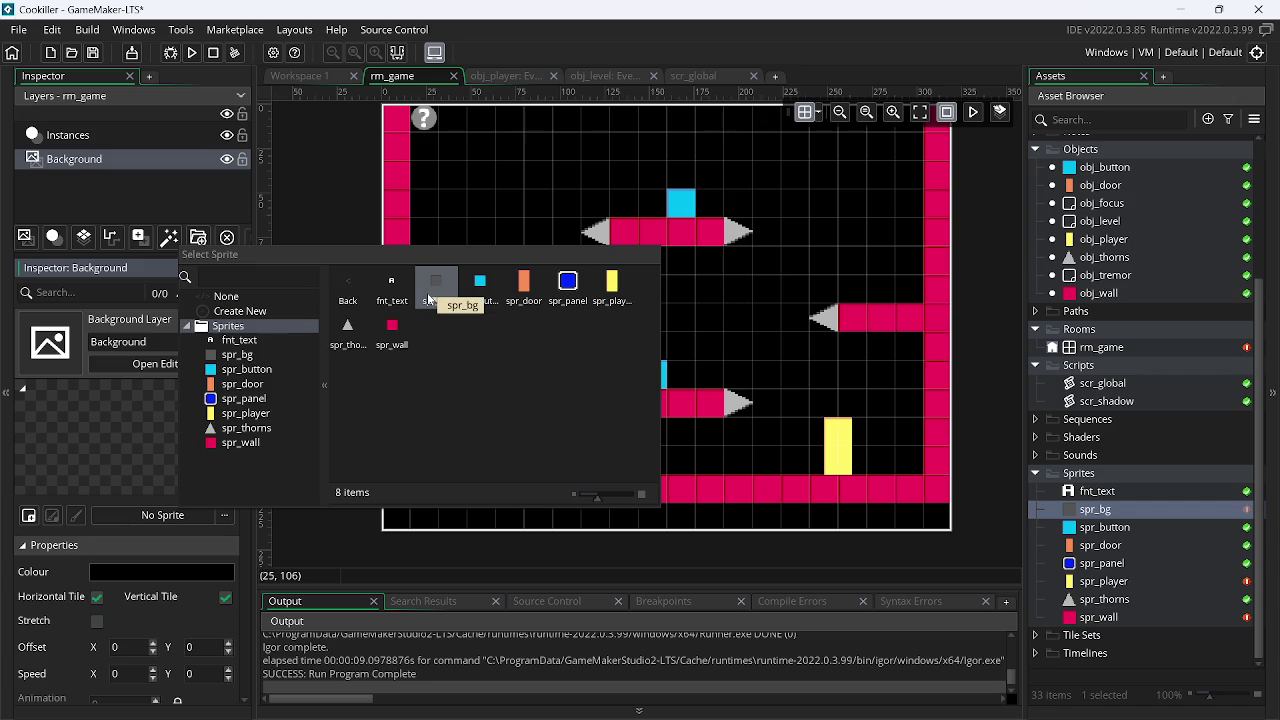
pyautogui.click(428, 298)
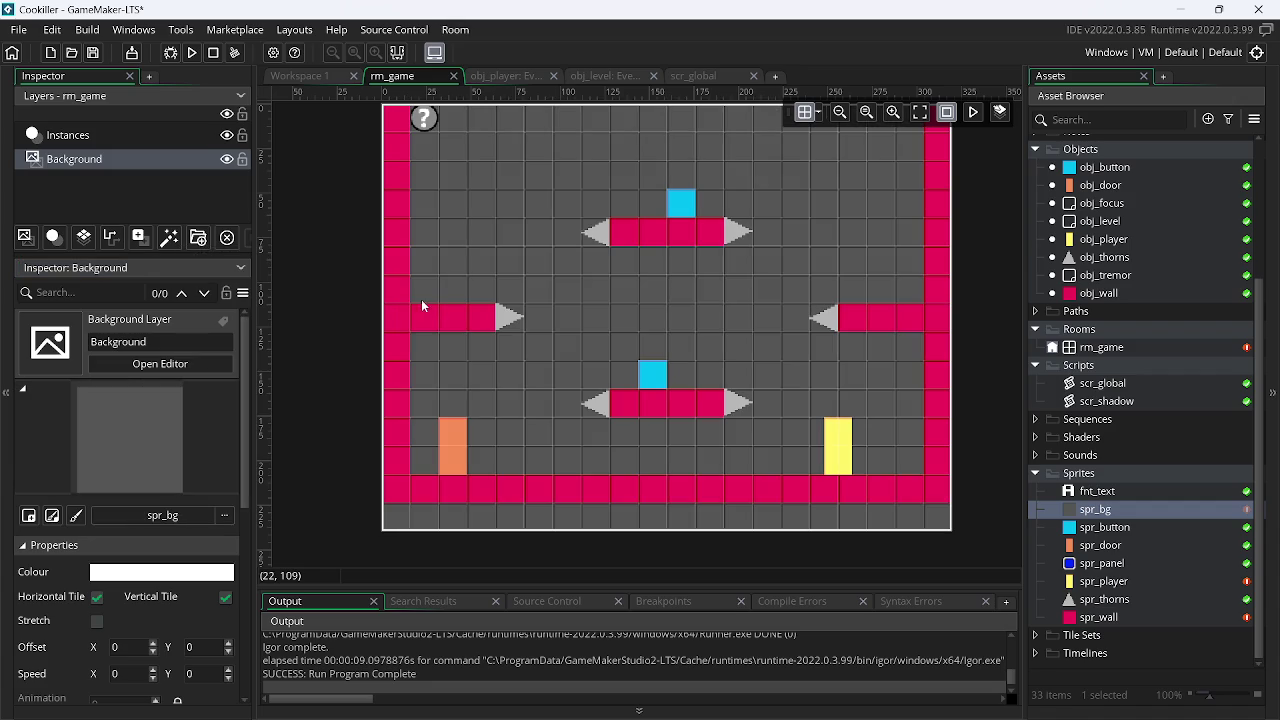
pyautogui.click(1115, 513)
pyautogui.click(1115, 513)
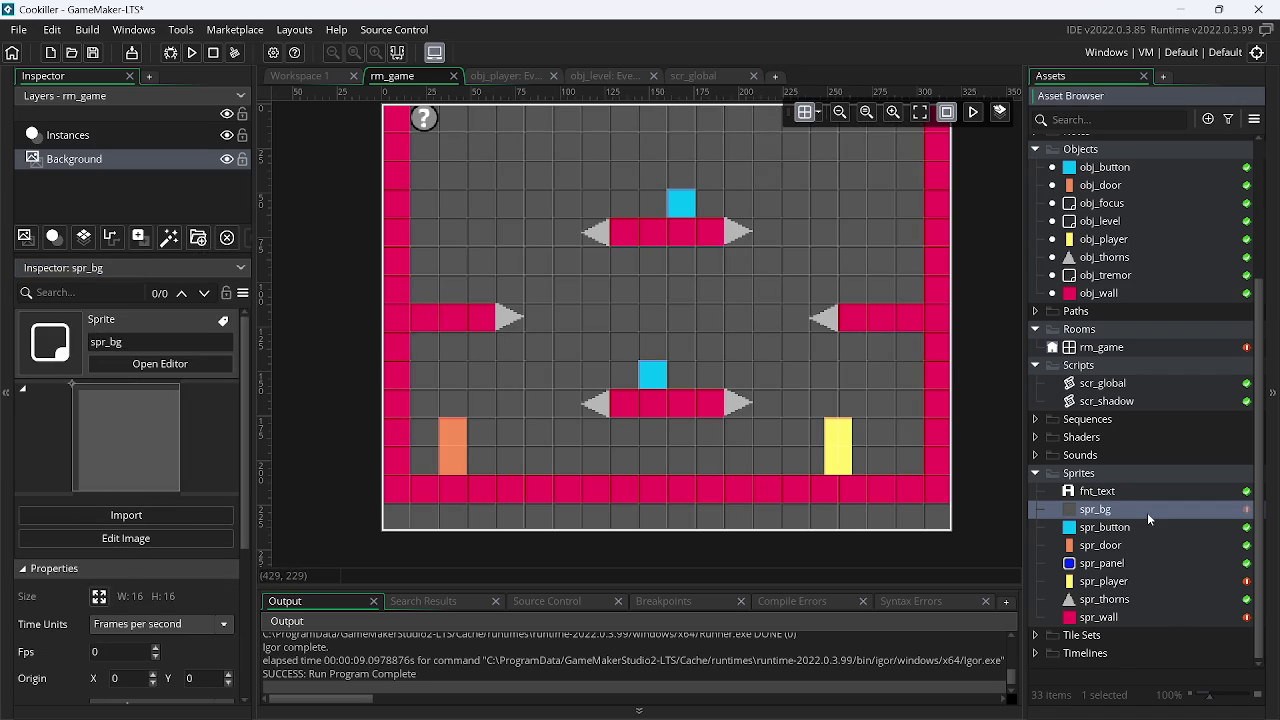
pyautogui.doubleClick(1147, 512)
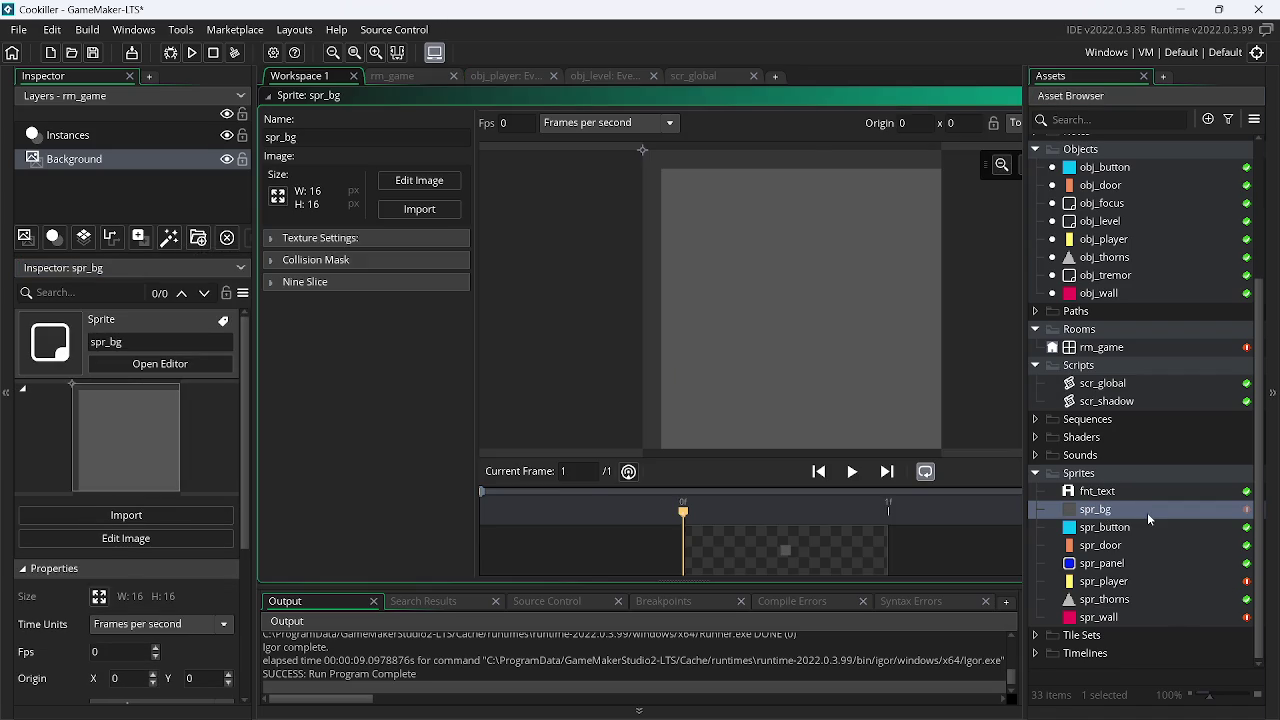
# Fill the whole spr_bg tile with a dark grey colour
pyautogui.click(419, 180)
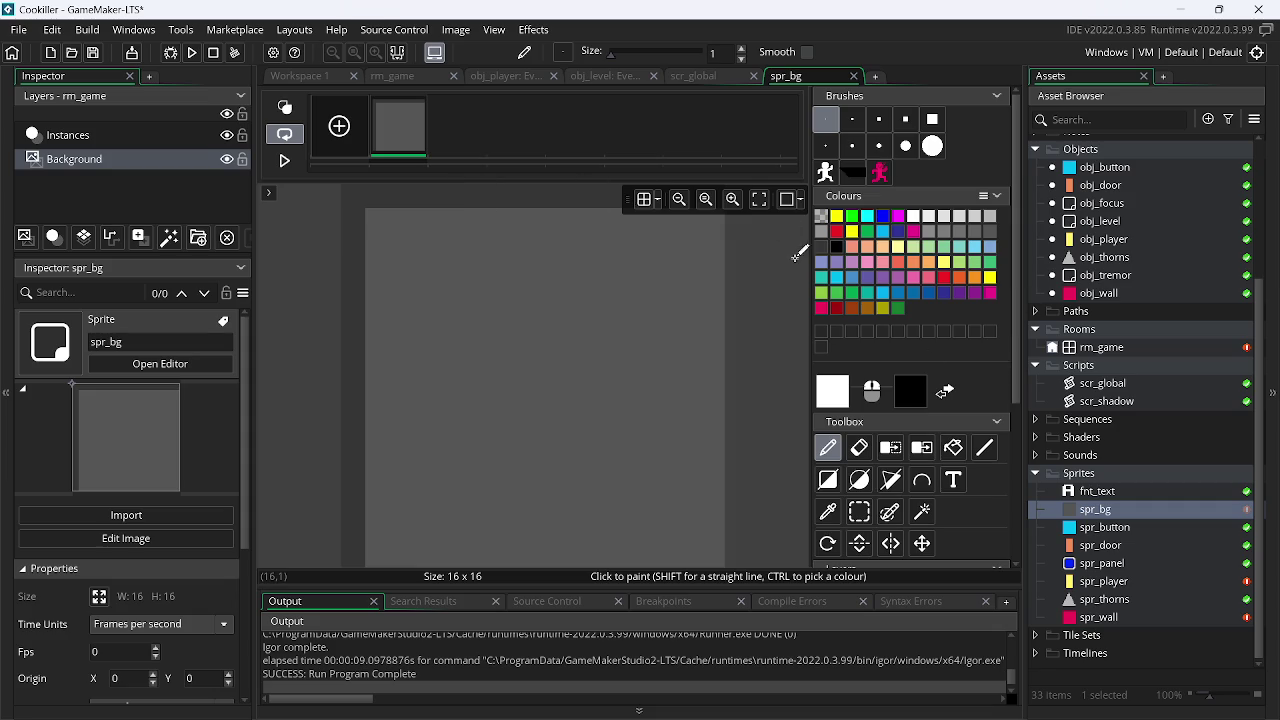
pyautogui.click(823, 249)
pyautogui.click(829, 481)
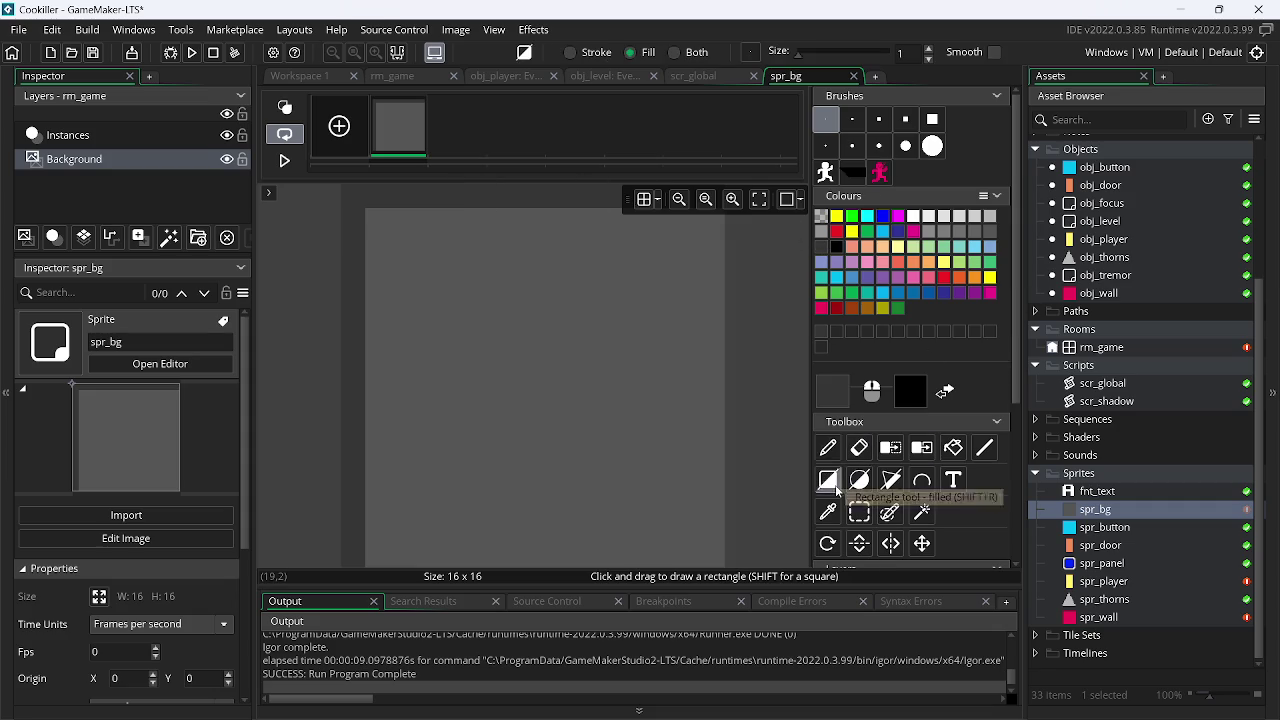
pyautogui.moveTo(354, 207); pyautogui.dragTo(1013, 689)
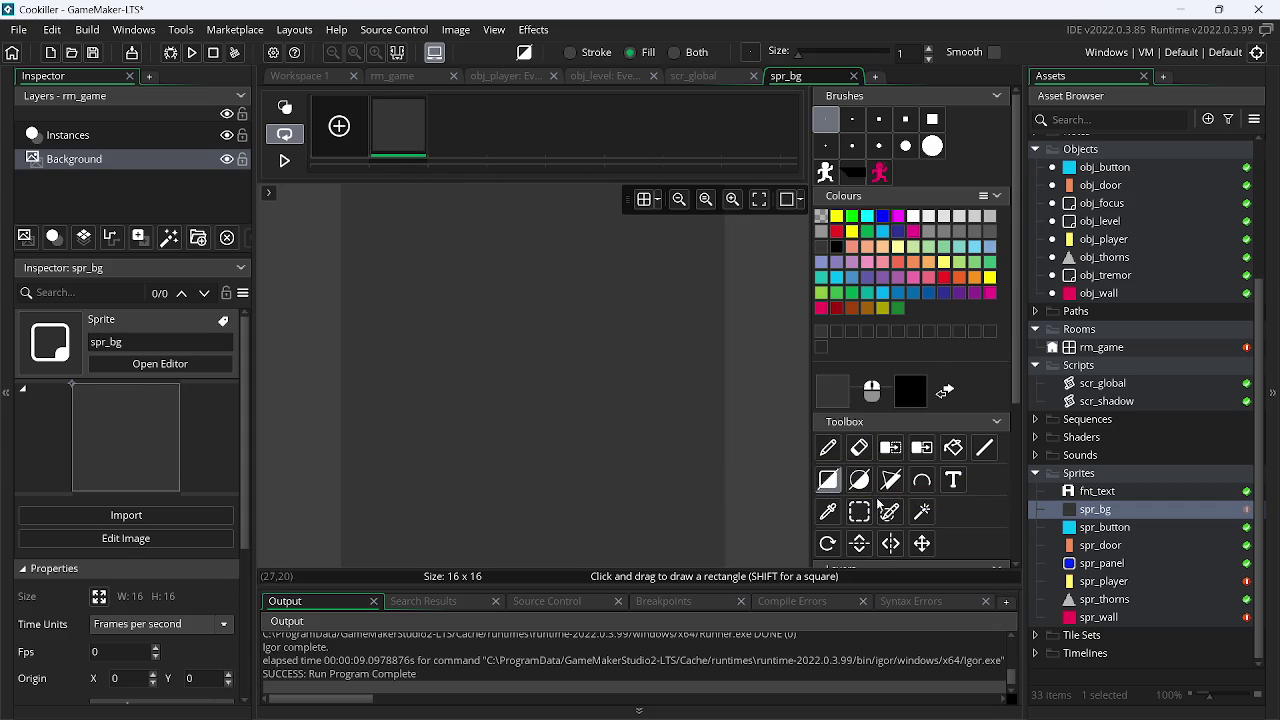
# Draw a 191919 outline rectangle around the tile's edges
pyautogui.click(822, 481)
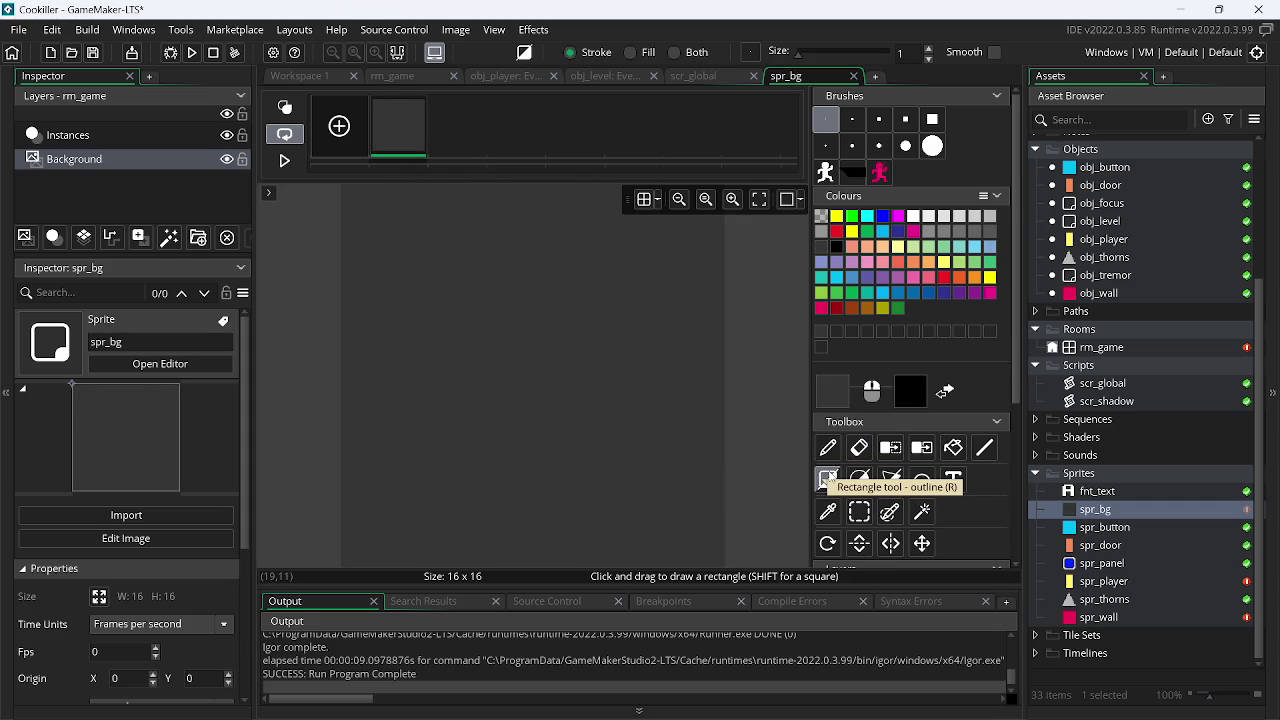
pyautogui.click(835, 396)
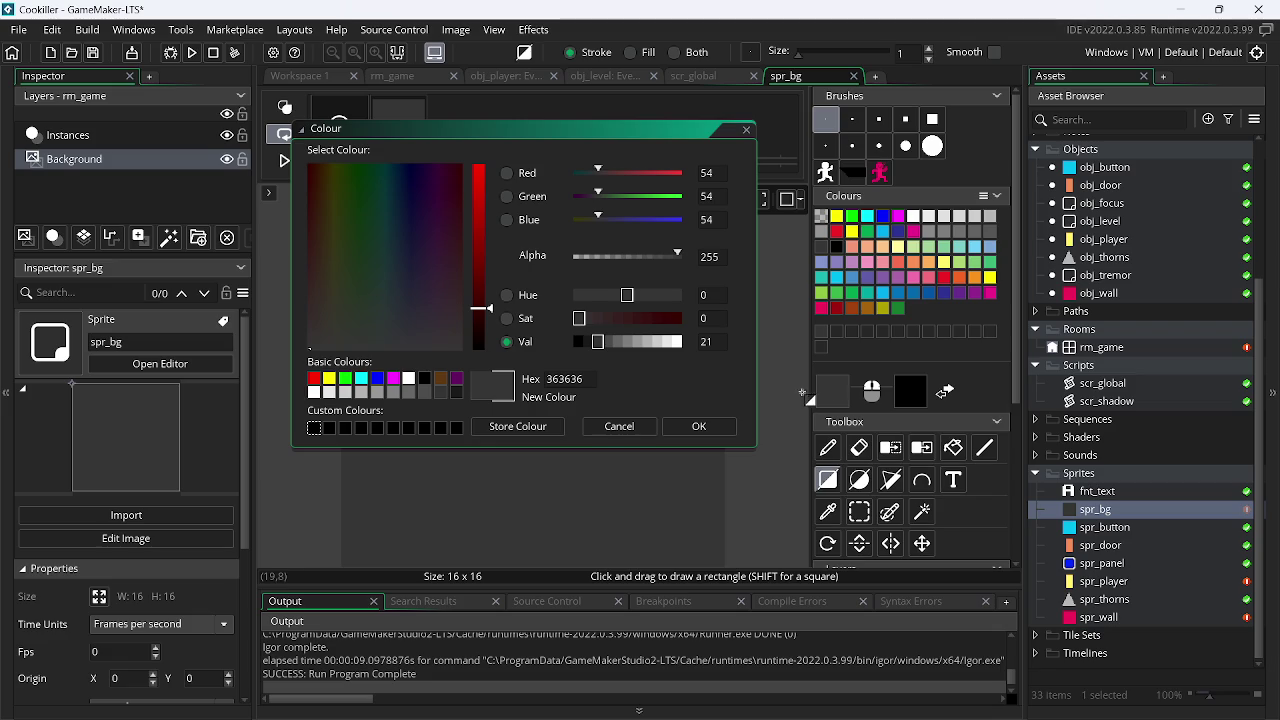
pyautogui.click(699, 426)
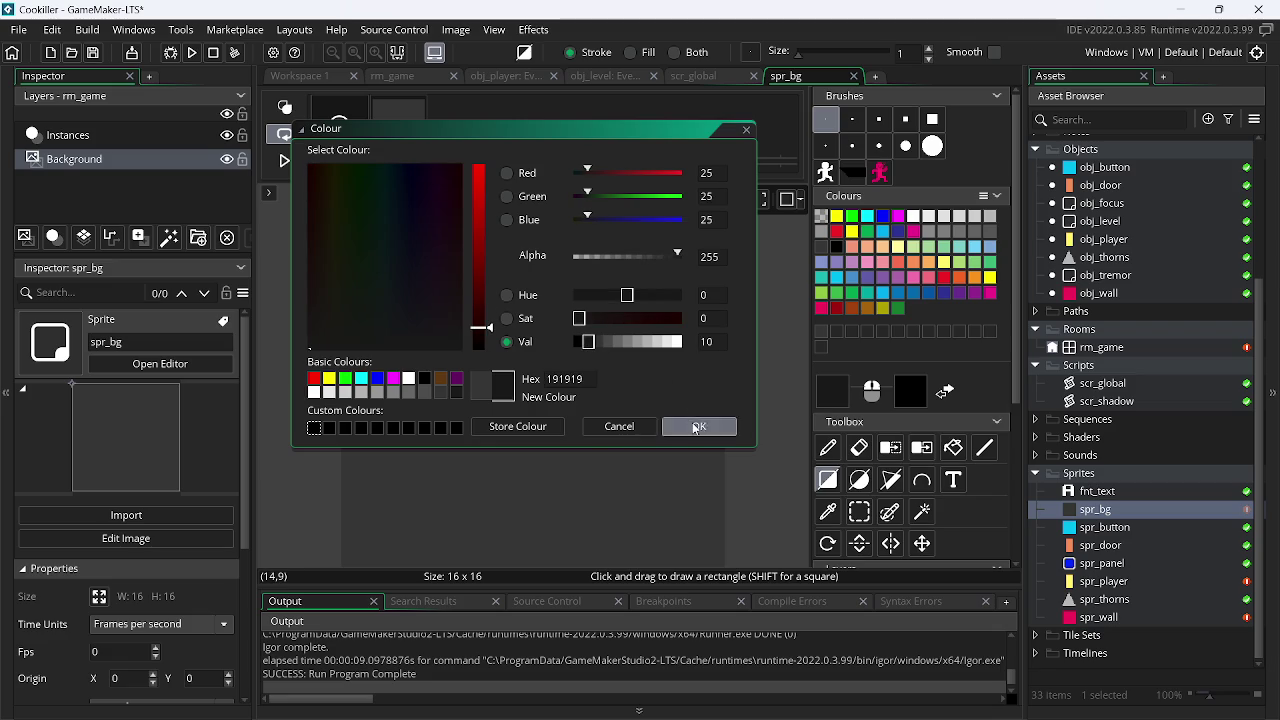
pyautogui.moveTo(350, 200); pyautogui.dragTo(876, 604)
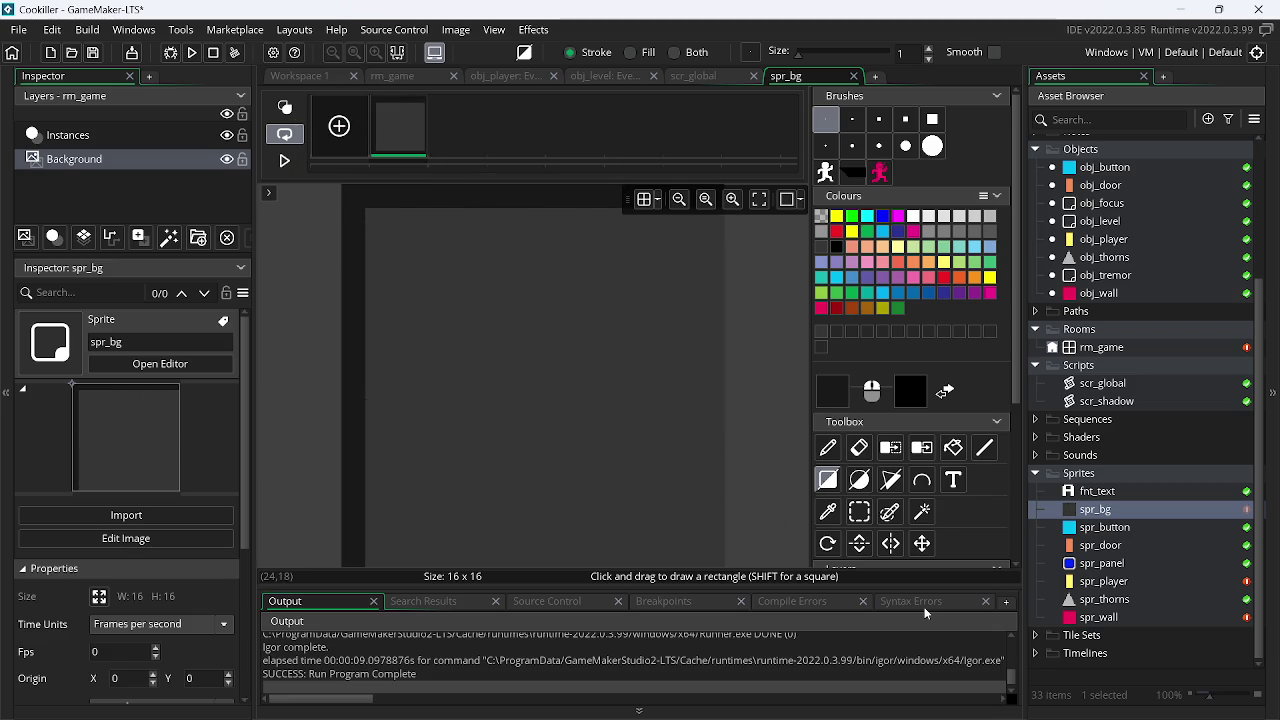
pyautogui.click(408, 76)
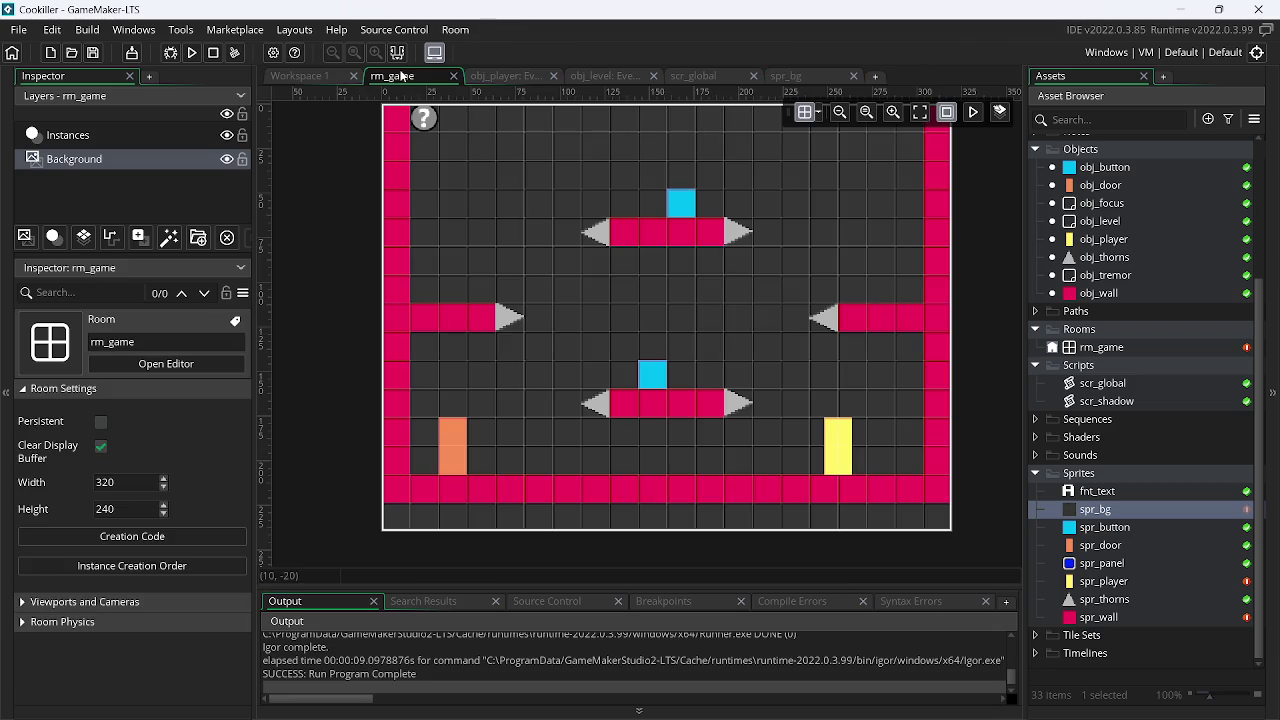
# Run rm_game, move and jump the player across the dark grid background, then quit
pyautogui.click(193, 52)
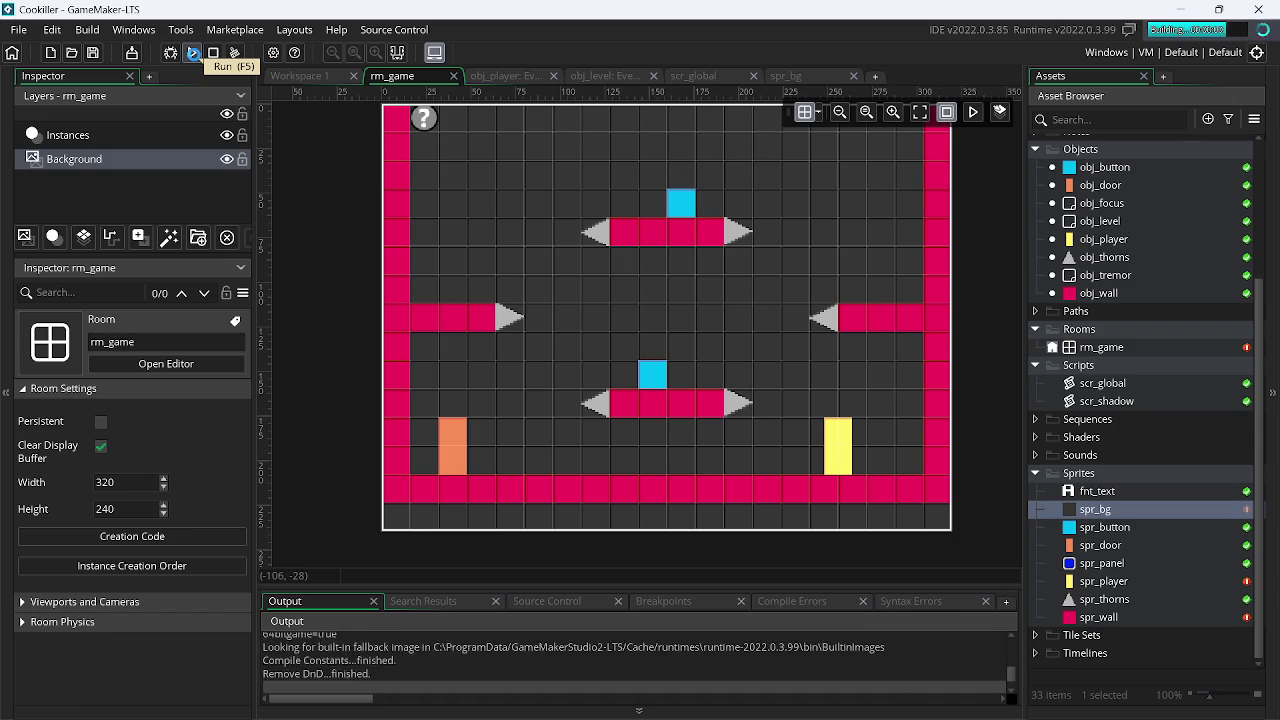
pyautogui.press('Left')
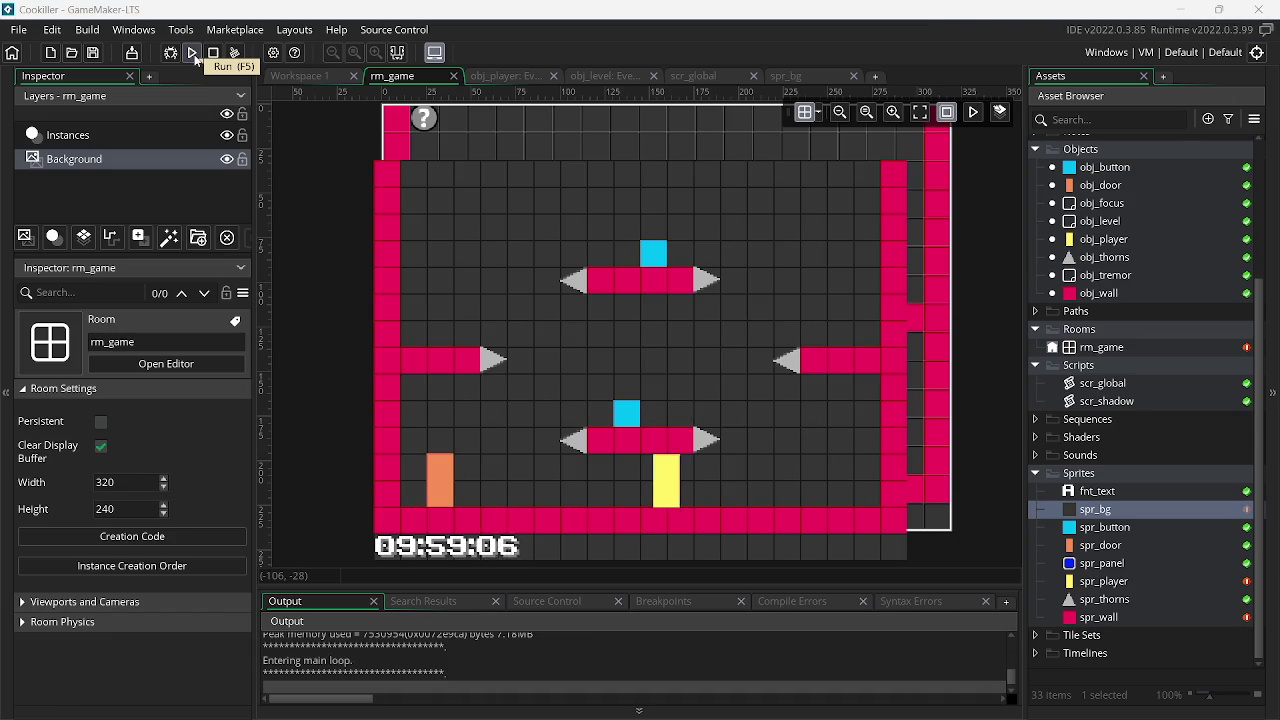
pyautogui.press('Right')
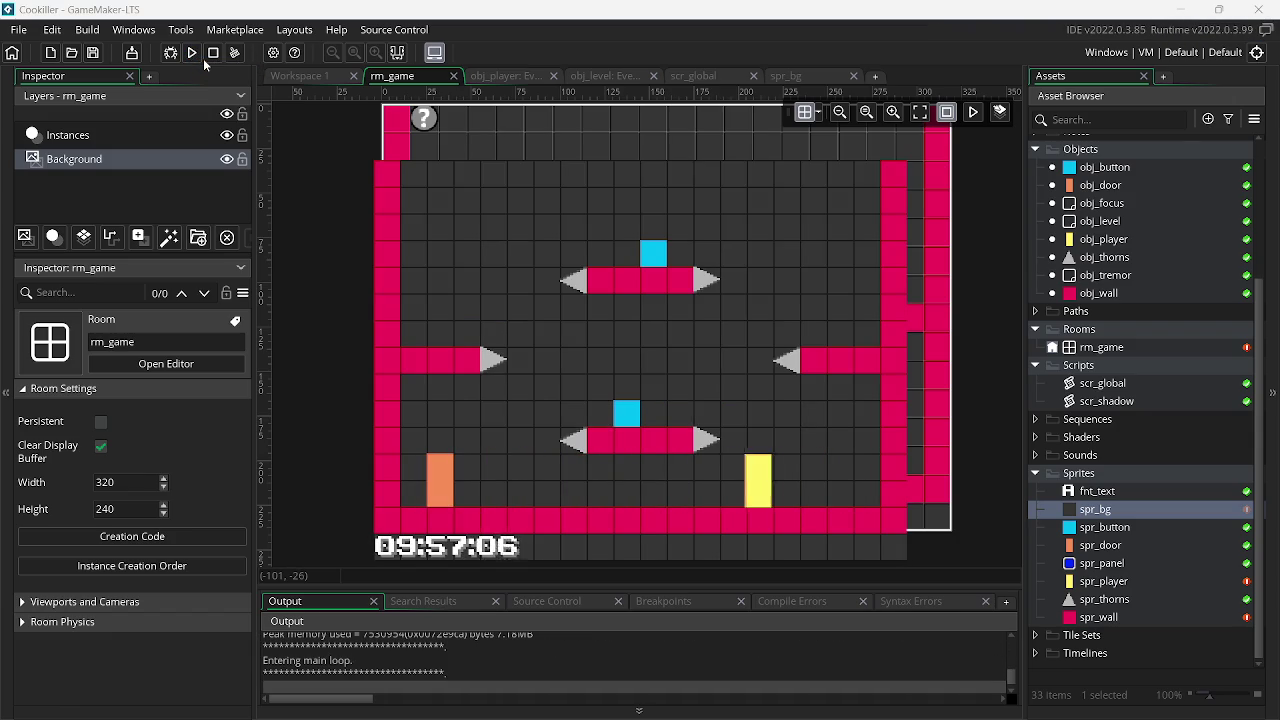
pyautogui.press('Up')
pyautogui.press('Right')
pyautogui.press('Up')
pyautogui.press('Up')
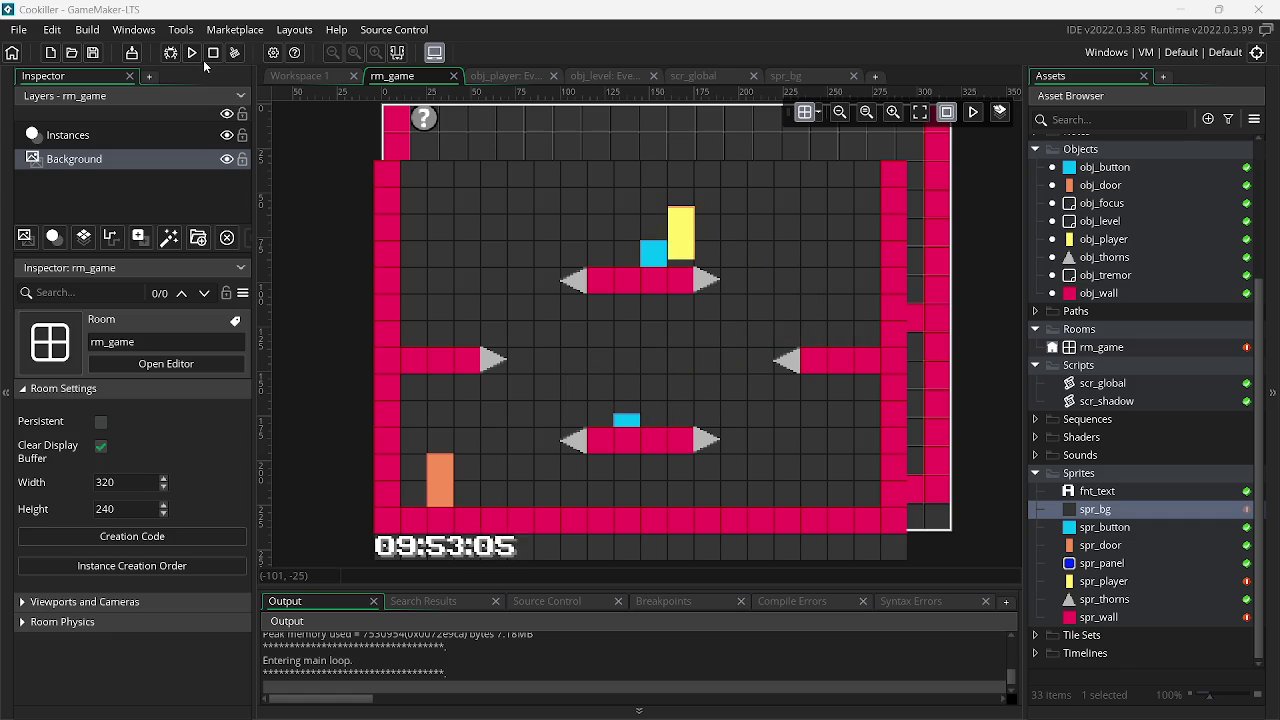
pyautogui.press('Right')
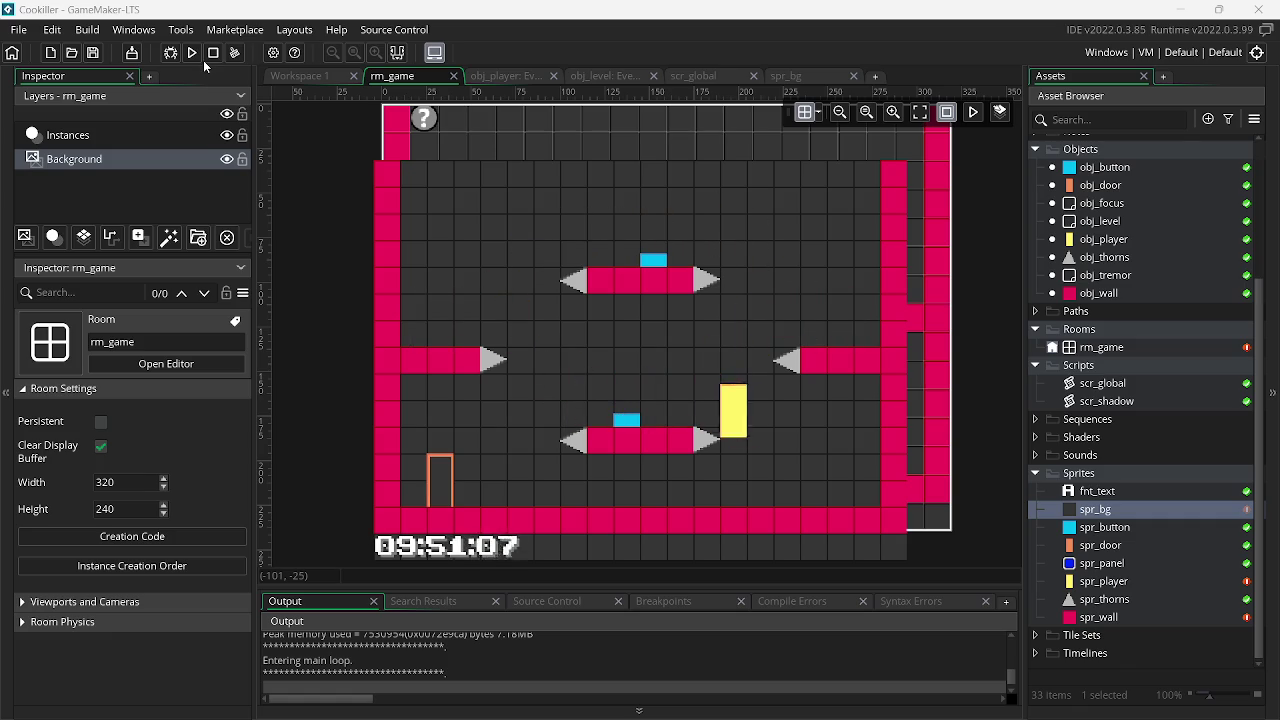
pyautogui.press('Left')
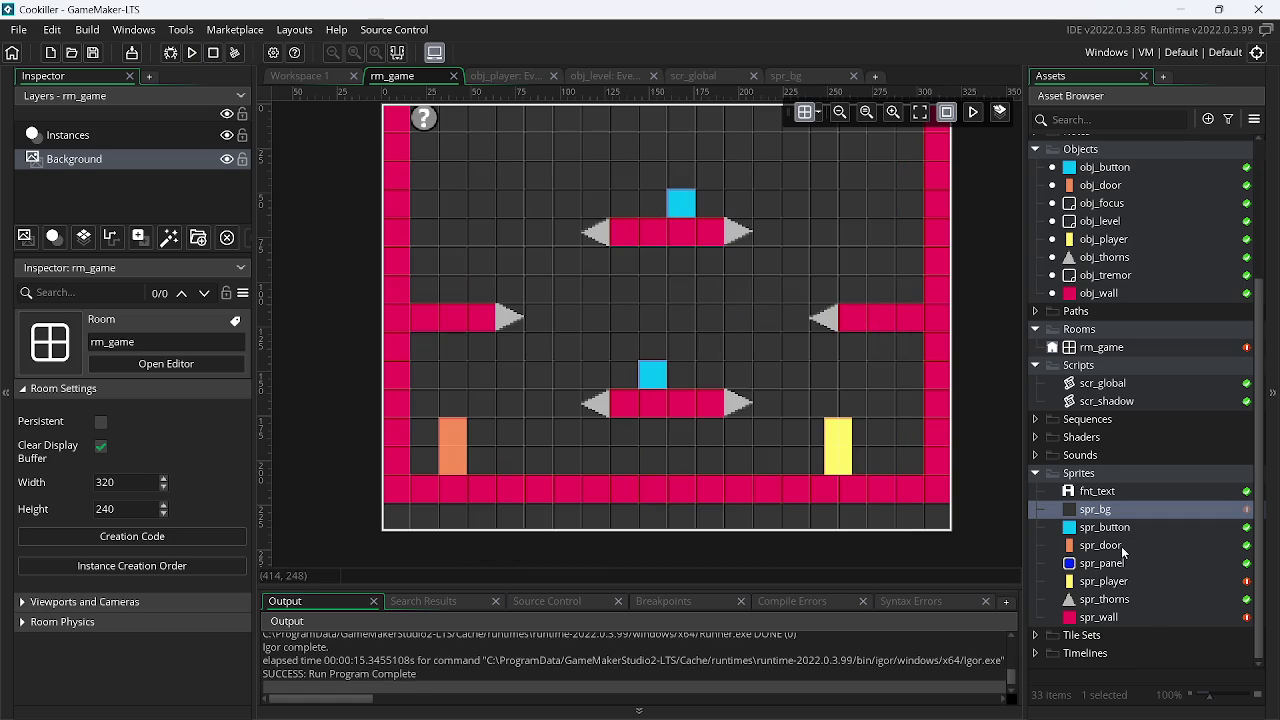
# Open spr_door's two frames for pixel editing, restoring the accidentally deleted second frame
pyautogui.click(1157, 546)
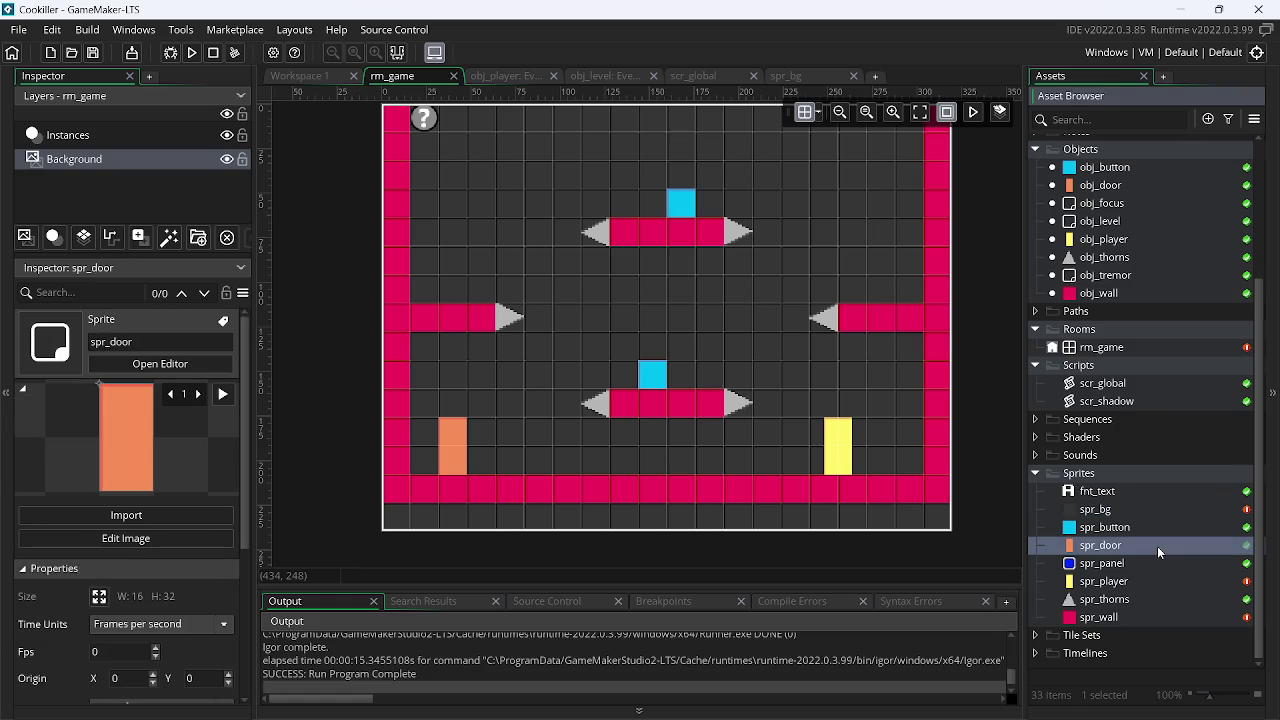
pyautogui.doubleClick(1157, 546)
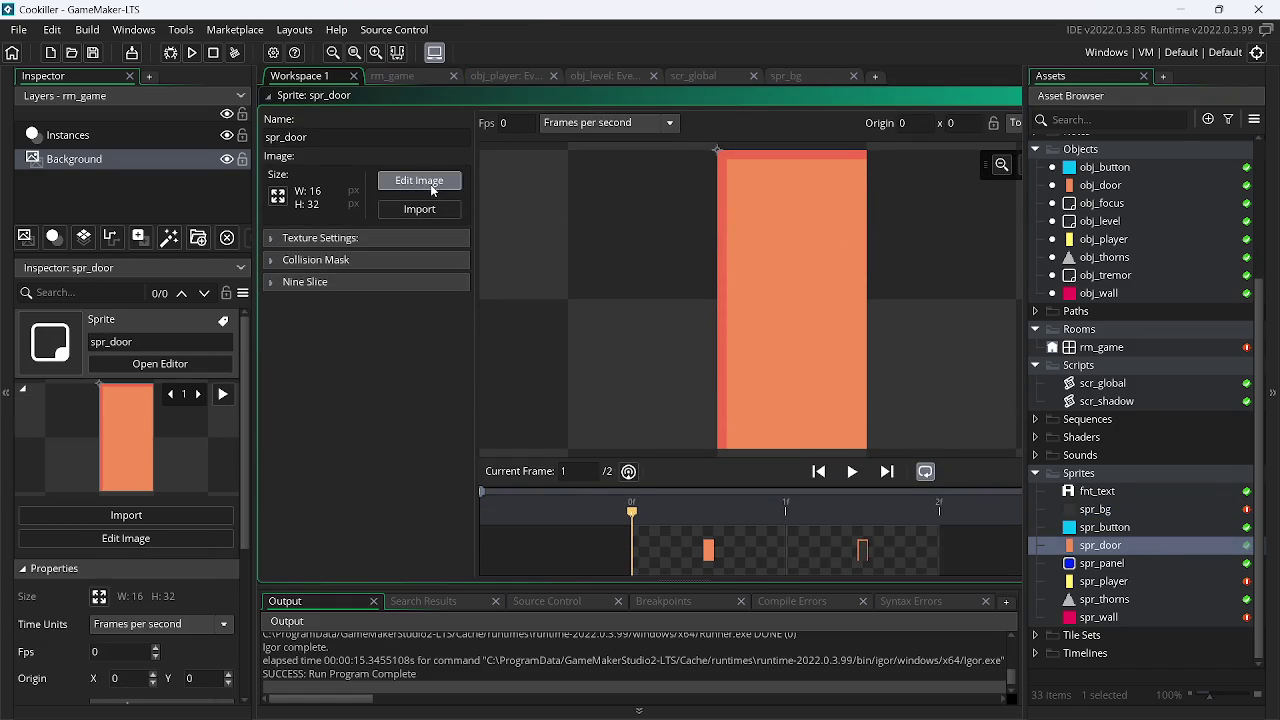
pyautogui.click(425, 181)
pyautogui.click(476, 128)
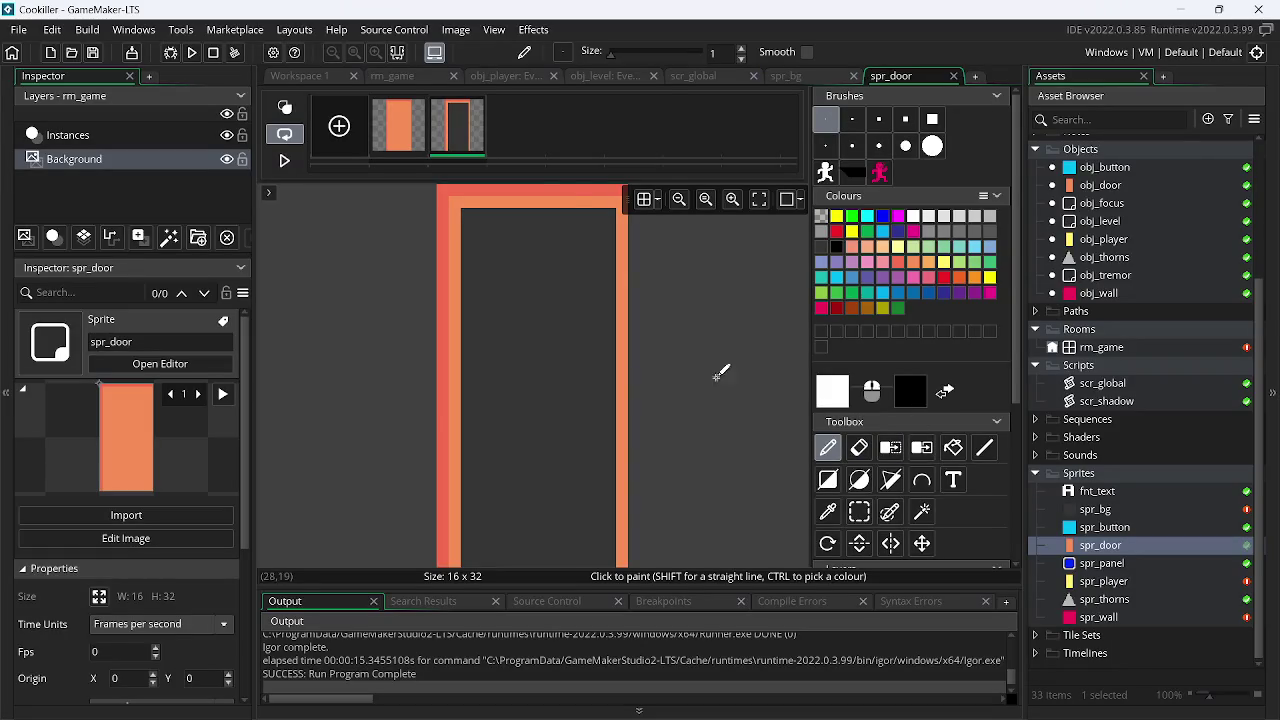
pyautogui.click(480, 103)
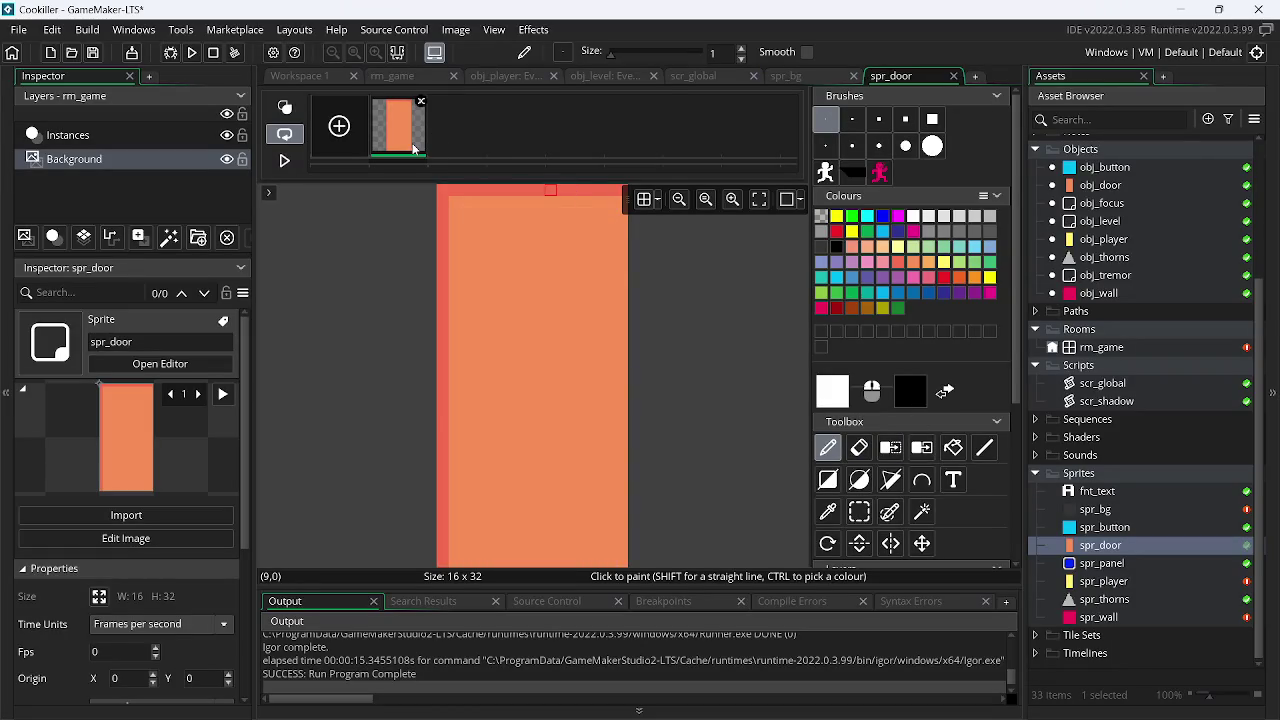
pyautogui.hotkey('ctrl', 'z')
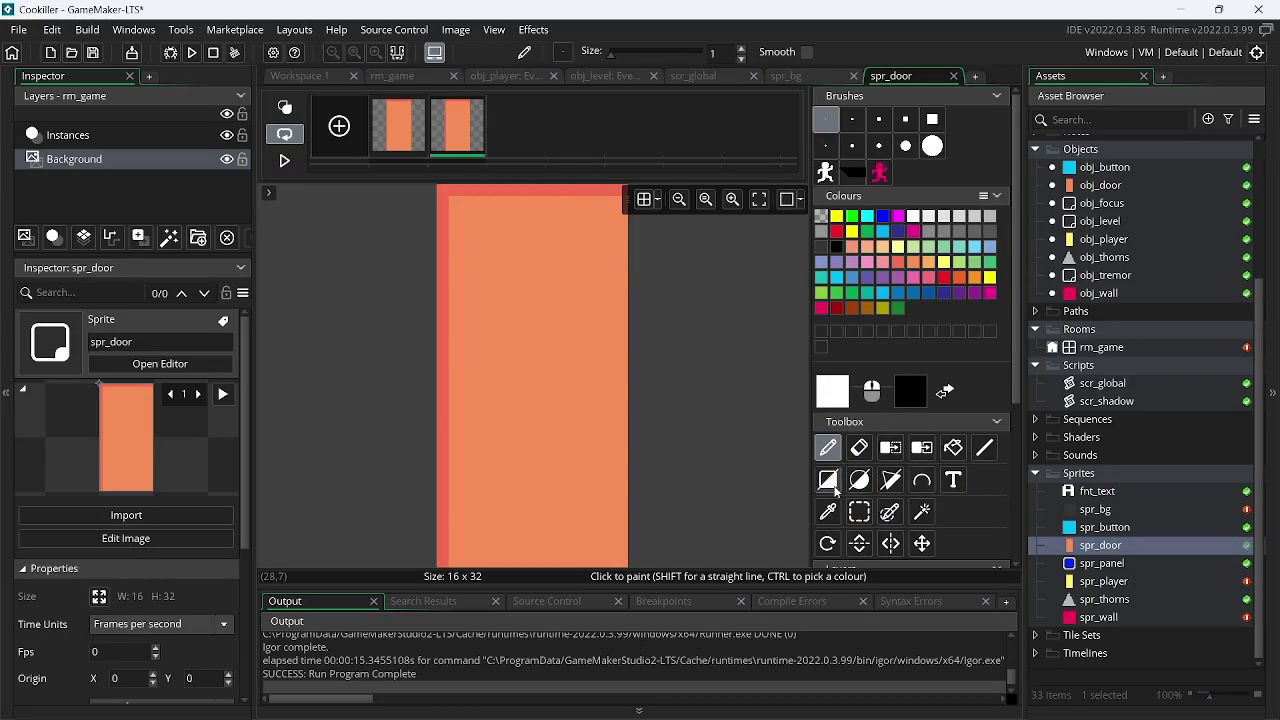
# Set black 000000 as the drawing colour with outline-only rectangles, then pick rectangle selection
pyautogui.click(832, 478)
pyautogui.click(840, 245)
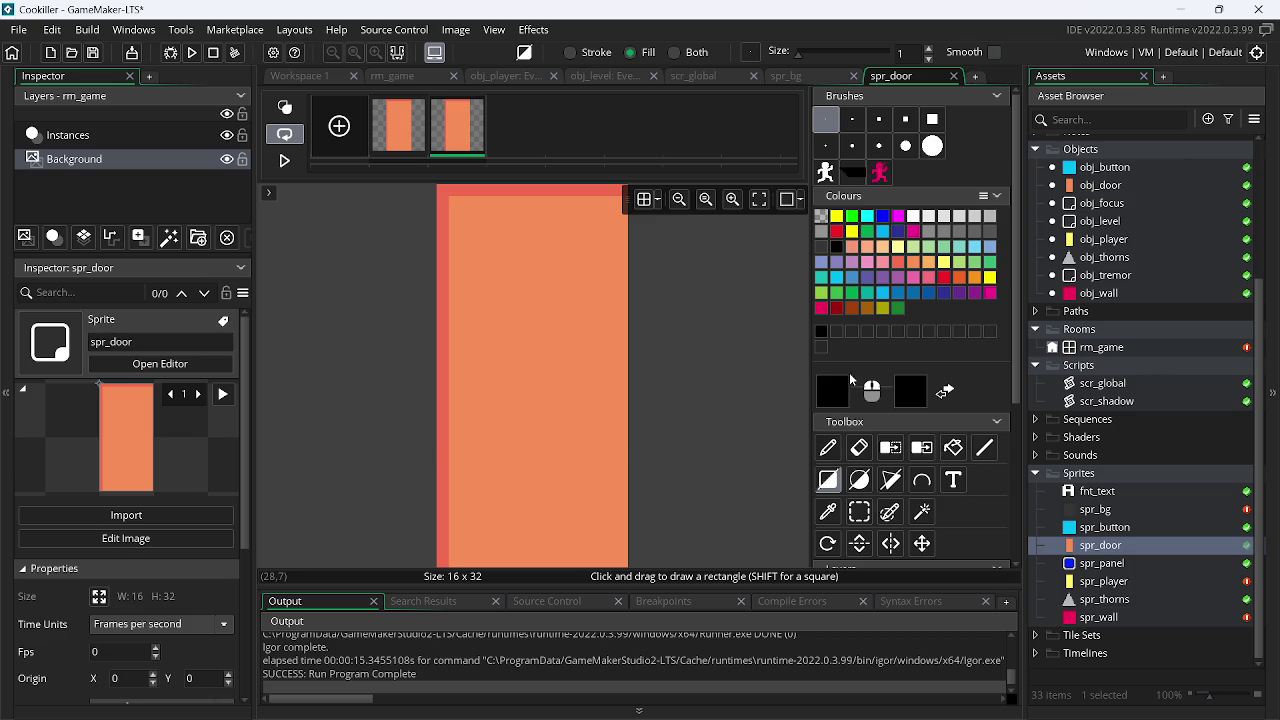
pyautogui.click(843, 387)
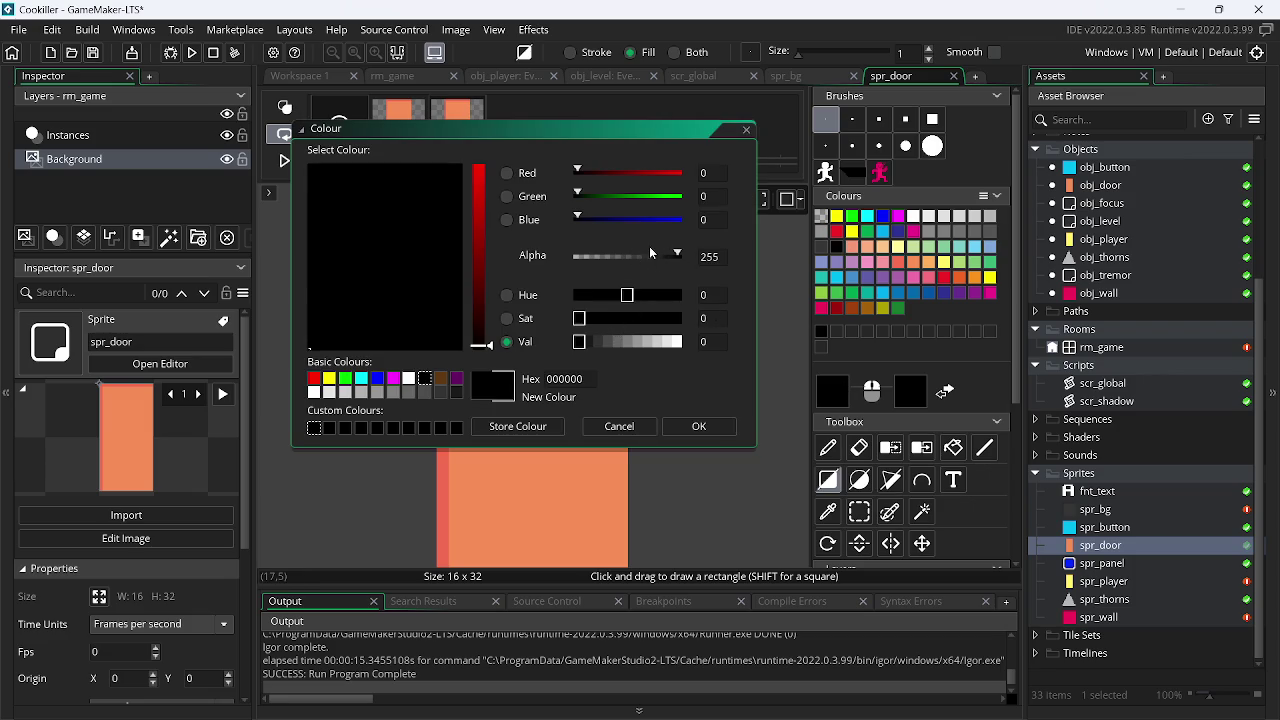
pyautogui.click(699, 426)
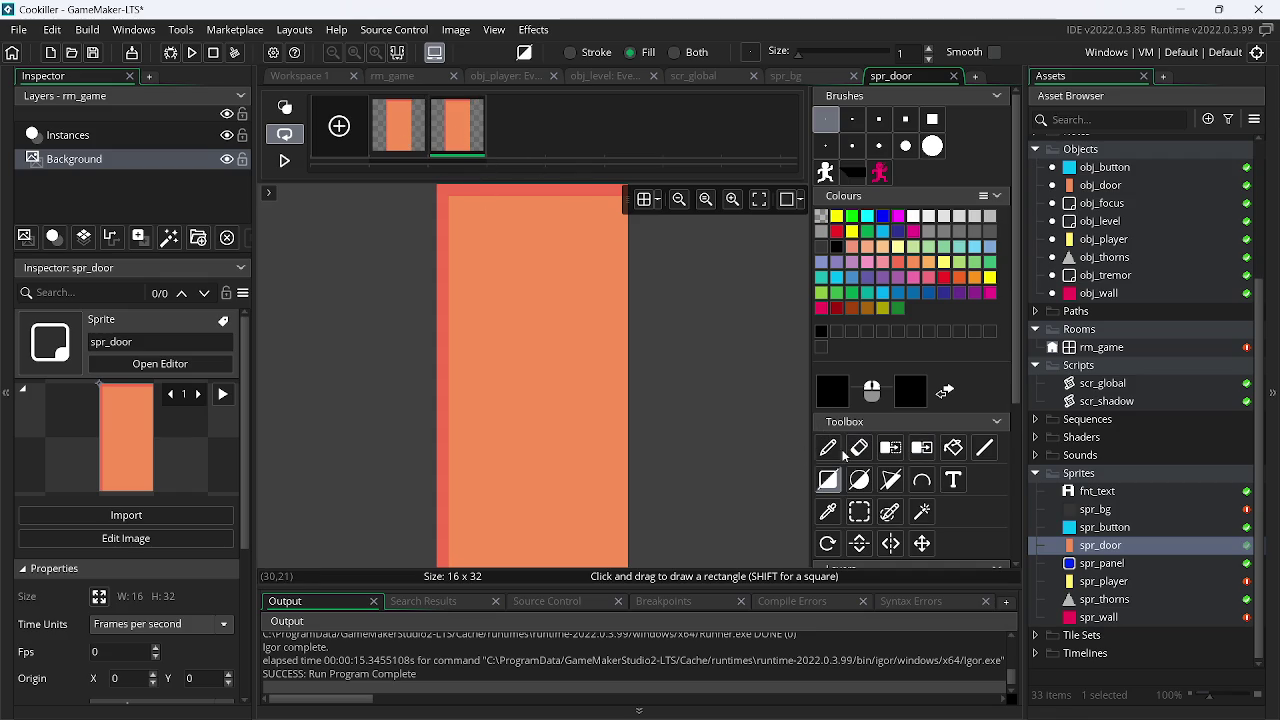
pyautogui.click(828, 480)
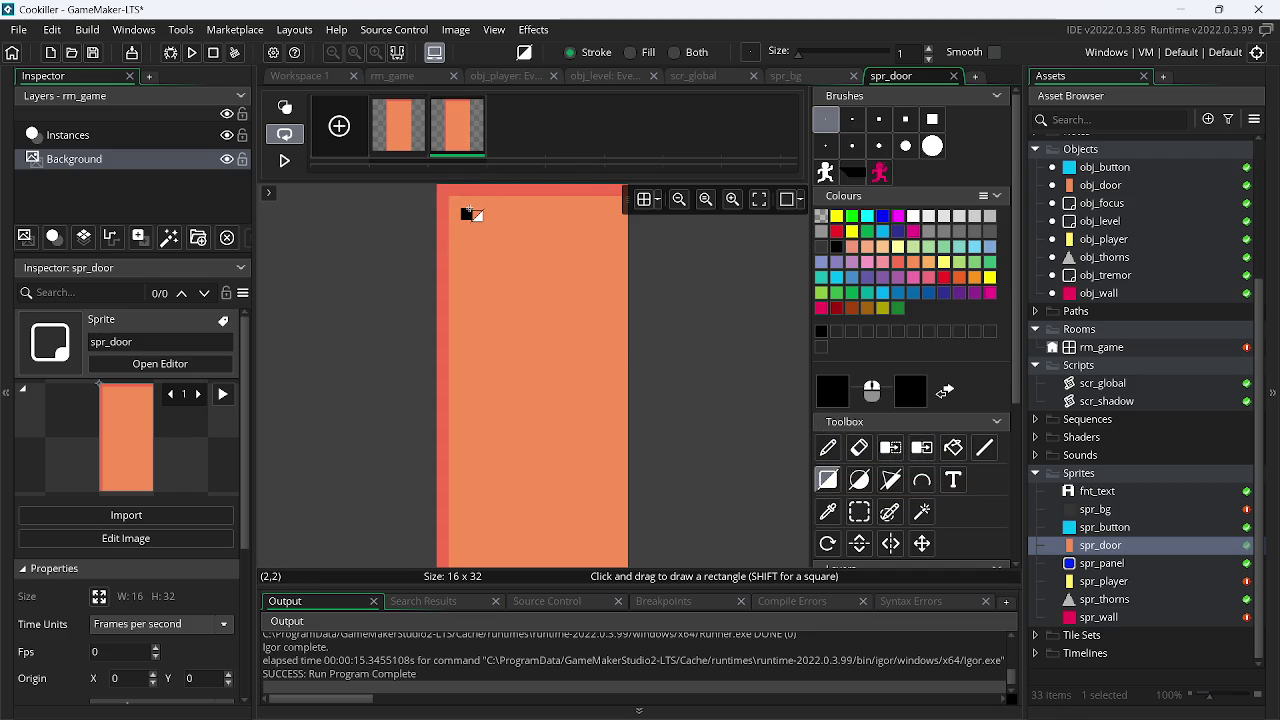
pyautogui.click(859, 512)
pyautogui.moveTo(455, 212); pyautogui.dragTo(852, 616)
pyautogui.press('Delete')
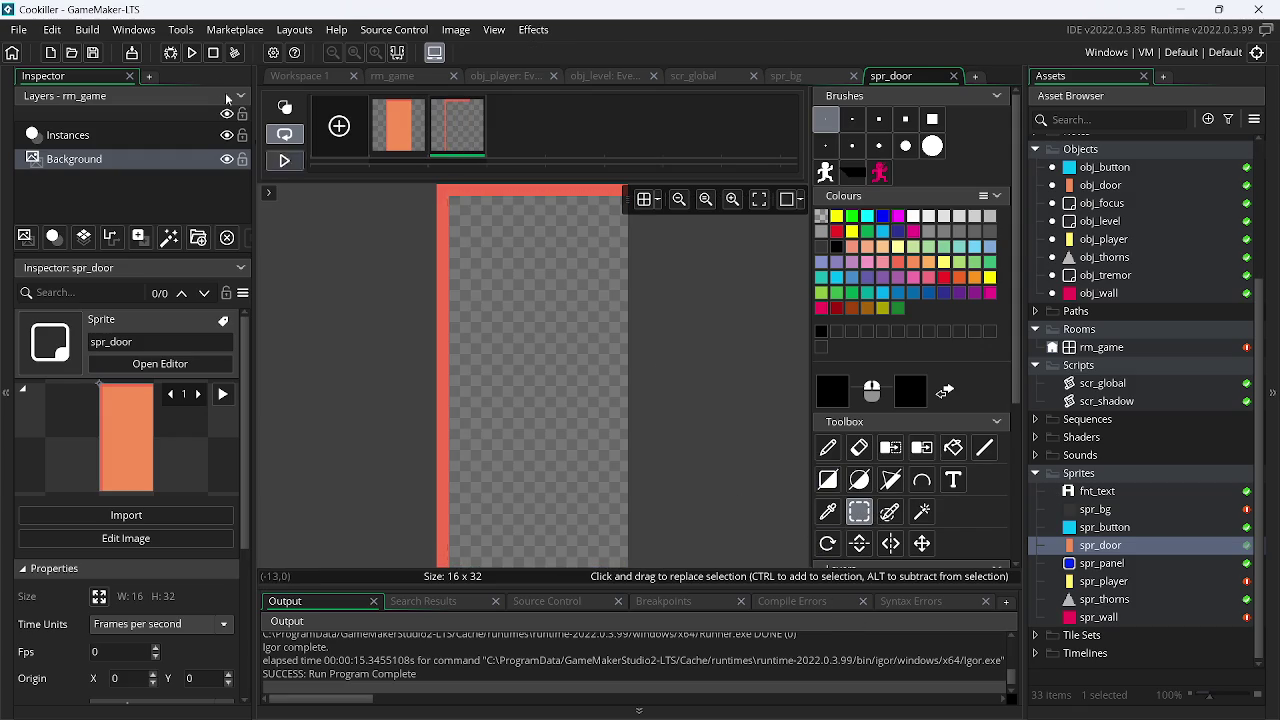
pyautogui.click(194, 55)
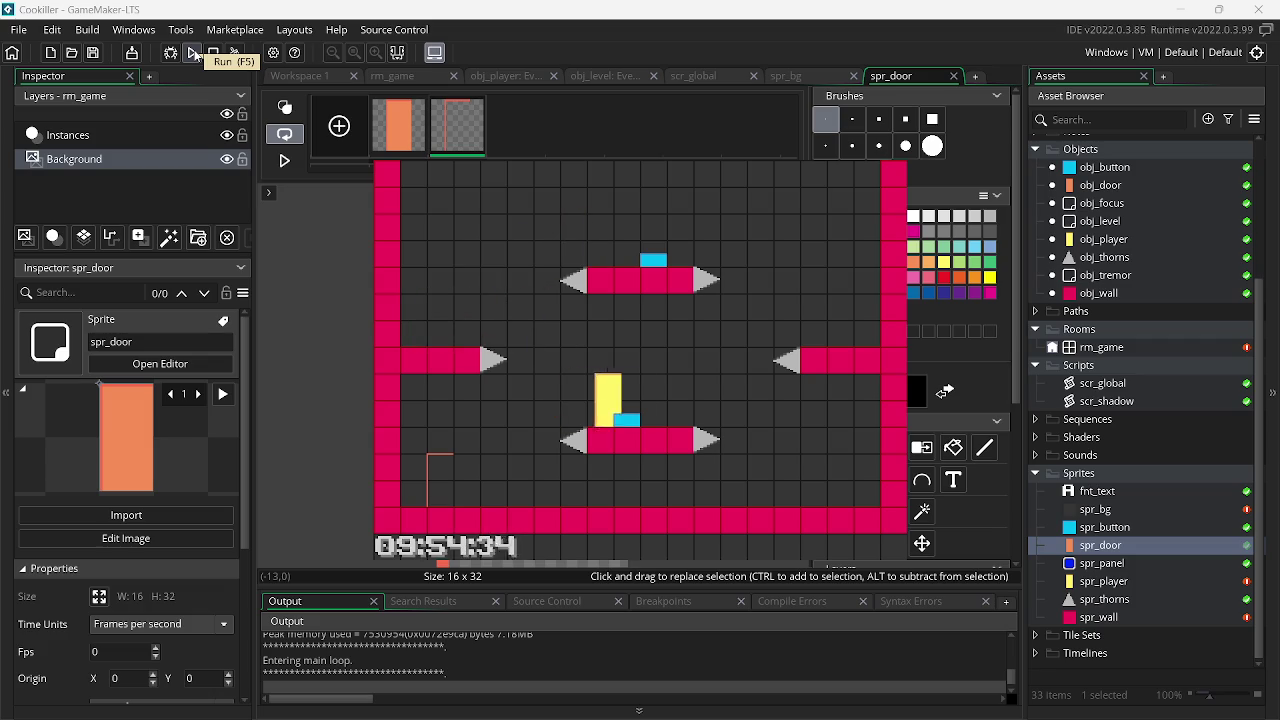
pyautogui.press('Escape')
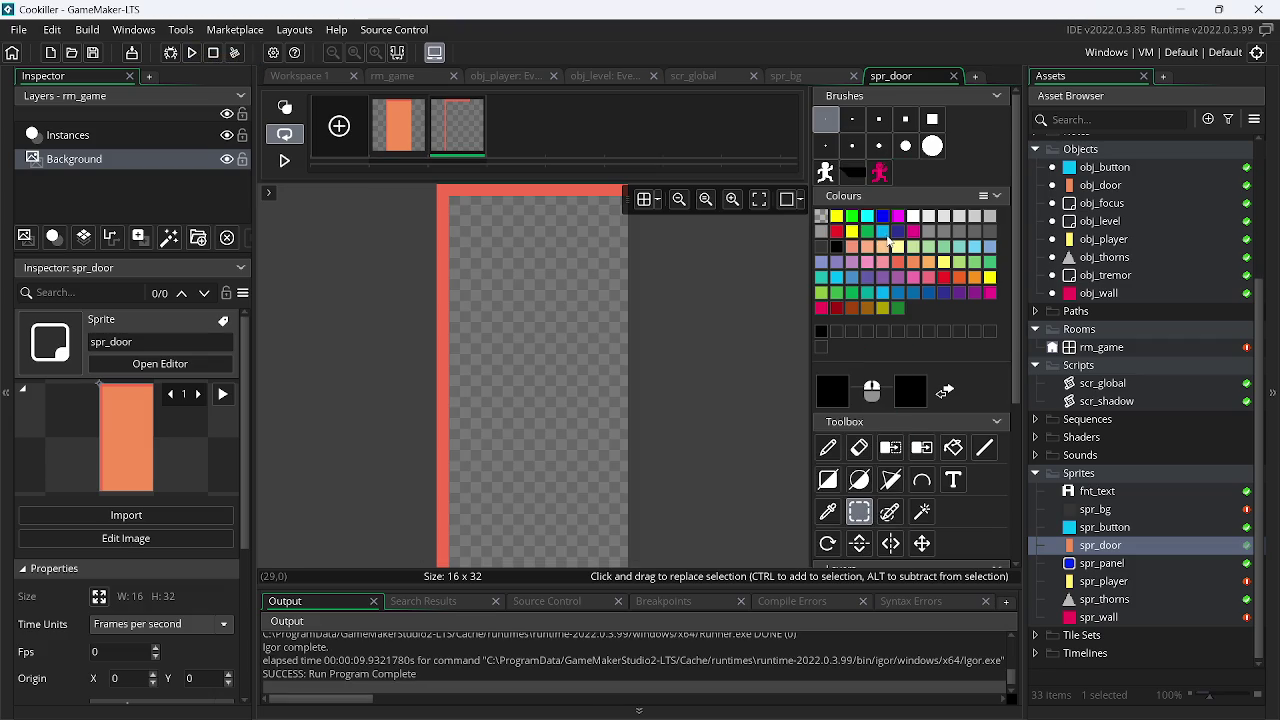
pyautogui.hotkey('ctrl', 'v')
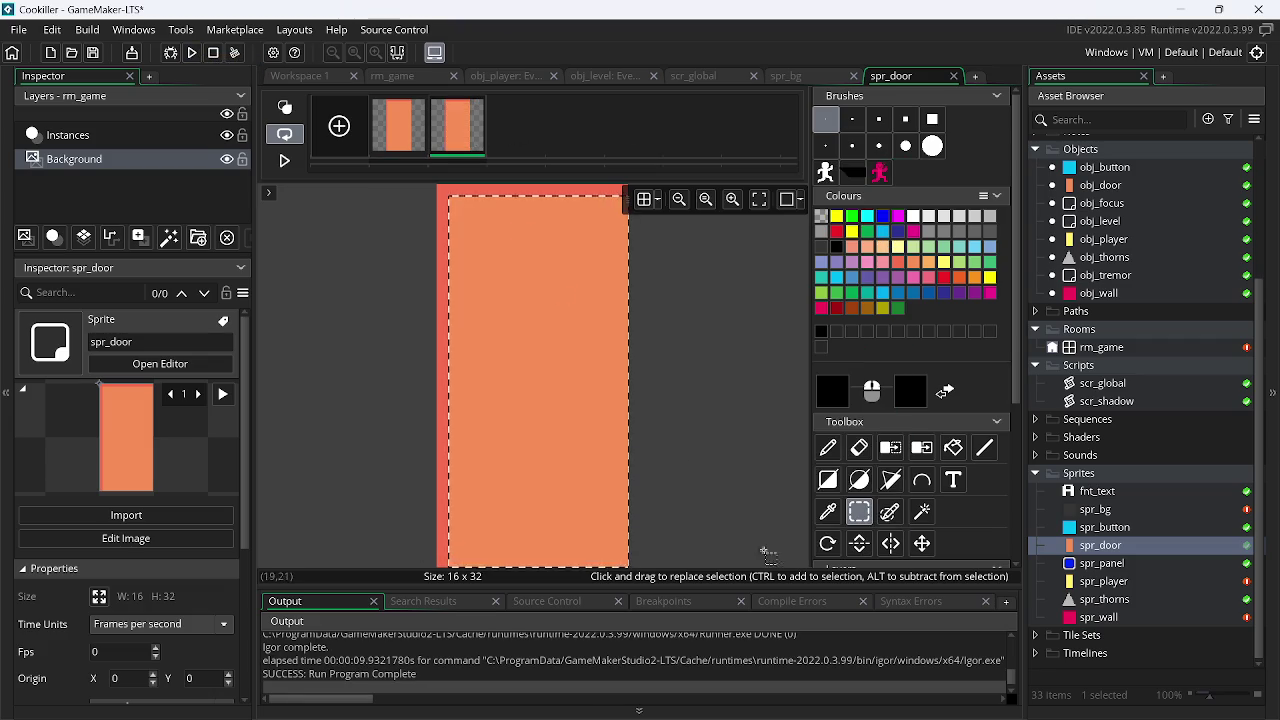
pyautogui.press('XF86AudioLowerVolume')
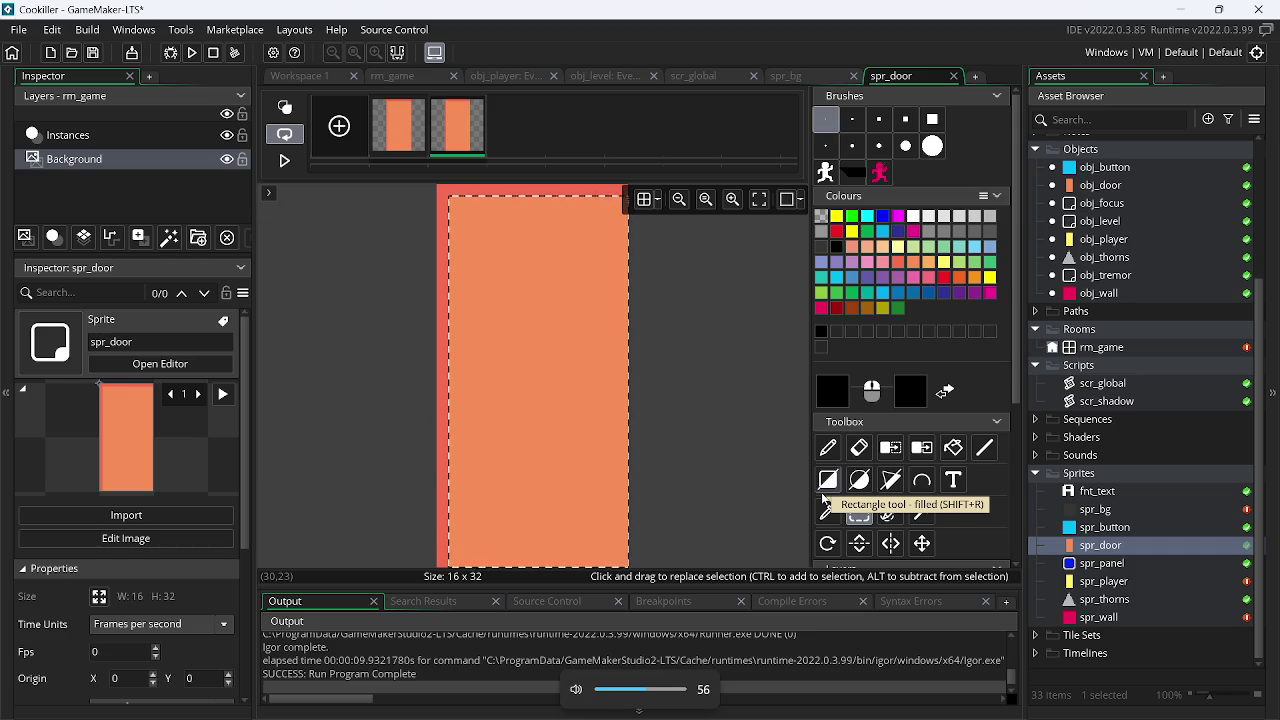
pyautogui.press('XF86AudioRaiseVolume')
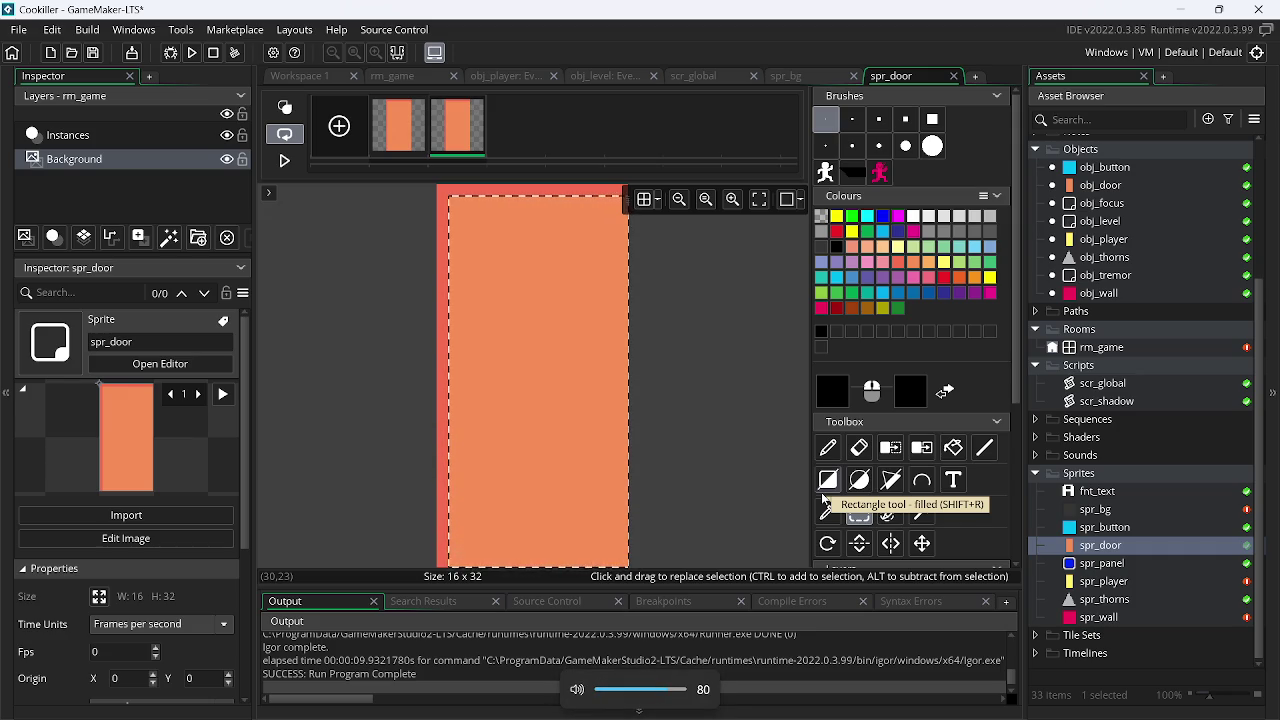
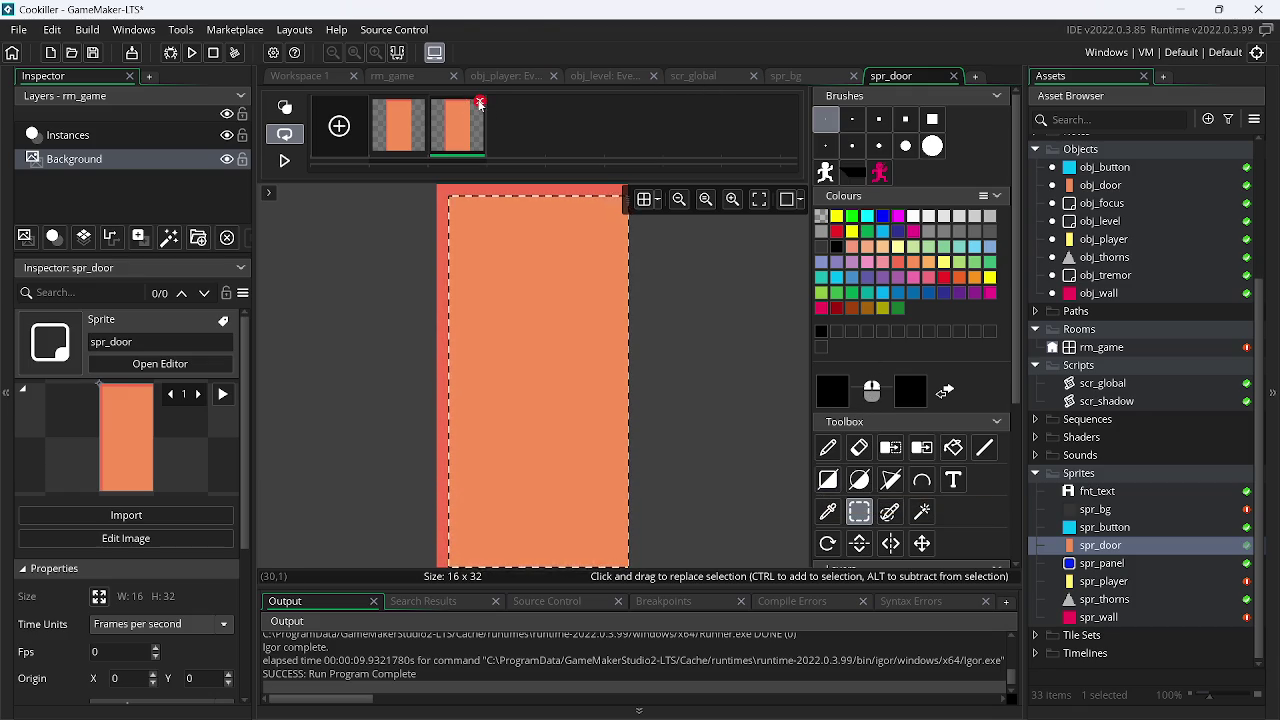
# Delete the second frame of spr_door and clear the canvas selection
pyautogui.click(481, 99)
pyautogui.click(677, 343)
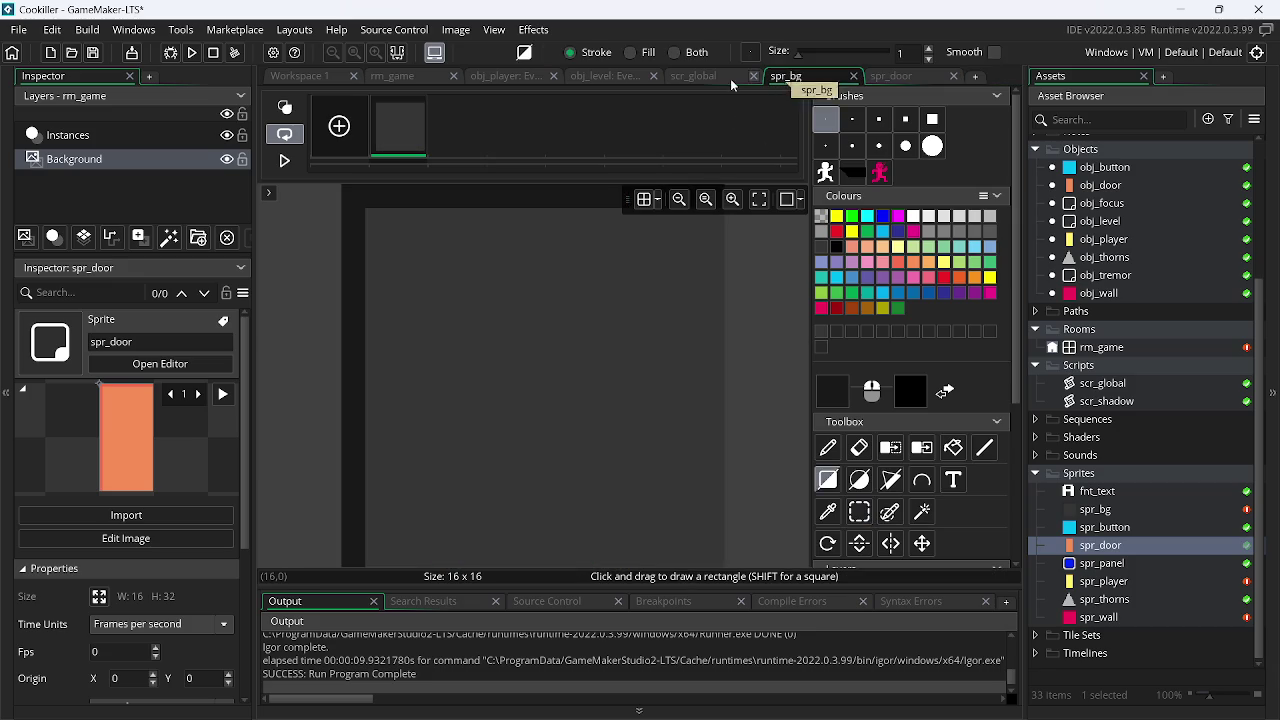
pyautogui.click(718, 77)
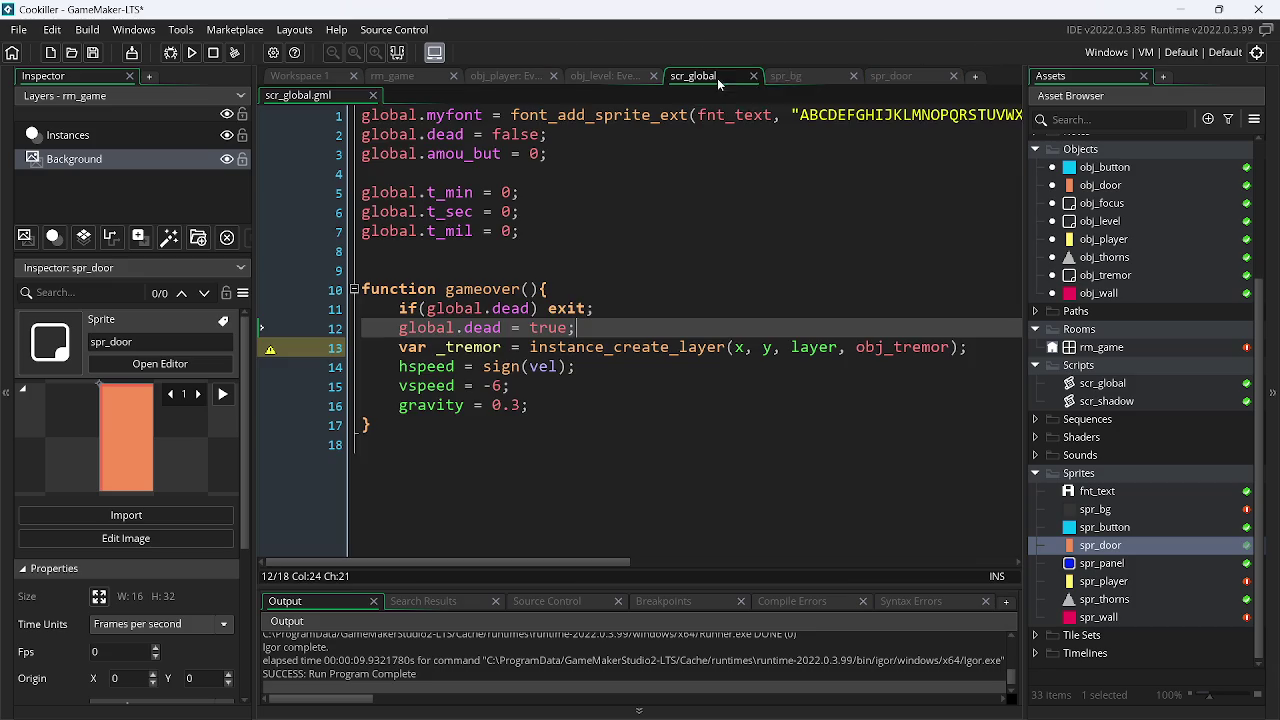
# Close the spr_bg and spr_door editors and open all of obj_door's event scripts
pyautogui.click(854, 77)
pyautogui.click(854, 78)
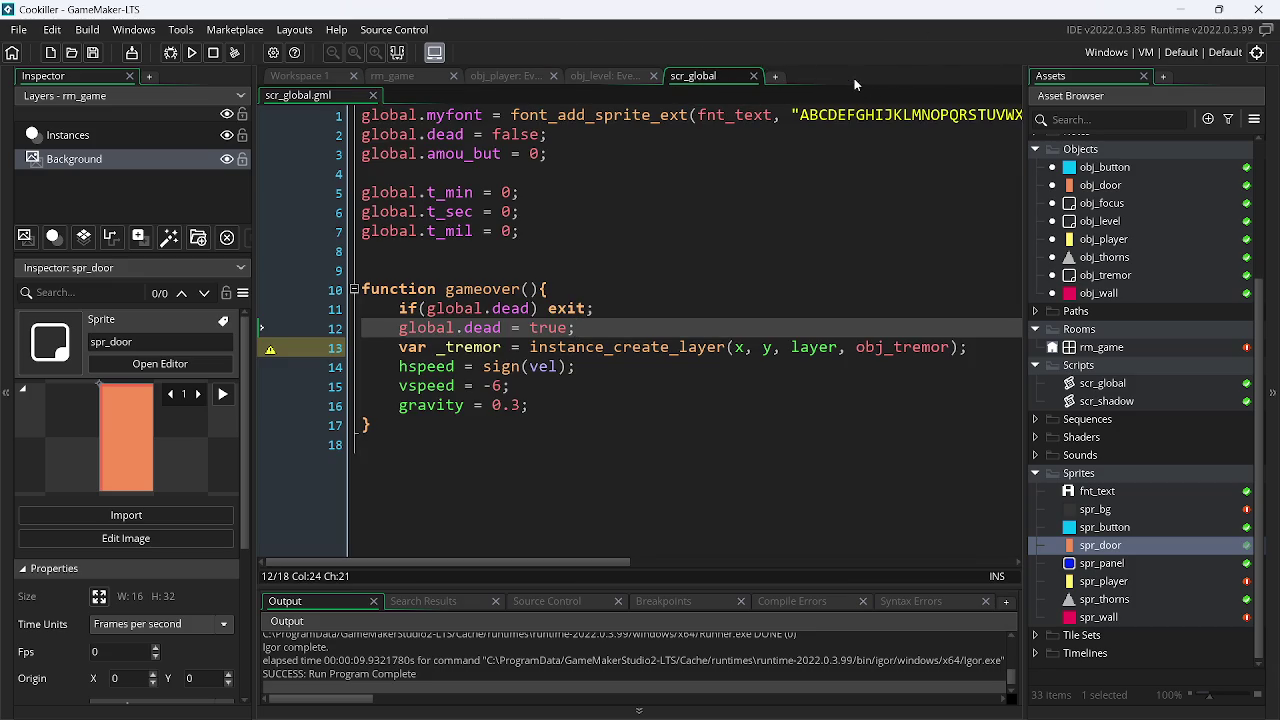
pyautogui.rightClick(1097, 188)
pyautogui.click(1001, 233)
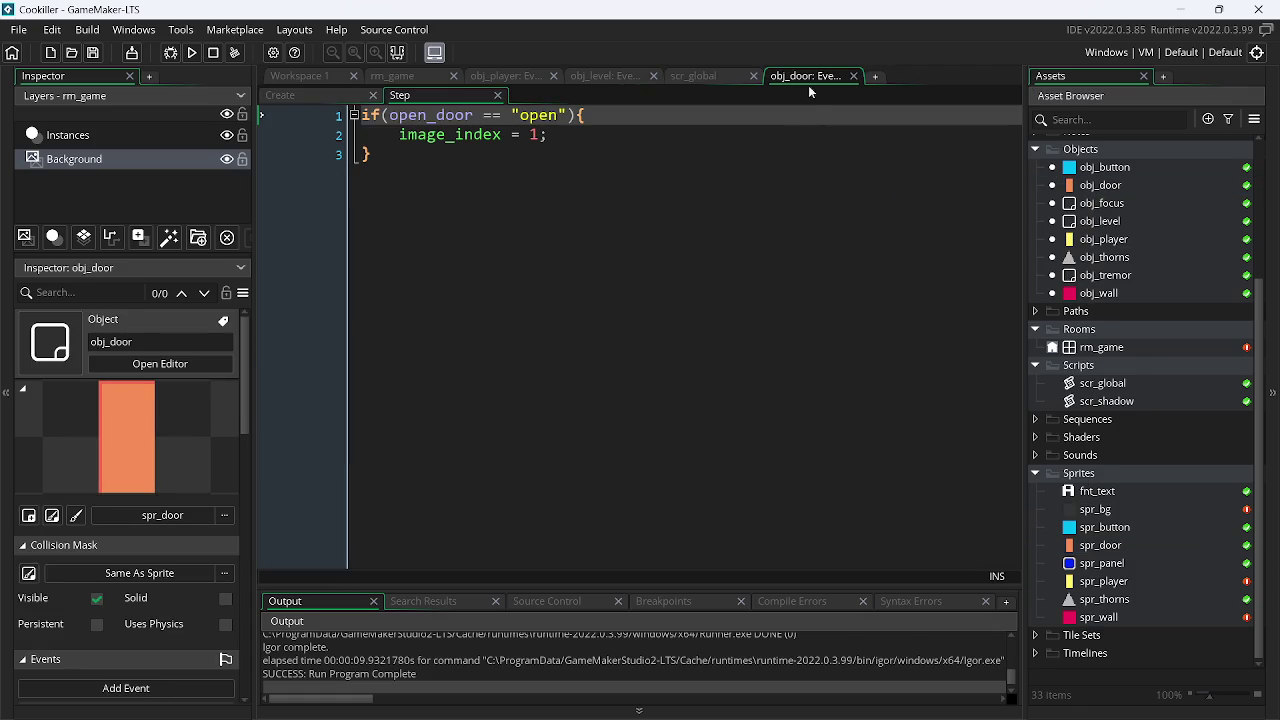
# In obj_door's Create event, set open_door to false instead of "closed", ending the line with a semicolon
pyautogui.moveTo(802, 78); pyautogui.dragTo(677, 77)
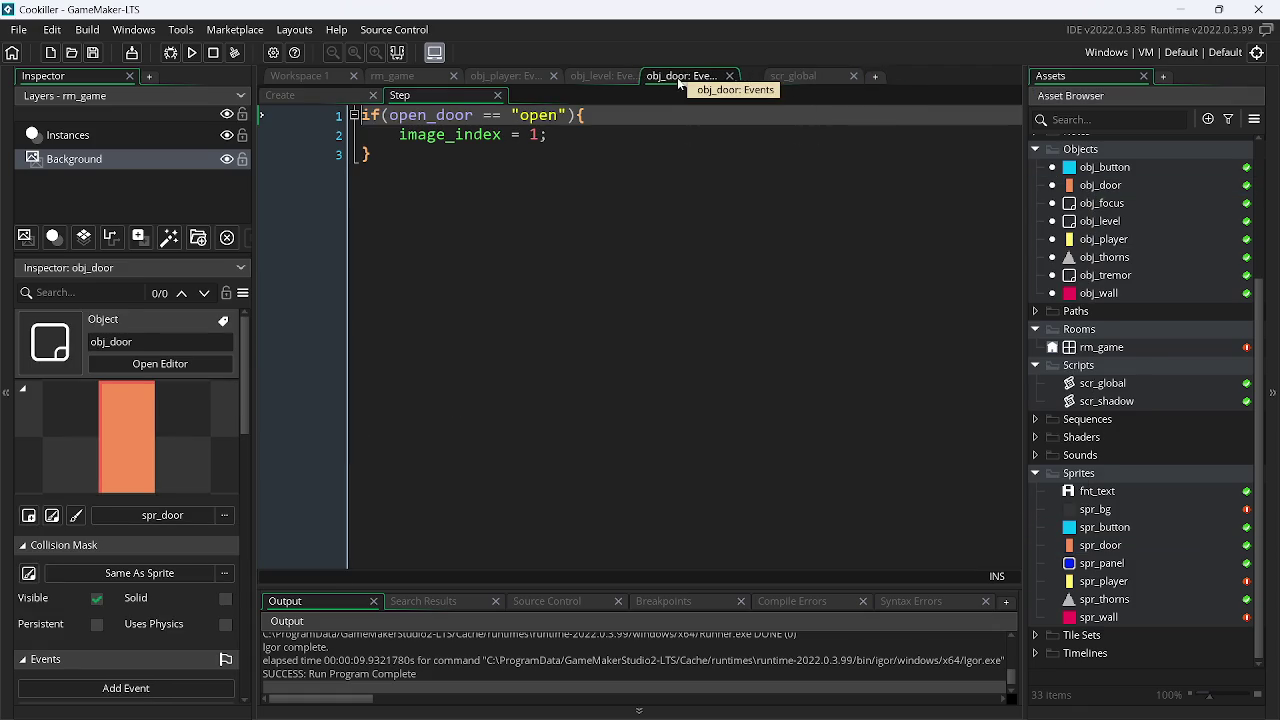
pyautogui.click(302, 97)
pyautogui.click(400, 95)
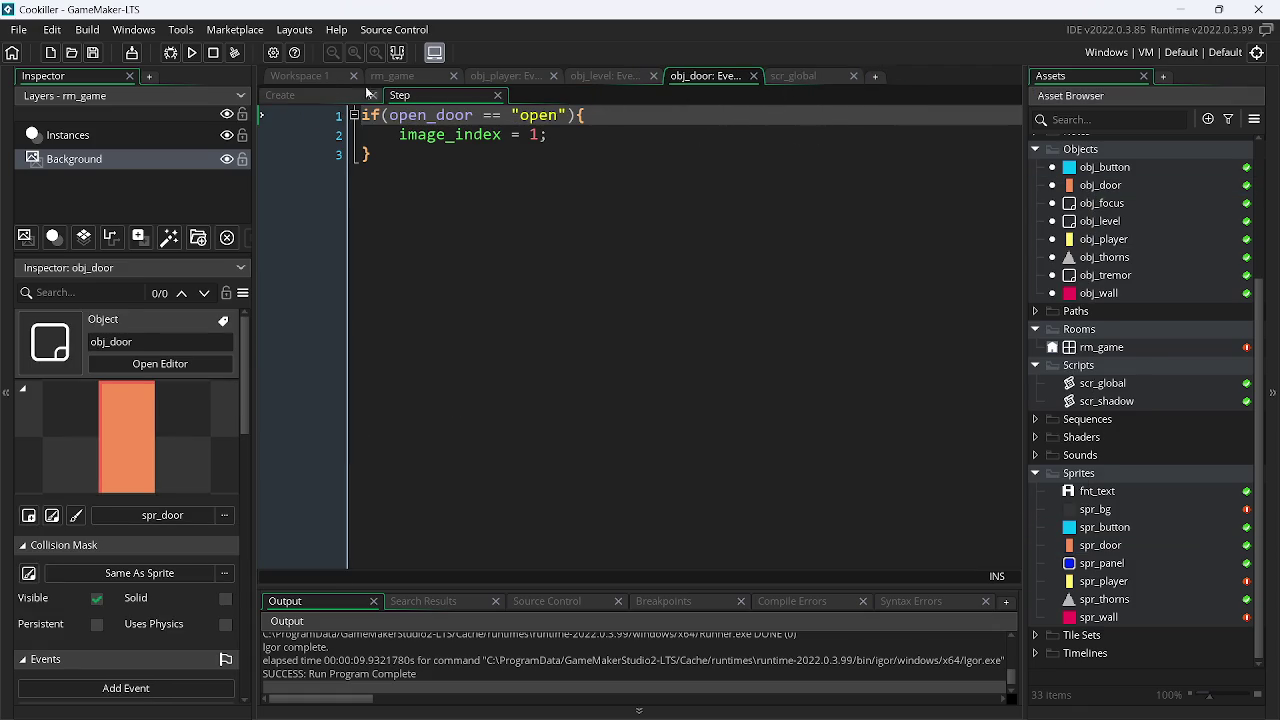
pyautogui.click(316, 93)
pyautogui.click(538, 117)
pyautogui.write(';')
pyautogui.click(482, 97)
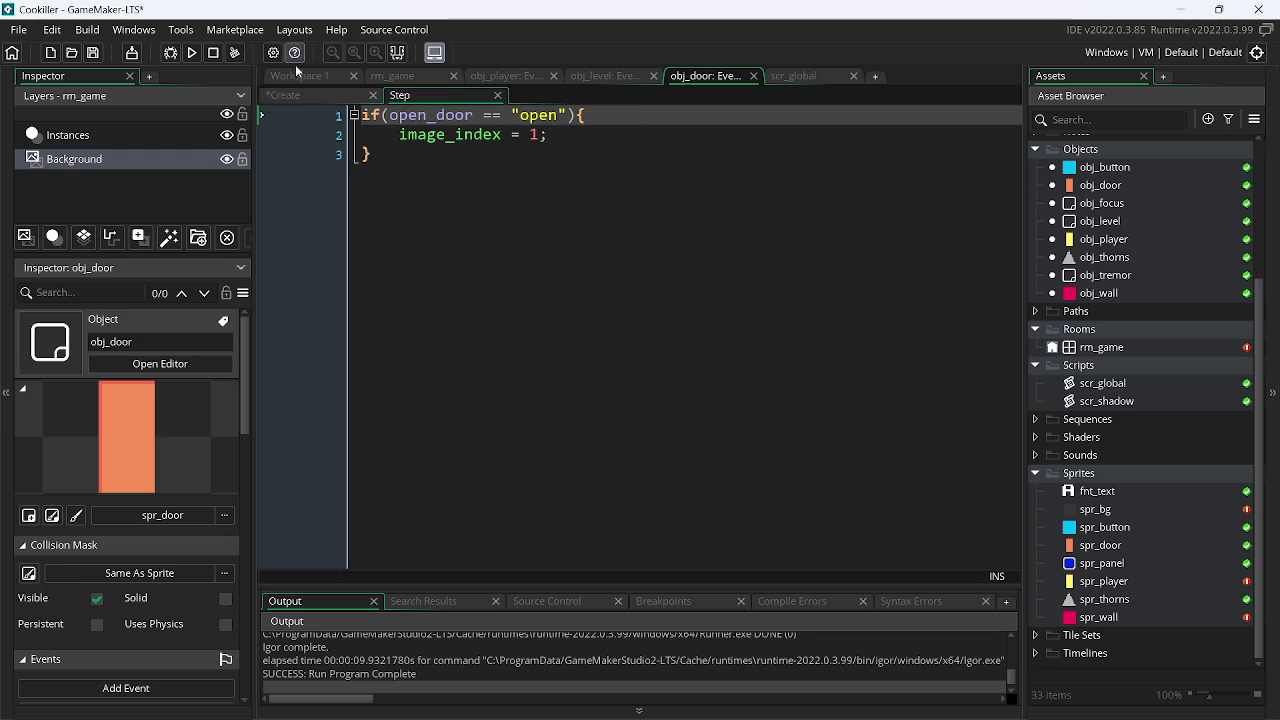
pyautogui.click(322, 93)
pyautogui.moveTo(538, 116); pyautogui.dragTo(463, 119)
pyautogui.write('false')
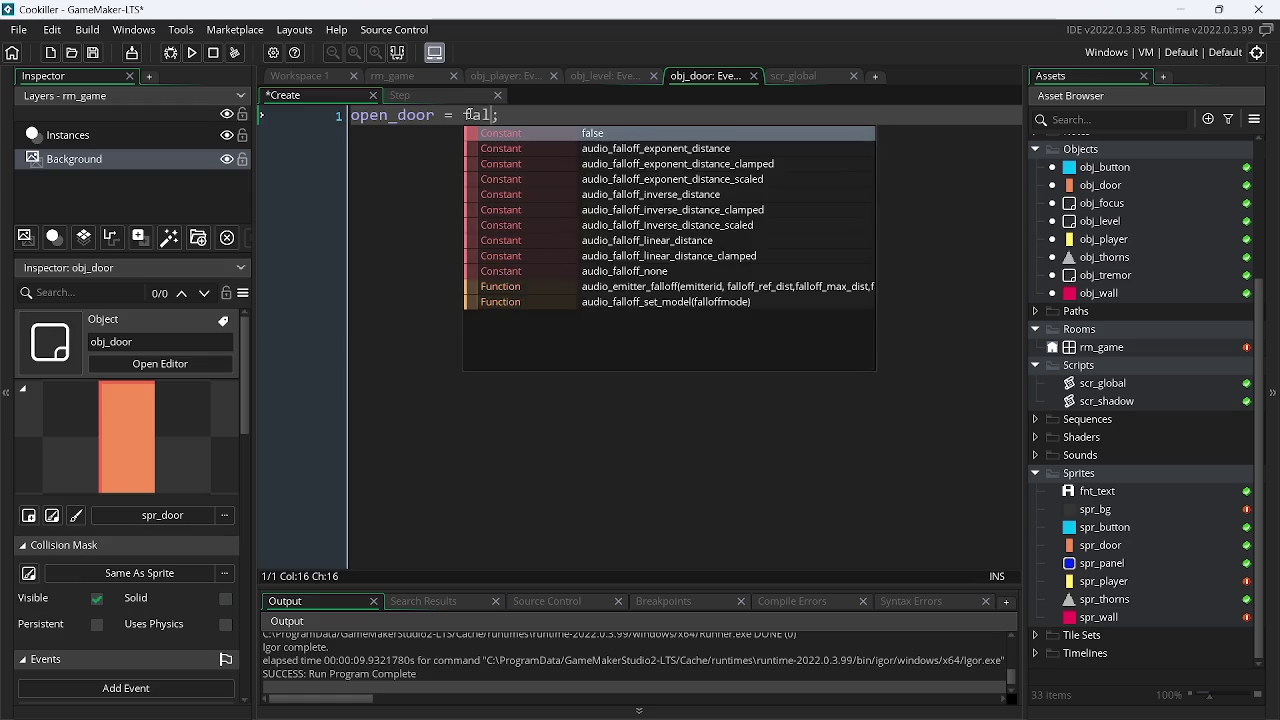
# Change the Step event to if(open_door) with image_index = open_door
pyautogui.click(425, 97)
pyautogui.moveTo(510, 115); pyautogui.dragTo(567, 125)
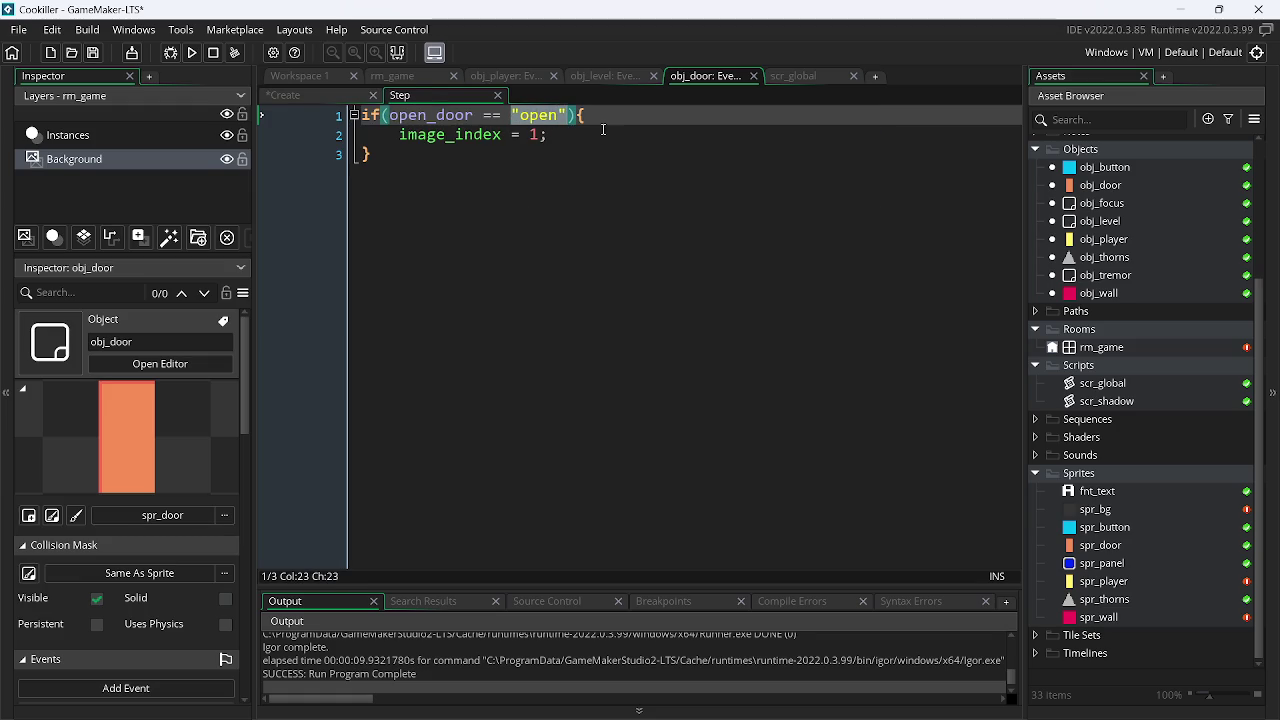
pyautogui.press('BackSpace')
pyautogui.press('BackSpace')
pyautogui.press('BackSpace')
pyautogui.press('BackSpace')
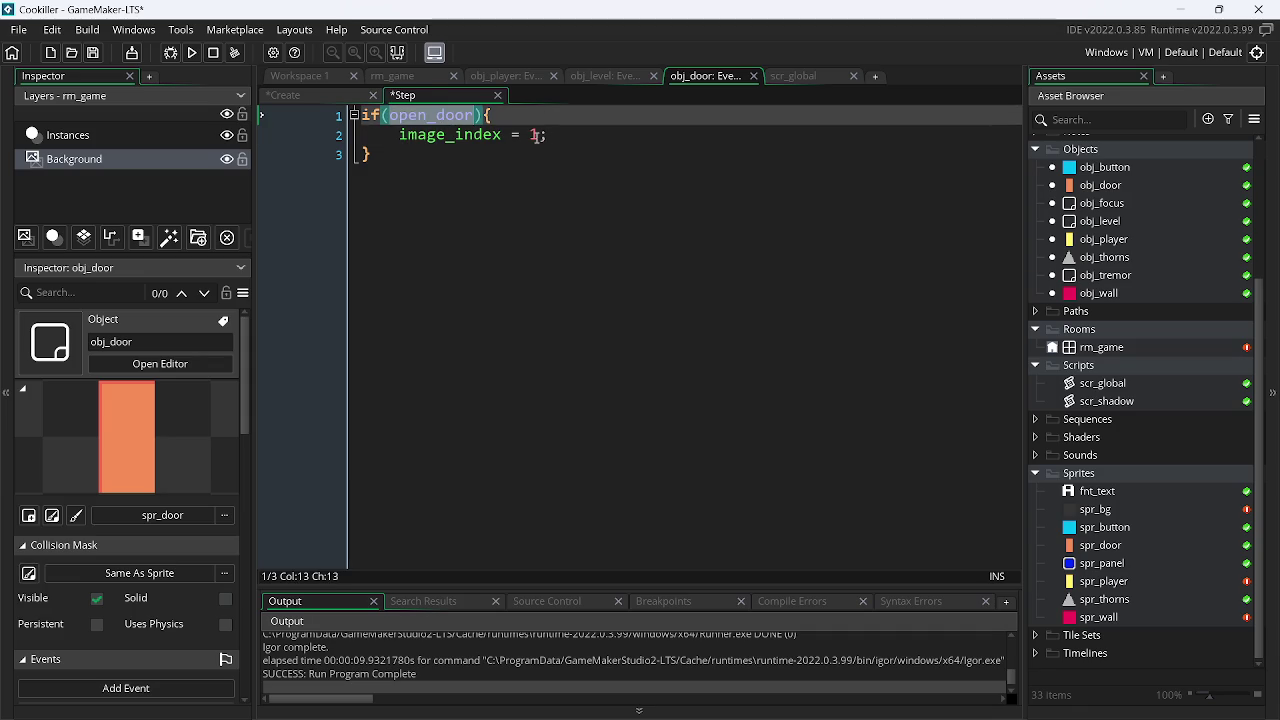
pyautogui.doubleClick(535, 135)
pyautogui.write('open_door')
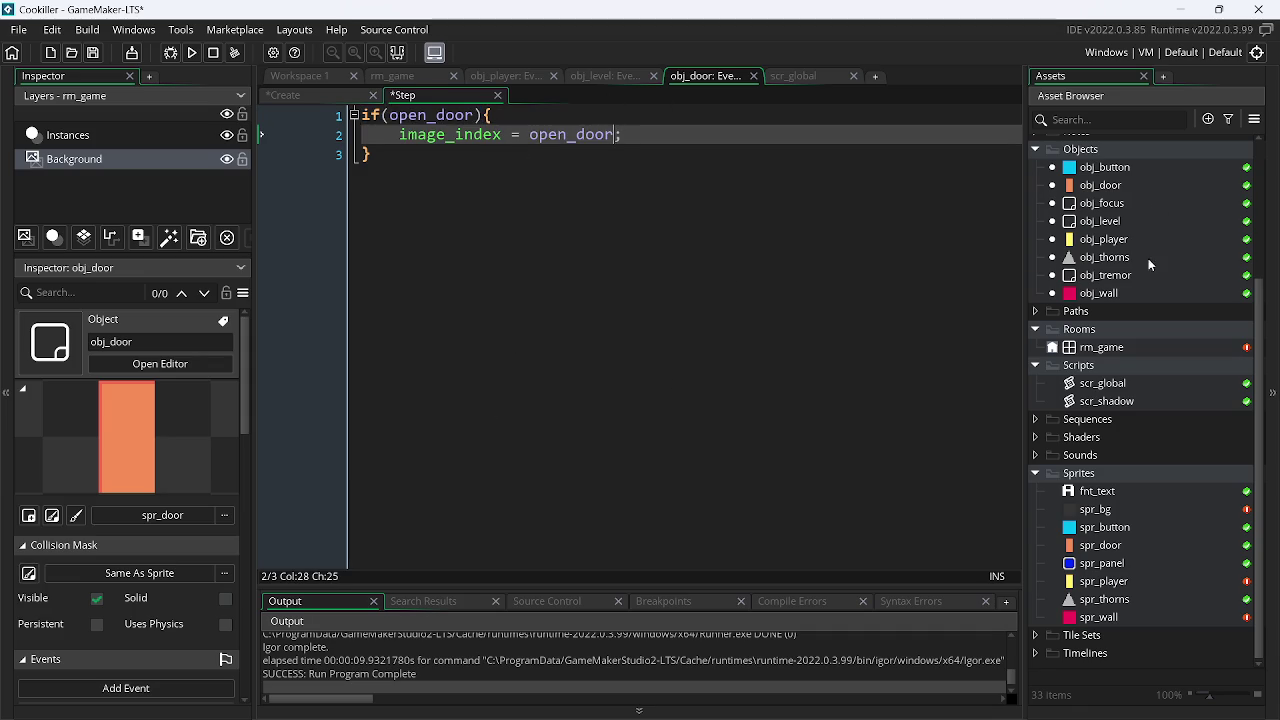
# In obj_button's Step event, replace the "open" string with true
pyautogui.click(1105, 168)
pyautogui.rightClick(1105, 168)
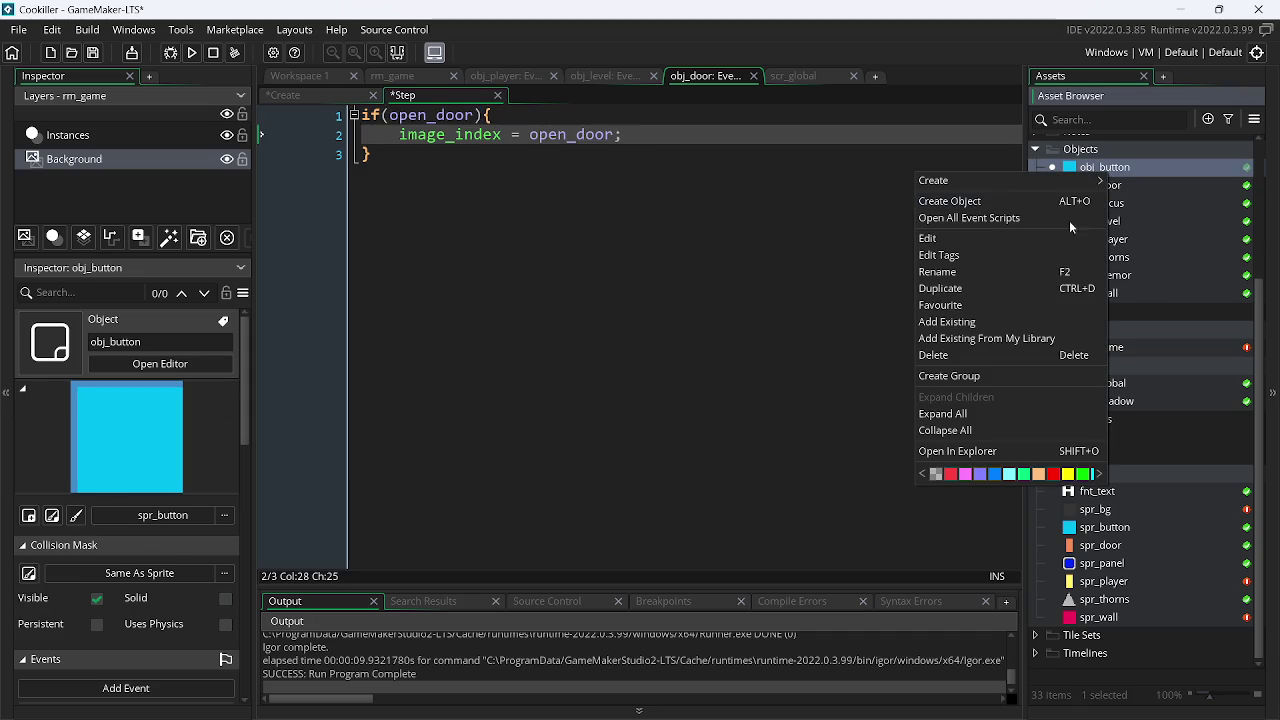
pyautogui.click(978, 220)
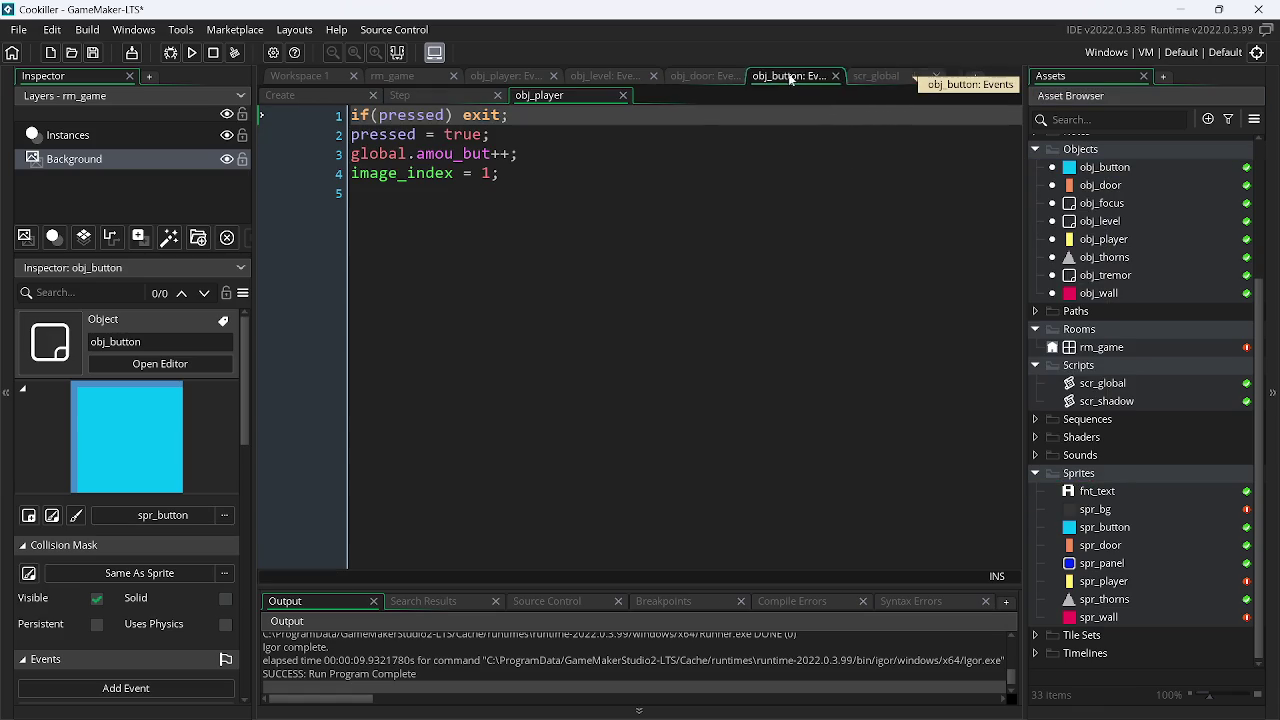
pyautogui.moveTo(910, 78)
pyautogui.mouseDown()
pyautogui.moveTo(610, 78)
pyautogui.moveTo(710, 80)
pyautogui.mouseUp()
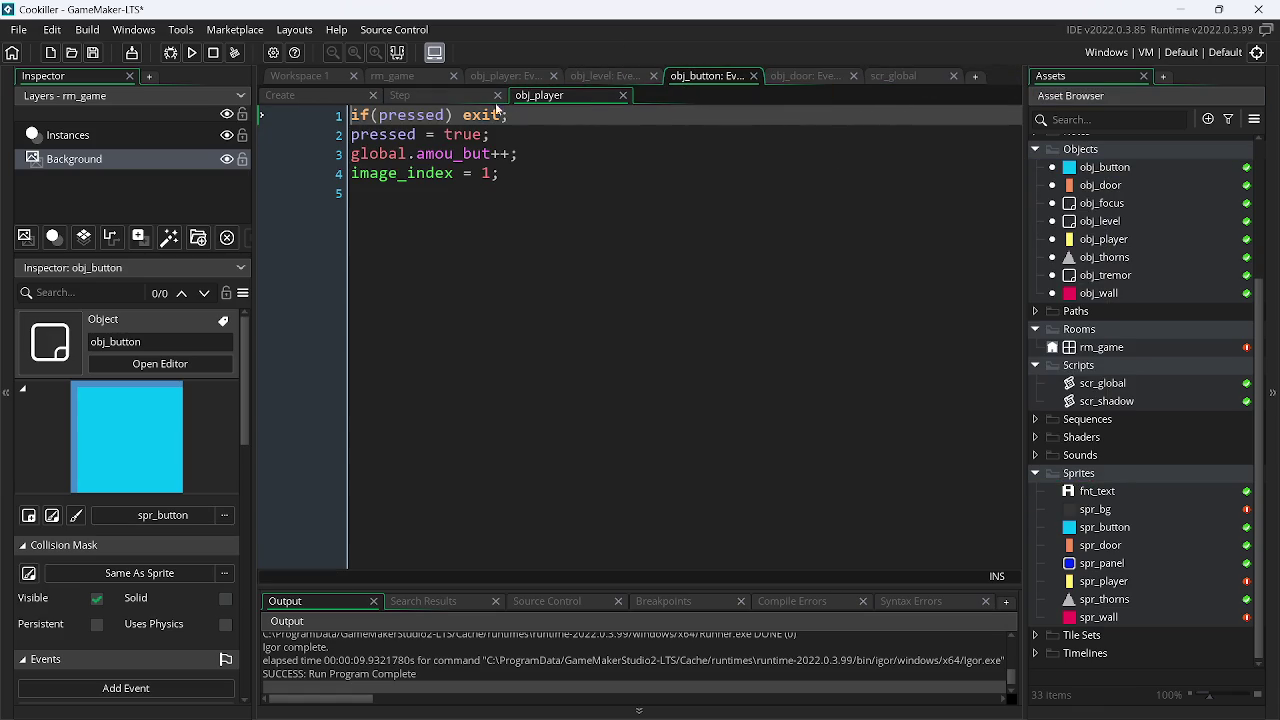
pyautogui.click(423, 94)
pyautogui.moveTo(548, 155); pyautogui.dragTo(605, 158)
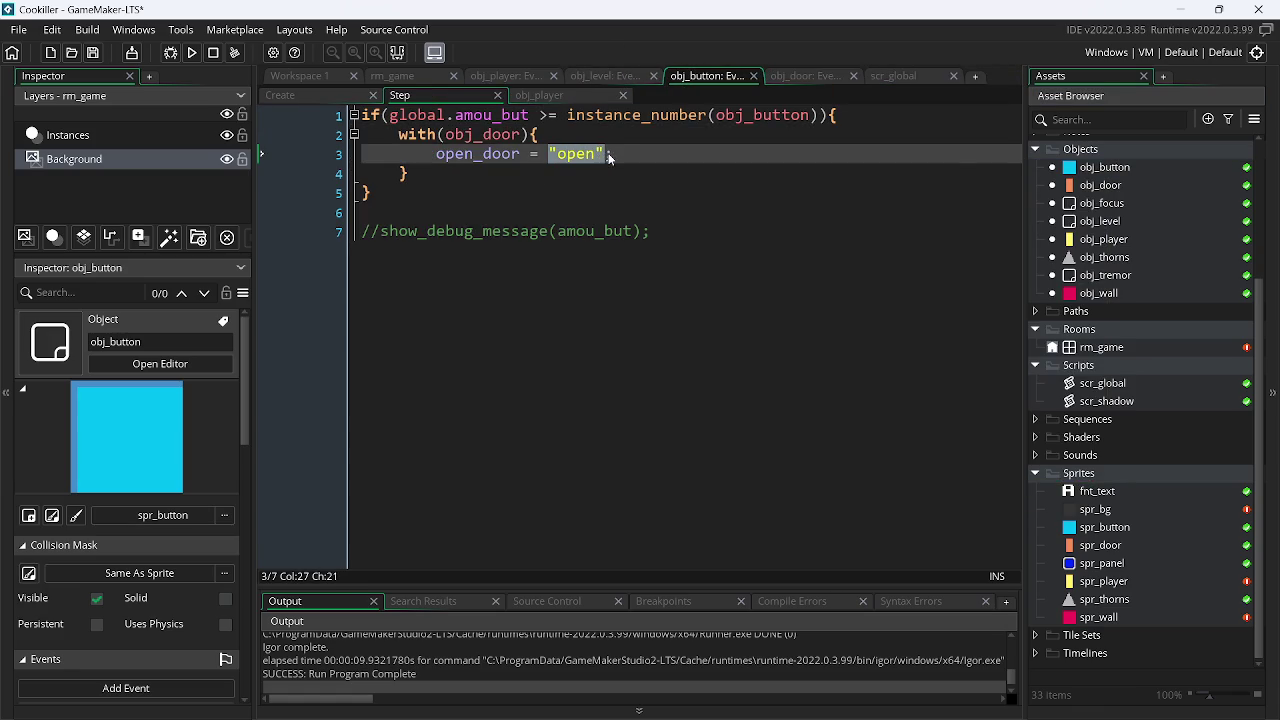
pyautogui.write('tru')
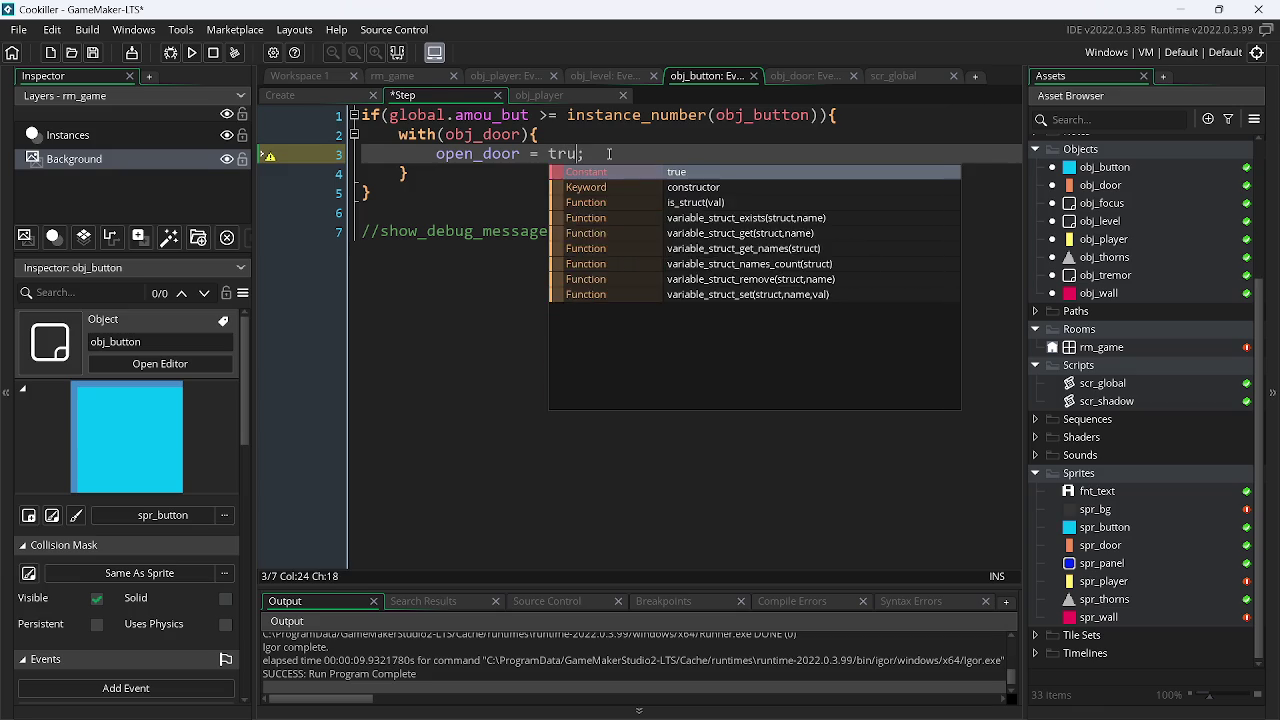
pyautogui.press('Return')
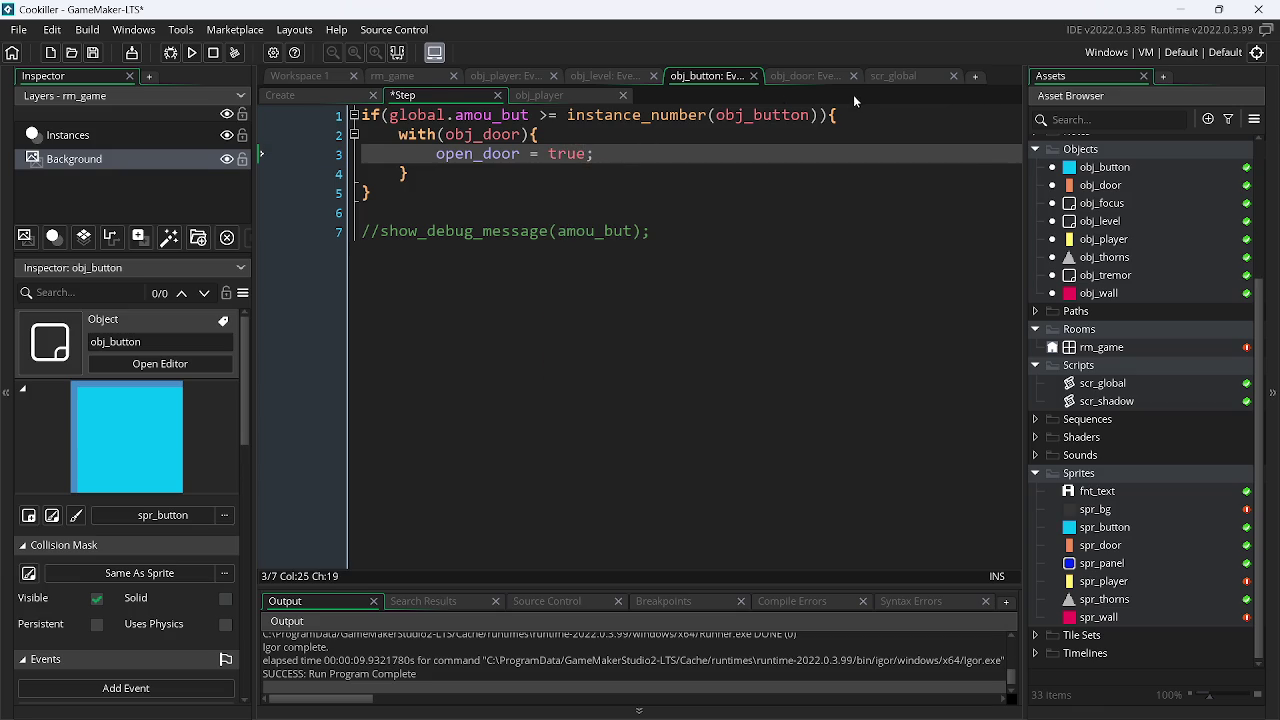
# Review scr_global and obj_door's Create code, then switch to the YouTube video in Chrome
pyautogui.click(884, 75)
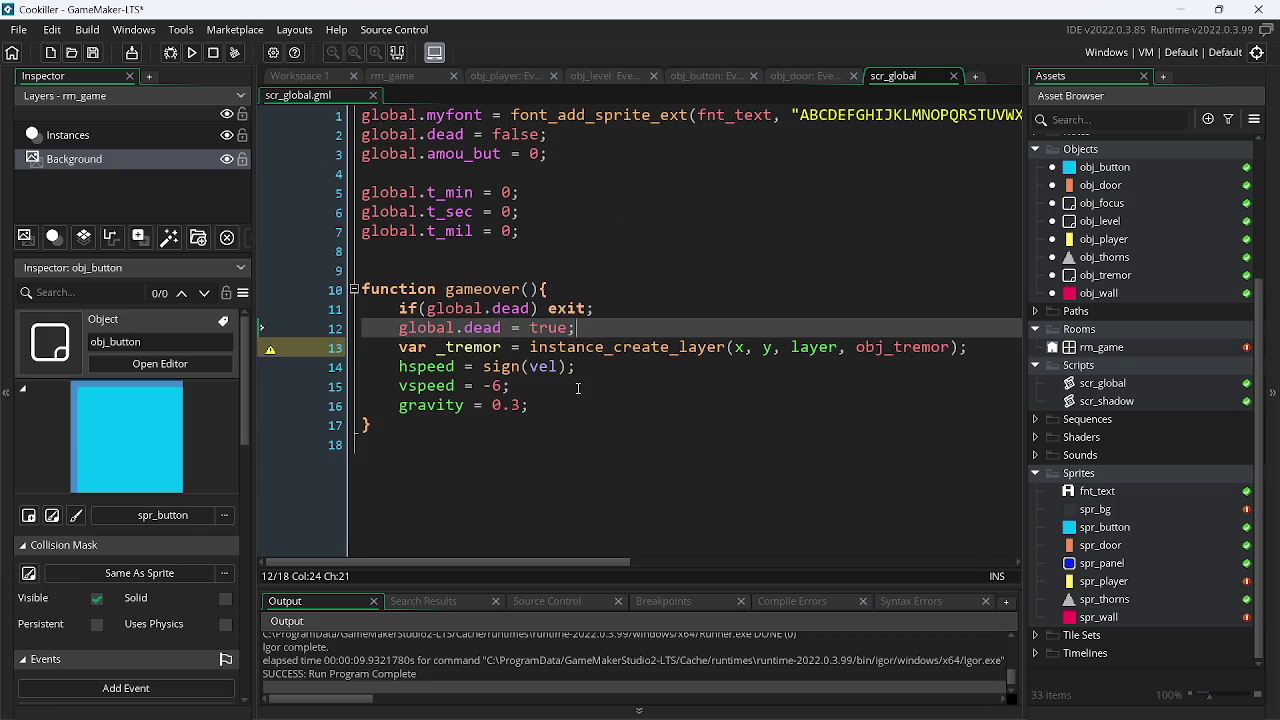
pyautogui.click(578, 388)
pyautogui.click(811, 82)
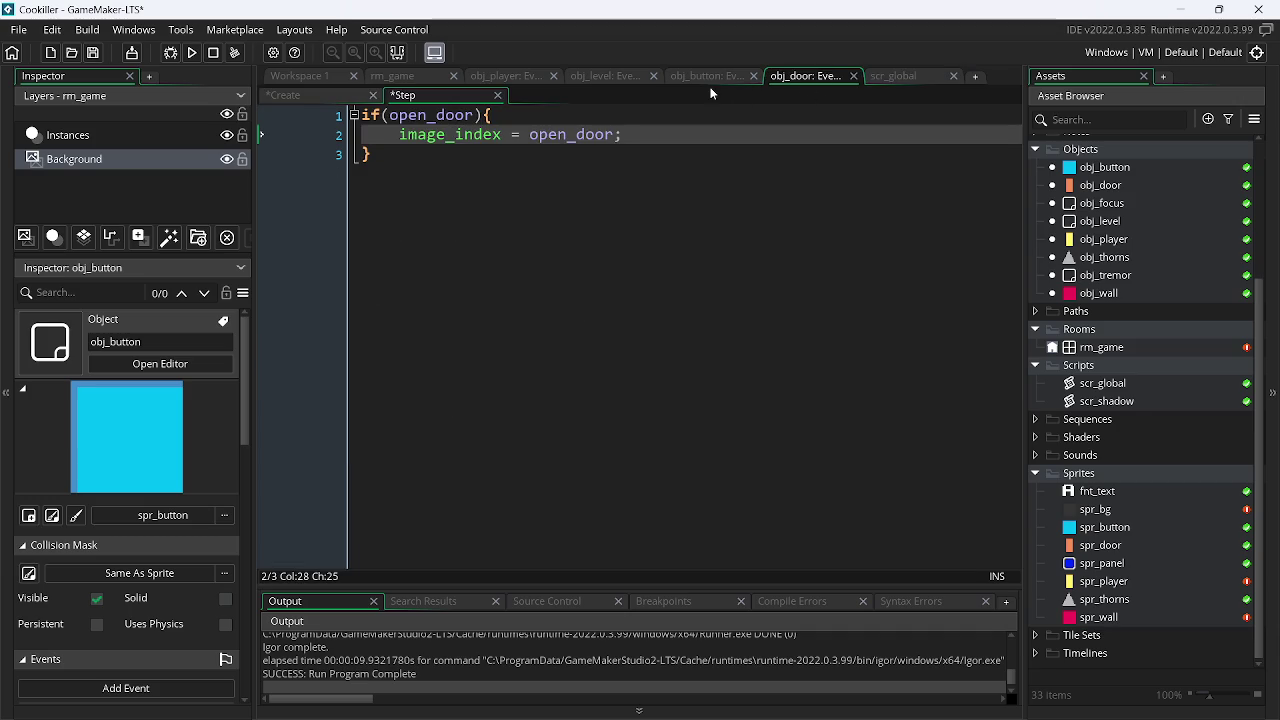
pyautogui.click(322, 94)
pyautogui.hotkey('alt', 'Tab')
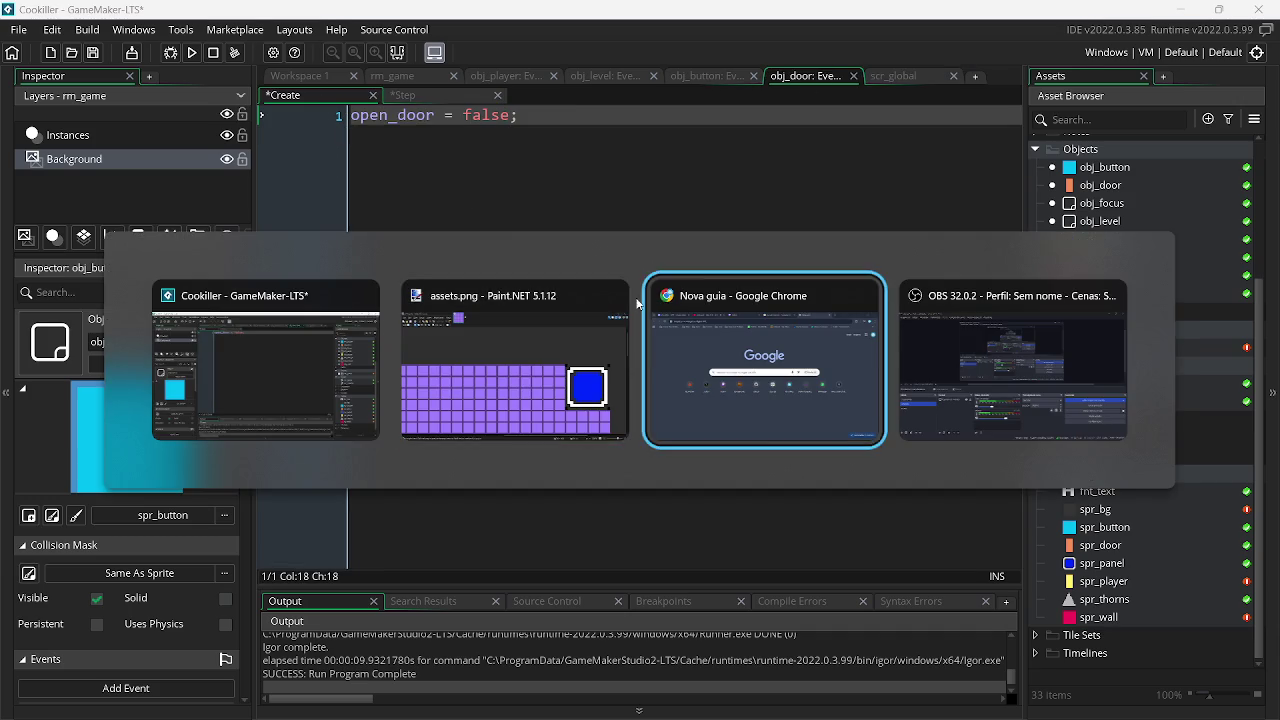
pyautogui.press('Tab')
pyautogui.click(310, 16)
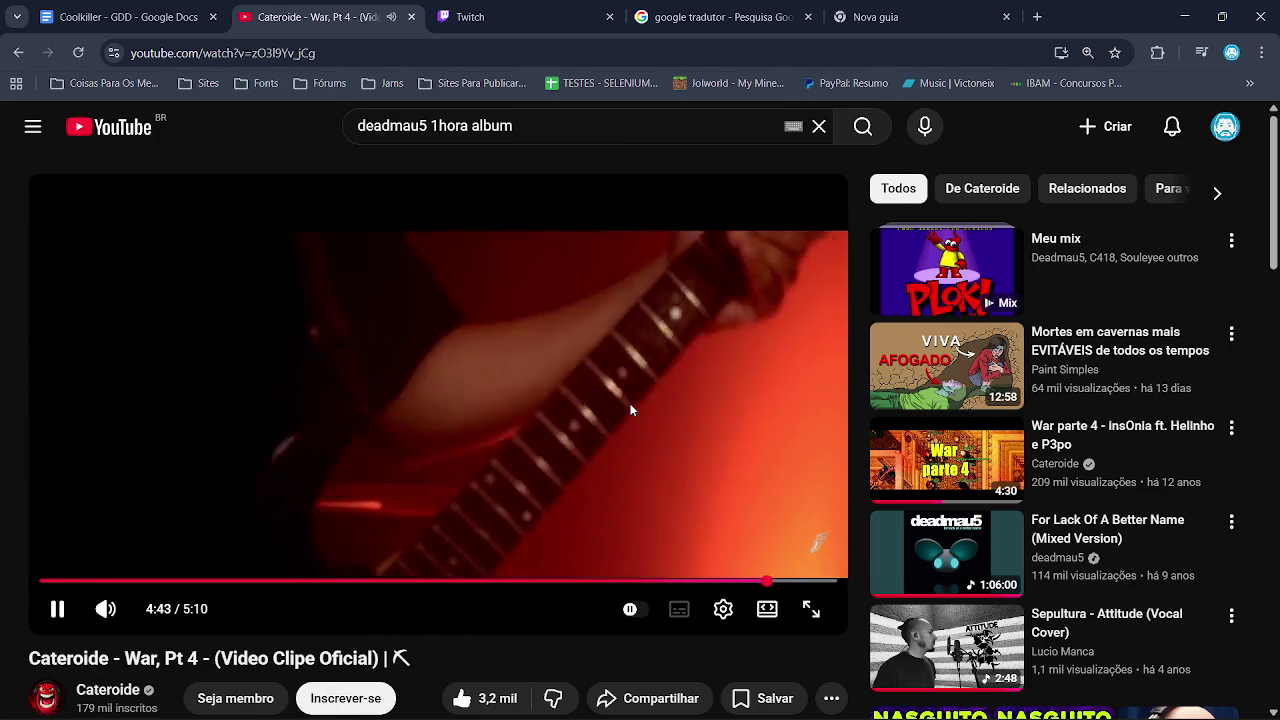
# Pause the current video and play the ABRIU PK recommendation instead
pyautogui.click(629, 402)
pyautogui.scroll(-6, 1273, 275)
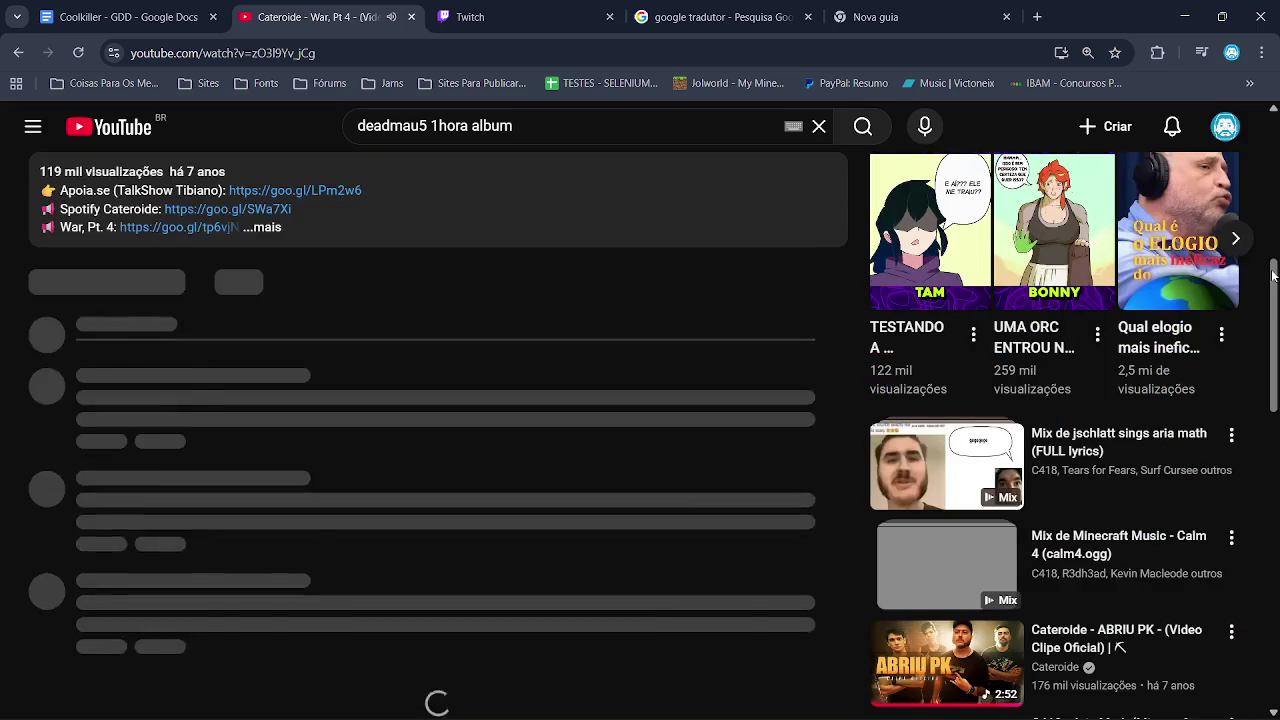
pyautogui.scroll(-2, 1273, 290)
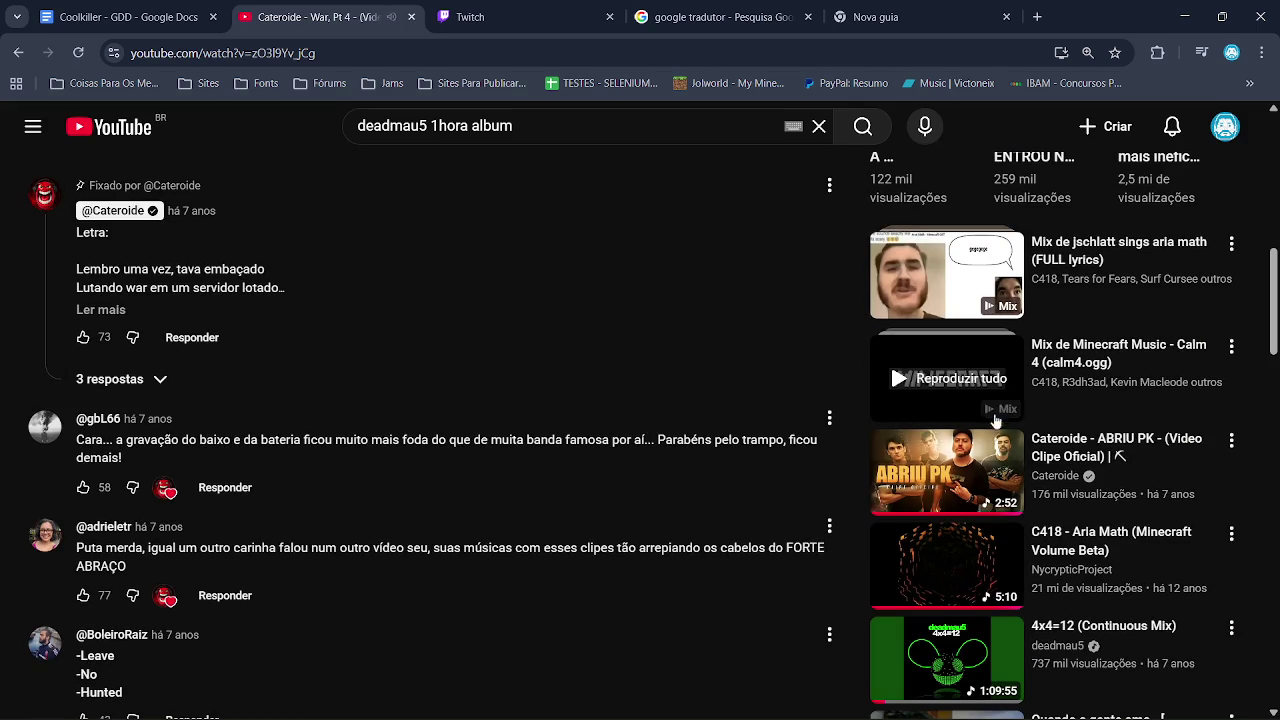
pyautogui.click(922, 470)
# Check the Twitch stream manager, set the YouTube volume to 100, and minimise Chrome
pyautogui.click(470, 16)
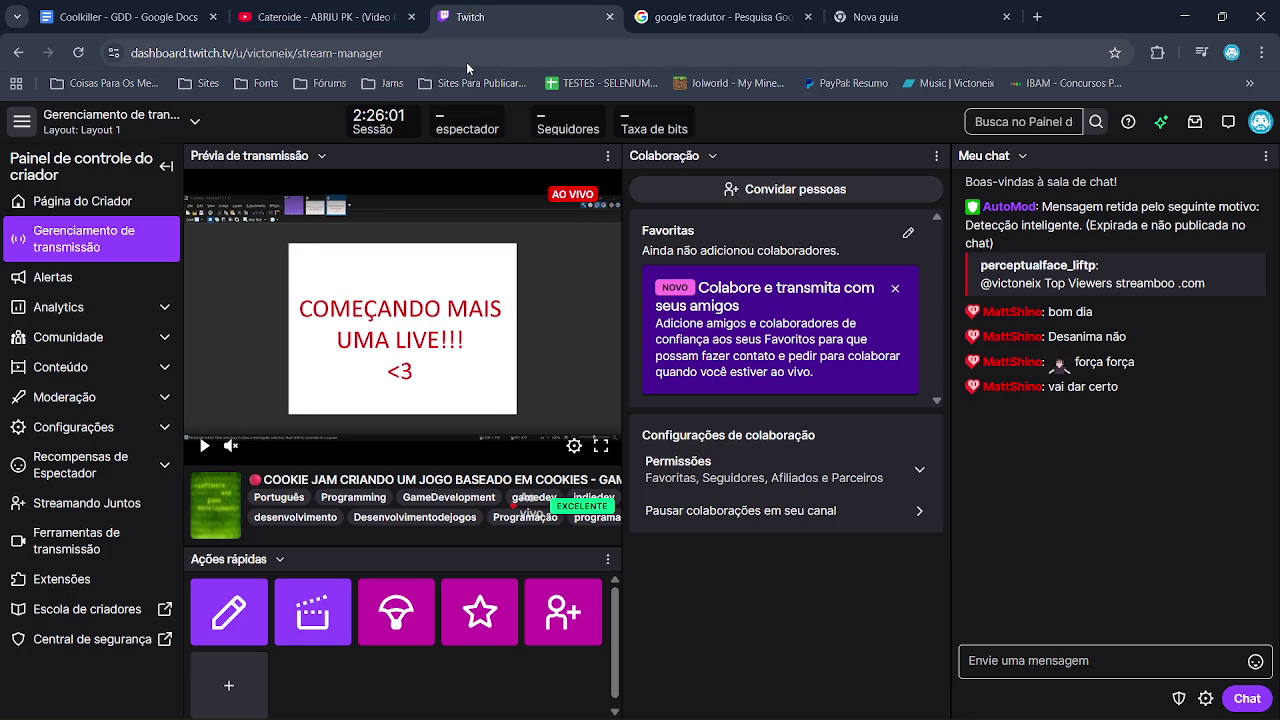
pyautogui.click(400, 16)
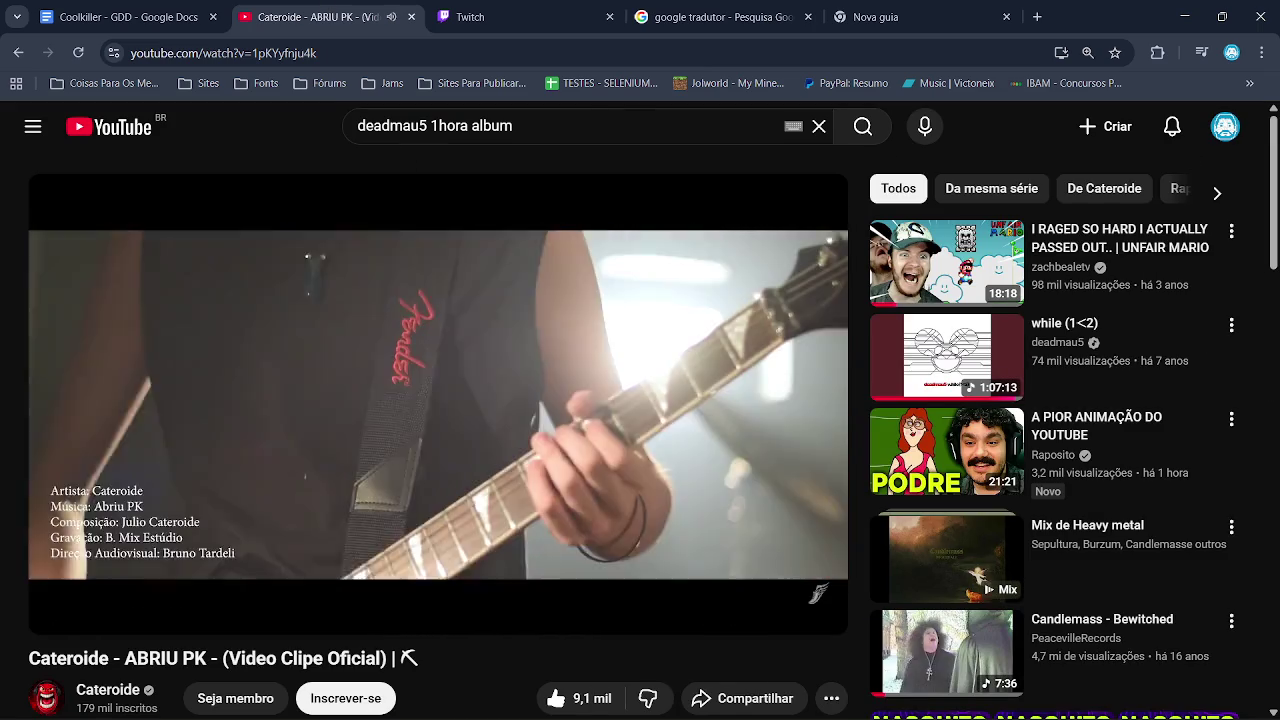
pyautogui.scroll(5, 438, 405)
pyautogui.scroll(2, 438, 405)
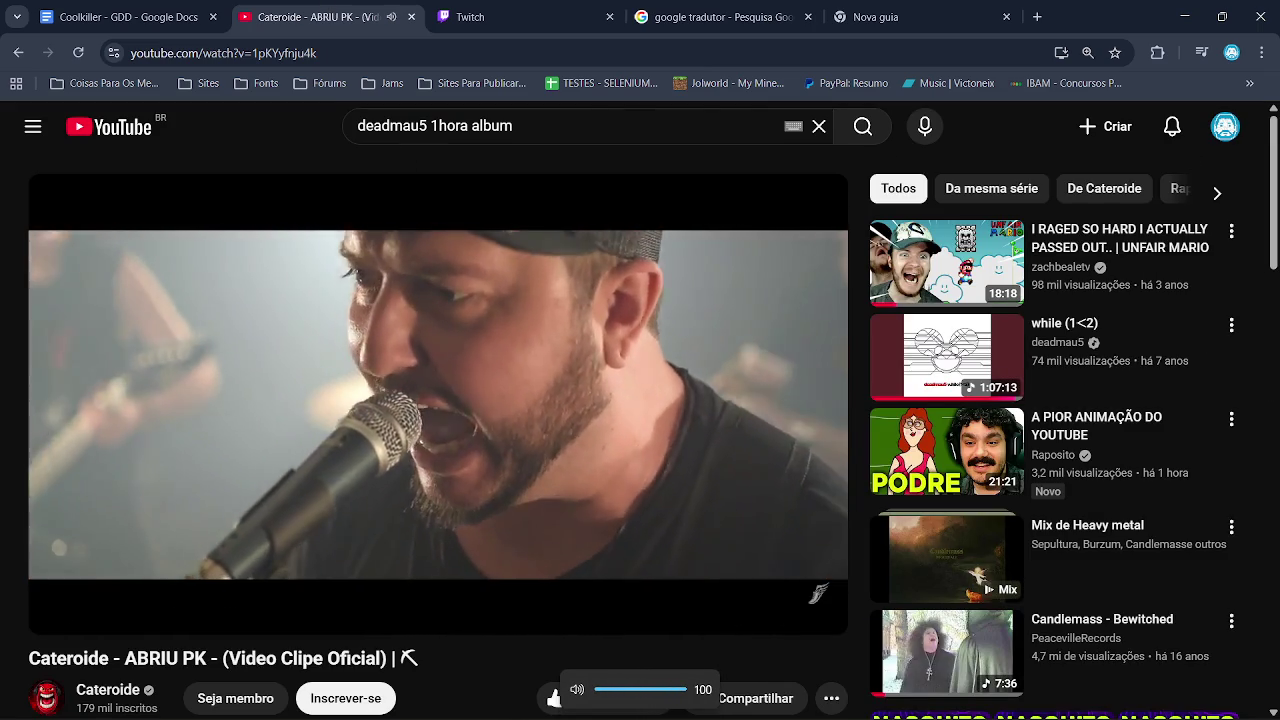
pyautogui.click(1187, 17)
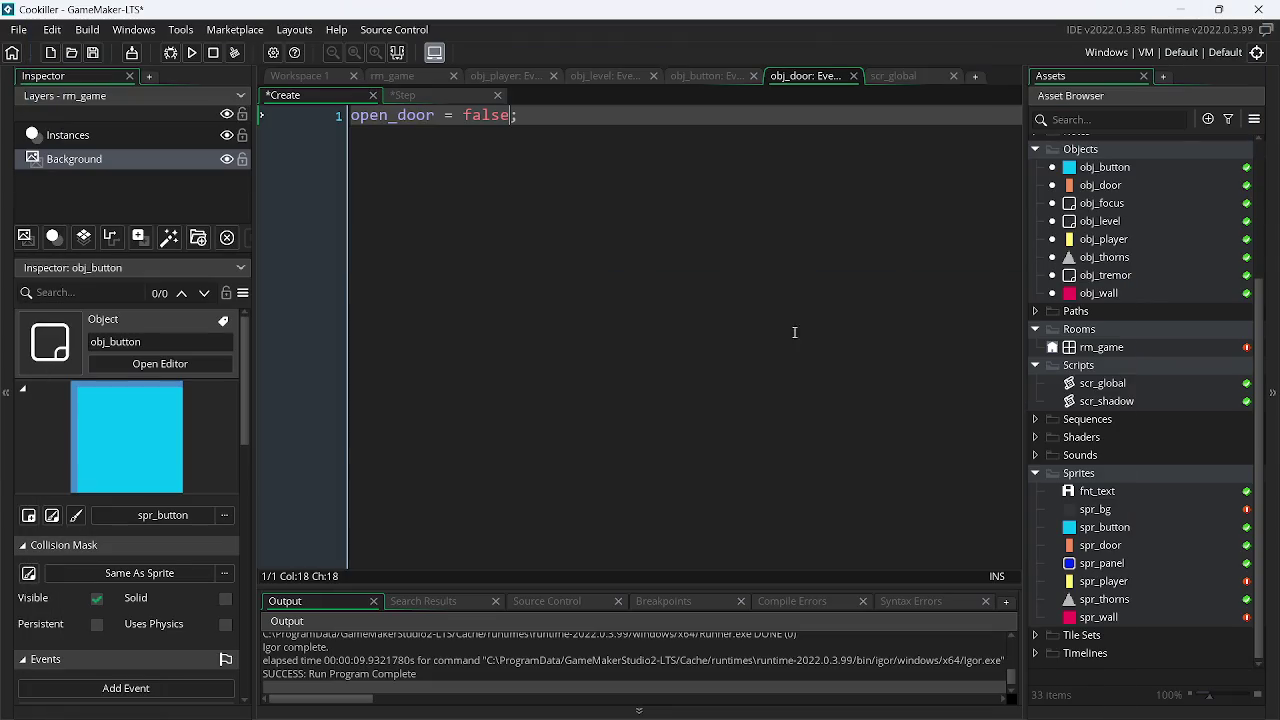
# Save the project with Ctrl+S and minimise the Paint.NET assets.png window
pyautogui.hotkey('ctrl', 's')
pyautogui.click(456, 95)
pyautogui.hotkey('alt', 'Tab')
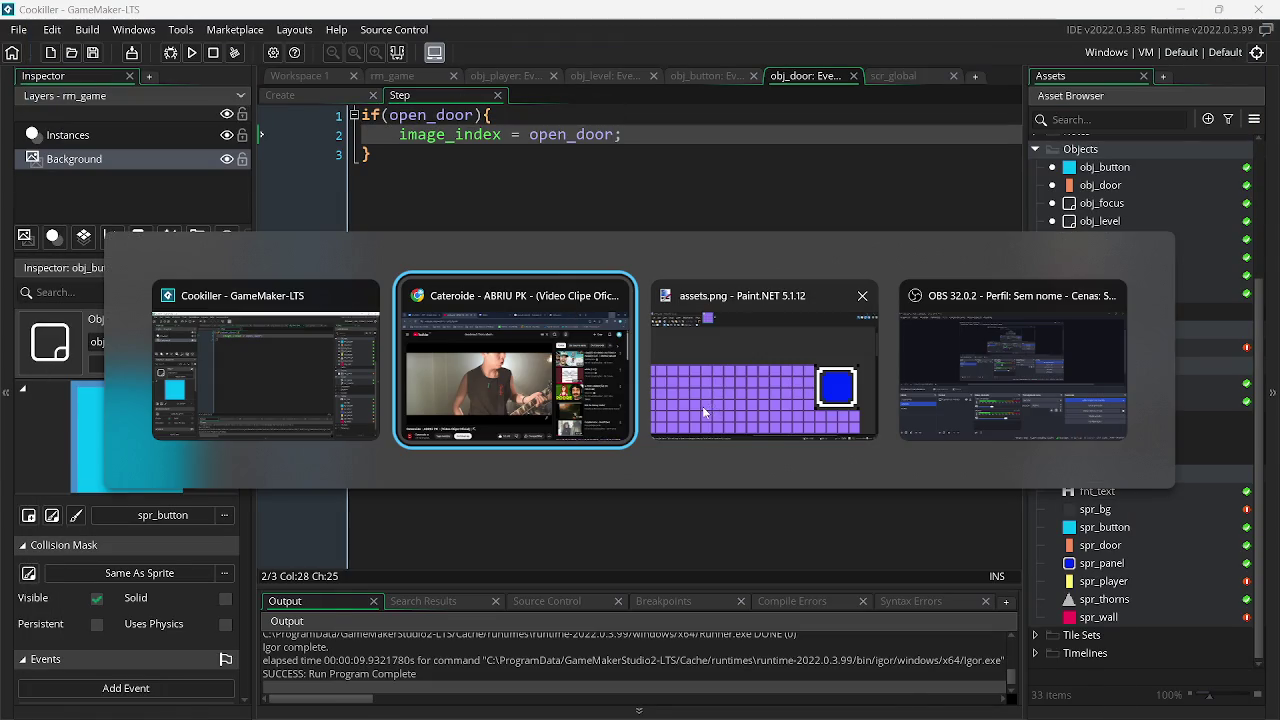
pyautogui.click(703, 412)
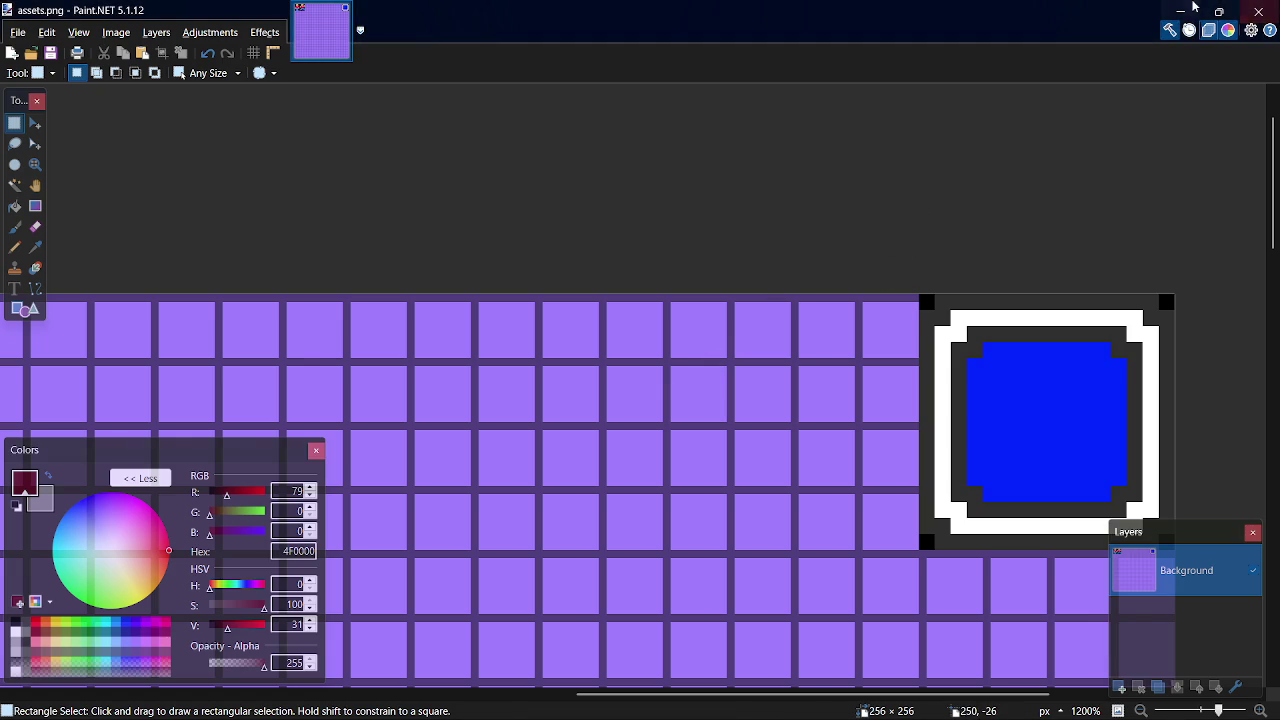
pyautogui.click(1180, 10)
# Switch to Chrome's translator search and close the empty new tab
pyautogui.hotkey('alt', 'Tab')
pyautogui.hotkey('alt', 'Tab')
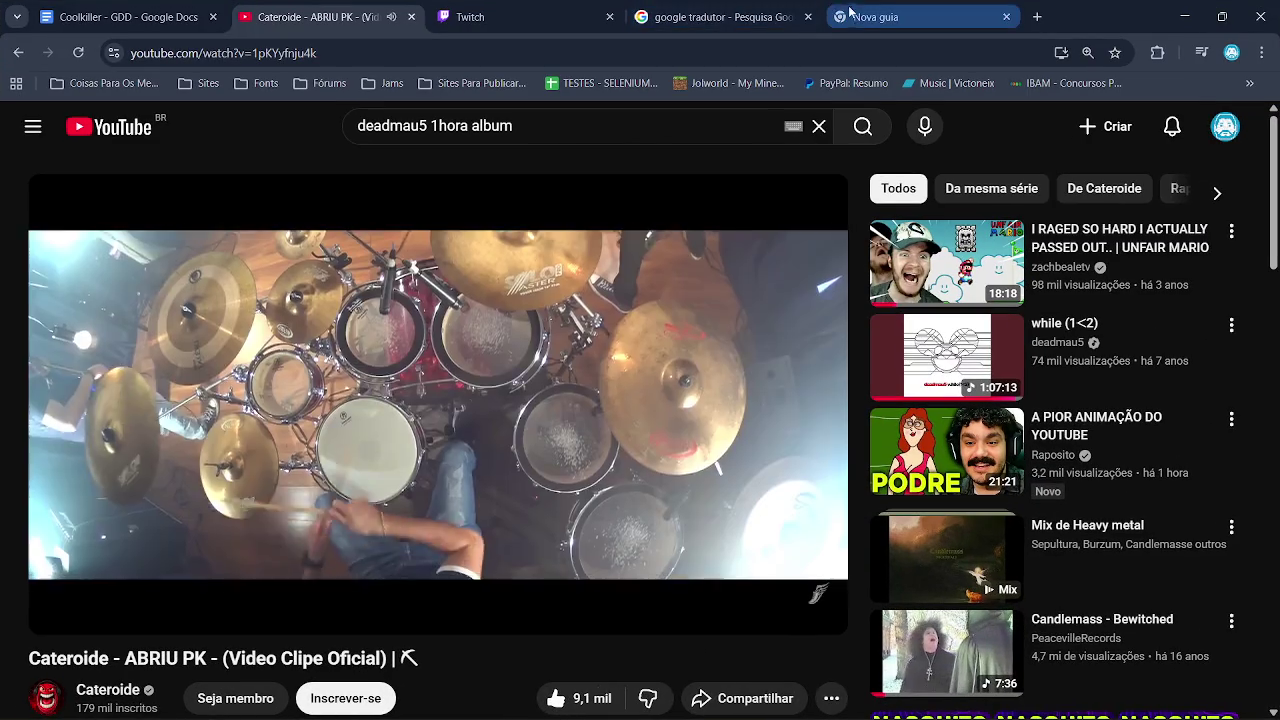
pyautogui.hotkey('ctrl', 'Tab')
pyautogui.hotkey('ctrl', 'Tab')
pyautogui.click(1006, 17)
# Translate 'abrir' to English ('open'), then return to GameMaker
pyautogui.click(418, 300)
pyautogui.write('abrir')
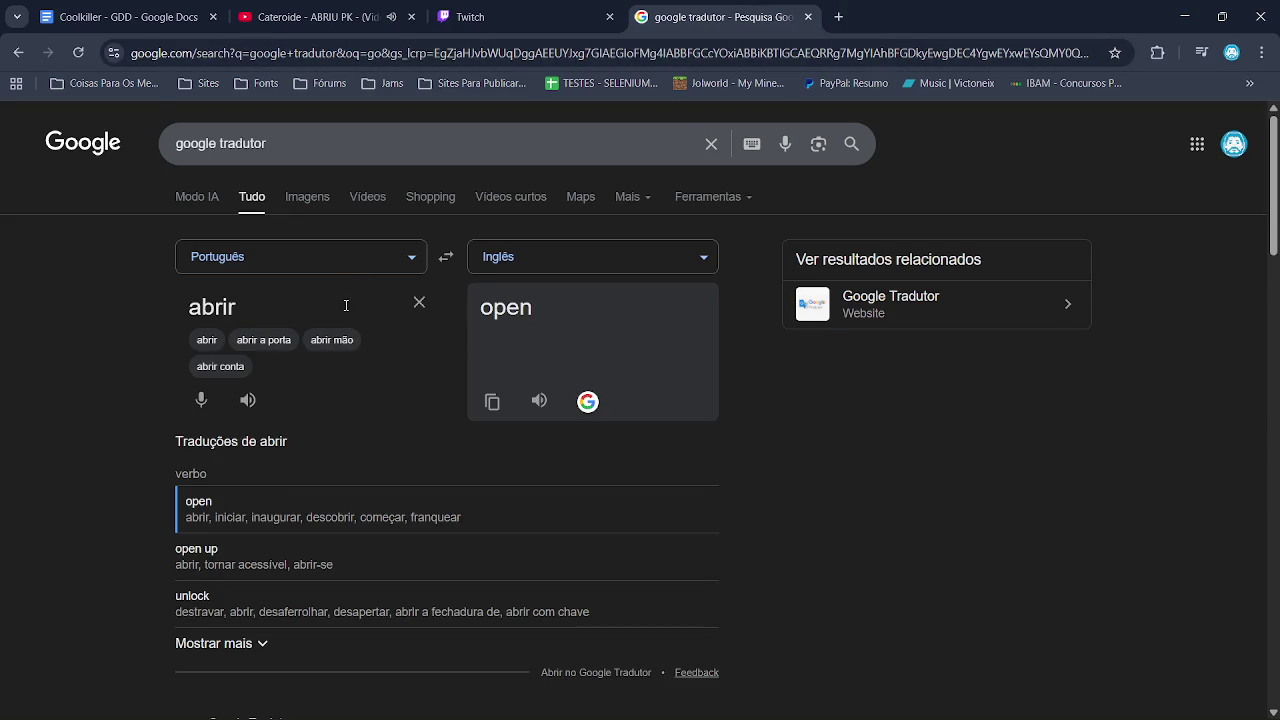
pyautogui.hotkey('alt', 'Tab')
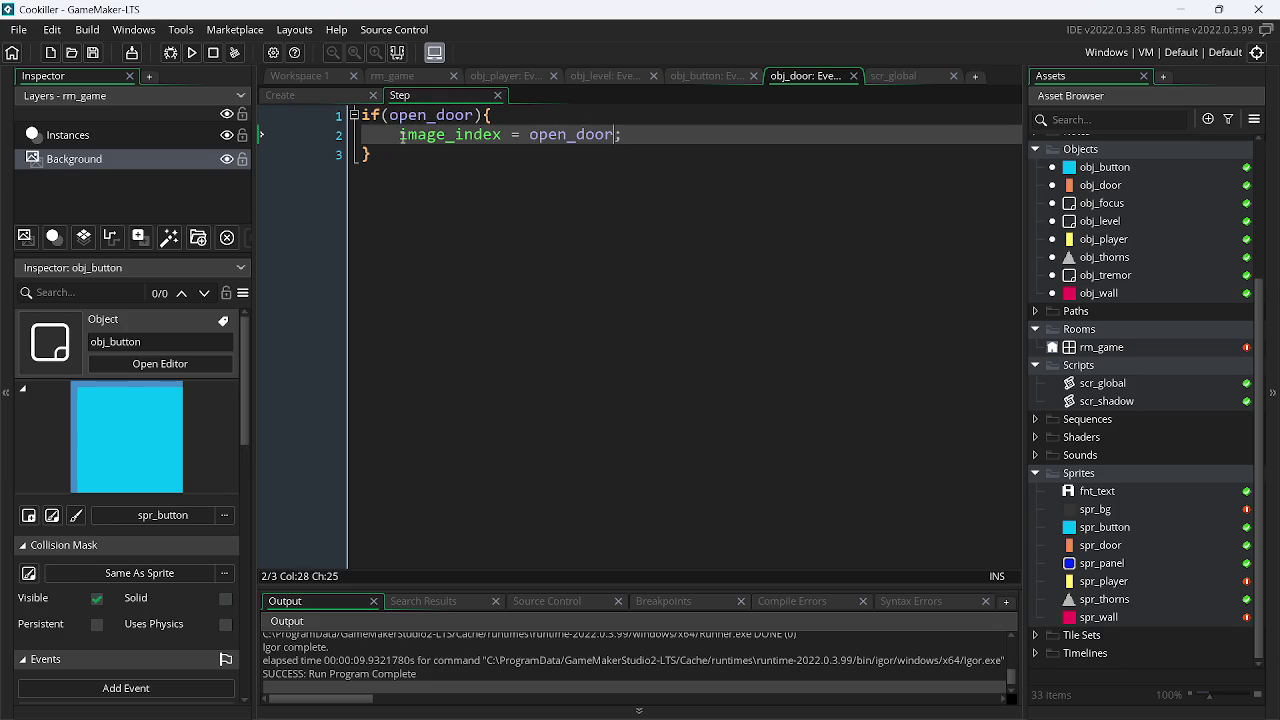
# Comment out the image_index line and add show_debug_message("This door is open") below it
pyautogui.moveTo(401, 135); pyautogui.dragTo(644, 131)
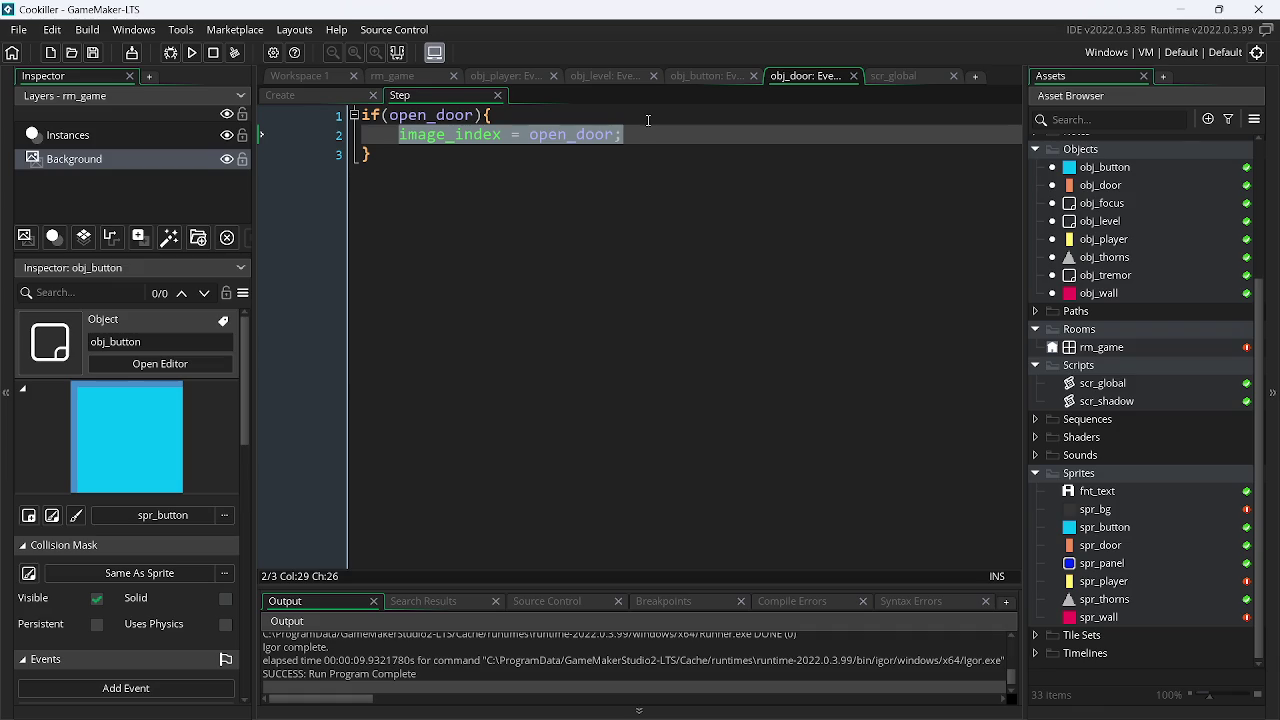
pyautogui.hotkey('ctrl', 'k')
pyautogui.click(652, 134)
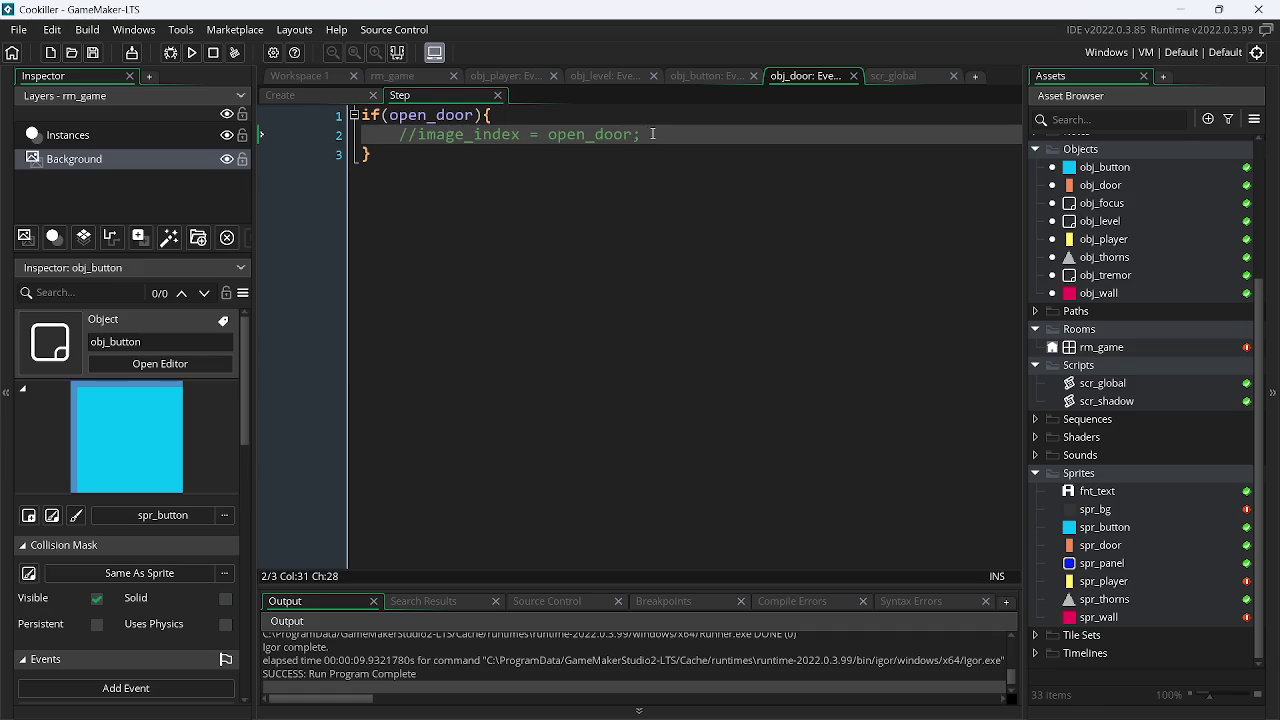
pyautogui.press('Return')
pyautogui.write('sho')
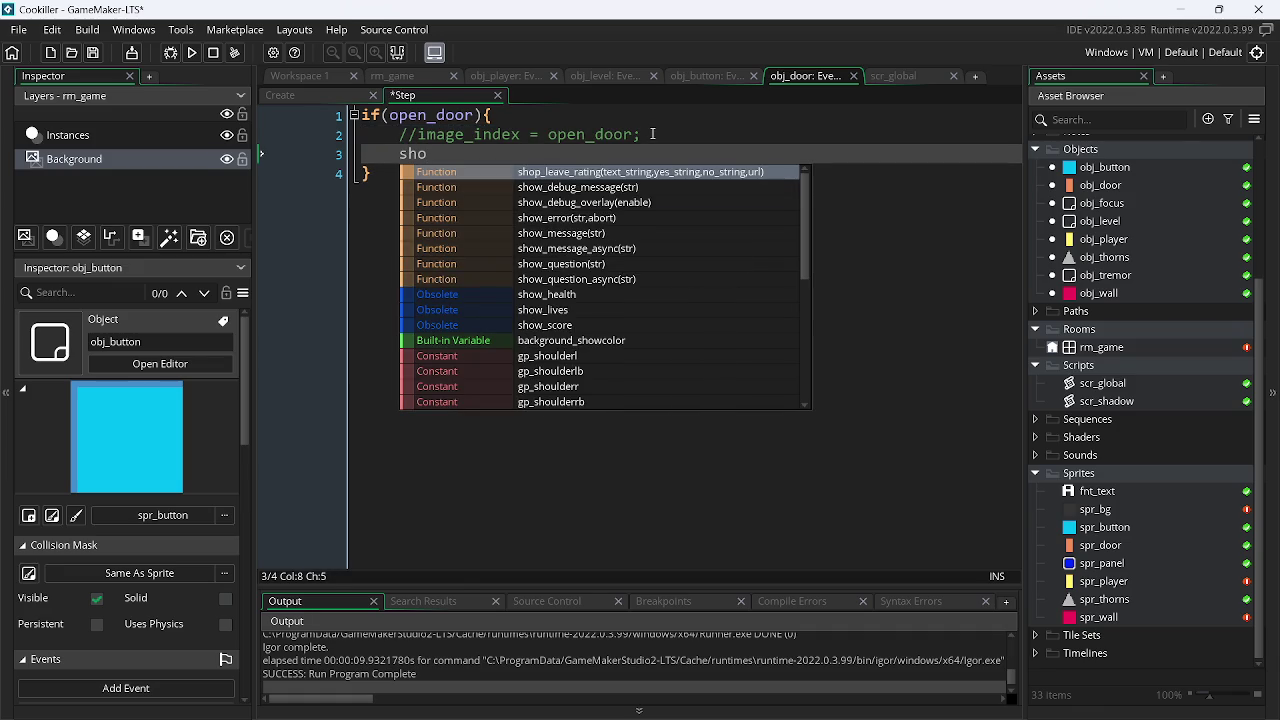
pyautogui.press('Down')
pyautogui.press('Return')
pyautogui.write('"')
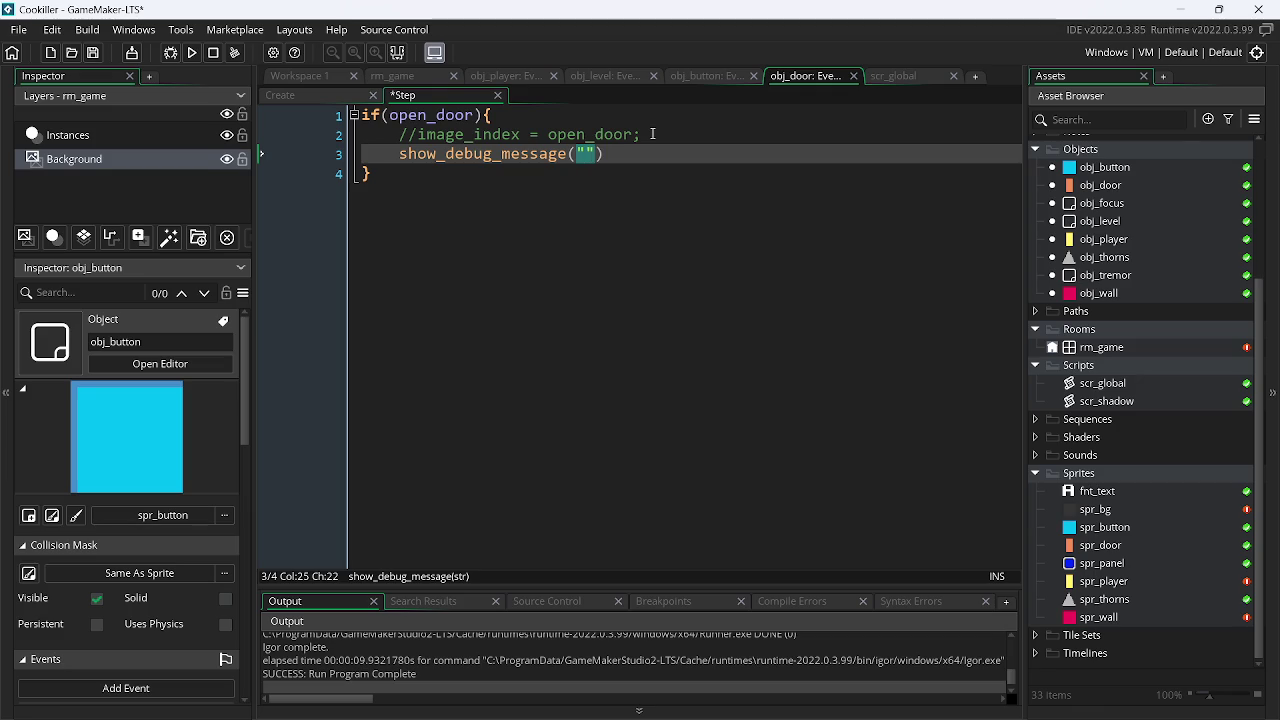
pyautogui.write('This ')
pyautogui.write('D')
pyautogui.press('BackSpace')
pyautogui.write('door is ')
pyautogui.write('open')
# Terminate the debug line with a semicolon, save the Step event, and run the game
pyautogui.hotkey('ctrl', 's')
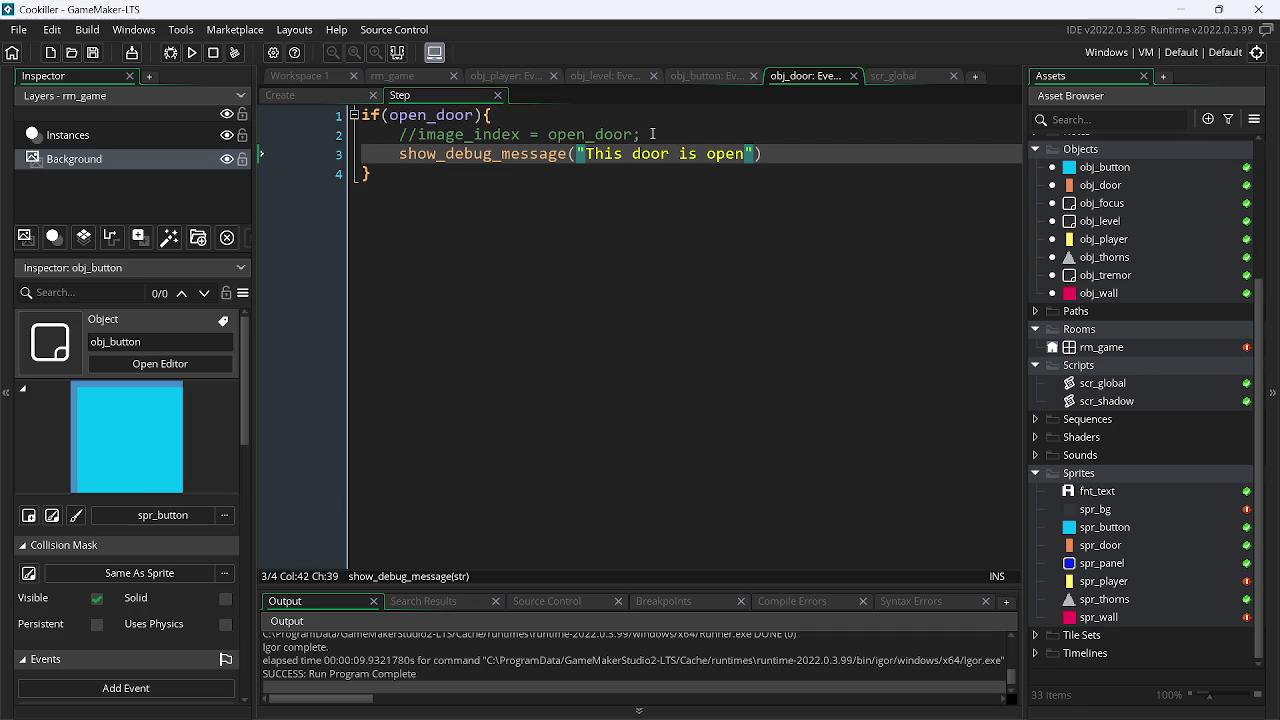
pyautogui.click(795, 160)
pyautogui.write(';')
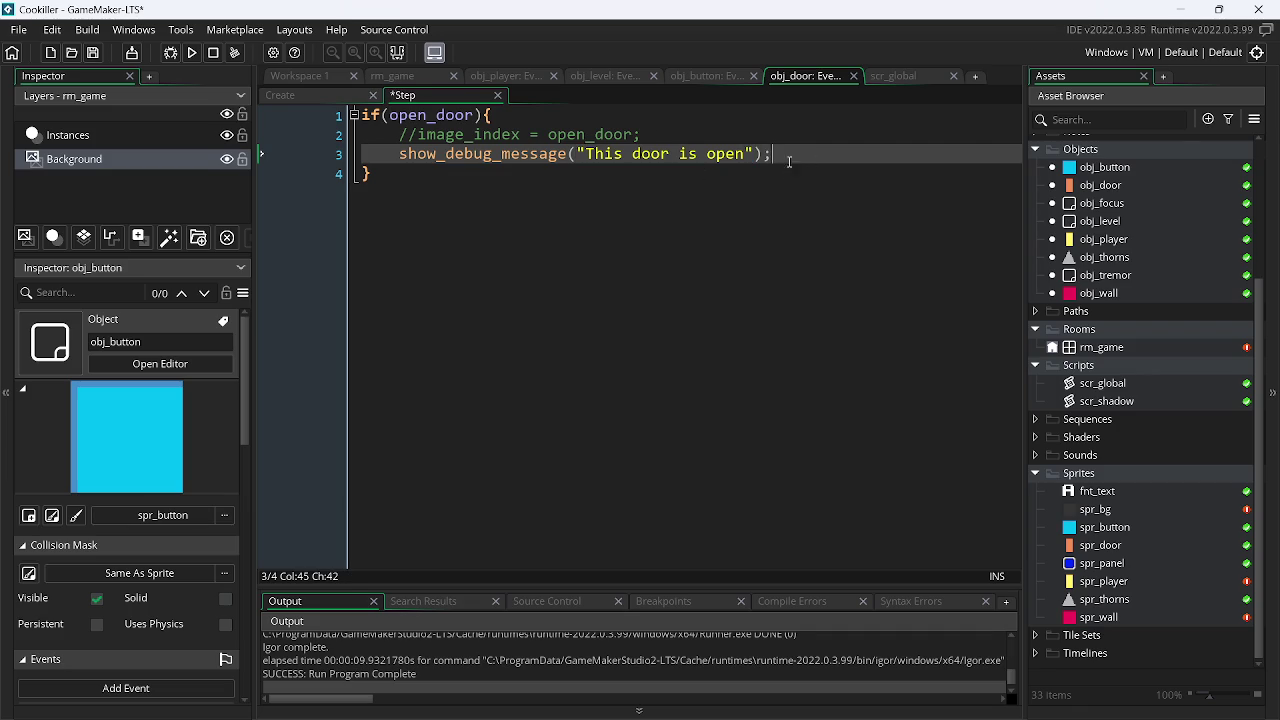
pyautogui.hotkey('ctrl', 's')
pyautogui.click(194, 53)
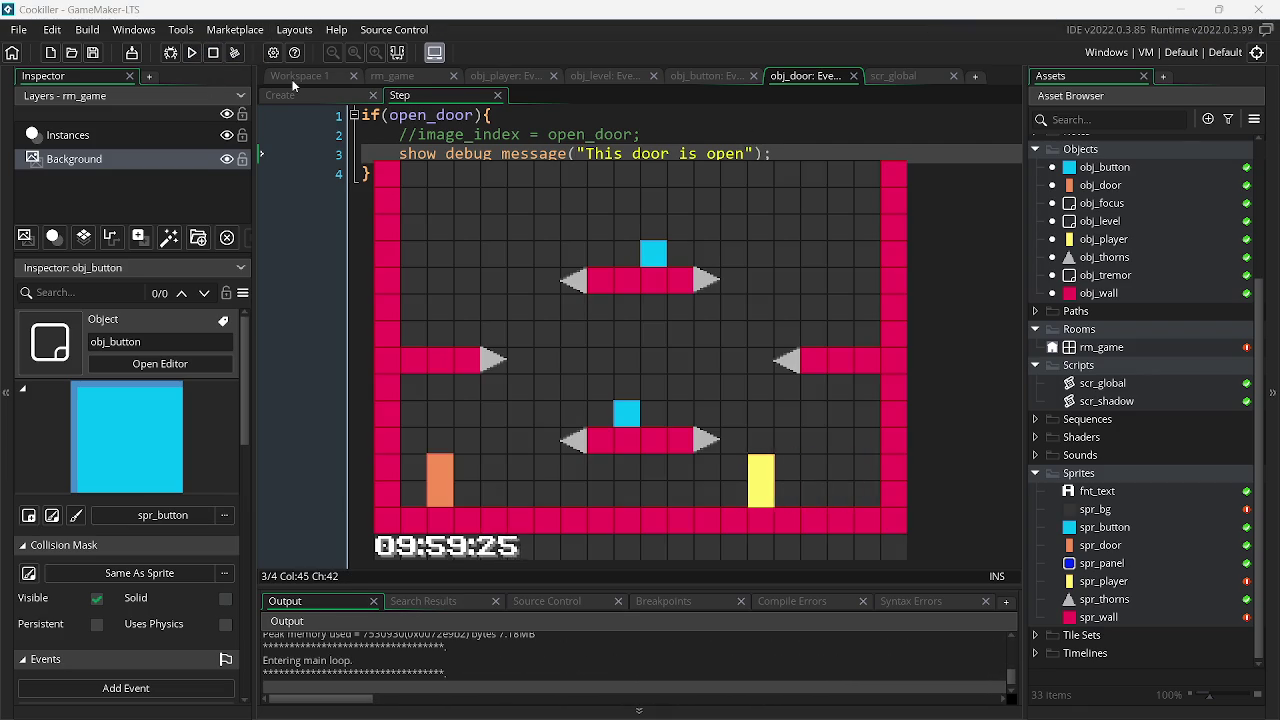
# Play-test by moving the player left and right and jumping
pyautogui.press('Left')
pyautogui.press('Up')
pyautogui.press('Right')
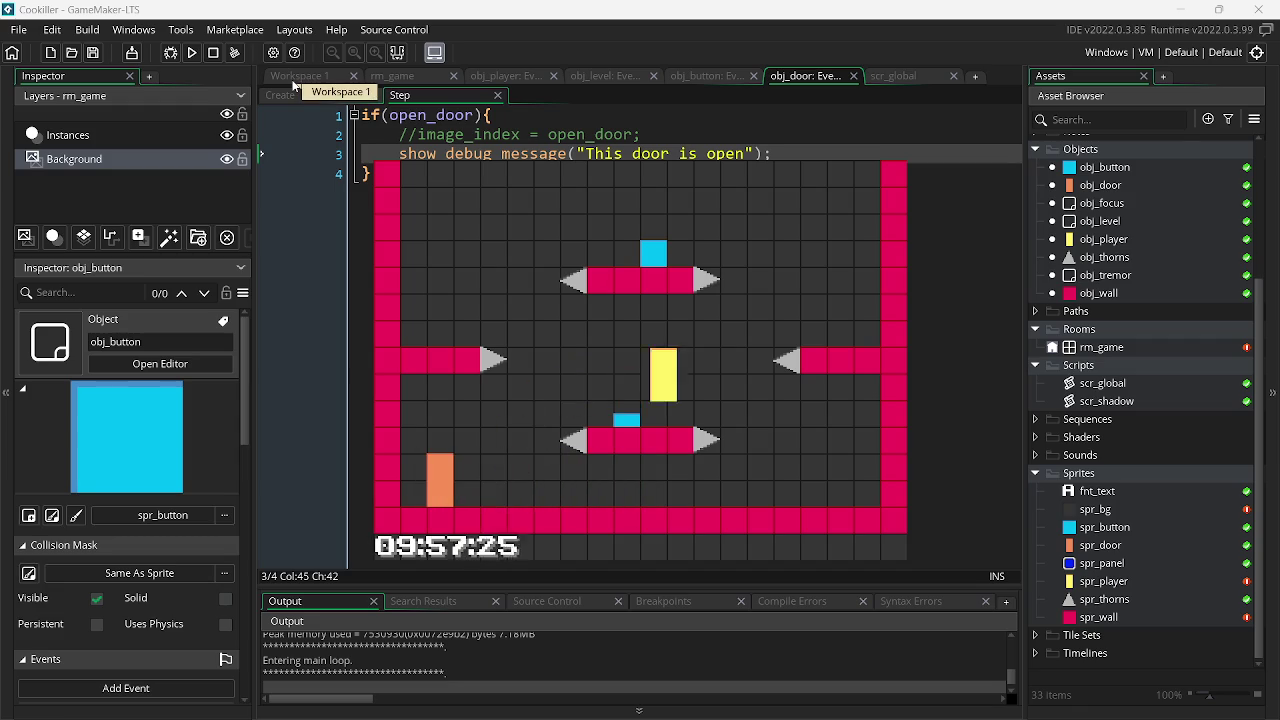
pyautogui.press('Left')
# Close the game and open Source Control > Commit Changes
pyautogui.press('Escape')
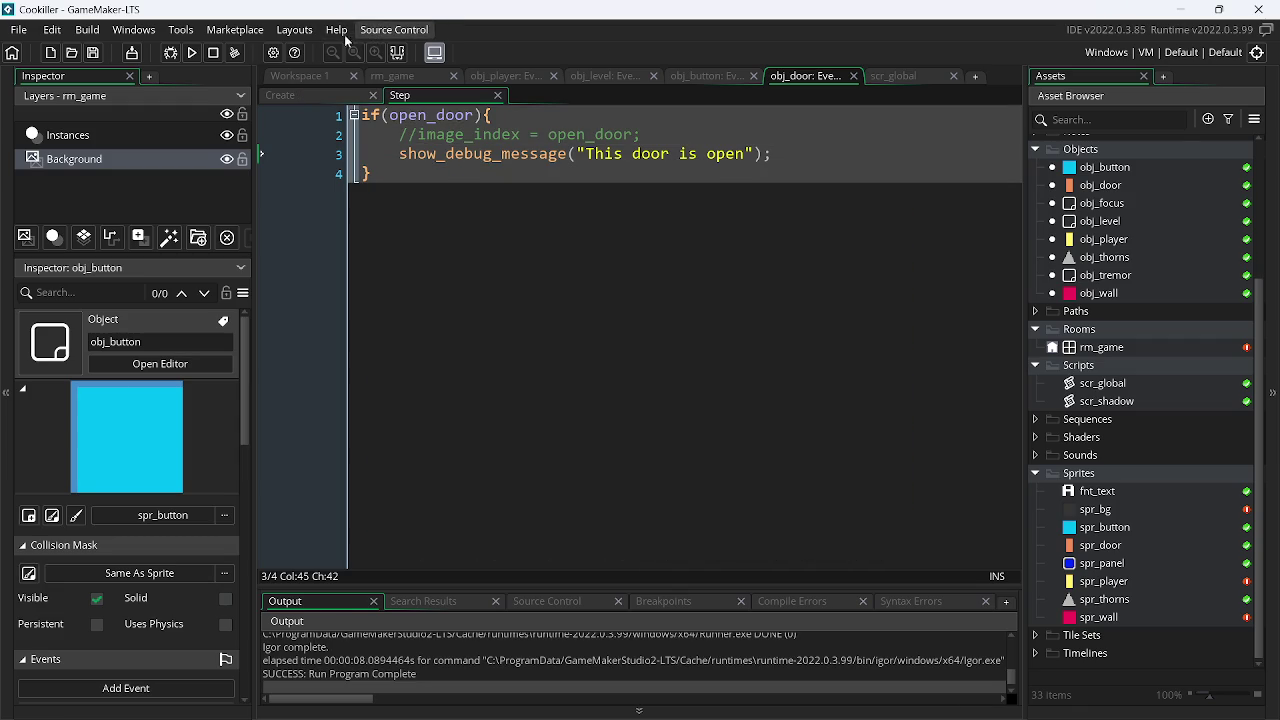
pyautogui.click(392, 30)
pyautogui.click(415, 86)
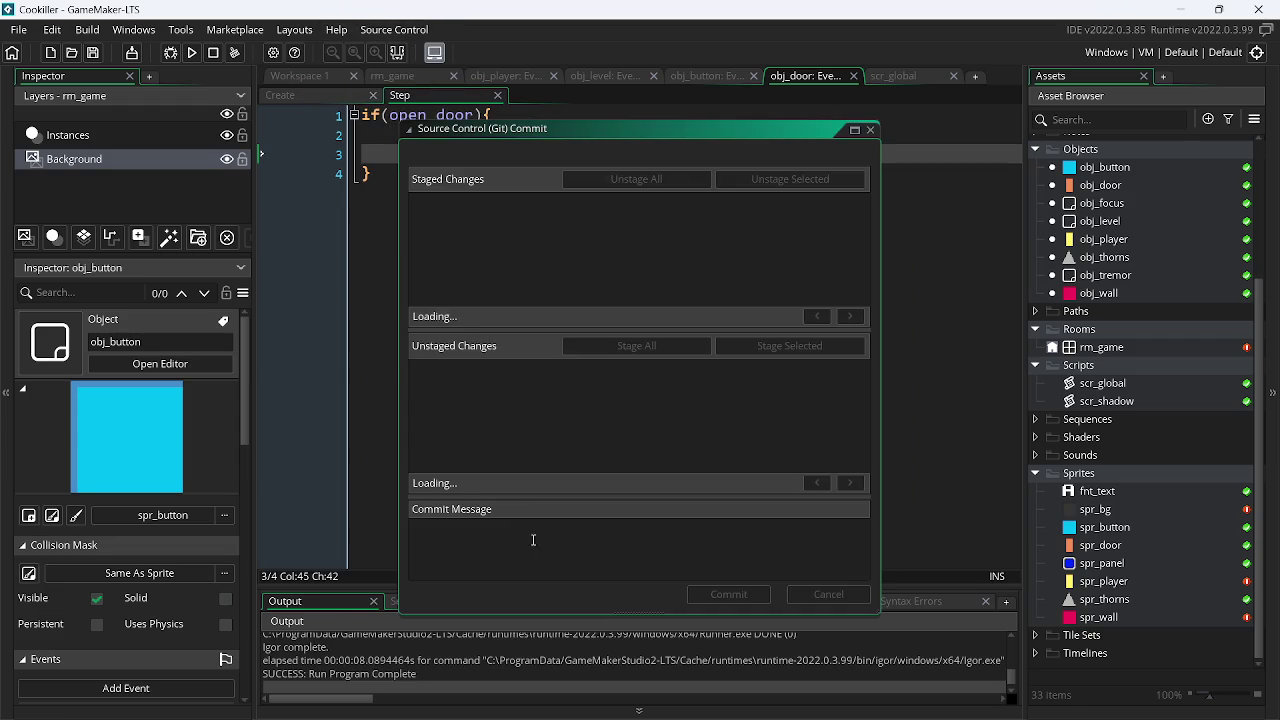
# Stage all 41 changes and commit them with the message 'mudacas nas sprites'
pyautogui.click(621, 347)
pyautogui.write('mudacas nas sprites')
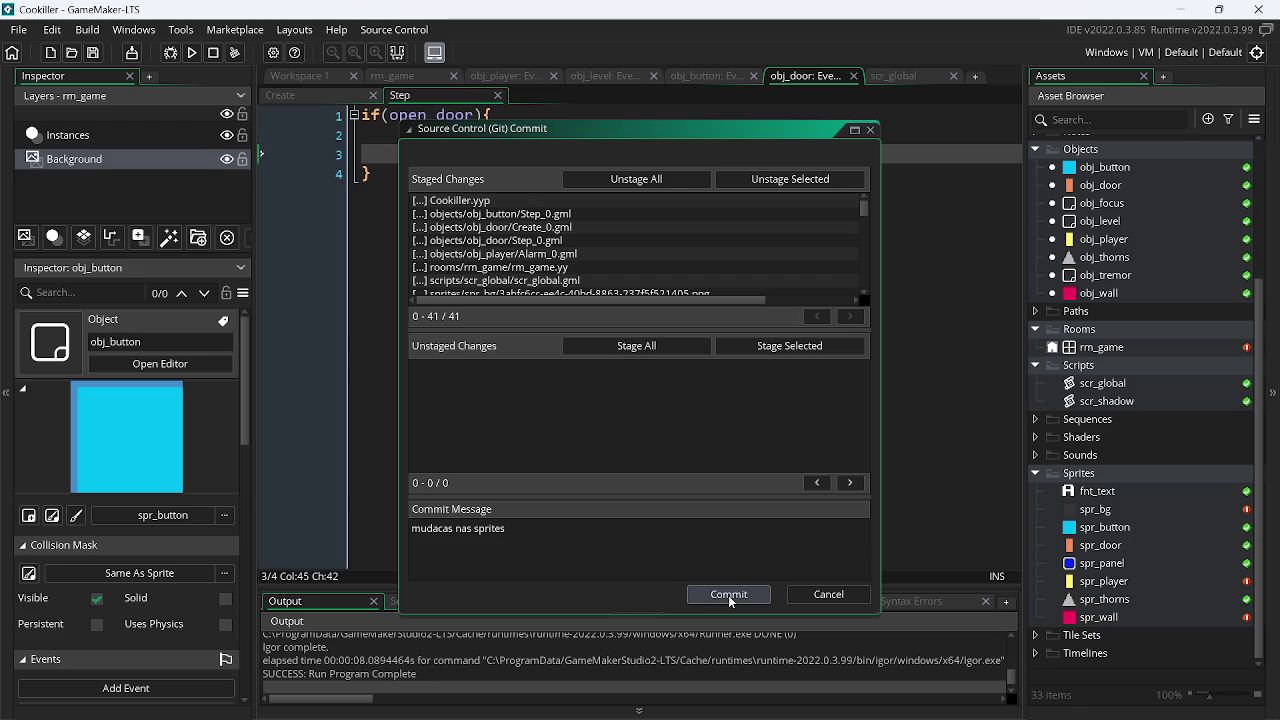
pyautogui.click(728, 595)
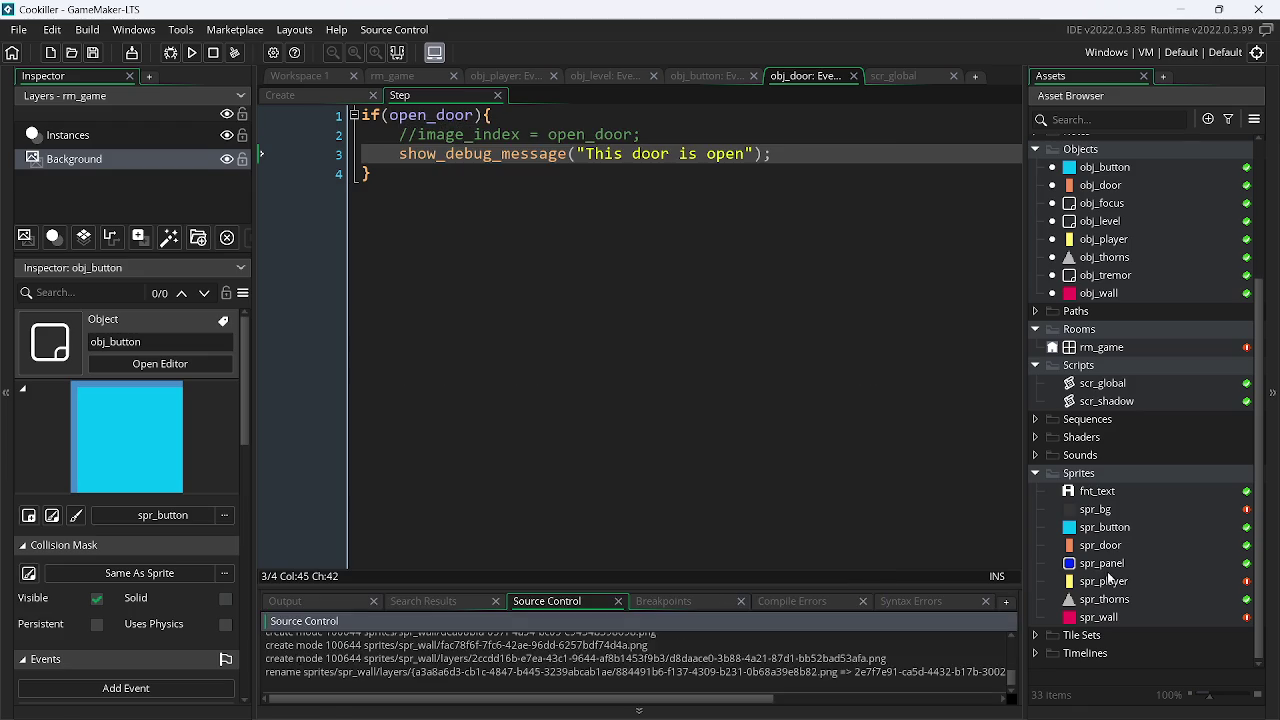
# Open the spr_thorns image for editing, select the whole 16x16 canvas and erase it
pyautogui.click(1106, 600)
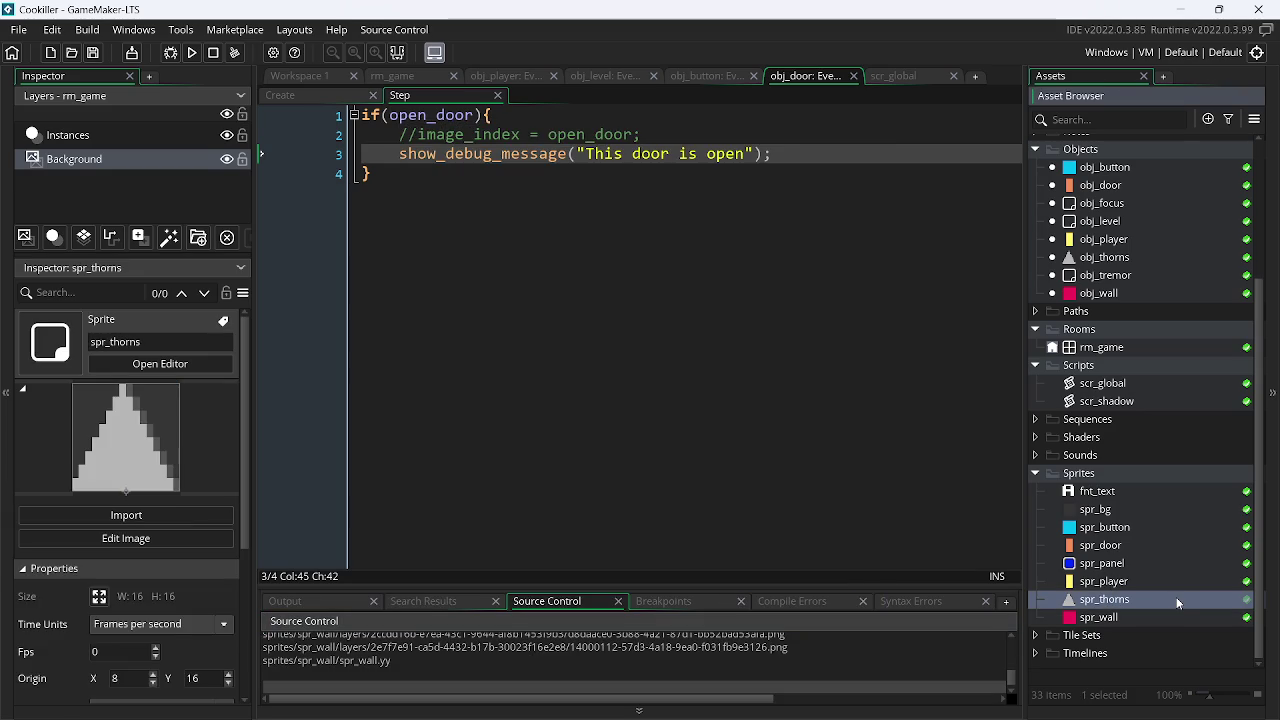
pyautogui.doubleClick(1174, 597)
pyautogui.click(432, 190)
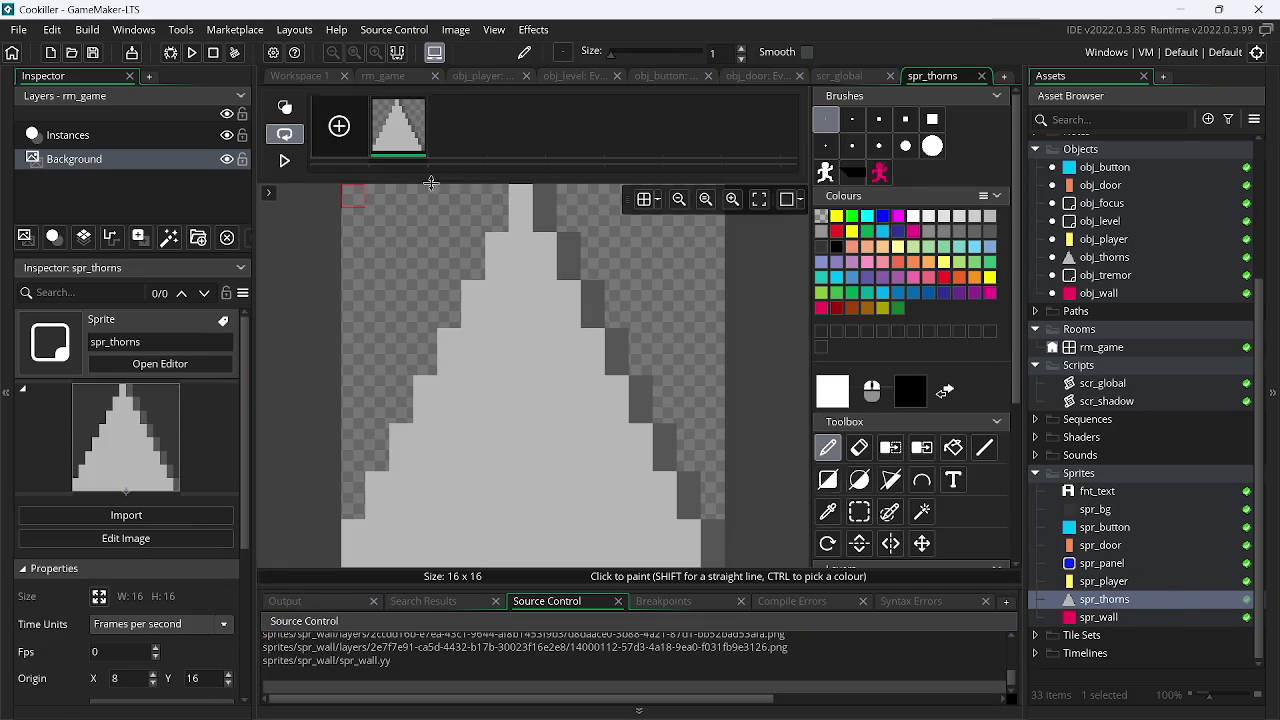
pyautogui.press('s')
pyautogui.moveTo(345, 190)
pyautogui.mouseDown()
pyautogui.moveTo(528, 337)
pyautogui.moveTo(750, 580)
pyautogui.moveTo(735, 577)
pyautogui.mouseUp()
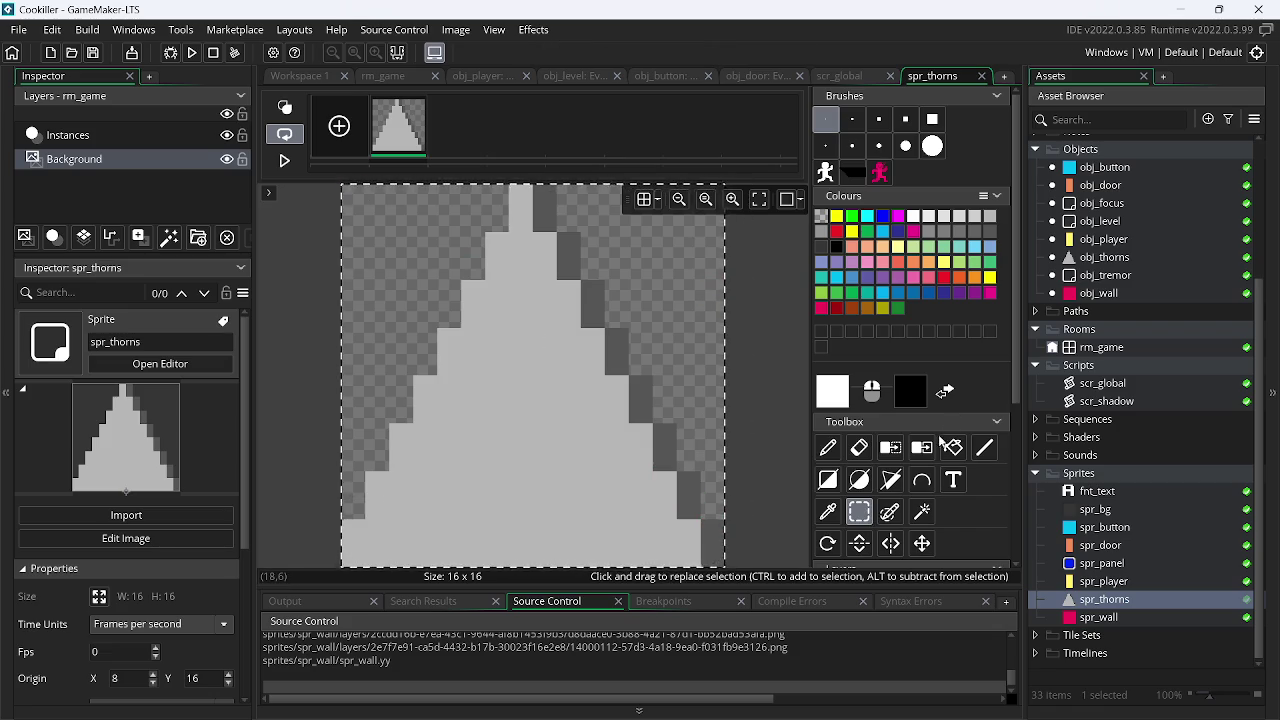
pyautogui.click(921, 543)
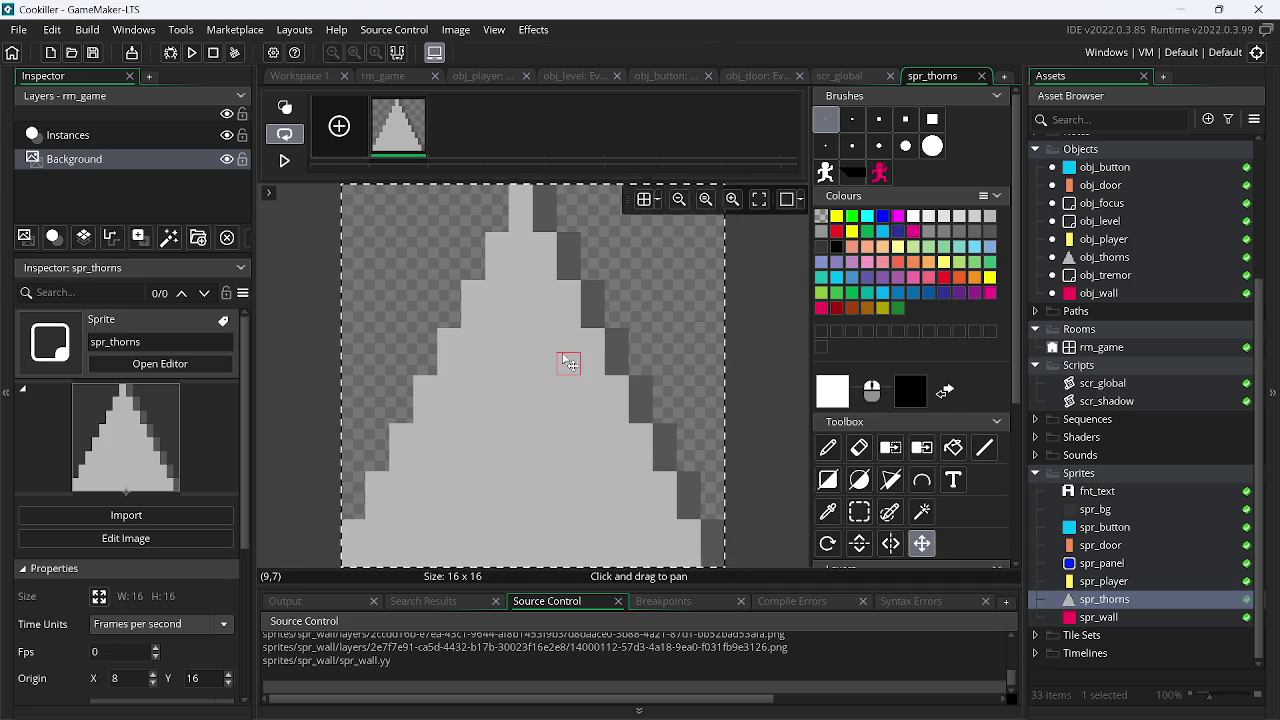
pyautogui.press('Delete')
# Undo the erase, pick the spike's light and dark greys as colours, then clear the canvas again
pyautogui.press('p')
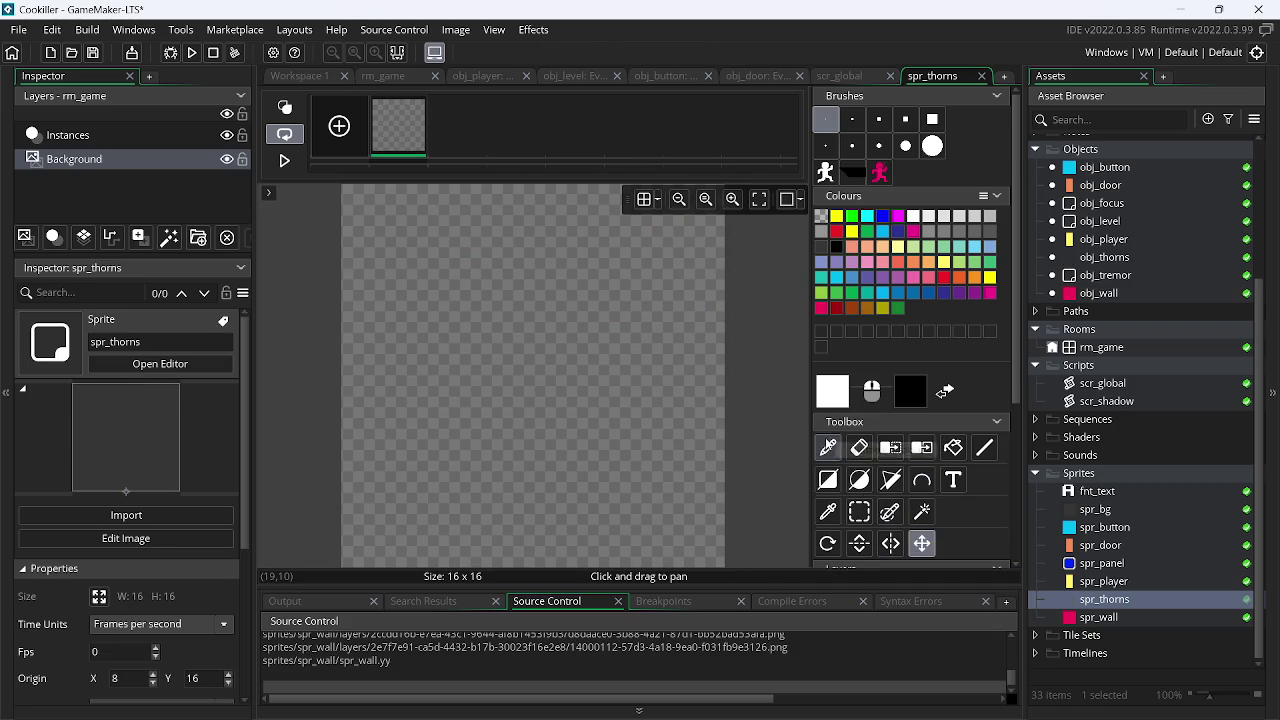
pyautogui.click(827, 447)
pyautogui.hotkey('ctrl', 'z')
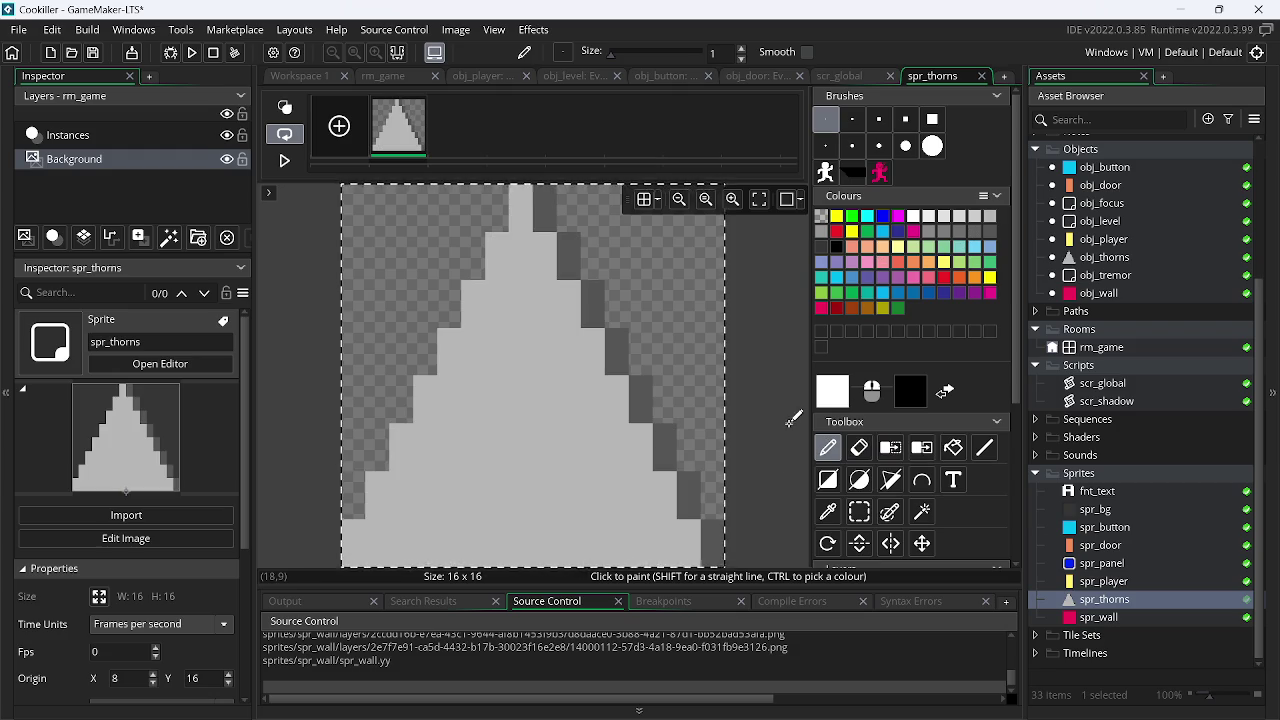
pyautogui.click(828, 514)
pyautogui.click(651, 494)
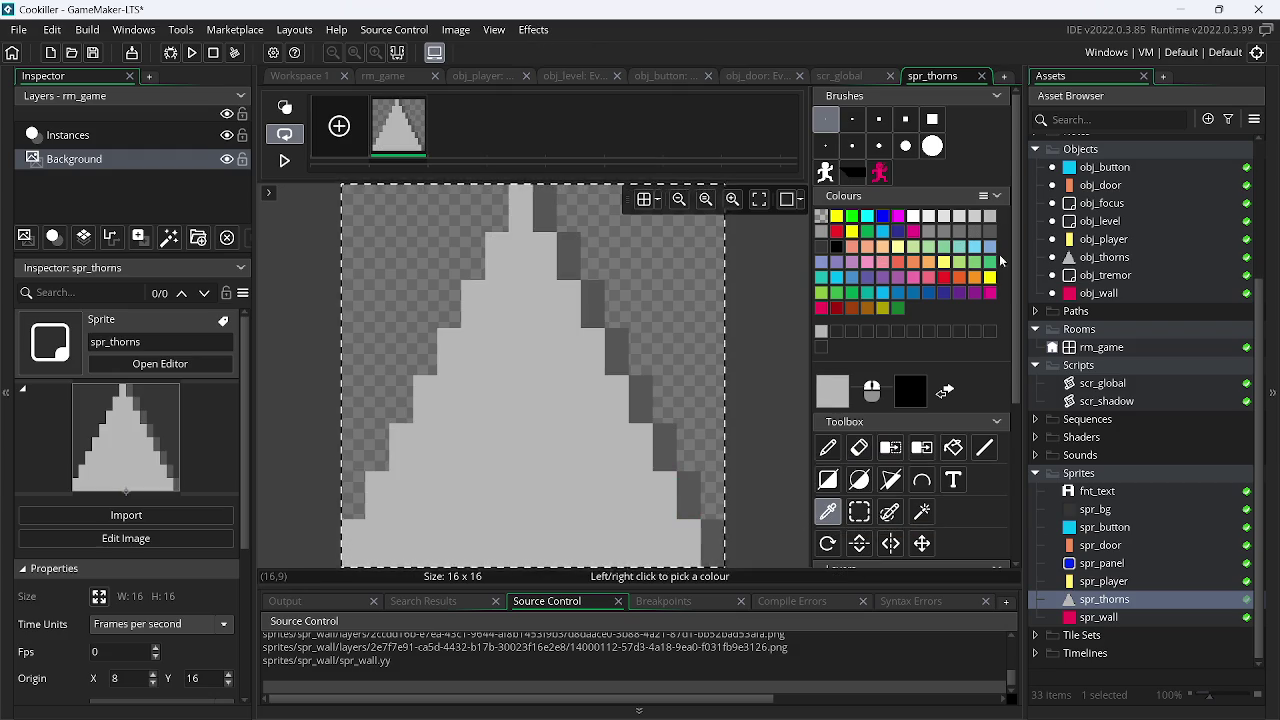
pyautogui.click(634, 401)
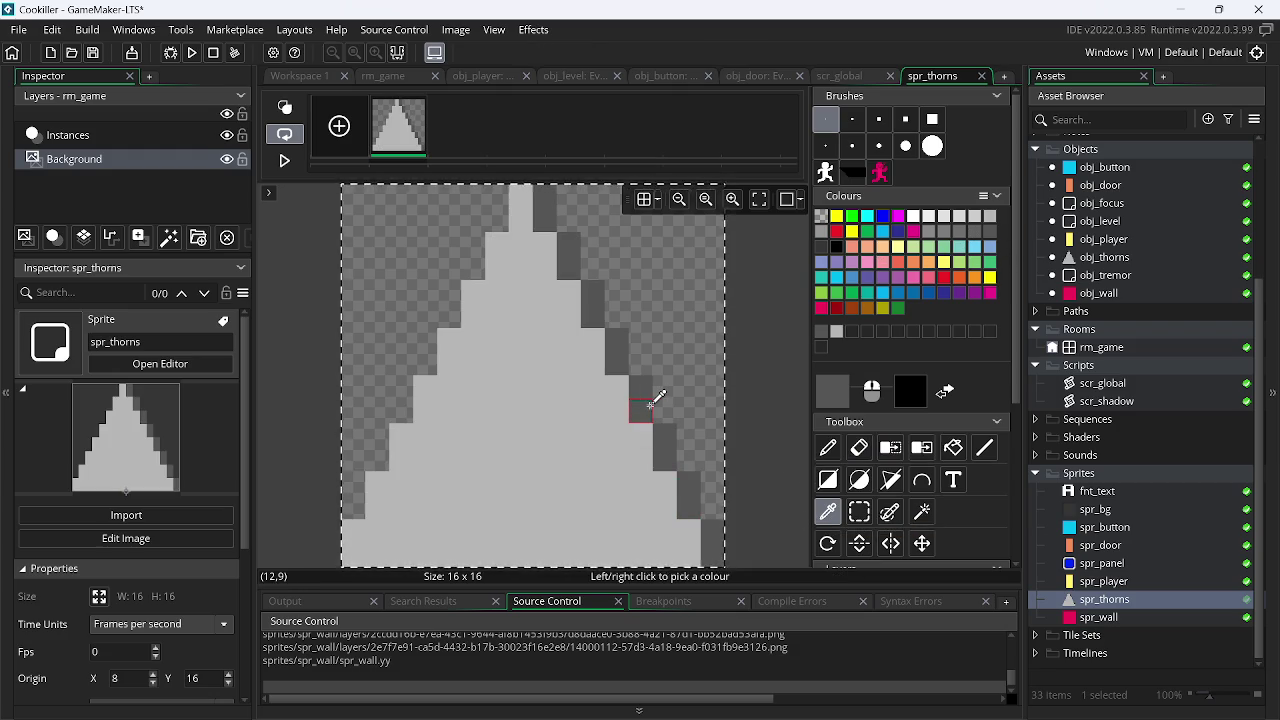
pyautogui.press('Delete')
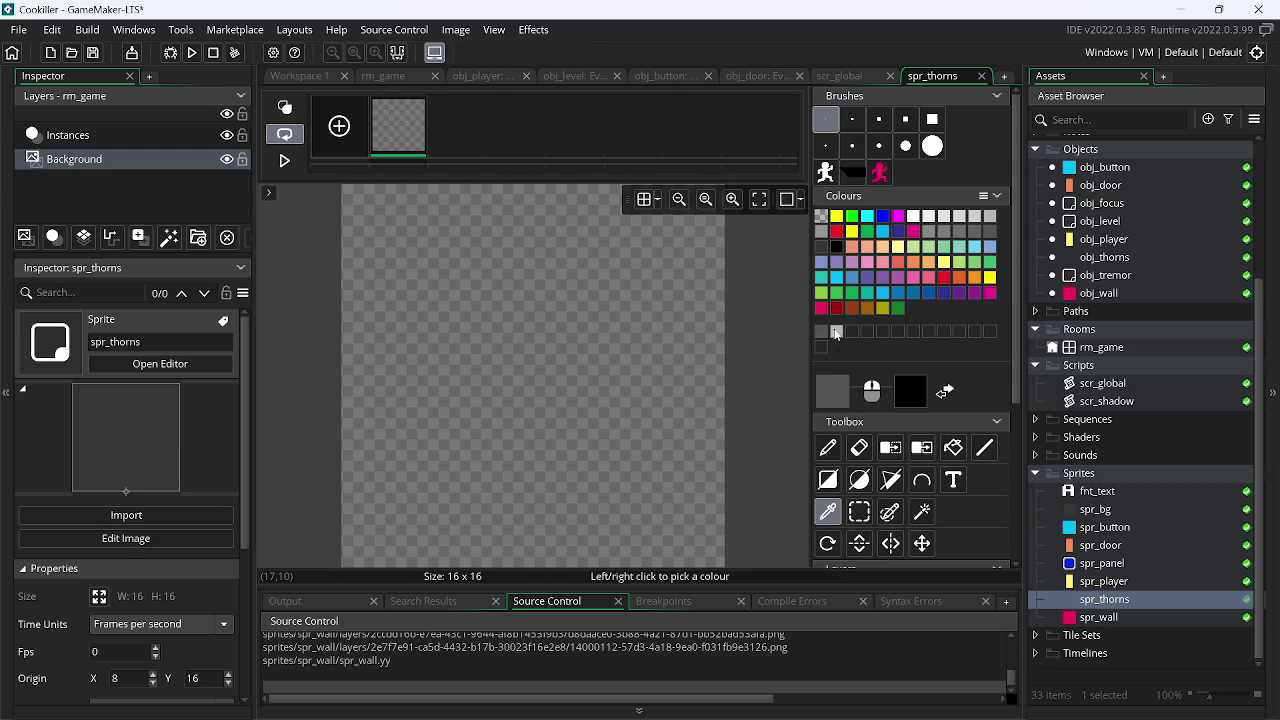
# Choose light grey and the Pencil, try a left diagonal of pixels, then undo it
pyautogui.click(837, 332)
pyautogui.click(837, 455)
pyautogui.click(353, 555)
pyautogui.click(377, 531)
pyautogui.click(399, 505)
pyautogui.click(425, 483)
pyautogui.click(449, 459)
pyautogui.click(473, 435)
pyautogui.click(473, 459)
pyautogui.click(495, 461)
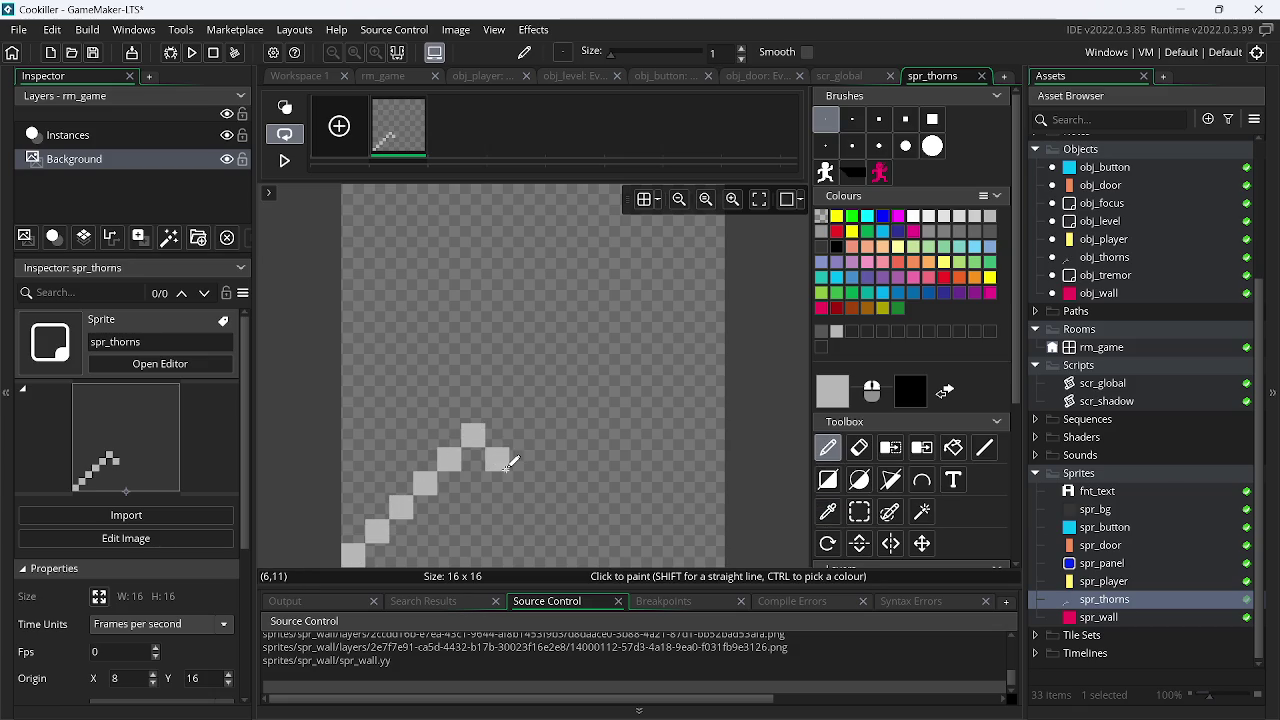
pyautogui.hotkey('ctrl', 'z')
pyautogui.hotkey('ctrl', 'z')
pyautogui.hotkey('ctrl', 'z')
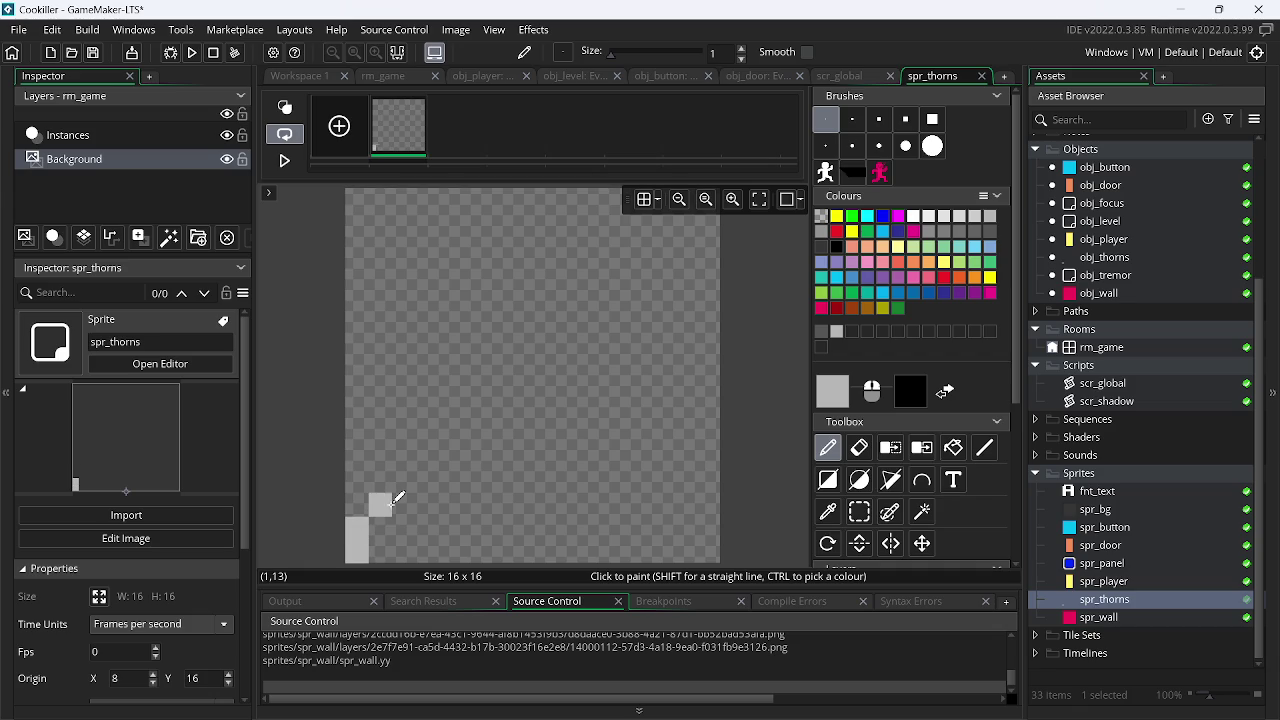
# Paint the right spike slope in light grey from the bottom-right corner upward
pyautogui.scroll(1, 520, 500)
pyautogui.click(713, 556)
pyautogui.click(689, 532)
pyautogui.click(665, 508)
pyautogui.click(640, 484)
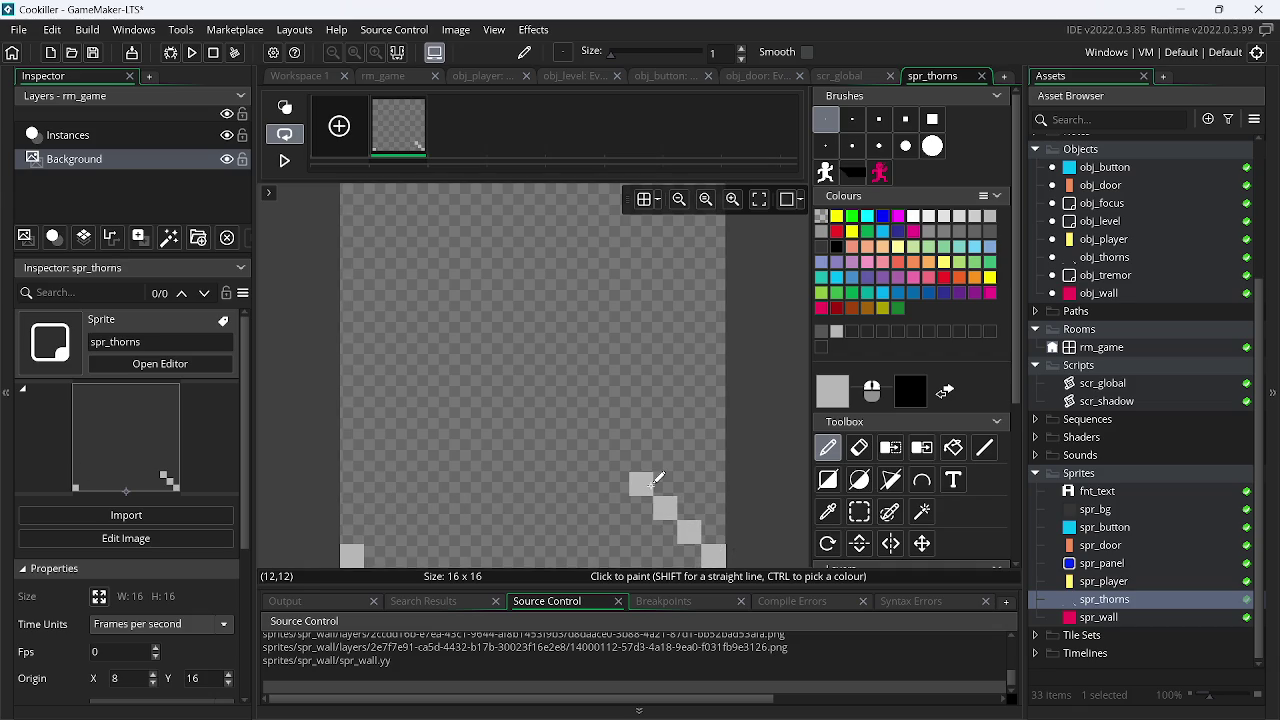
# Paint the left stair slope up to a peak, undoing the misplaced pixels
pyautogui.click(376, 532)
pyautogui.click(402, 500)
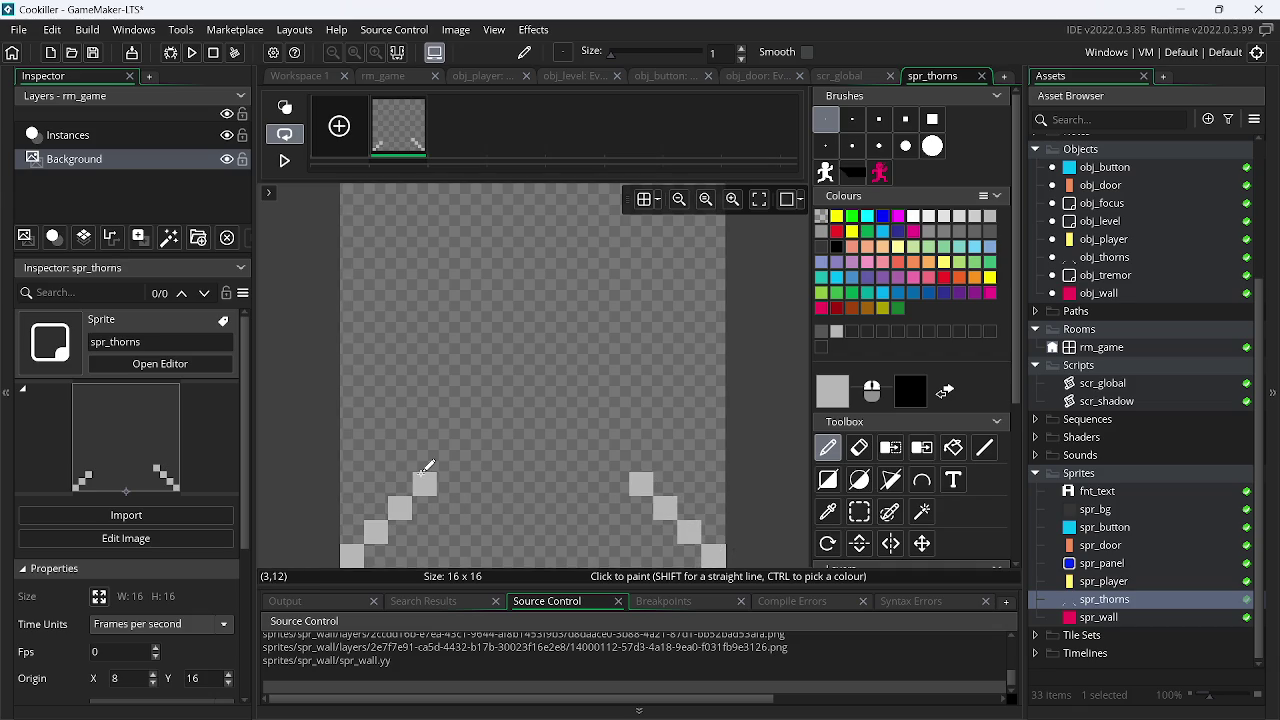
pyautogui.click(427, 482)
pyautogui.click(446, 458)
pyautogui.click(472, 436)
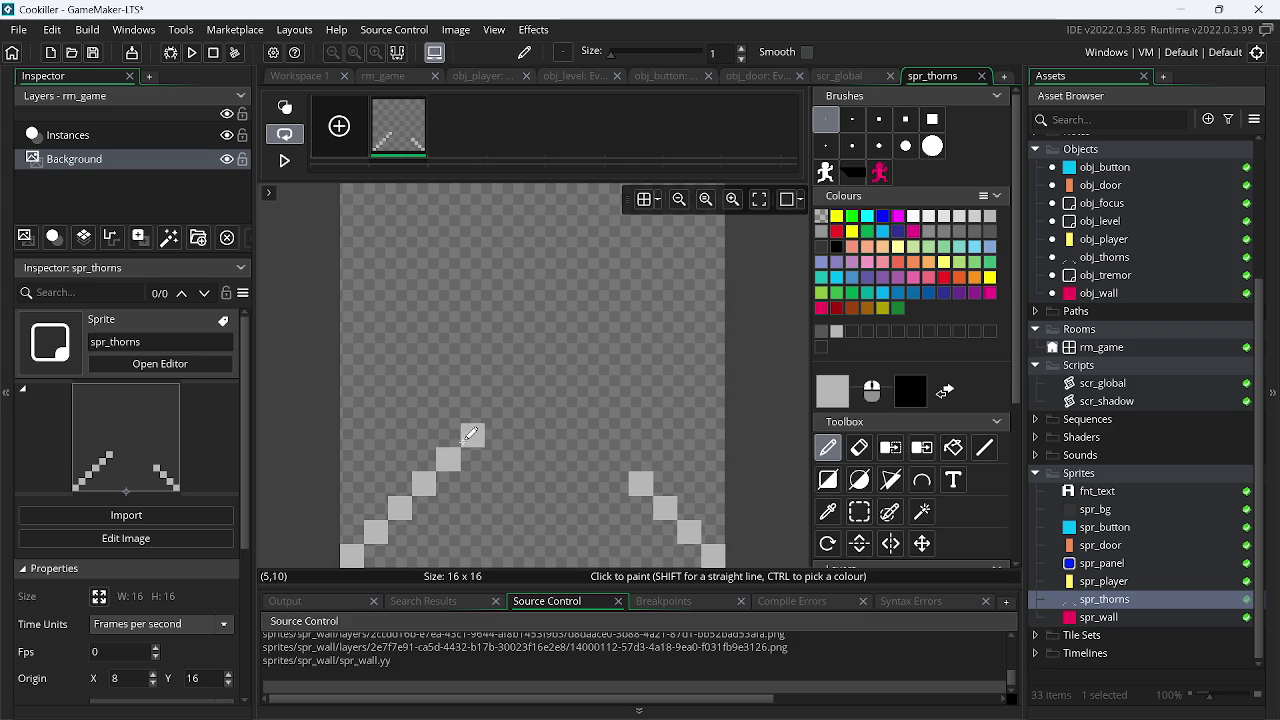
pyautogui.click(496, 412)
pyautogui.click(520, 436)
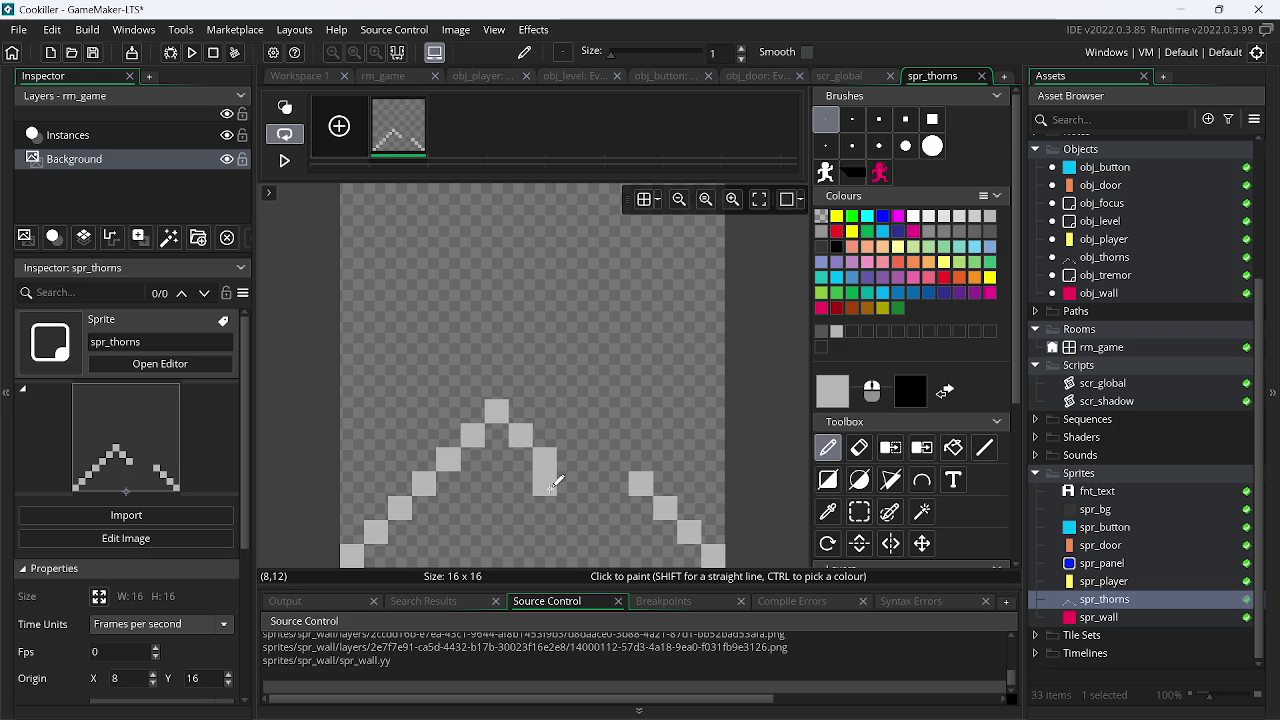
pyautogui.hotkey('ctrl', 'z')
pyautogui.hotkey('ctrl', 'z')
pyautogui.hotkey('ctrl', 'z')
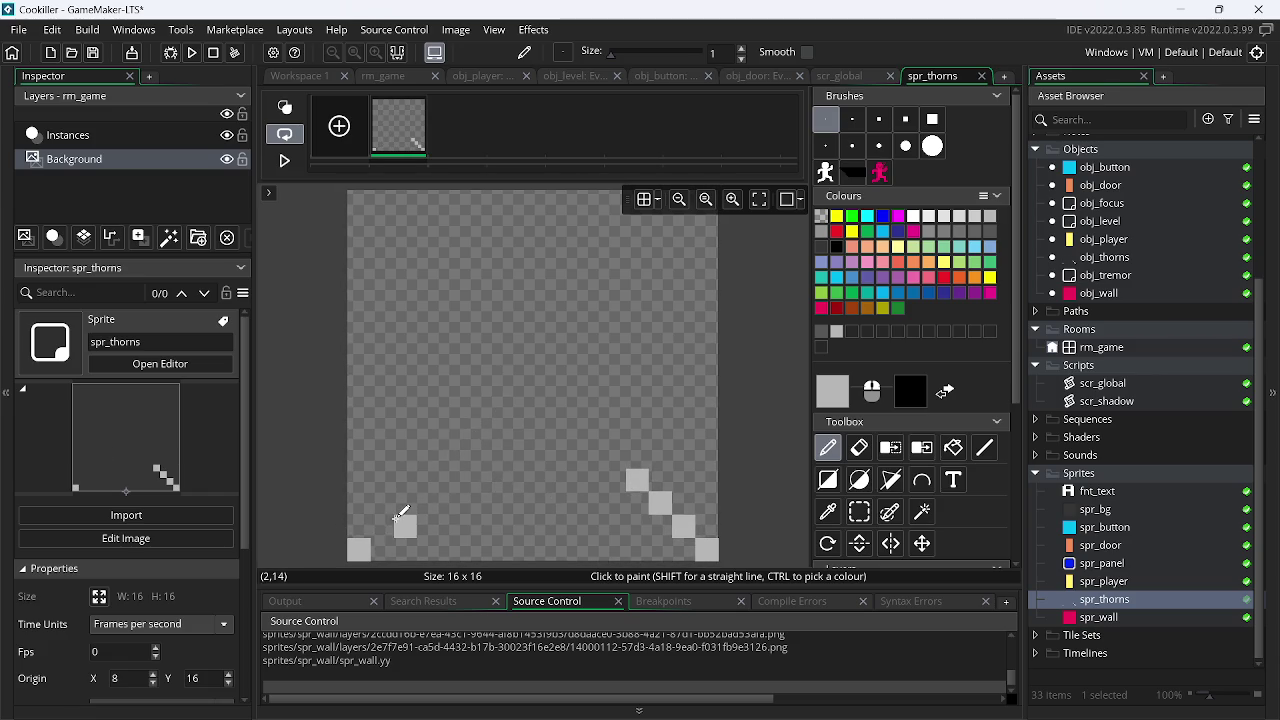
pyautogui.moveTo(382, 526)
pyautogui.mouseDown()
pyautogui.moveTo(457, 446)
pyautogui.moveTo(540, 543)
pyautogui.moveTo(608, 483)
pyautogui.mouseUp()
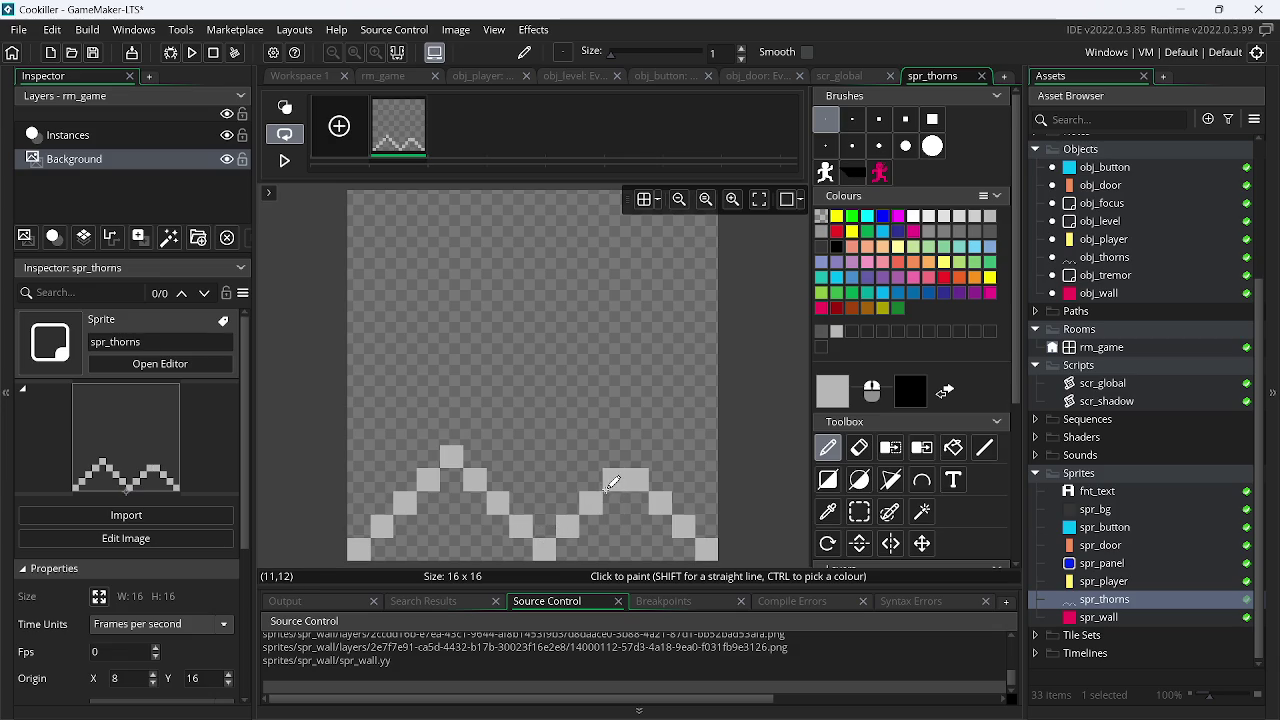
pyautogui.hotkey('ctrl', 'z')
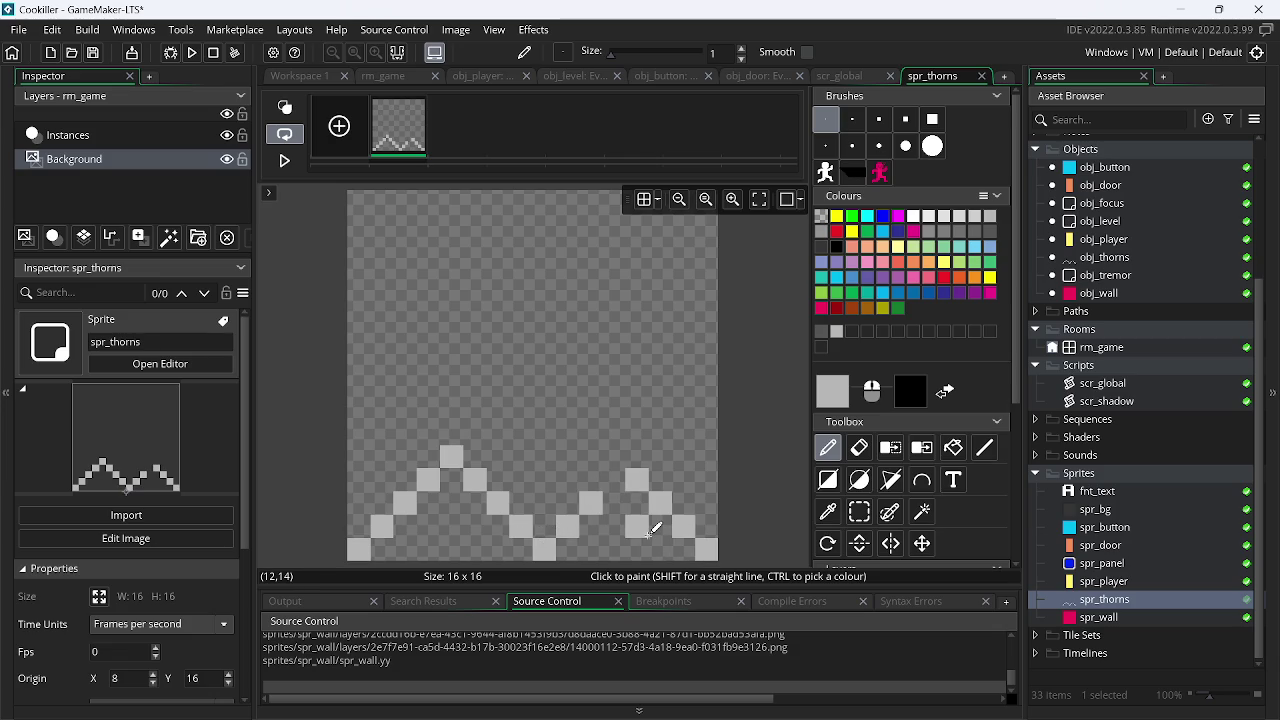
pyautogui.hotkey('ctrl', 'z')
pyautogui.hotkey('ctrl', 'z')
pyautogui.hotkey('ctrl', 'z')
# Add light-grey pixels to the left and right spike slopes near the bottom
pyautogui.click(617, 546)
pyautogui.hotkey('ctrl', 'z')
pyautogui.click(452, 455)
pyautogui.click(598, 468)
pyautogui.click(613, 456)
pyautogui.click(477, 479)
pyautogui.click(498, 500)
pyautogui.click(567, 500)
# Fill pixels (7,14), (8,14), (7,15), (8,15) and (12,15) with grey
pyautogui.click(522, 523)
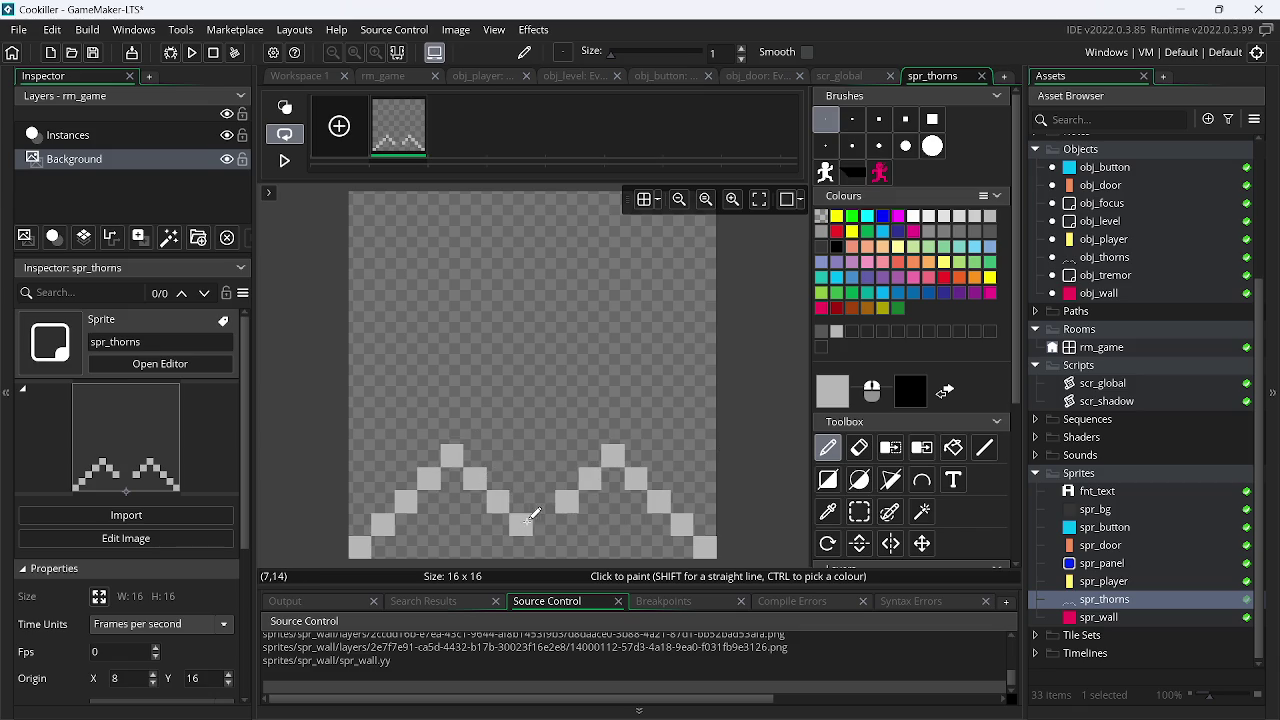
pyautogui.click(545, 525)
pyautogui.click(545, 547)
pyautogui.click(523, 545)
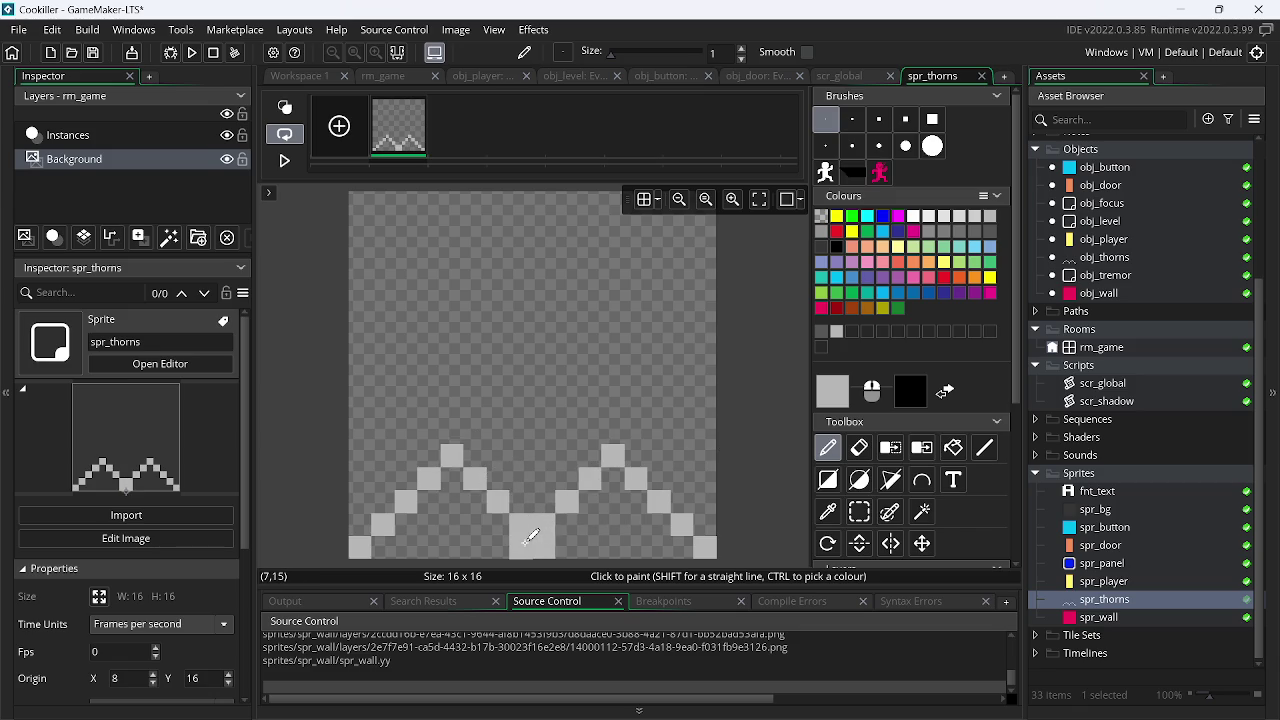
pyautogui.click(636, 548)
pyautogui.hotkey('alt', 'Tab')
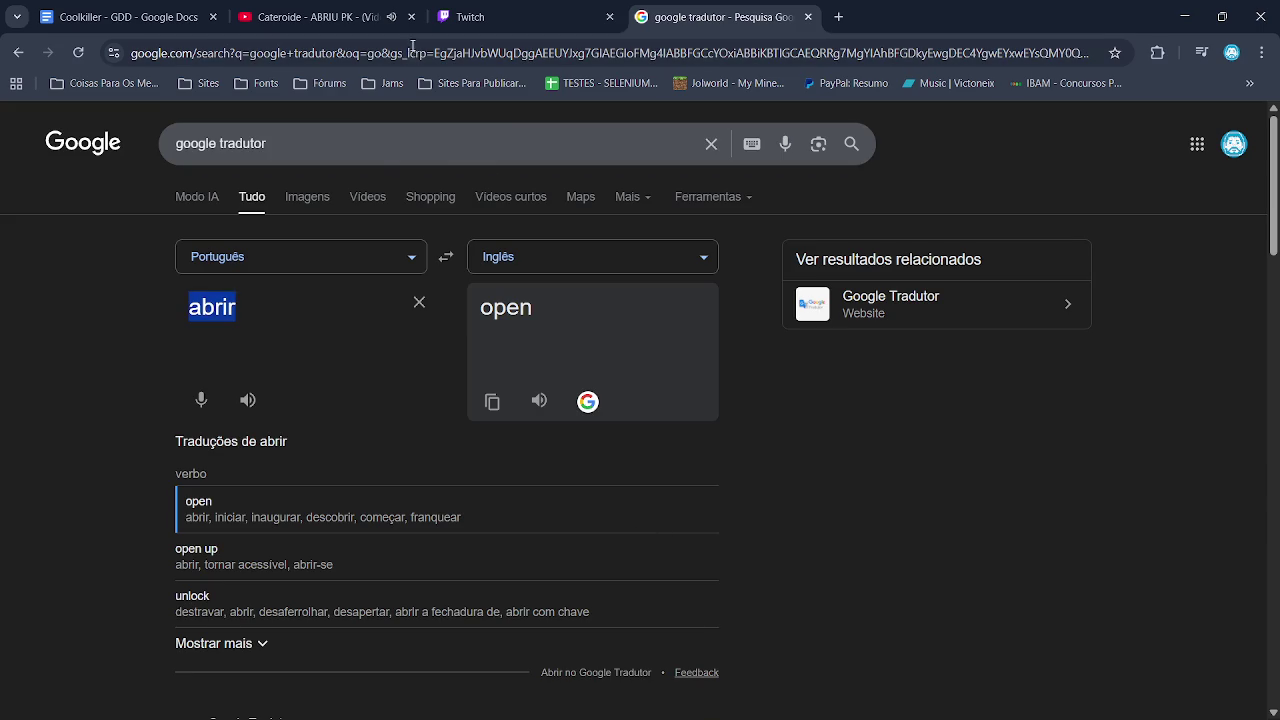
# Bring Chrome forward and scroll through the YouTube music video page
pyautogui.click(315, 17)
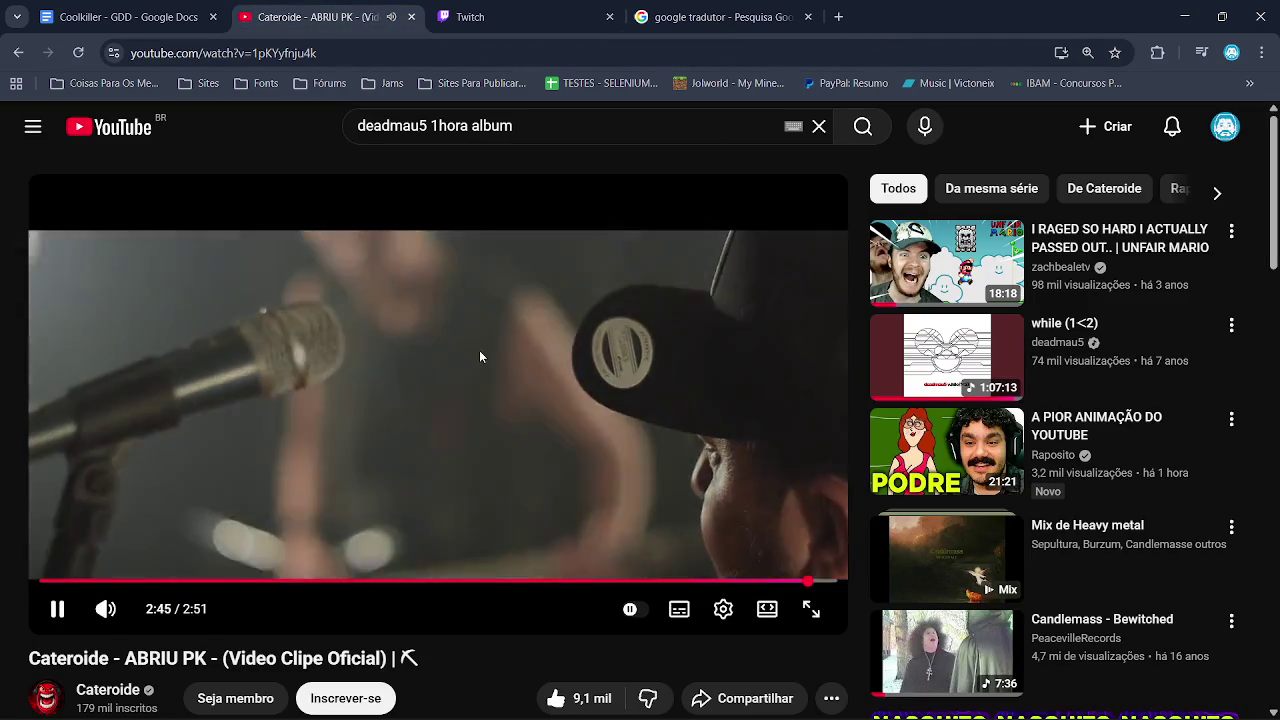
pyautogui.click(479, 350)
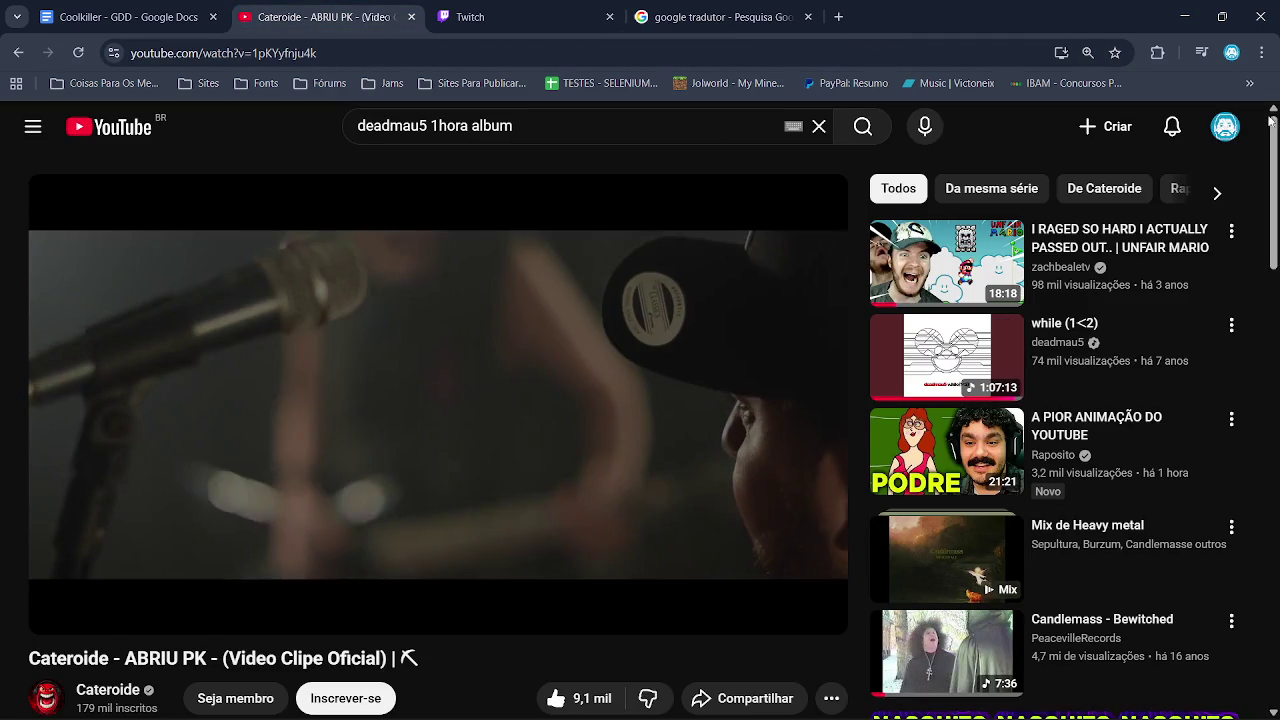
pyautogui.scroll(-6, 604, 379)
pyautogui.scroll(-4, 604, 379)
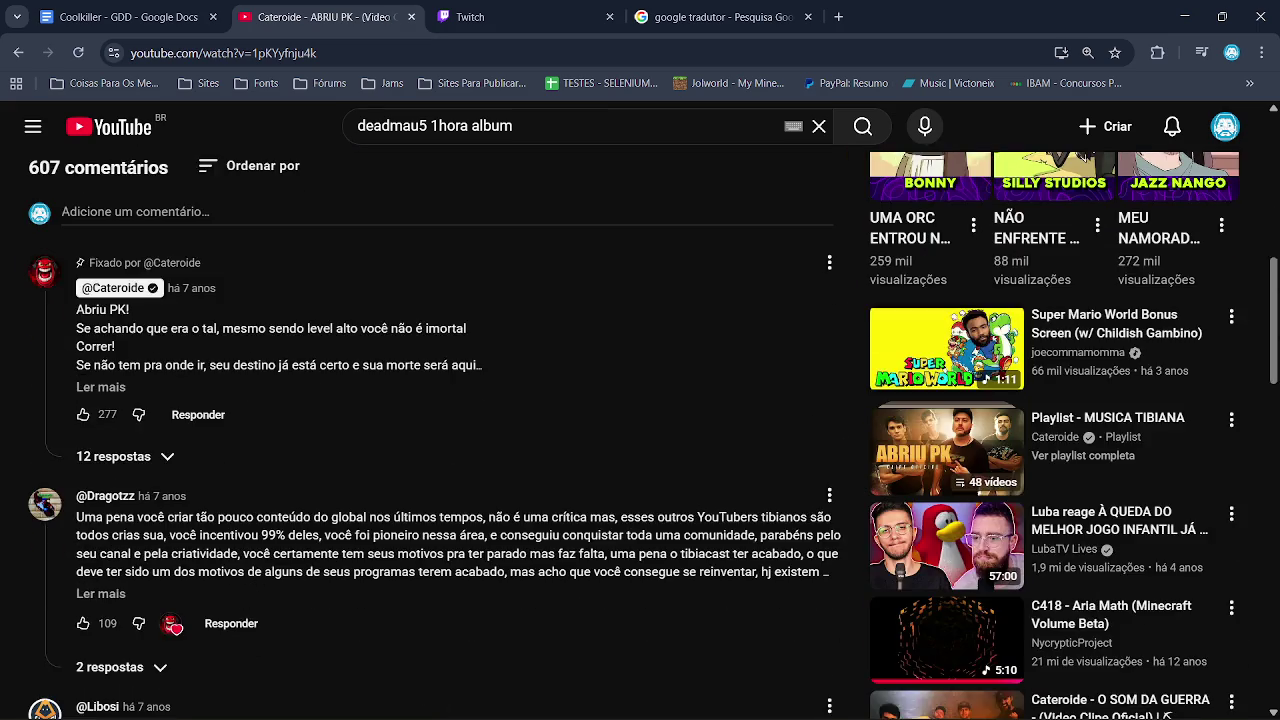
pyautogui.click(1278, 467)
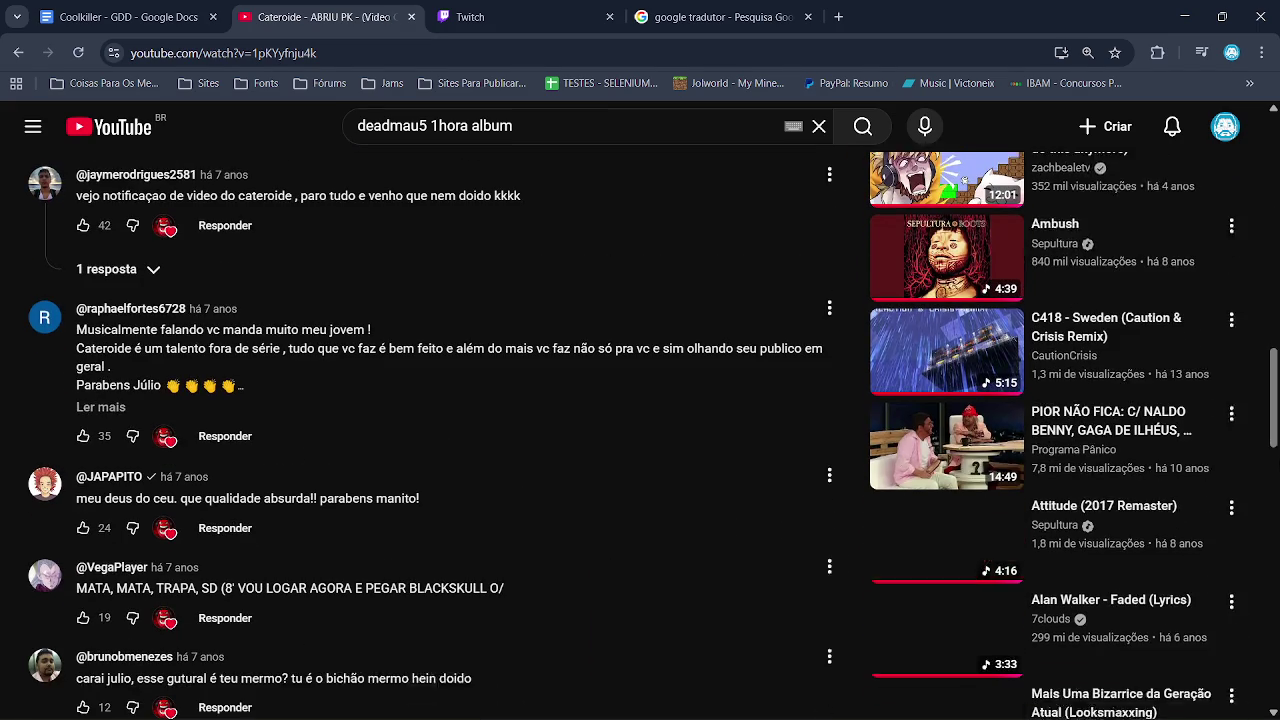
pyautogui.click(1278, 467)
pyautogui.scroll(-2, 1275, 440)
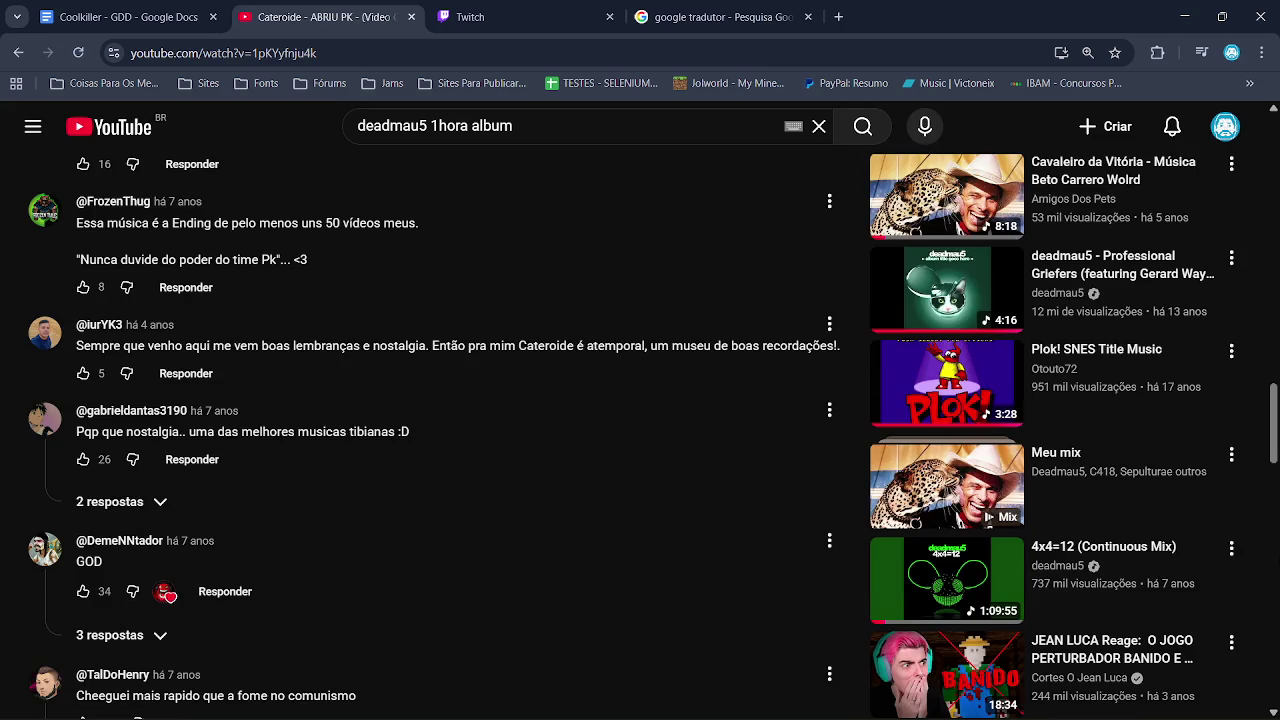
pyautogui.moveTo(1275, 440); pyautogui.dragTo(1274, 585)
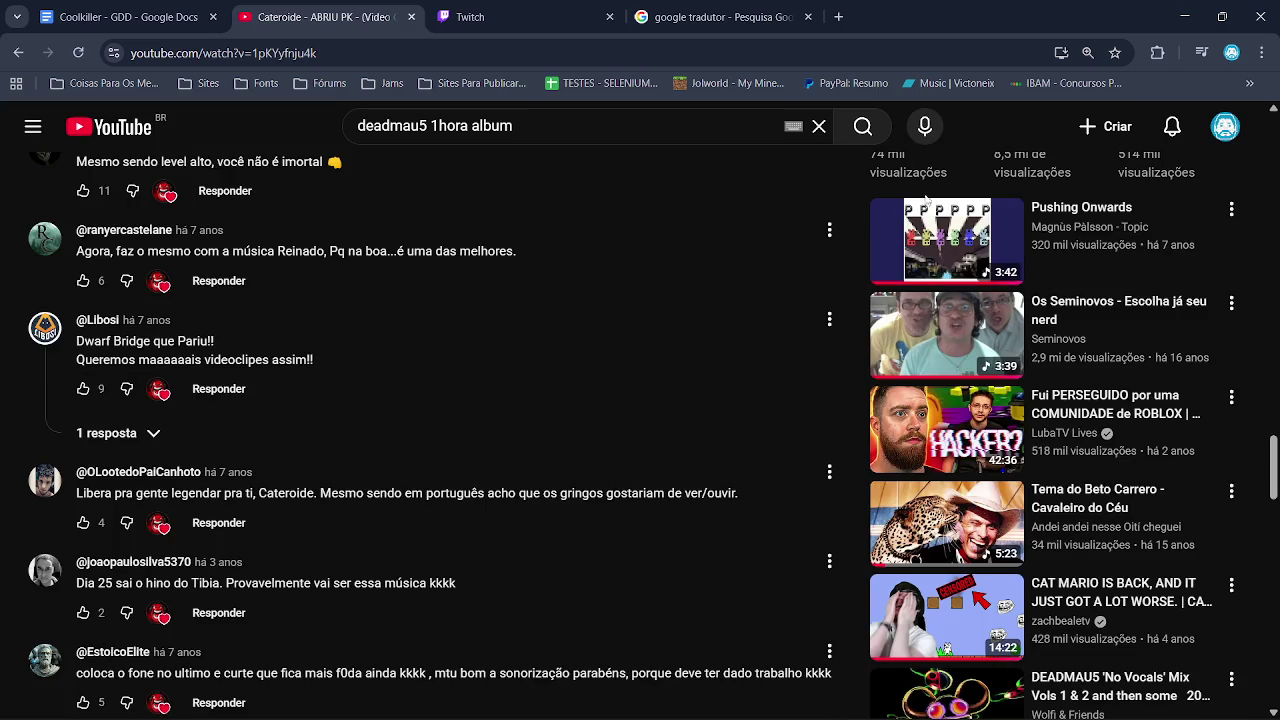
# Glance at Twitch, return to Pushing Onwards, then reopen spr_thorns in GameMaker
pyautogui.click(557, 16)
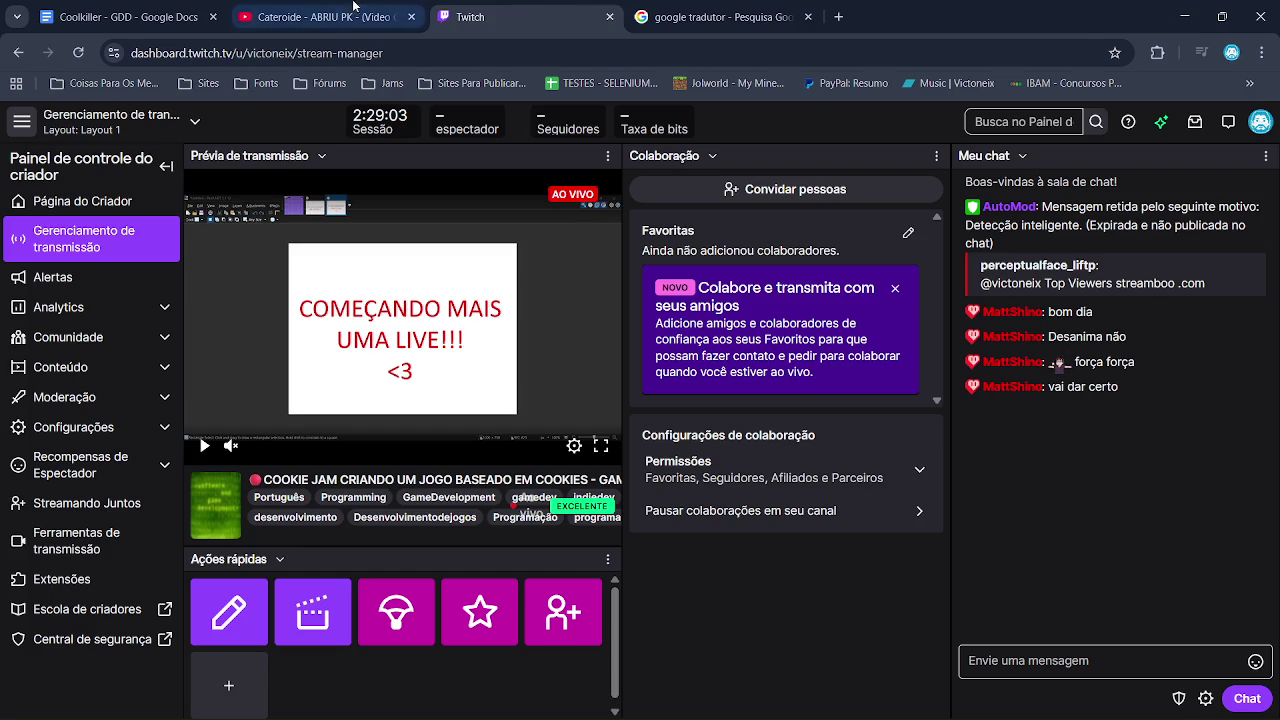
pyautogui.click(345, 14)
pyautogui.click(1186, 16)
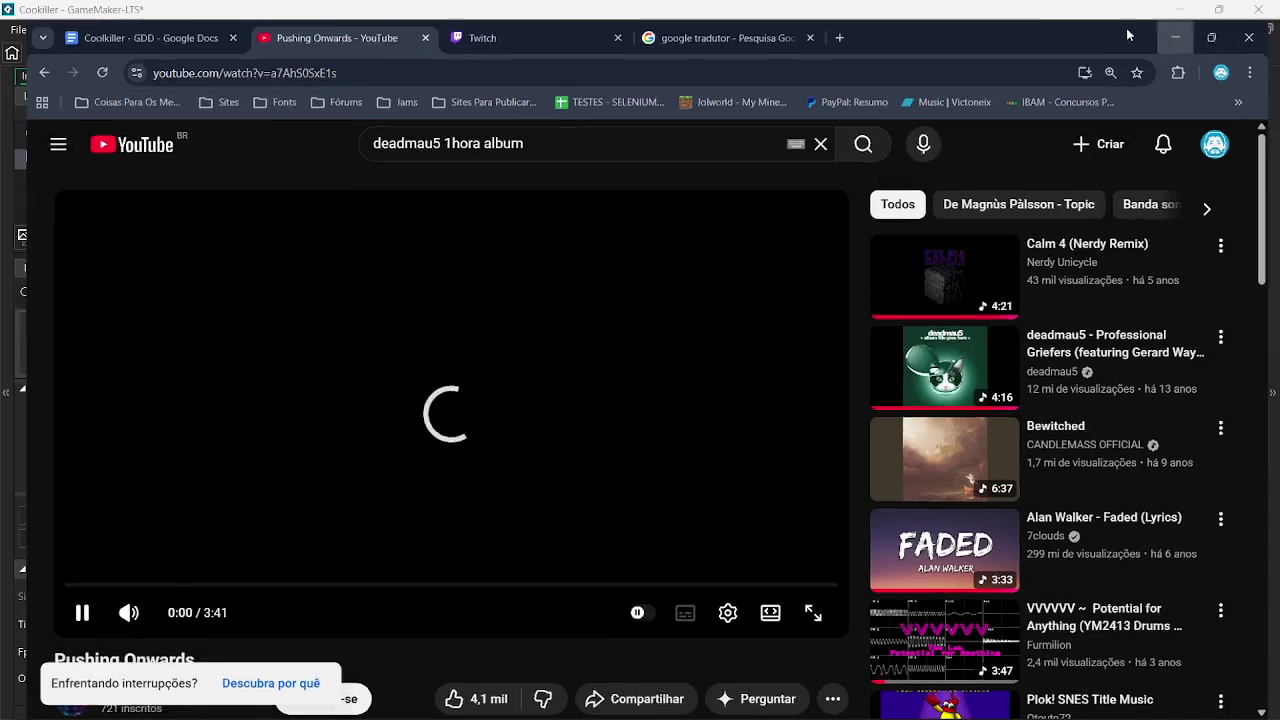
pyautogui.doubleClick(1127, 603)
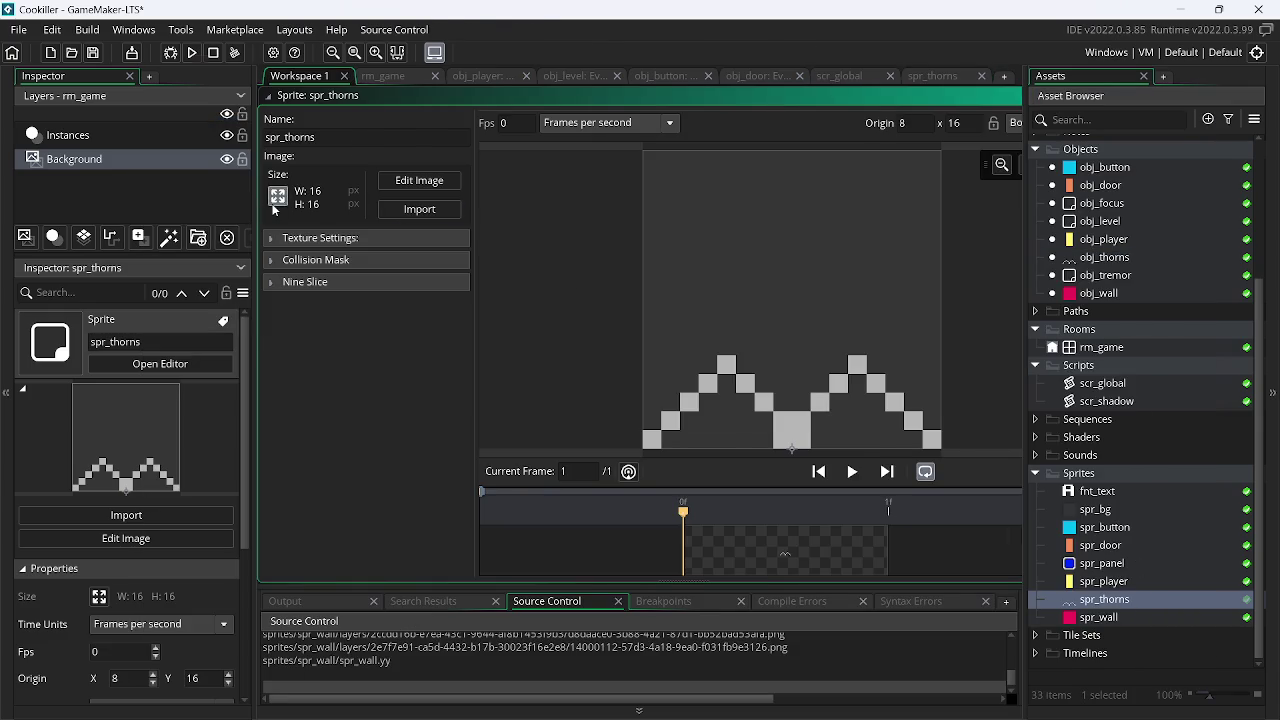
# Resize spr_thorns to 8×8 and erase all of its pixels
pyautogui.click(278, 196)
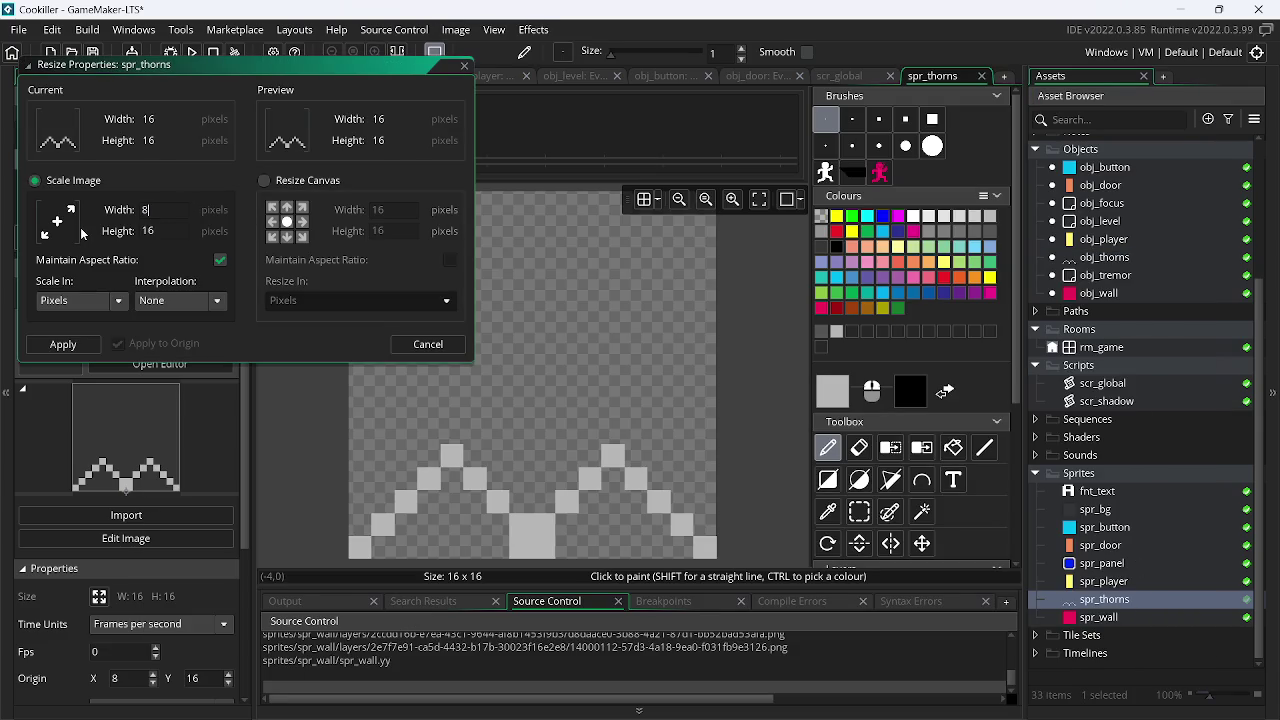
pyautogui.press('Return')
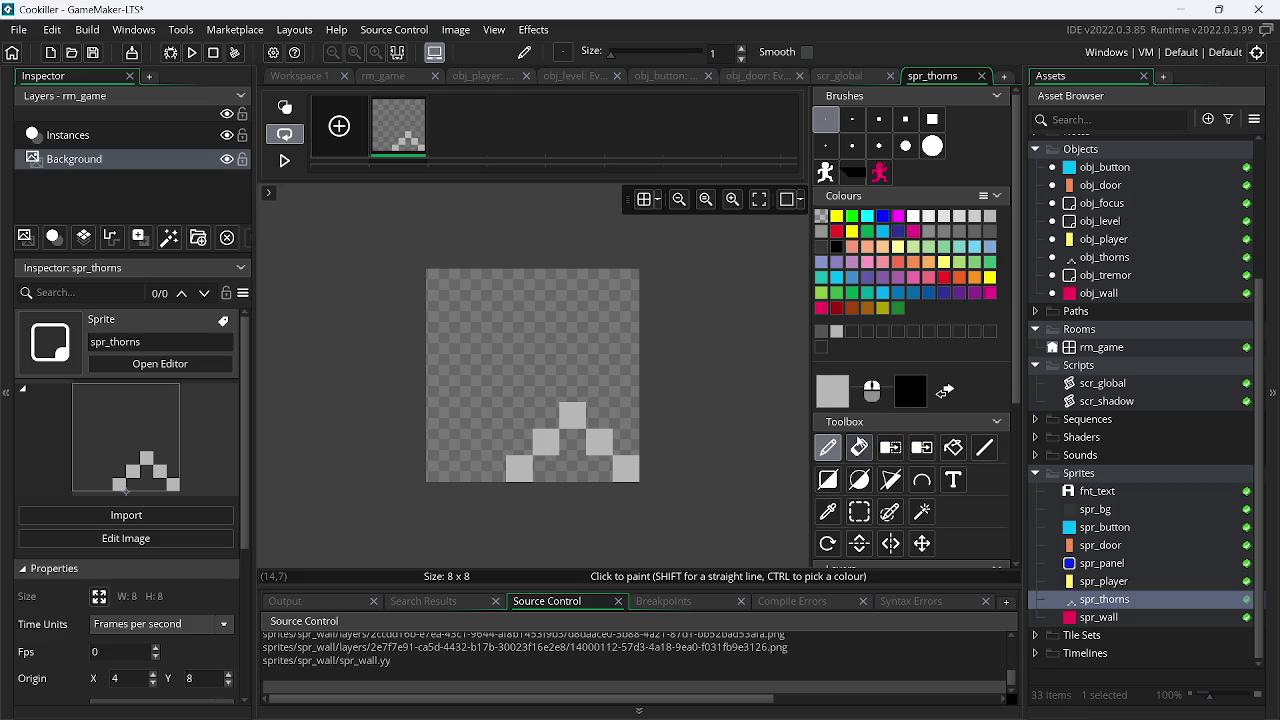
pyautogui.click(858, 447)
pyautogui.moveTo(613, 460)
pyautogui.mouseDown()
pyautogui.moveTo(517, 443)
pyautogui.moveTo(594, 409)
pyautogui.moveTo(654, 438)
pyautogui.mouseUp()
# Redraw the spike's left side in light grey from bottom-left up to the tip
pyautogui.click(827, 447)
pyautogui.click(440, 468)
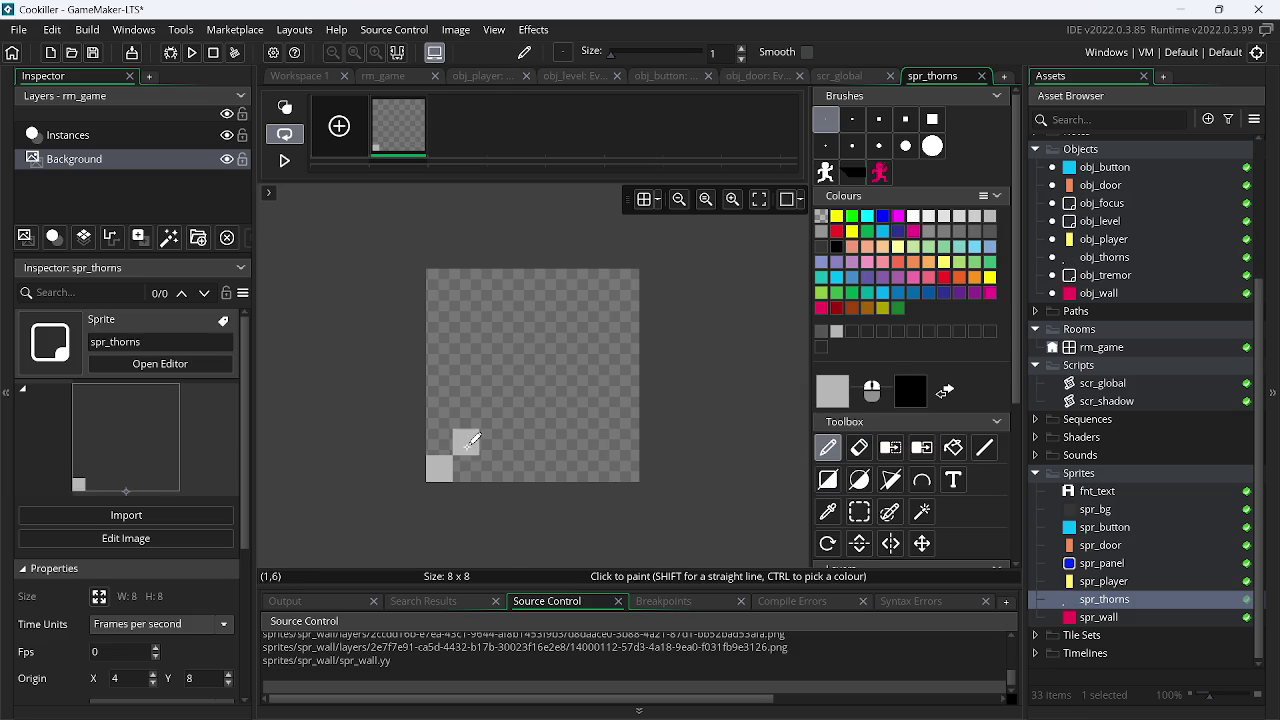
pyautogui.click(466, 442)
pyautogui.moveTo(493, 415); pyautogui.dragTo(504, 376)
pyautogui.click(518, 385)
pyautogui.hotkey('ctrl', 'z')
pyautogui.hotkey('ctrl', 'z')
pyautogui.hotkey('ctrl', 'z')
pyautogui.click(441, 440)
pyautogui.click(467, 414)
pyautogui.click(472, 392)
pyautogui.click(493, 361)
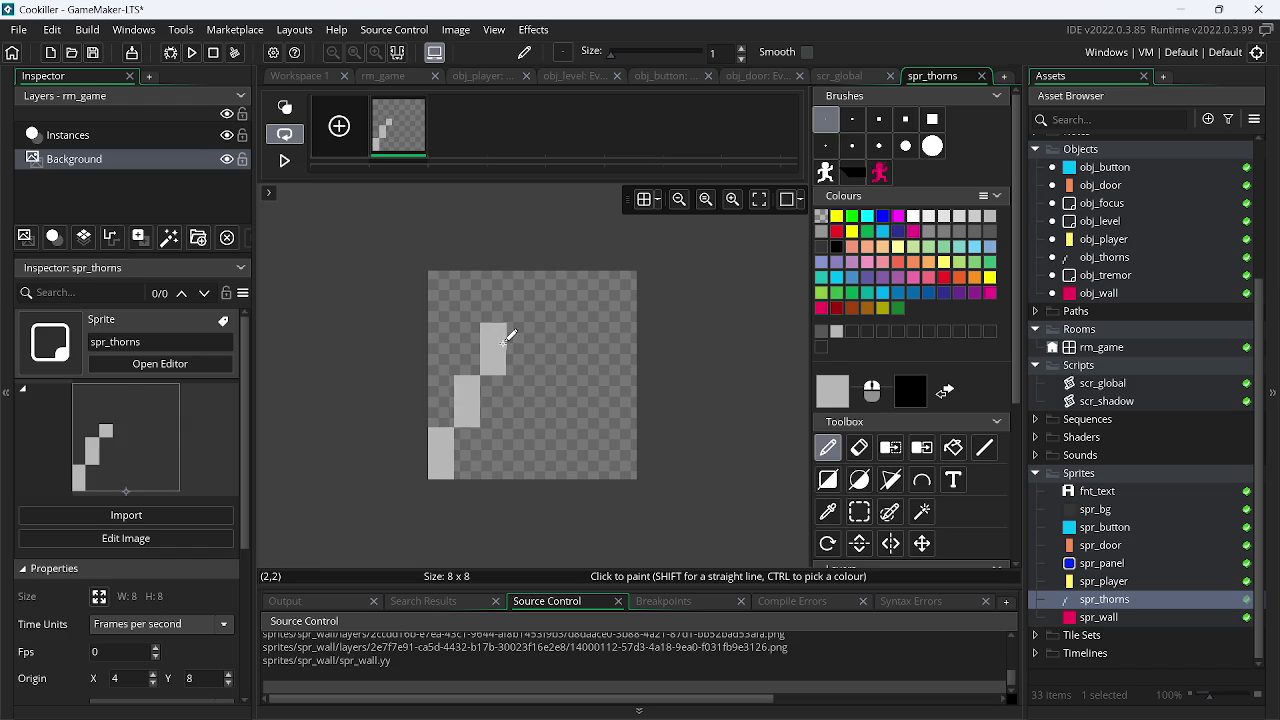
pyautogui.click(493, 335)
pyautogui.click(519, 309)
pyautogui.click(522, 284)
# Paint the spike's right side in light grey down to the bottom
pyautogui.click(545, 335)
pyautogui.click(545, 361)
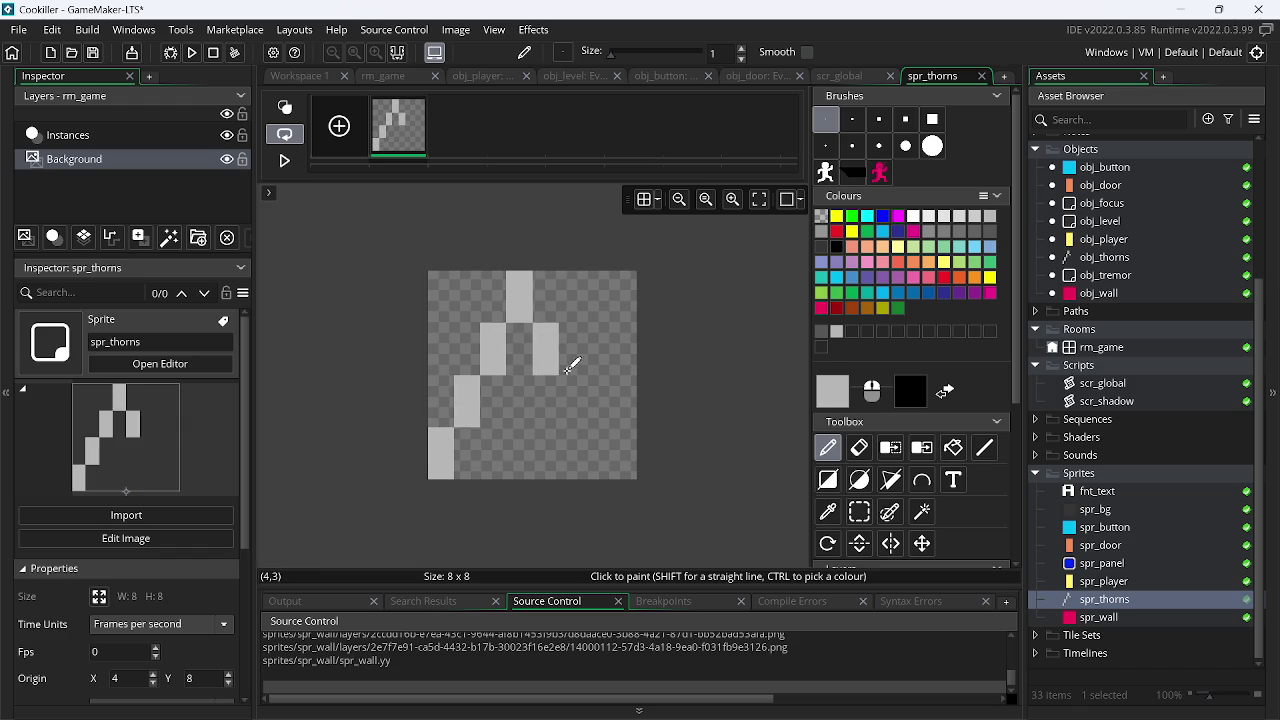
pyautogui.click(571, 387)
pyautogui.click(576, 410)
pyautogui.click(598, 436)
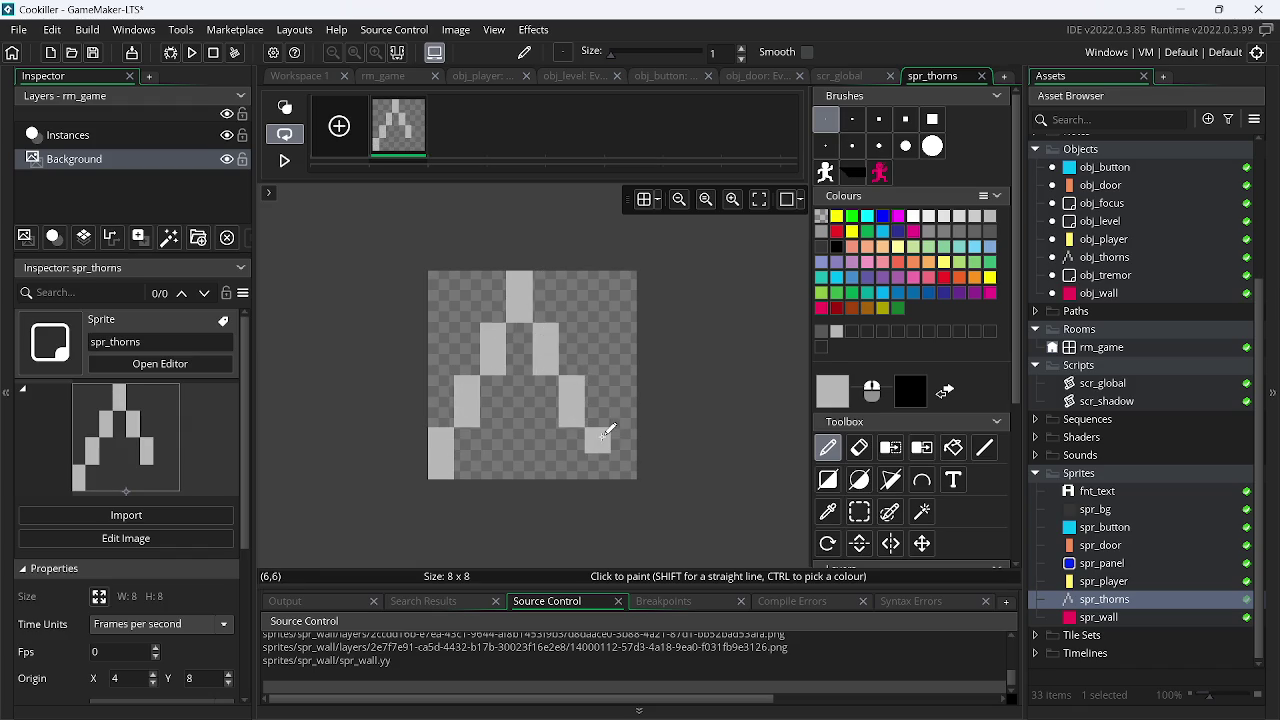
pyautogui.click(598, 458)
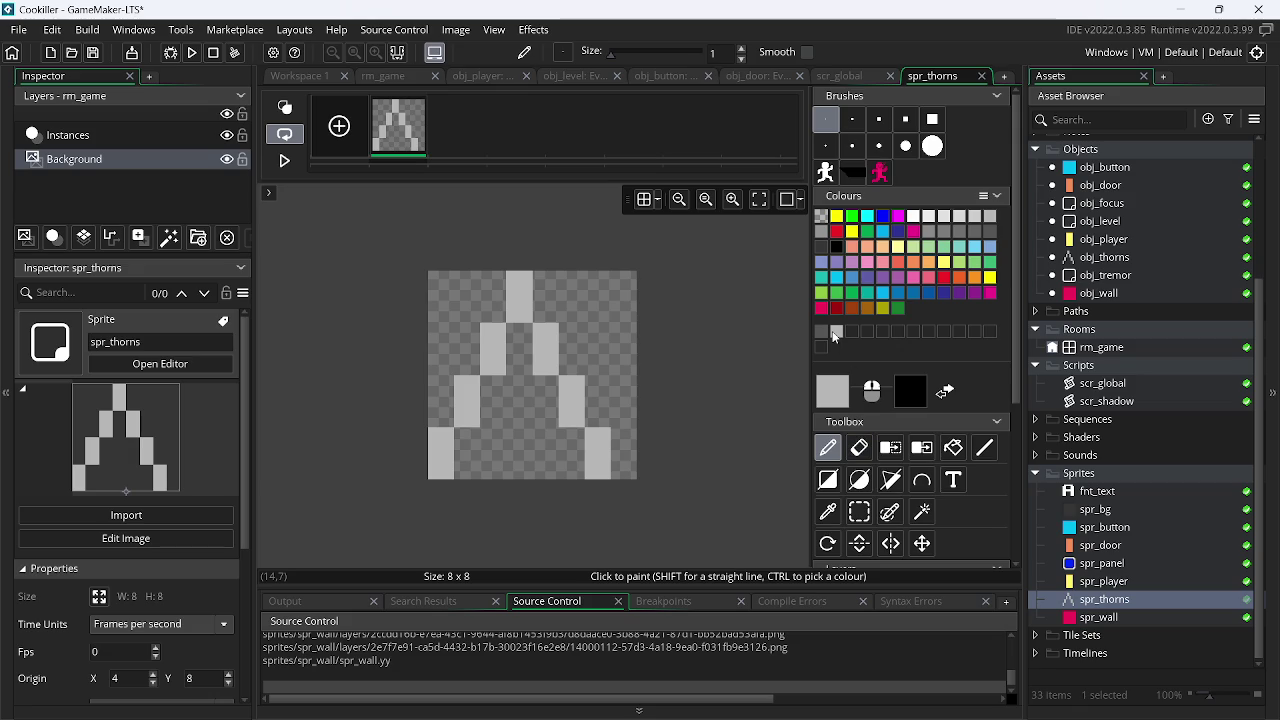
# Shade the spike's right edge dark grey from the bottom up to the tip
pyautogui.click(822, 332)
pyautogui.click(622, 442)
pyautogui.click(623, 467)
pyautogui.click(597, 412)
pyautogui.click(597, 388)
pyautogui.click(571, 362)
pyautogui.click(571, 336)
pyautogui.click(545, 309)
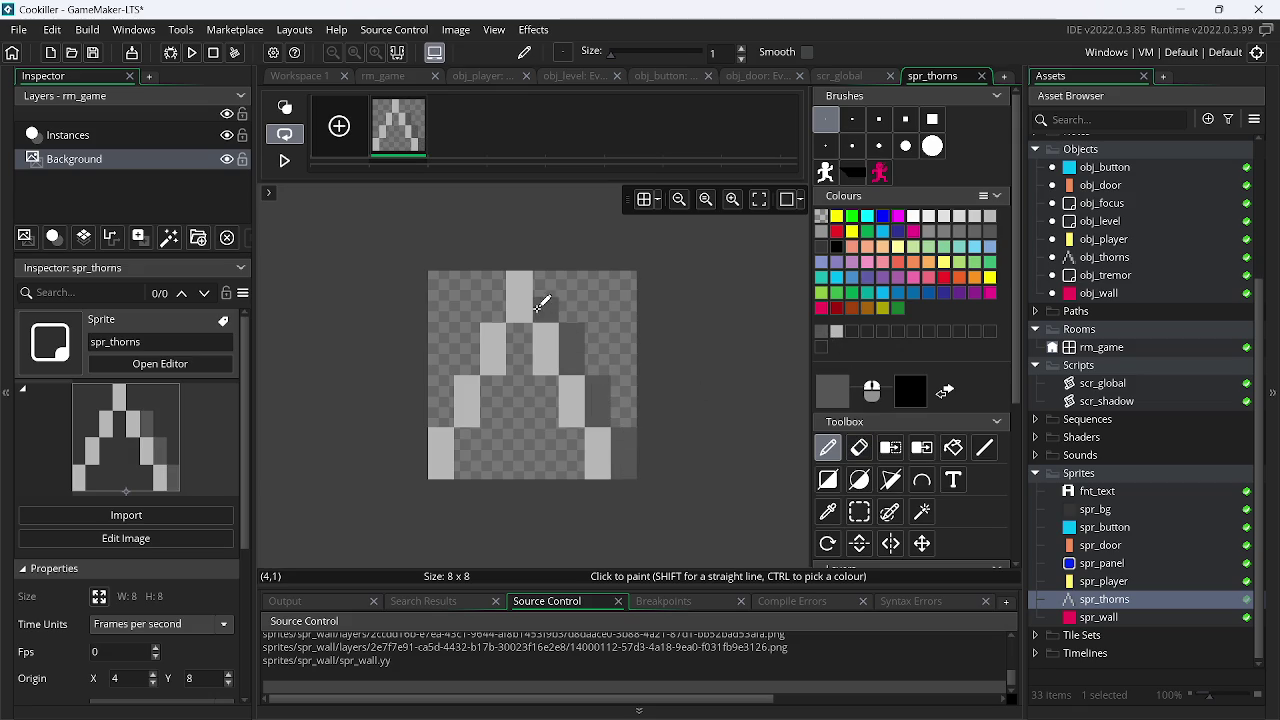
pyautogui.click(540, 284)
pyautogui.click(540, 284)
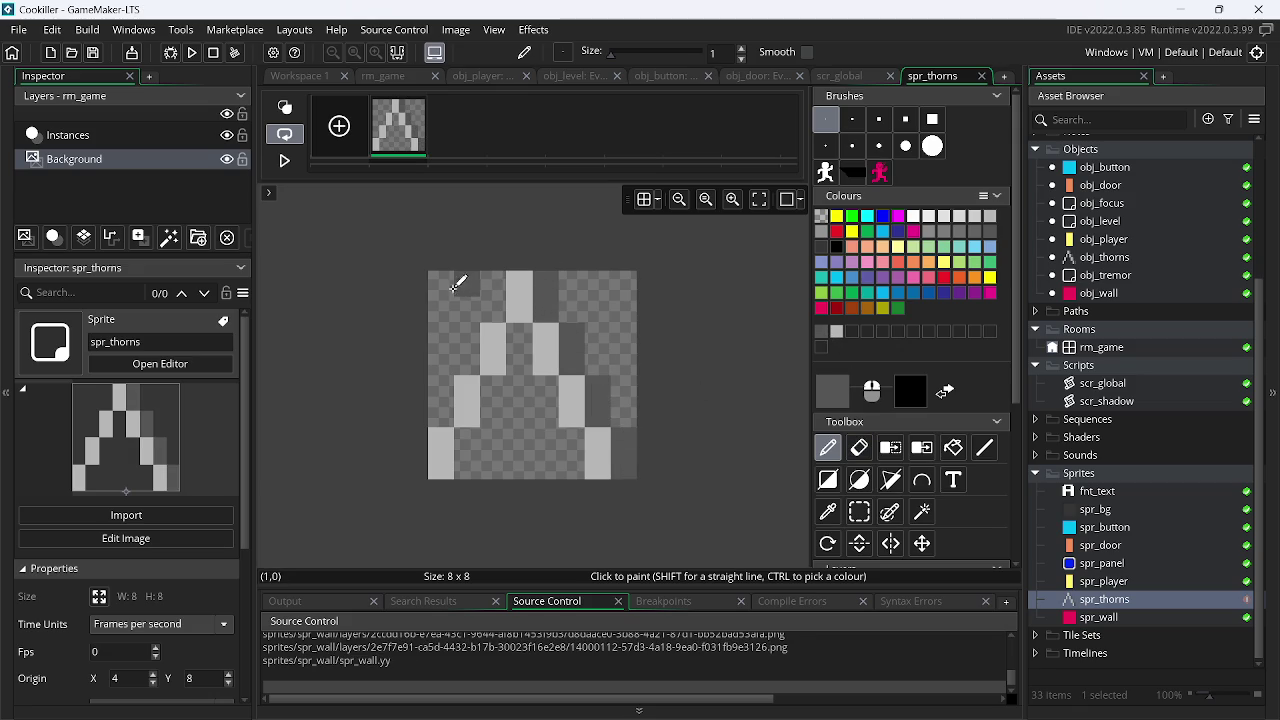
# Undo a trial vertical flip, rotate spr_thorns 90° clockwise, and view rm_game
pyautogui.click(456, 30)
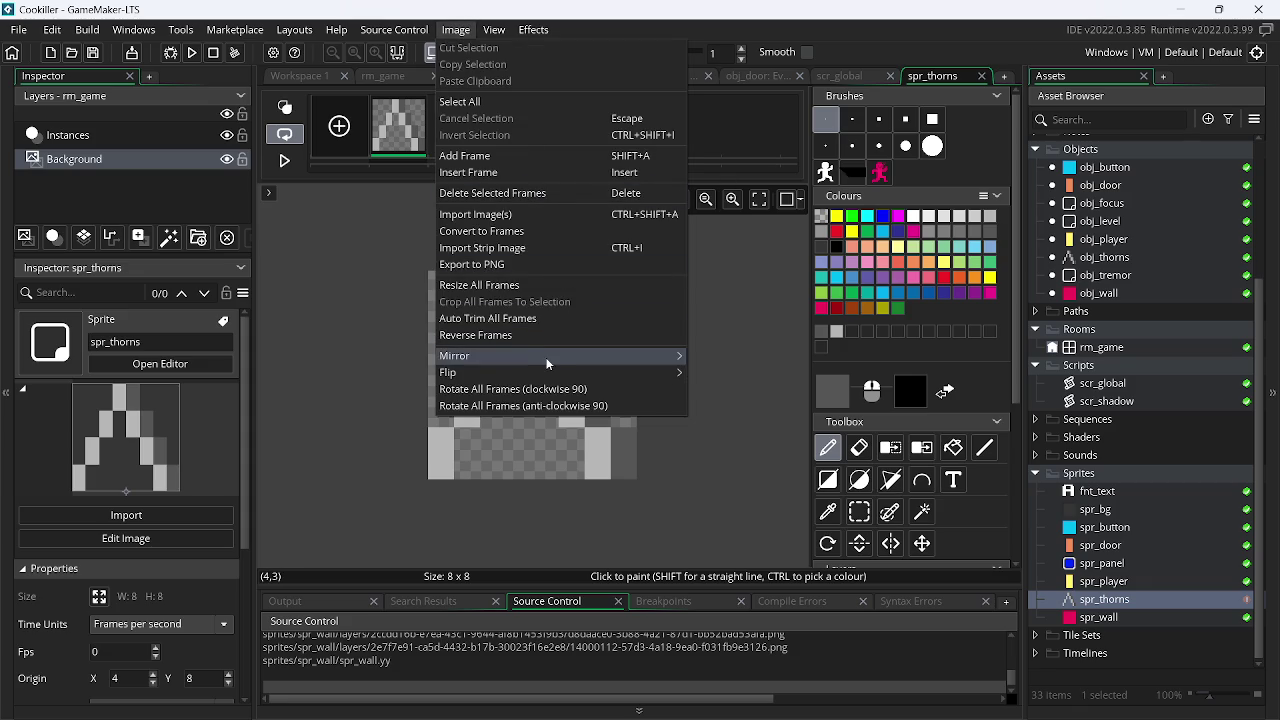
pyautogui.moveTo(640, 372)
pyautogui.click(715, 381)
pyautogui.hotkey('ctrl', 'z')
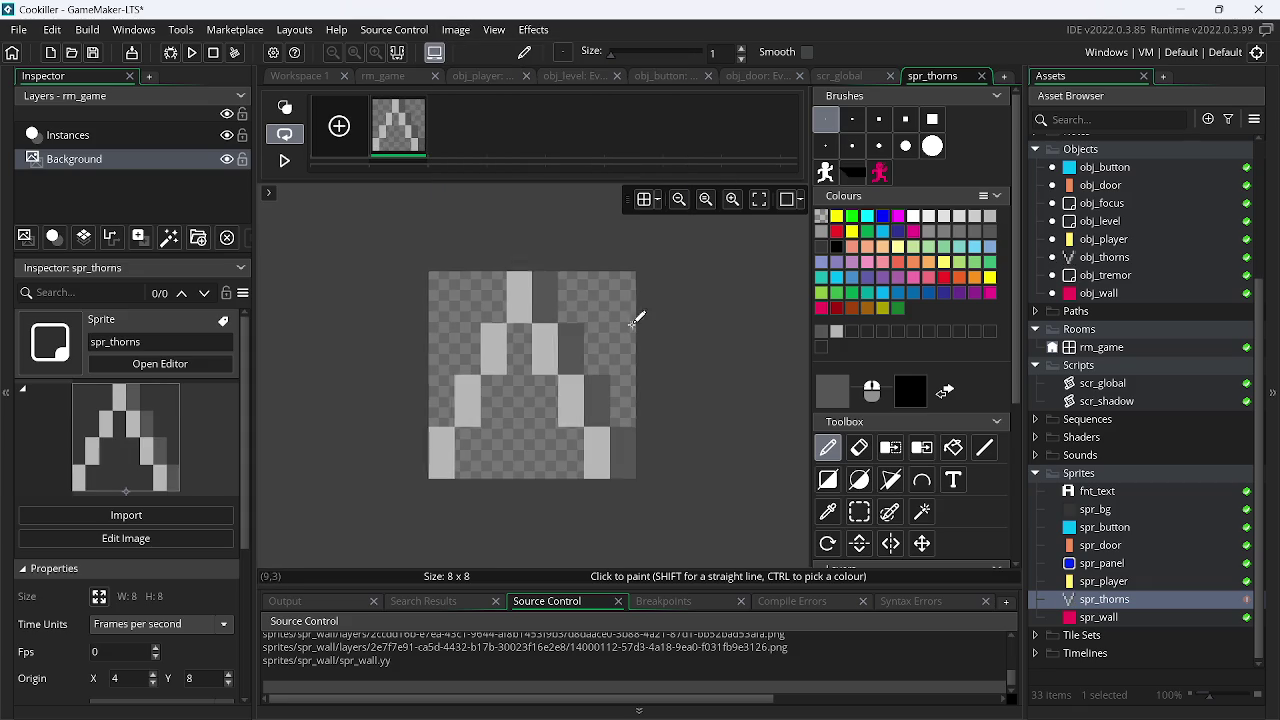
pyautogui.click(456, 30)
pyautogui.click(520, 389)
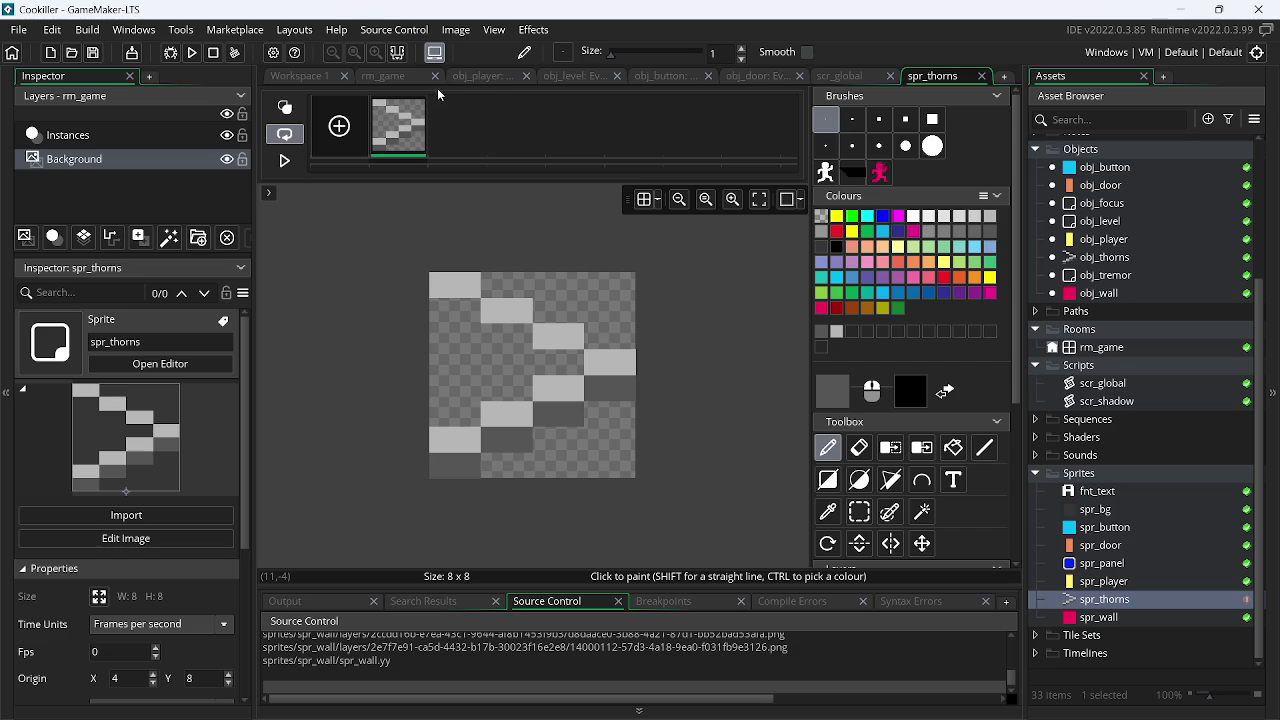
pyautogui.click(385, 76)
pyautogui.scroll(1, 562, 290)
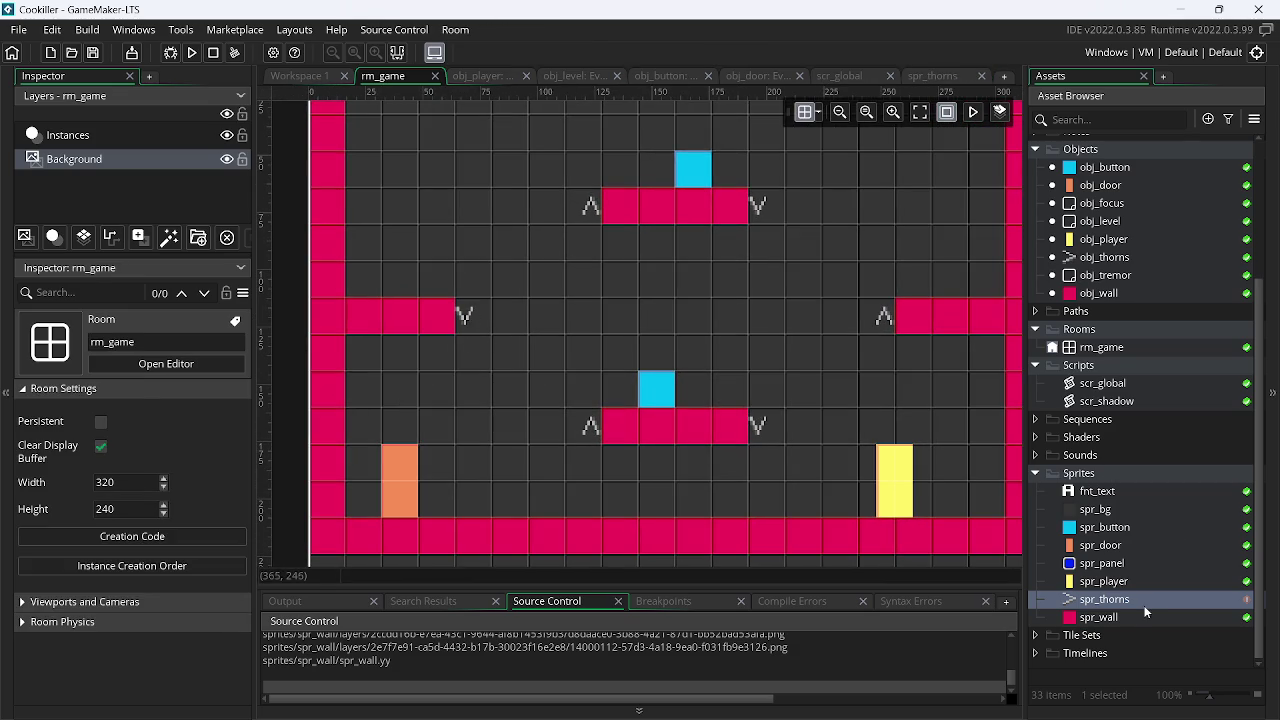
# Open spr_thorns and set its Nine Slice Centre slice Tile Mode to Repeat
pyautogui.click(1139, 604)
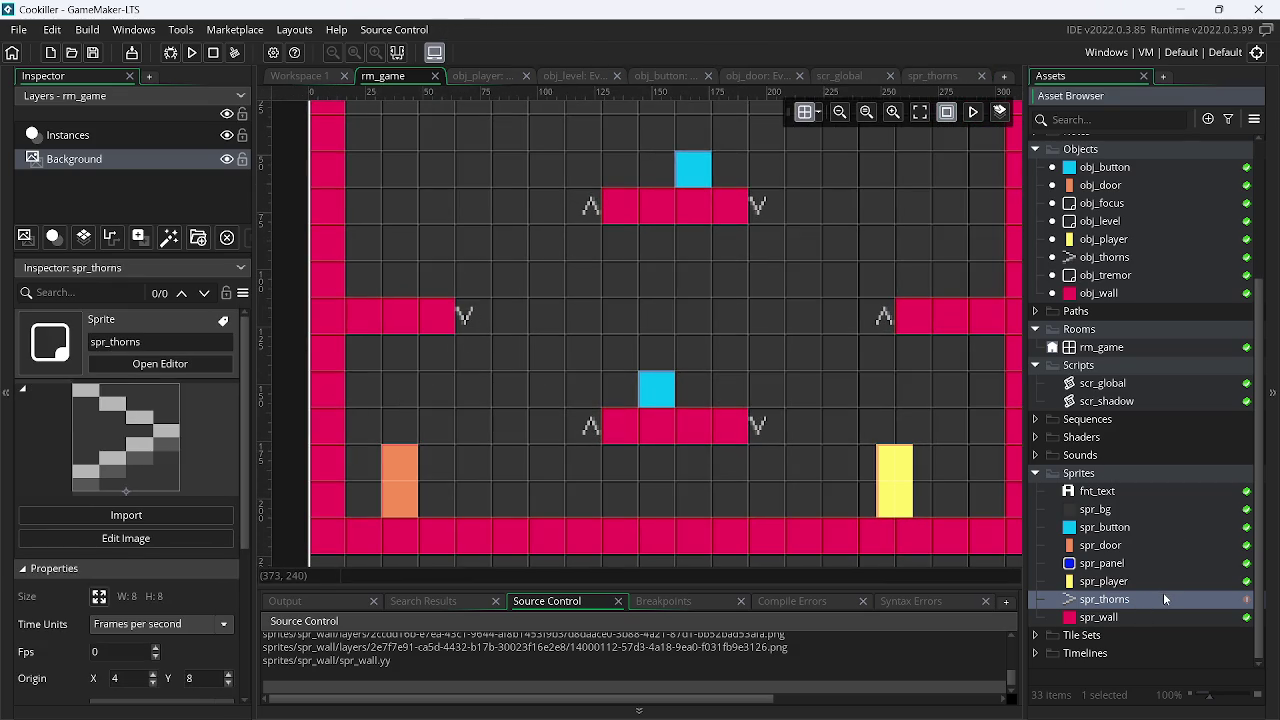
pyautogui.doubleClick(1139, 596)
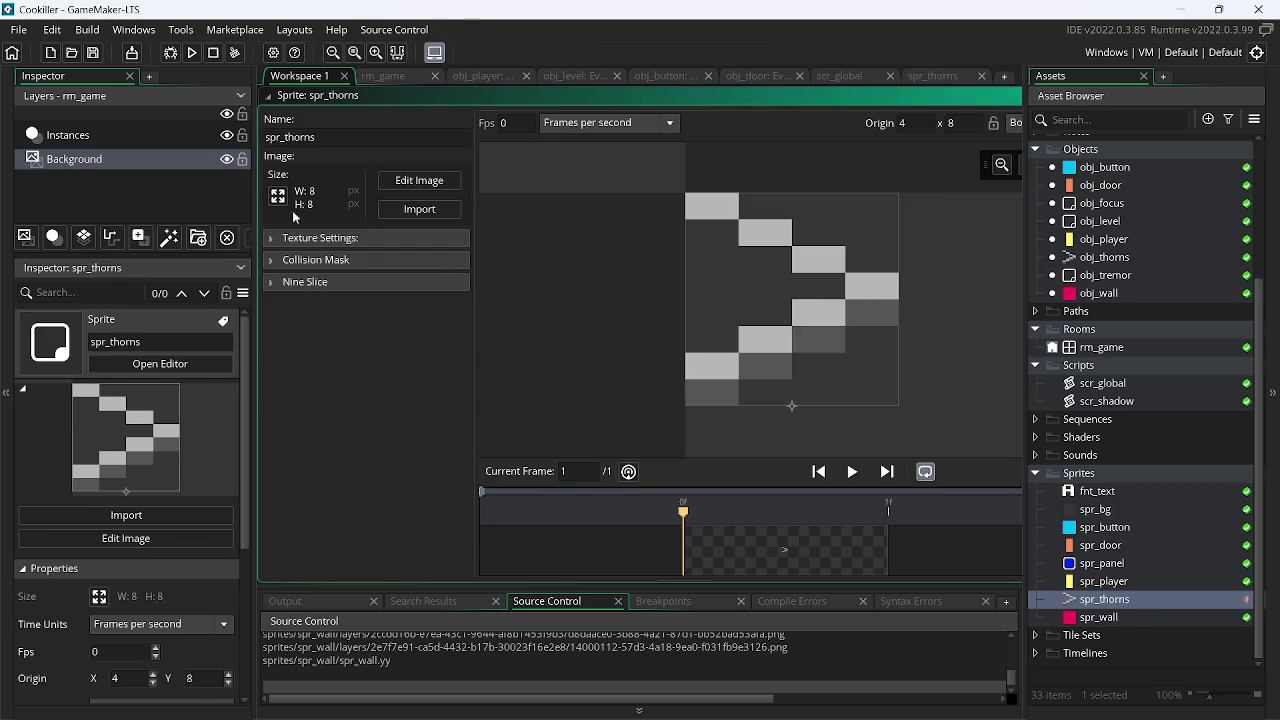
pyautogui.click(277, 286)
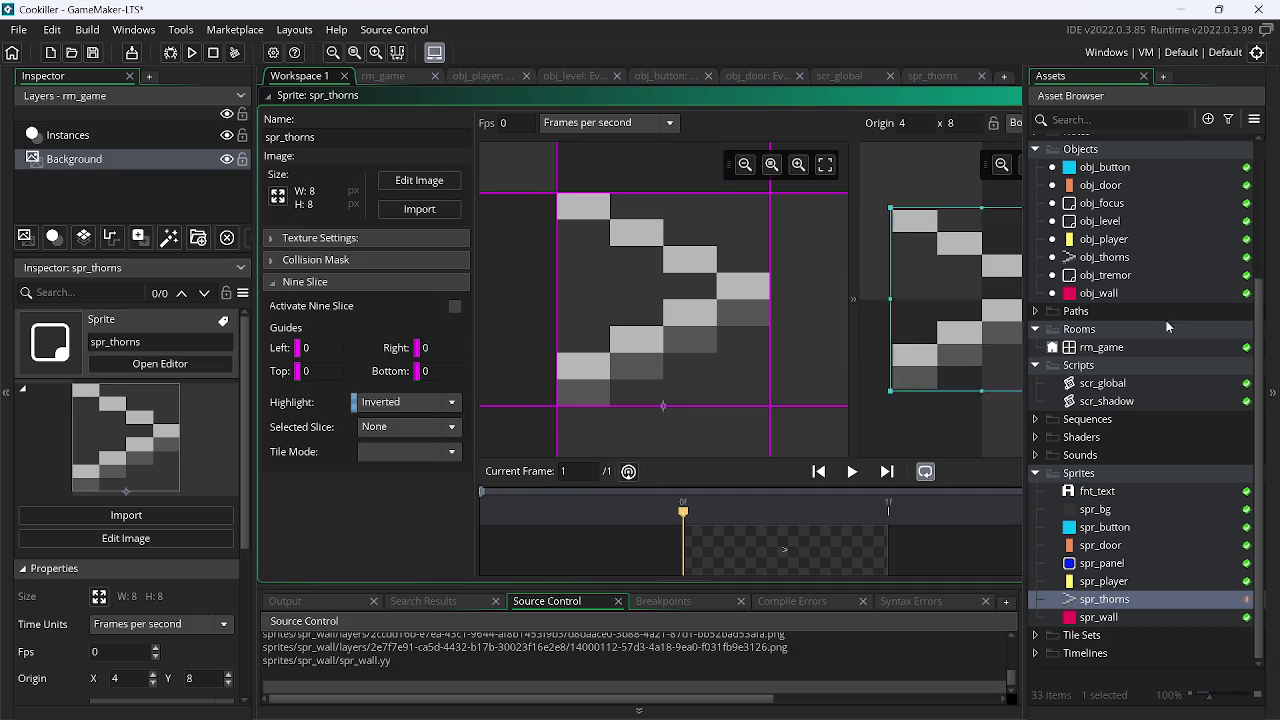
pyautogui.click(403, 430)
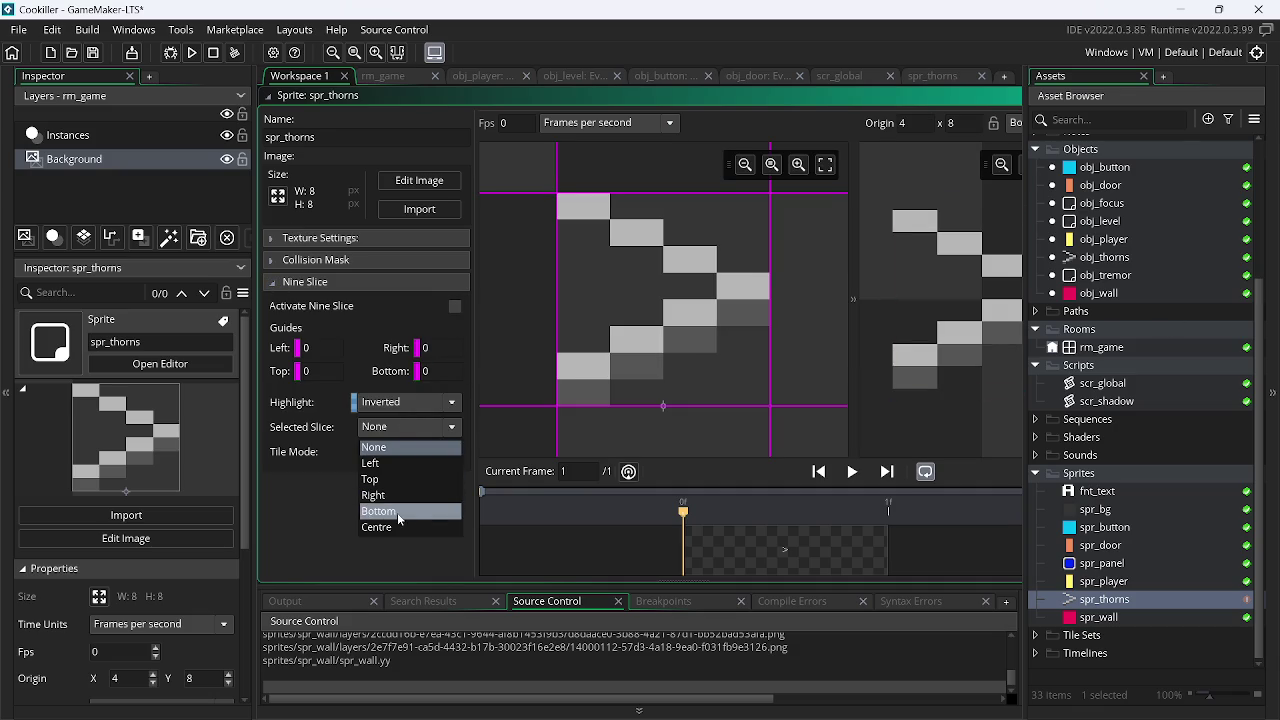
pyautogui.click(397, 527)
pyautogui.click(402, 452)
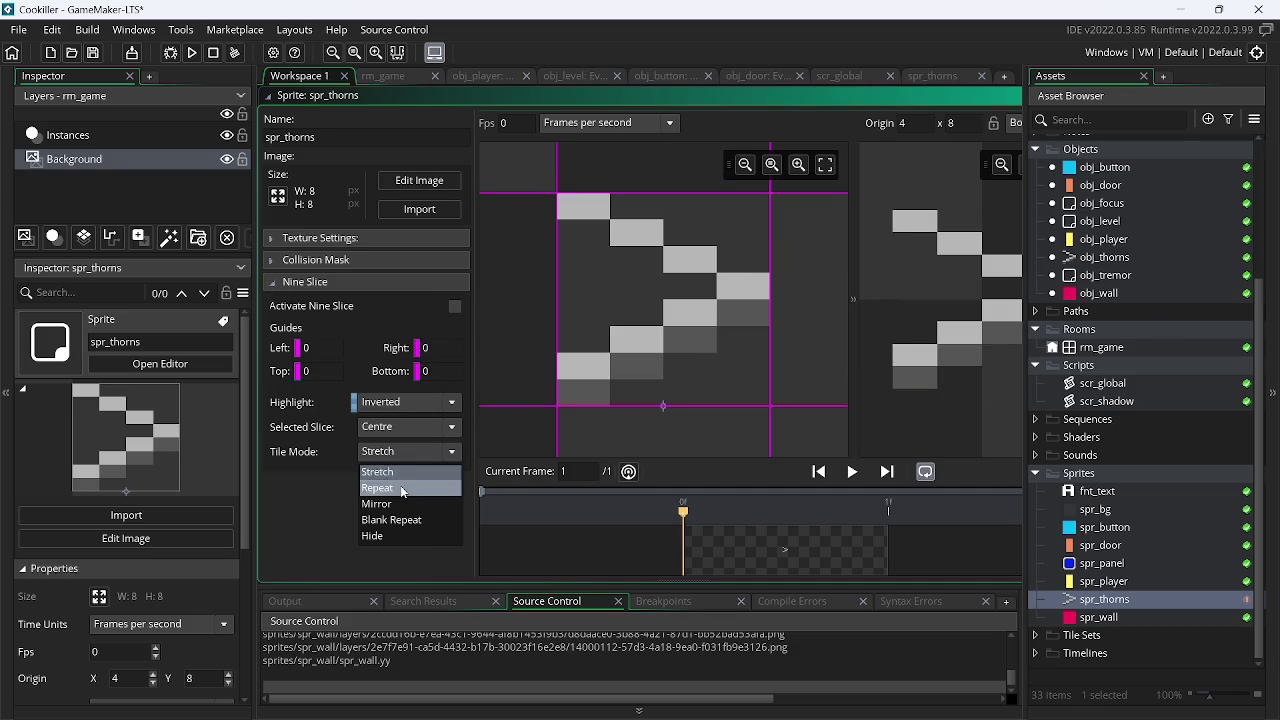
pyautogui.click(400, 467)
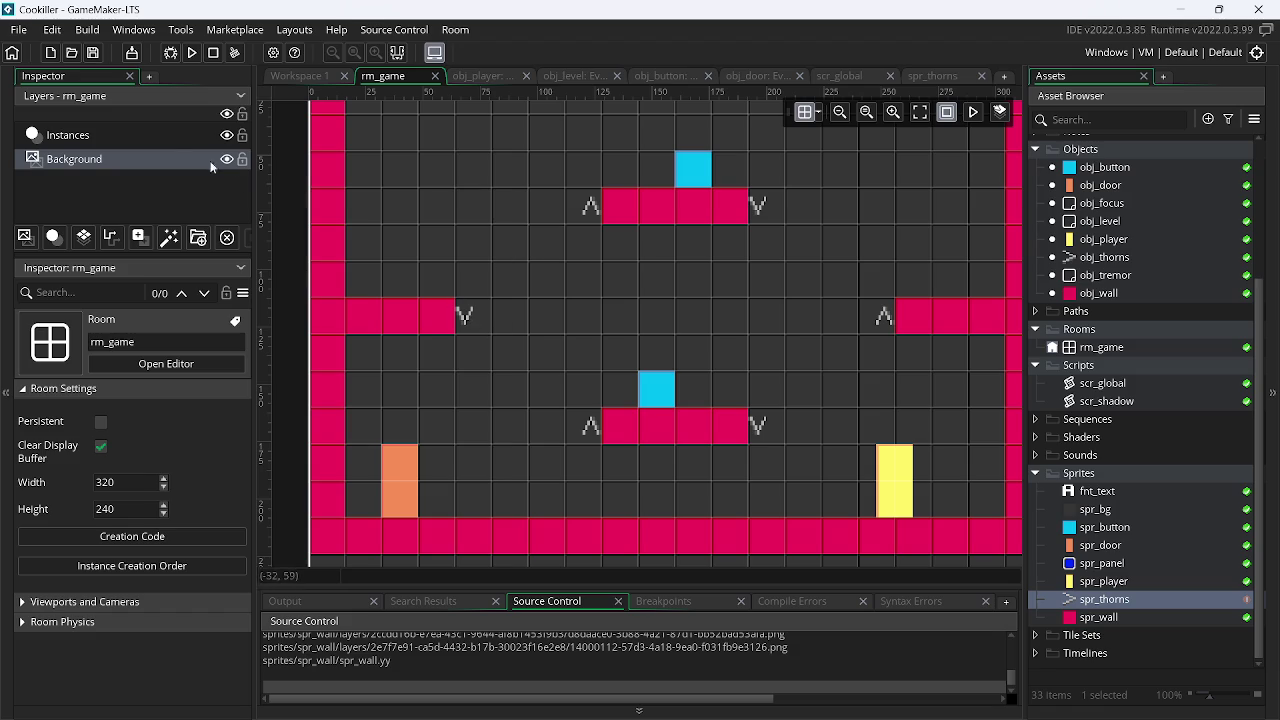
# Select the left-ledge spikes, set Rotation 0, and push them flush against the ledge end
pyautogui.click(160, 140)
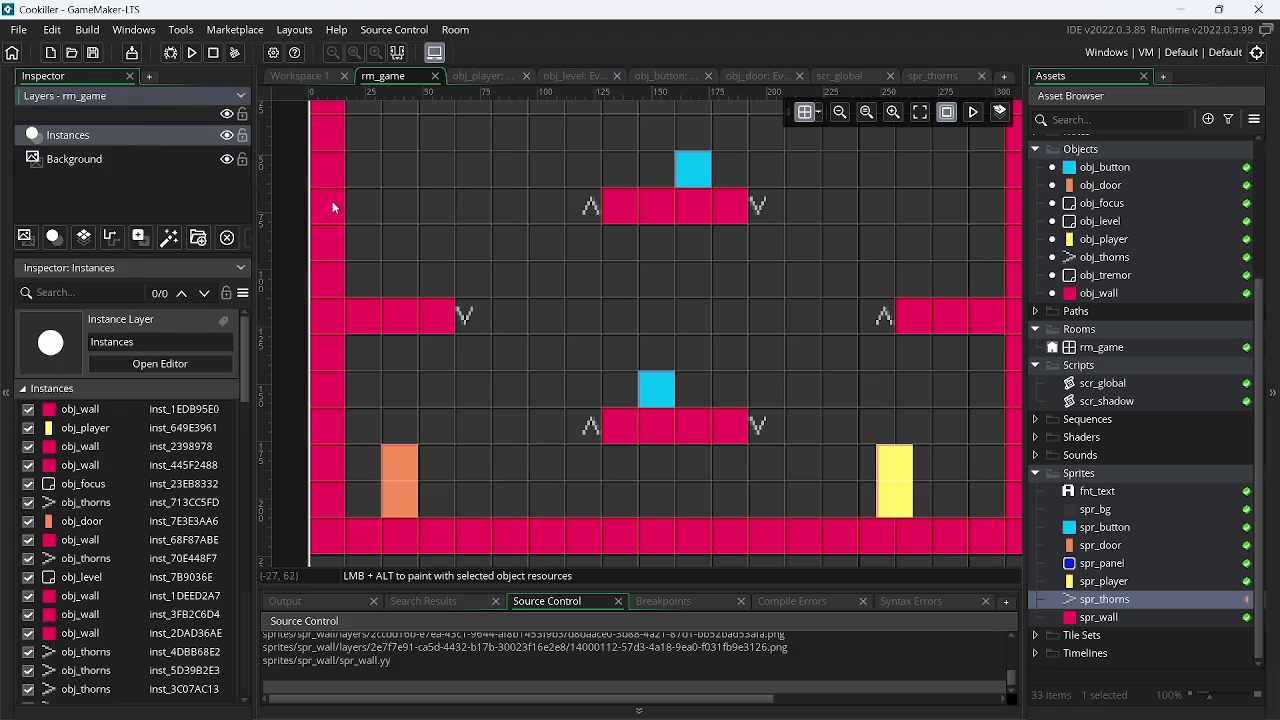
pyautogui.click(466, 319)
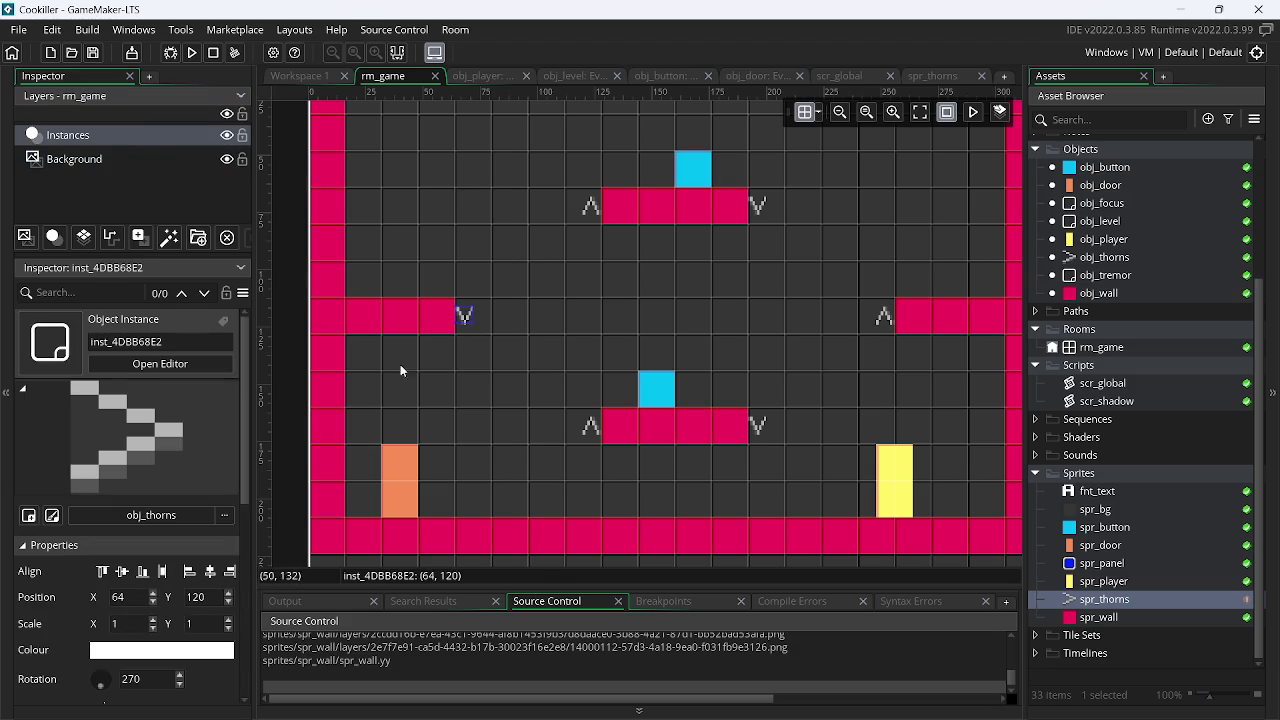
pyautogui.click(140, 684)
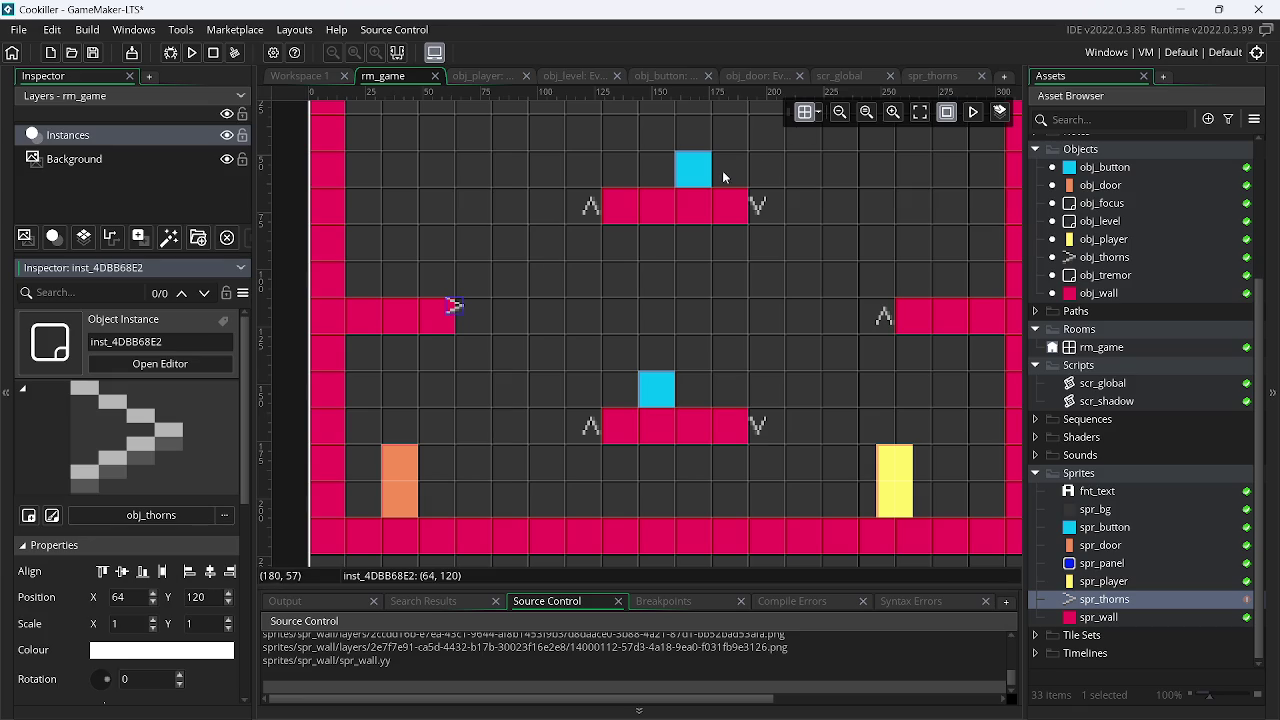
pyautogui.scroll(3, 660, 276)
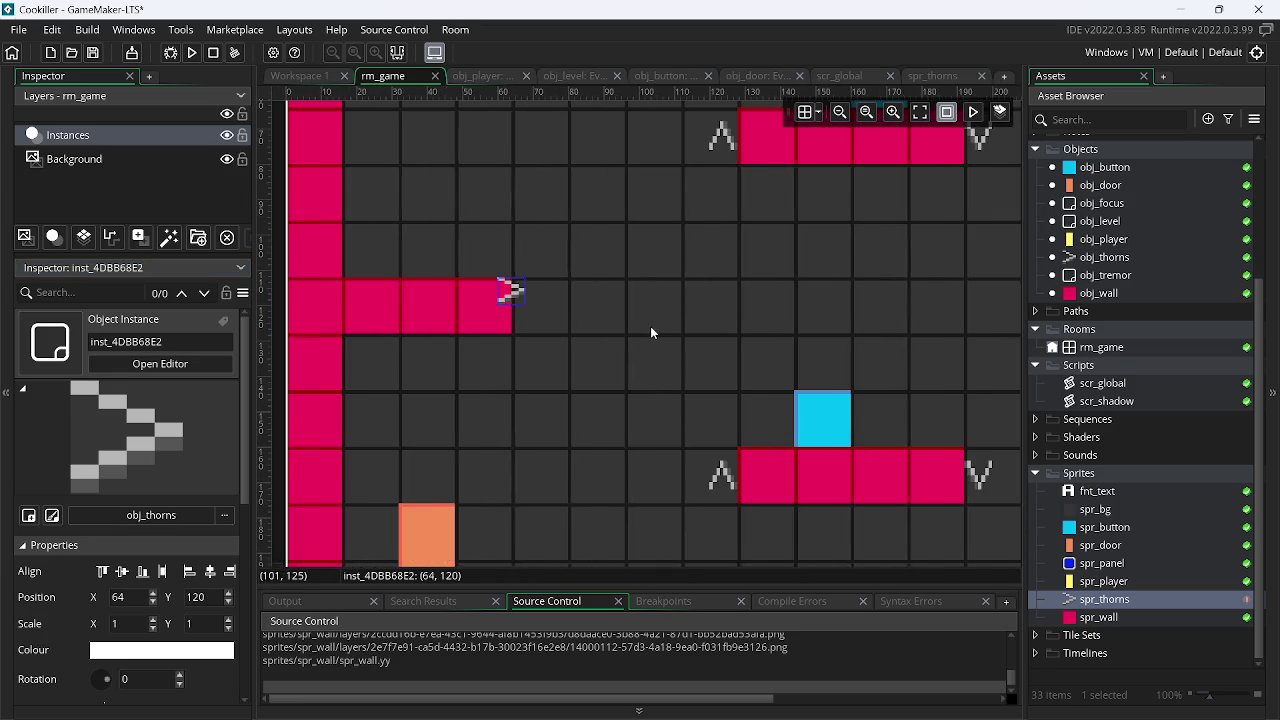
pyautogui.moveTo(523, 300)
pyautogui.mouseDown()
pyautogui.moveTo(566, 305)
pyautogui.moveTo(528, 293)
pyautogui.moveTo(539, 304)
pyautogui.mouseUp()
pyautogui.doubleClick(1100, 602)
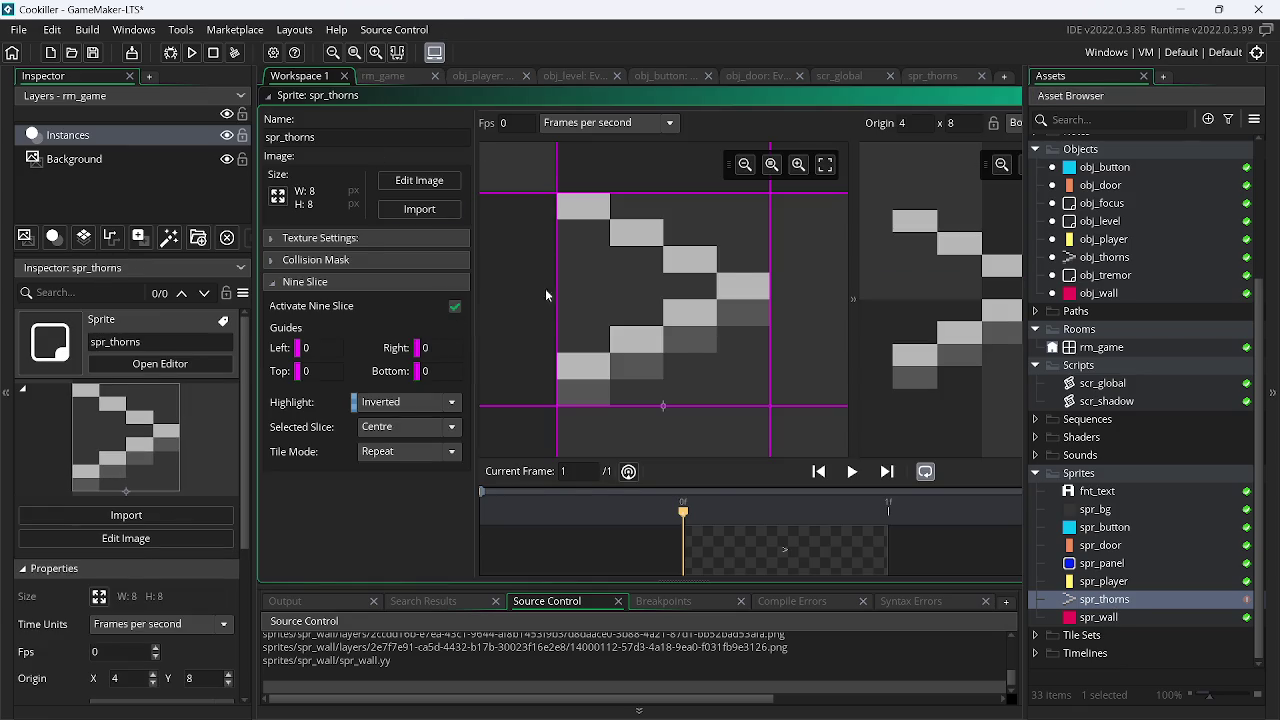
# Stretch the ledge spikes to double height, then rotate the lower-left platform spikes to 180
pyautogui.click(383, 76)
pyautogui.moveTo(534, 308); pyautogui.dragTo(534, 332)
pyautogui.hscroll(4, 670, 260)
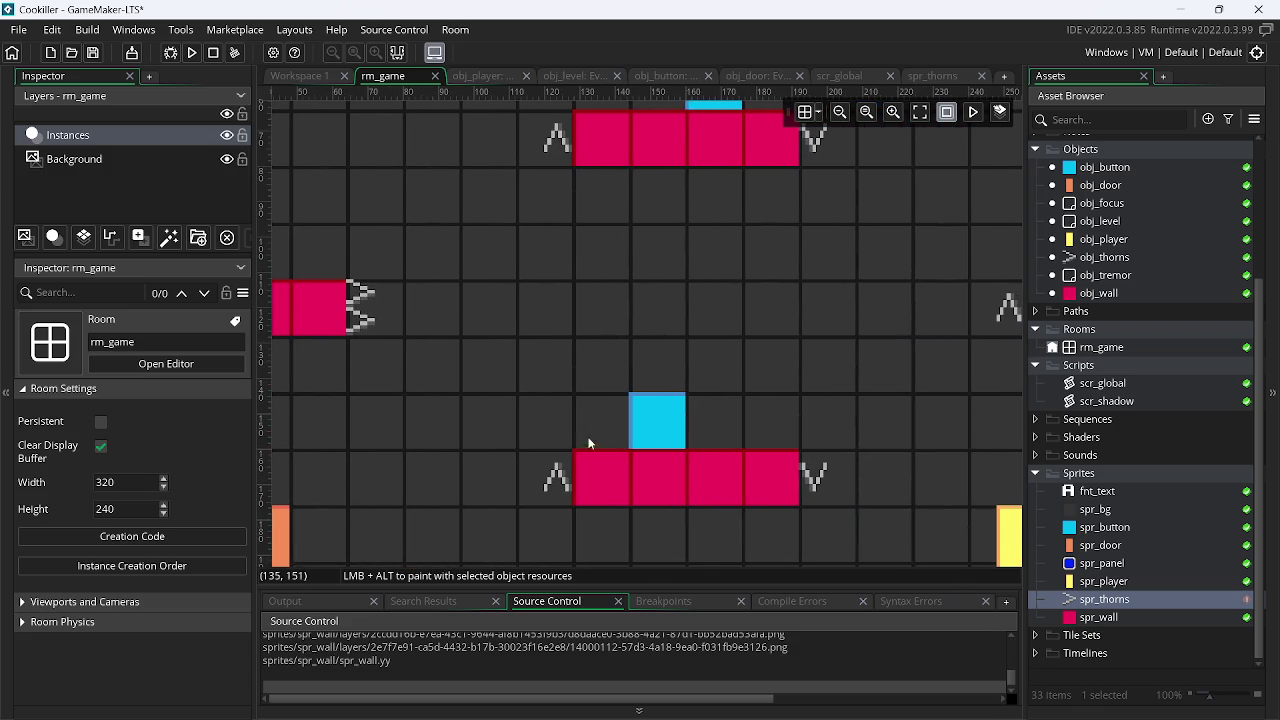
pyautogui.click(563, 478)
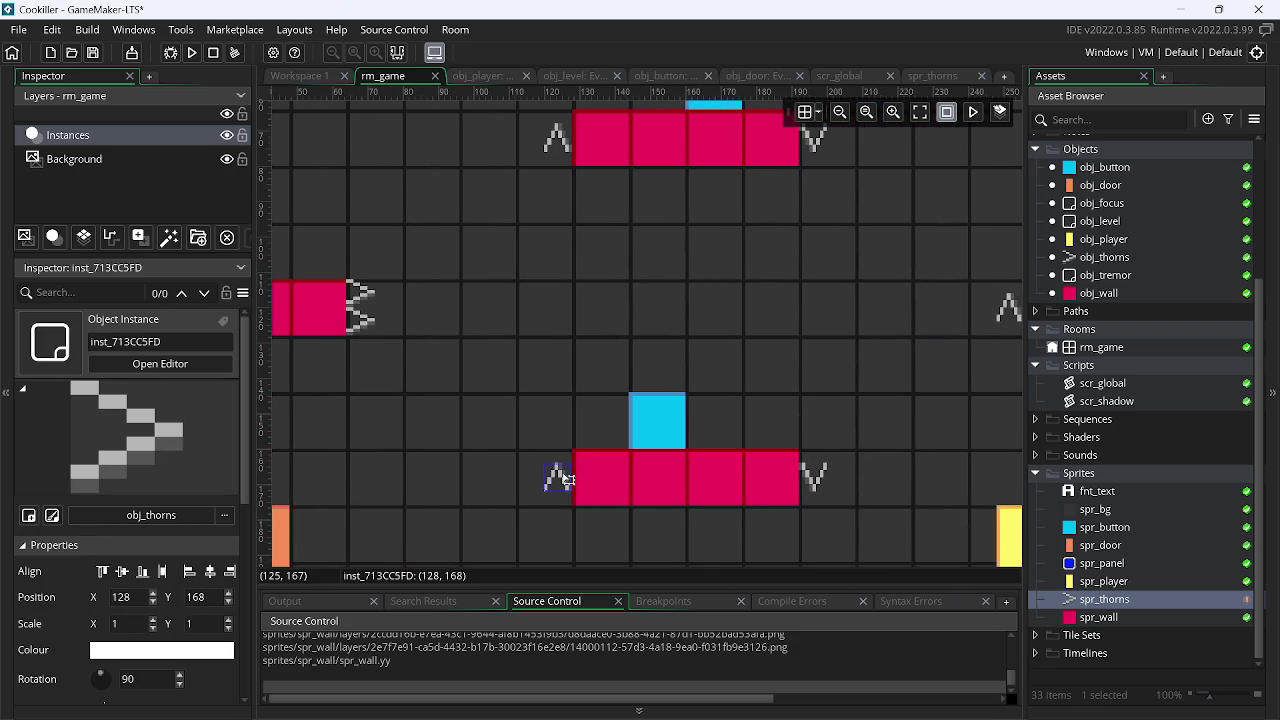
pyautogui.click(98, 684)
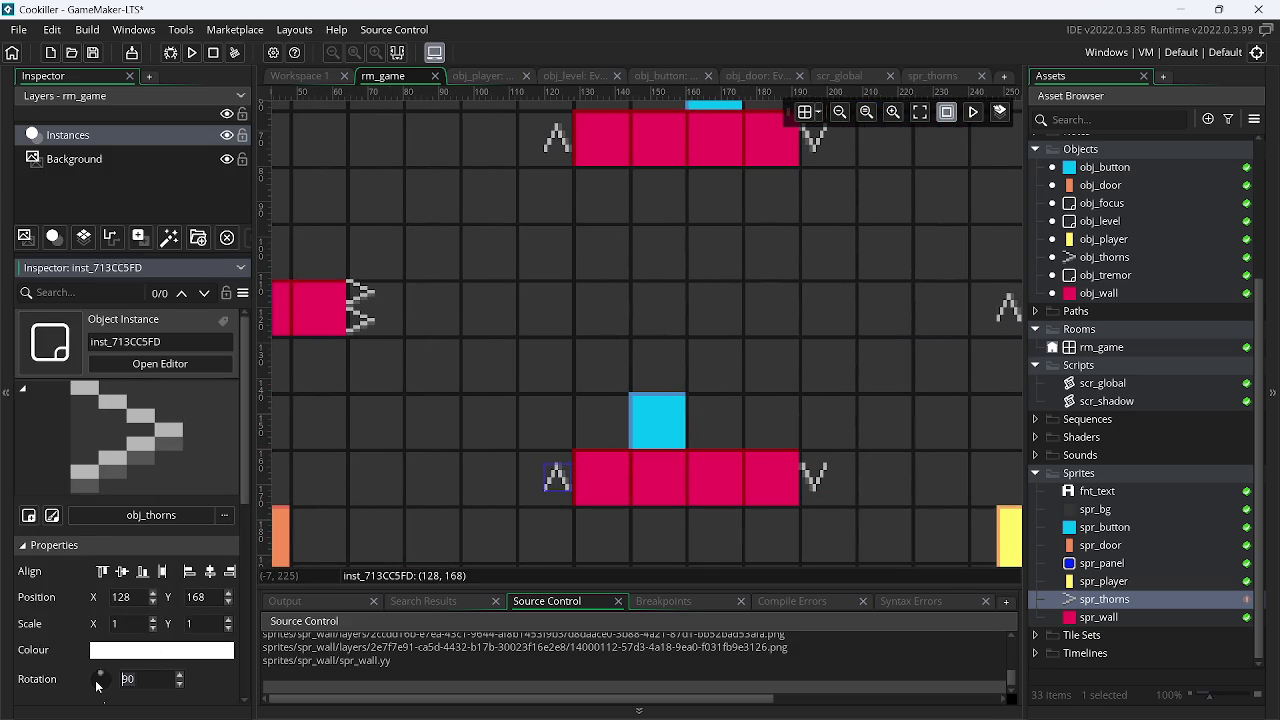
pyautogui.write('180')
pyautogui.press('Return')
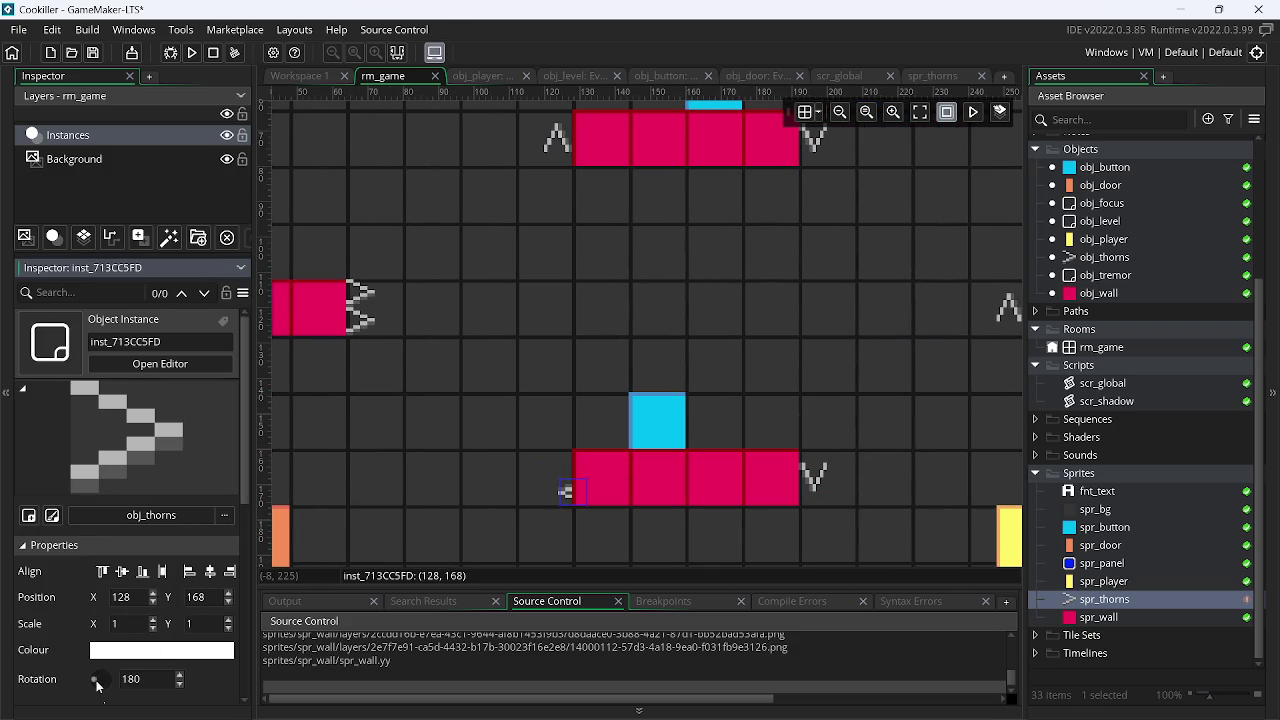
pyautogui.moveTo(578, 500)
pyautogui.mouseDown()
pyautogui.moveTo(545, 500)
pyautogui.moveTo(565, 500)
pyautogui.moveTo(567, 470)
pyautogui.moveTo(593, 445)
pyautogui.mouseUp()
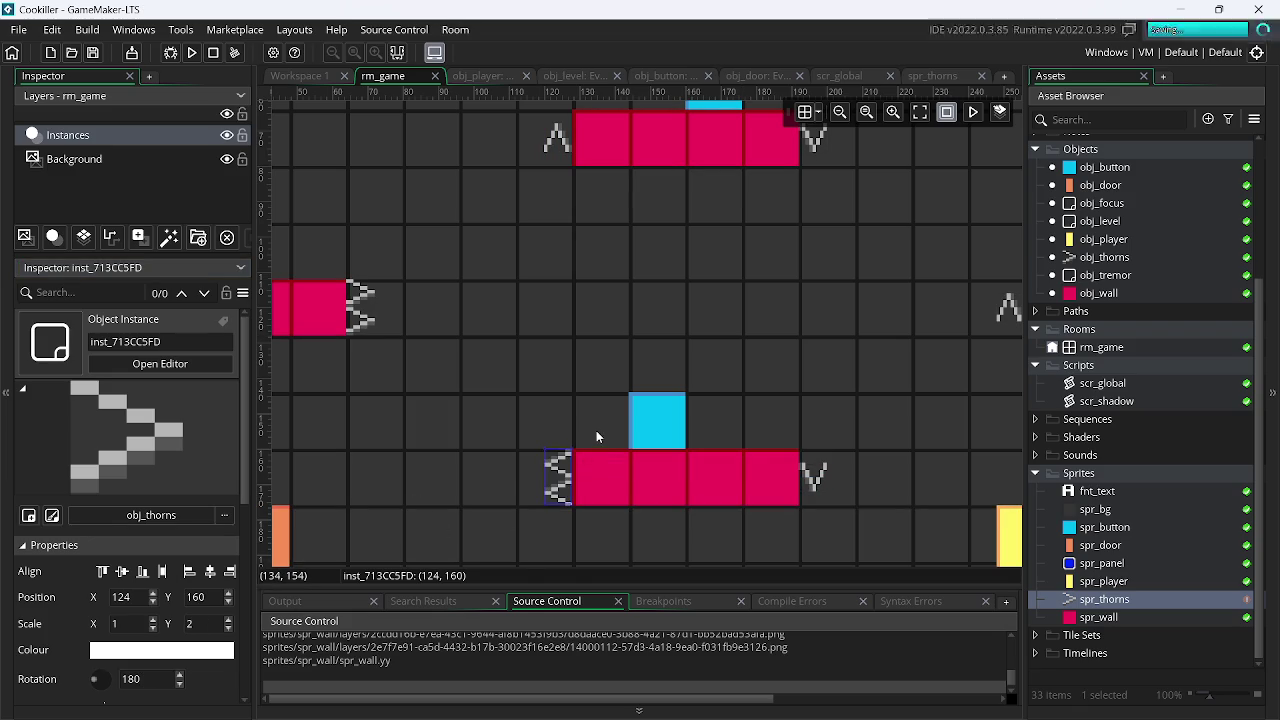
# Delete the upper platform spikes and the spikes at the lower platform's right end
pyautogui.click(558, 130)
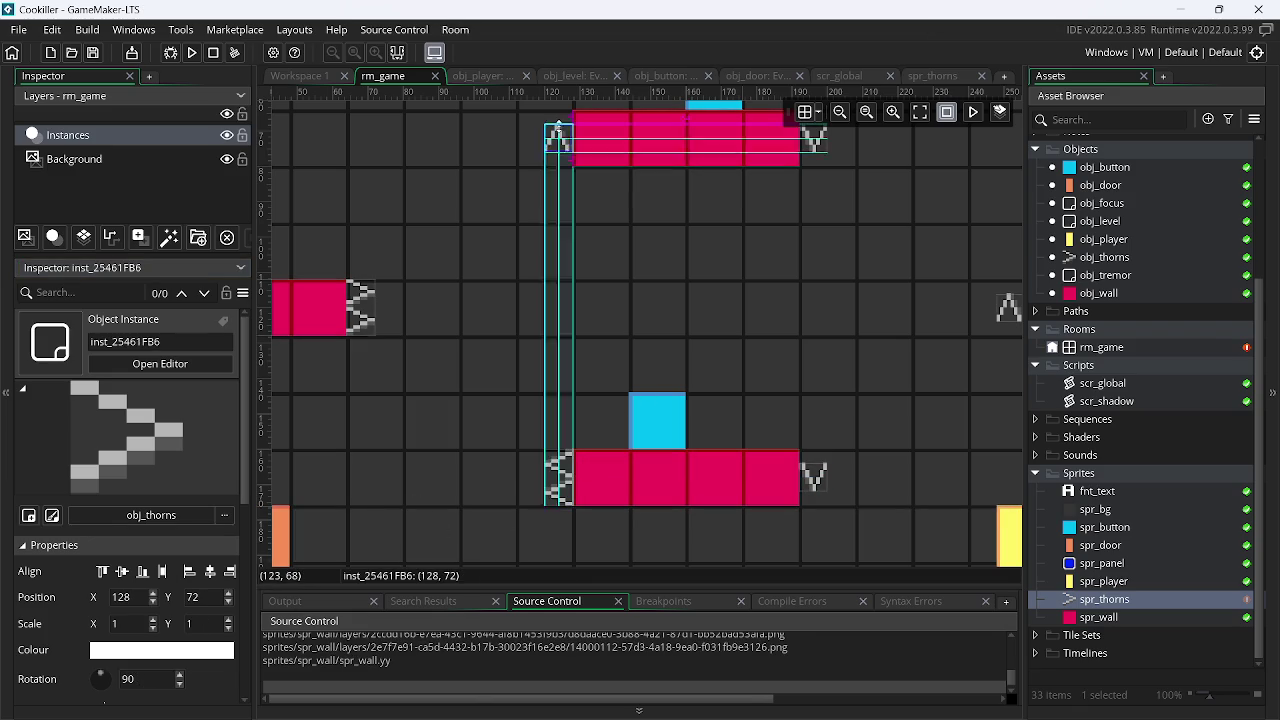
pyautogui.press('Delete')
pyautogui.click(815, 140)
pyautogui.press('Delete')
pyautogui.click(815, 478)
pyautogui.press('Delete')
# Duplicate the left ledge spikes with Ctrl+D
pyautogui.moveTo(928, 318); pyautogui.dragTo(680, 313)
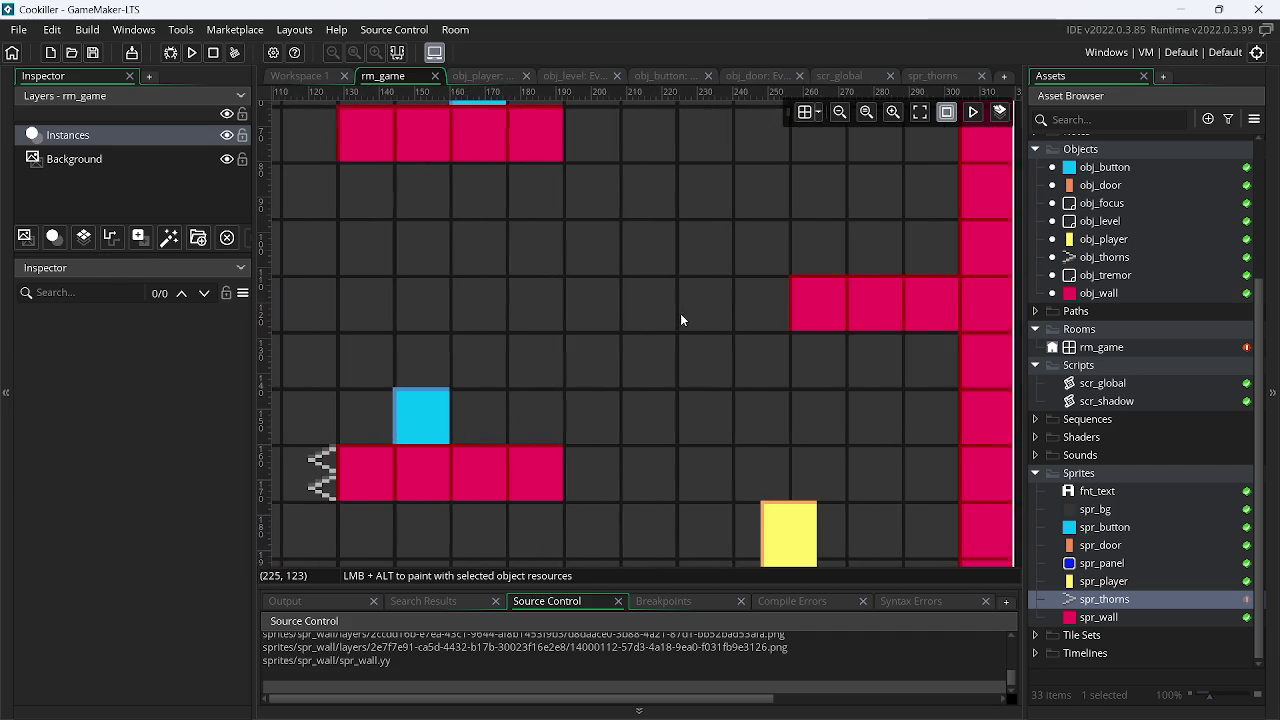
pyautogui.moveTo(594, 378)
pyautogui.mouseDown()
pyautogui.moveTo(757, 352)
pyautogui.moveTo(810, 406)
pyautogui.mouseUp()
pyautogui.click(328, 346)
pyautogui.hotkey('ctrl', 'd')
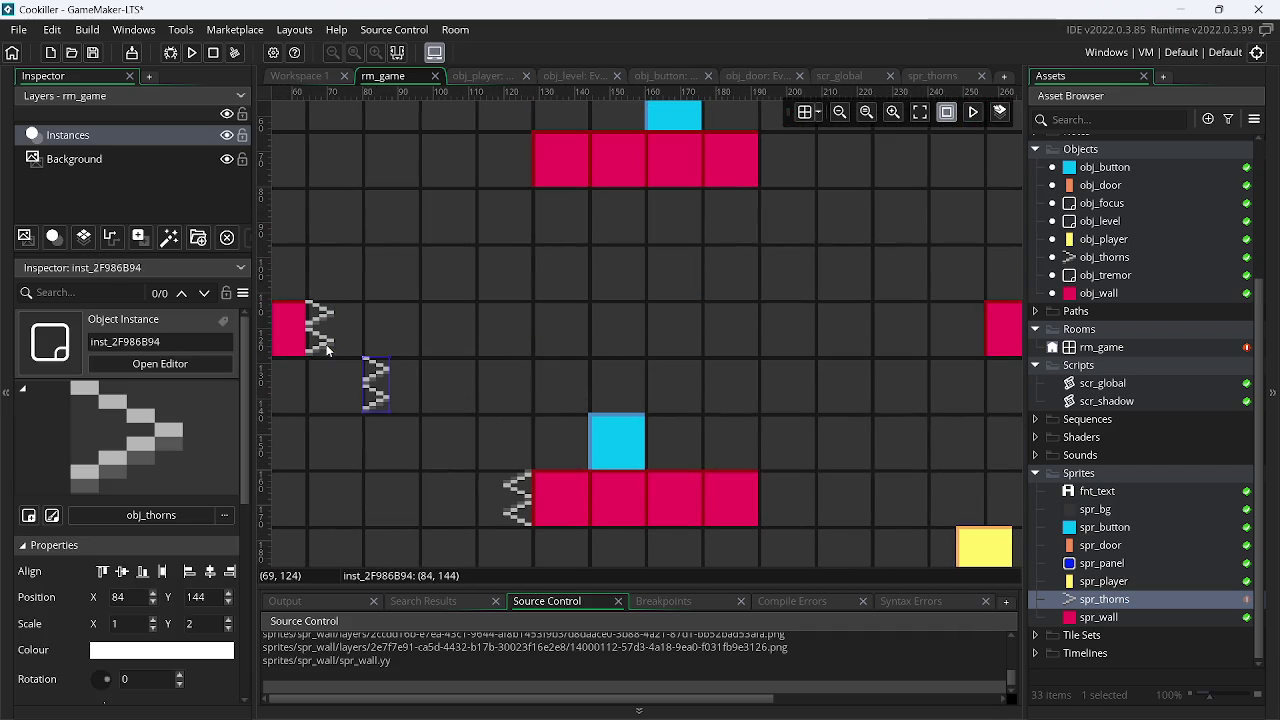
# Flip the spikes upside down and place them at the lower and upper platforms' left ends
pyautogui.click(530, 509)
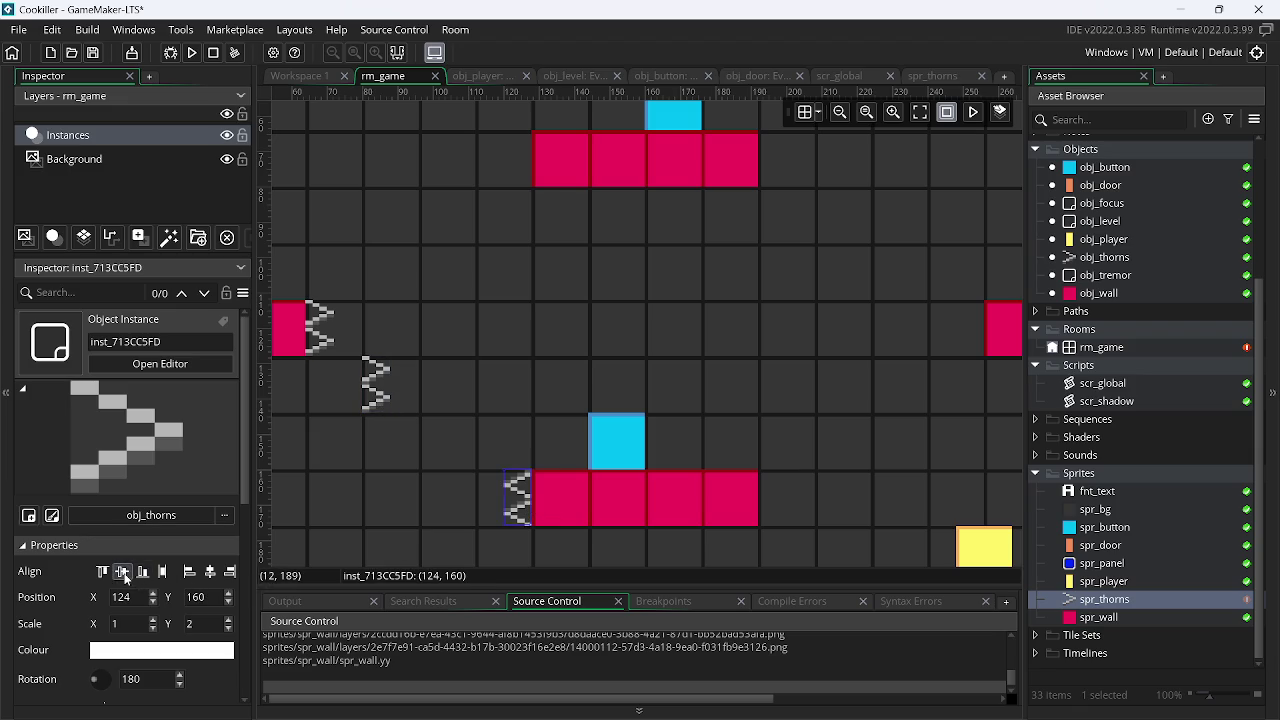
pyautogui.scroll(-1, 140, 575)
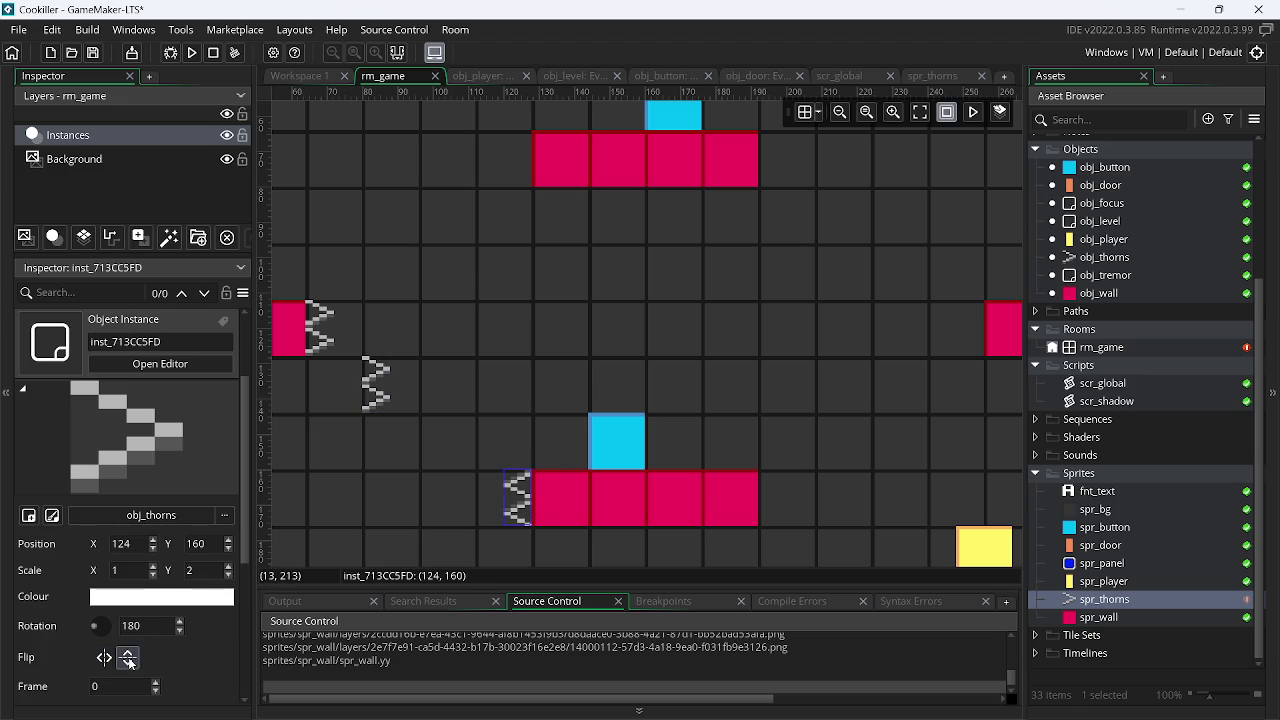
pyautogui.click(128, 659)
pyautogui.moveTo(521, 453); pyautogui.dragTo(522, 507)
pyautogui.moveTo(525, 507); pyautogui.dragTo(525, 512)
pyautogui.moveTo(376, 393)
pyautogui.mouseDown()
pyautogui.moveTo(726, 226)
pyautogui.moveTo(788, 172)
pyautogui.moveTo(774, 166)
pyautogui.mouseUp()
pyautogui.click(529, 497)
pyautogui.scroll(1, 530, 466)
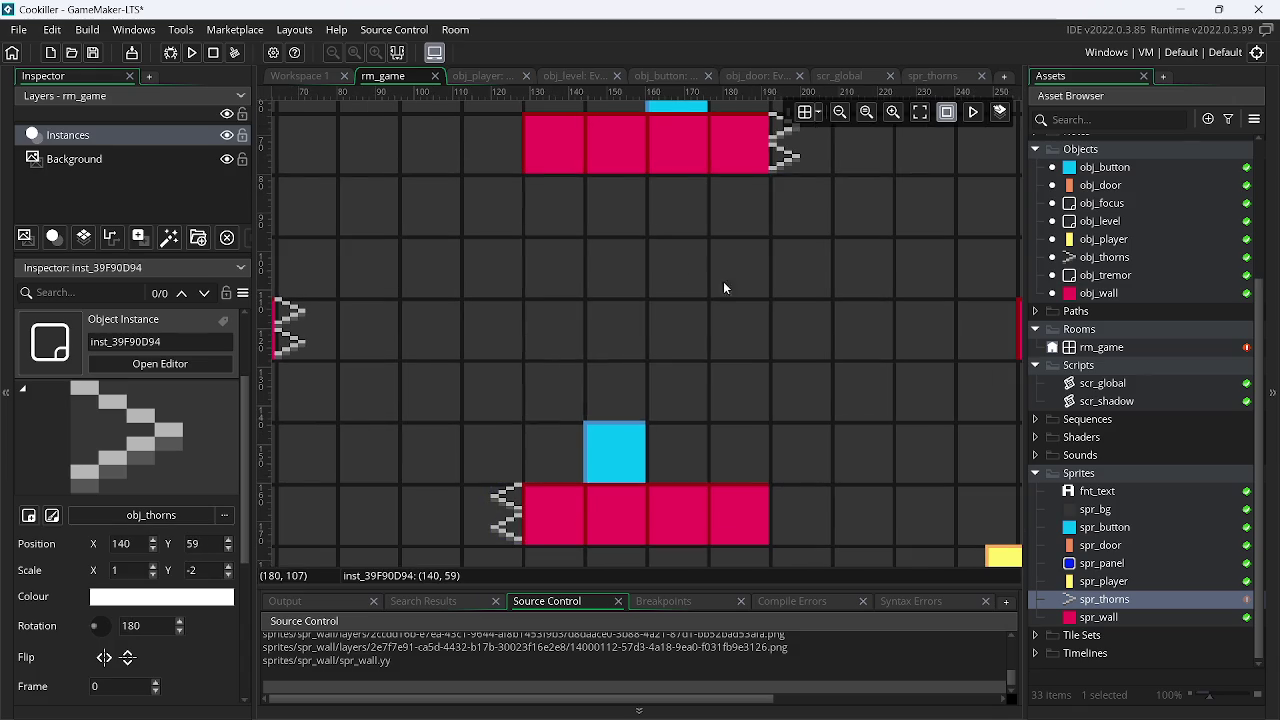
pyautogui.scroll(-2, 480, 298)
pyautogui.moveTo(598, 155); pyautogui.dragTo(558, 207)
# Paste spike copies at the right ledge's end and the lower platform's right end
pyautogui.hotkey('ctrl', 'v')
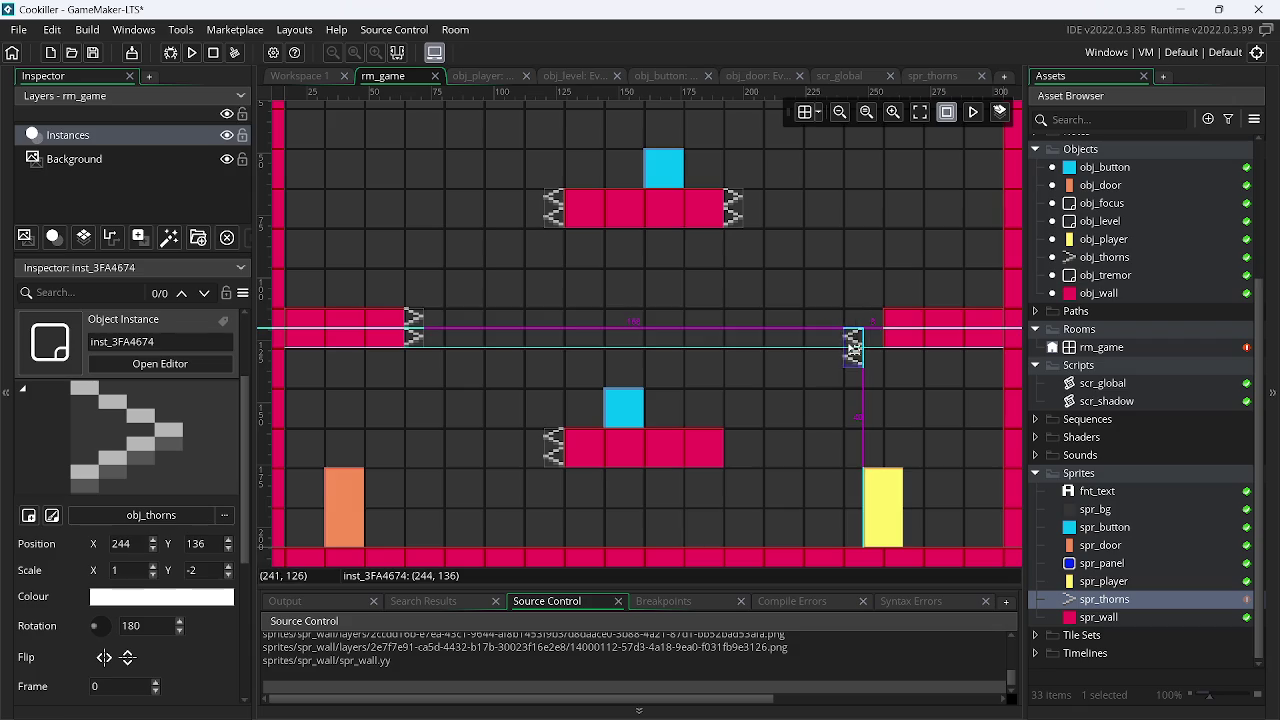
pyautogui.click(888, 352)
pyautogui.hotkey('ctrl', 'v')
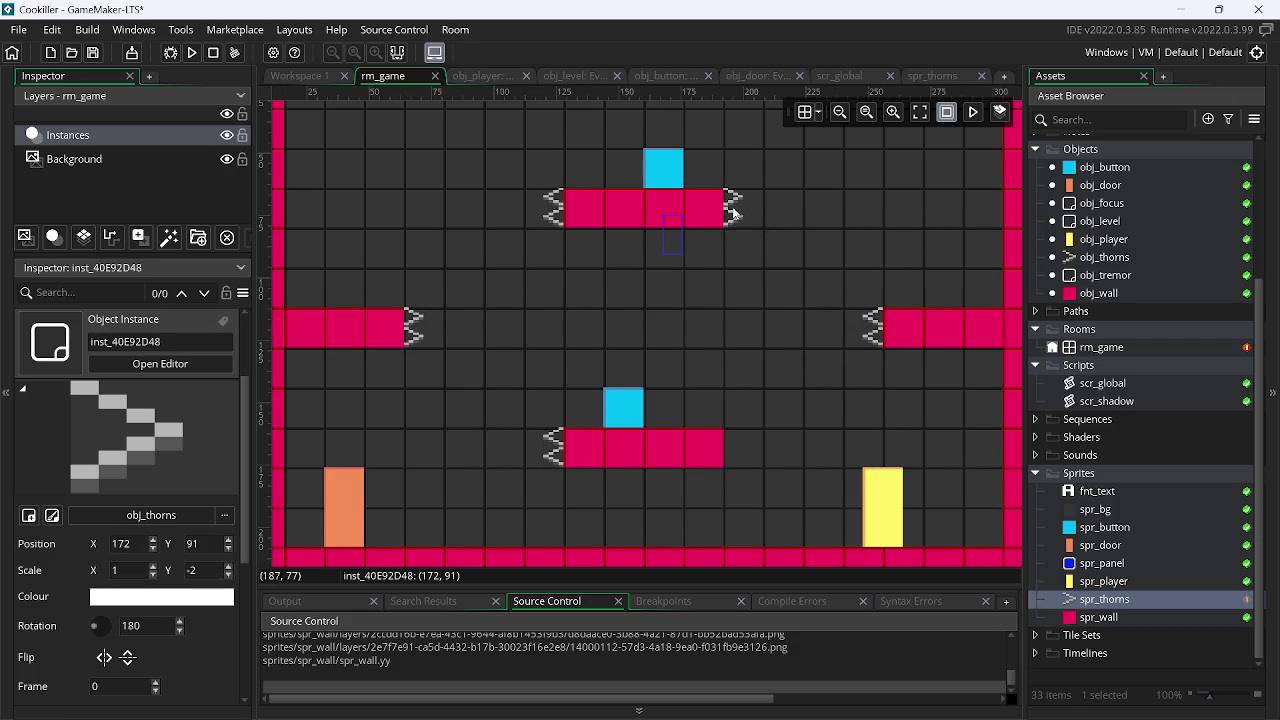
pyautogui.click(731, 220)
pyautogui.hotkey('ctrl', 'v')
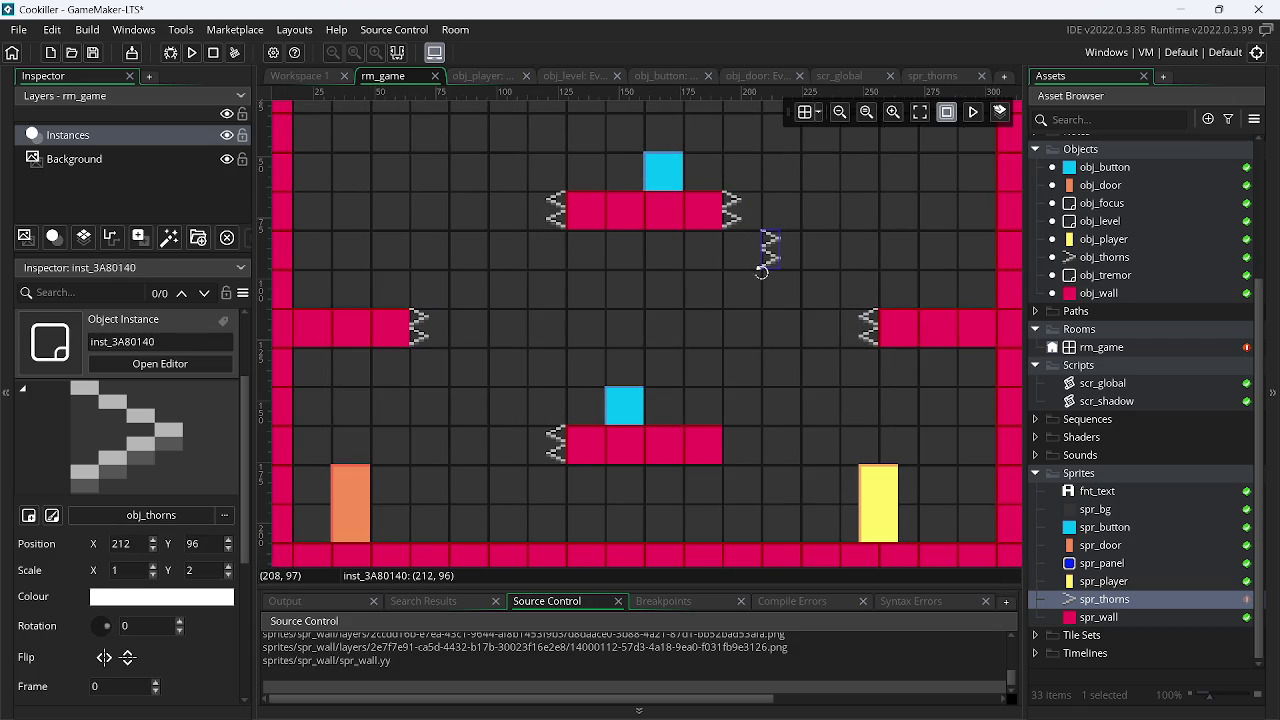
pyautogui.moveTo(777, 261); pyautogui.dragTo(738, 456)
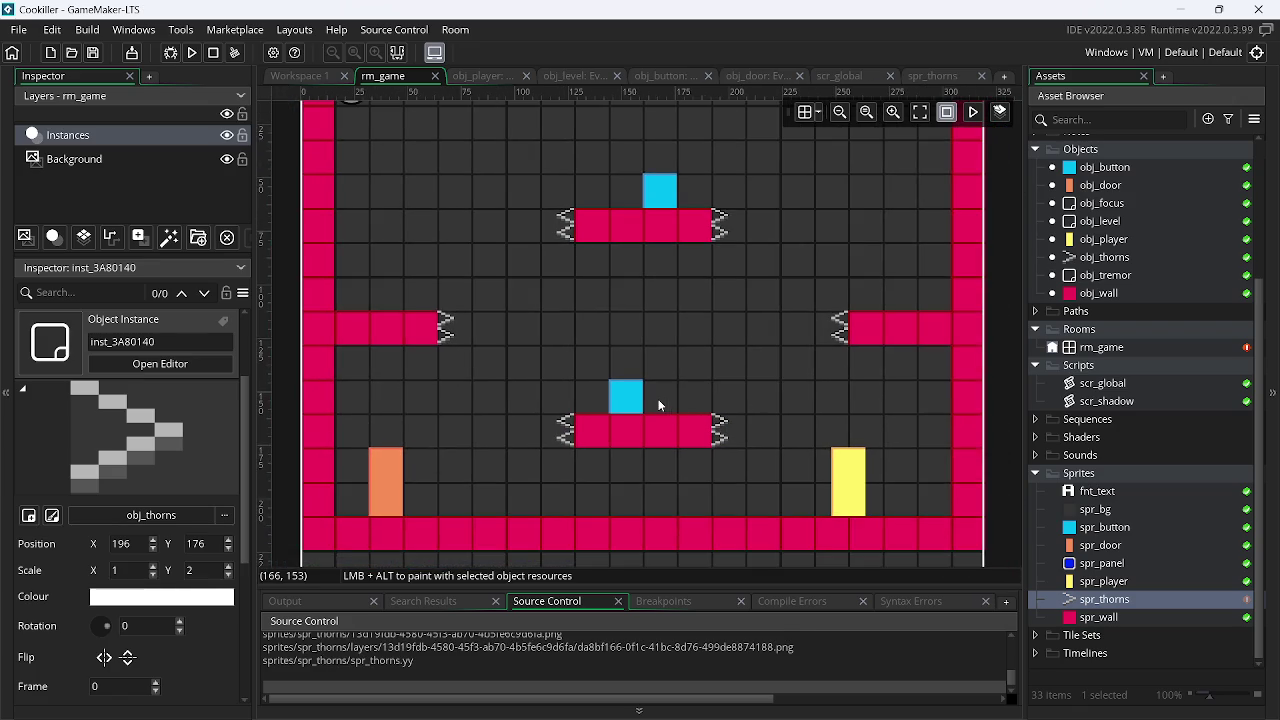
# Move the two cyan buttons onto the left and right ledges, then open spr_thorns
pyautogui.moveTo(636, 416)
pyautogui.mouseDown()
pyautogui.moveTo(604, 349)
pyautogui.moveTo(349, 273)
pyautogui.moveTo(333, 298)
pyautogui.mouseUp()
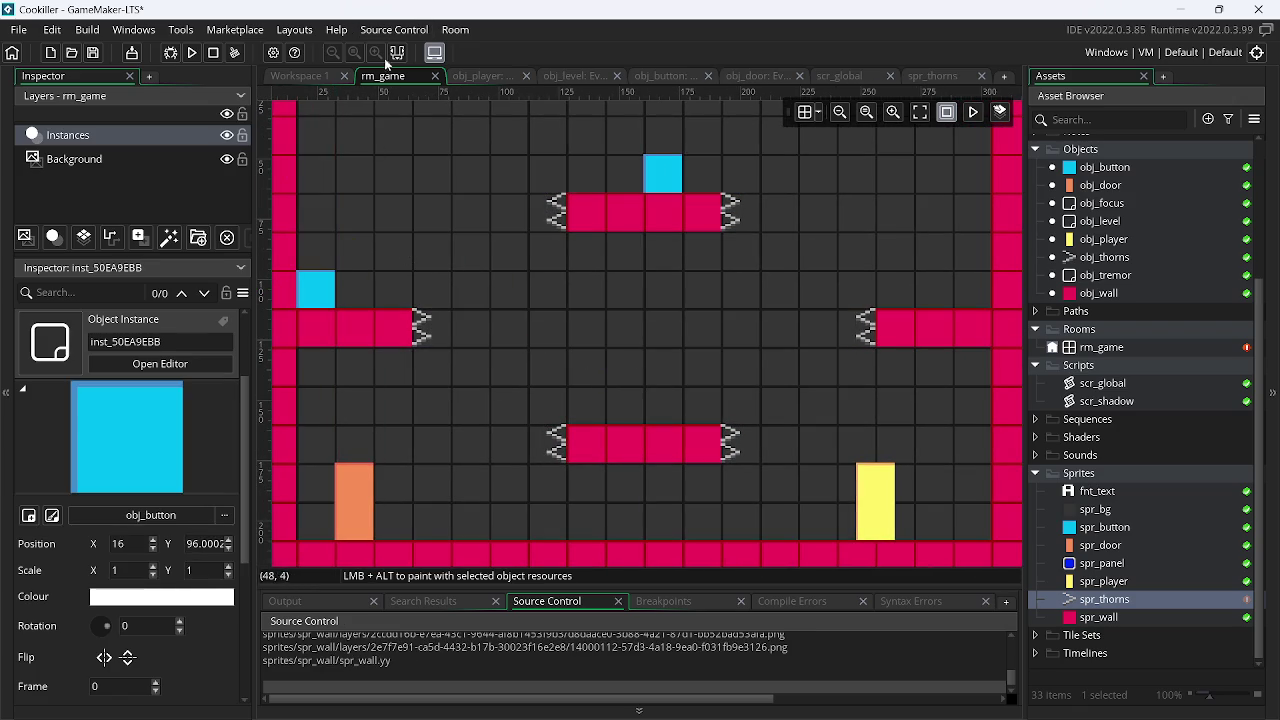
pyautogui.moveTo(307, 290)
pyautogui.mouseDown()
pyautogui.moveTo(345, 290)
pyautogui.moveTo(307, 290)
pyautogui.mouseUp()
pyautogui.moveTo(666, 177)
pyautogui.mouseDown()
pyautogui.moveTo(940, 267)
pyautogui.moveTo(979, 305)
pyautogui.mouseUp()
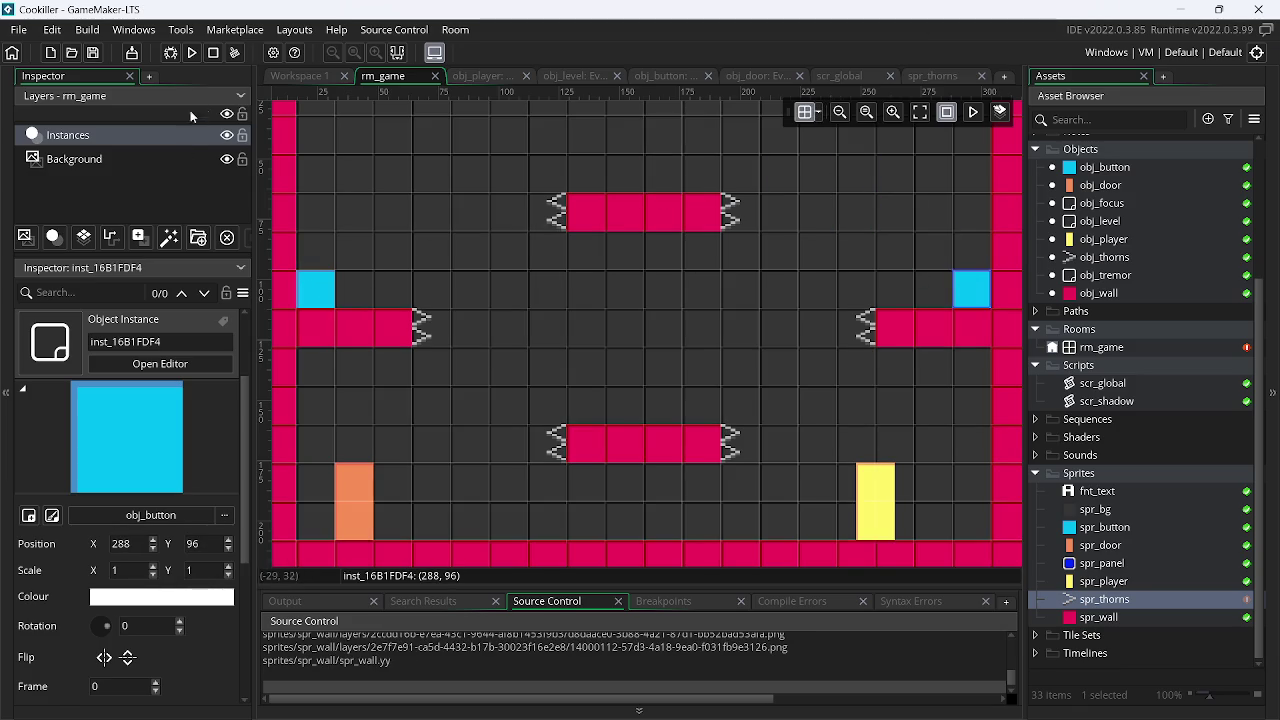
pyautogui.click(940, 80)
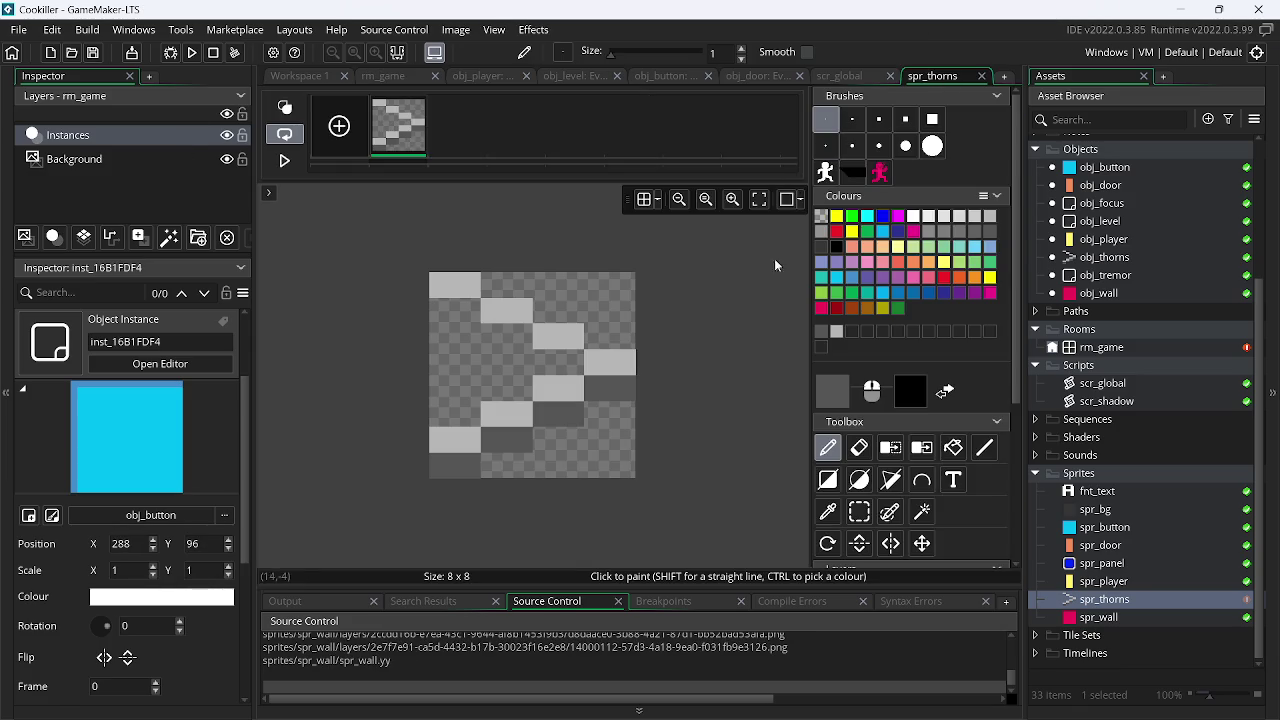
# Flood-fill the empty area behind spr_thorns' spikes with light grey and launch a test run
pyautogui.click(953, 448)
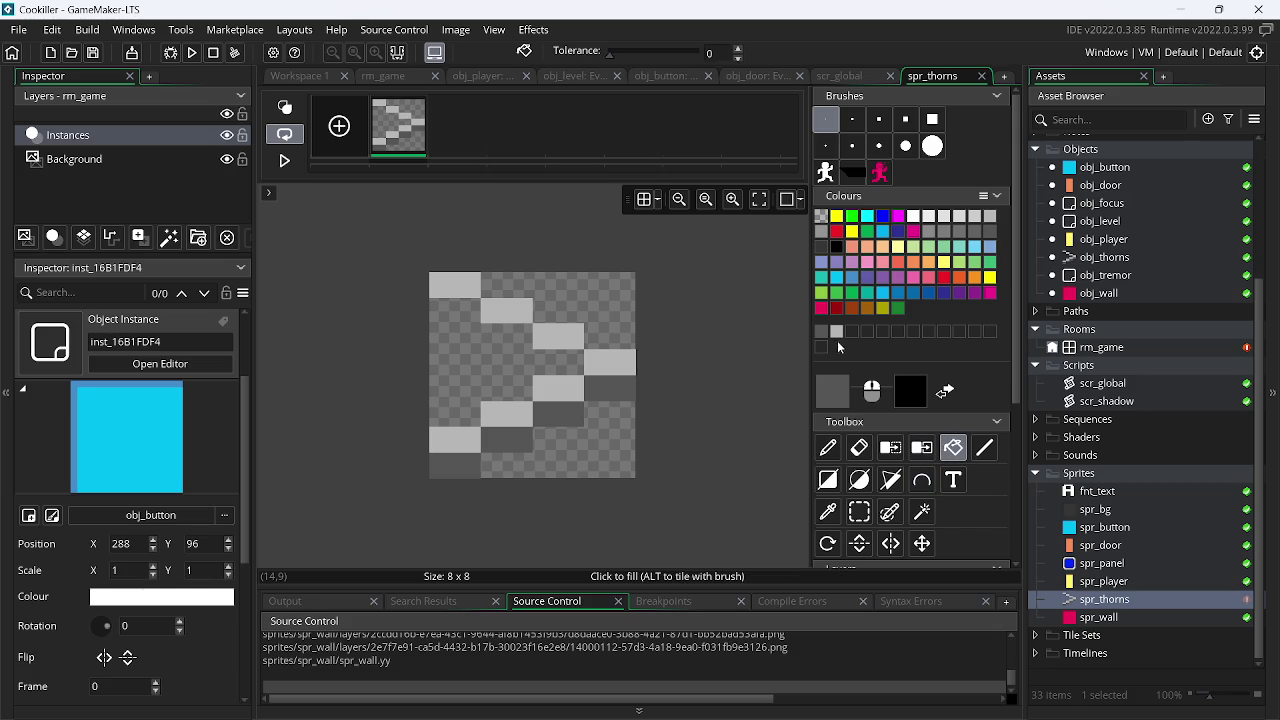
pyautogui.click(838, 332)
pyautogui.click(476, 382)
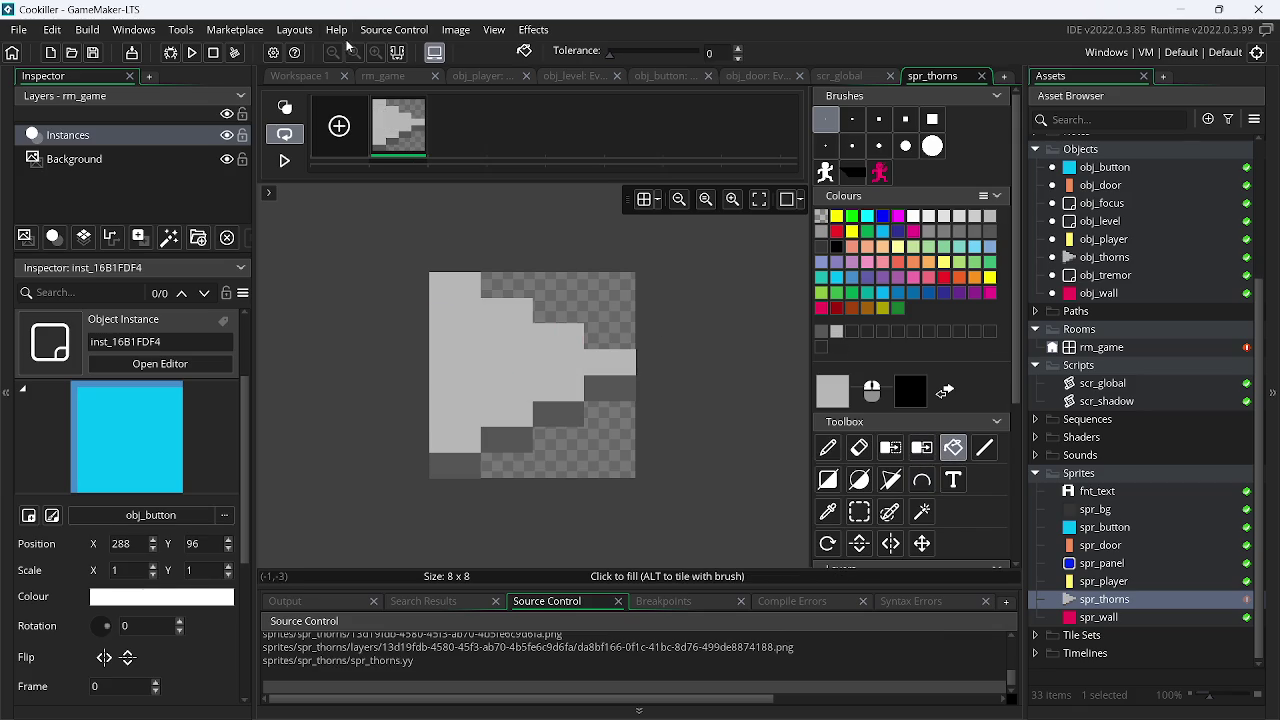
pyautogui.click(192, 52)
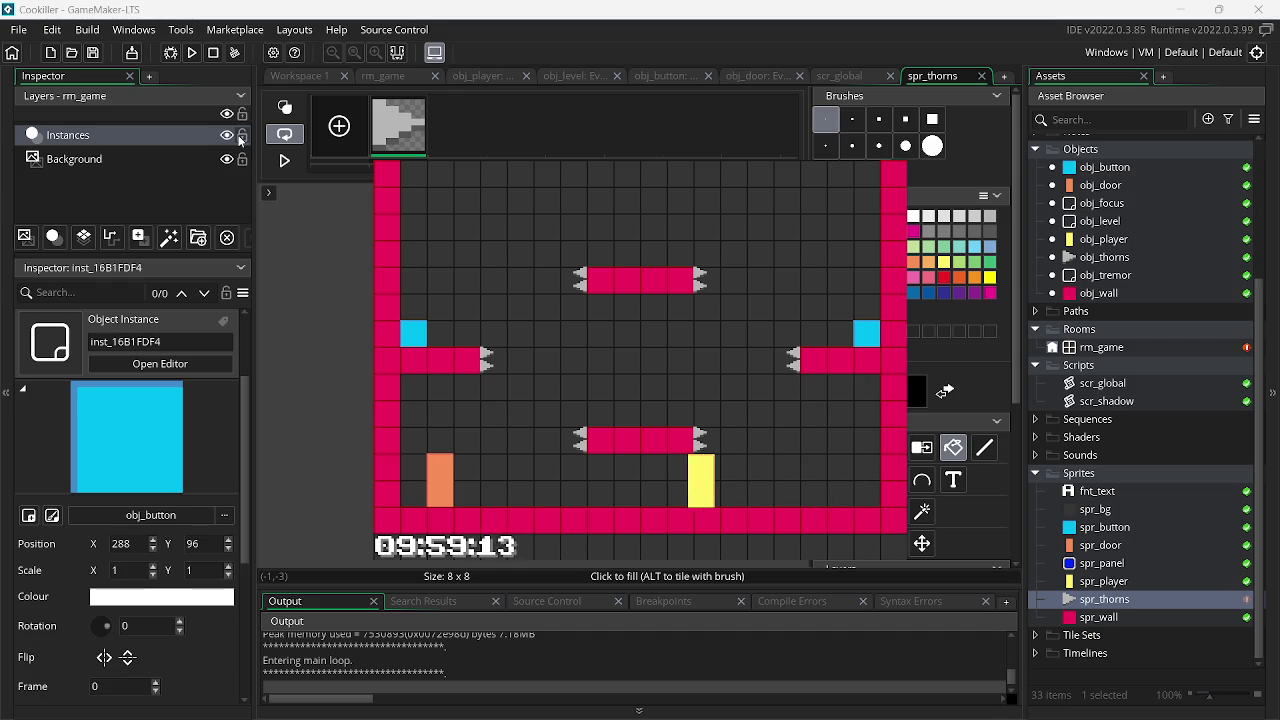
# Play-test the room by walking the player around and jumping across the platforms
pyautogui.press('space')
pyautogui.press('space')
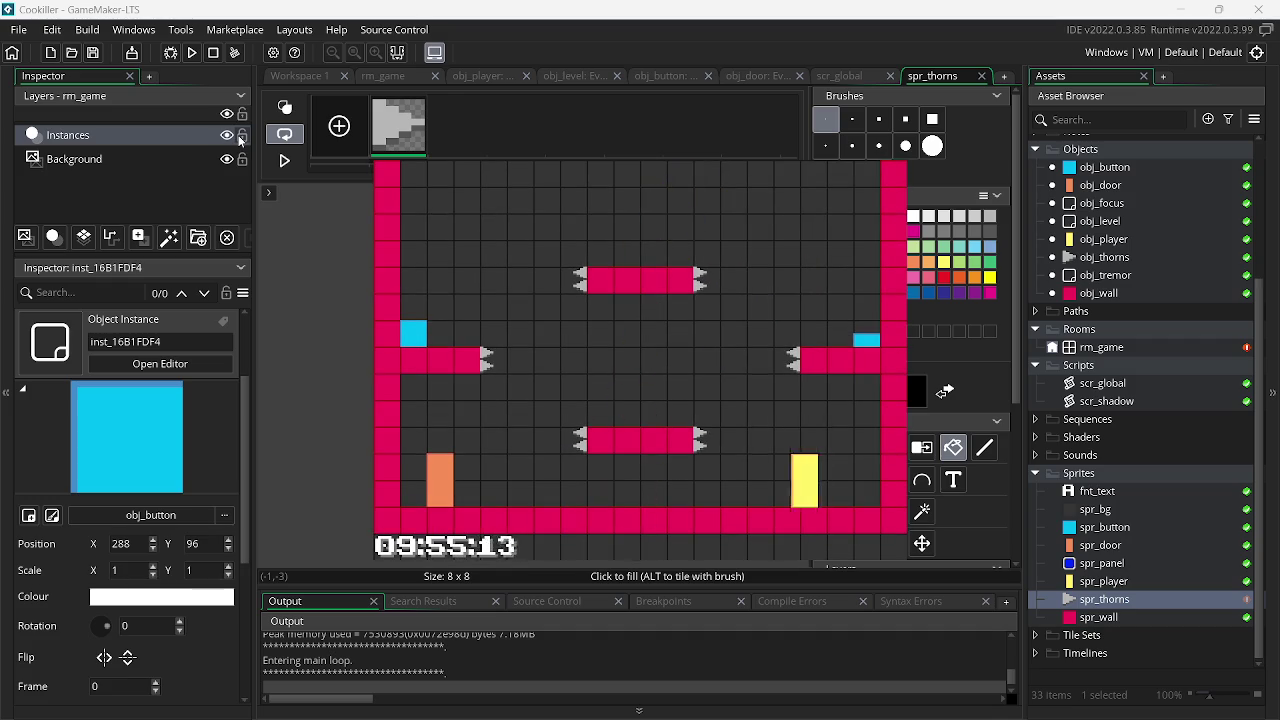
pyautogui.press('space')
pyautogui.press('space')
pyautogui.press('space')
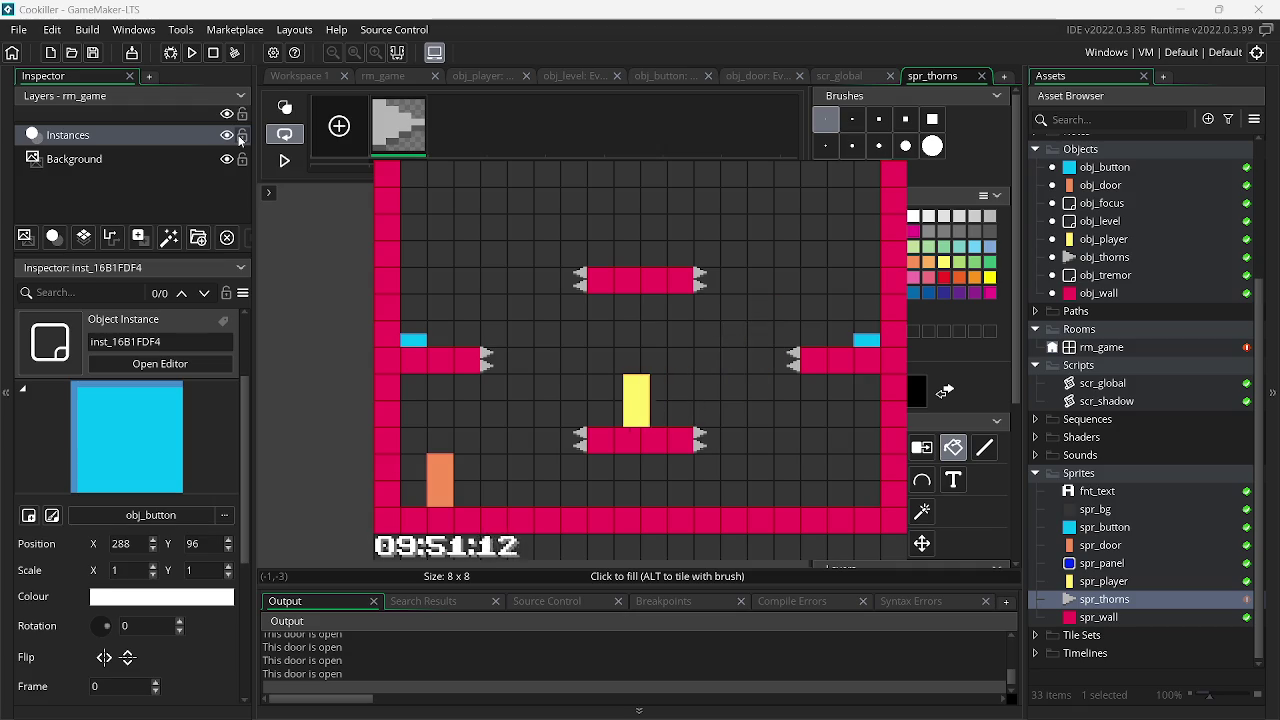
pyautogui.press('space')
pyautogui.press('space')
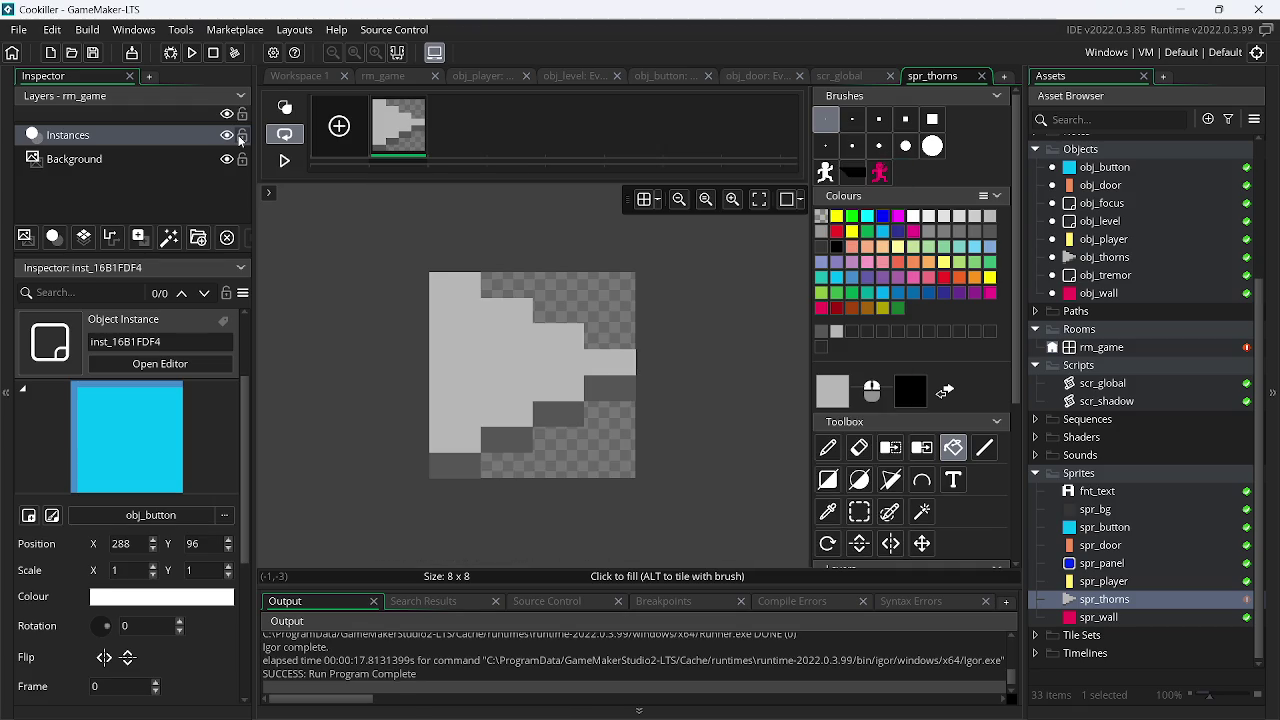
# Create a new blank sprite named spr_ and switch over to the Chrome browser
pyautogui.doubleClick(1133, 602)
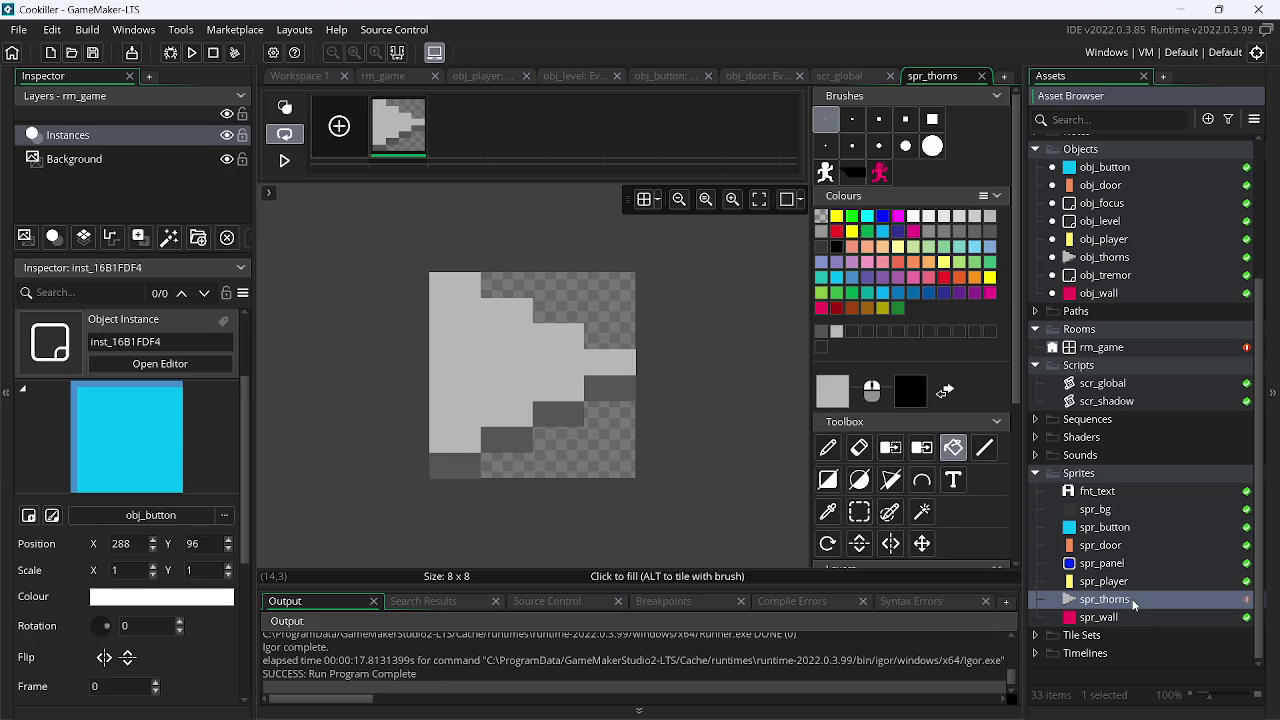
pyautogui.rightClick(1133, 602)
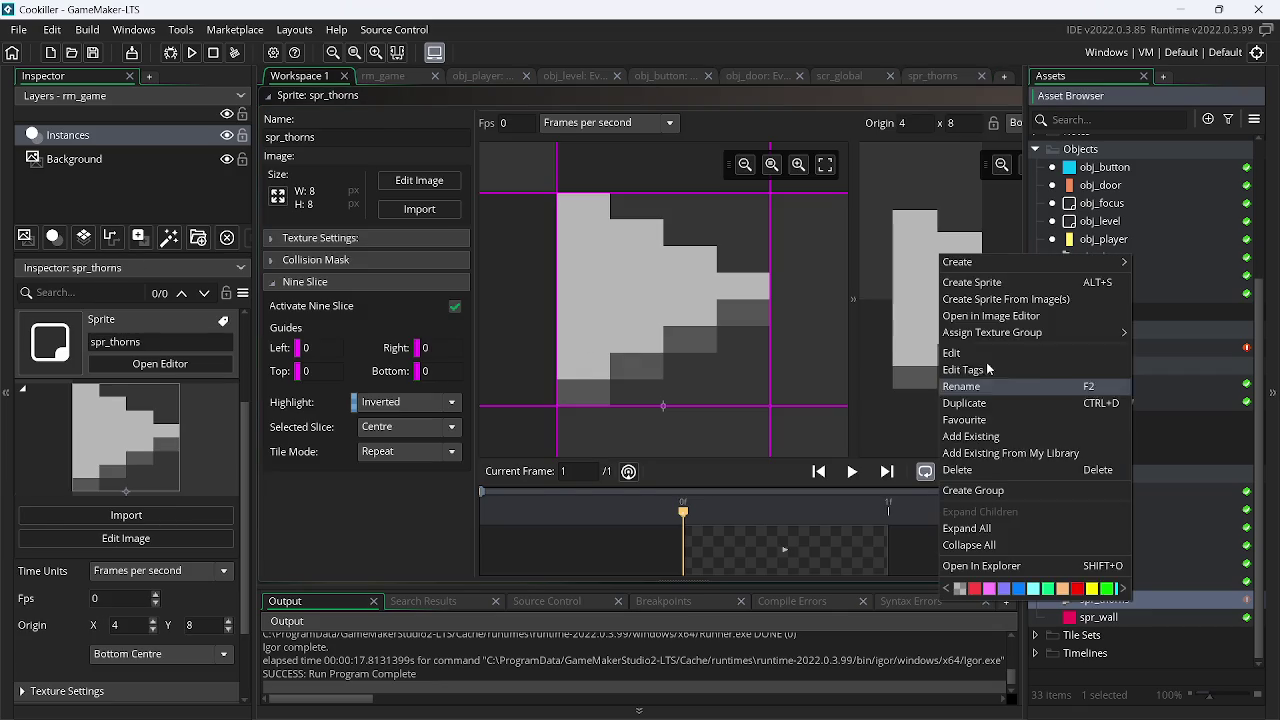
pyautogui.click(986, 284)
pyautogui.write('spr_')
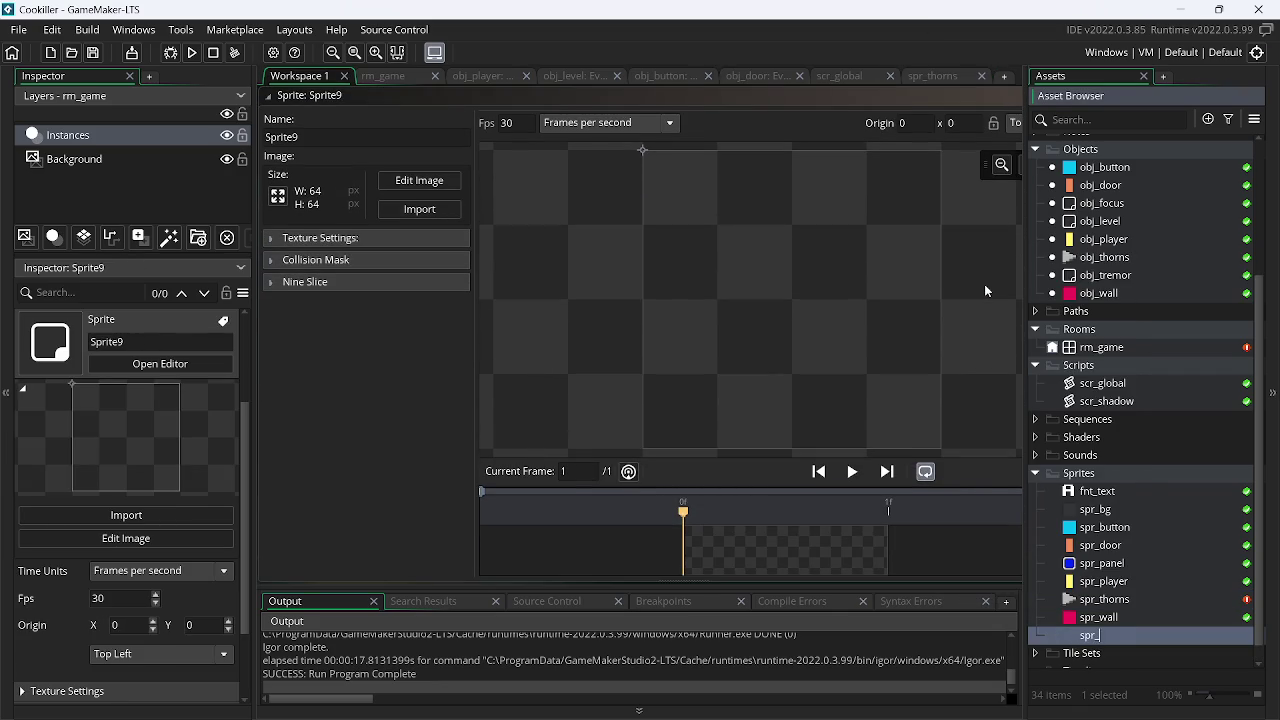
pyautogui.press('Return')
pyautogui.hotkey('alt', 'Tab')
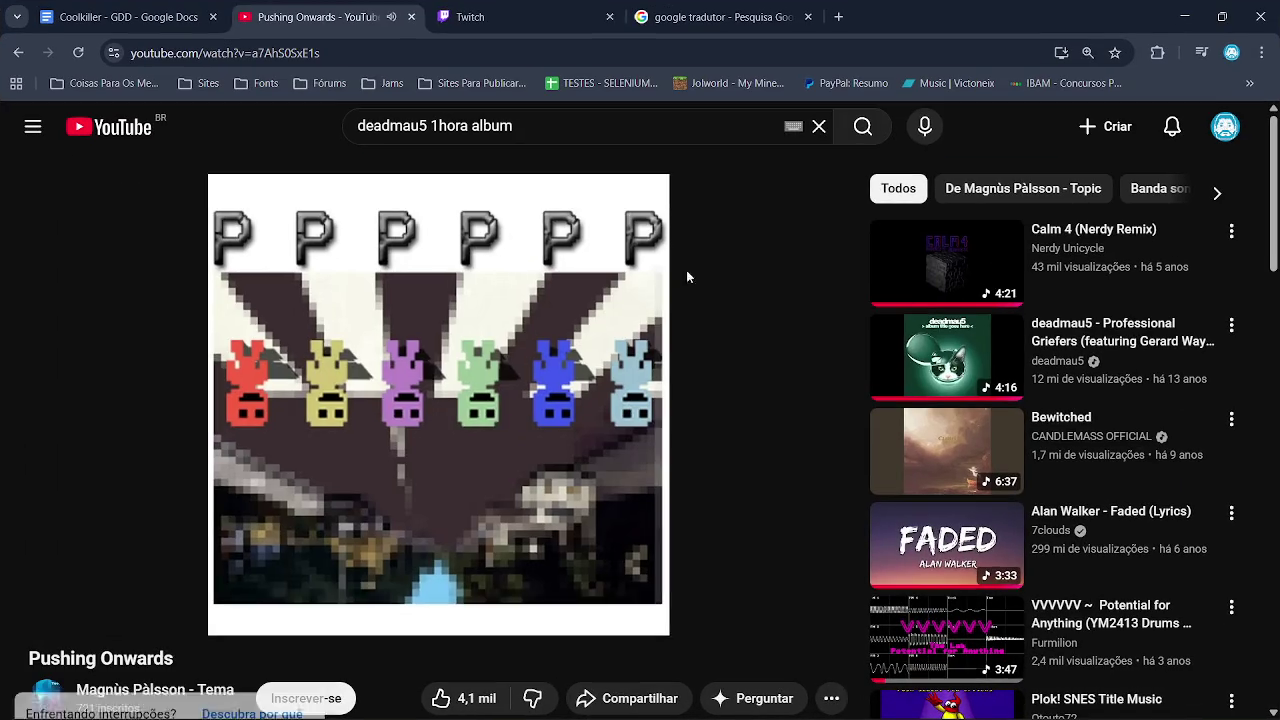
pyautogui.click(493, 16)
# Translate 'cerra' in Google Translate, copy the English 'close', and return to YouTube
pyautogui.click(710, 16)
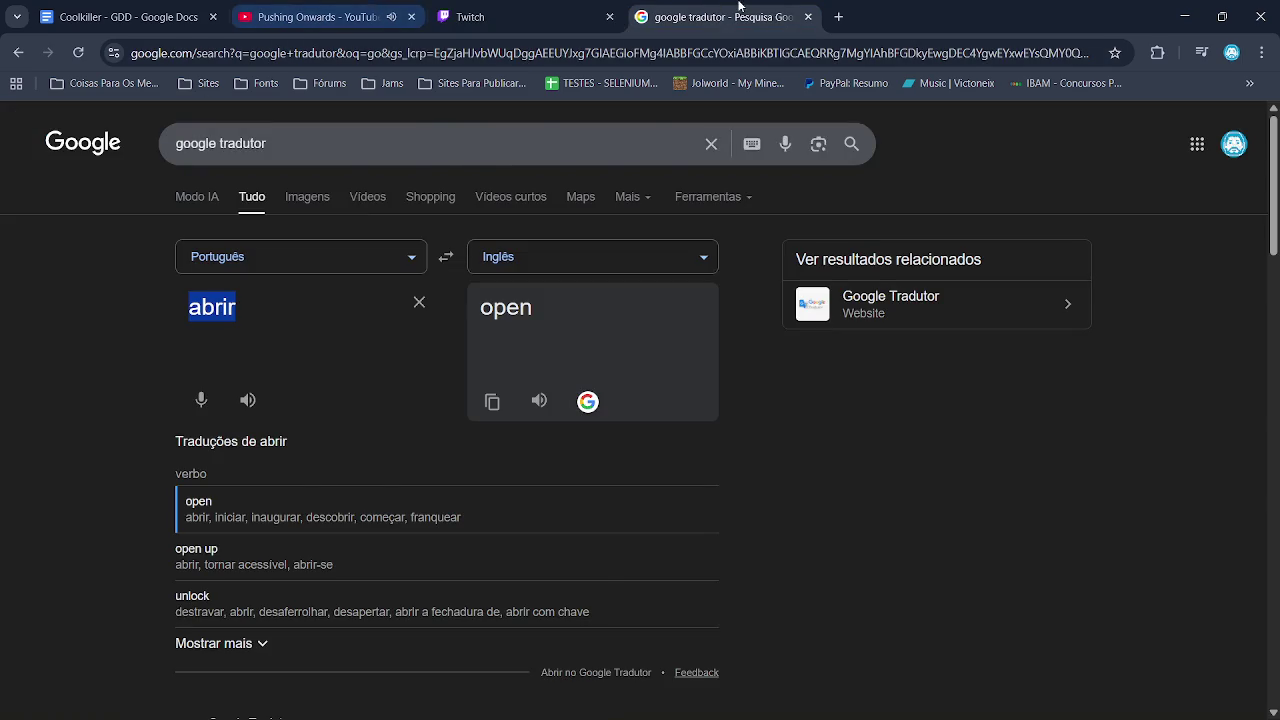
pyautogui.click(540, 16)
pyautogui.click(645, 18)
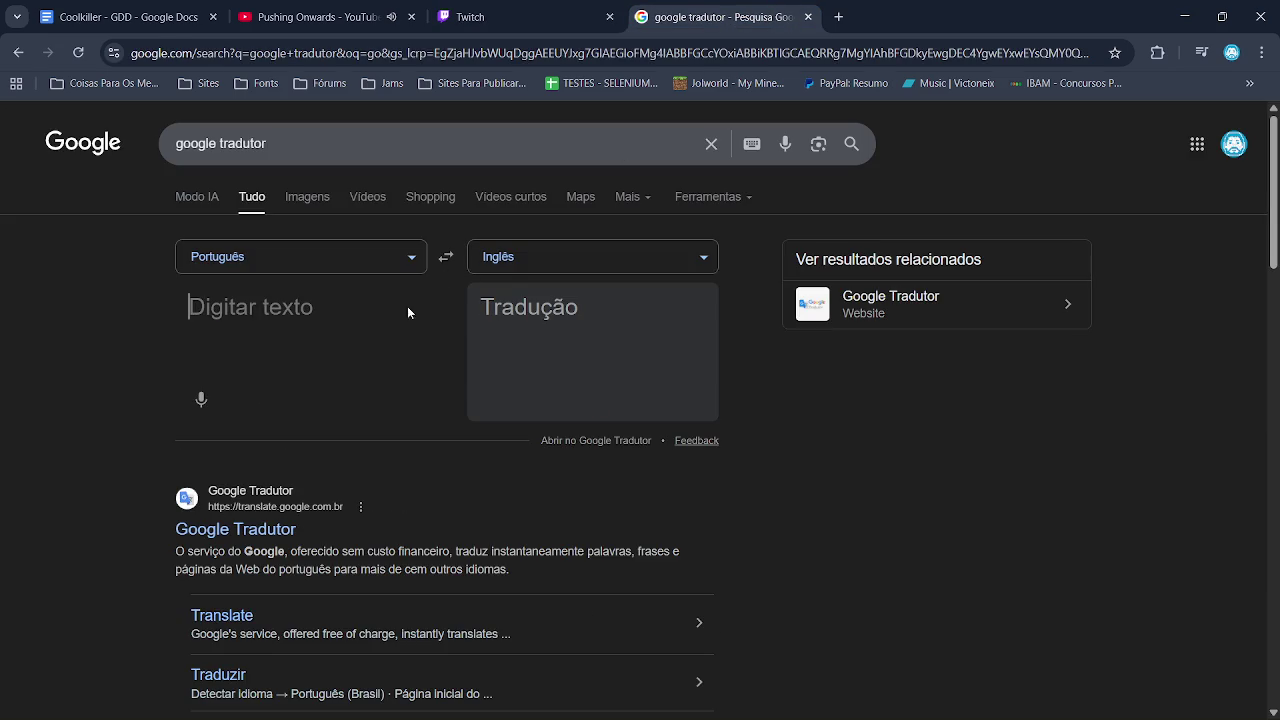
pyautogui.write('cerra')
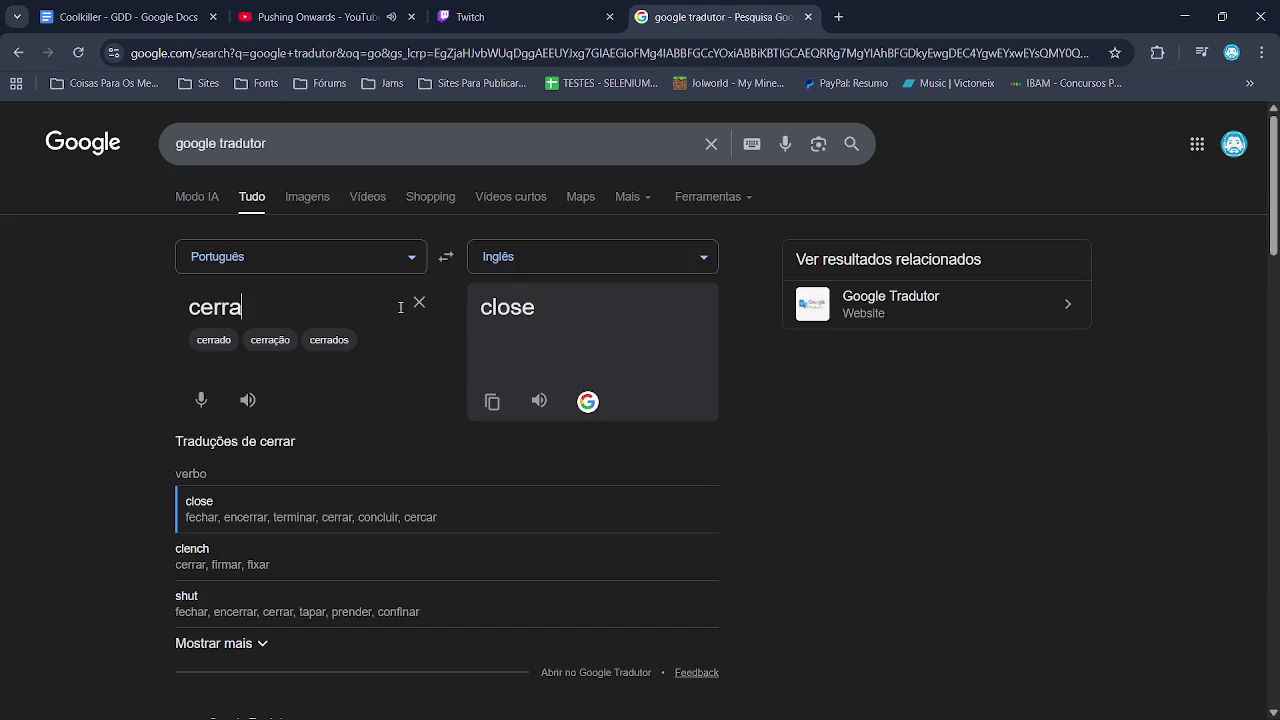
pyautogui.click(492, 402)
pyautogui.click(247, 401)
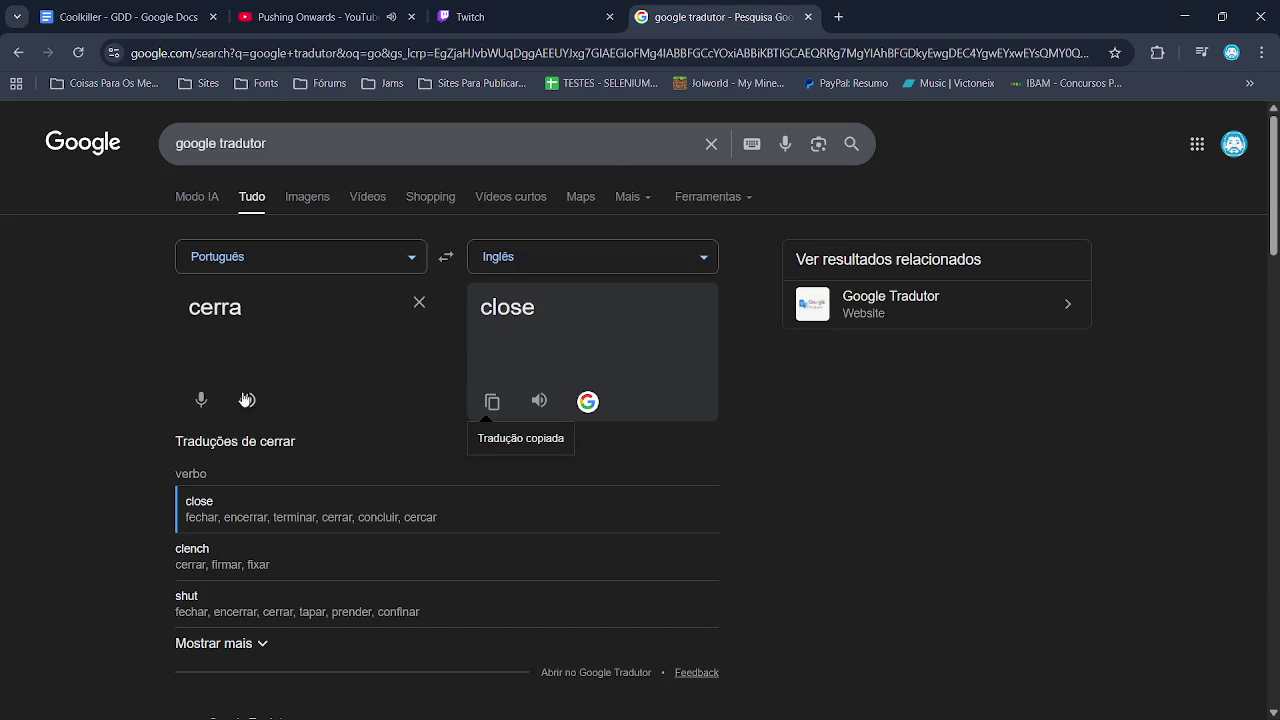
pyautogui.click(310, 17)
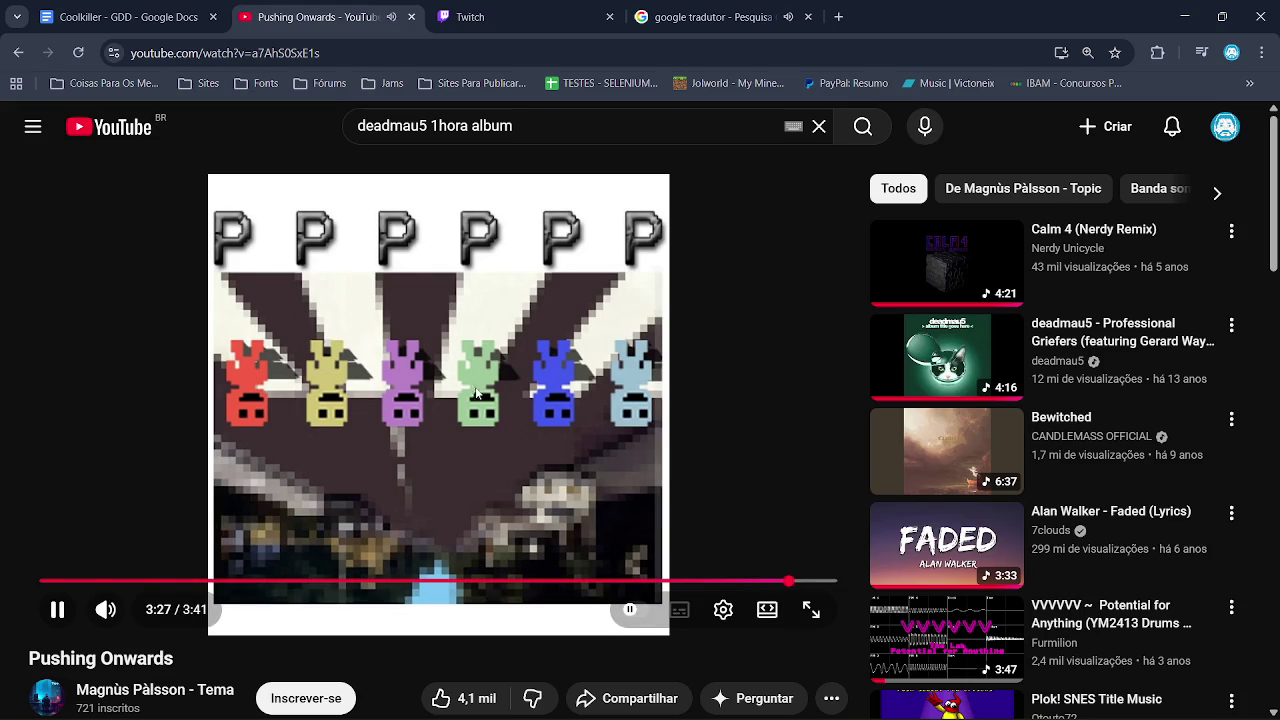
# Search 'deadmau5 1hora album', play the deadmau5 2020 Lockdown Mix, and return to GameMaker
pyautogui.scroll(-2, 972, 290)
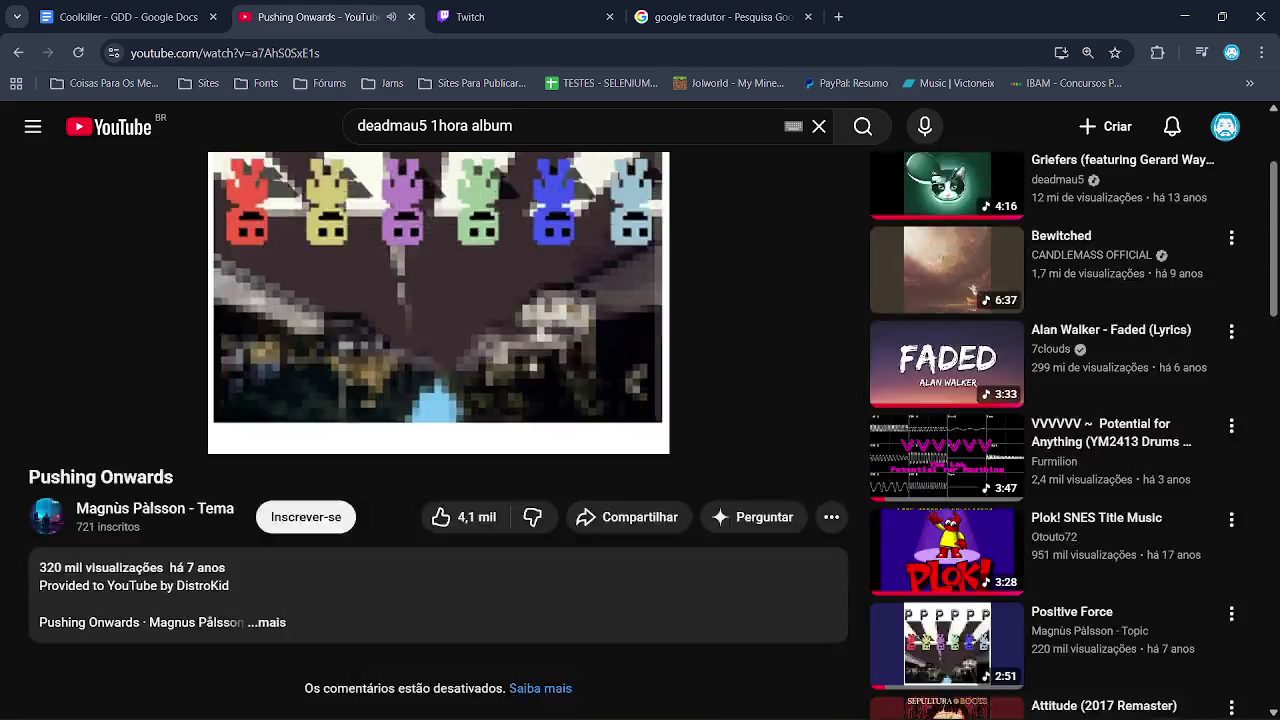
pyautogui.scroll(-4, 972, 290)
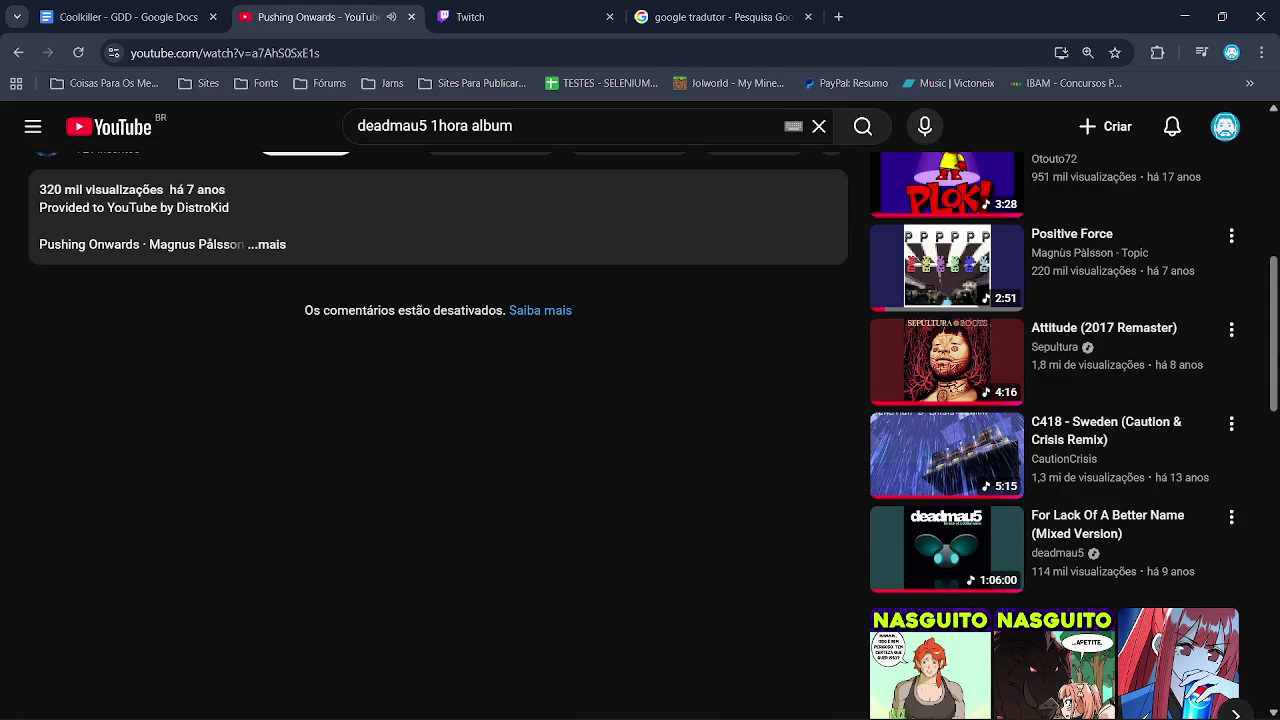
pyautogui.scroll(-5, 1236, 460)
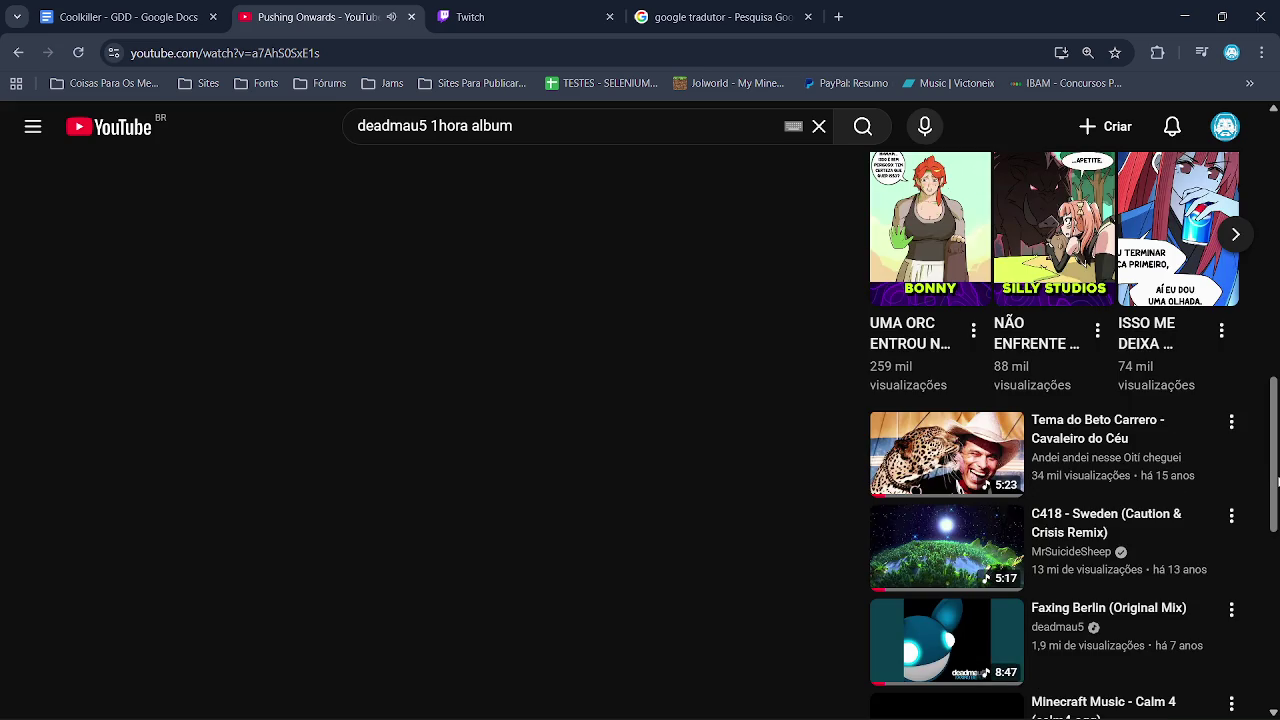
pyautogui.click(856, 137)
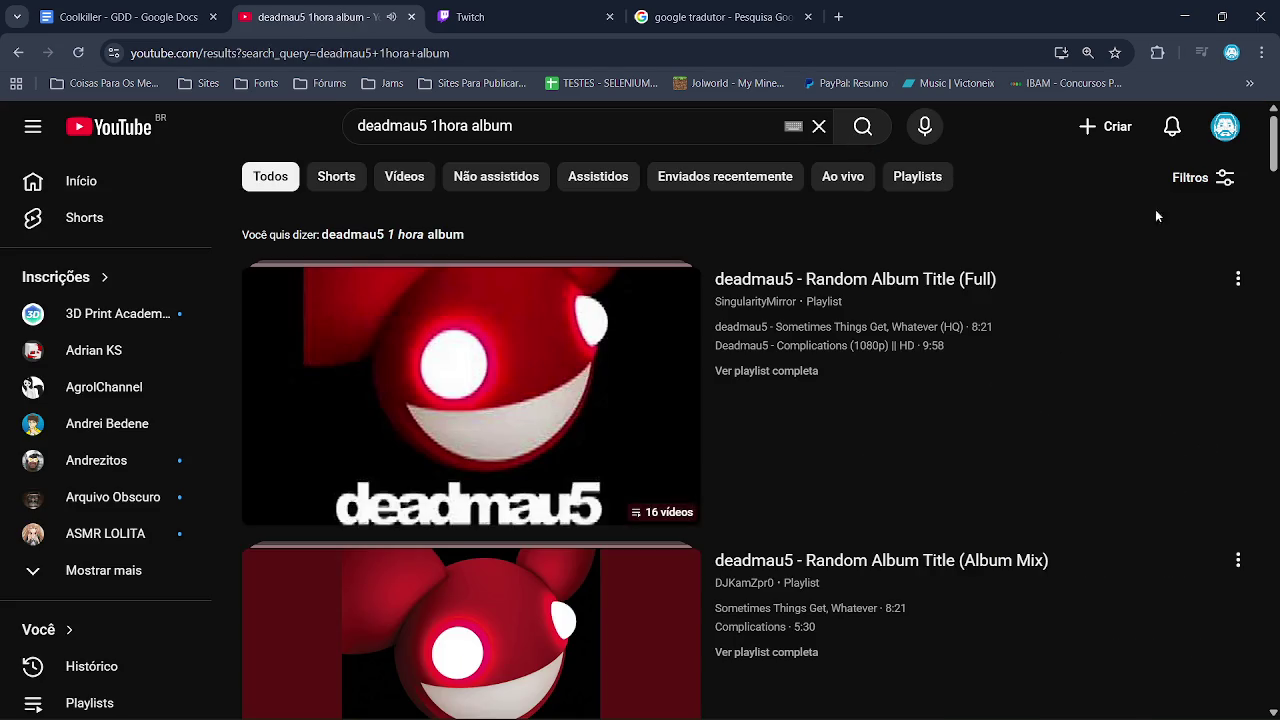
pyautogui.scroll(-8, 1275, 217)
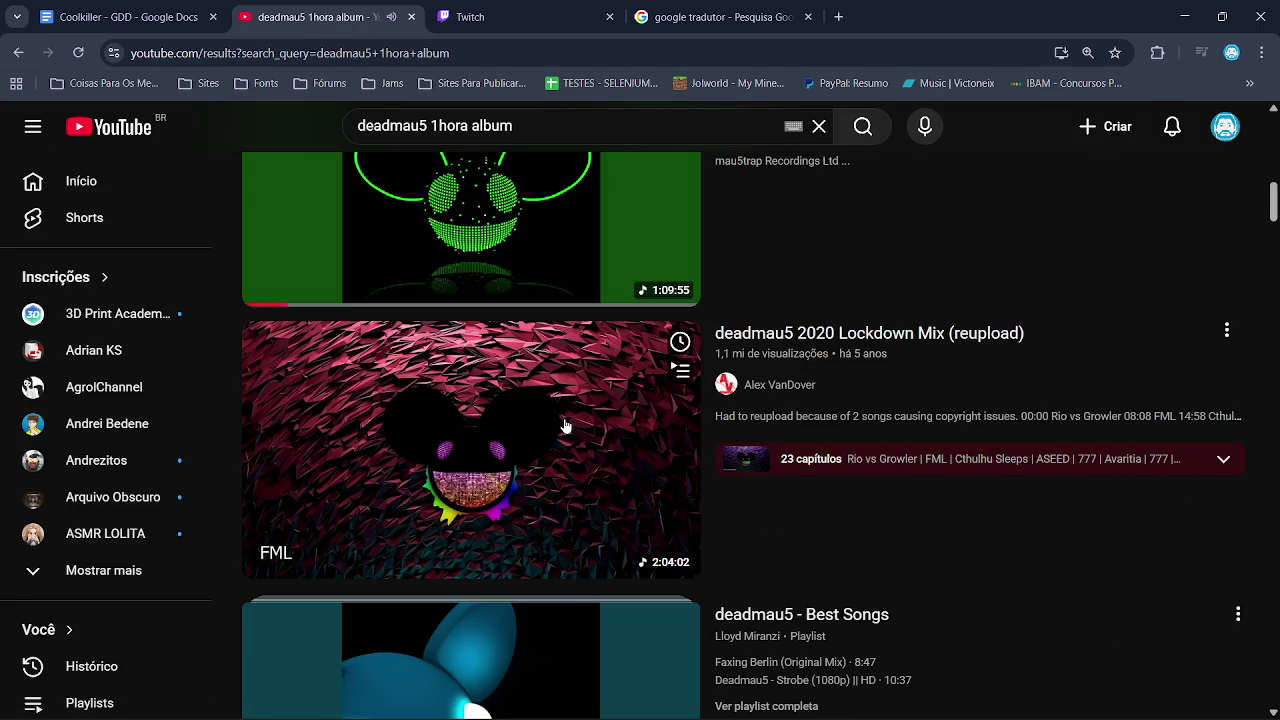
pyautogui.click(562, 420)
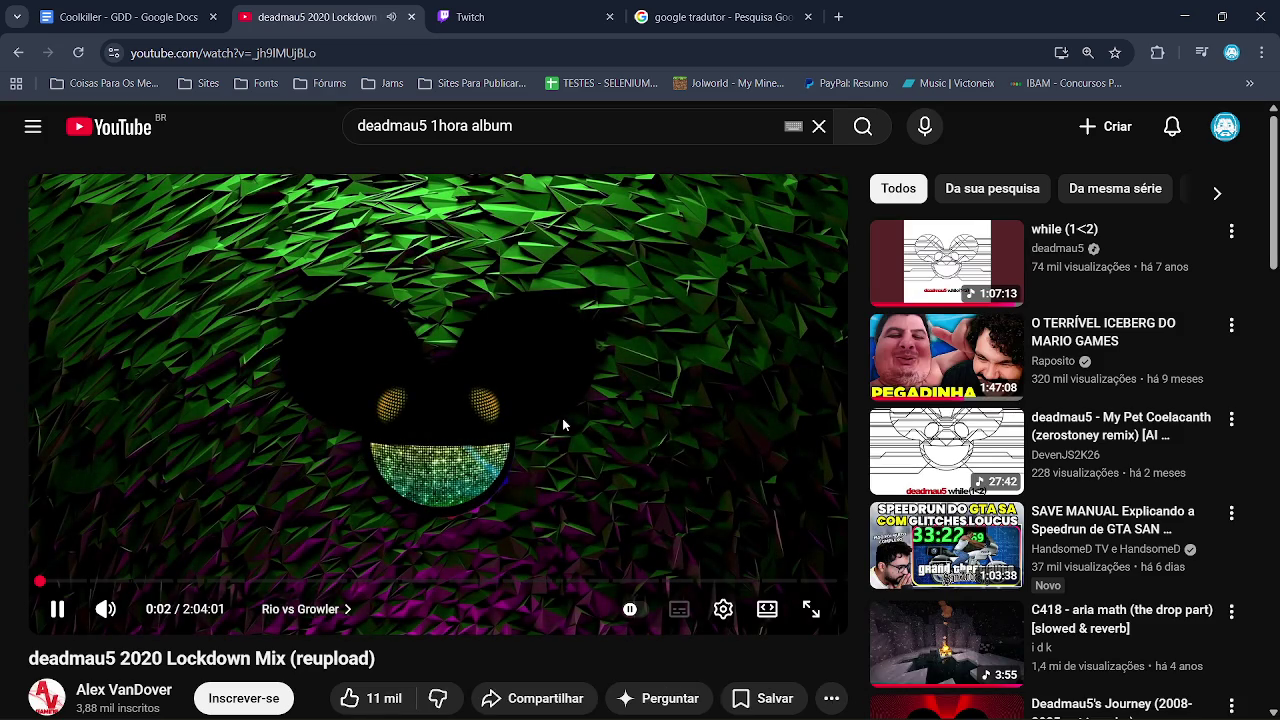
pyautogui.moveTo(766, 677)
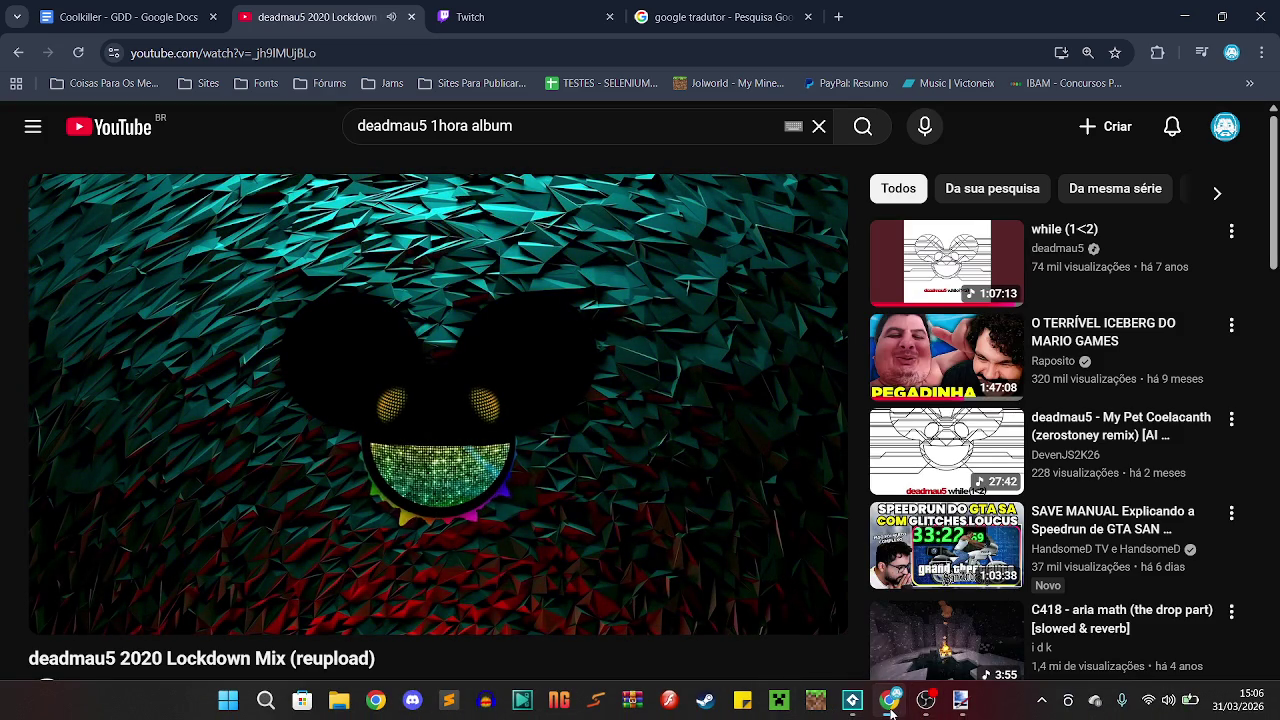
pyautogui.click(855, 704)
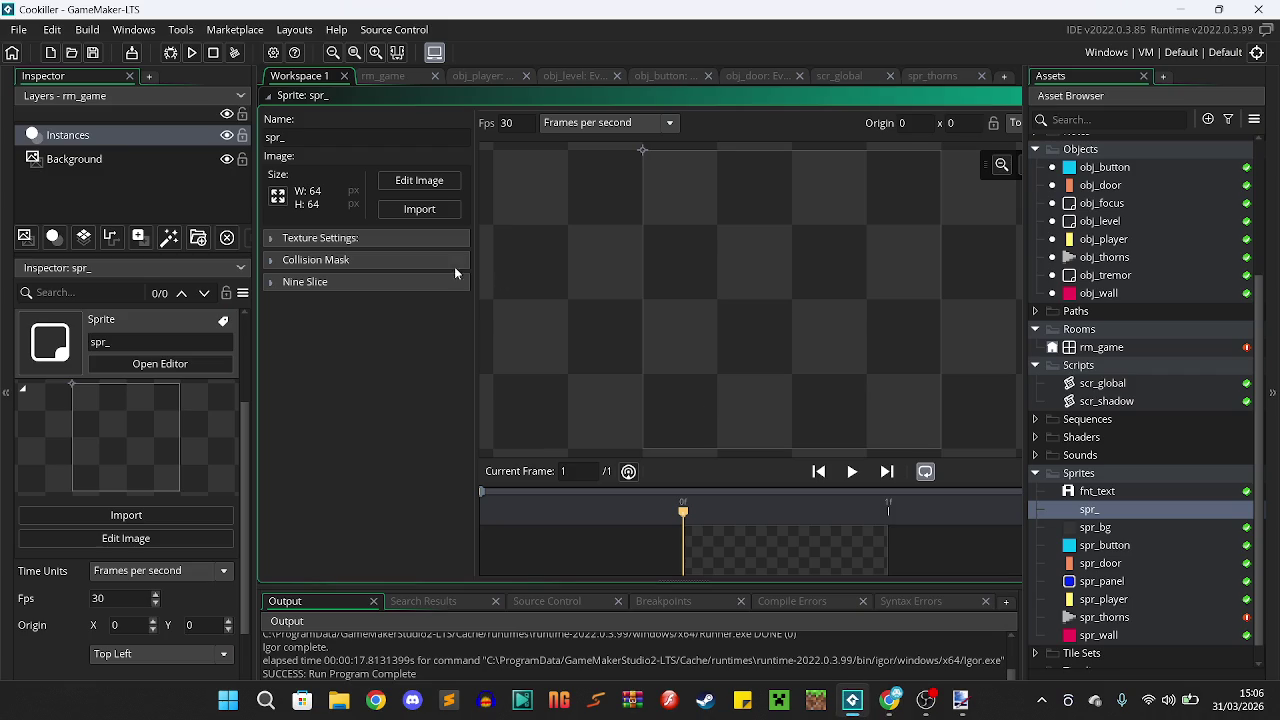
# Resize the new sprite to 16×16 and set its speed to 0 fps
pyautogui.click(278, 196)
pyautogui.write('16')
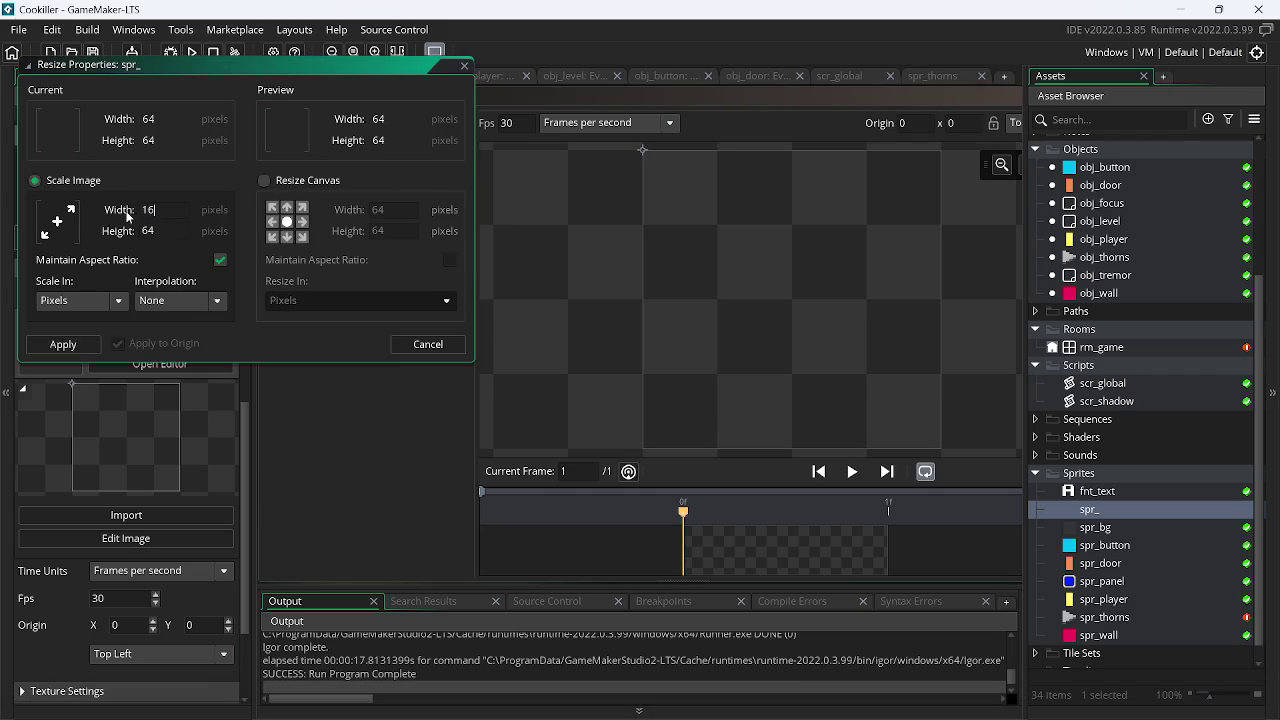
pyautogui.press('Return')
pyautogui.click(498, 124)
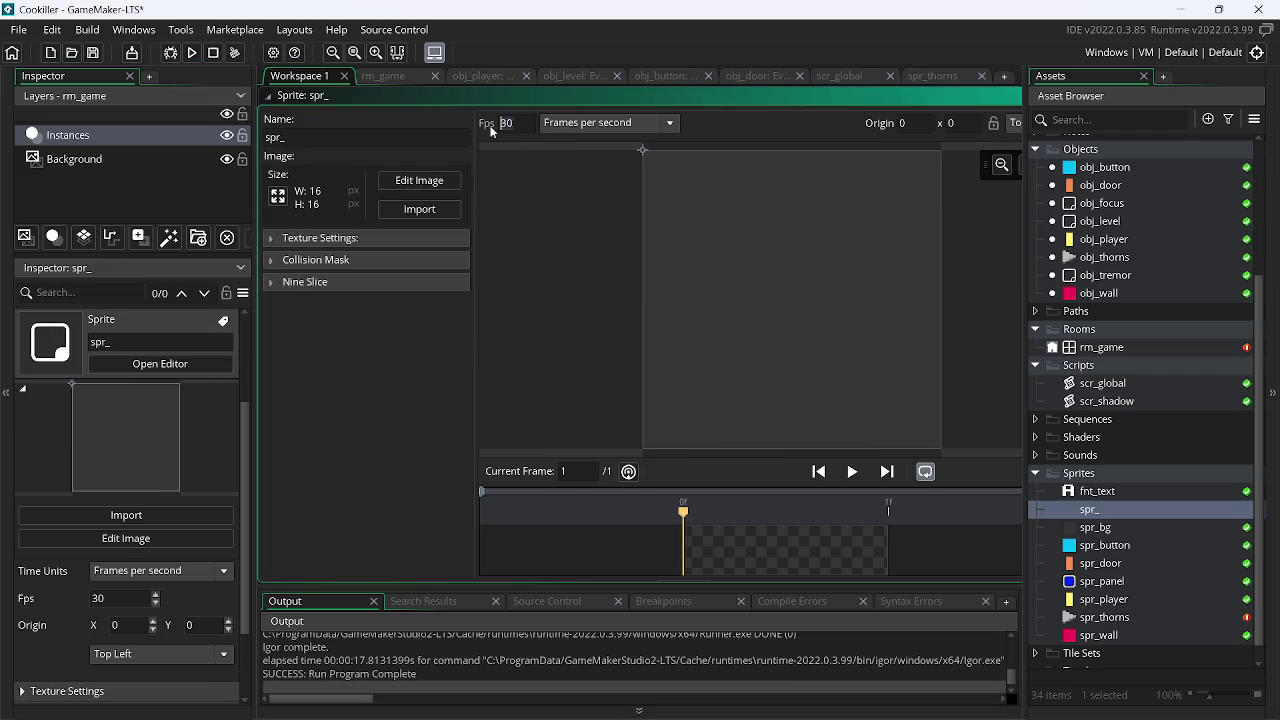
pyautogui.click(426, 183)
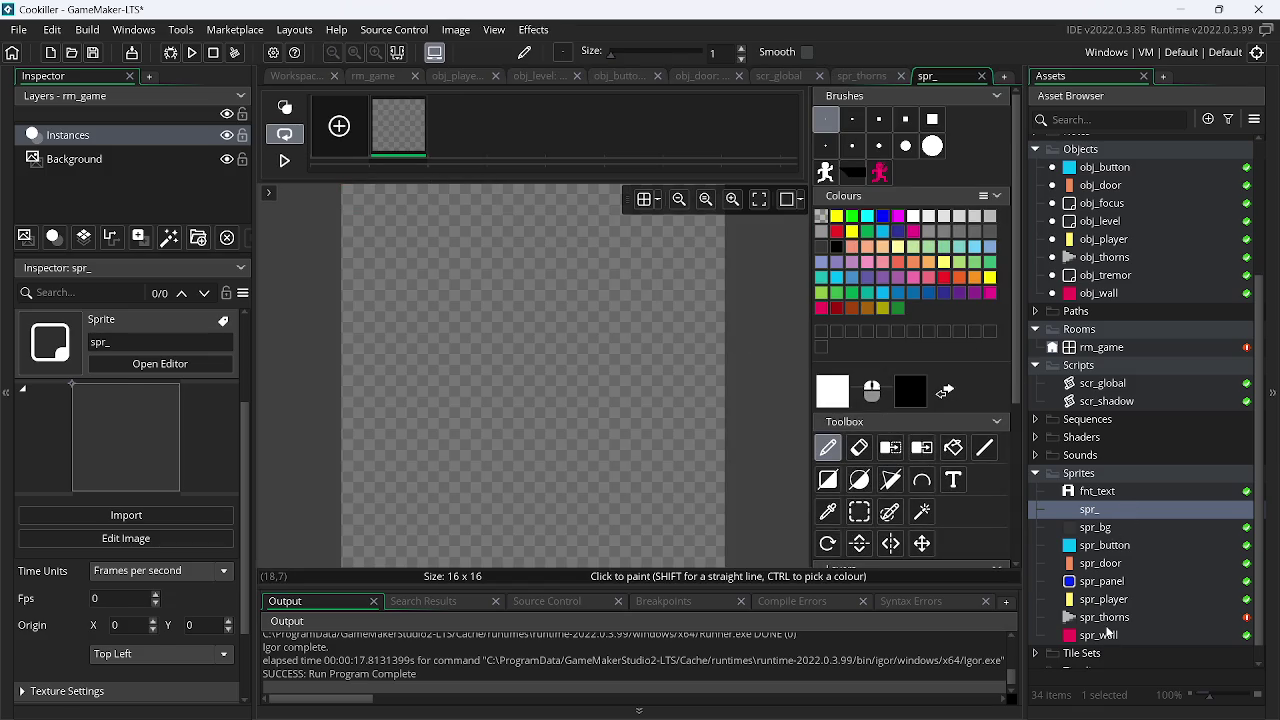
# Rename the new sprite to spr_close and bring up its image editor
pyautogui.doubleClick(1104, 617)
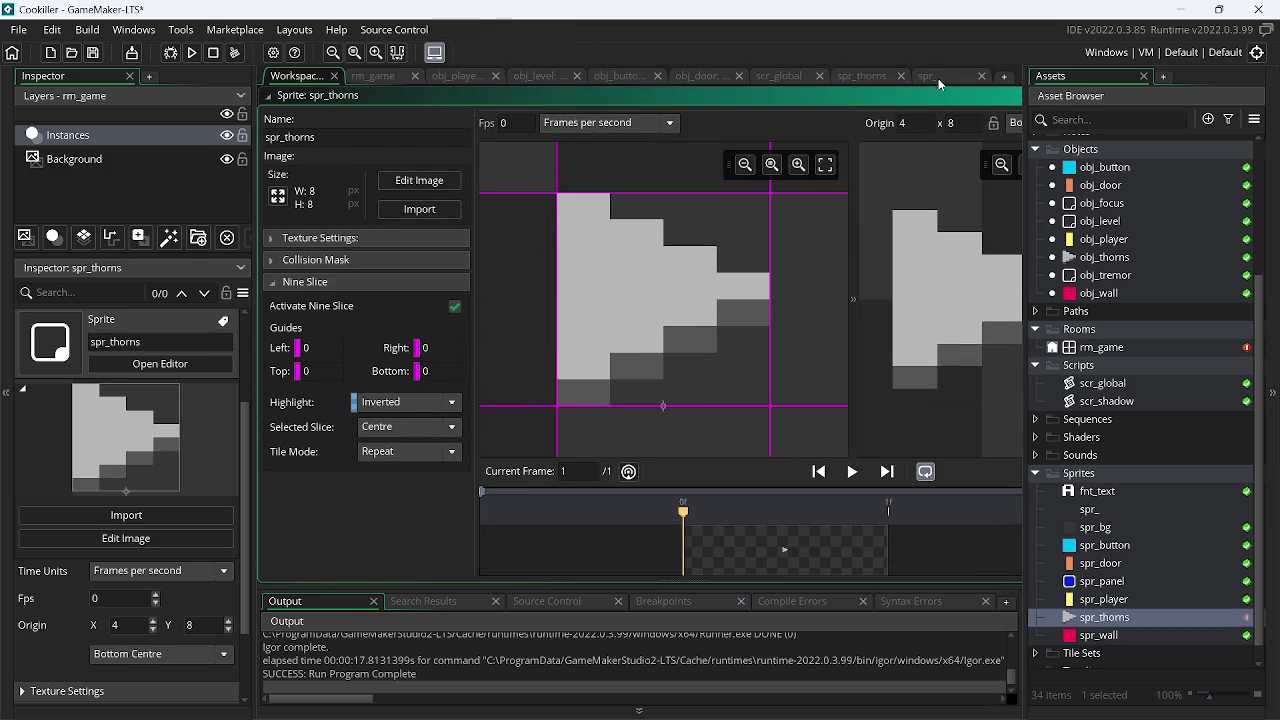
pyautogui.doubleClick(1095, 527)
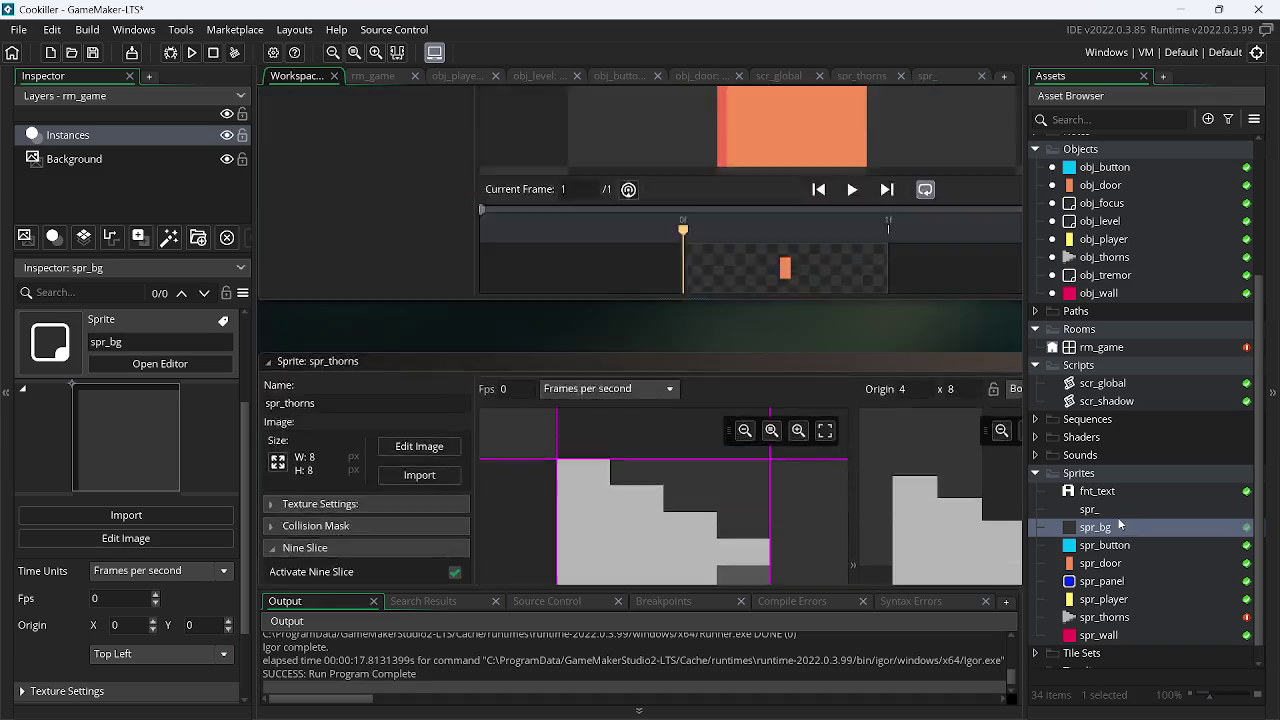
pyautogui.doubleClick(1110, 510)
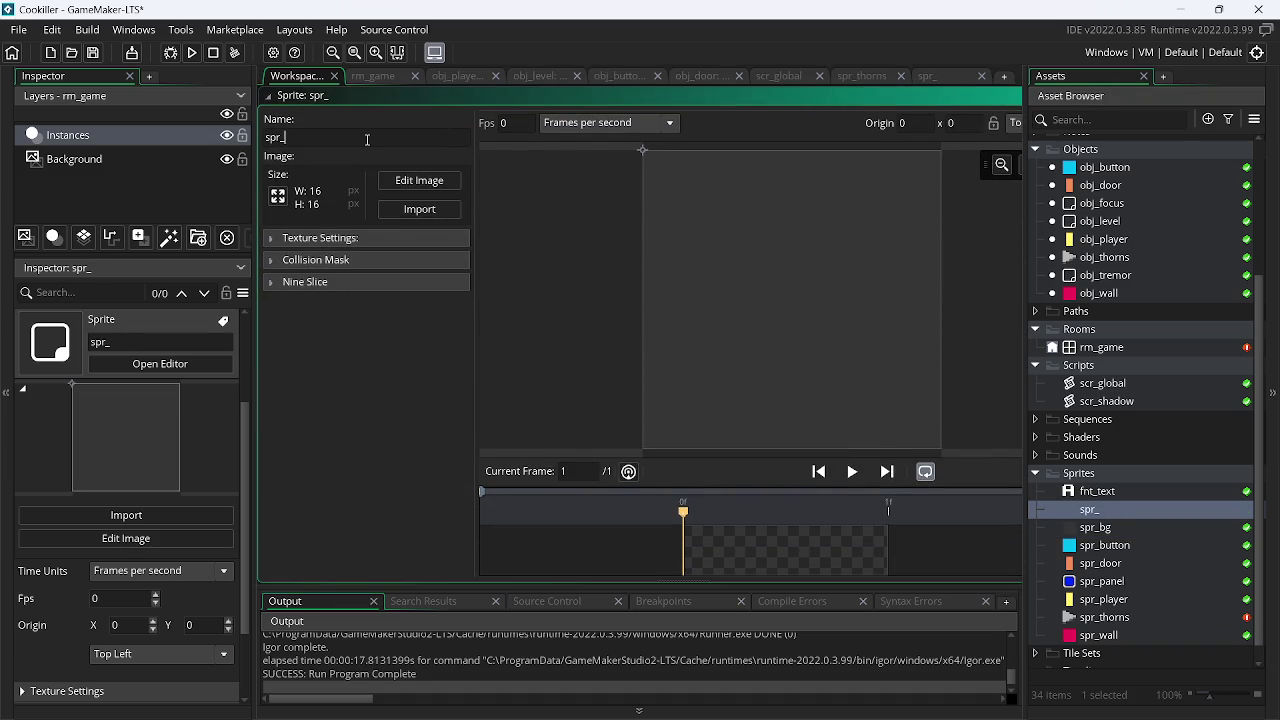
pyautogui.rightClick(367, 140)
pyautogui.click(415, 183)
pyautogui.click(957, 70)
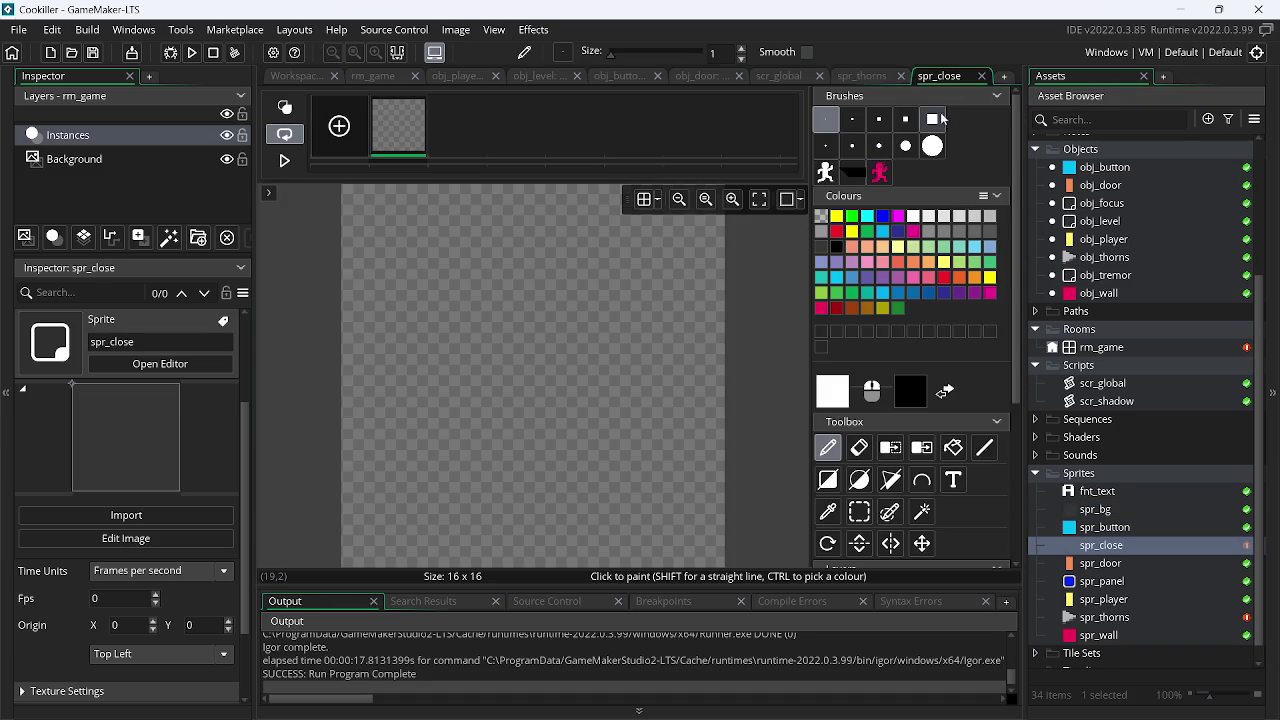
# Sample the dark and light greys from spr_thorns and clear the spr_close canvas
pyautogui.click(858, 76)
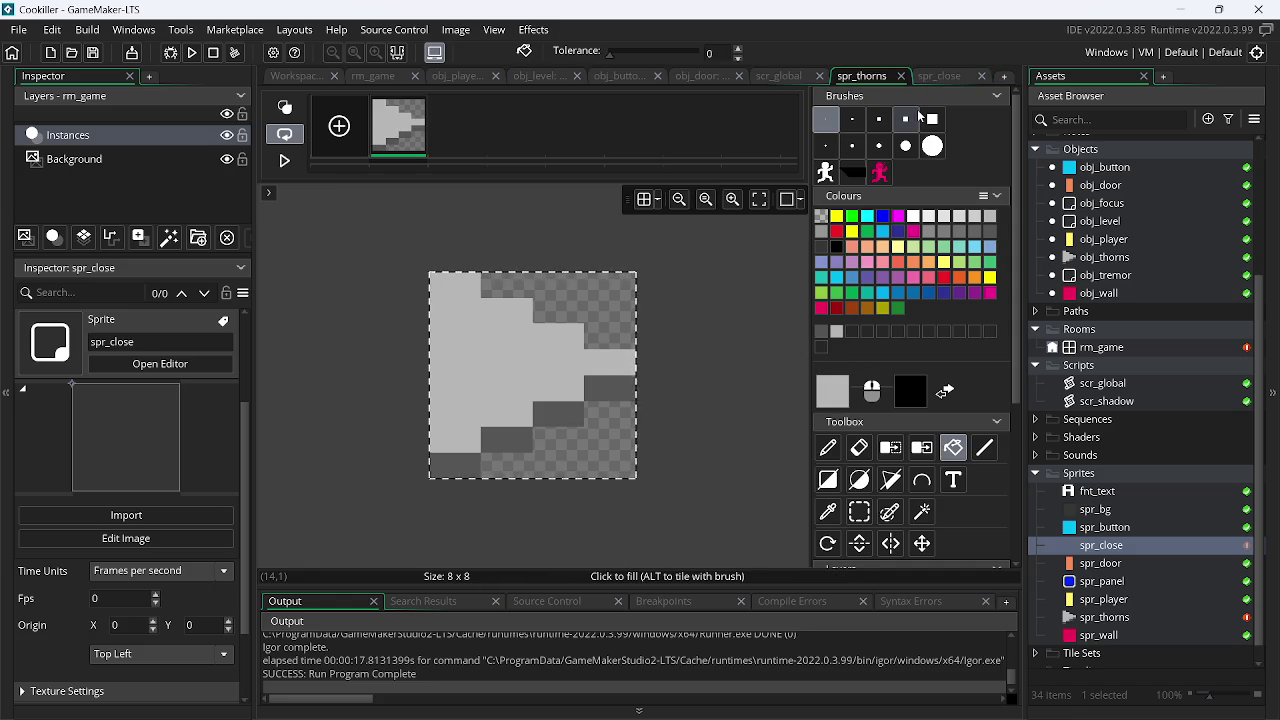
pyautogui.click(940, 78)
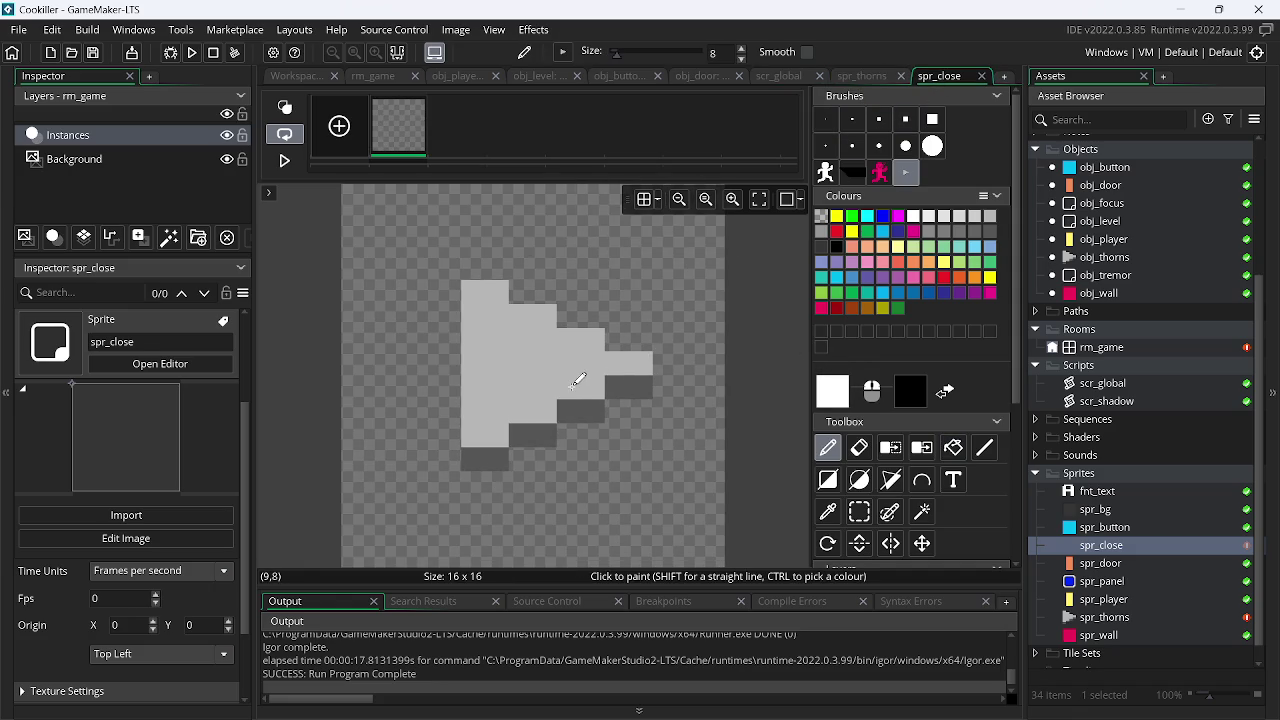
pyautogui.click(827, 512)
pyautogui.click(610, 381)
pyautogui.click(548, 358)
pyautogui.click(859, 512)
pyautogui.moveTo(641, 459); pyautogui.dragTo(689, 507)
pyautogui.hotkey('ctrl', 'a')
pyautogui.press('Delete')
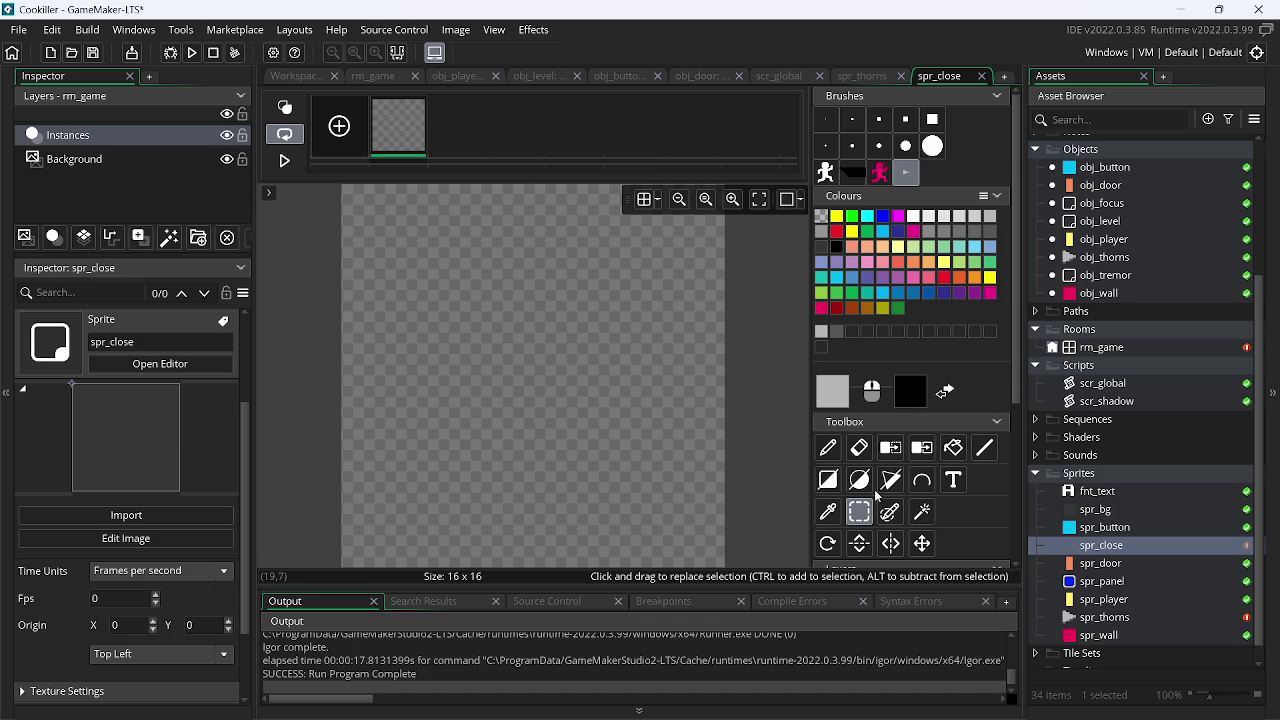
# Paint spr_close light grey with dark grey edge and staircase outlines, then view its properties
pyautogui.click(828, 480)
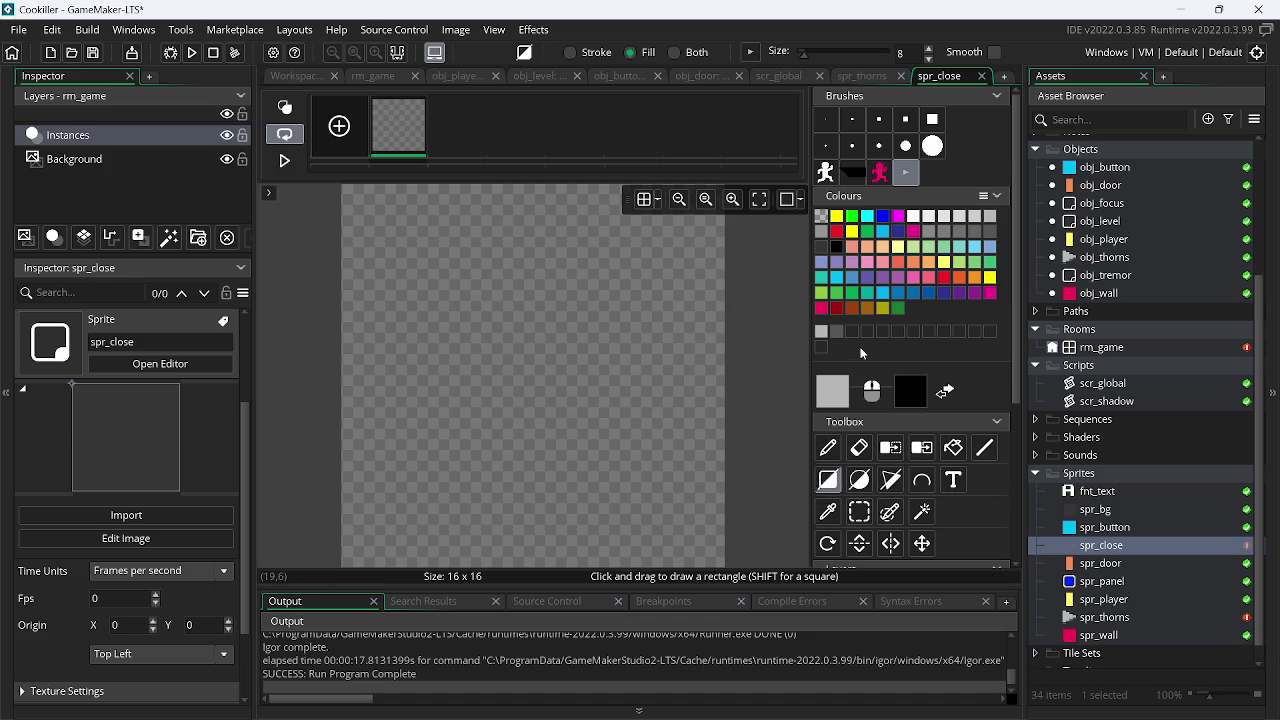
pyautogui.click(825, 118)
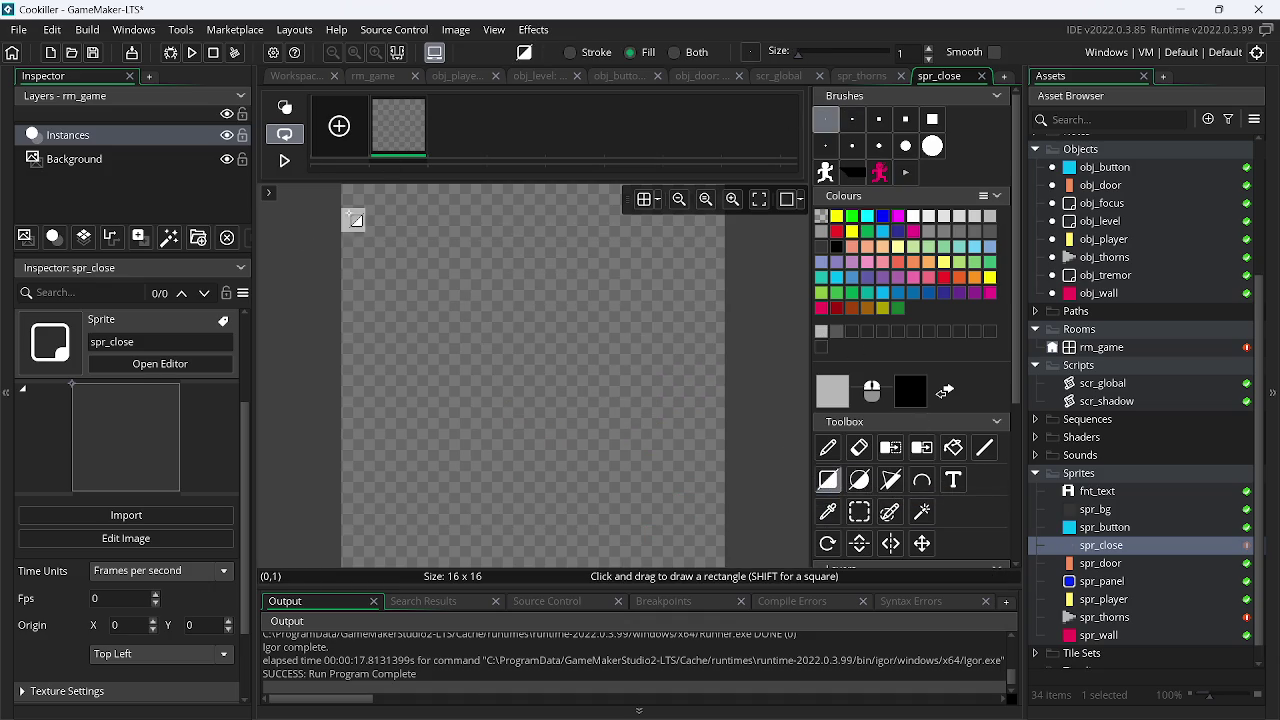
pyautogui.moveTo(352, 194); pyautogui.dragTo(426, 270)
pyautogui.moveTo(905, 700); pyautogui.dragTo(912, 690)
pyautogui.click(828, 480)
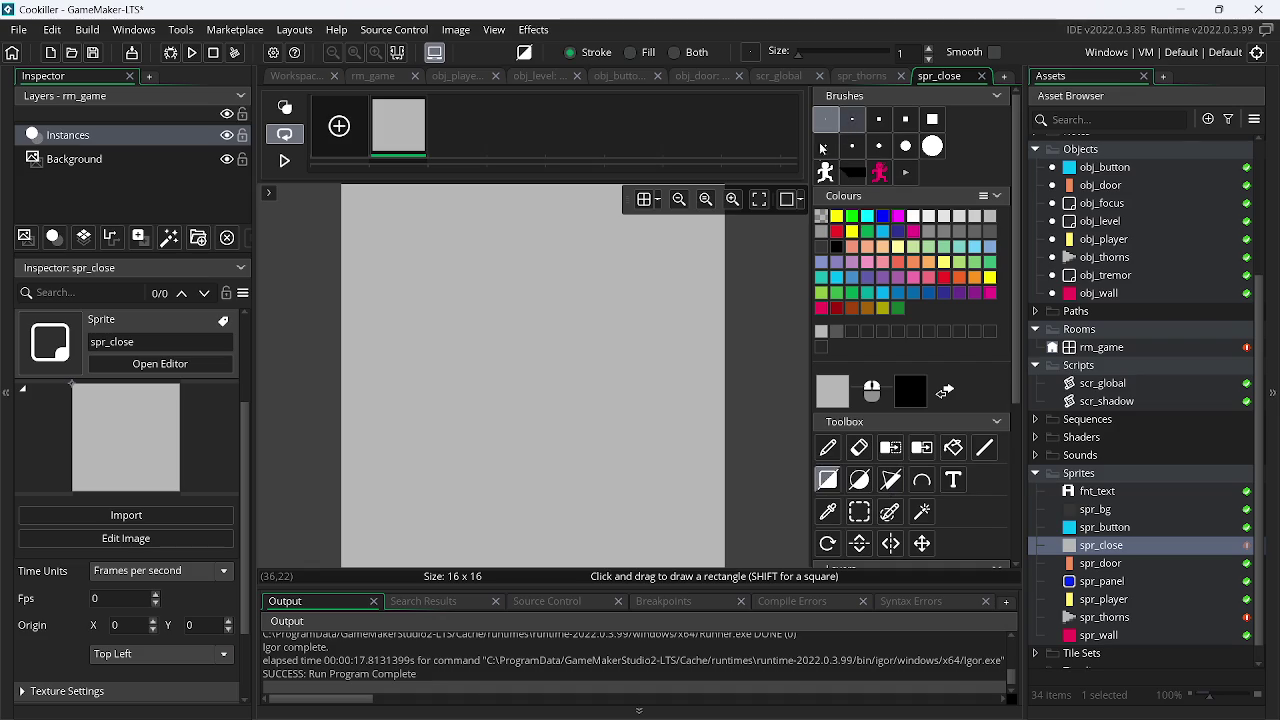
pyautogui.click(824, 240)
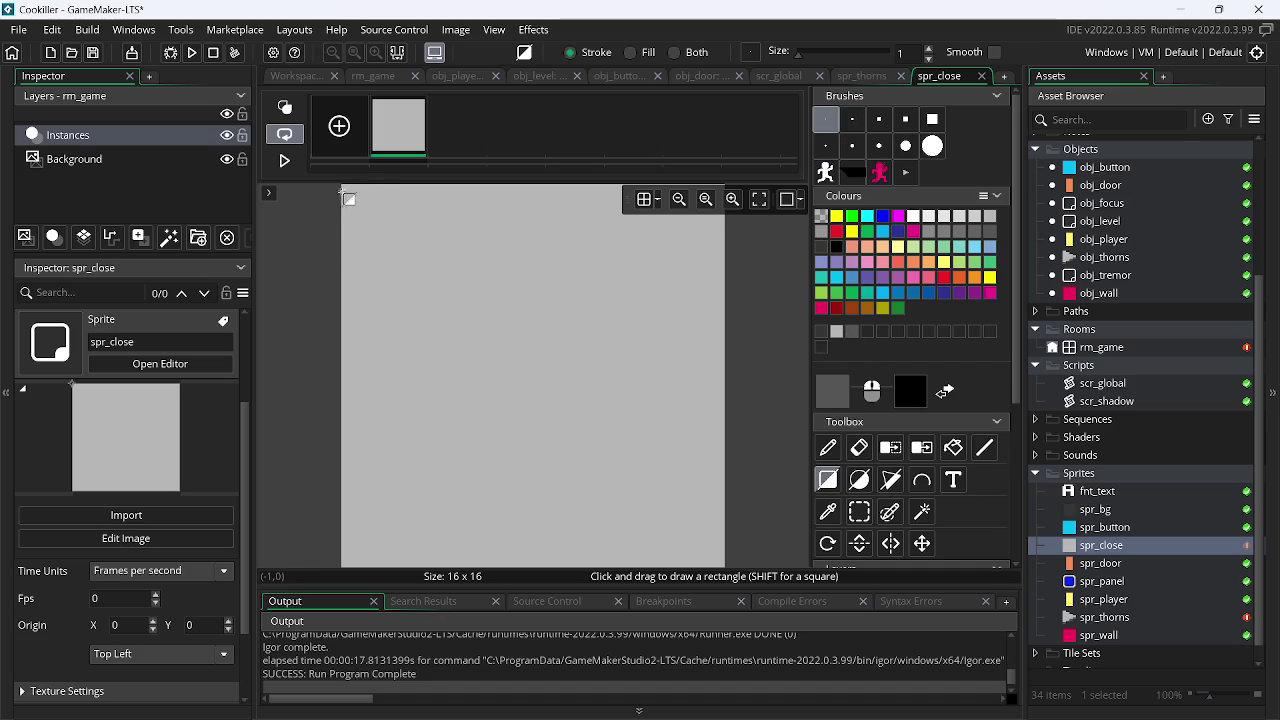
pyautogui.moveTo(348, 192); pyautogui.dragTo(740, 580)
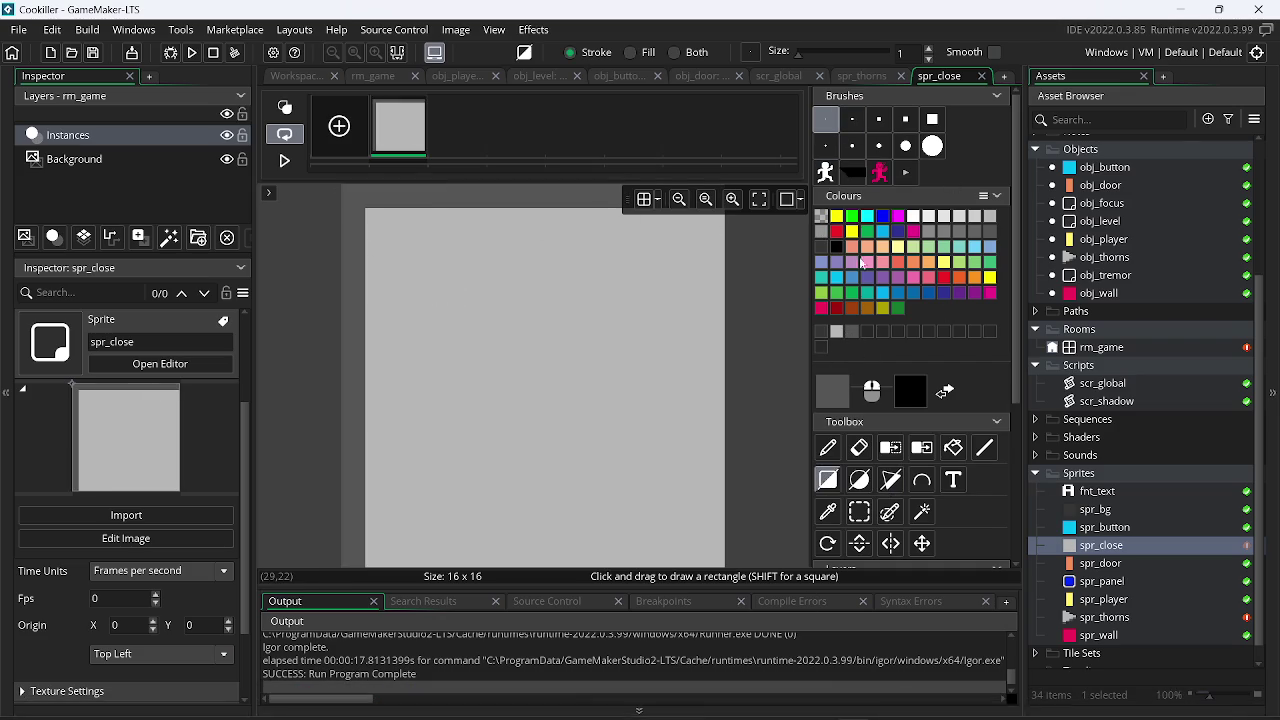
pyautogui.click(905, 172)
pyautogui.moveTo(690, 200); pyautogui.dragTo(512, 246)
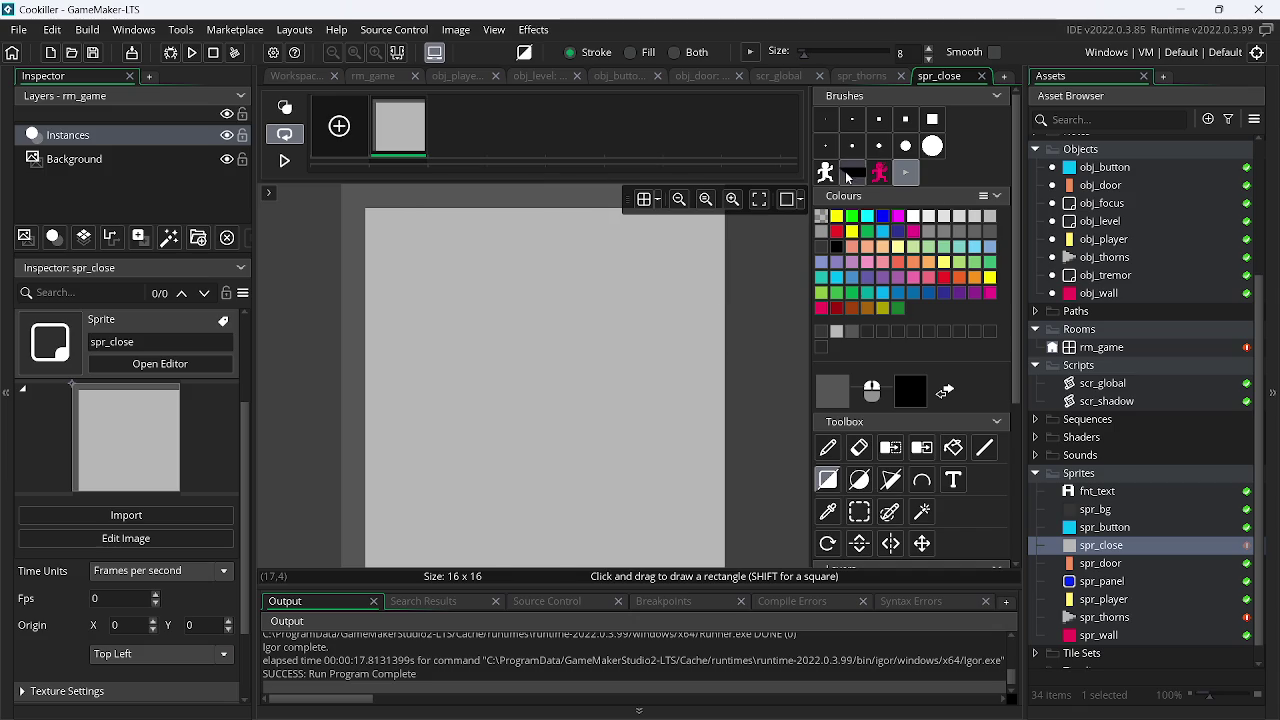
pyautogui.click(924, 222)
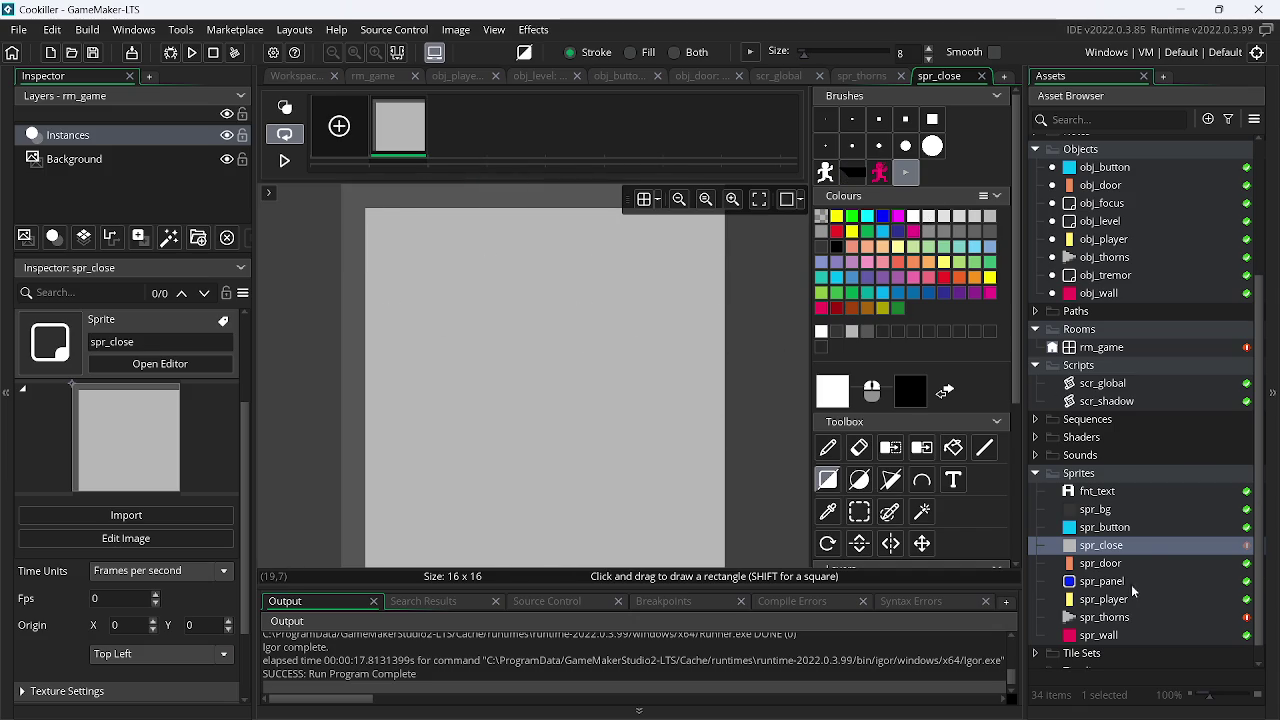
pyautogui.doubleClick(1145, 557)
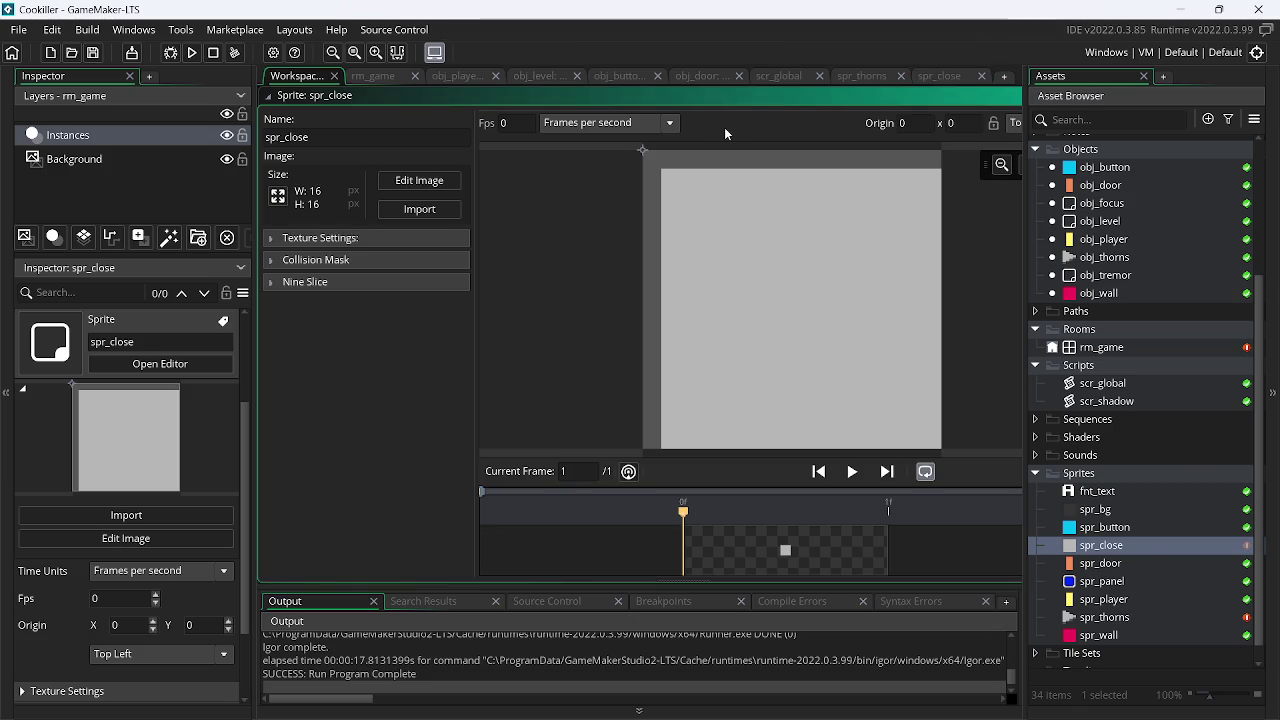
# Close all workspace windows and create a new sprite named spr_path
pyautogui.scroll(5, 702, 96)
pyautogui.rightClick(770, 147)
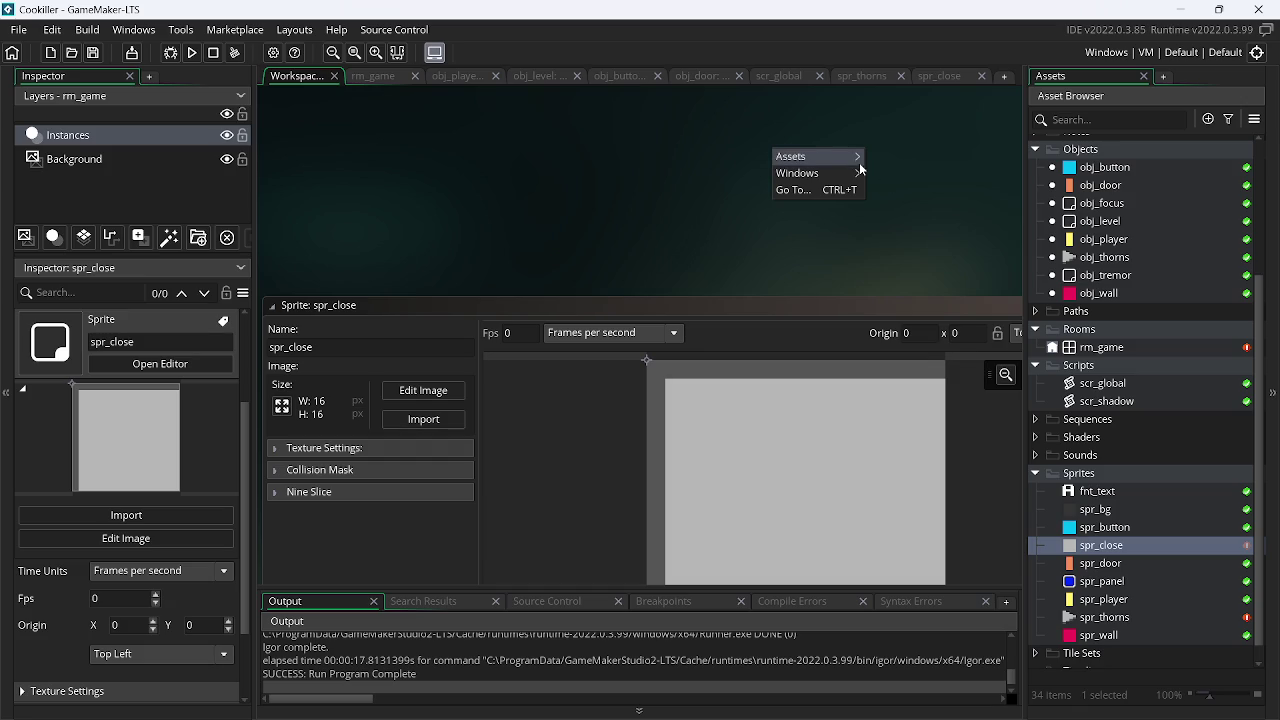
pyautogui.moveTo(855, 158)
pyautogui.click(923, 294)
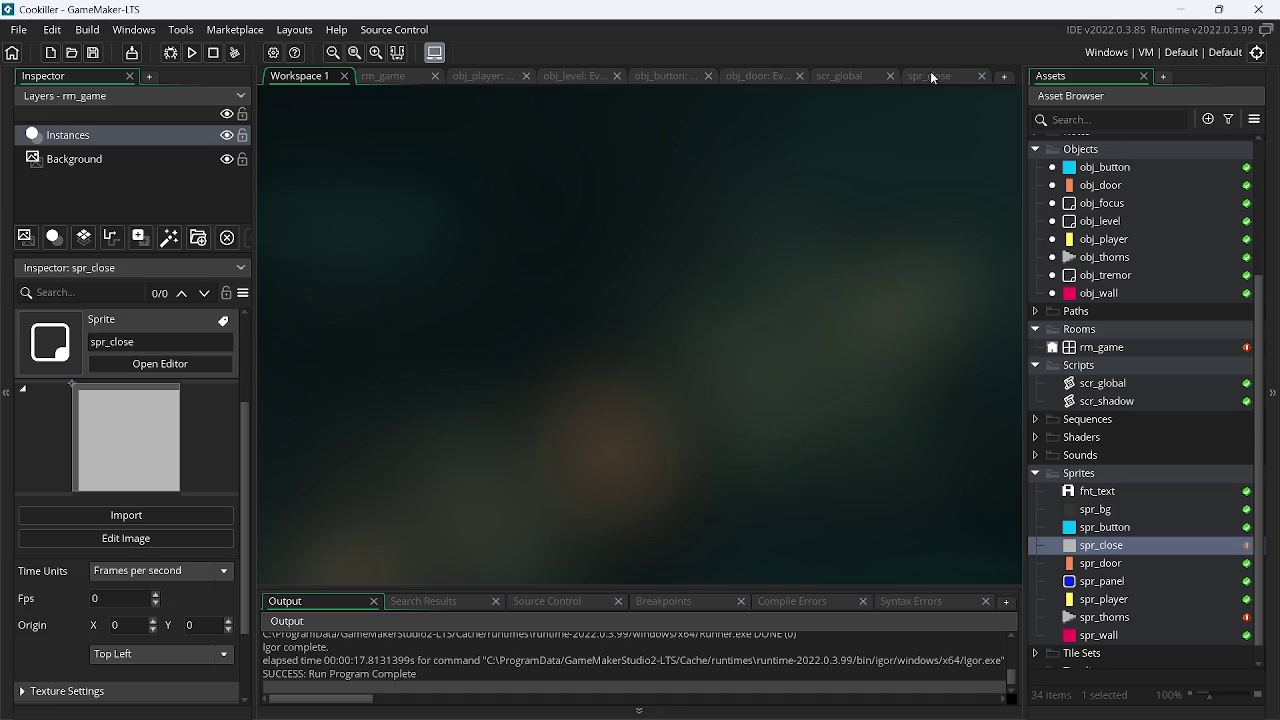
pyautogui.click(1105, 527)
pyautogui.click(1105, 545)
pyautogui.rightClick(1105, 547)
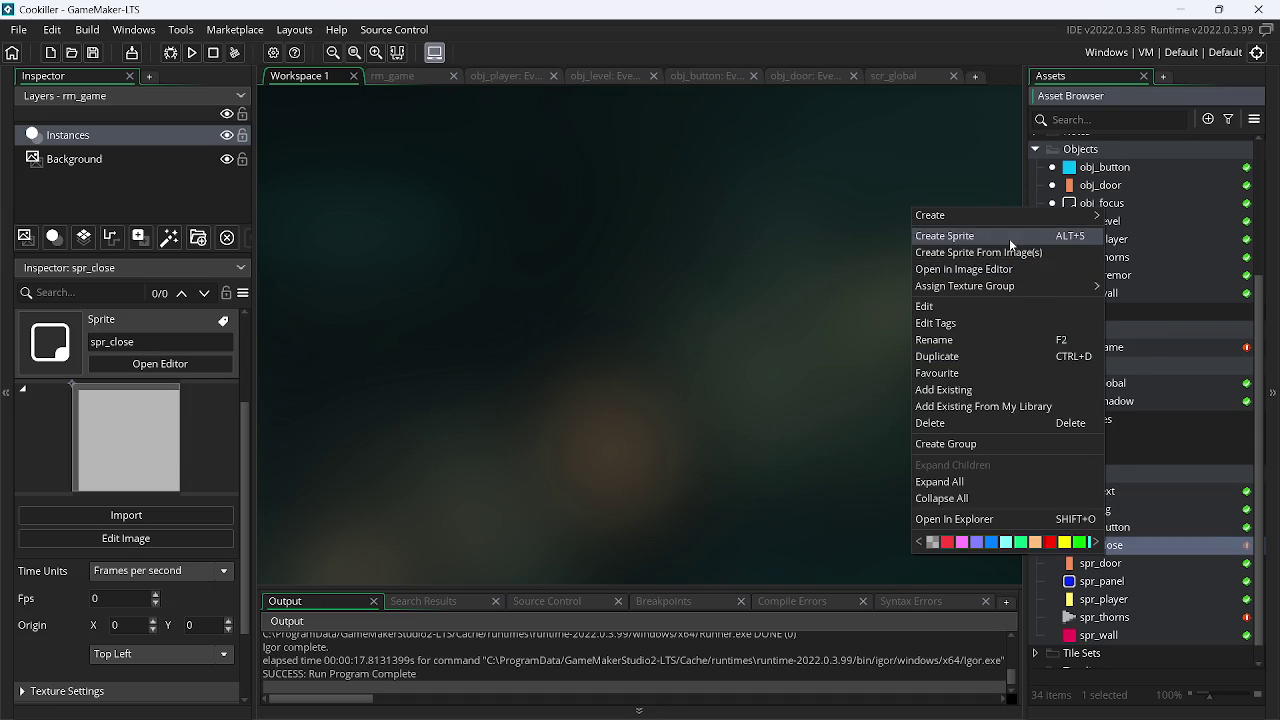
pyautogui.click(1009, 237)
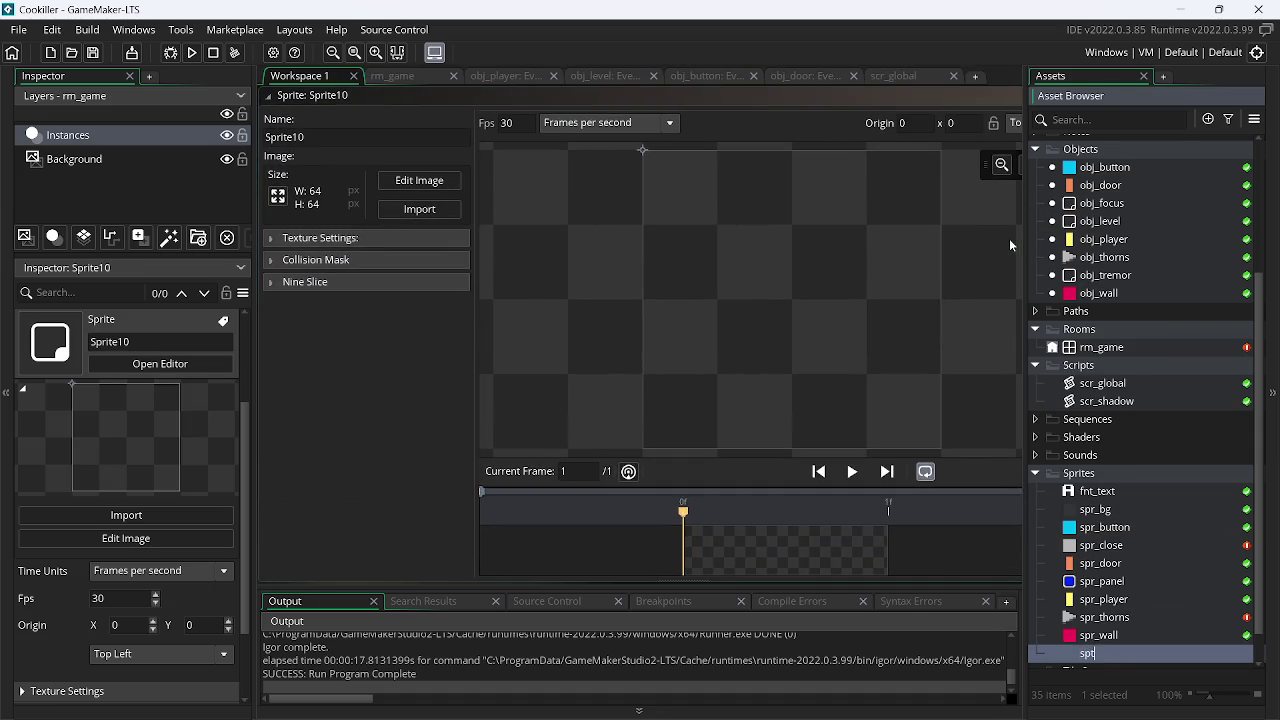
pyautogui.write('spr_path')
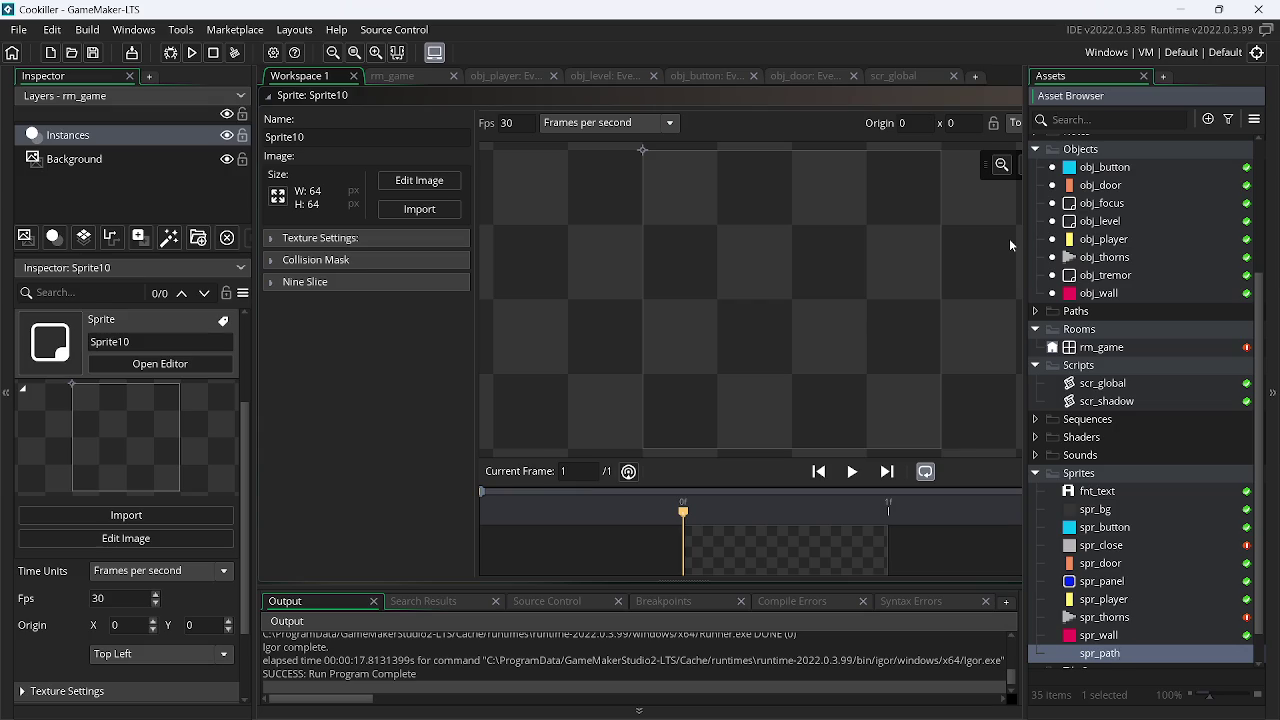
pyautogui.press('Return')
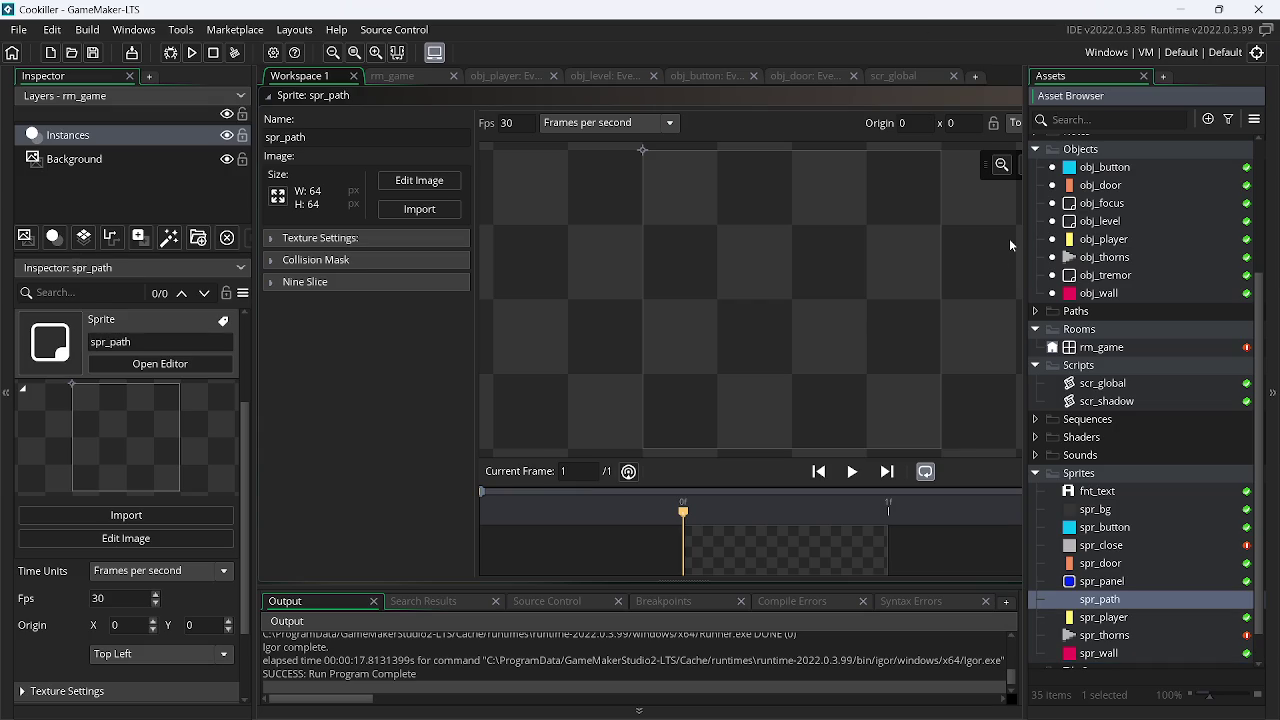
# Resize spr_path to 16×16 and bring up its image for painting
pyautogui.click(485, 124)
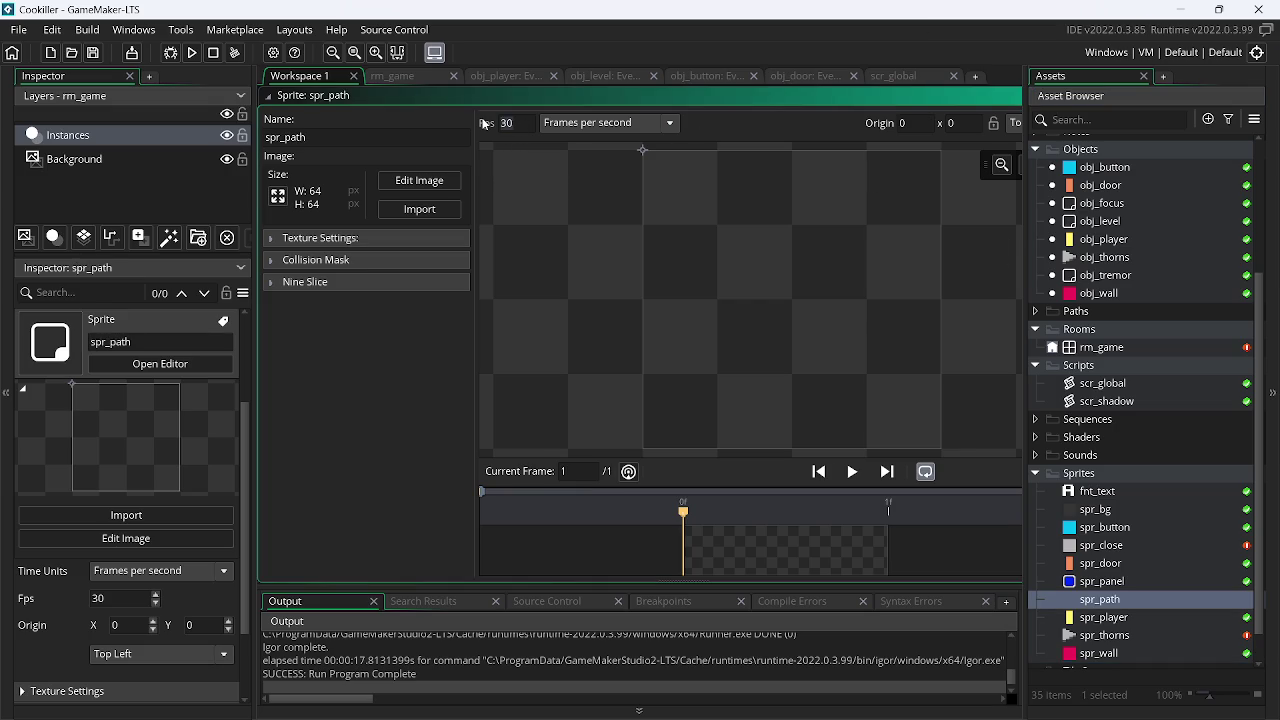
pyautogui.write('0')
pyautogui.click(278, 198)
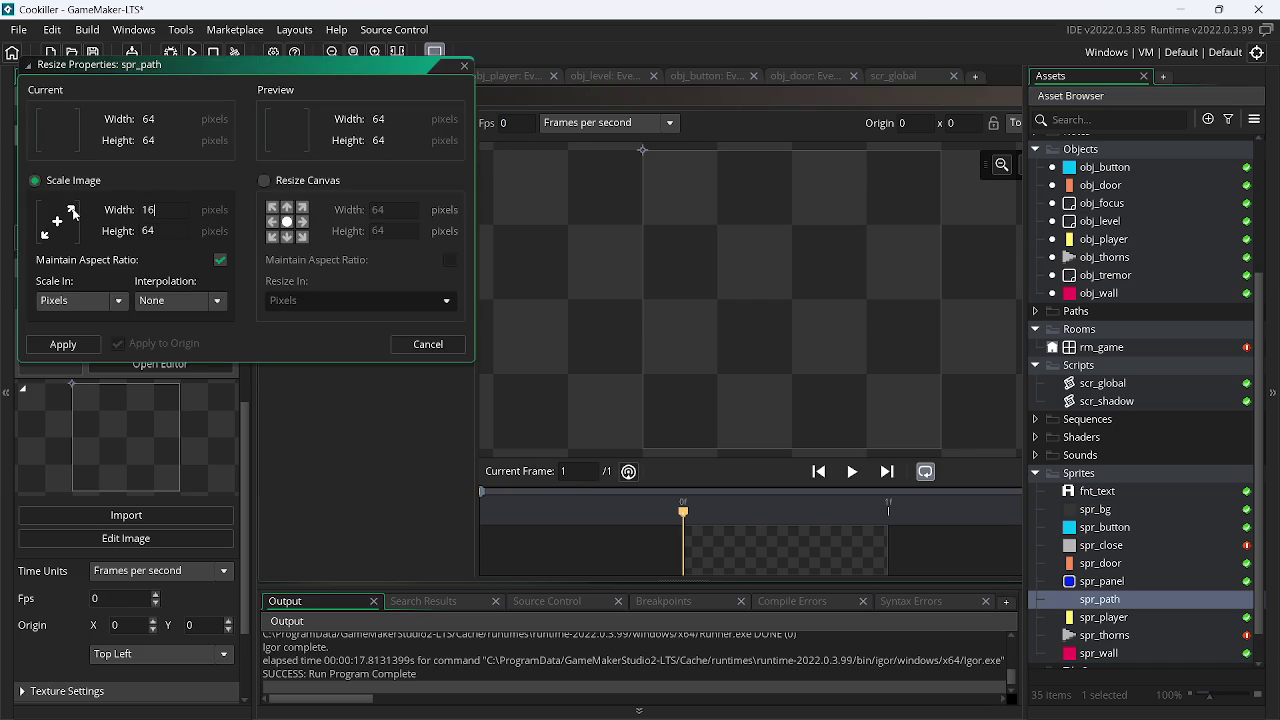
pyautogui.press('Tab')
pyautogui.click(63, 344)
pyautogui.click(420, 181)
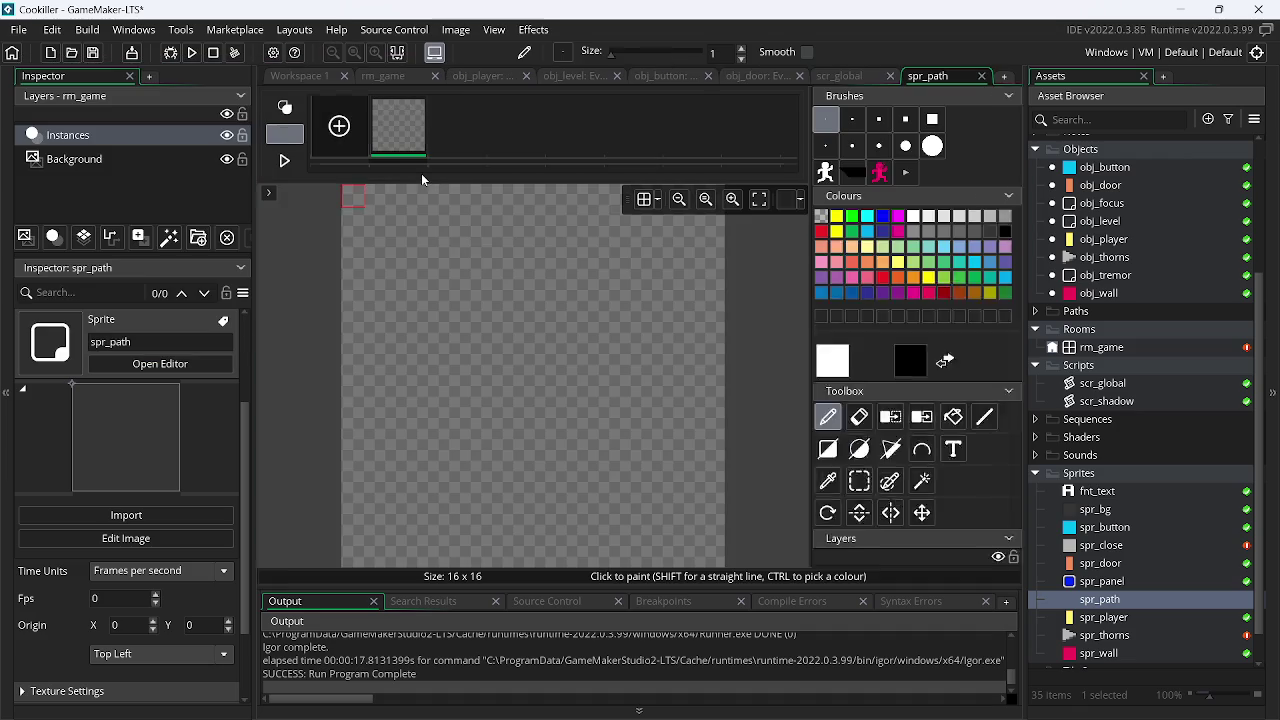
# Fill the spr_path canvas orange and draw a dark red-brown border around it
pyautogui.click(829, 480)
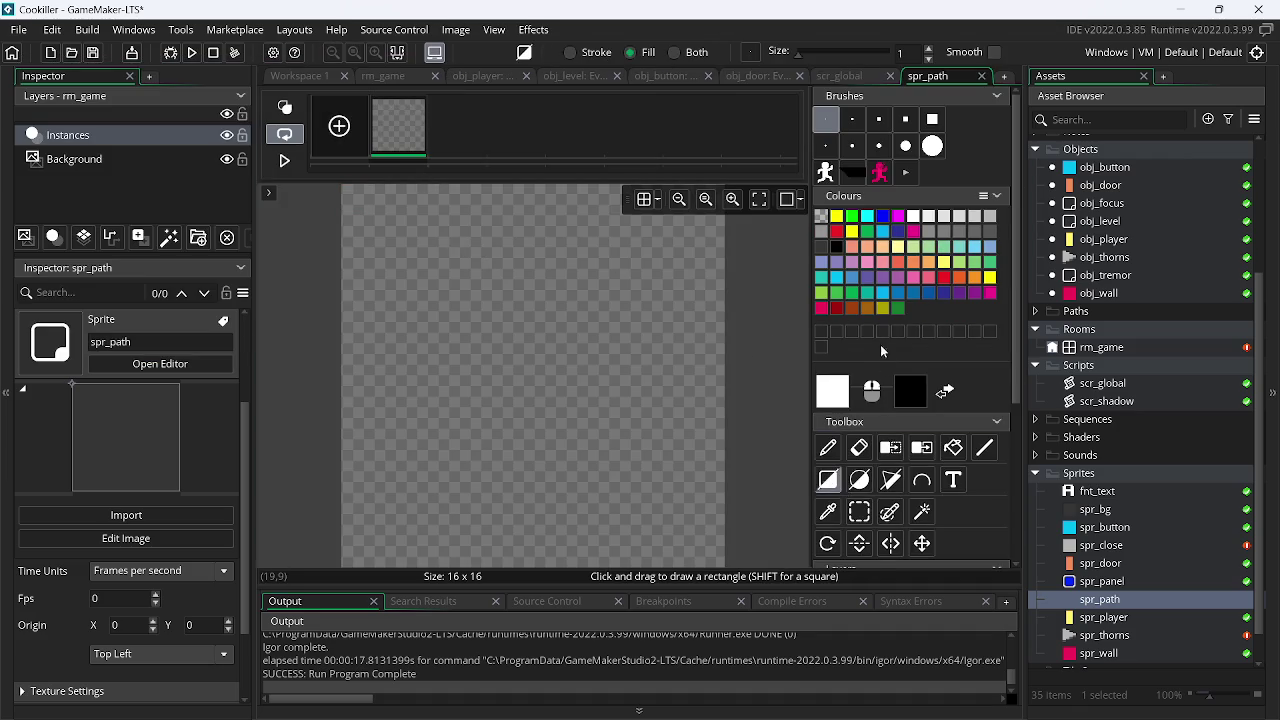
pyautogui.click(854, 310)
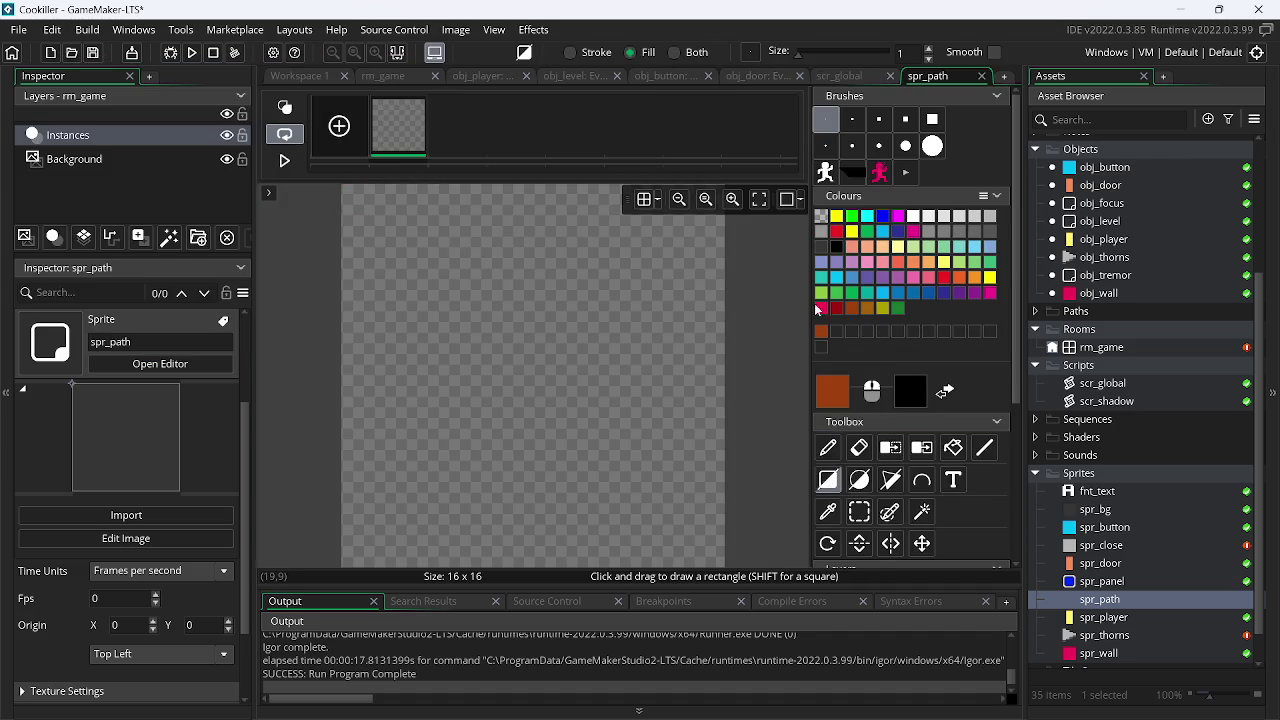
pyautogui.click(867, 310)
pyautogui.moveTo(354, 197); pyautogui.dragTo(720, 560)
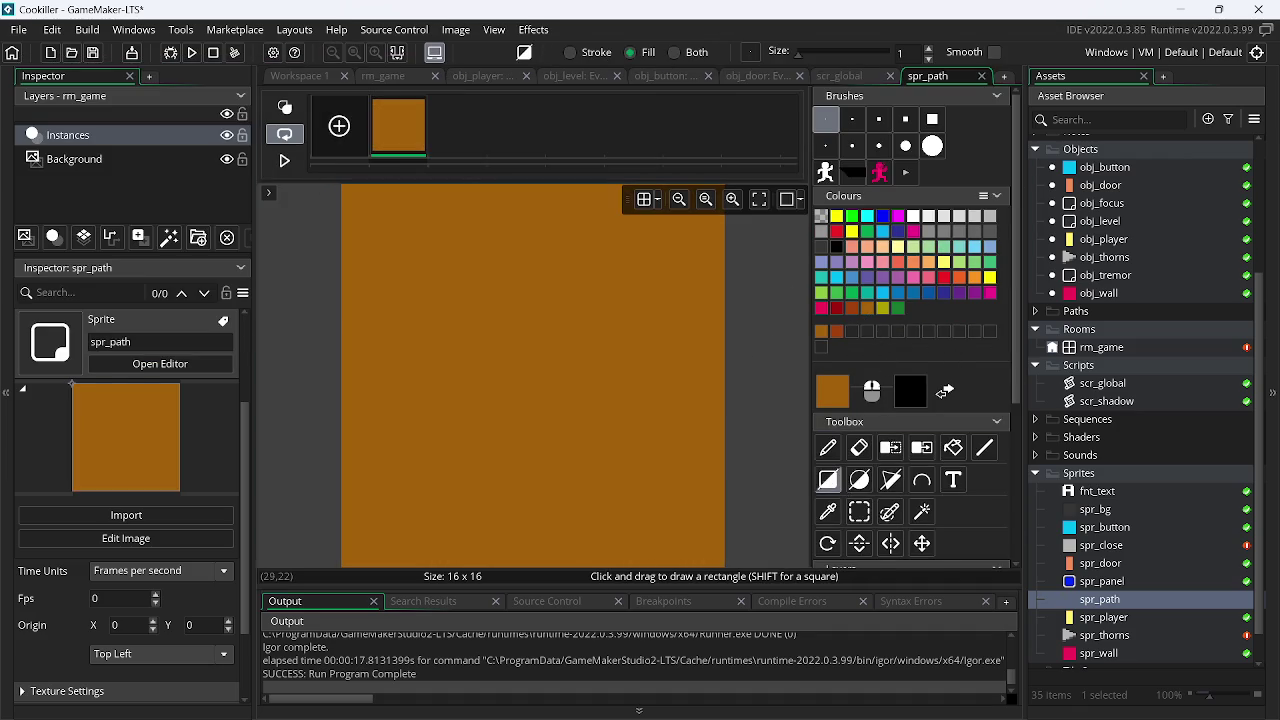
pyautogui.click(829, 480)
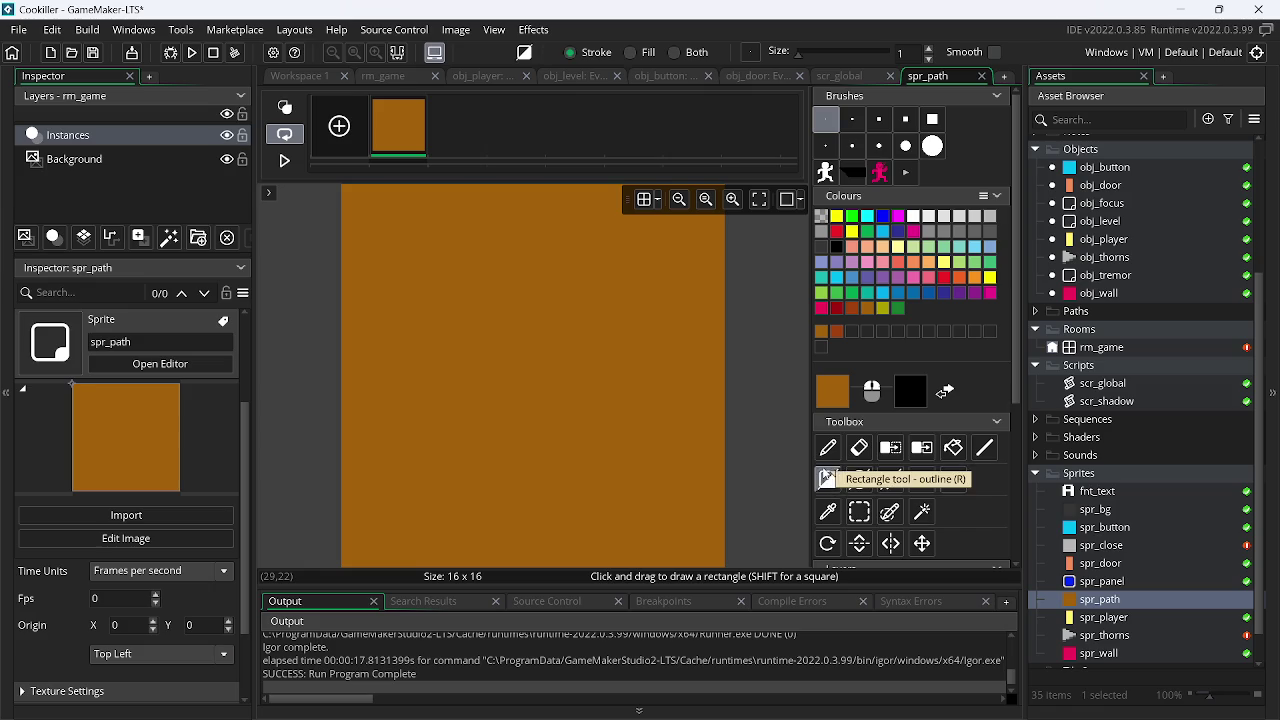
pyautogui.click(852, 310)
pyautogui.moveTo(354, 196)
pyautogui.mouseDown()
pyautogui.moveTo(680, 463)
pyautogui.moveTo(780, 575)
pyautogui.mouseUp()
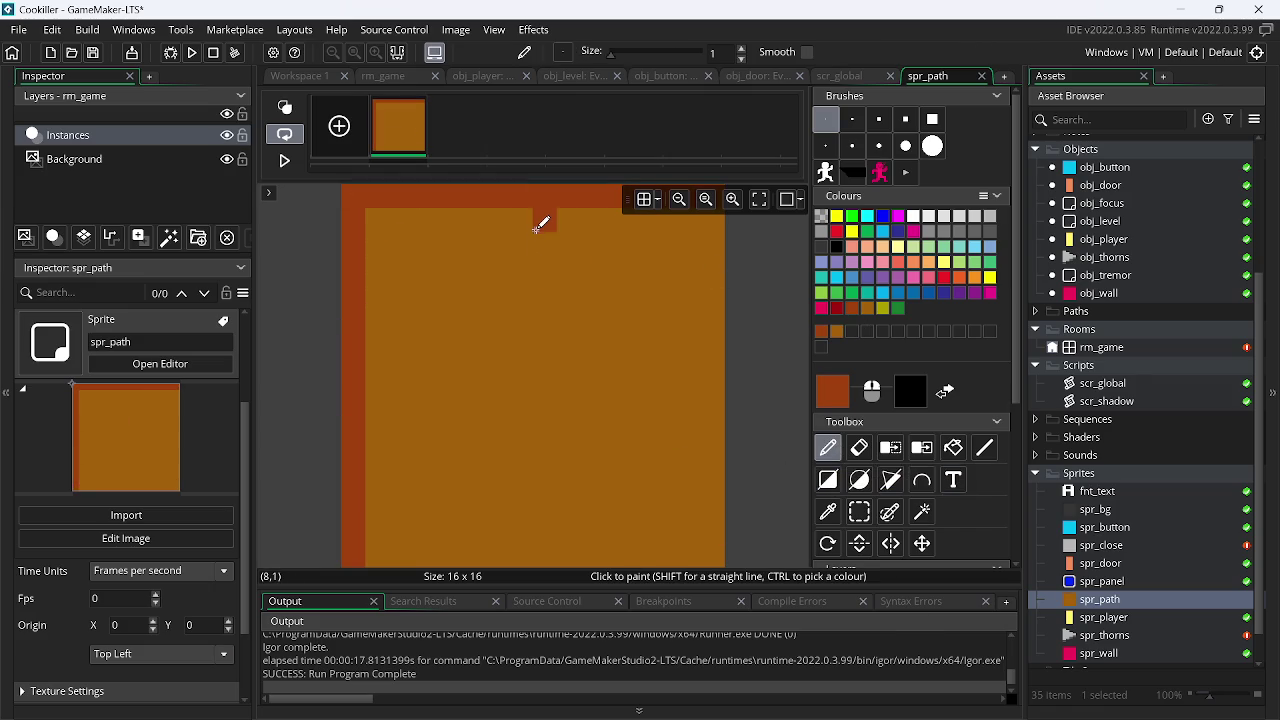
# Paint a cross through the tile along column 8 and row 9
pyautogui.moveTo(537, 222); pyautogui.dragTo(534, 531)
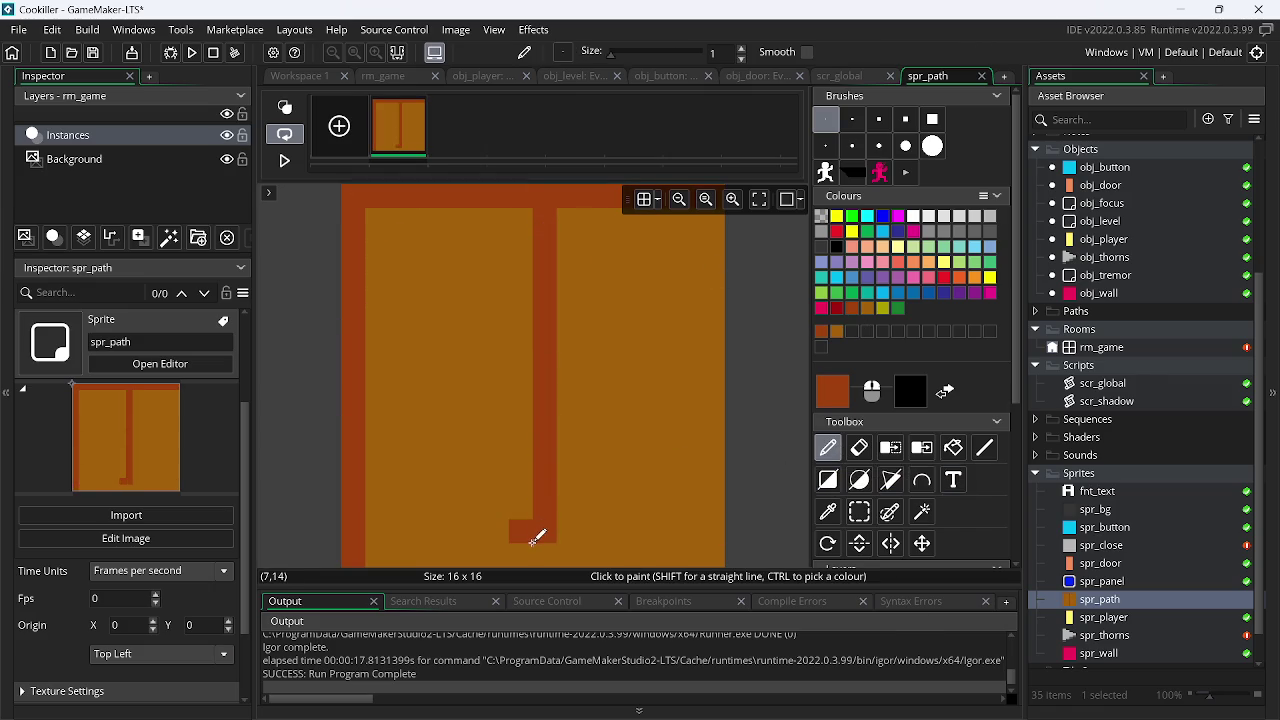
pyautogui.hotkey('ctrl', 'z')
pyautogui.moveTo(543, 214); pyautogui.dragTo(540, 562)
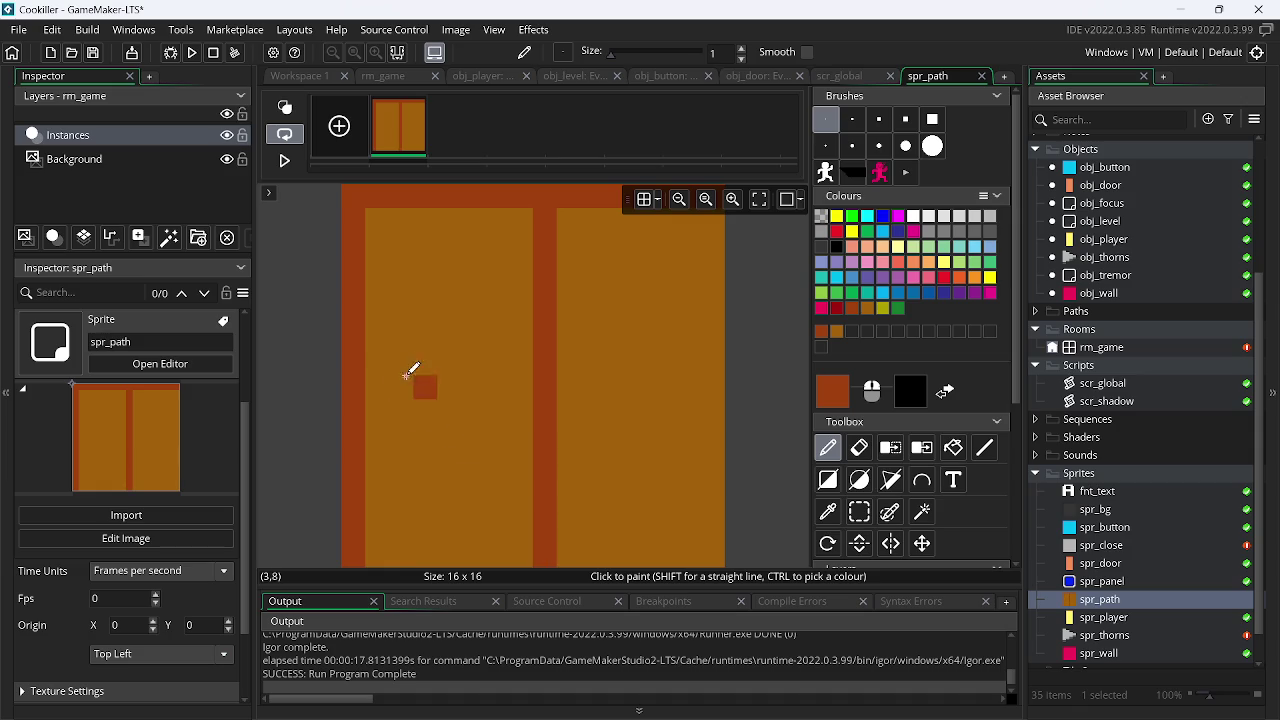
pyautogui.moveTo(374, 410); pyautogui.dragTo(812, 412)
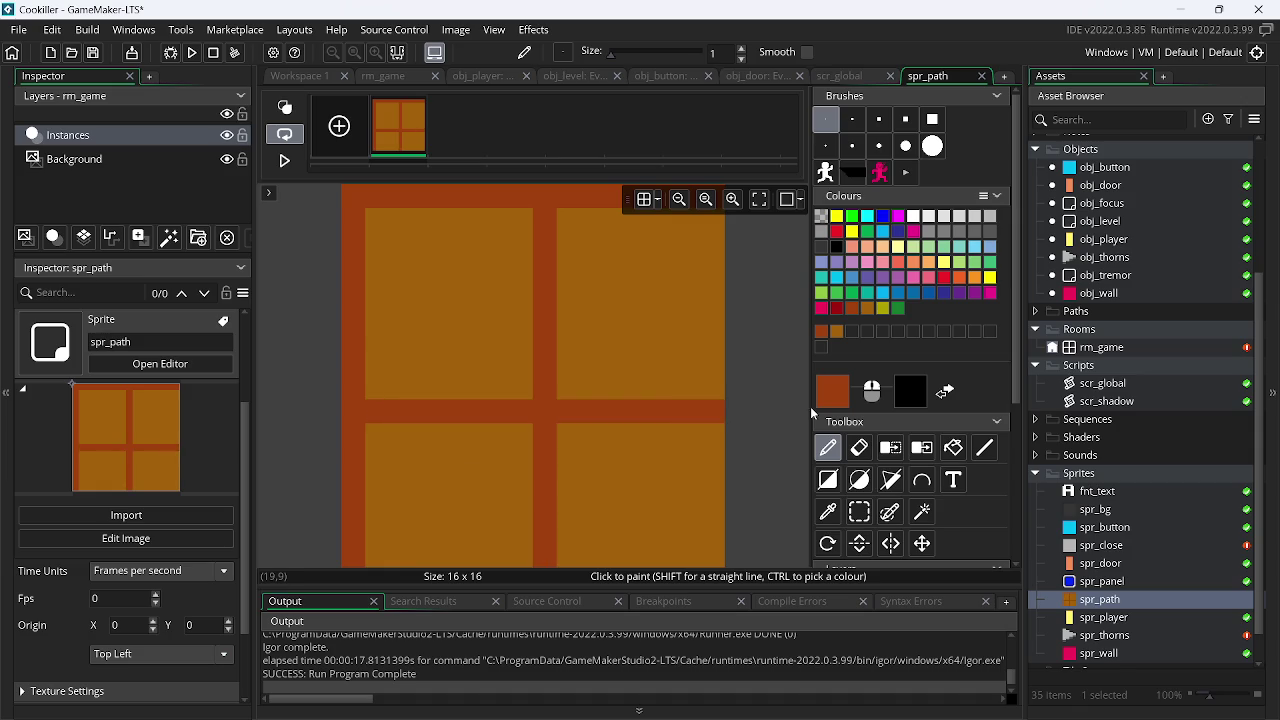
pyautogui.scroll(1, 737, 520)
pyautogui.scroll(-2, 737, 377)
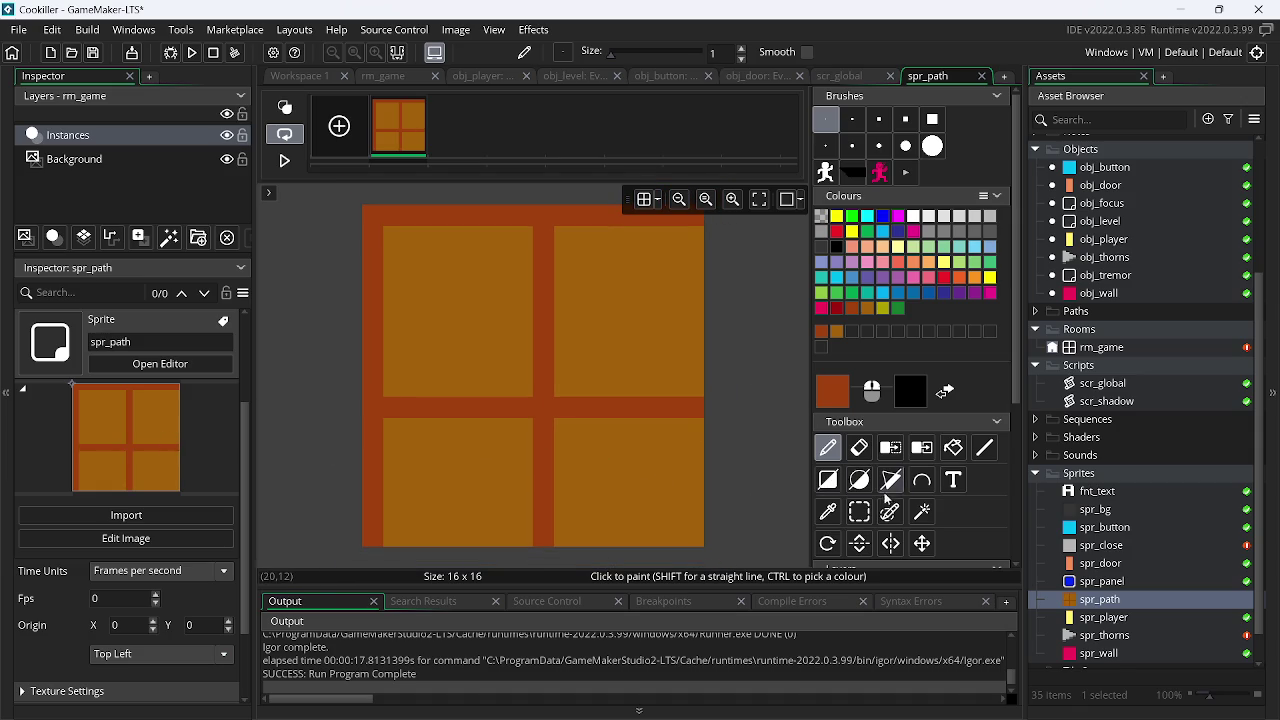
pyautogui.click(859, 511)
pyautogui.moveTo(580, 440); pyautogui.dragTo(695, 538)
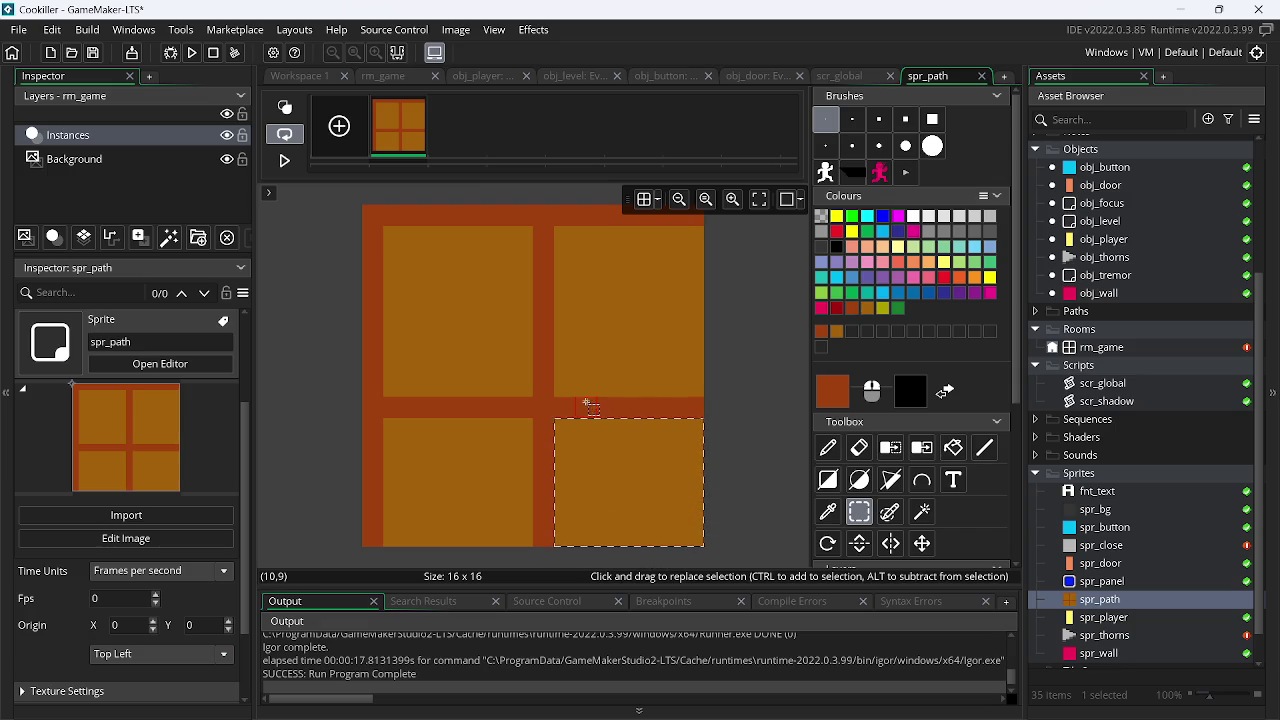
pyautogui.moveTo(563, 357)
pyautogui.mouseDown()
pyautogui.moveTo(672, 255)
pyautogui.moveTo(704, 255)
pyautogui.moveTo(711, 286)
pyautogui.mouseUp()
pyautogui.click(828, 447)
pyautogui.hotkey('ctrl', 'z')
pyautogui.hotkey('ctrl', 'z')
pyautogui.moveTo(697, 381); pyautogui.dragTo(406, 366)
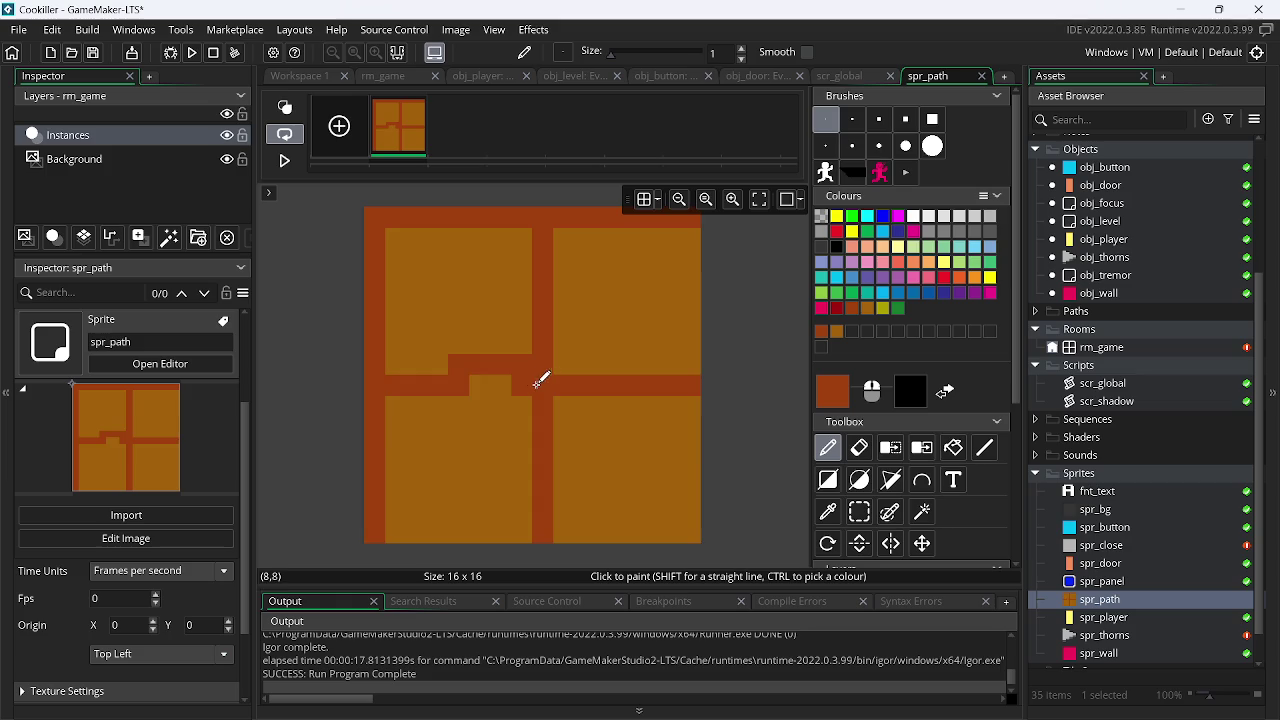
pyautogui.hotkey('ctrl', 'z')
pyautogui.moveTo(694, 380); pyautogui.dragTo(368, 383)
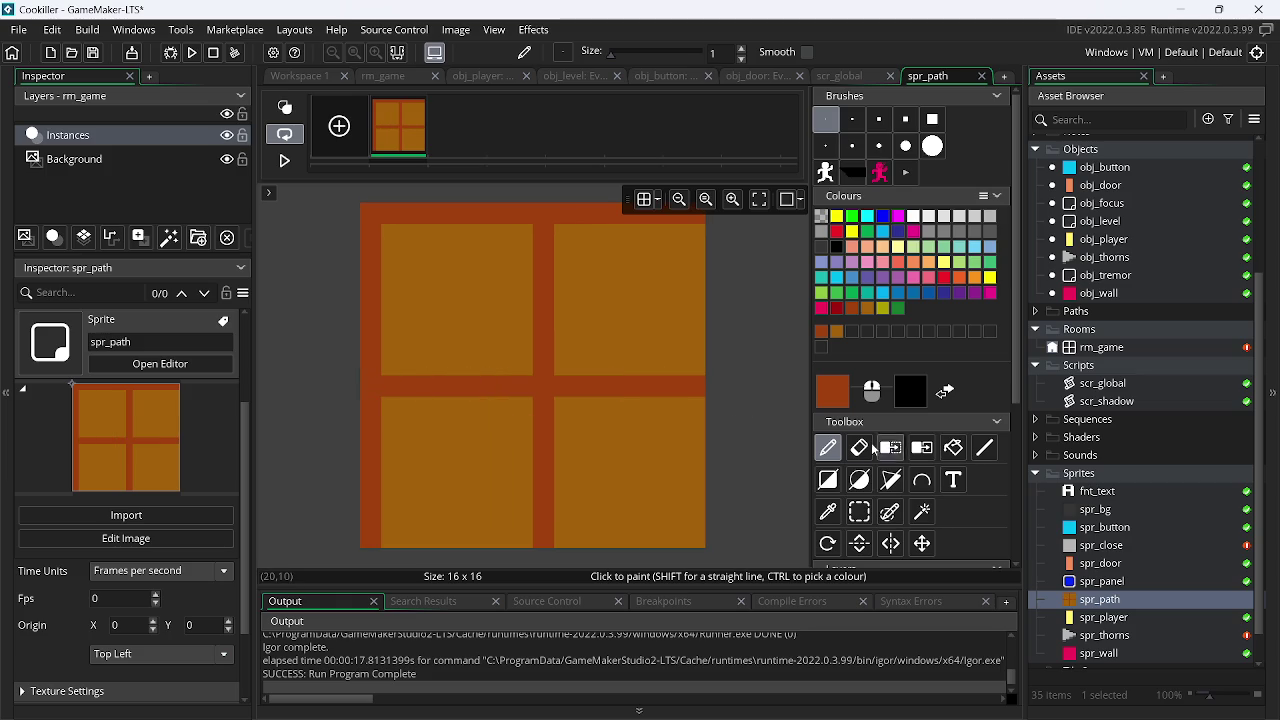
pyautogui.click(859, 511)
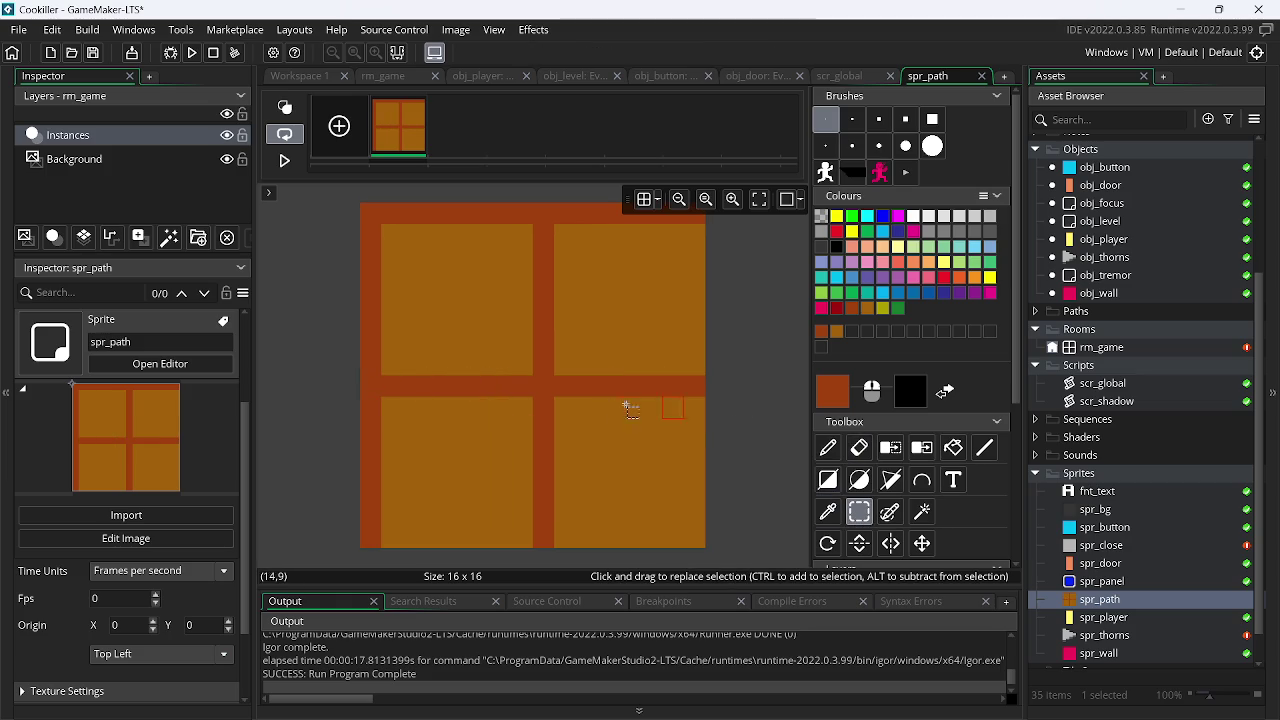
pyautogui.moveTo(548, 411); pyautogui.dragTo(760, 580)
pyautogui.click(605, 420)
pyautogui.moveTo(580, 407)
pyautogui.mouseDown()
pyautogui.moveTo(720, 523)
pyautogui.moveTo(568, 400)
pyautogui.mouseUp()
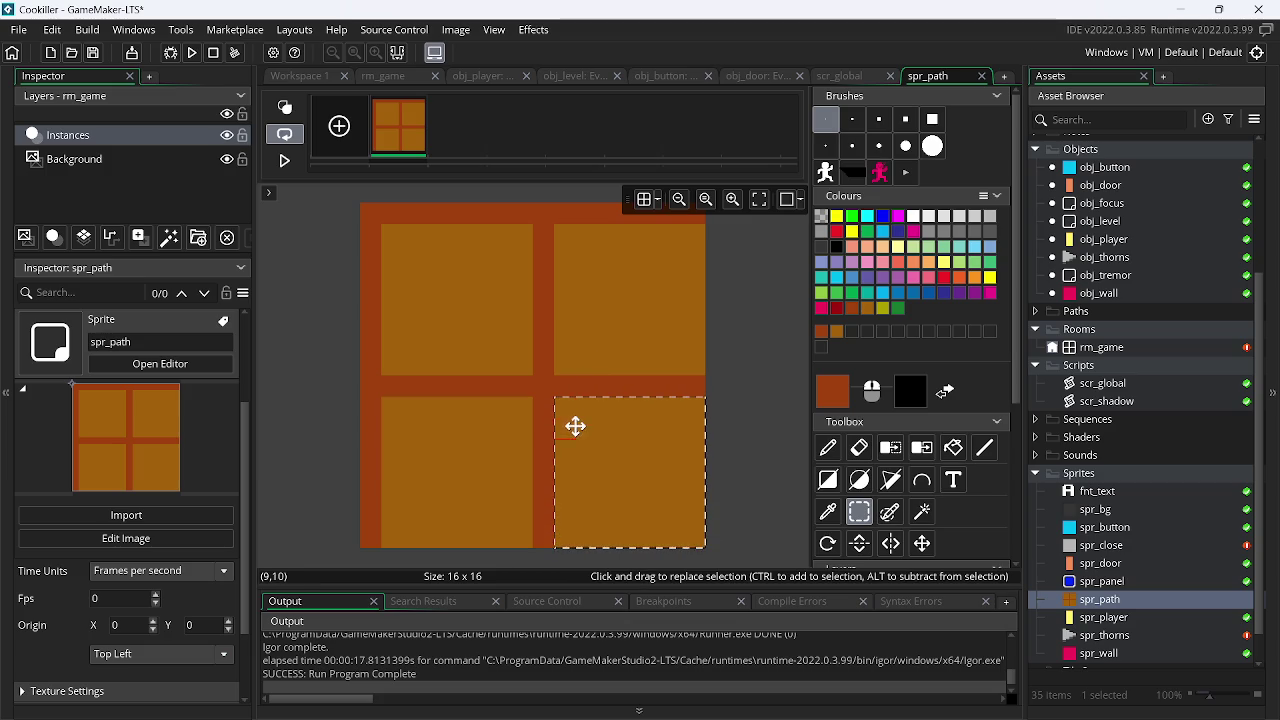
pyautogui.moveTo(580, 419); pyautogui.dragTo(623, 467)
pyautogui.hotkey('ctrl', 'z')
pyautogui.moveTo(555, 375); pyautogui.dragTo(704, 238)
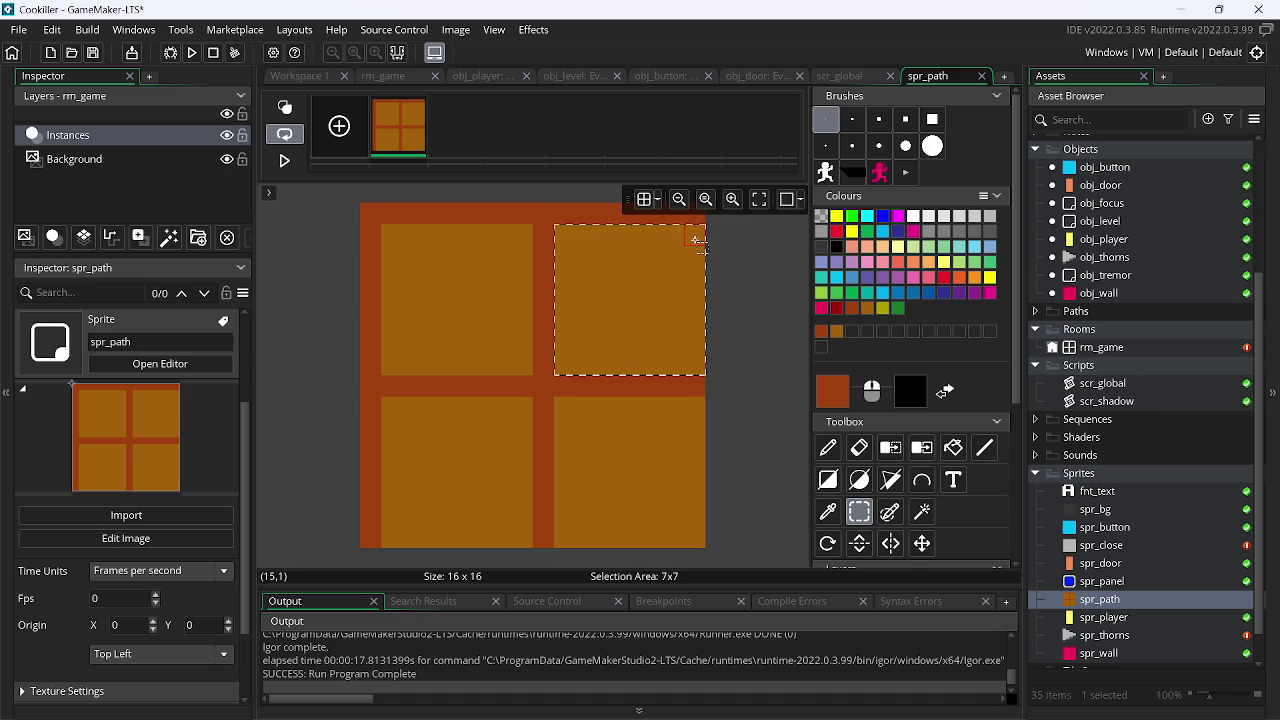
pyautogui.moveTo(694, 544)
pyautogui.mouseDown()
pyautogui.moveTo(574, 437)
pyautogui.moveTo(563, 409)
pyautogui.mouseUp()
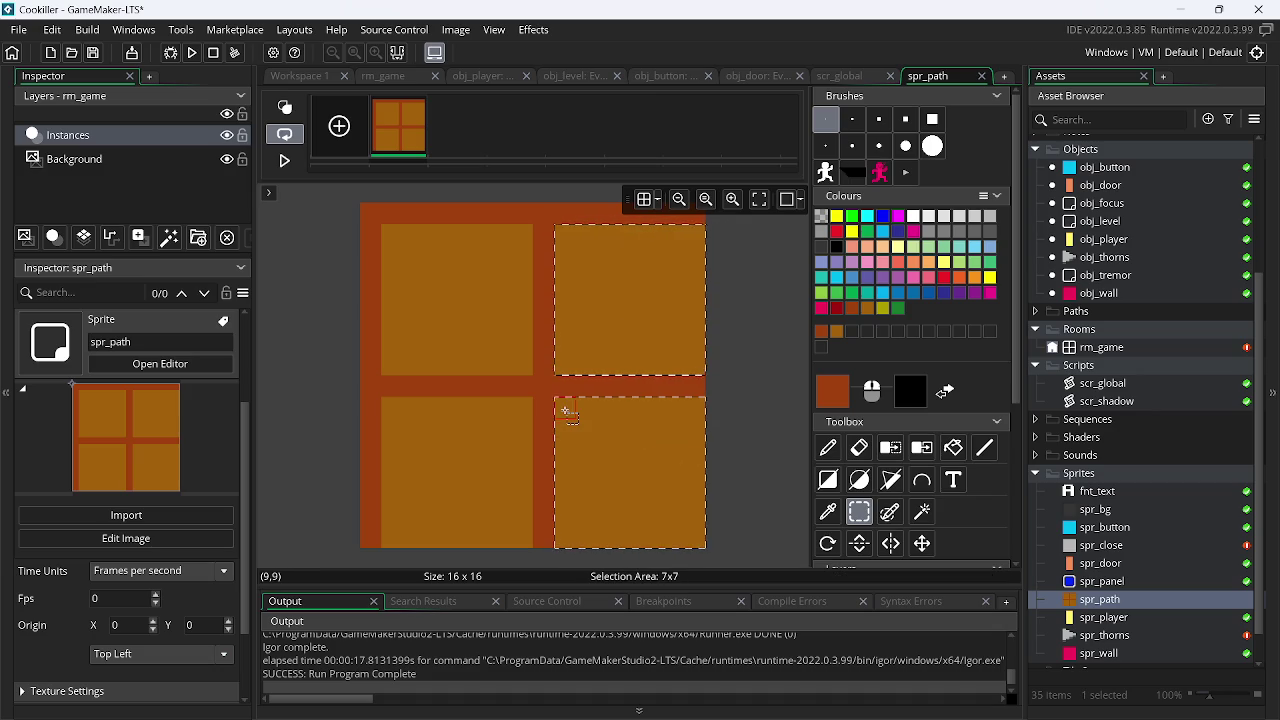
pyautogui.moveTo(700, 372)
pyautogui.mouseDown()
pyautogui.moveTo(555, 224)
pyautogui.moveTo(560, 235)
pyautogui.mouseUp()
pyautogui.moveTo(533, 375)
pyautogui.mouseDown()
pyautogui.moveTo(397, 234)
pyautogui.moveTo(400, 245)
pyautogui.mouseUp()
pyautogui.moveTo(385, 402)
pyautogui.mouseDown()
pyautogui.moveTo(523, 520)
pyautogui.moveTo(534, 546)
pyautogui.mouseUp()
pyautogui.click(768, 292)
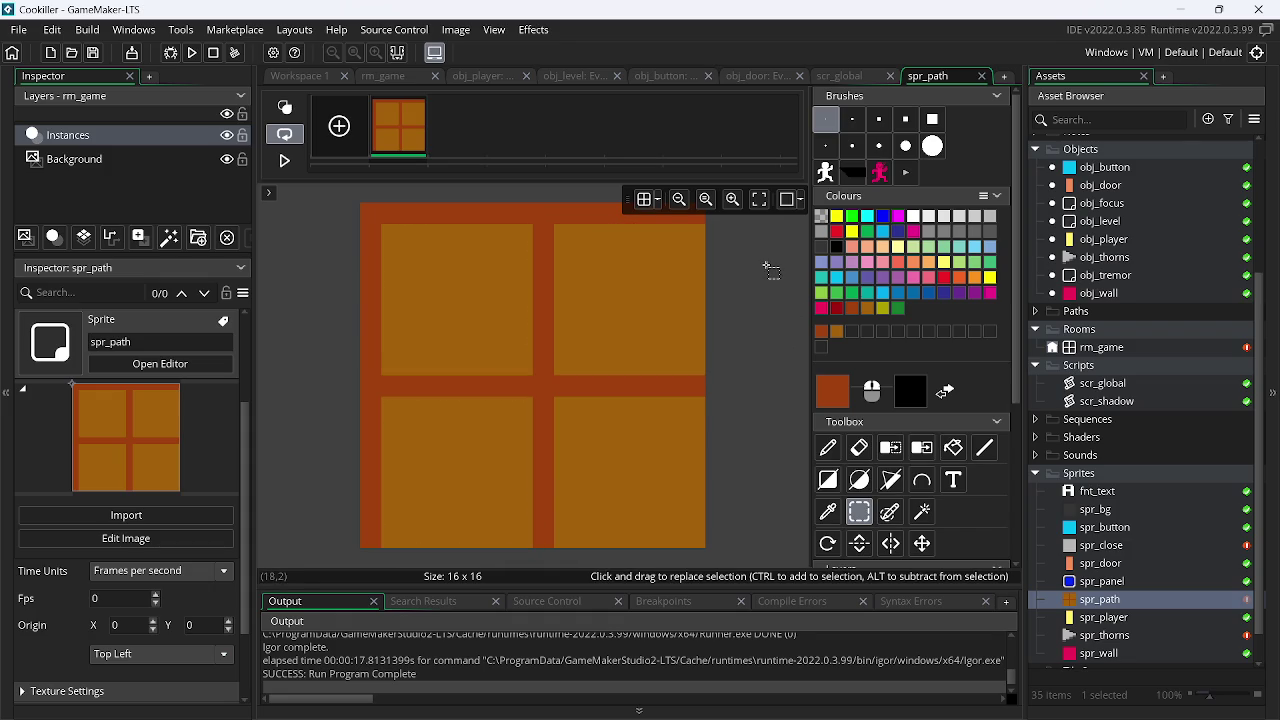
pyautogui.click(869, 311)
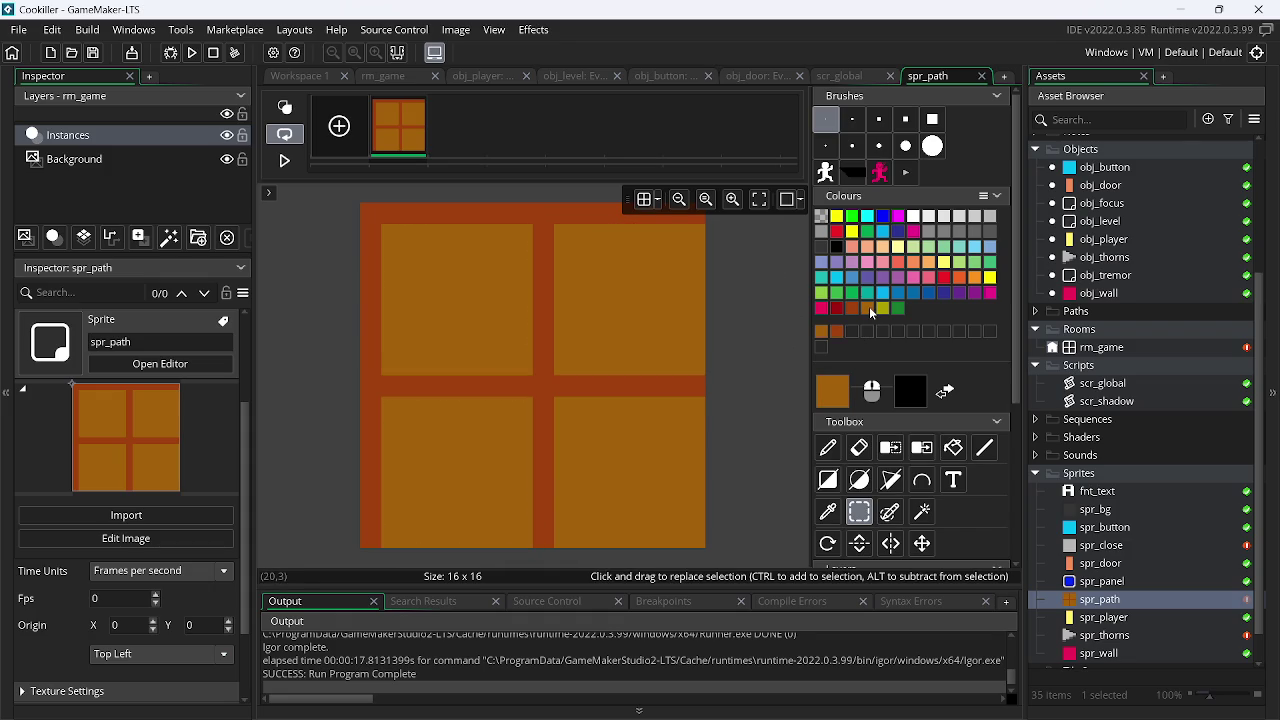
# Darken the drawing colour to 663D06 and flood-fill the tile's border and cross with it
pyautogui.doubleClick(833, 390)
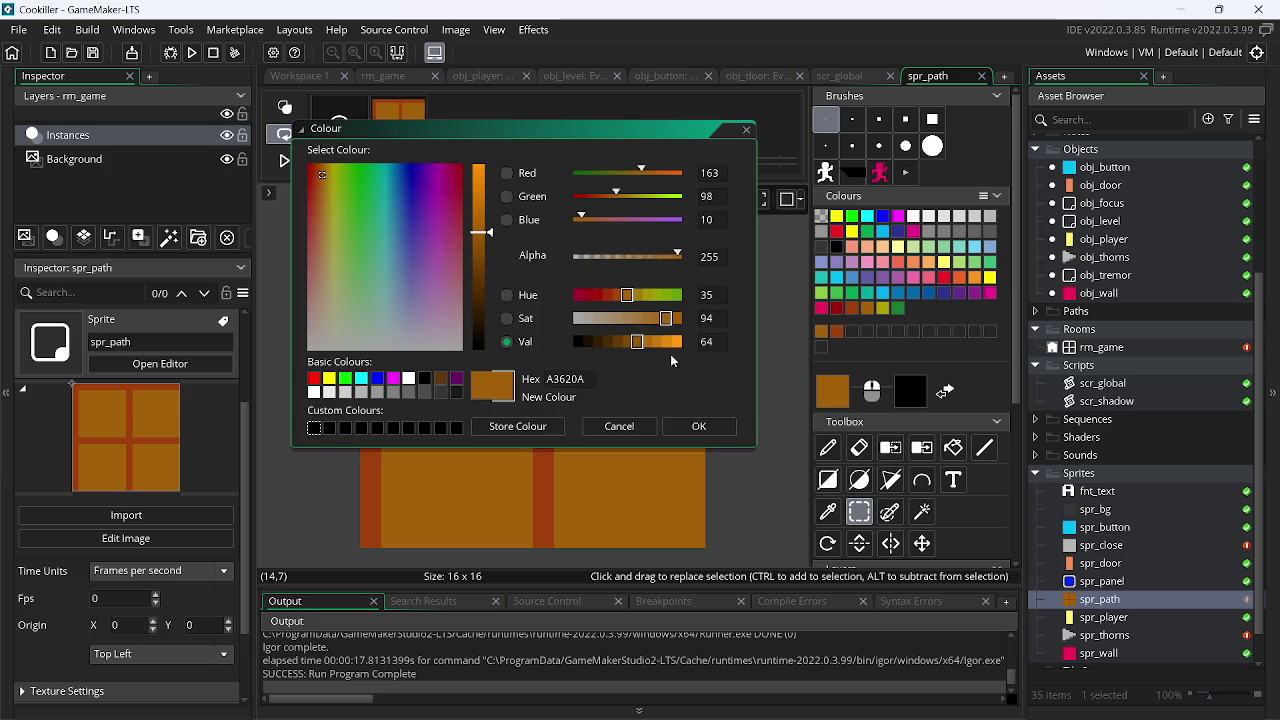
pyautogui.click(620, 346)
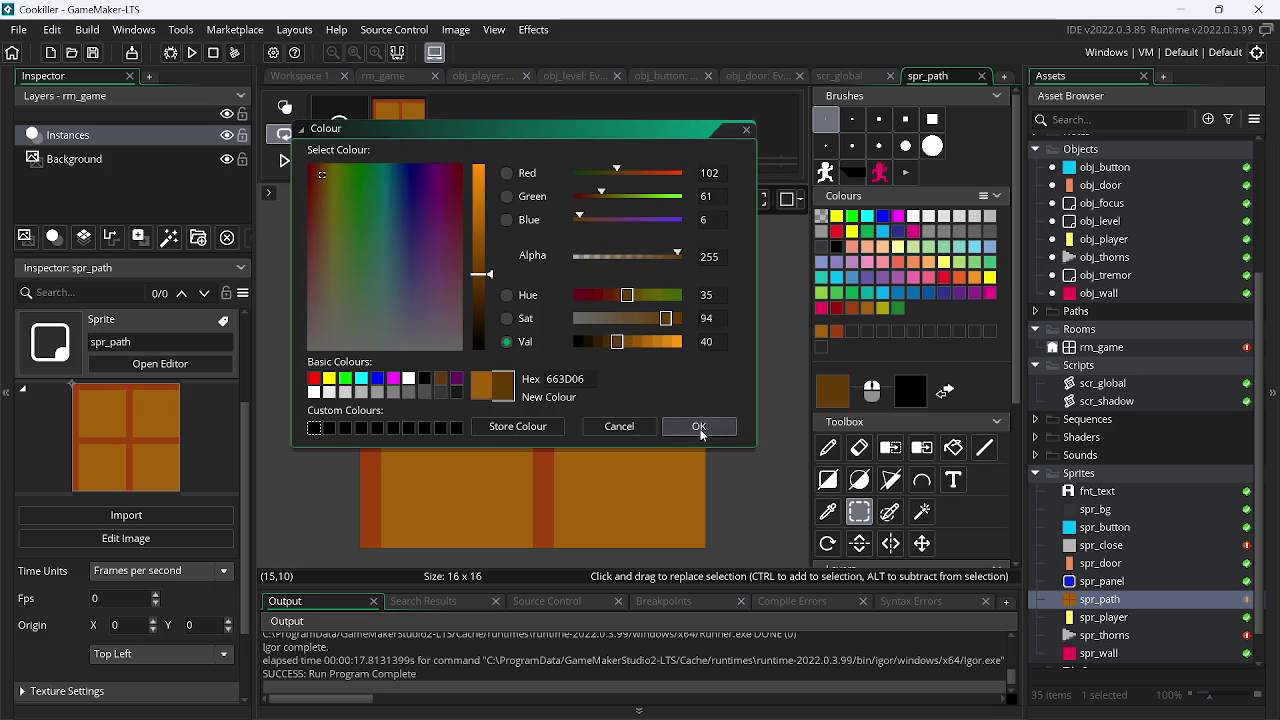
pyautogui.click(699, 426)
pyautogui.click(953, 447)
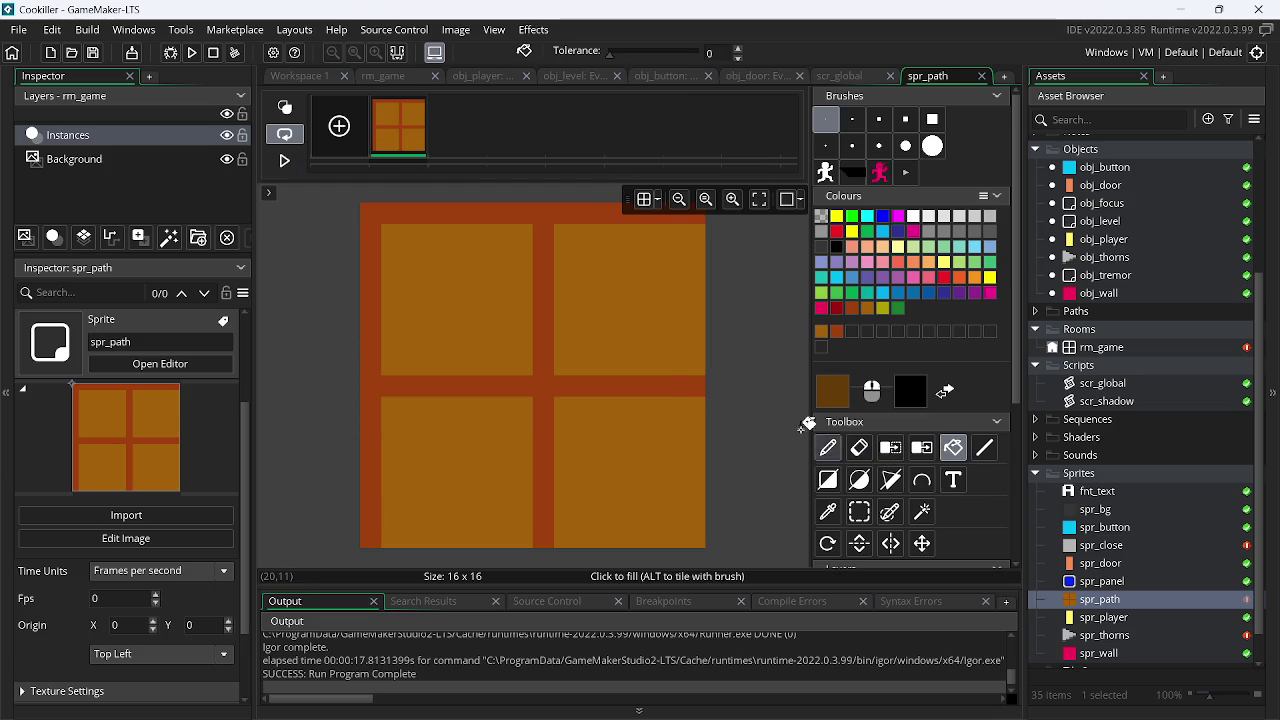
pyautogui.click(655, 383)
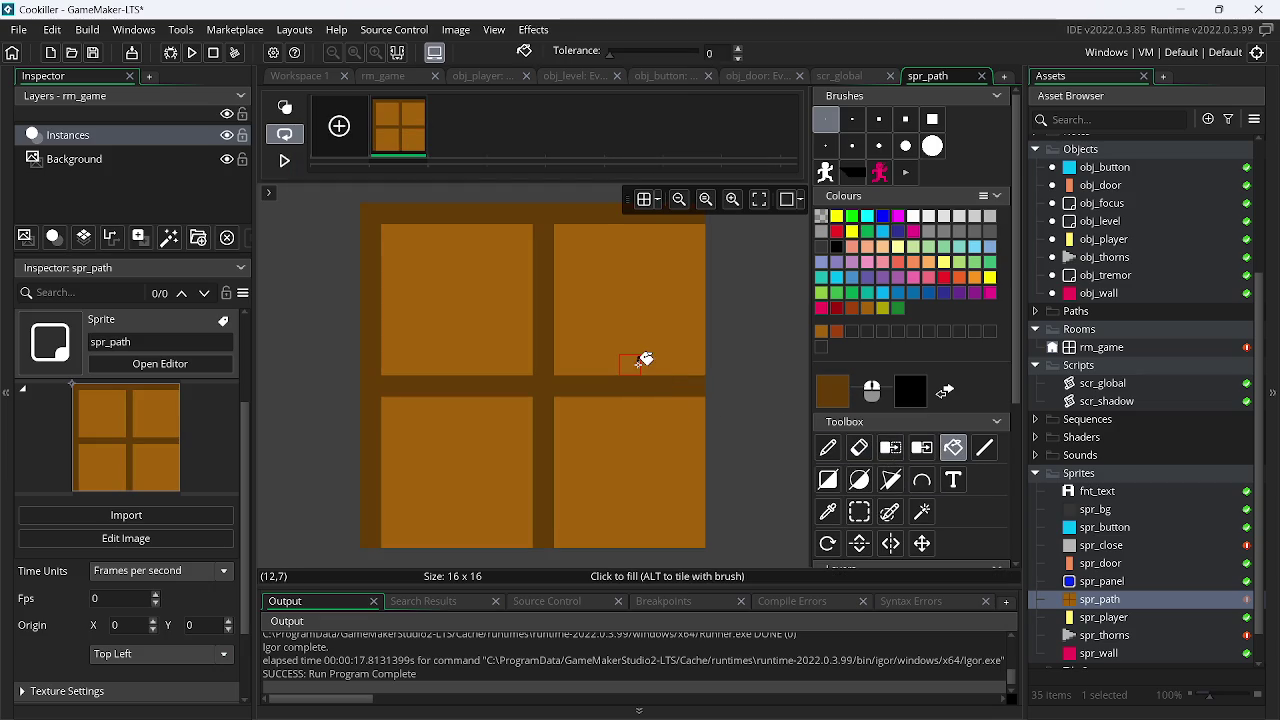
# Close the spr_path sprite window so the workspace is empty
pyautogui.doubleClick(1135, 599)
pyautogui.moveTo(684, 78); pyautogui.dragTo(693, 234)
pyautogui.rightClick(648, 154)
pyautogui.moveTo(730, 176)
pyautogui.click(800, 215)
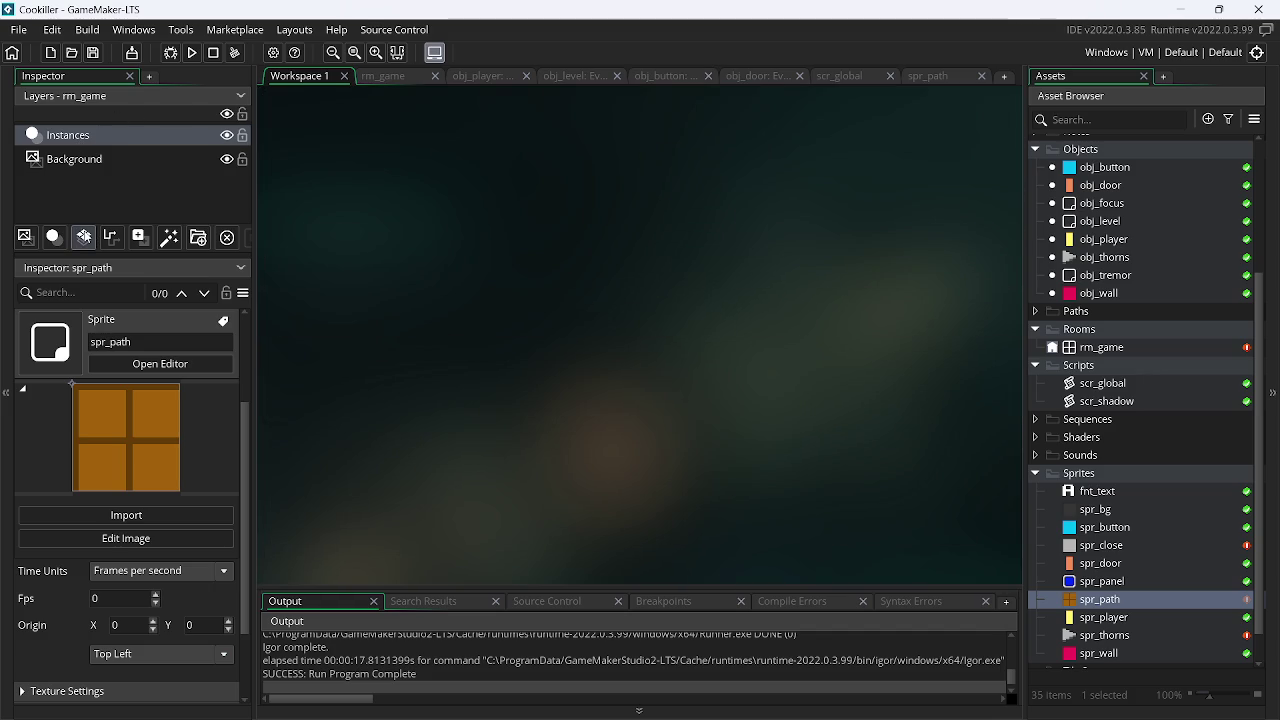
# Create a new asset layer in rm_game named path_sprite
pyautogui.click(140, 237)
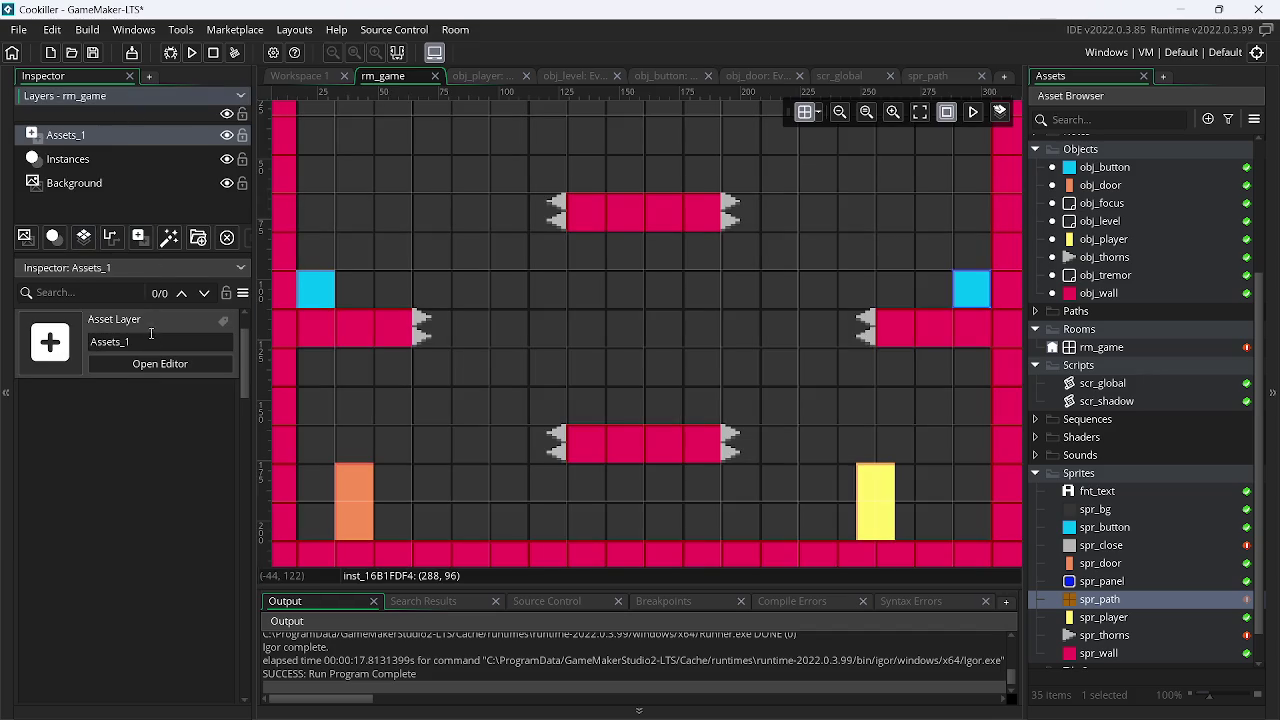
pyautogui.write('pa')
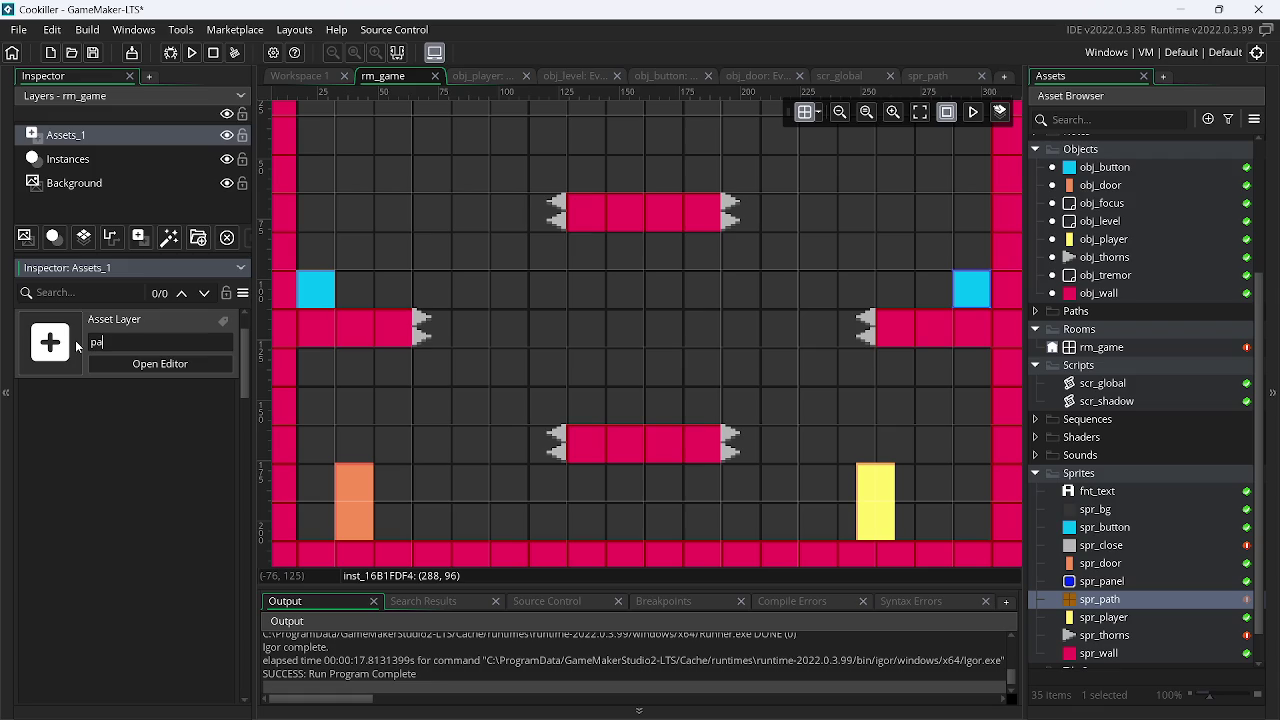
pyautogui.write('th_spr')
pyautogui.write('ite')
pyautogui.press('Return')
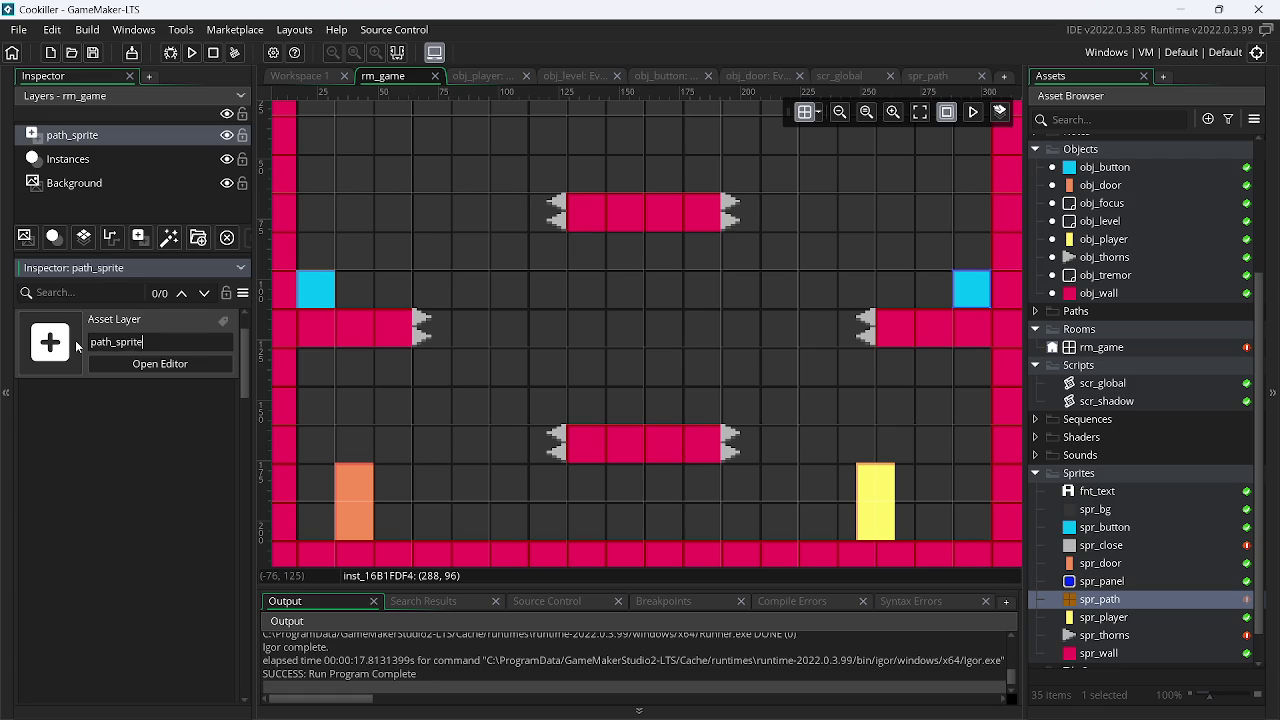
# Set the room grid's horizontal spacing (Grid X) to 16
pyautogui.click(818, 112)
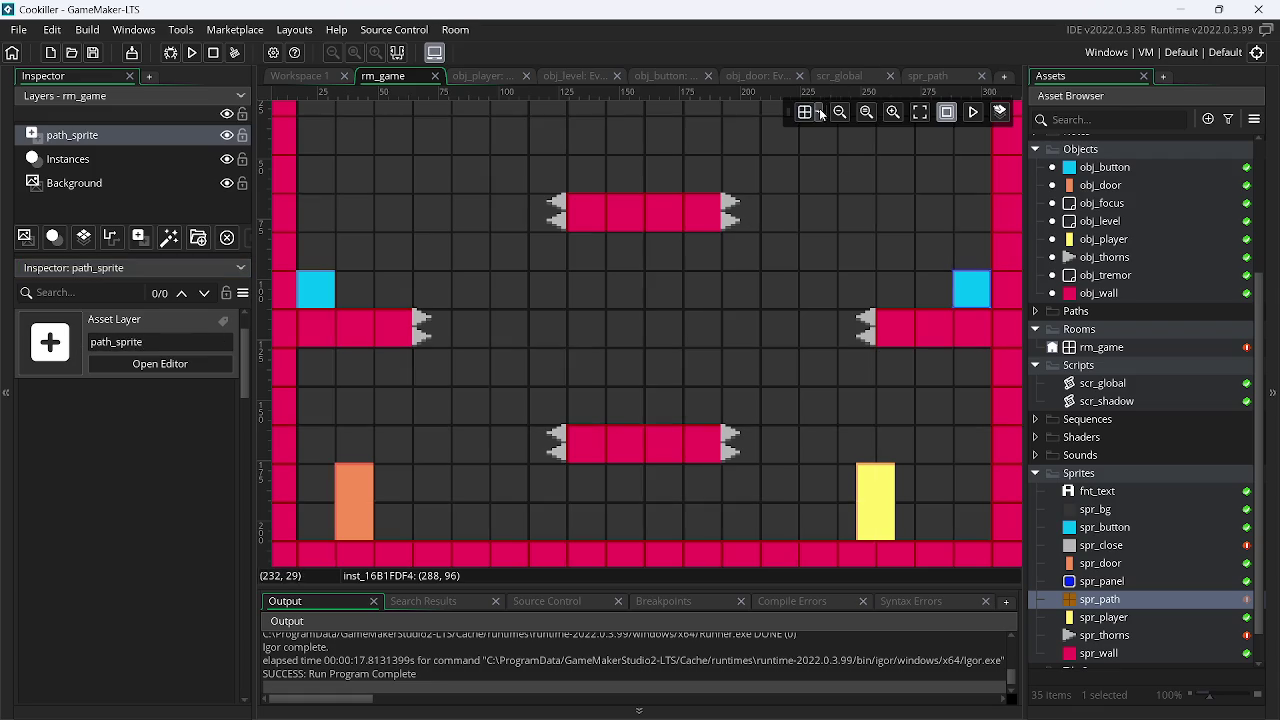
pyautogui.doubleClick(871, 195)
pyautogui.write('16')
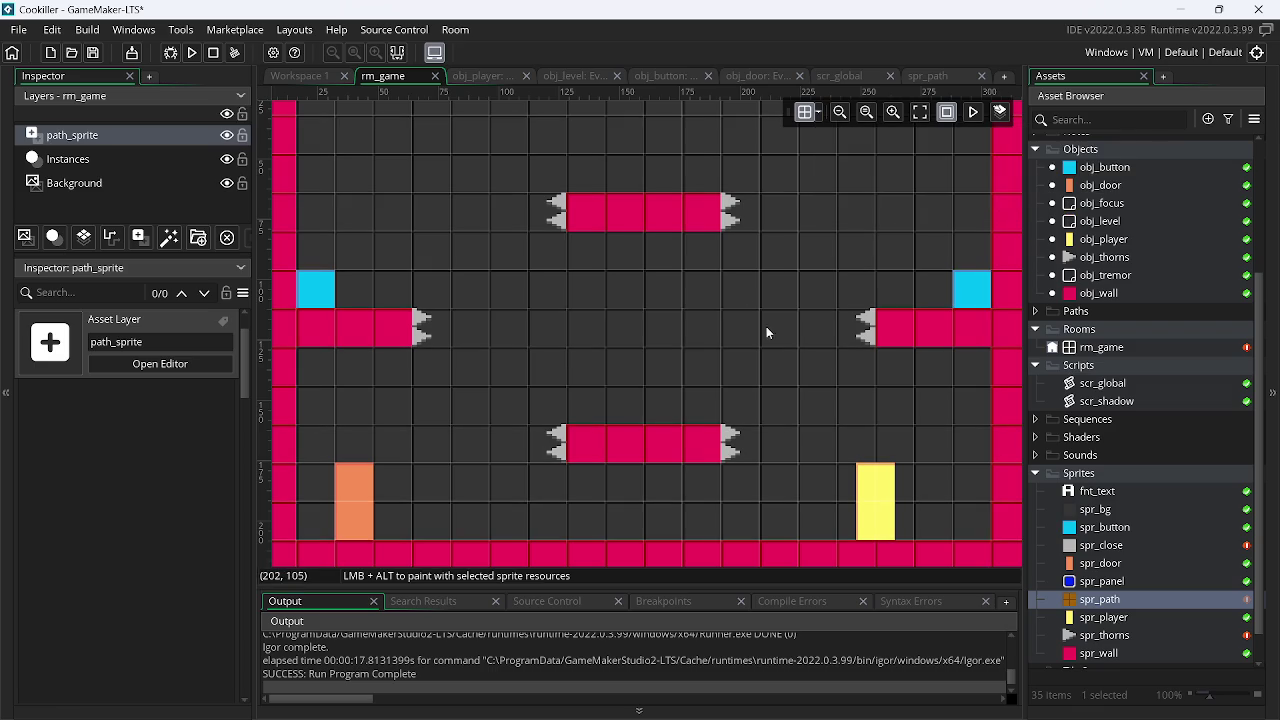
pyautogui.click(1098, 600)
pyautogui.moveTo(697, 272)
pyautogui.mouseDown()
pyautogui.moveTo(784, 386)
pyautogui.moveTo(802, 350)
pyautogui.moveTo(680, 343)
pyautogui.moveTo(804, 326)
pyautogui.mouseUp()
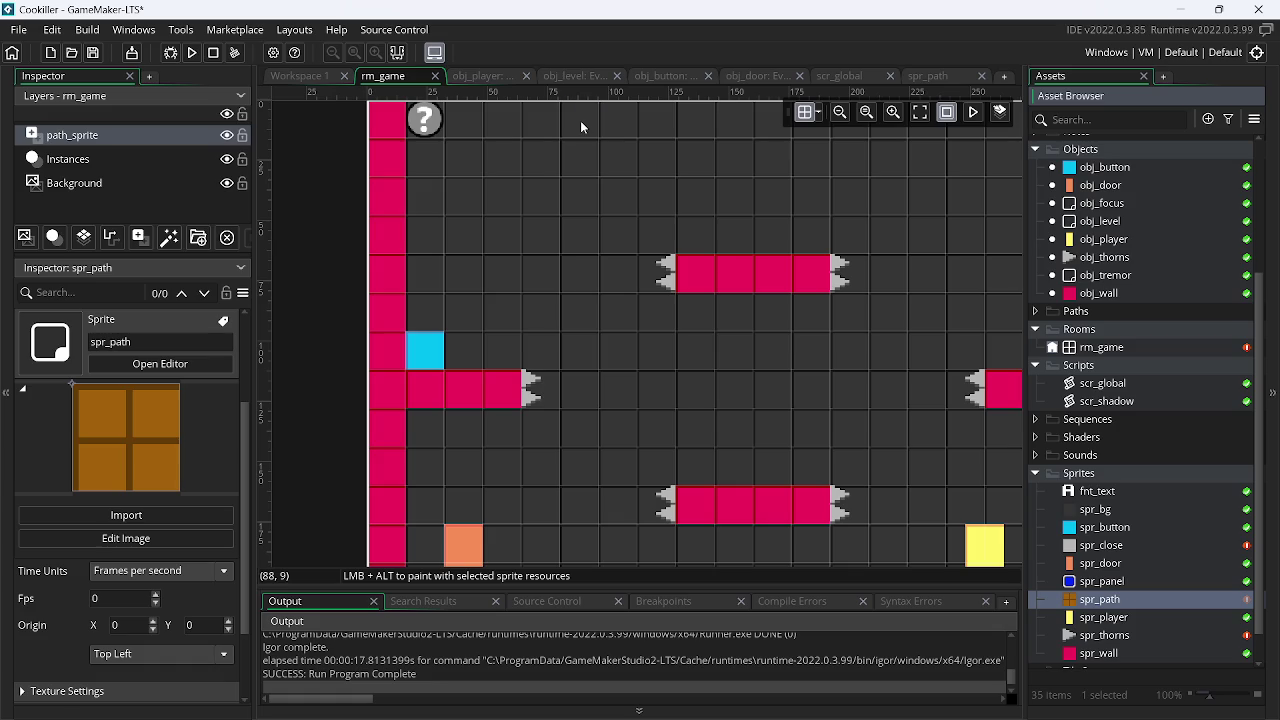
pyautogui.press('super+r')
pyautogui.write('calc')
pyautogui.press('Return')
pyautogui.write('240 ÷ 2')
pyautogui.press('Return')
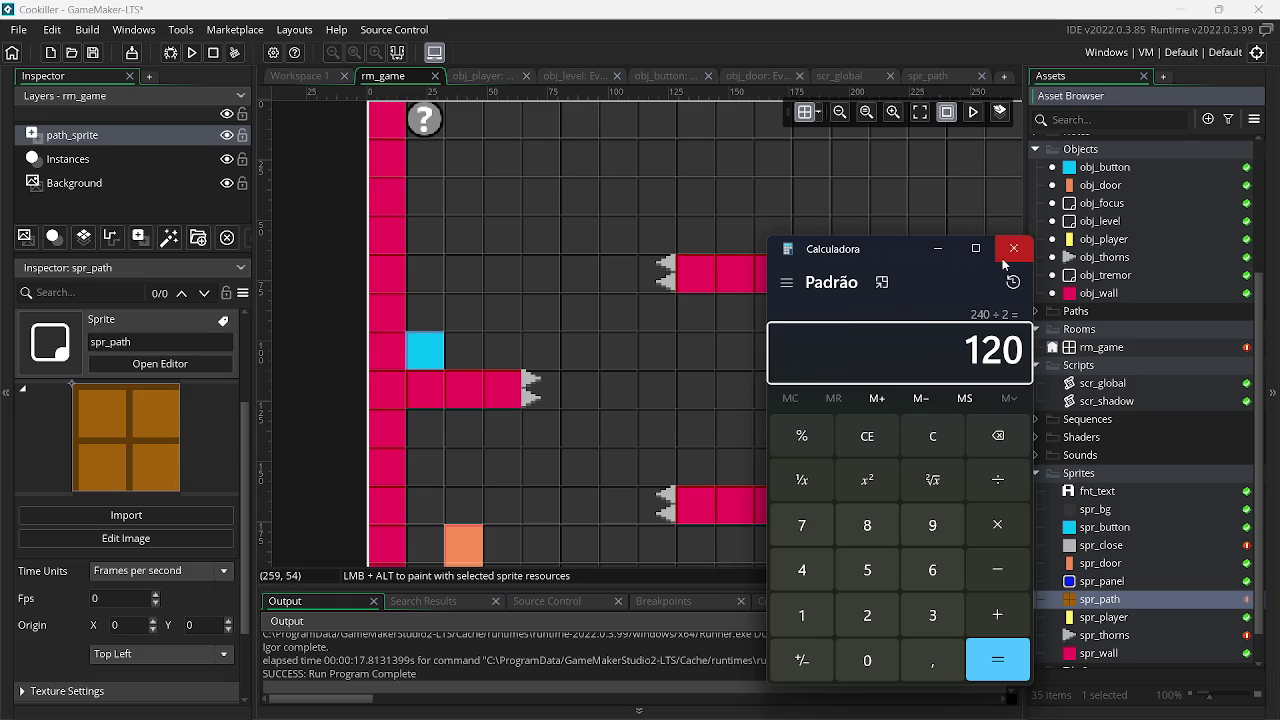
pyautogui.click(932, 448)
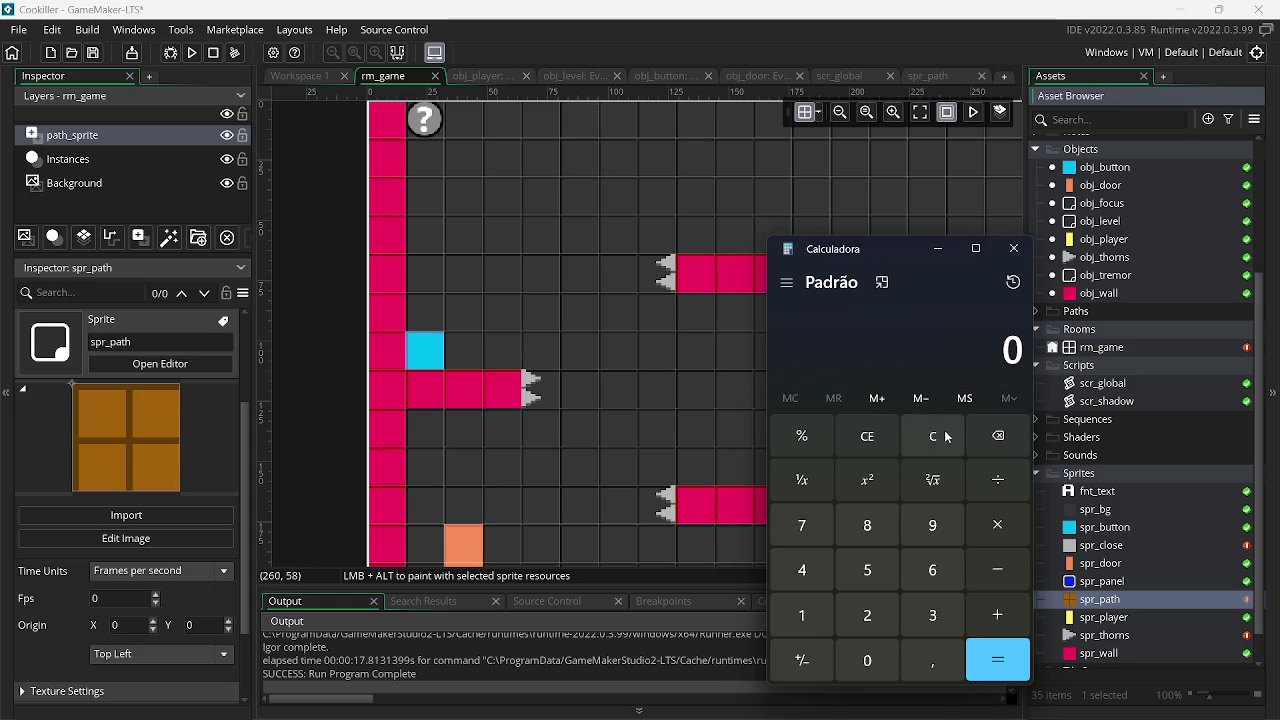
pyautogui.write('1')
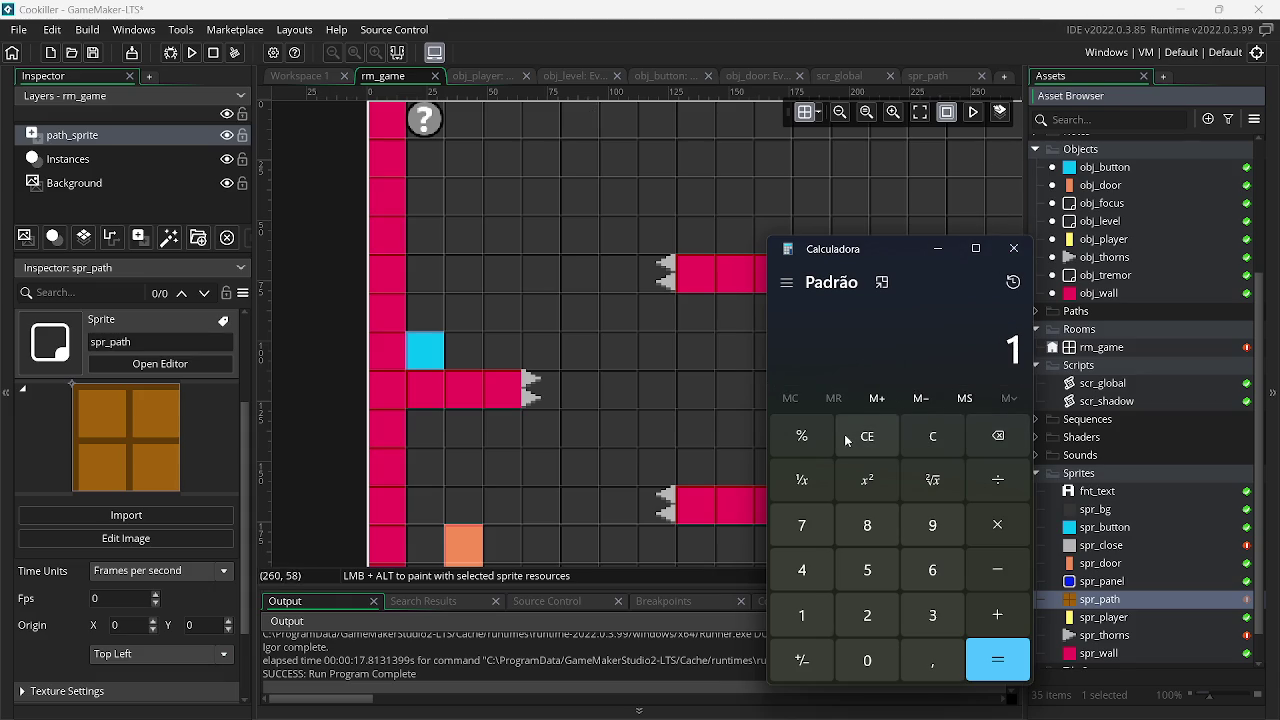
pyautogui.write('20')
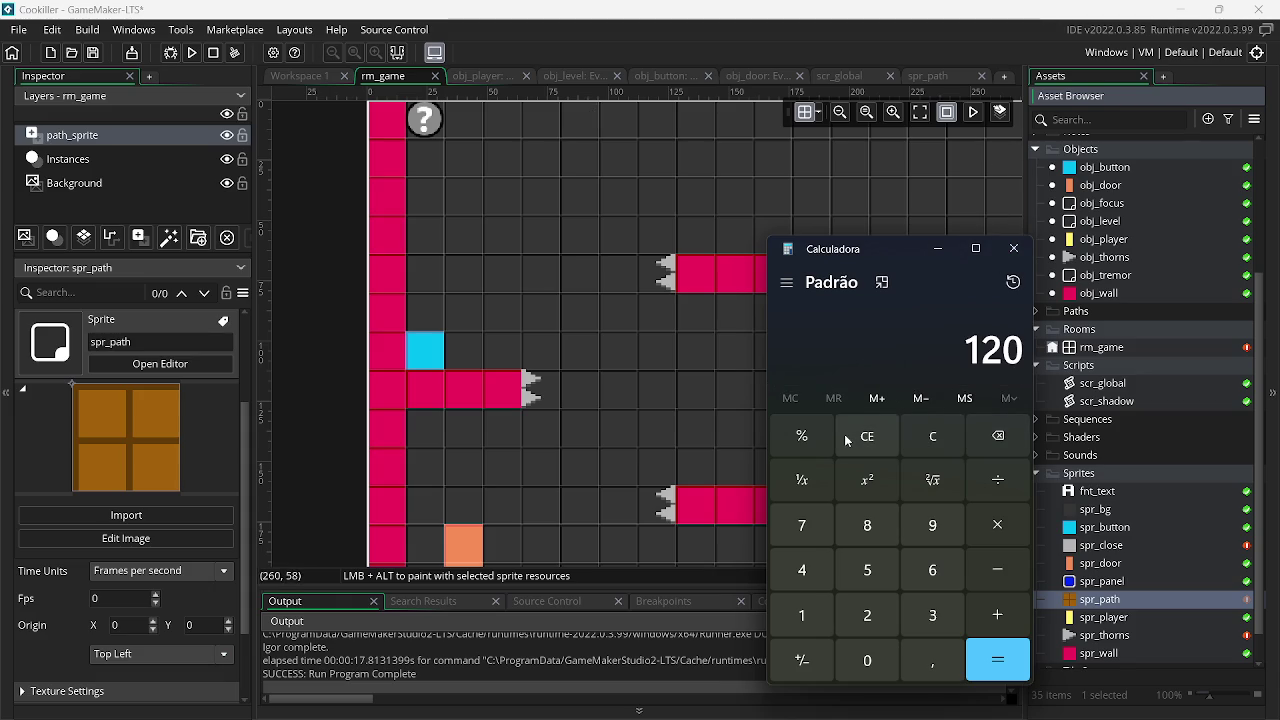
pyautogui.write(' ÷ 16')
pyautogui.press('Return')
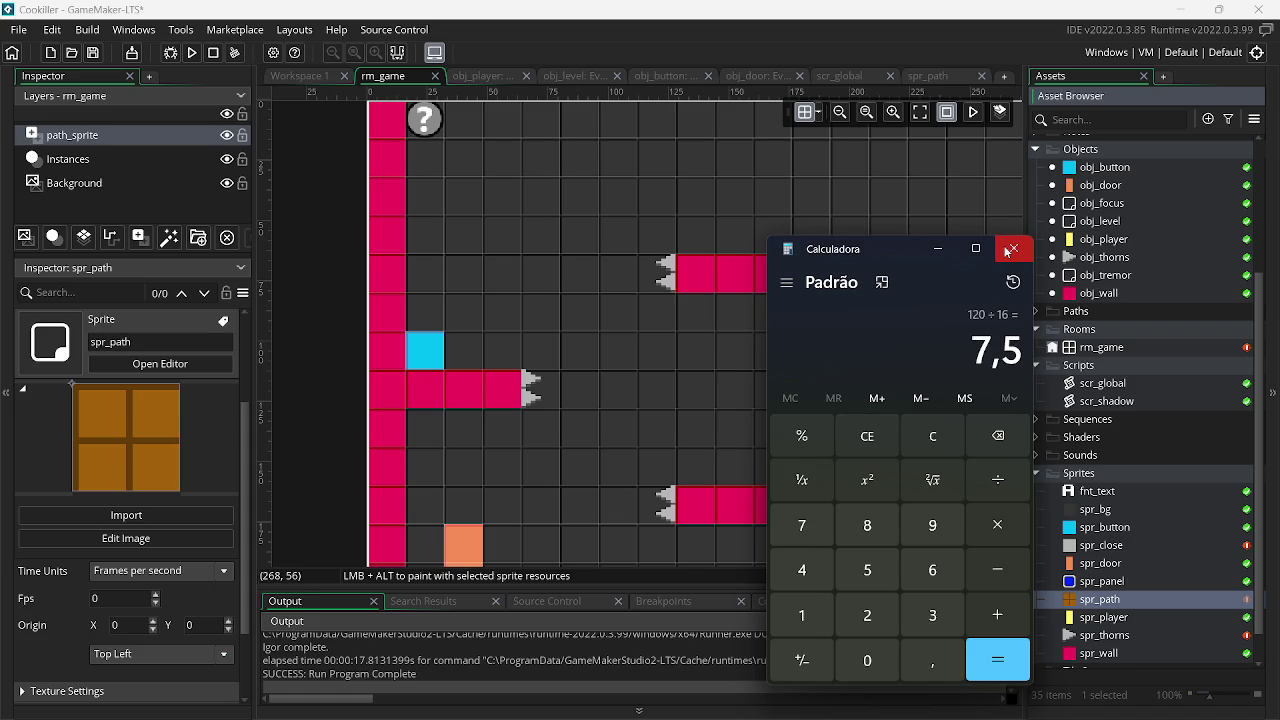
pyautogui.click(907, 437)
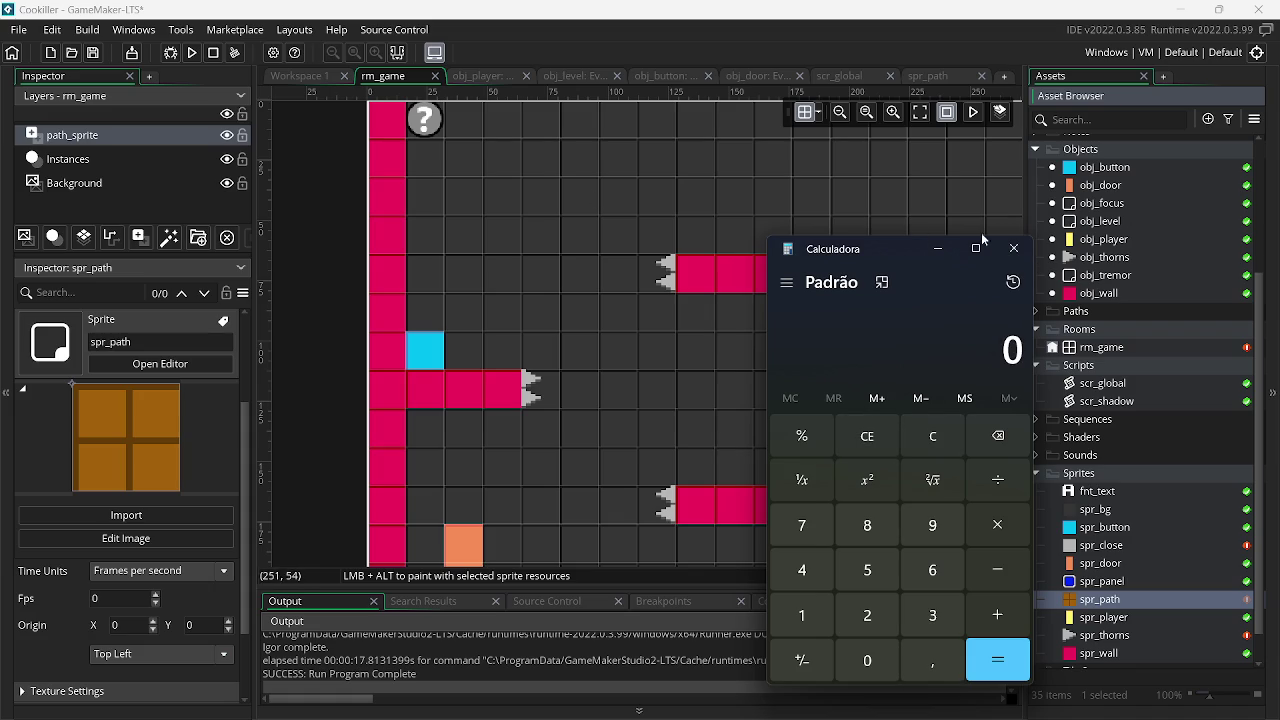
pyautogui.click(1014, 248)
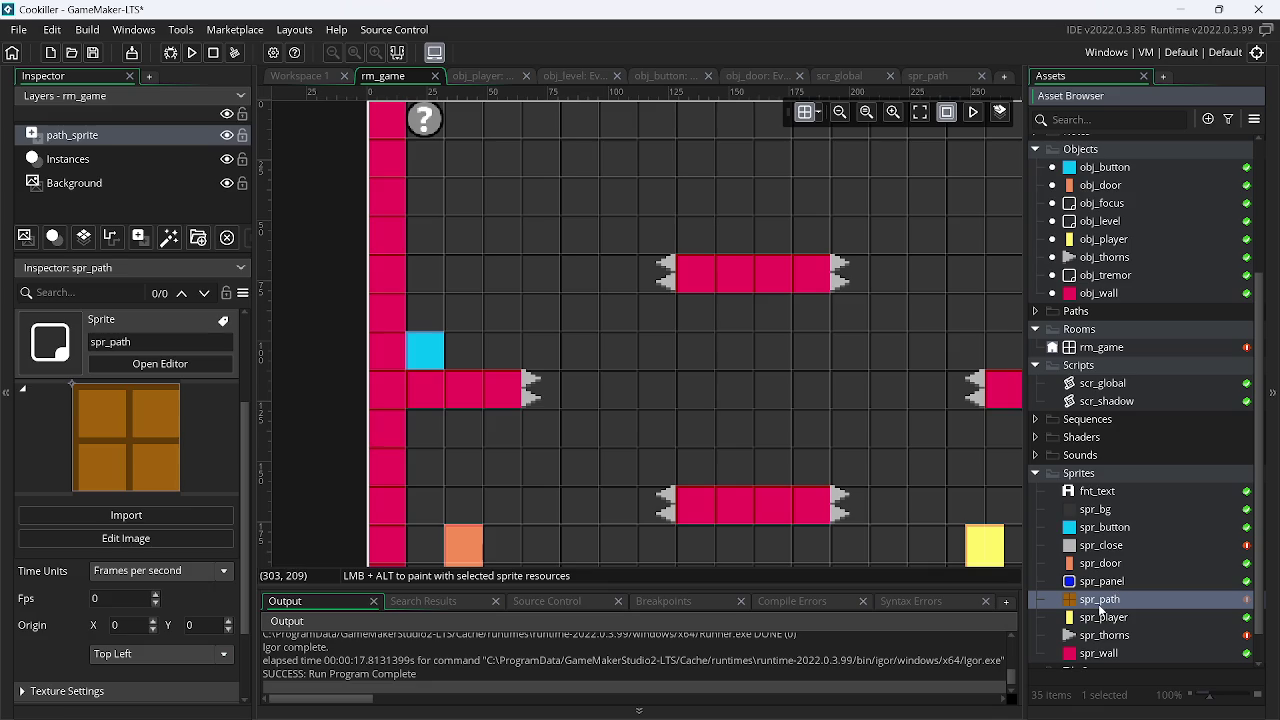
pyautogui.click(161, 134)
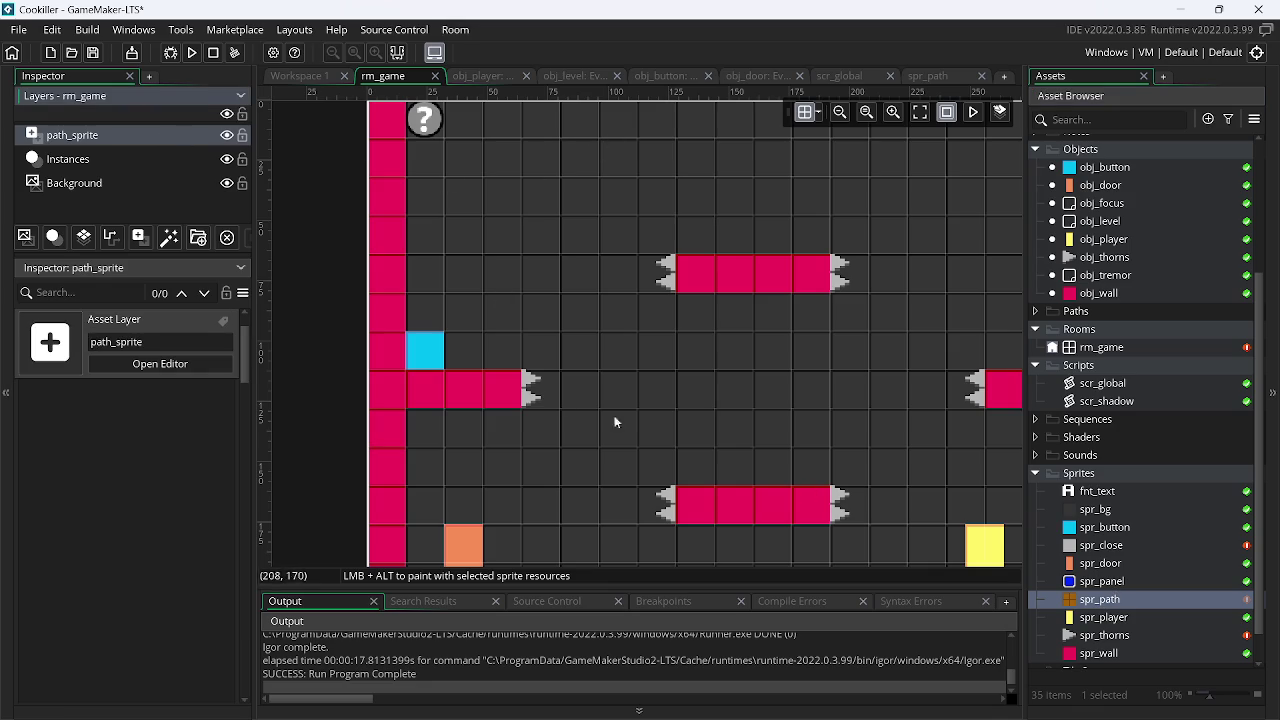
# Pick spr_path in the Asset Browser and bring rm_game's top edge into view
pyautogui.scroll(1, 675, 305)
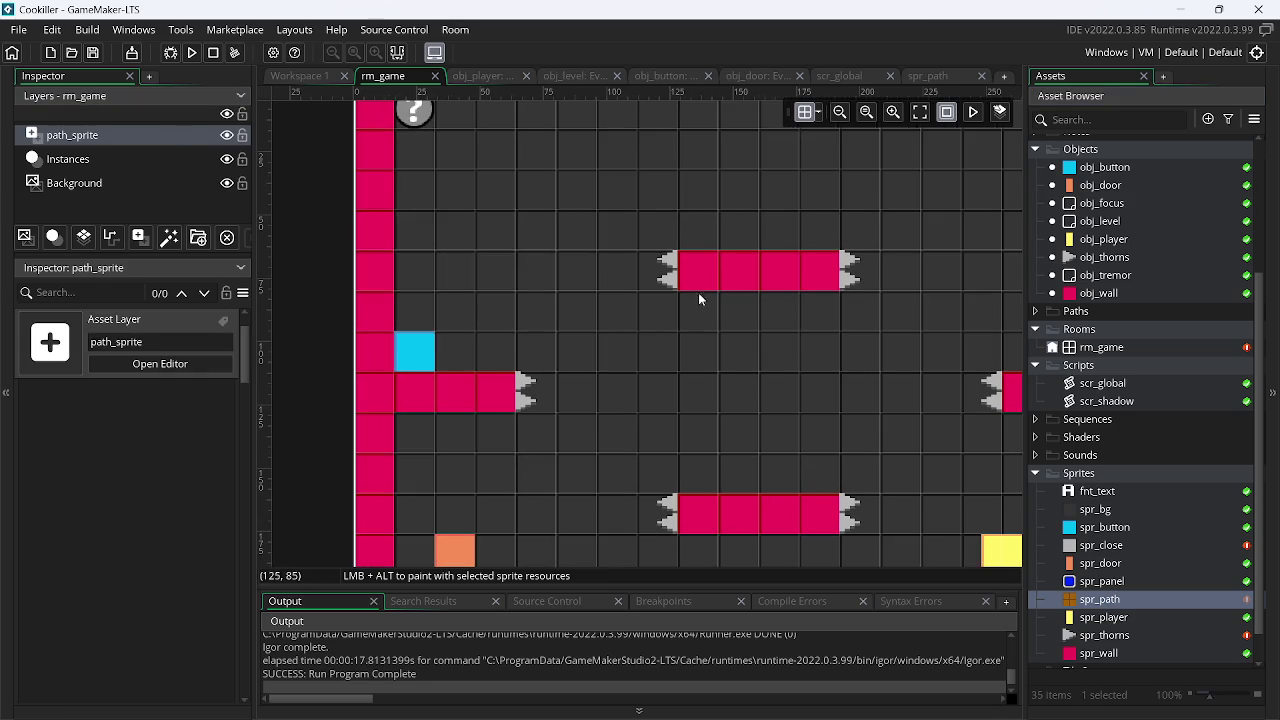
pyautogui.click(818, 112)
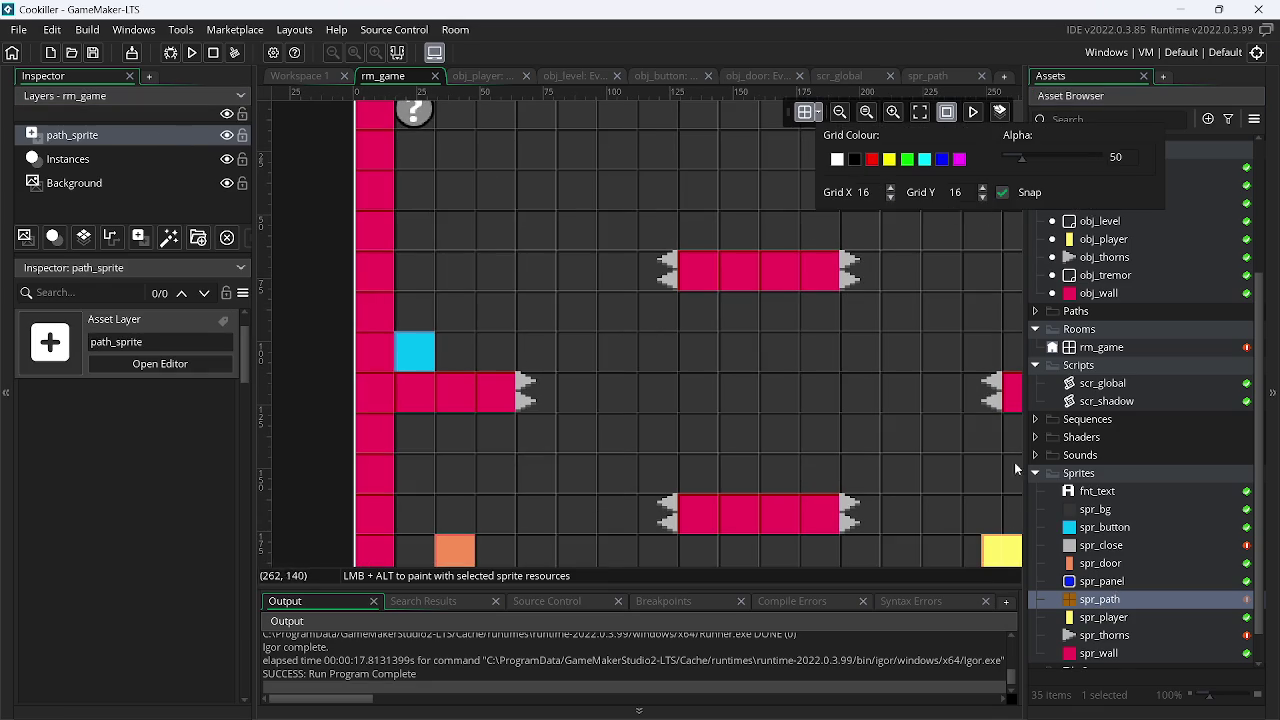
pyautogui.click(1146, 596)
pyautogui.click(1140, 620)
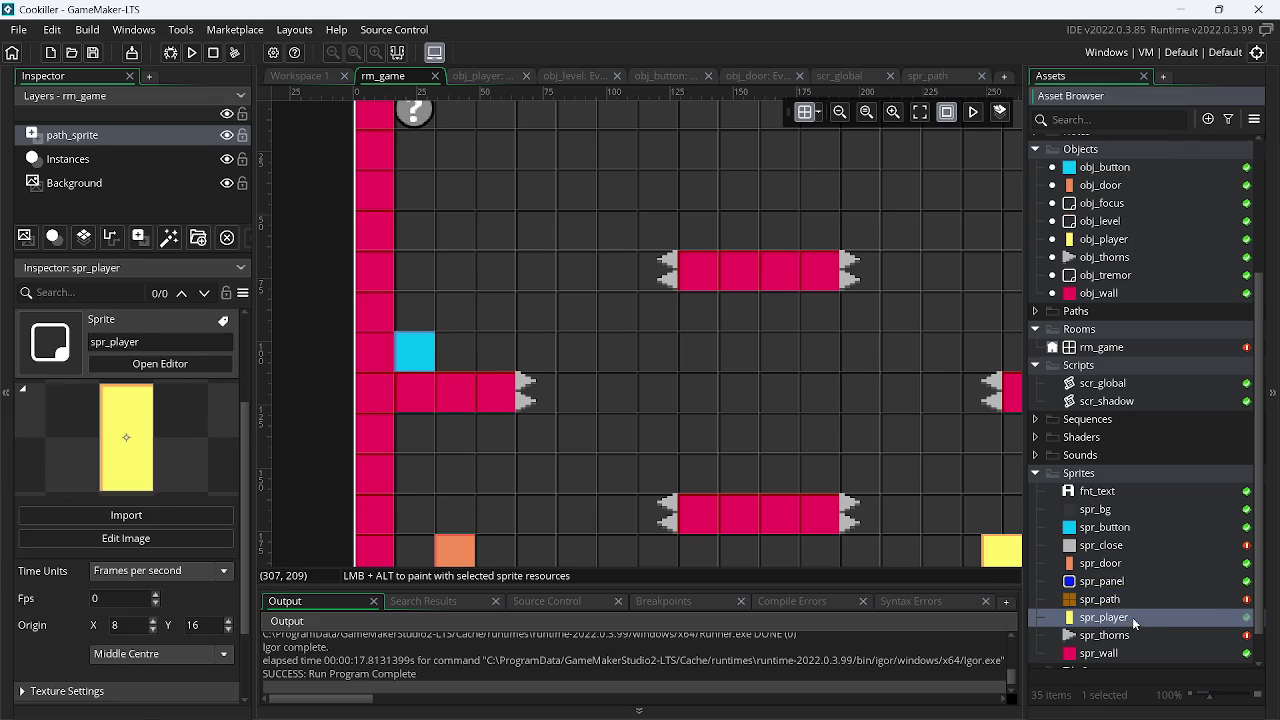
pyautogui.click(1138, 604)
pyautogui.moveTo(641, 328); pyautogui.dragTo(615, 318)
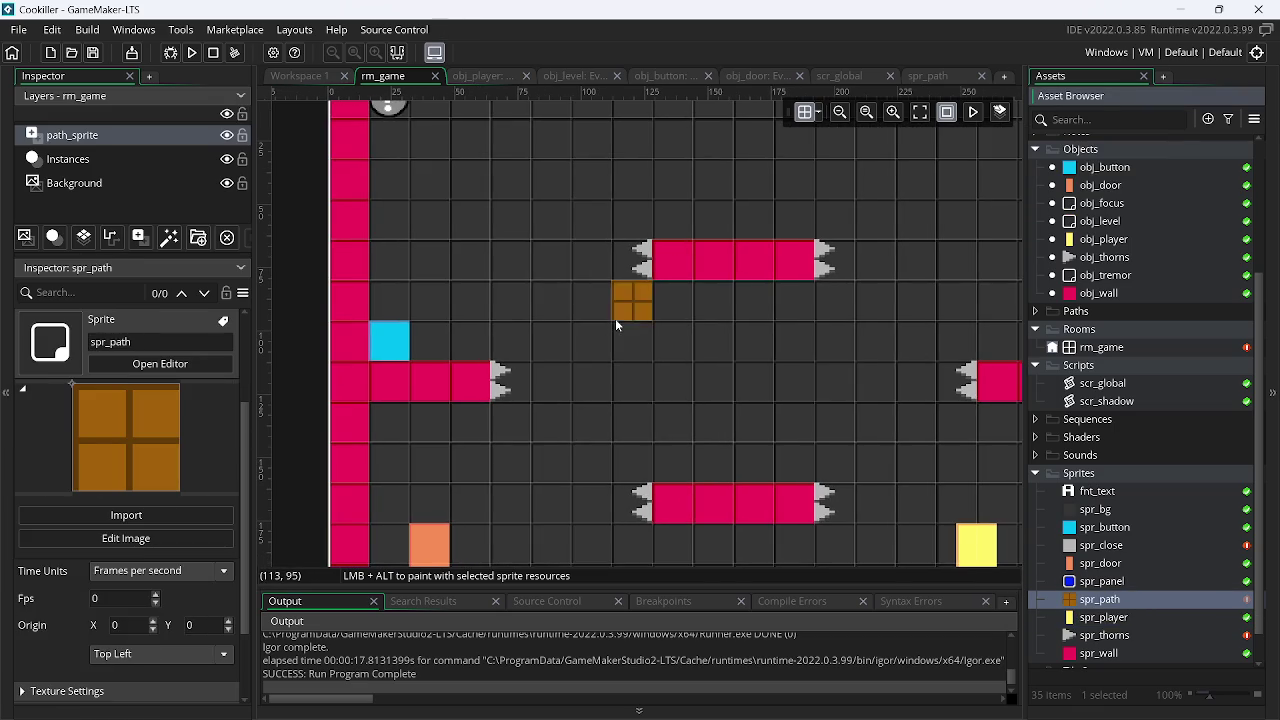
pyautogui.moveTo(572, 170); pyautogui.dragTo(583, 240)
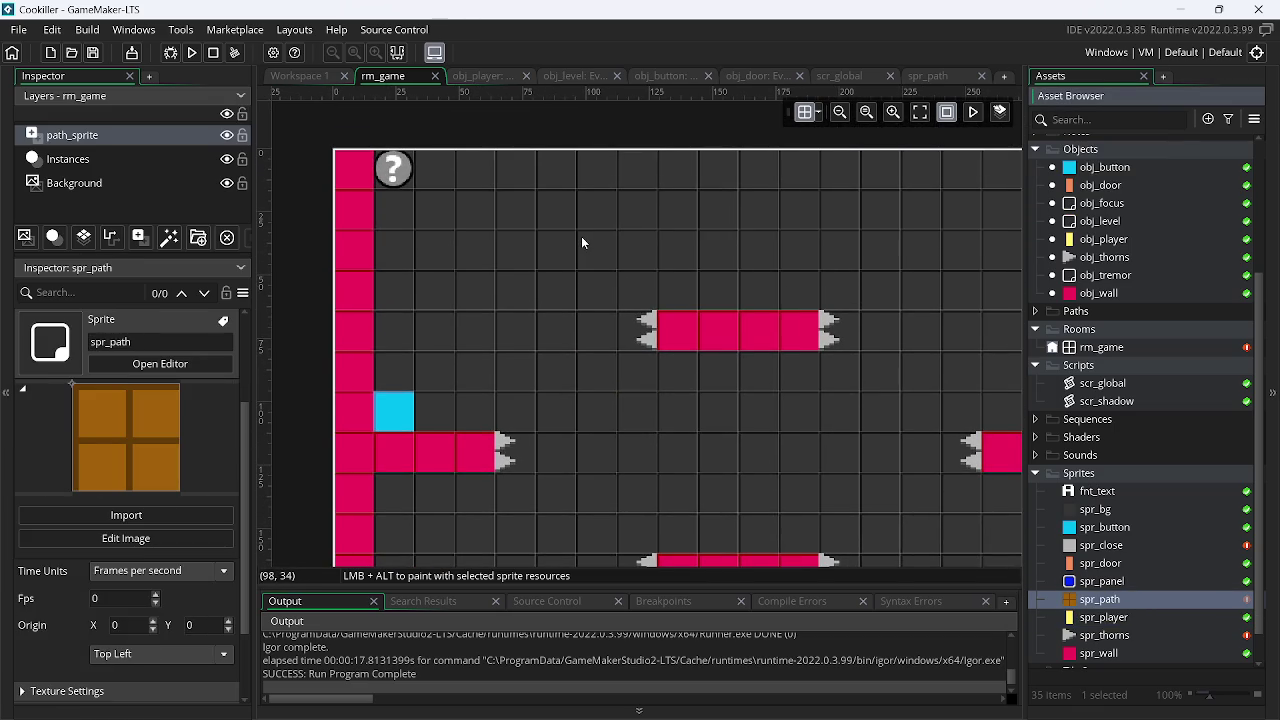
# Paint a spr_path tile at (80, 0) and activate nine-slicing on spr_path
pyautogui.click(558, 176)
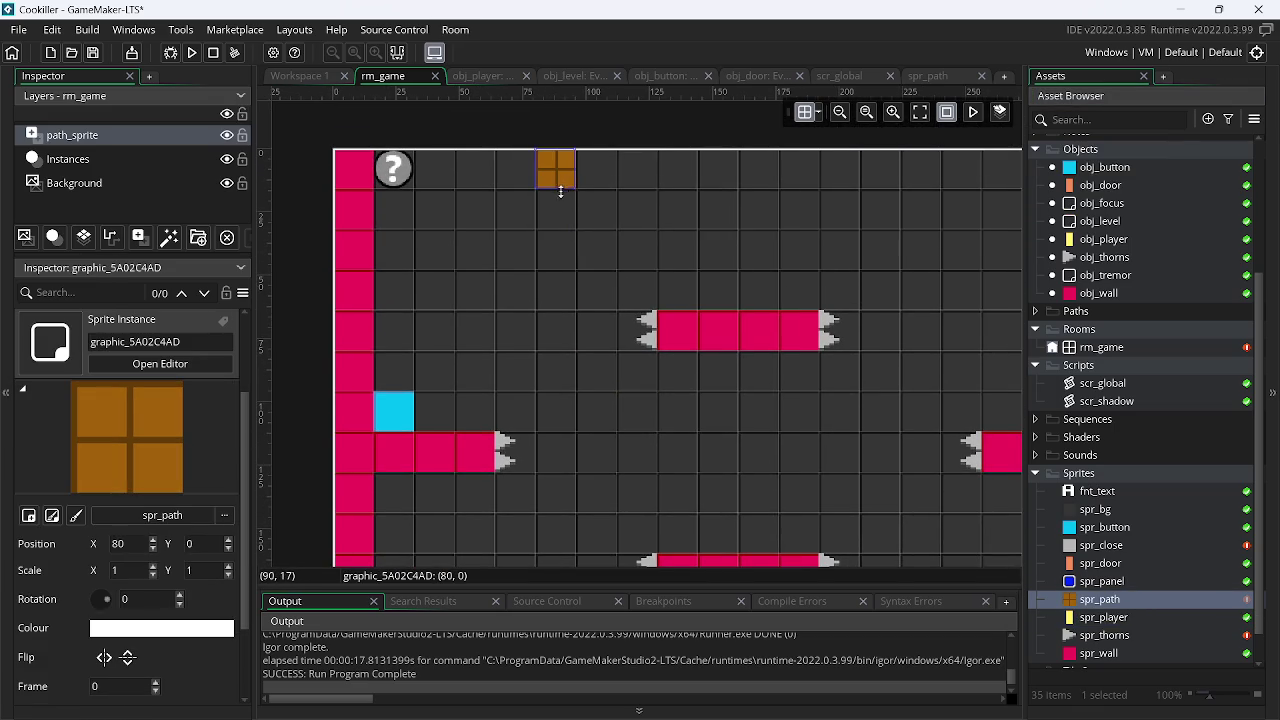
pyautogui.doubleClick(1154, 597)
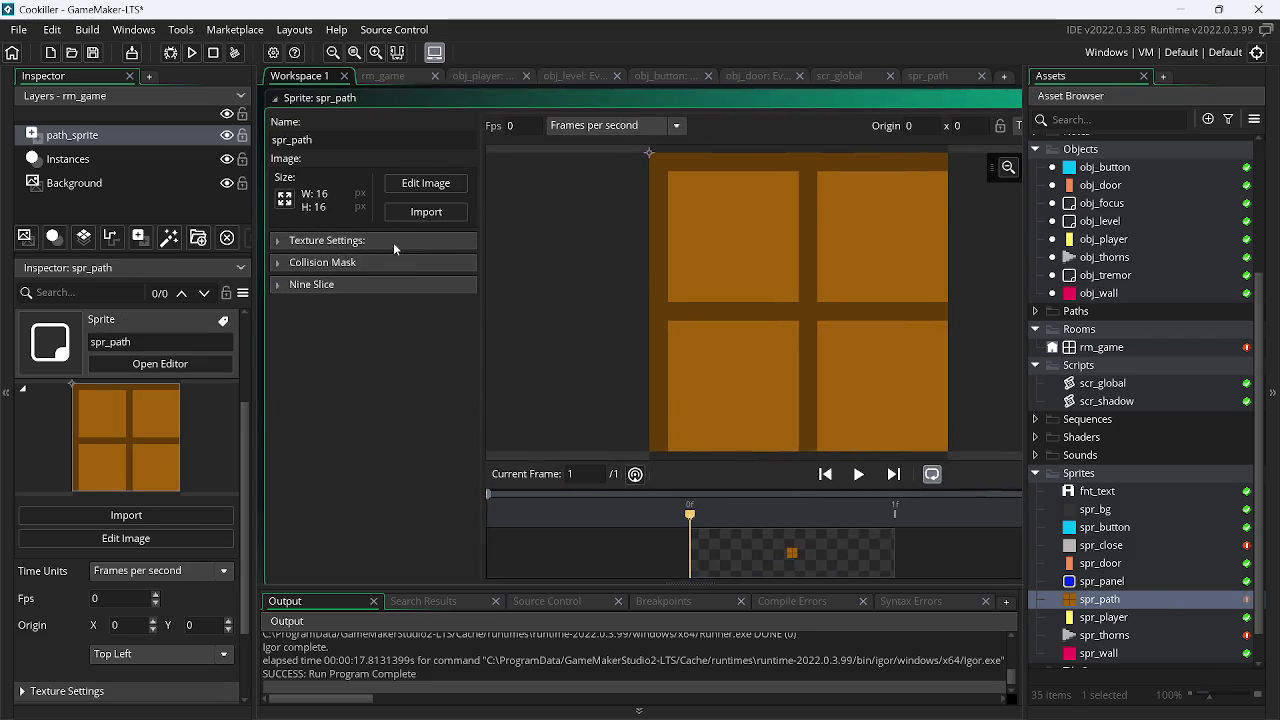
pyautogui.click(292, 284)
pyautogui.click(454, 306)
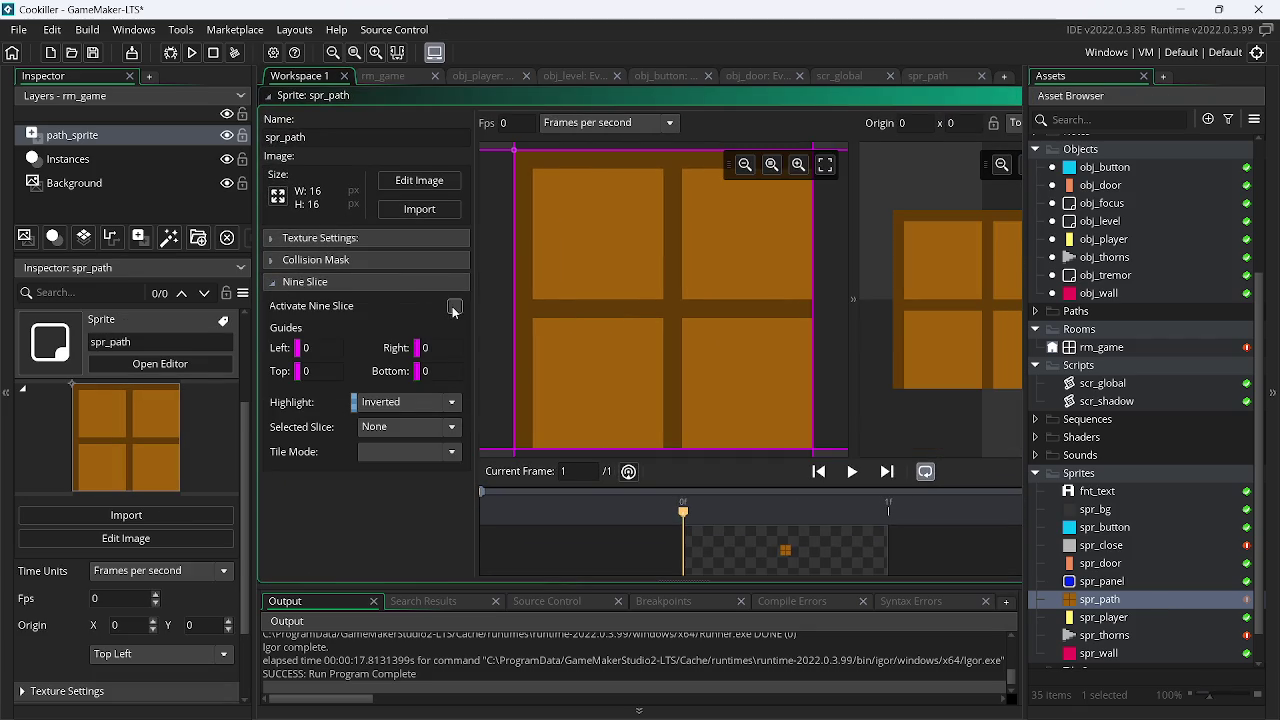
# Set the Centre slice's tile mode to Repeat, then stretch the tile downward in rm_game
pyautogui.click(382, 451)
pyautogui.click(394, 427)
pyautogui.click(395, 527)
pyautogui.click(405, 451)
pyautogui.click(385, 486)
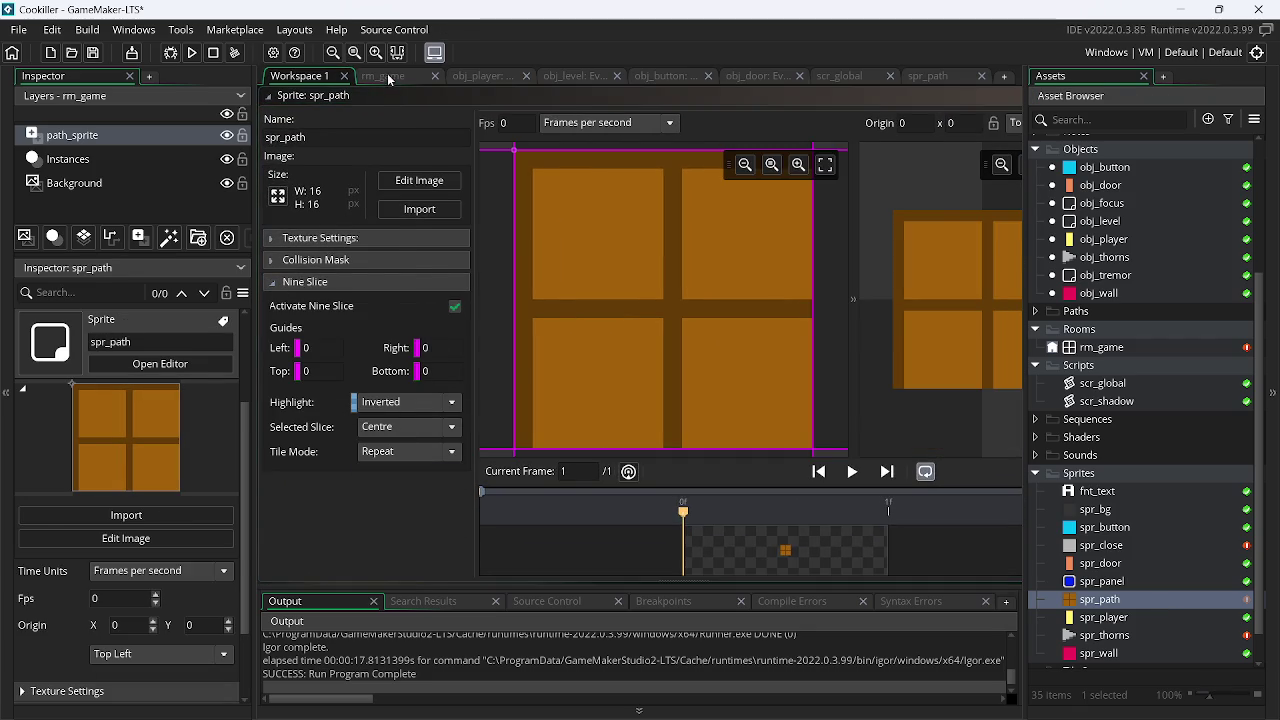
pyautogui.click(388, 78)
pyautogui.moveTo(563, 192); pyautogui.dragTo(558, 430)
# Keep the spr_path column at Y scale 7, undoing a trial shortening to 6
pyautogui.scroll(-3, 571, 397)
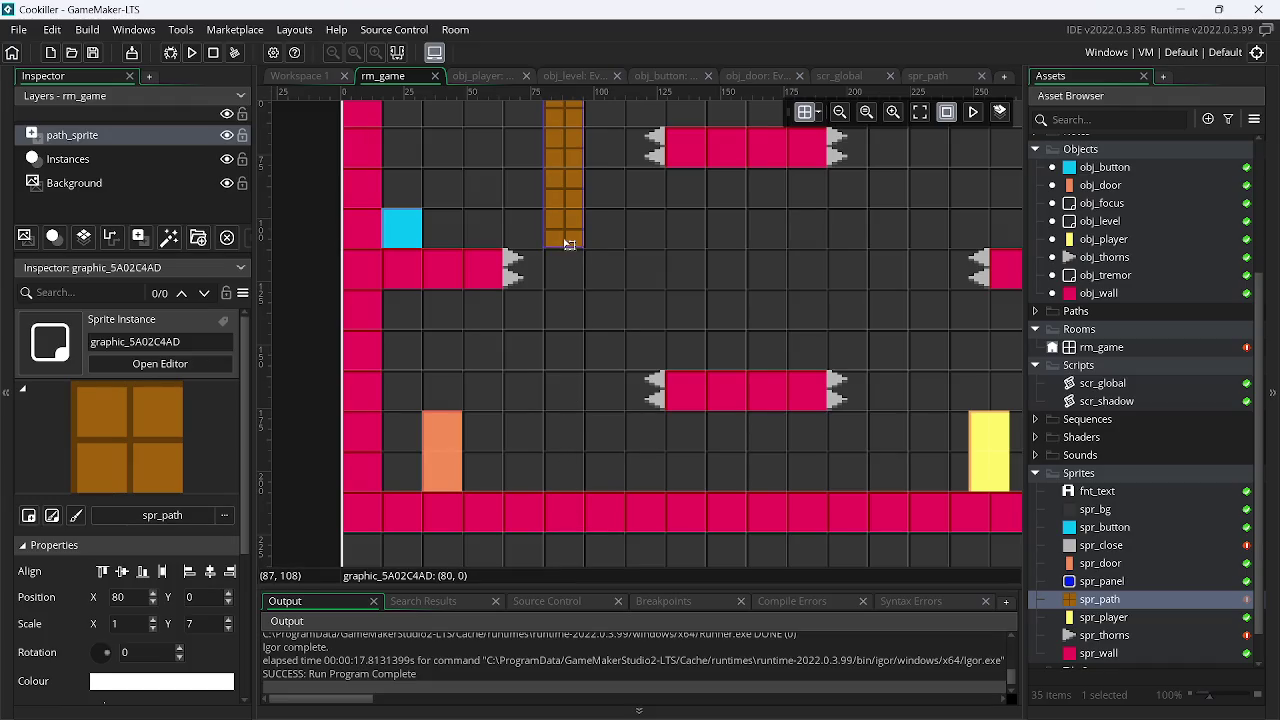
pyautogui.moveTo(619, 216)
pyautogui.mouseDown()
pyautogui.moveTo(642, 368)
pyautogui.moveTo(623, 251)
pyautogui.moveTo(598, 238)
pyautogui.mouseUp()
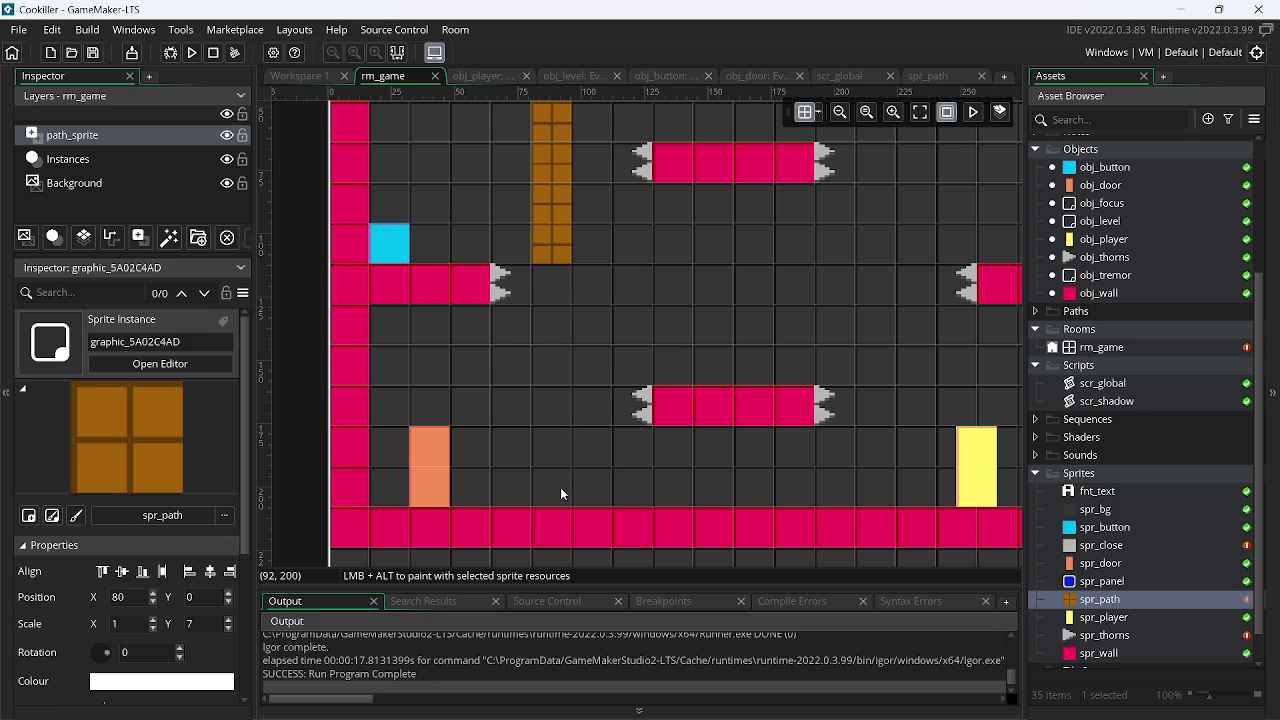
pyautogui.scroll(2, 630, 290)
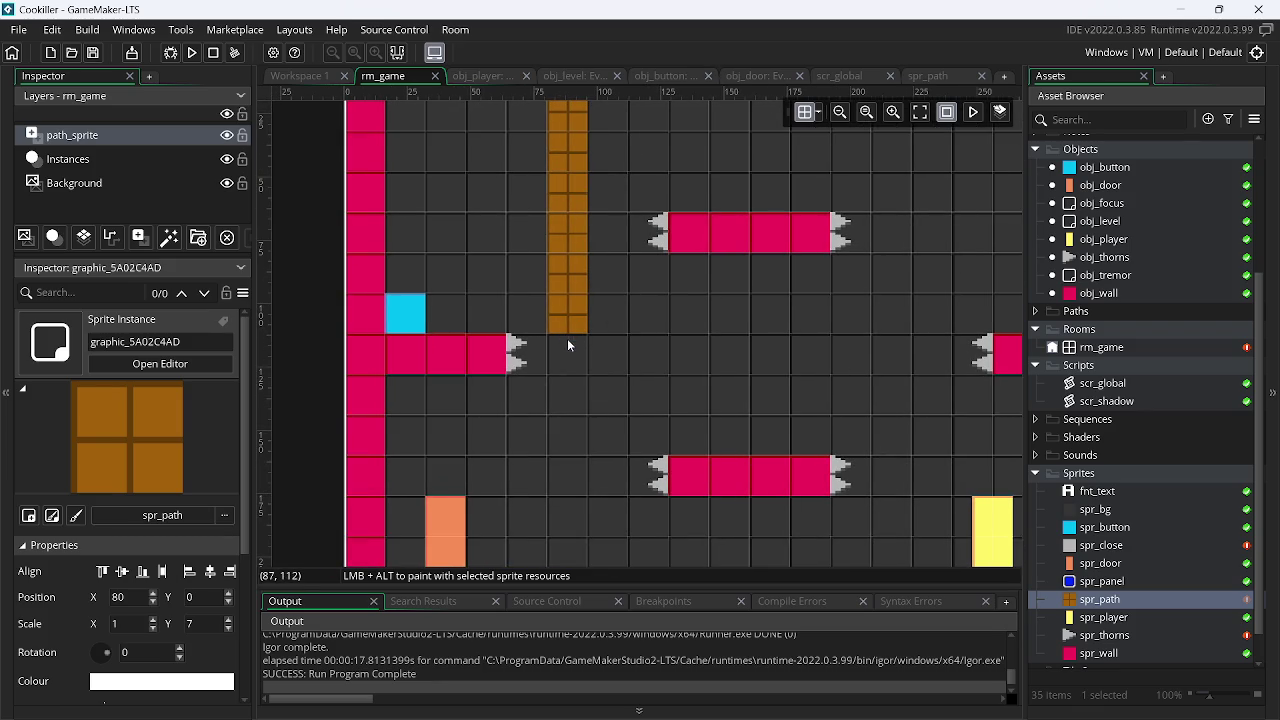
pyautogui.moveTo(569, 338); pyautogui.dragTo(570, 307)
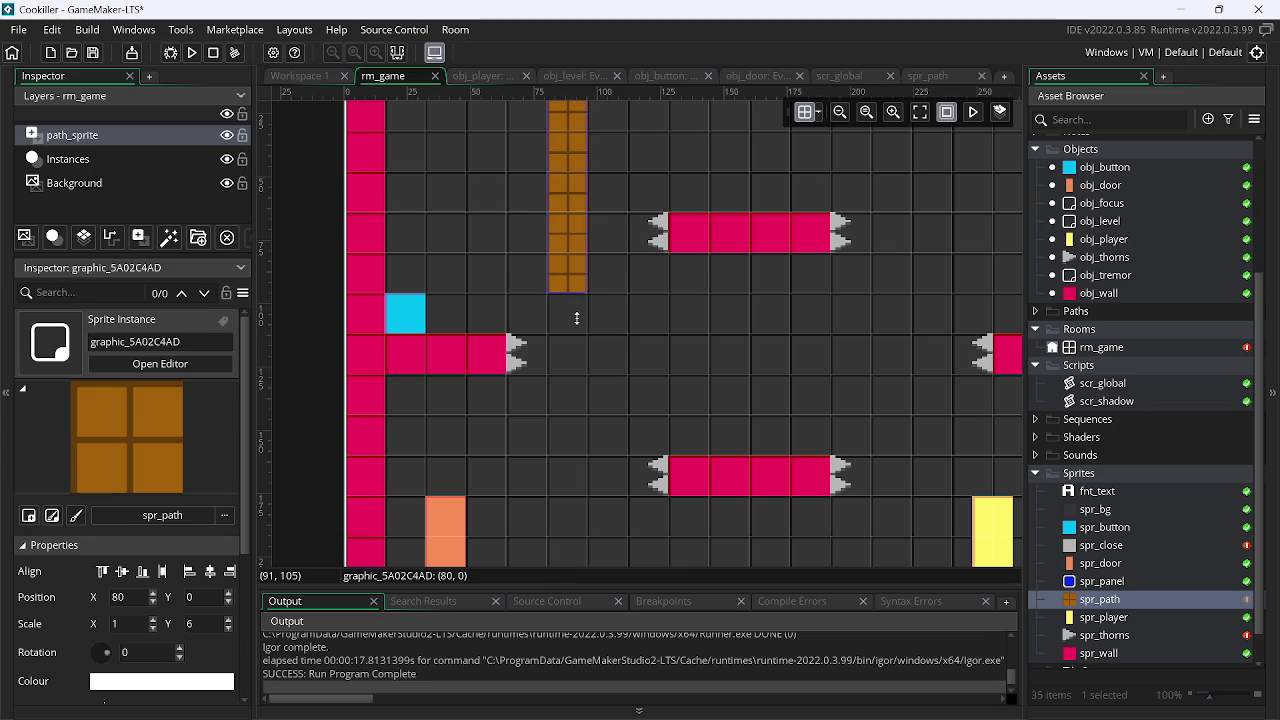
pyautogui.hotkey('ctrl', 'z')
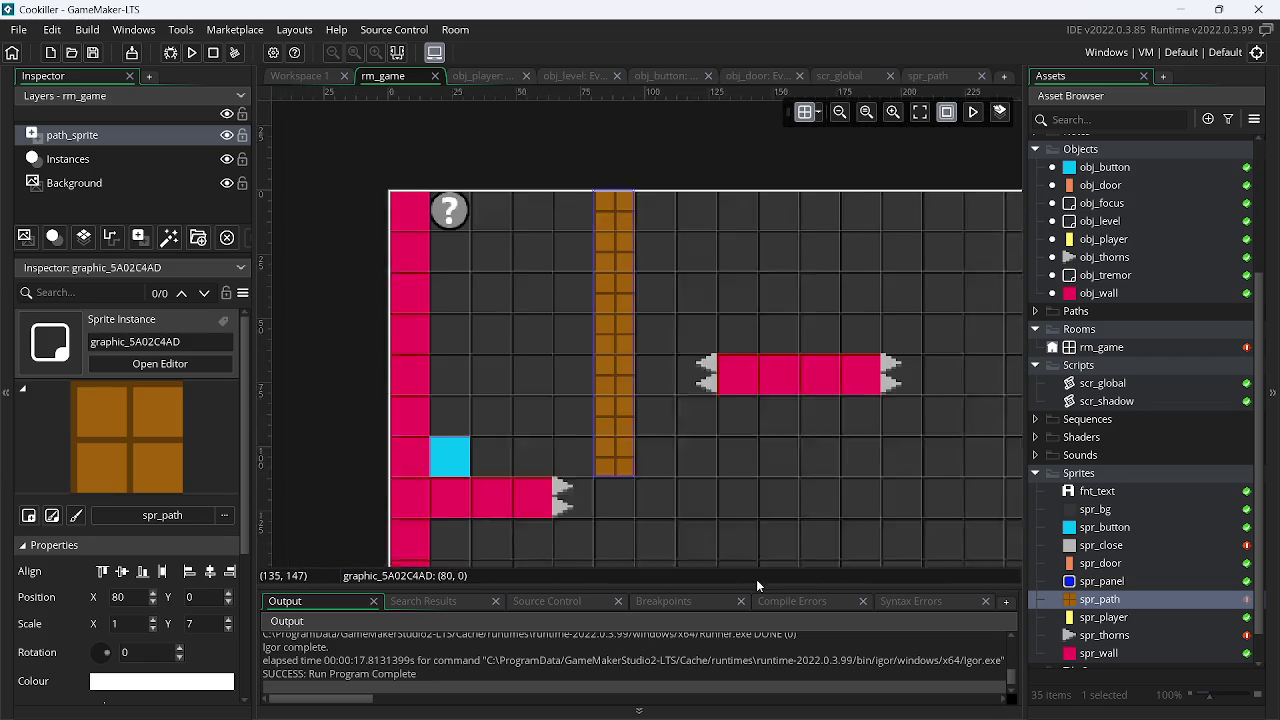
# Add a path layer named closes and set the room grid X spacing to 16
pyautogui.click(62, 160)
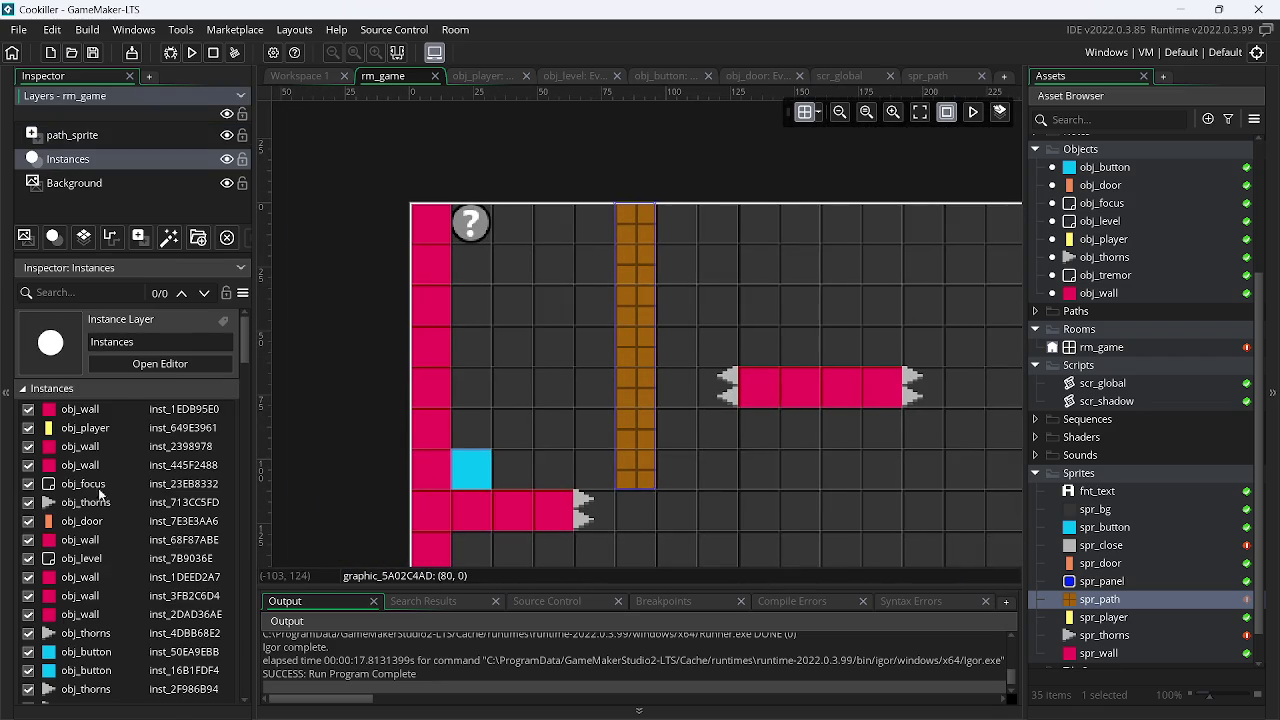
pyautogui.click(110, 238)
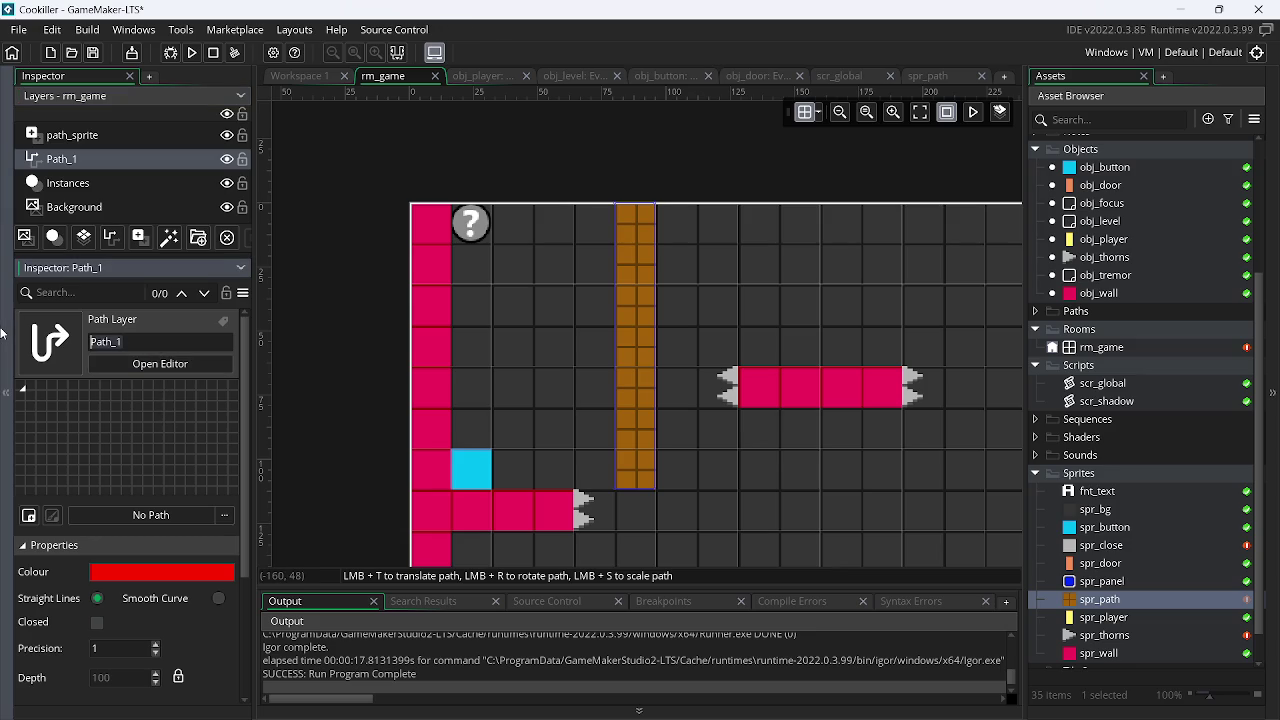
pyautogui.write('closes')
pyautogui.press('Return')
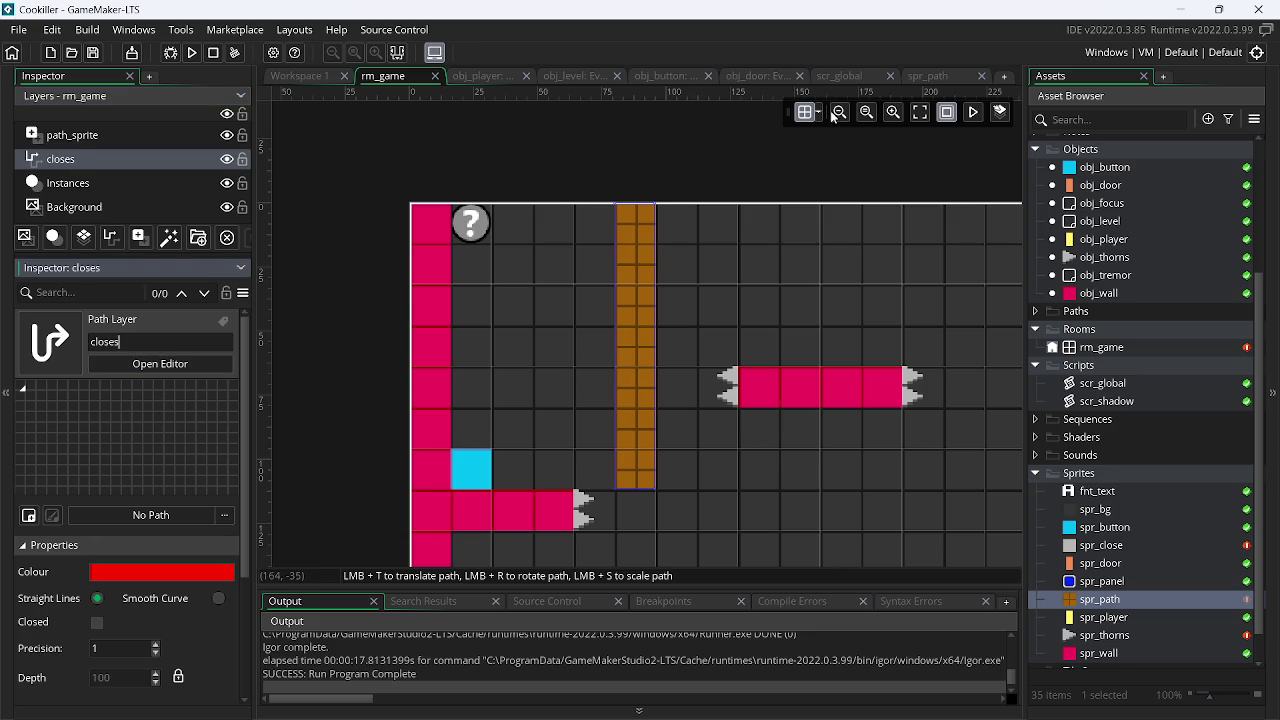
pyautogui.click(822, 116)
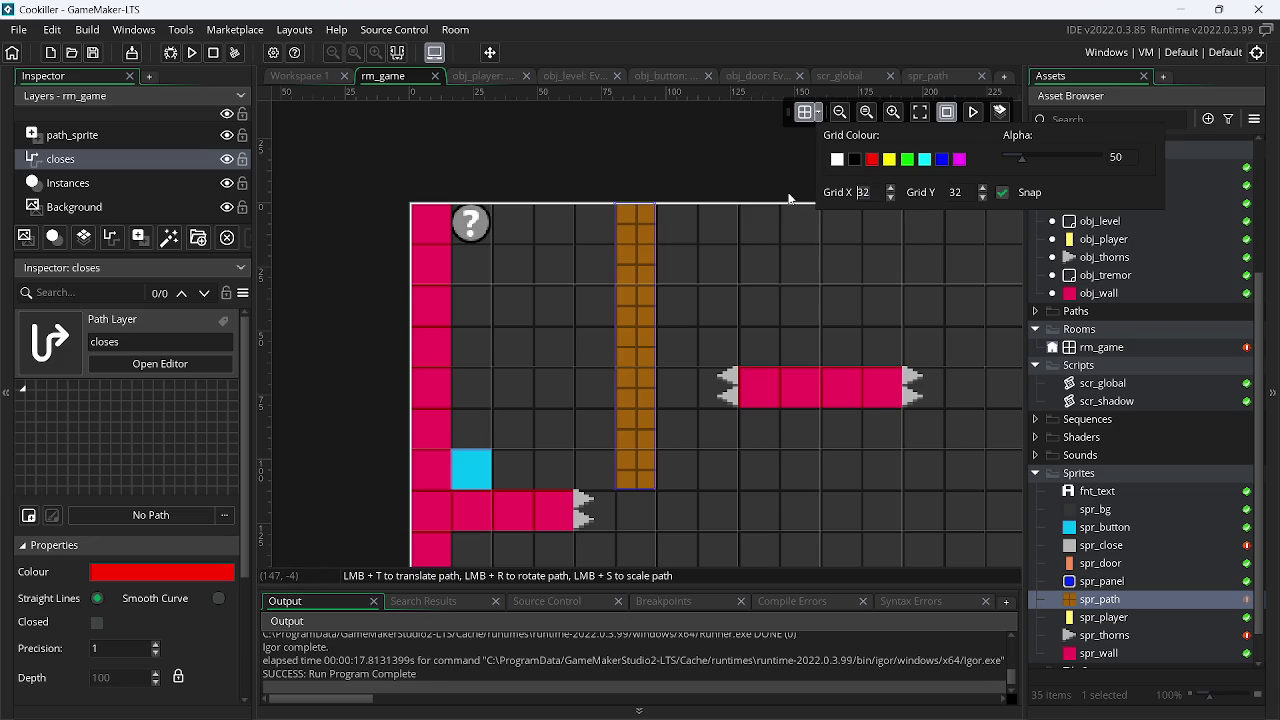
pyautogui.write('16')
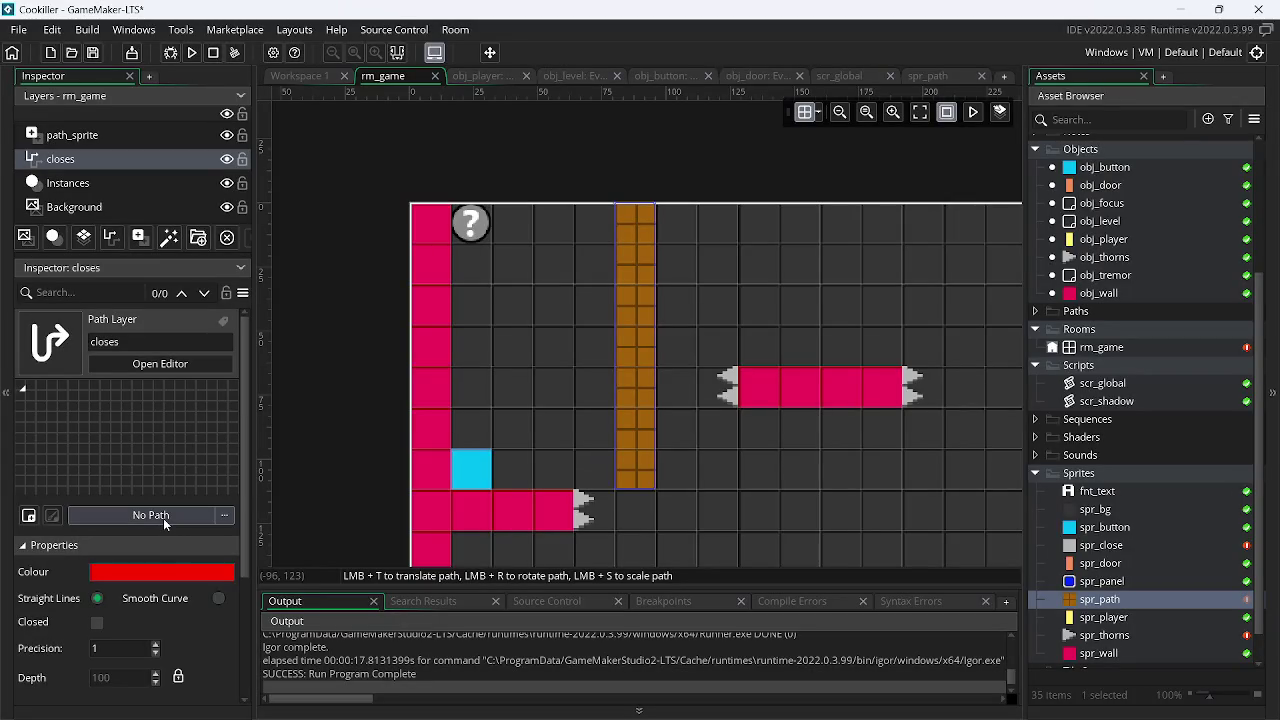
# Create new path Path1 for the layer, move it into the Paths folder, and open it
pyautogui.click(137, 519)
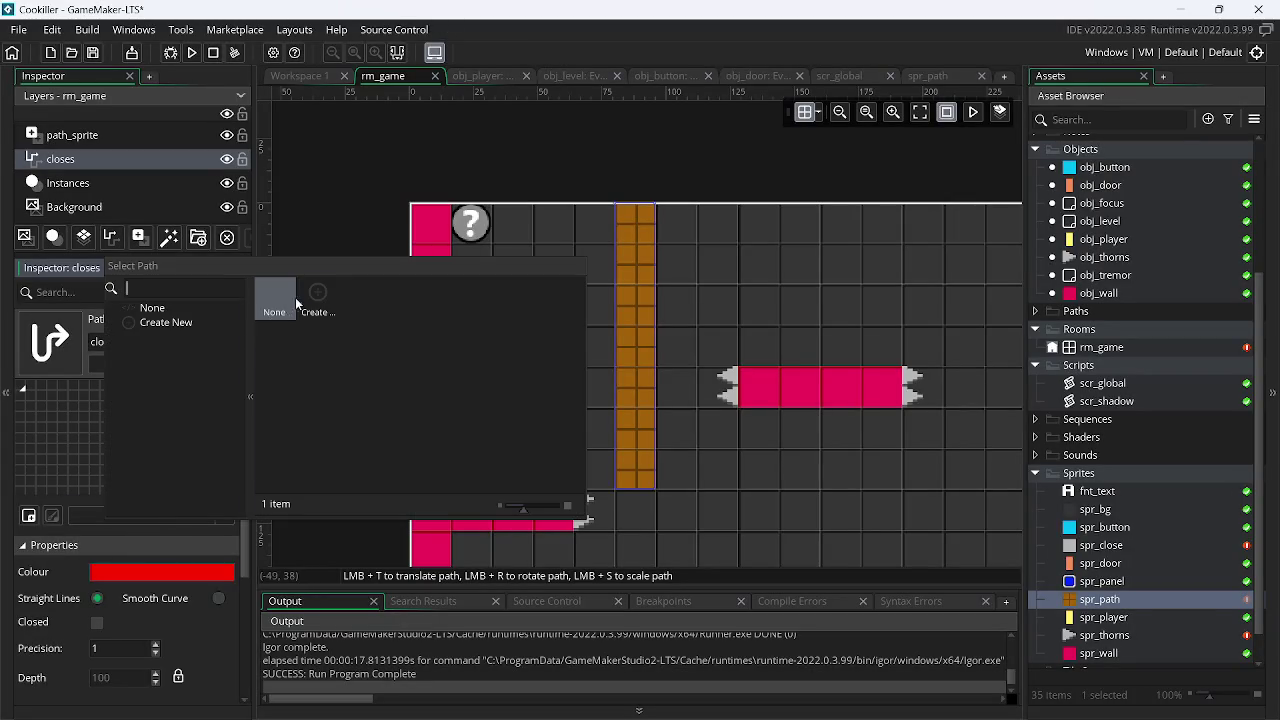
pyautogui.click(306, 291)
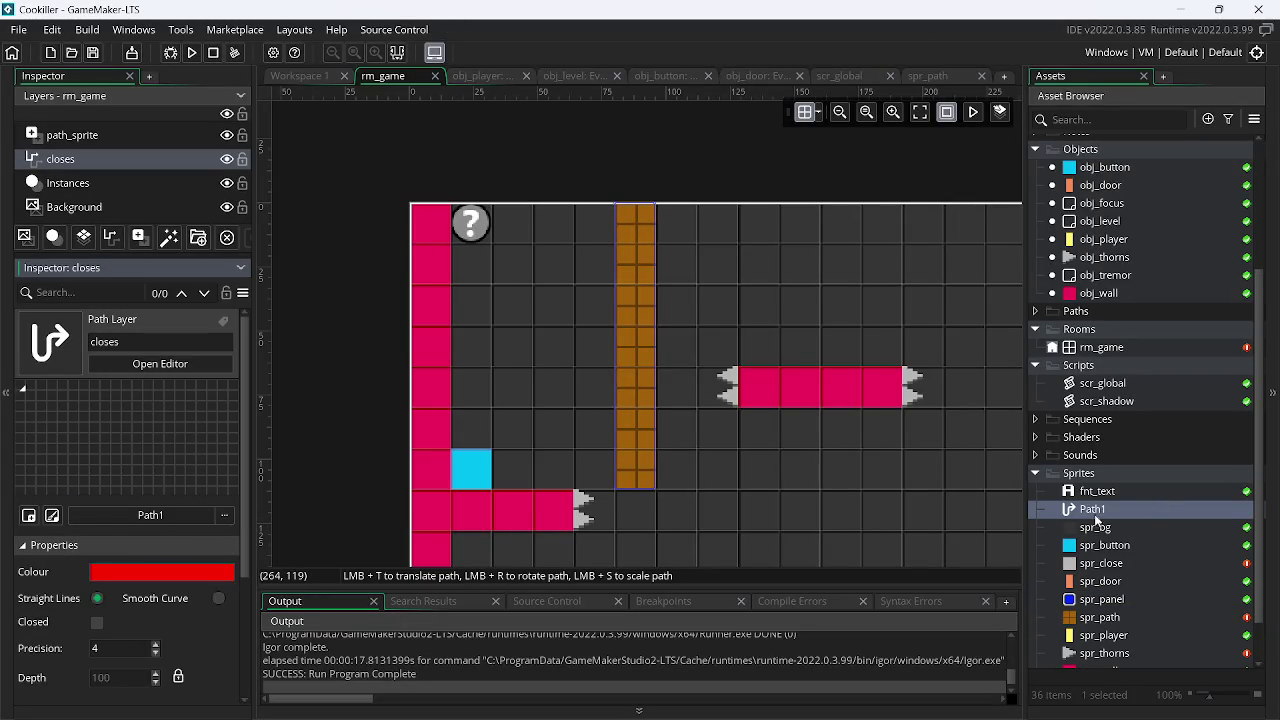
pyautogui.moveTo(1097, 519)
pyautogui.mouseDown()
pyautogui.moveTo(1123, 320)
pyautogui.moveTo(1114, 334)
pyautogui.mouseUp()
pyautogui.doubleClick(1109, 330)
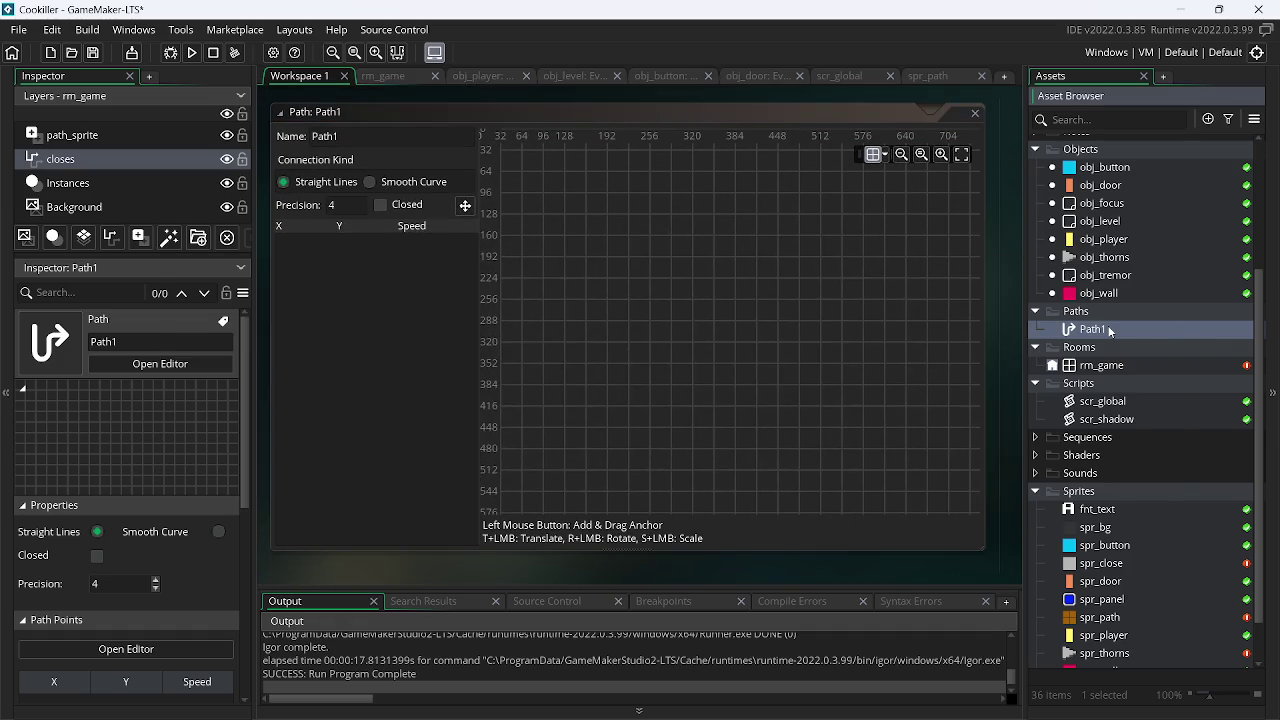
# Translate Portuguese 'caminha medio' to 'medium walk' in Google Translate and copy the result
pyautogui.hotkey('alt', 'Tab')
pyautogui.hotkey('ctrl', 'Tab')
pyautogui.hotkey('ctrl', 'Tab')
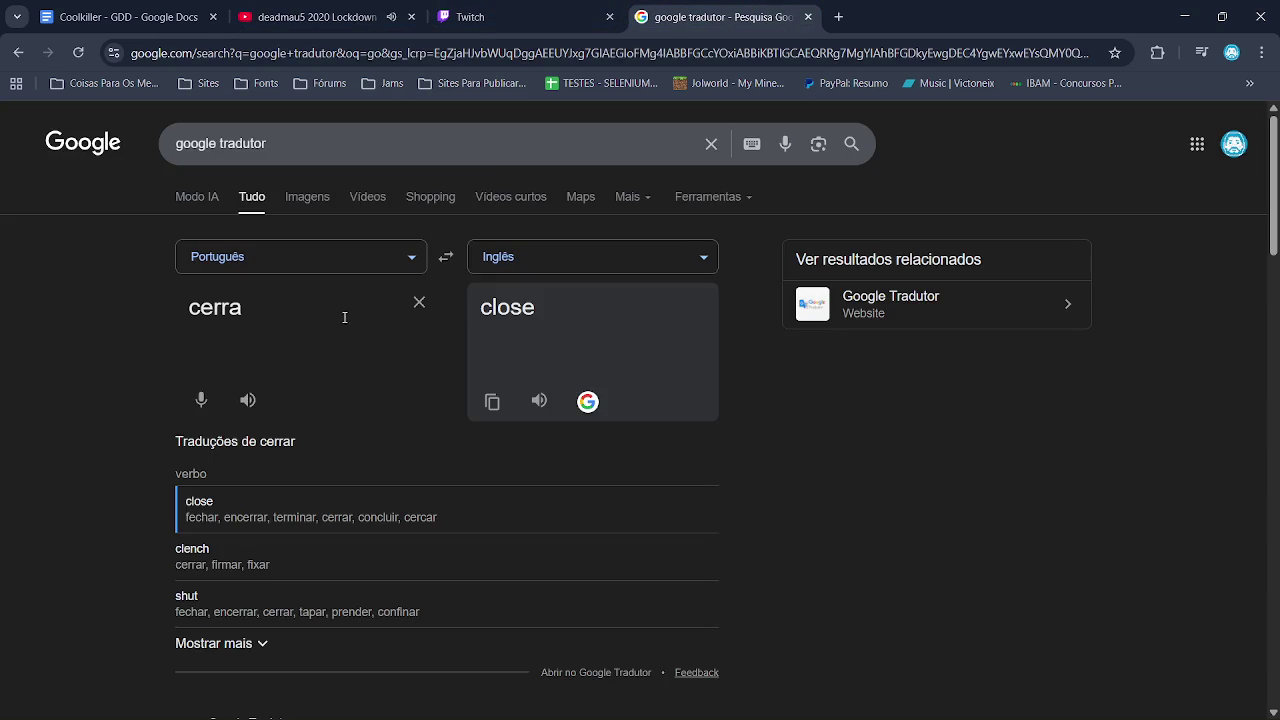
pyautogui.click(420, 303)
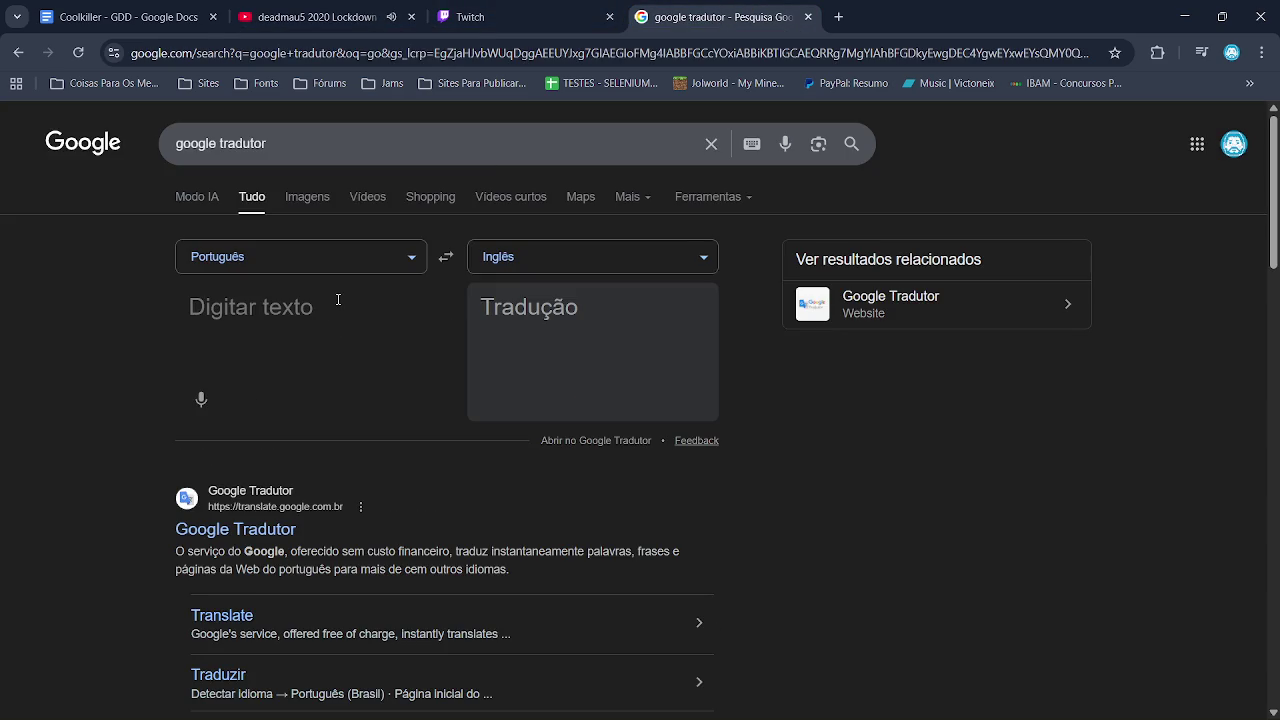
pyautogui.write('caminha ')
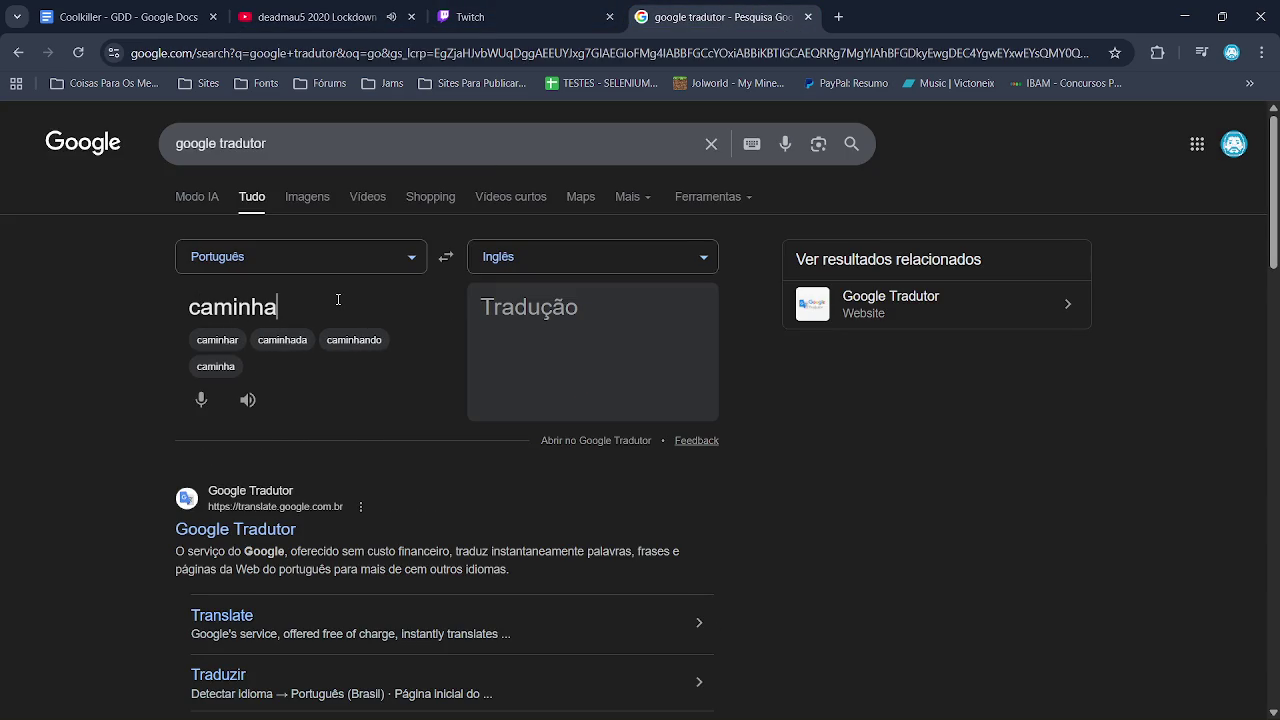
pyautogui.write('medio')
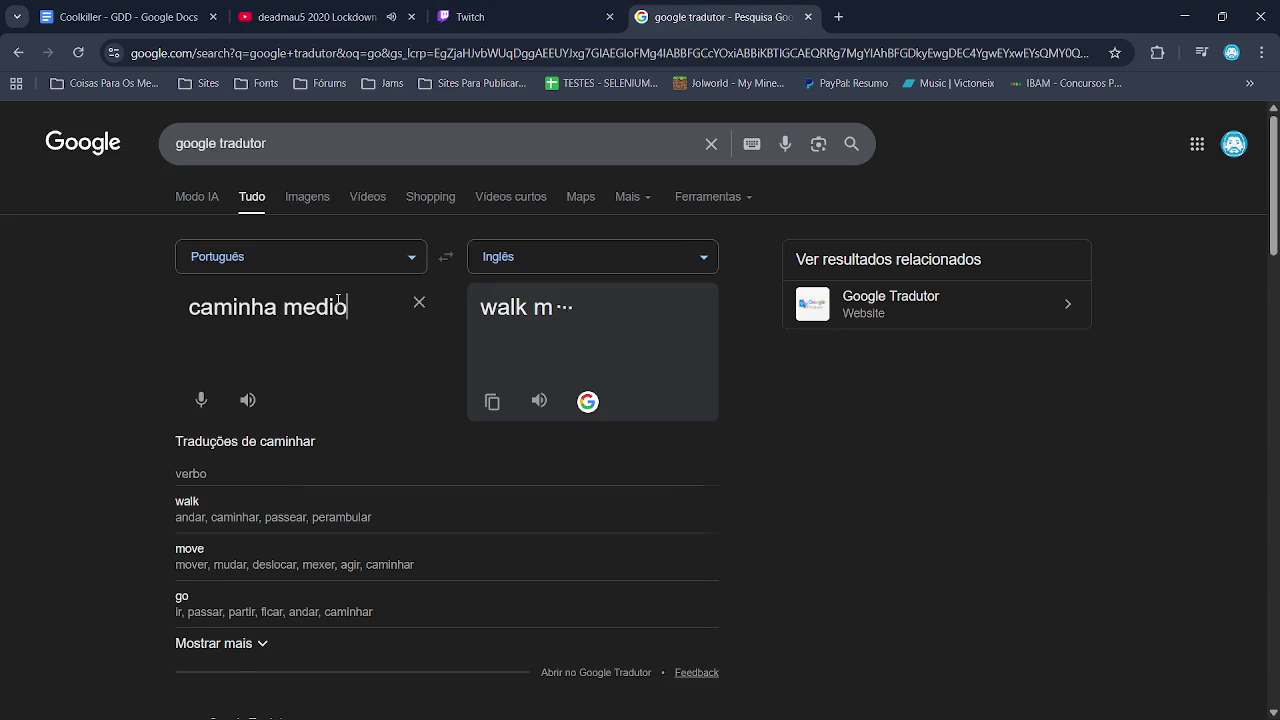
pyautogui.click(493, 403)
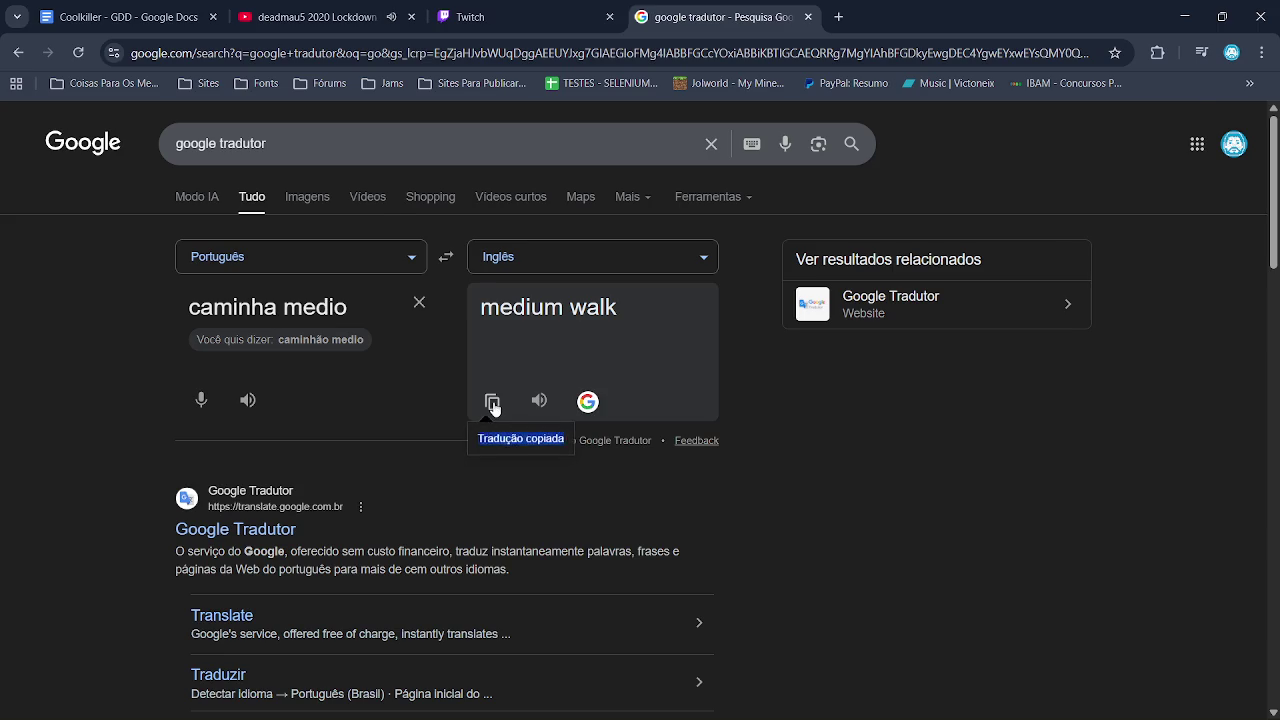
pyautogui.hotkey('alt', 'Tab')
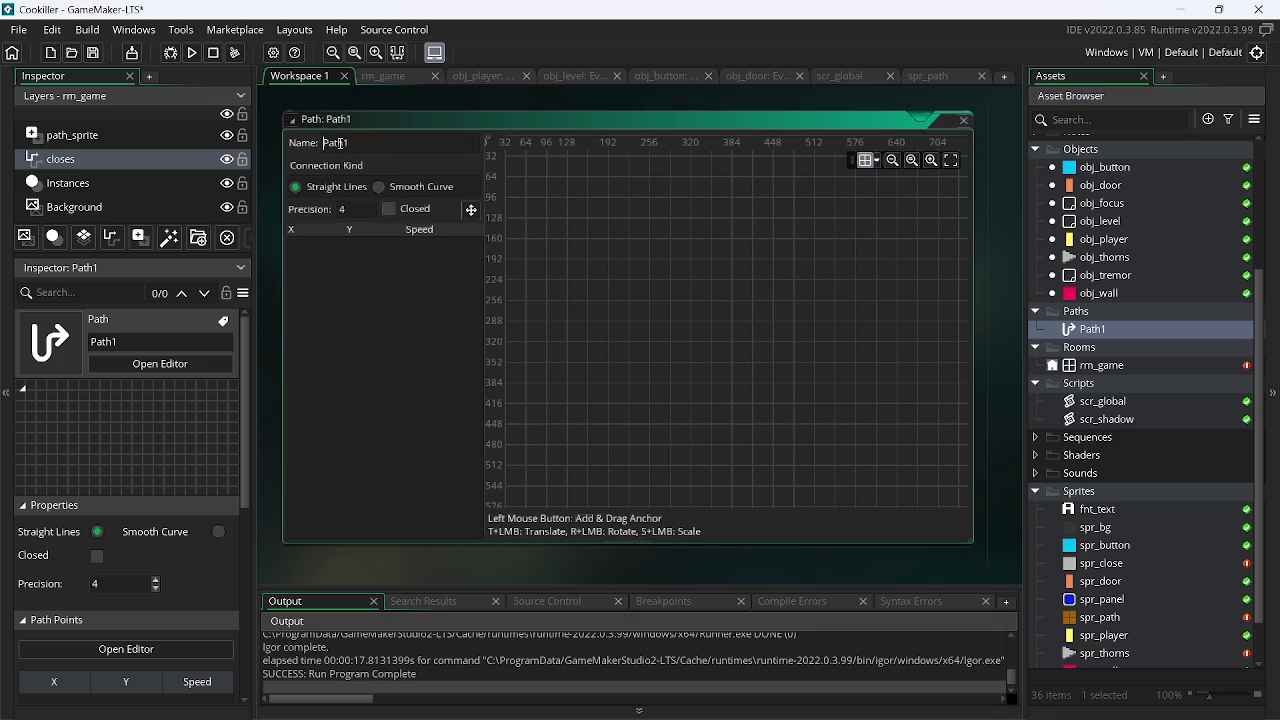
# Copy the 'medium walk' translation from the browser again
pyautogui.rightClick(342, 144)
pyautogui.click(368, 171)
pyautogui.hotkey('alt', 'Tab')
pyautogui.click(492, 401)
pyautogui.hotkey('alt', 'Tab')
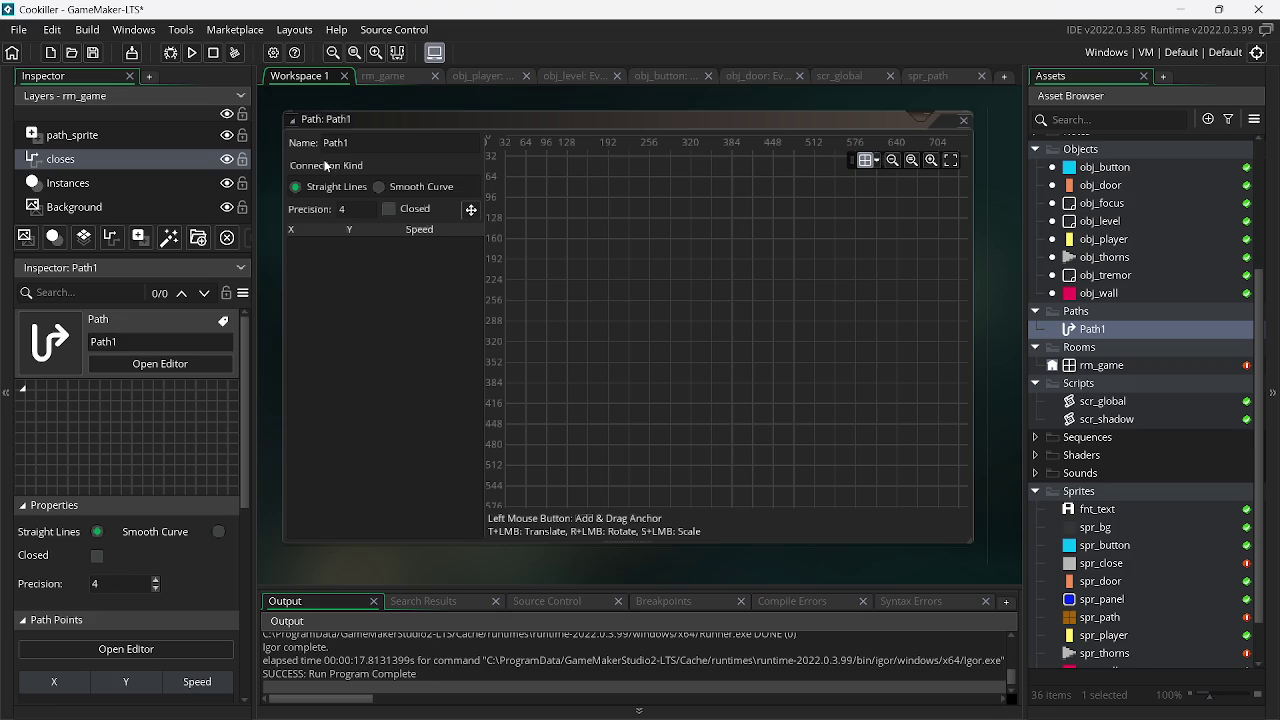
# Rename Path1 to medium_walk and return to the rm_game room
pyautogui.rightClick(342, 144)
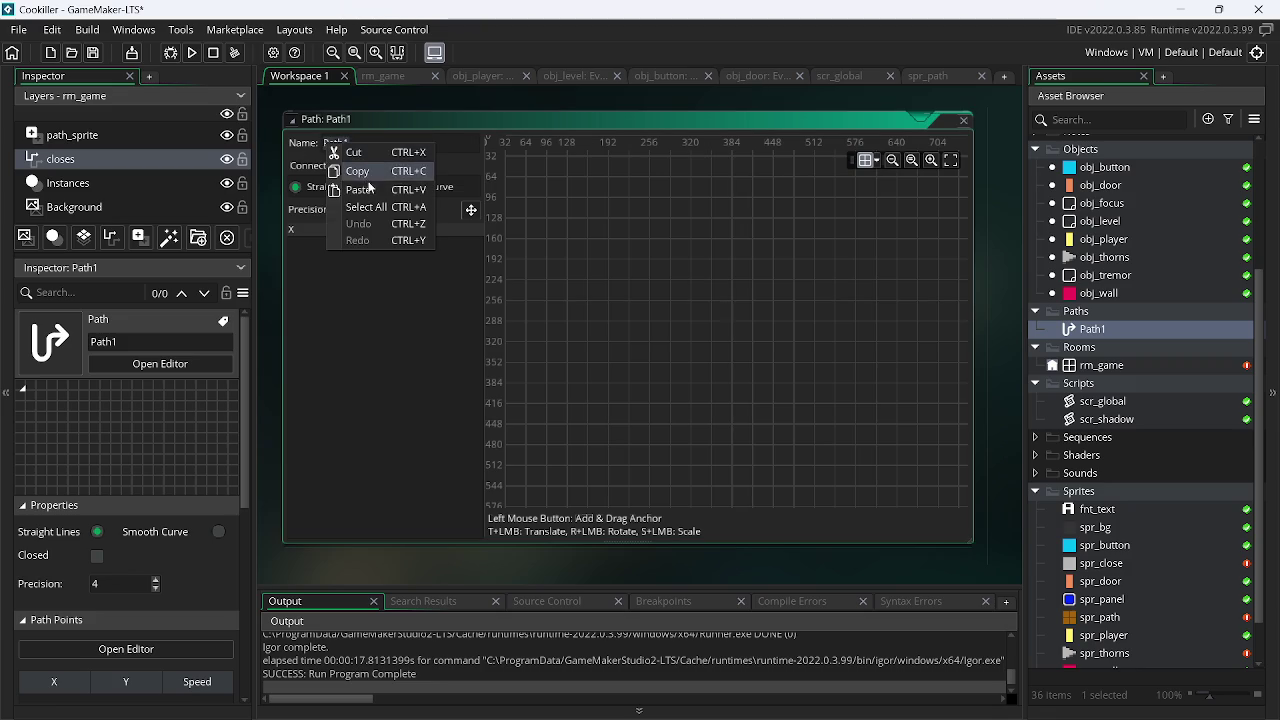
pyautogui.click(358, 189)
pyautogui.press('BackSpace')
pyautogui.write('_')
pyautogui.press('Return')
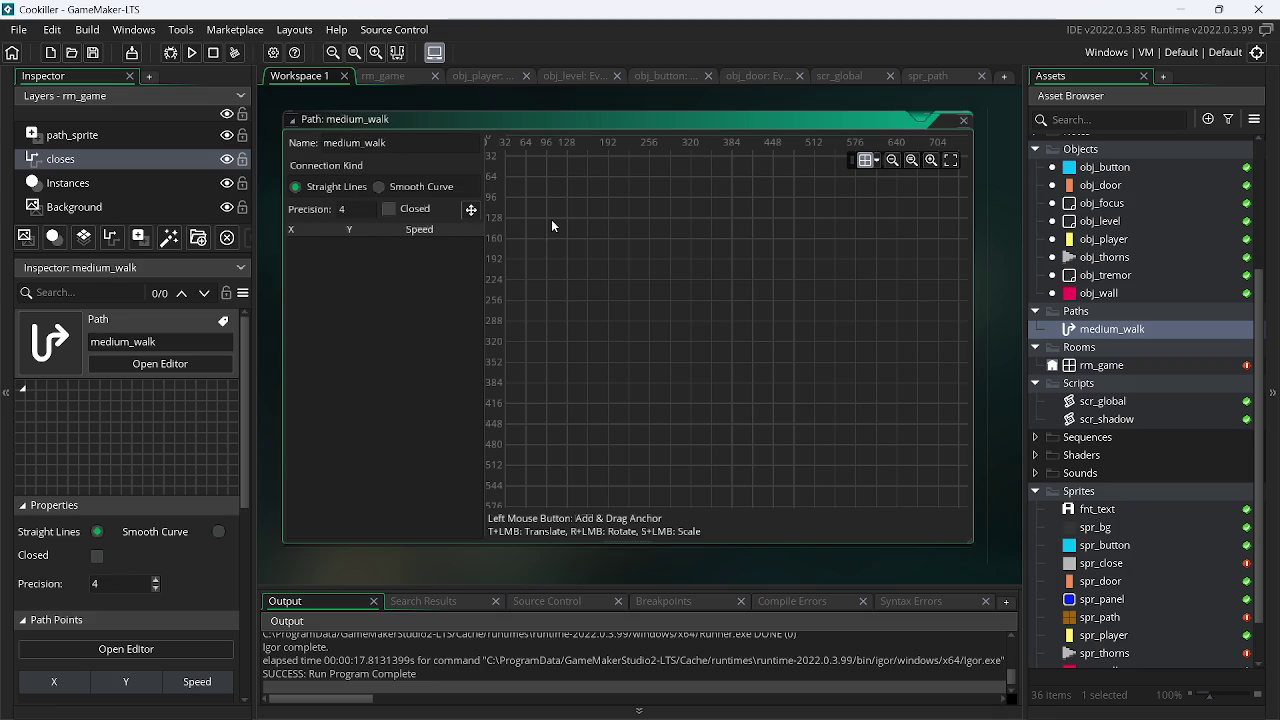
pyautogui.doubleClick(440, 119)
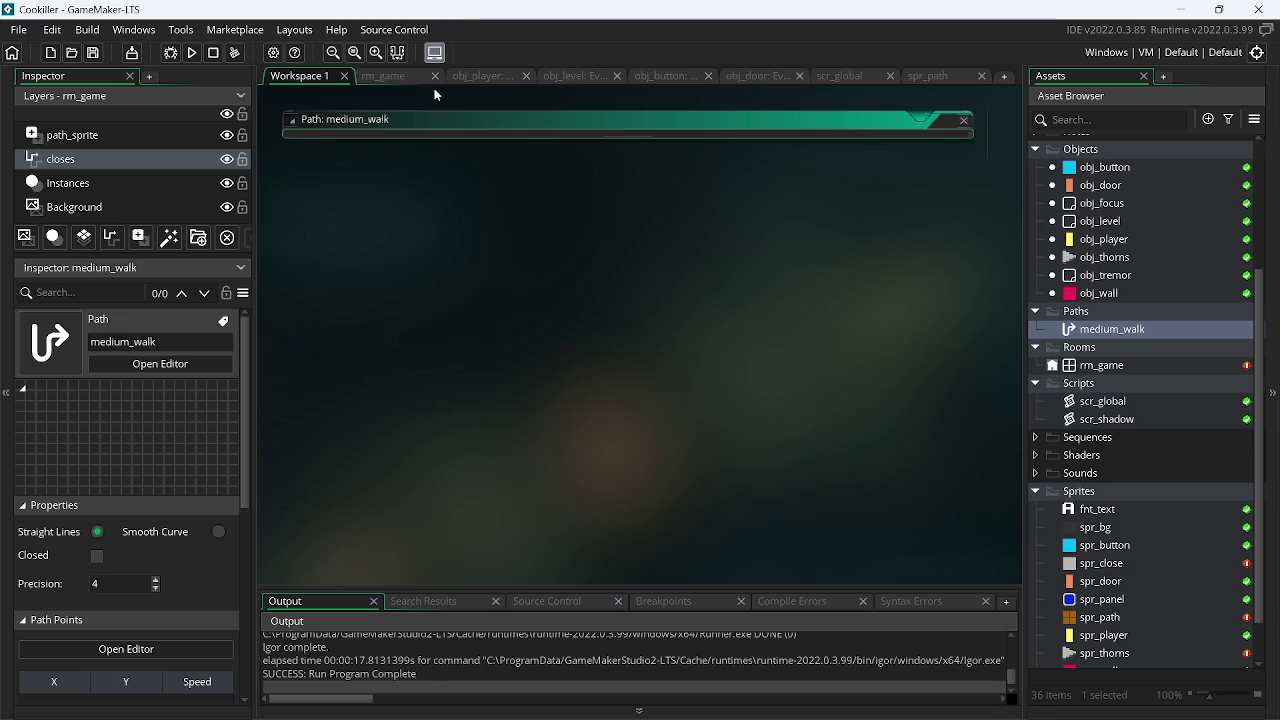
pyautogui.click(400, 76)
pyautogui.scroll(3, 645, 355)
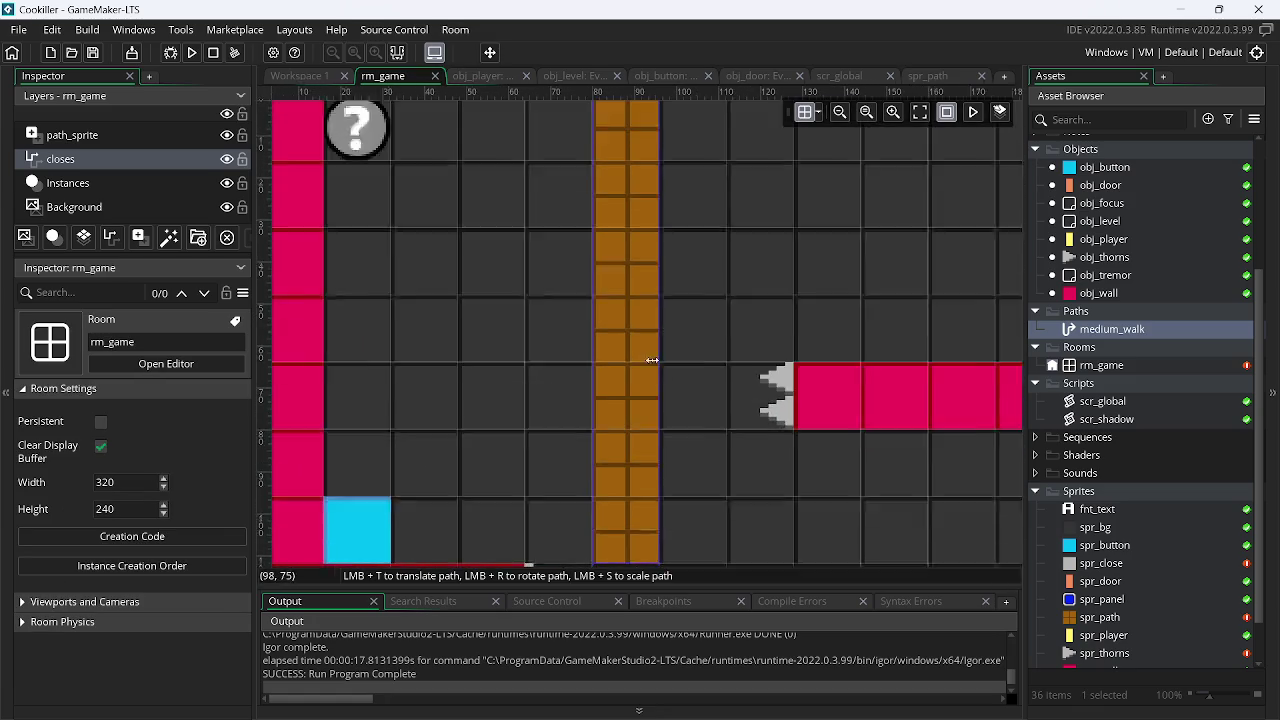
# Place the path's first point and set the room grid to 8 by 8
pyautogui.scroll(2, 652, 360)
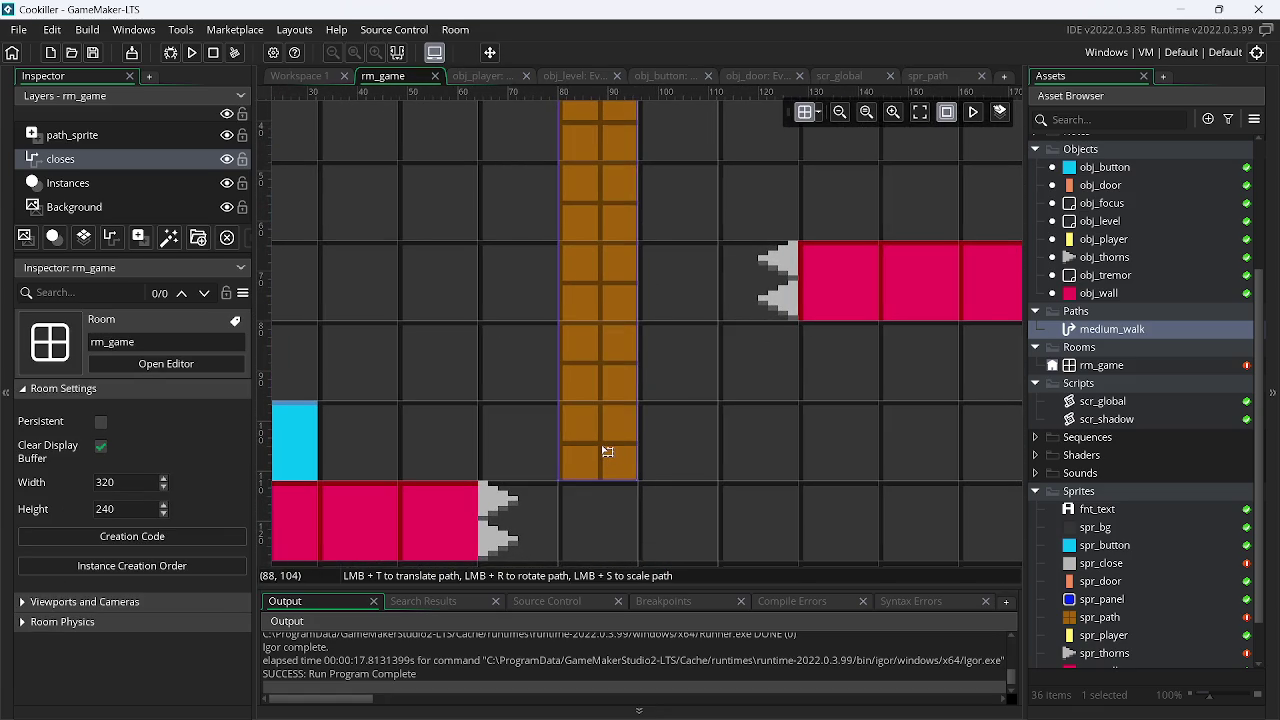
pyautogui.click(607, 452)
pyautogui.click(810, 112)
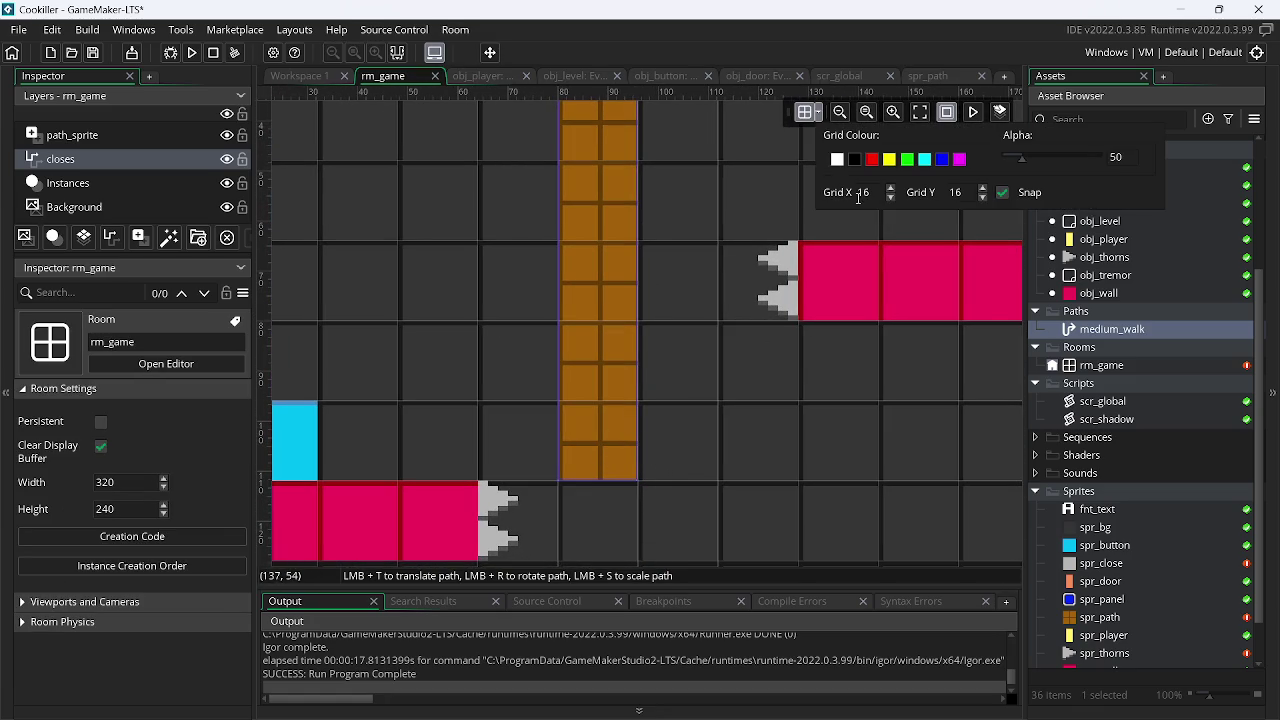
pyautogui.doubleClick(864, 192)
pyautogui.write('8')
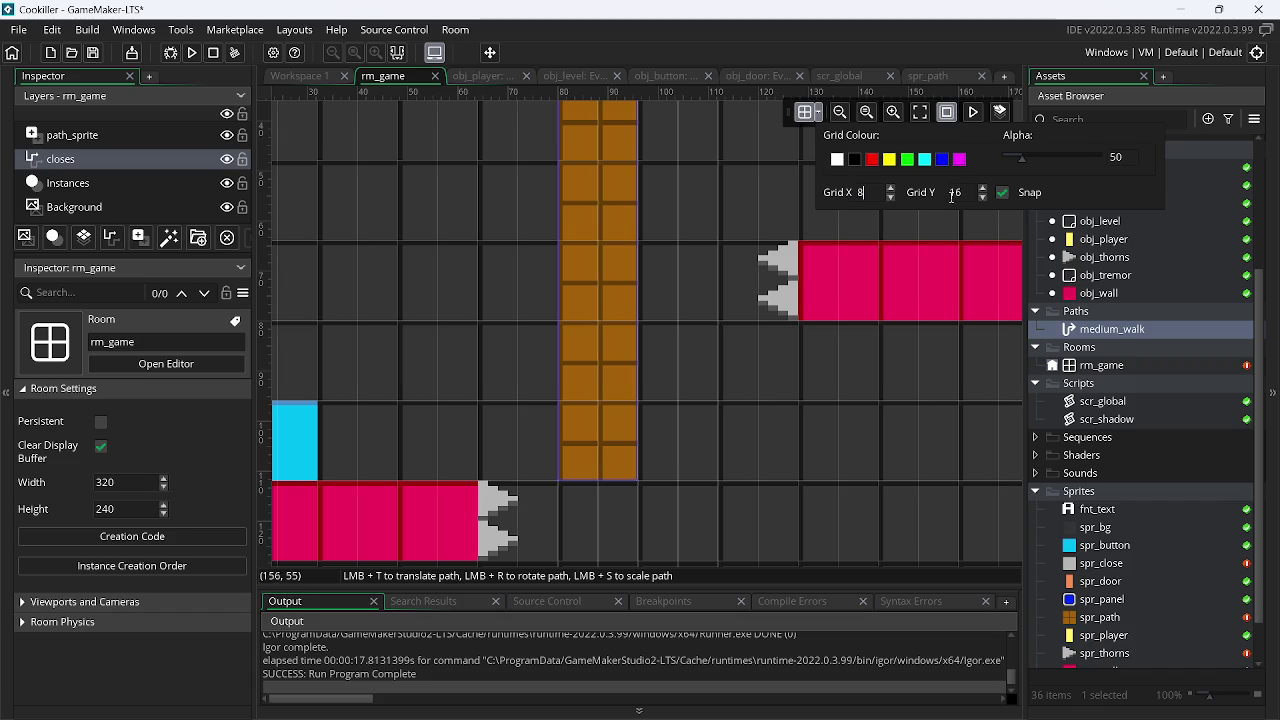
pyautogui.doubleClick(956, 192)
pyautogui.write('8')
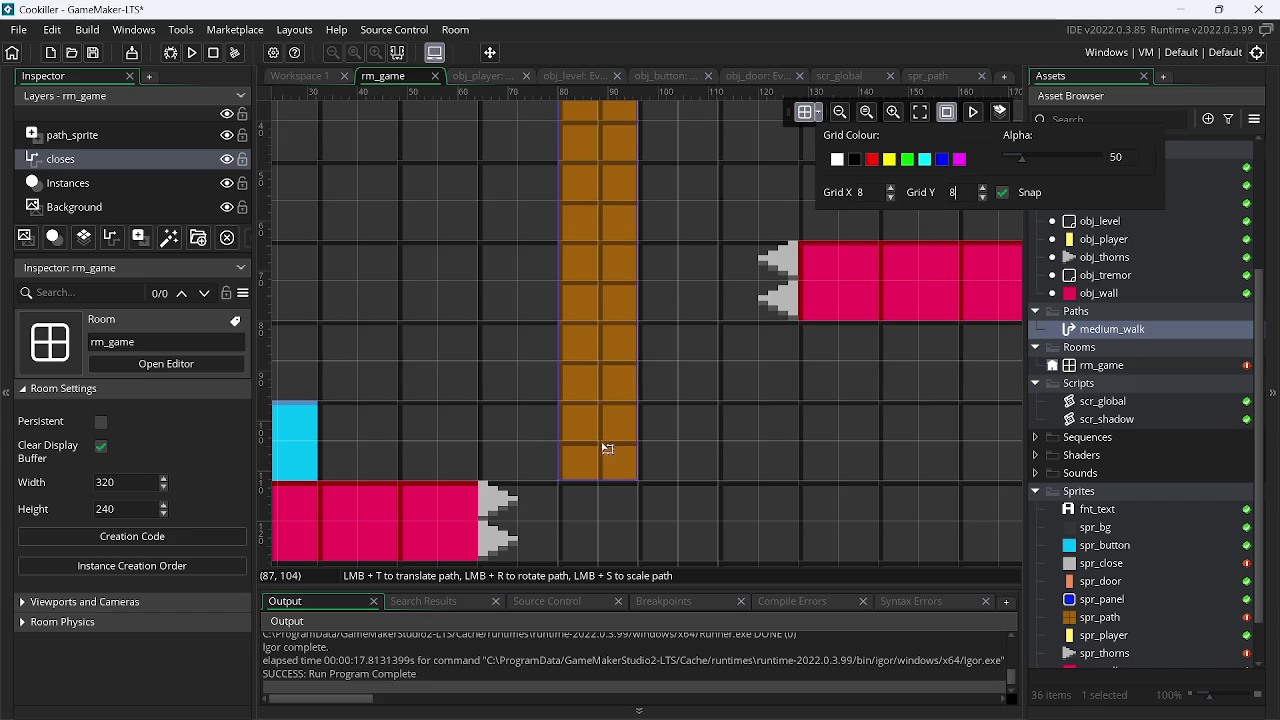
pyautogui.click(607, 447)
# Select the point at (88, 104) and add a second point at (80, 128)
pyautogui.scroll(2, 655, 385)
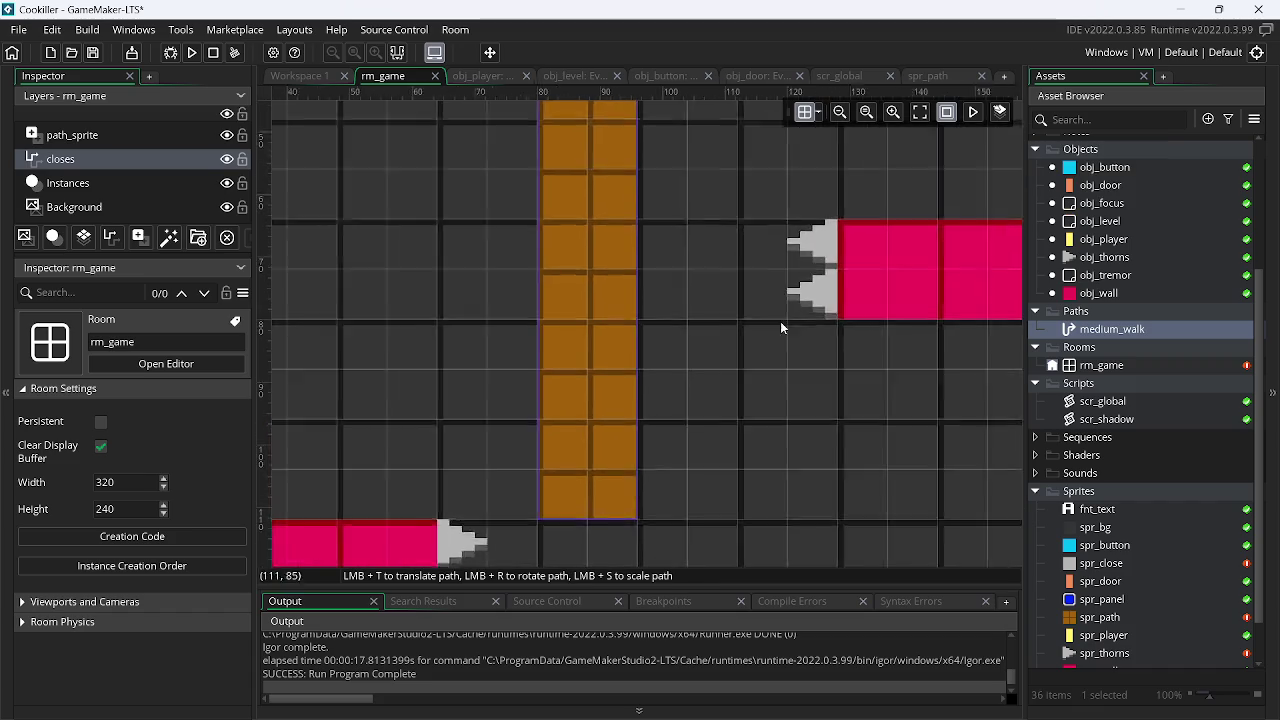
pyautogui.scroll(-2, 683, 399)
pyautogui.click(603, 375)
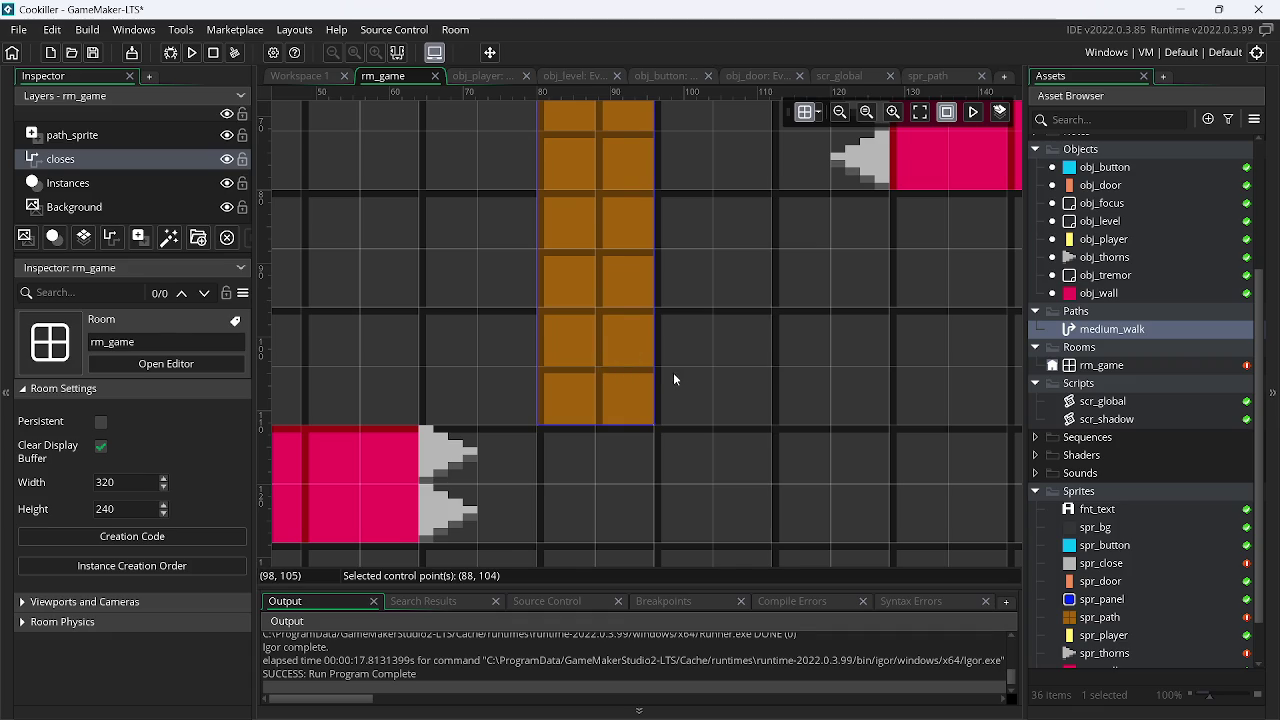
pyautogui.hotkey('alt', 'Tab')
pyautogui.press('Tab')
pyautogui.press('Tab')
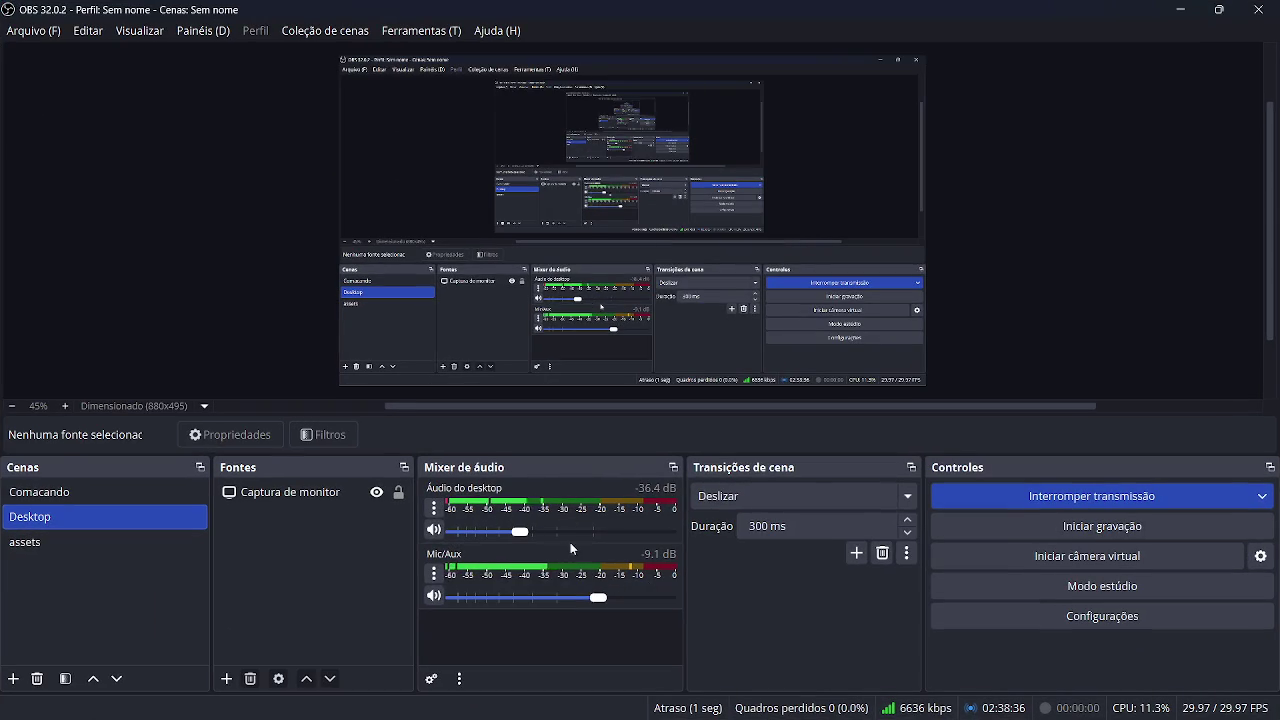
pyautogui.hotkey('alt', 'Tab')
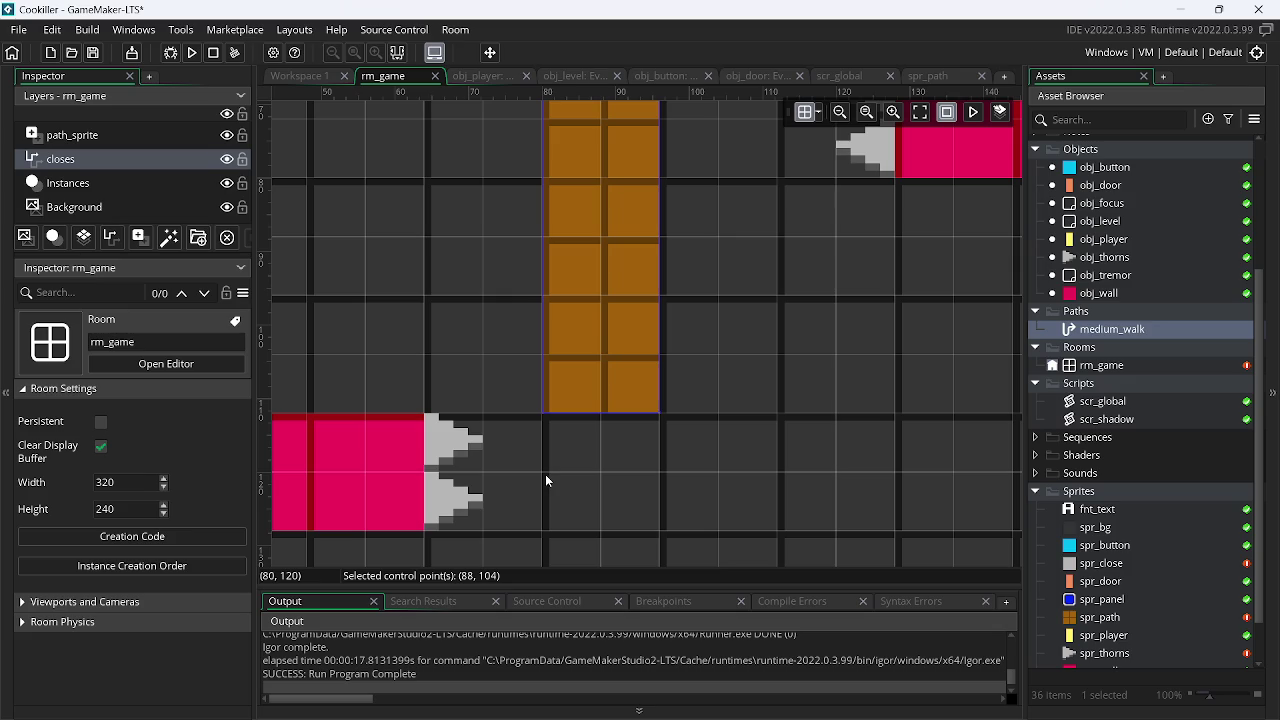
pyautogui.click(541, 525)
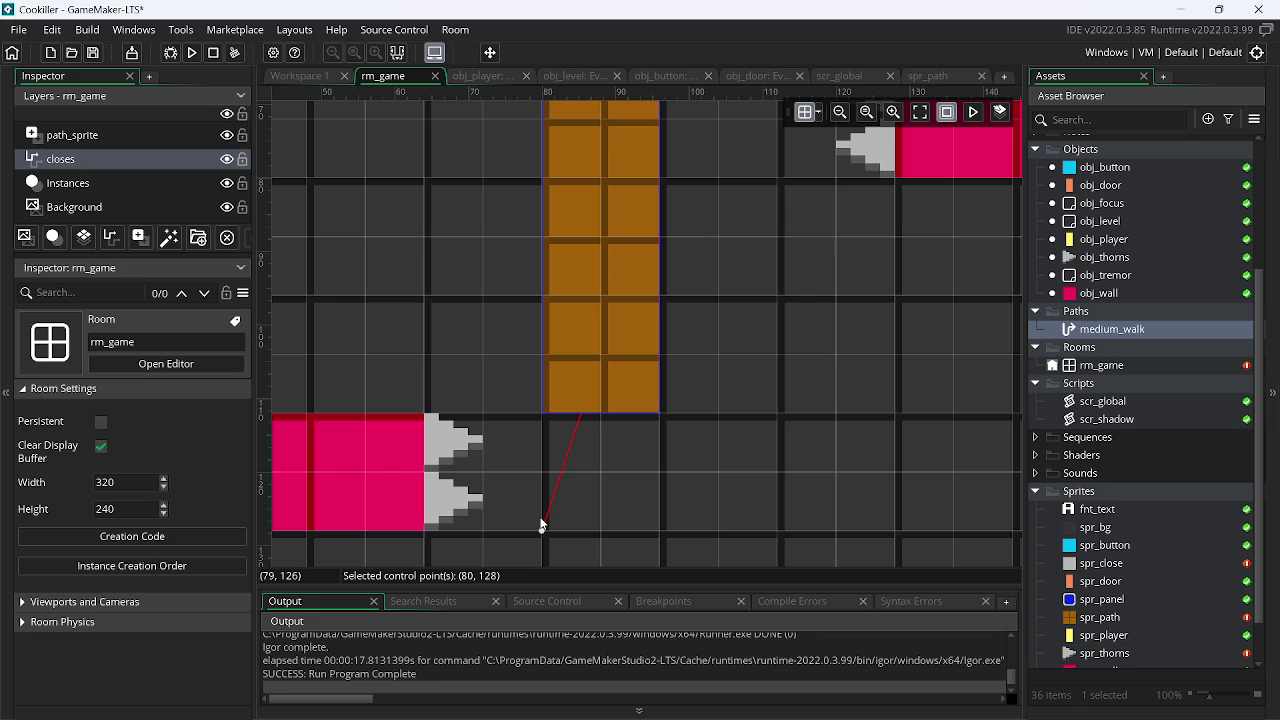
# Move the closes path layer above path_sprite in the rm_game Layers list
pyautogui.hotkey('alt', 'Tab')
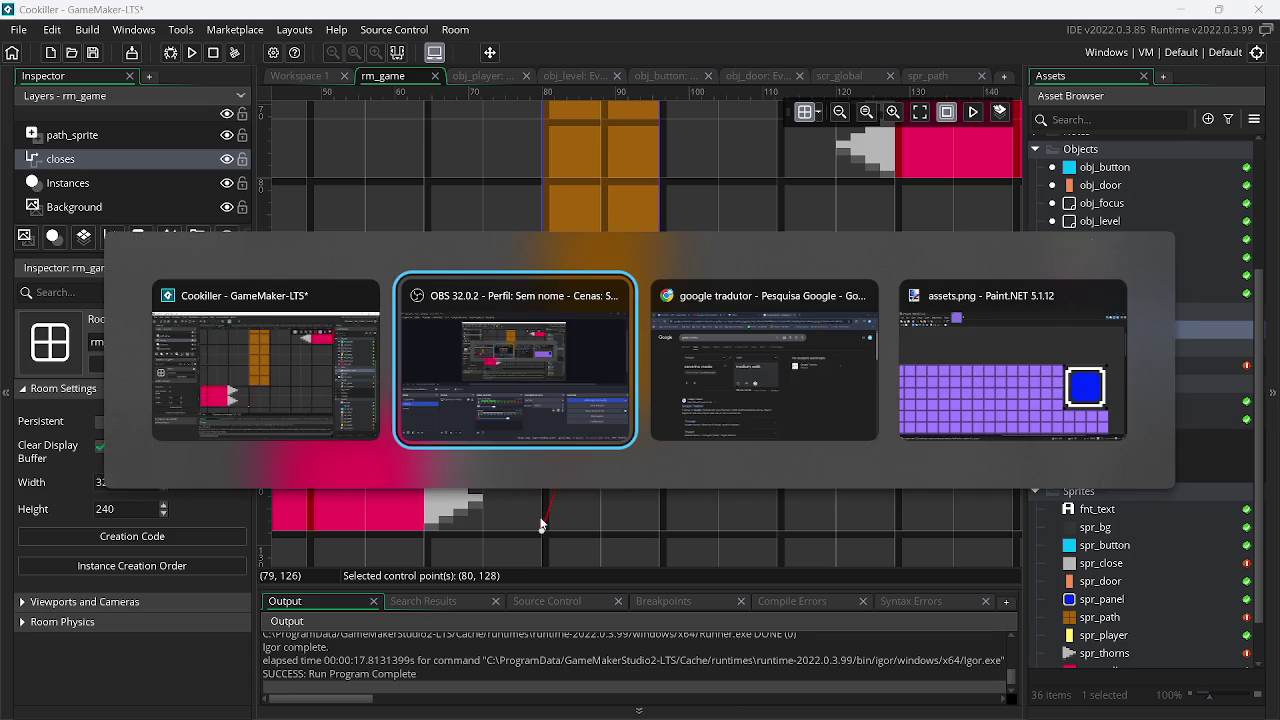
pyautogui.click(1180, 9)
pyautogui.click(610, 363)
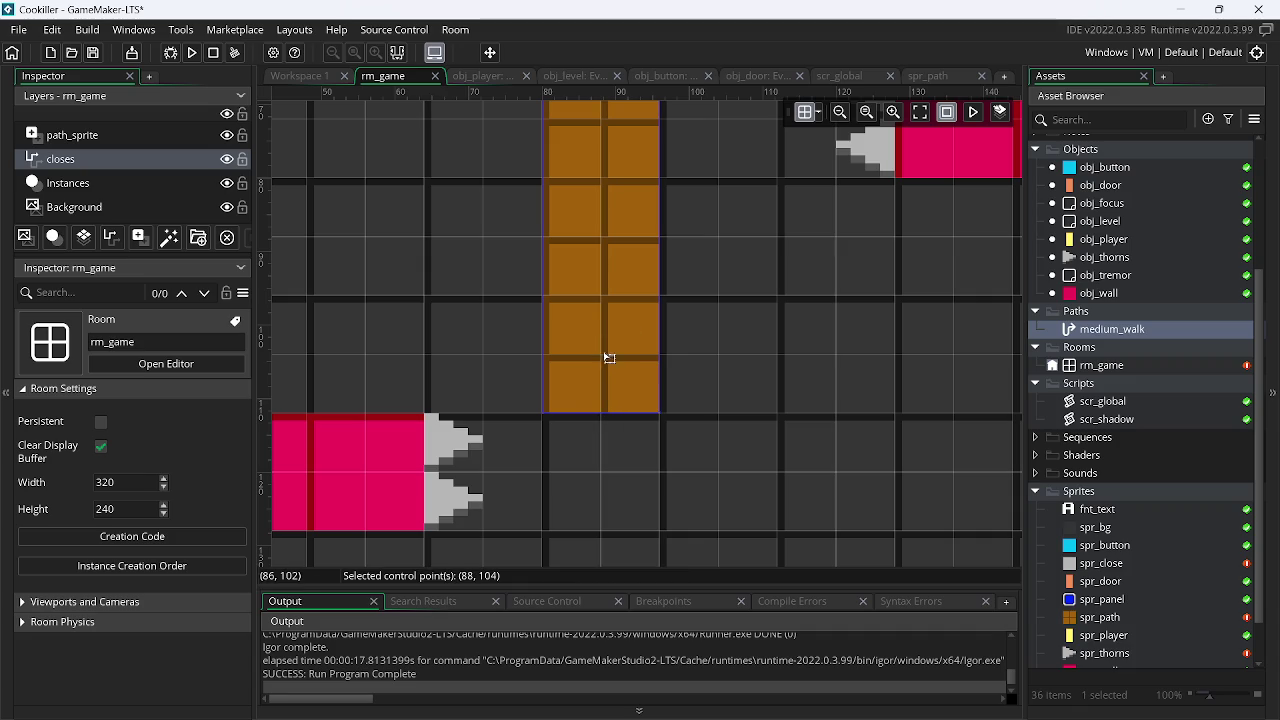
pyautogui.scroll(1, 630, 365)
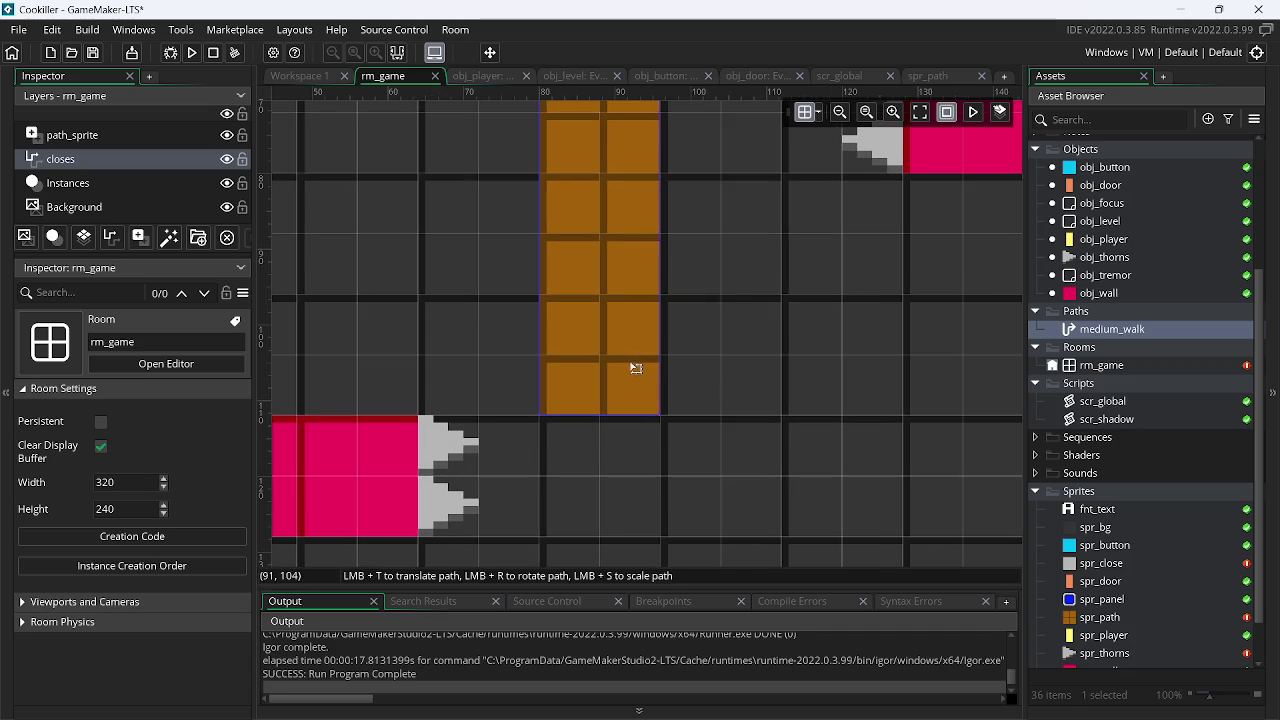
pyautogui.moveTo(125, 162); pyautogui.dragTo(114, 133)
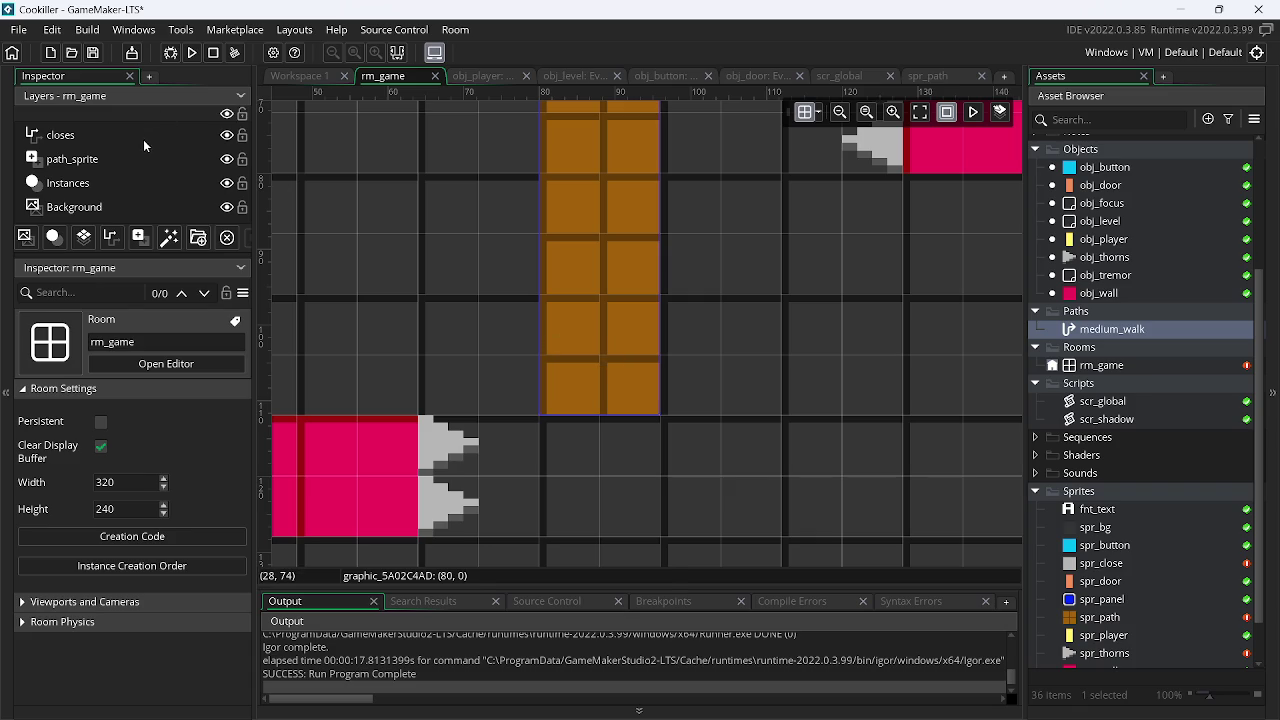
pyautogui.click(104, 134)
pyautogui.hotkey('ctrl', 'z')
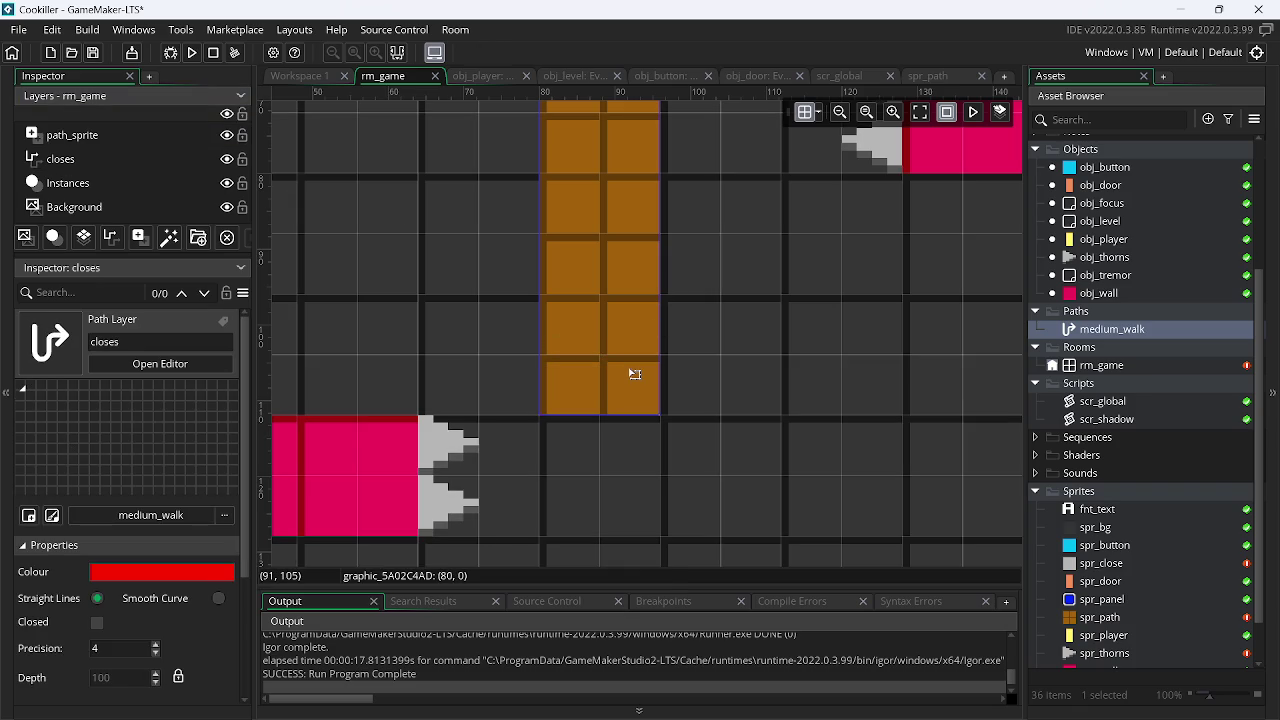
pyautogui.scroll(-1, 608, 368)
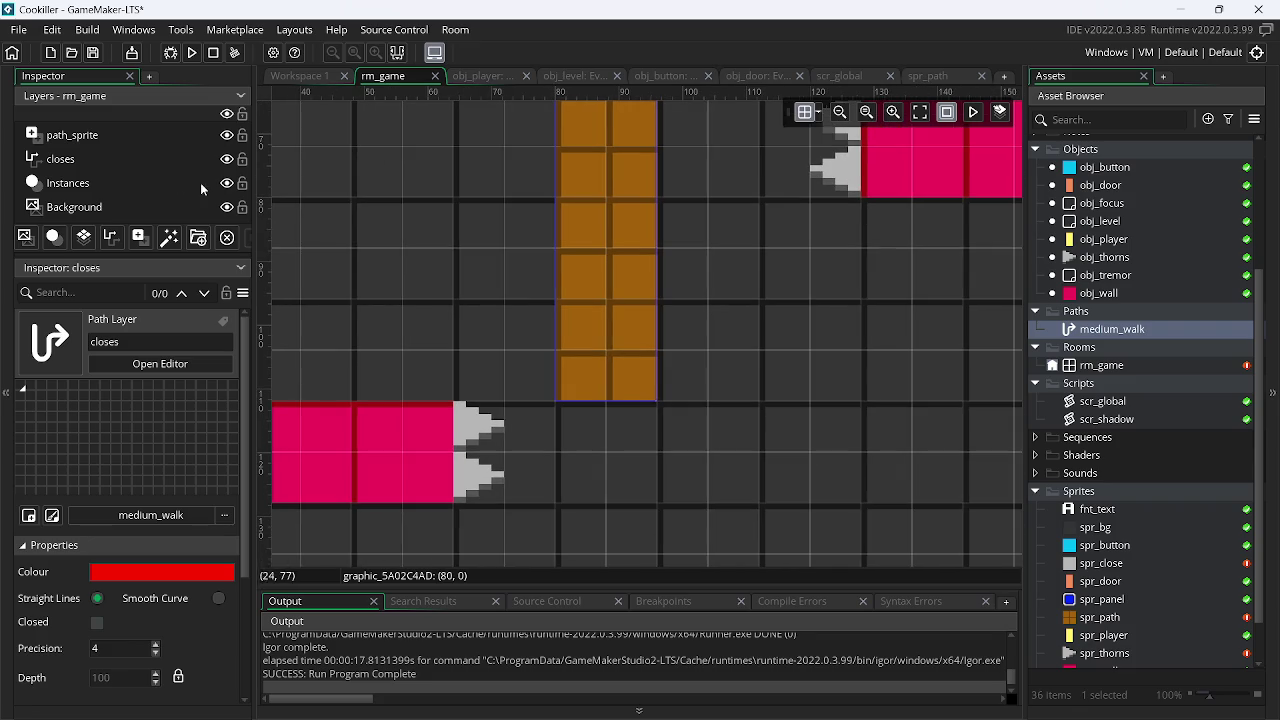
pyautogui.moveTo(129, 160); pyautogui.dragTo(113, 134)
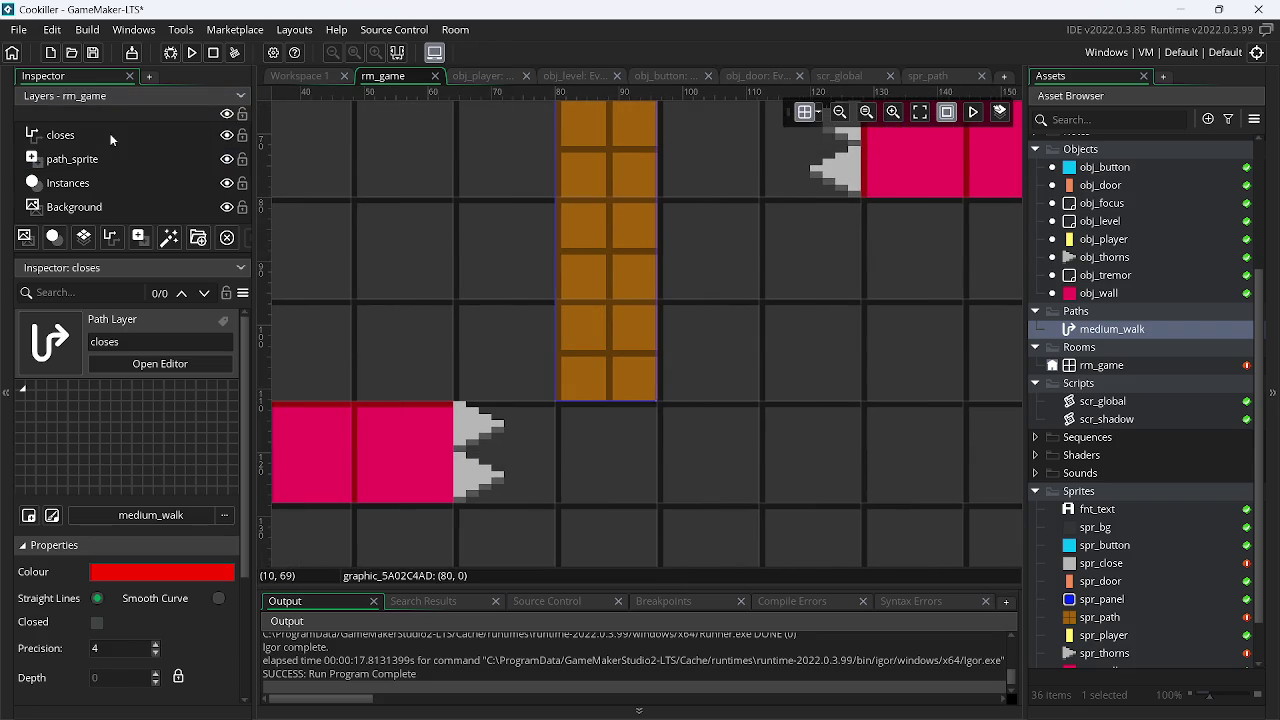
# Set the room grid spacing to 8 by 8
pyautogui.click(818, 112)
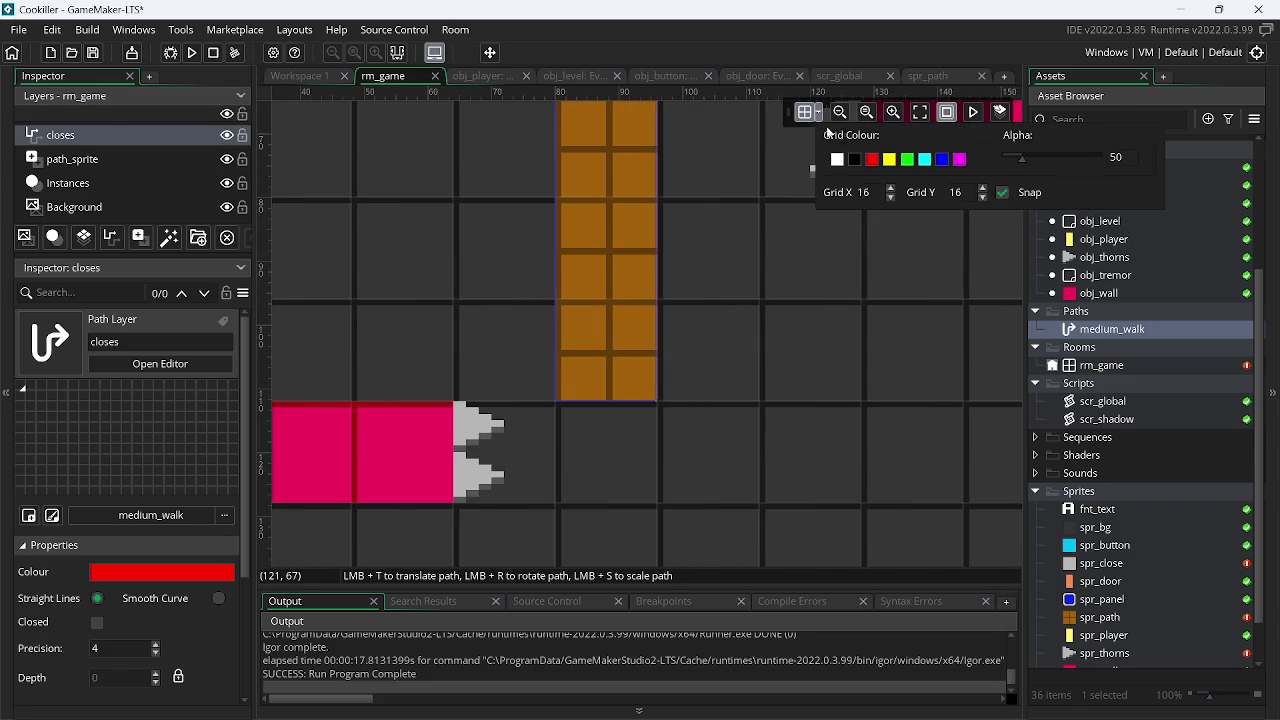
pyautogui.doubleClick(866, 192)
pyautogui.write('8')
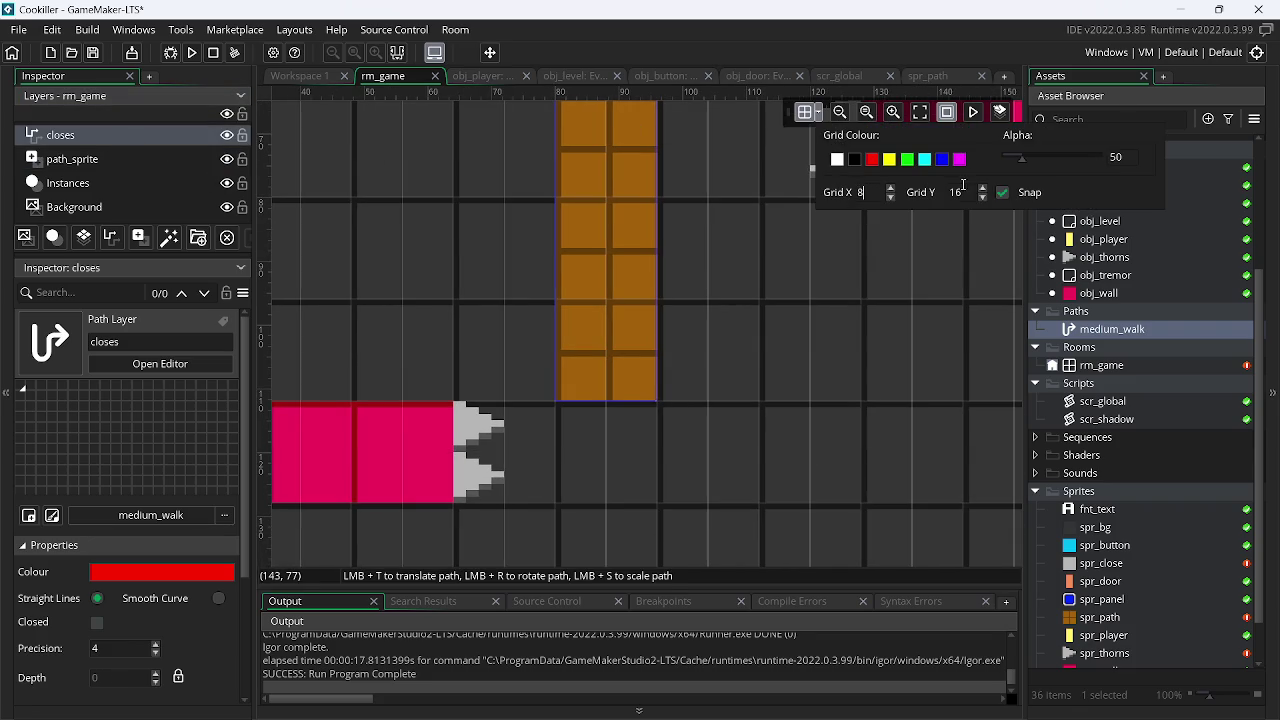
pyautogui.doubleClick(951, 192)
pyautogui.write('8')
pyautogui.click(919, 210)
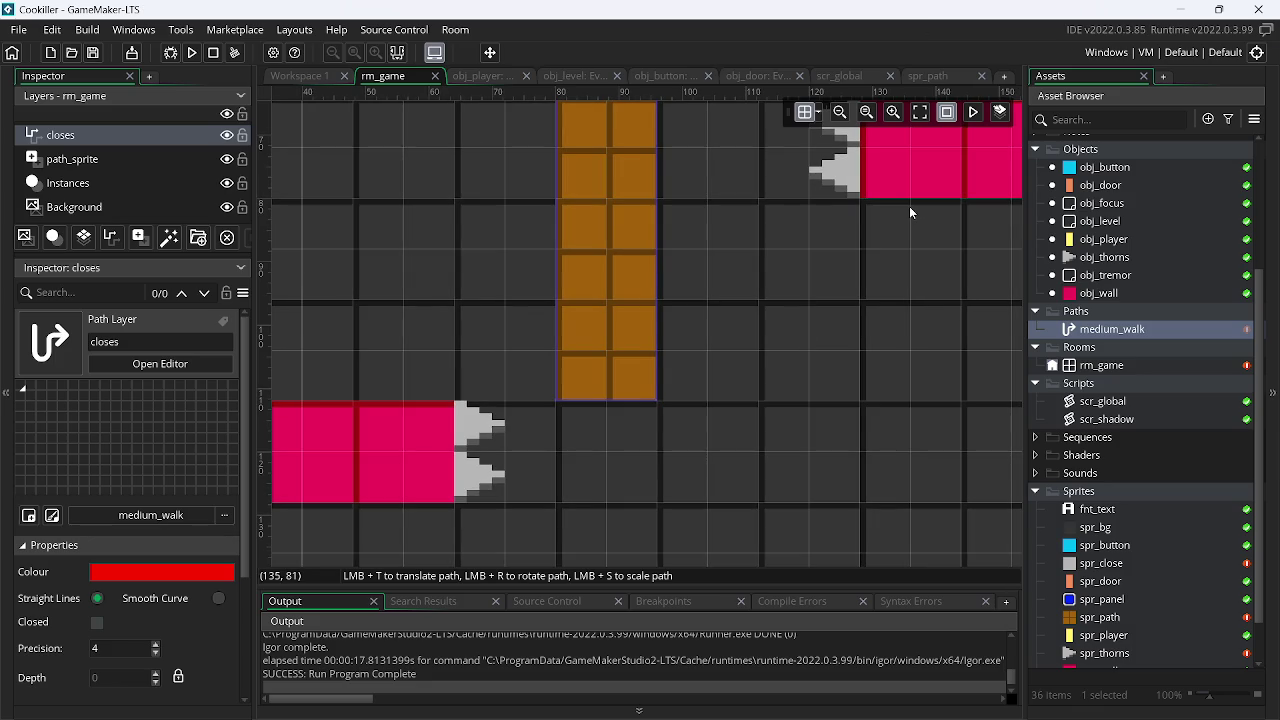
# Extend the medium_walk path with a new point beyond its last control point
pyautogui.scroll(3, 701, 349)
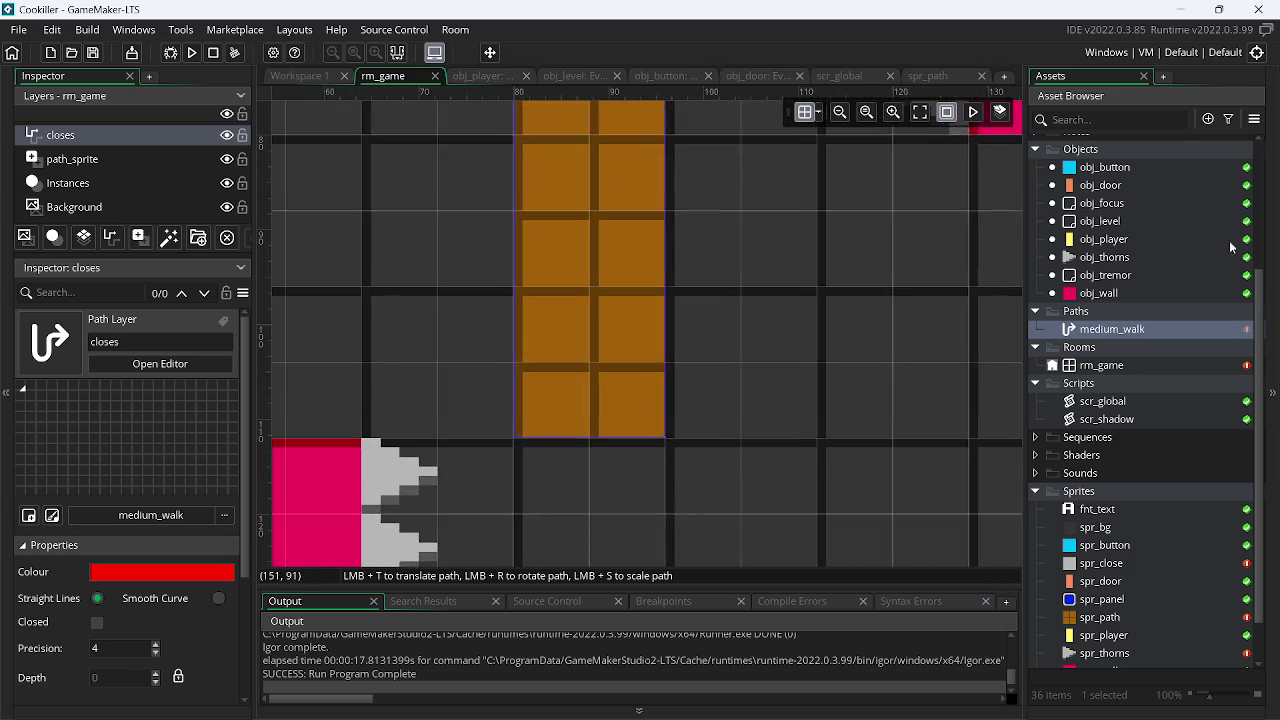
pyautogui.scroll(1, 543, 437)
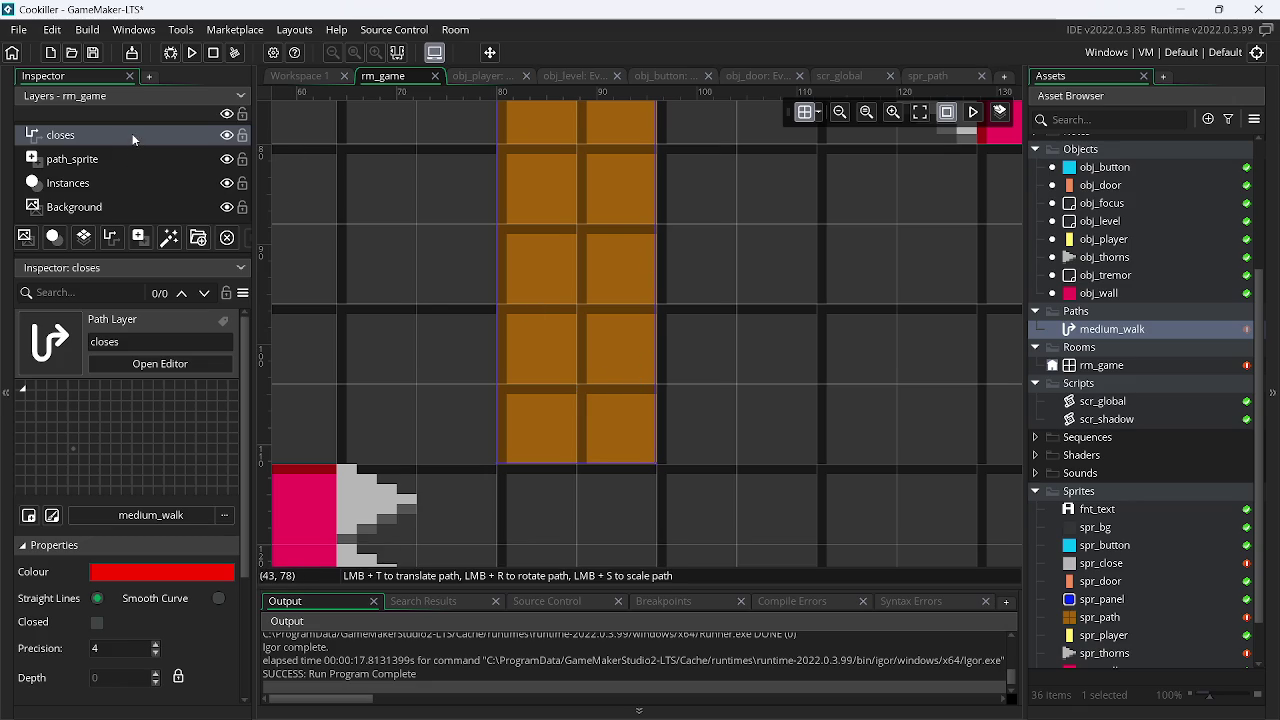
pyautogui.click(577, 389)
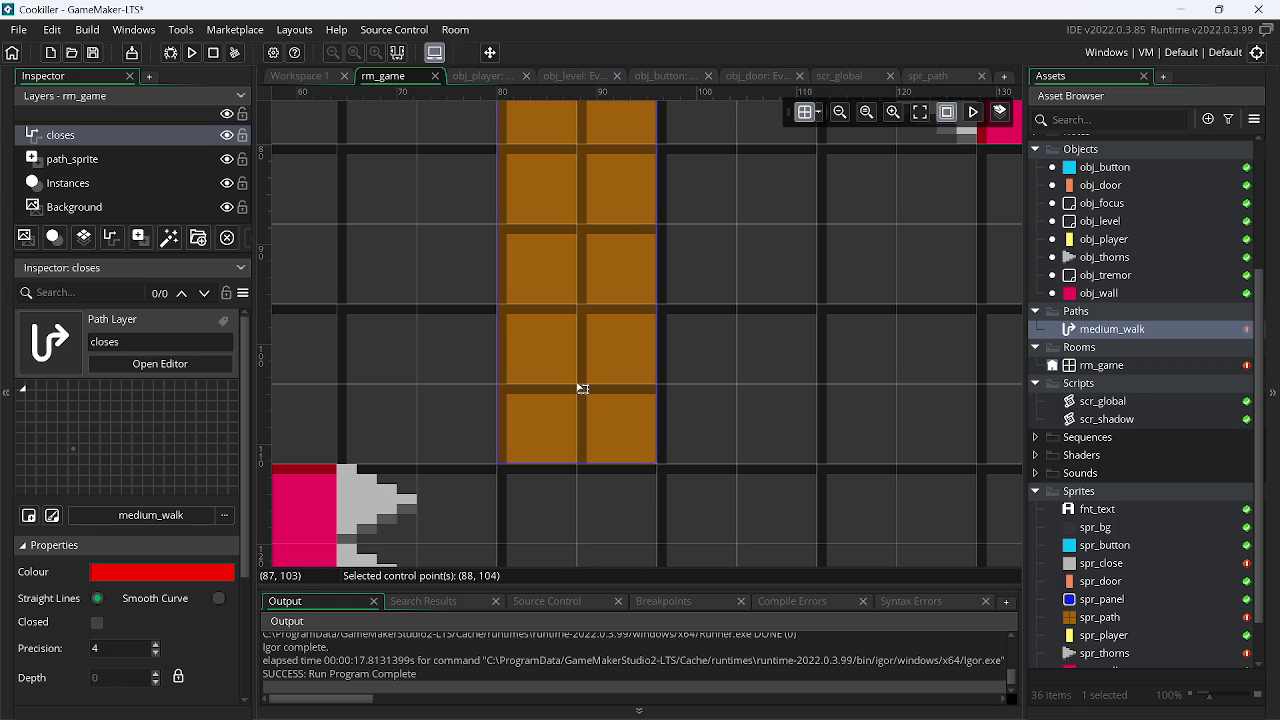
pyautogui.scroll(8, 594, 380)
pyautogui.scroll(2, 651, 277)
pyautogui.click(620, 215)
pyautogui.scroll(-1, 572, 298)
pyautogui.scroll(-3, 569, 400)
pyautogui.scroll(-1, 520, 330)
pyautogui.scroll(1, 639, 330)
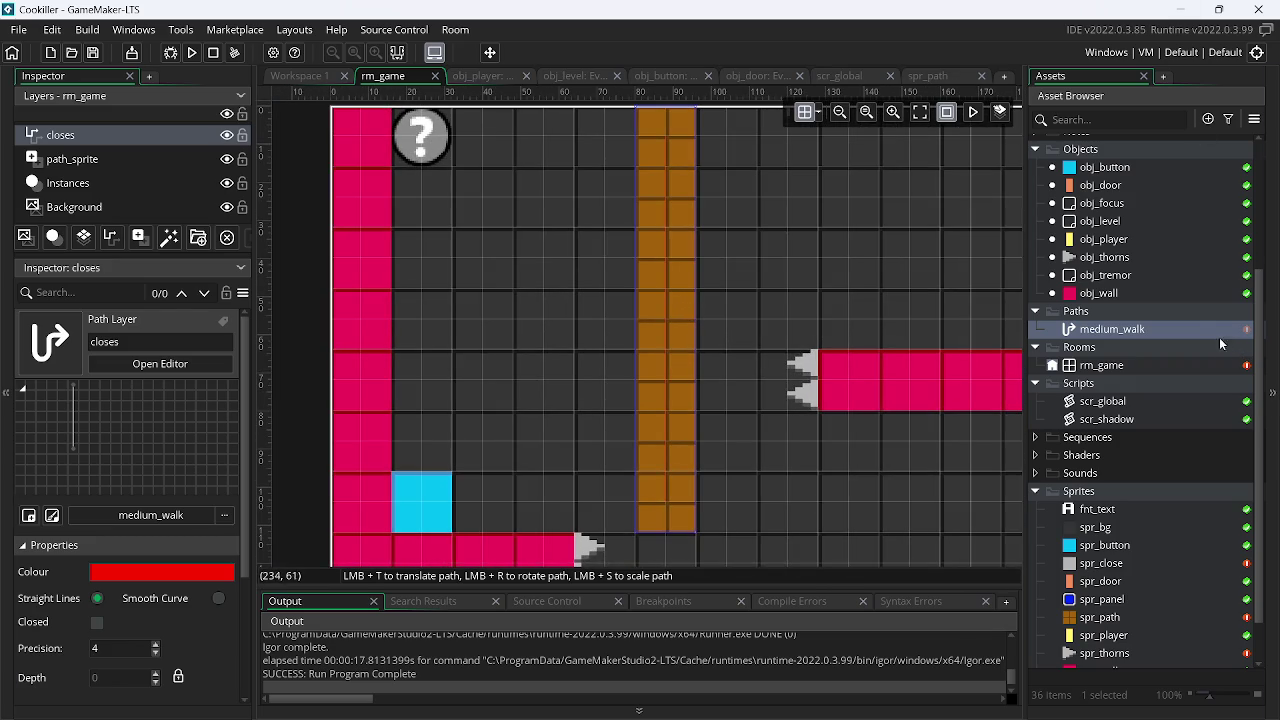
pyautogui.rightClick(1092, 296)
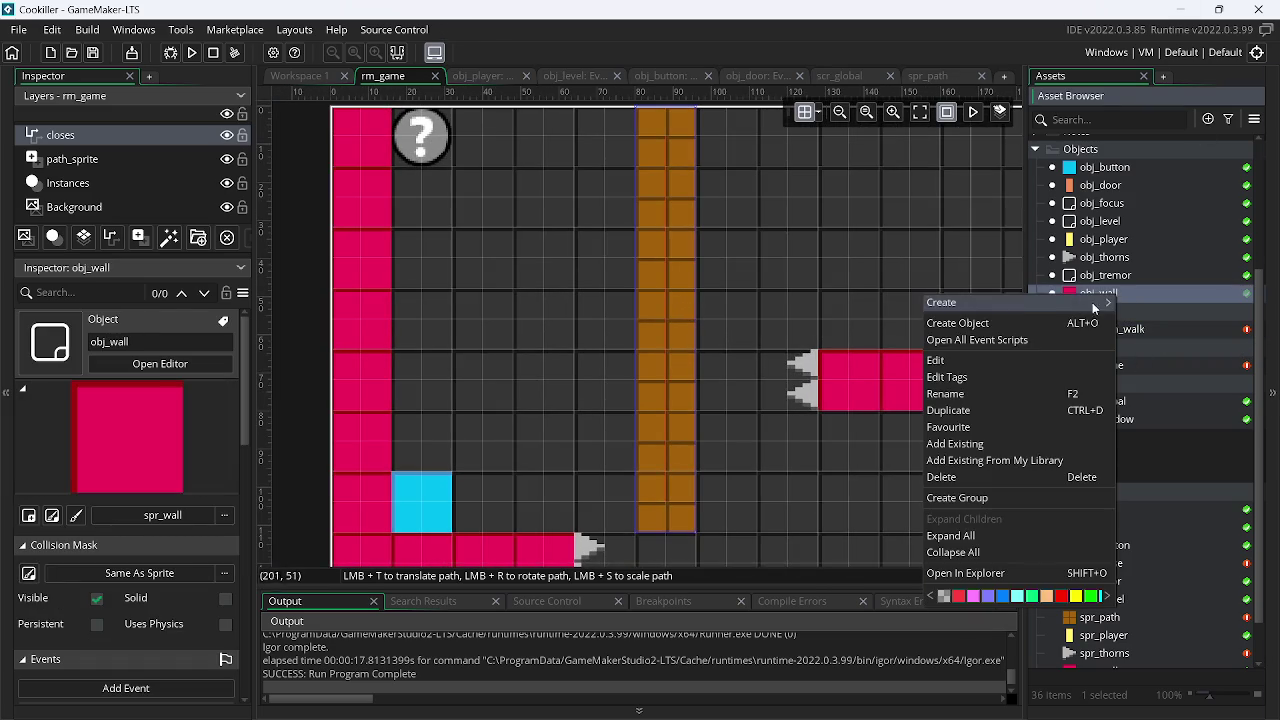
# Create a new object named obj_close using the spr_close sprite
pyautogui.click(1004, 325)
pyautogui.write('obj_close')
pyautogui.press('Return')
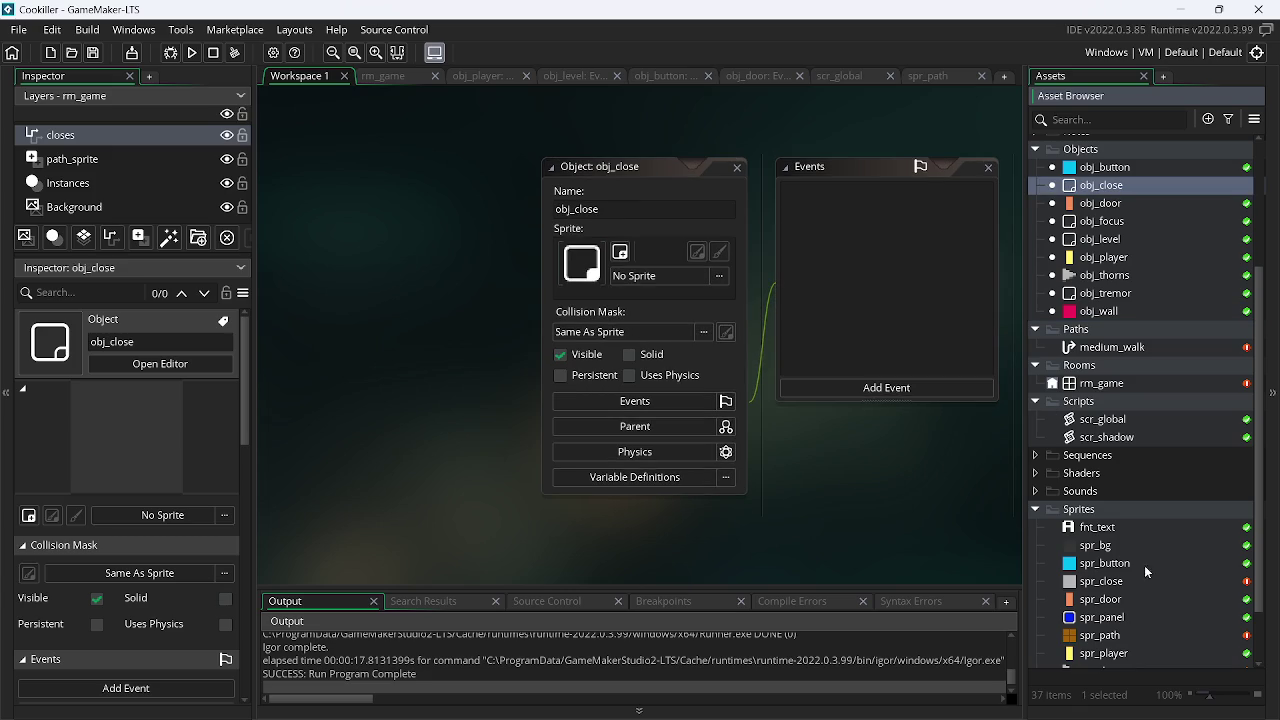
pyautogui.moveTo(1132, 586); pyautogui.dragTo(584, 262)
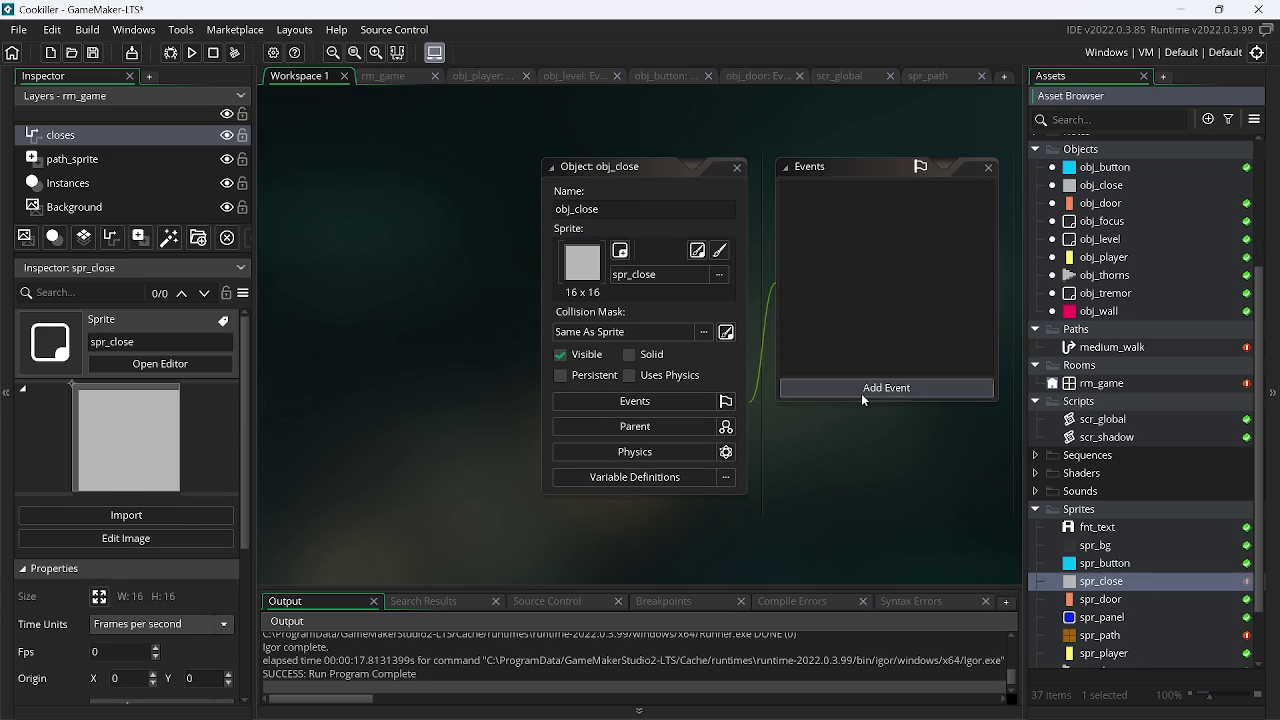
# Add Create and Step events to obj_close, then return to the rm_game room
pyautogui.click(884, 388)
pyautogui.moveTo(905, 458)
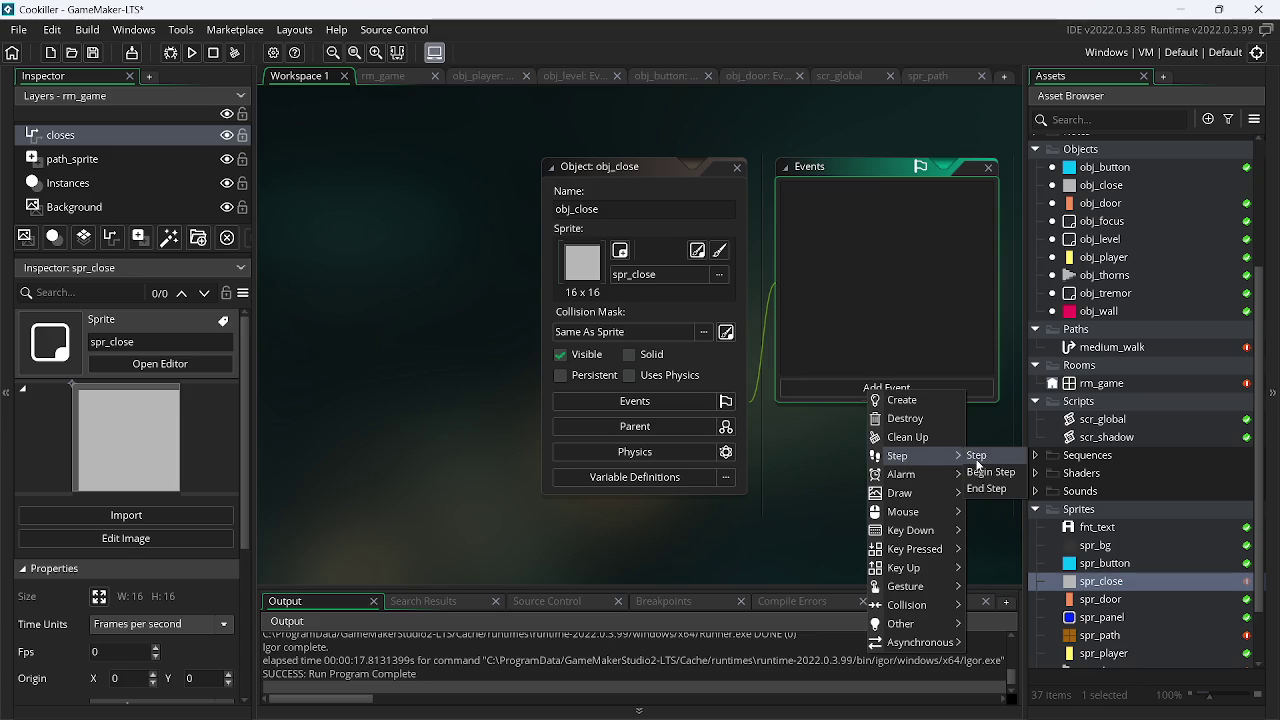
pyautogui.click(878, 400)
pyautogui.click(902, 388)
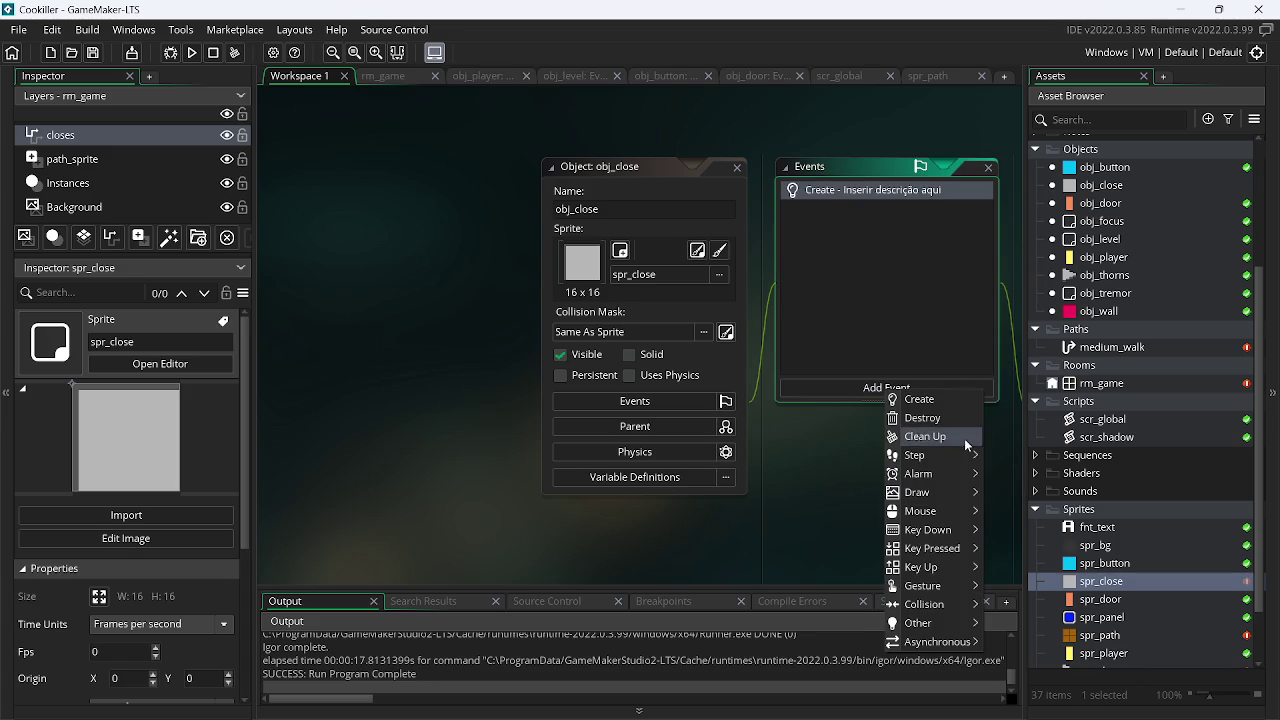
pyautogui.moveTo(945, 461)
pyautogui.click(996, 455)
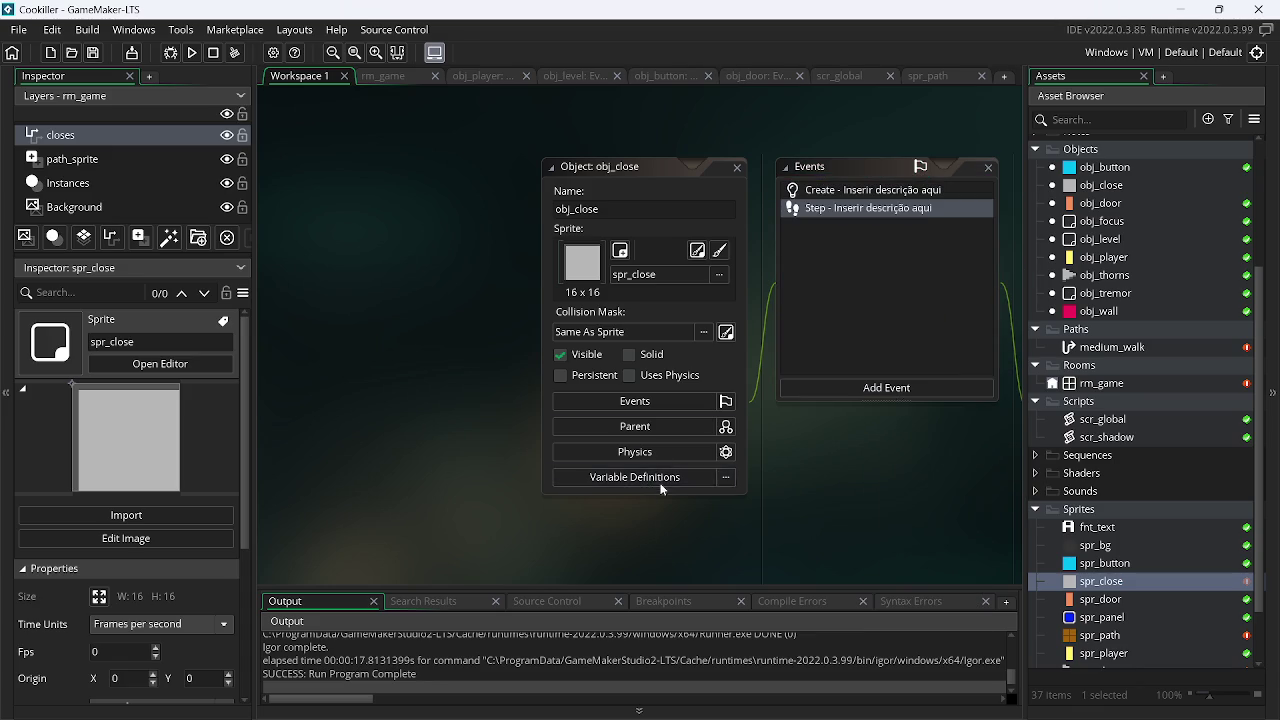
pyautogui.click(660, 477)
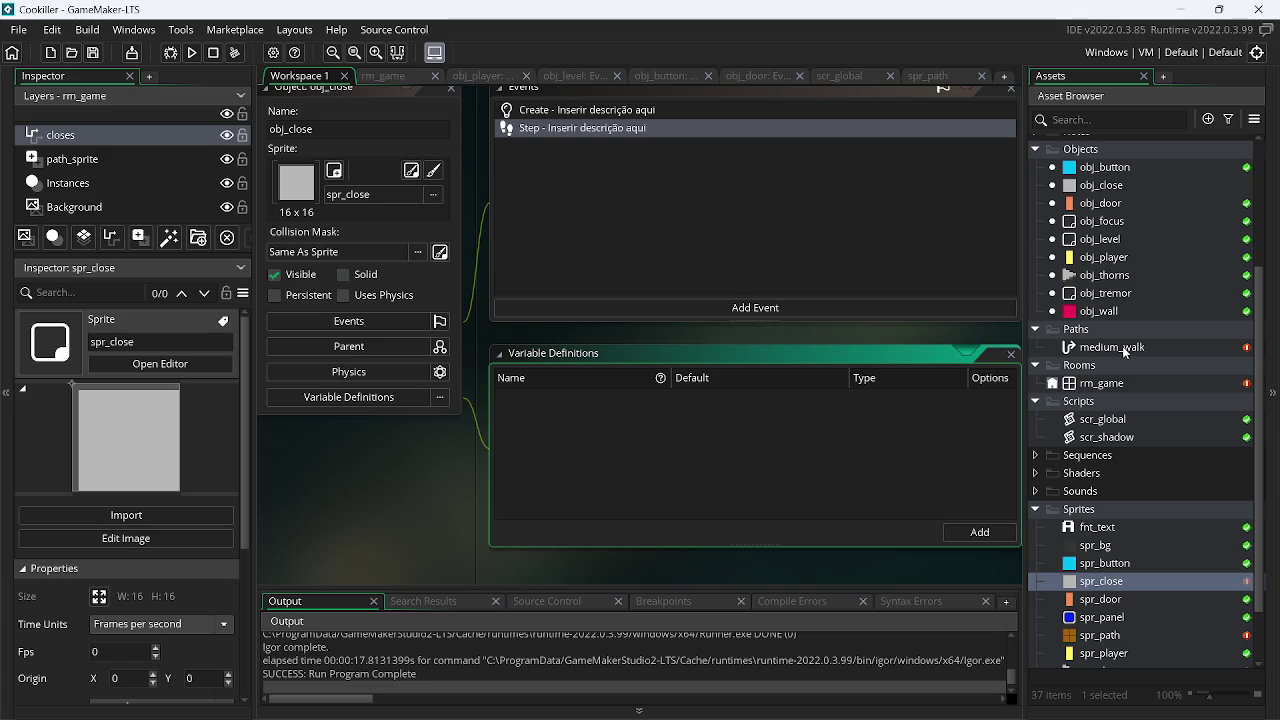
pyautogui.click(144, 137)
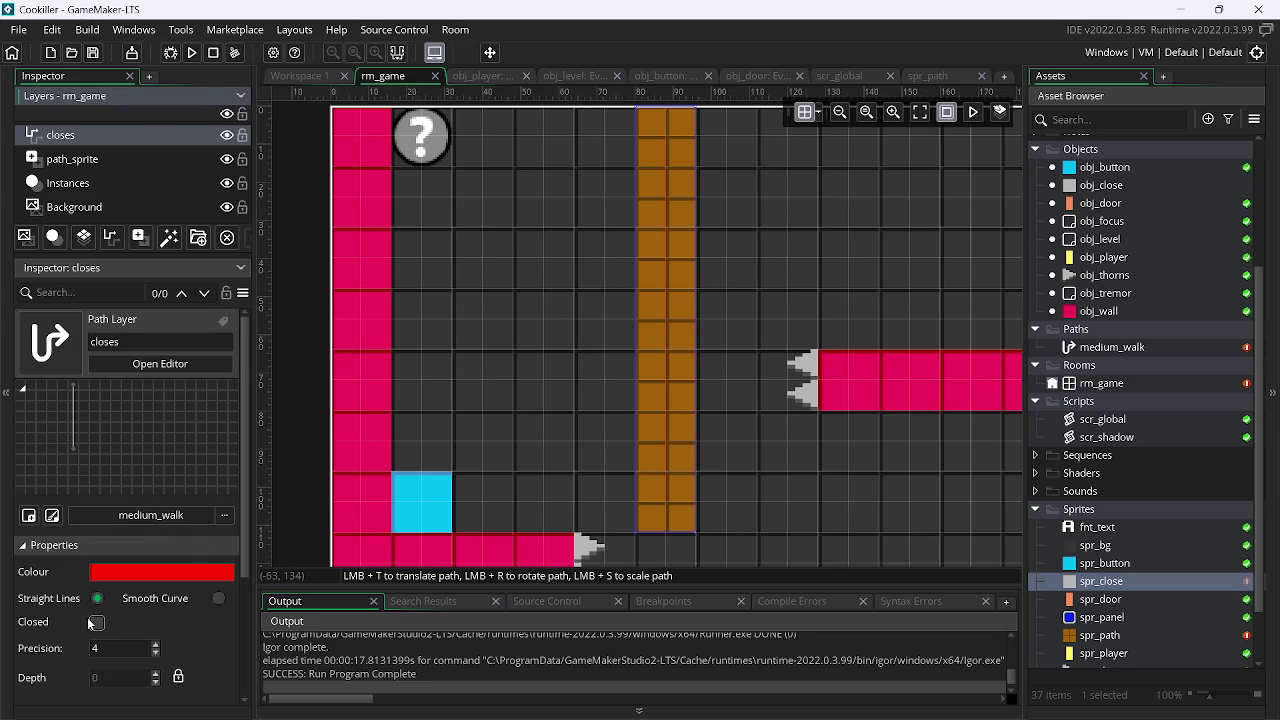
# Adjust the closes layer's path assignment and add an Assets_1 asset layer to rm_game
pyautogui.click(150, 514)
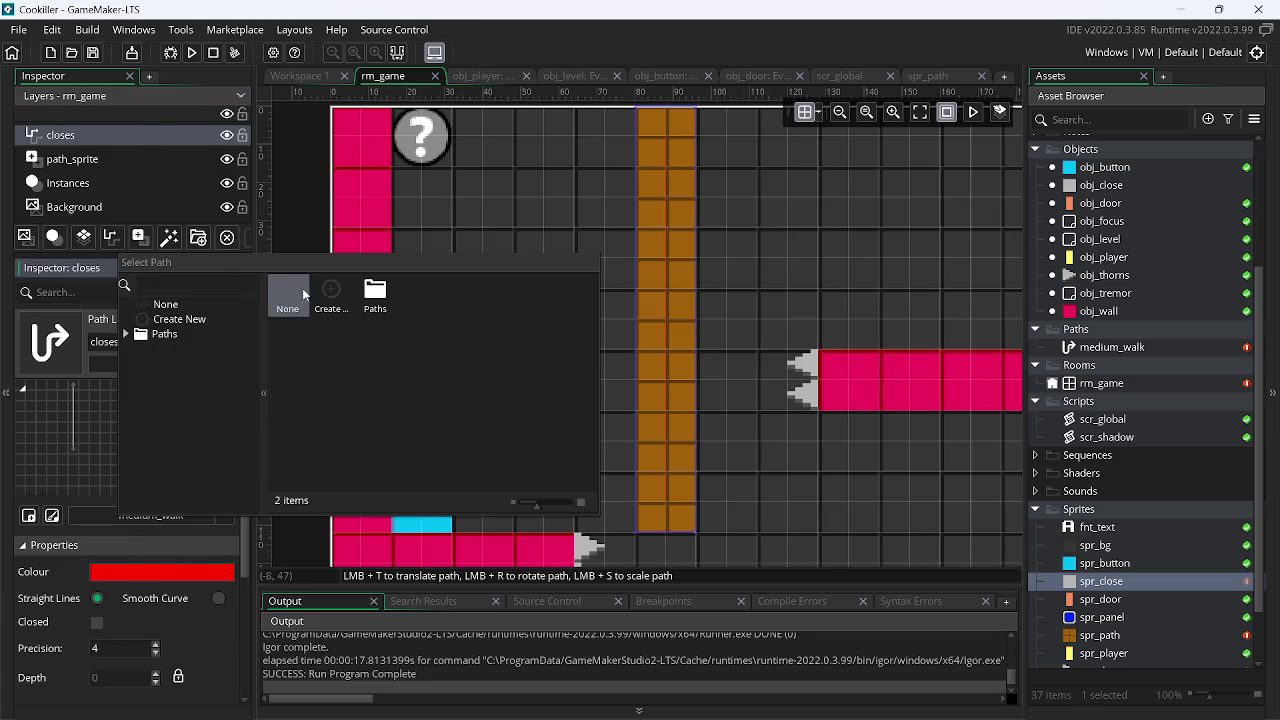
pyautogui.click(302, 288)
pyautogui.hotkey('ctrl', 'z')
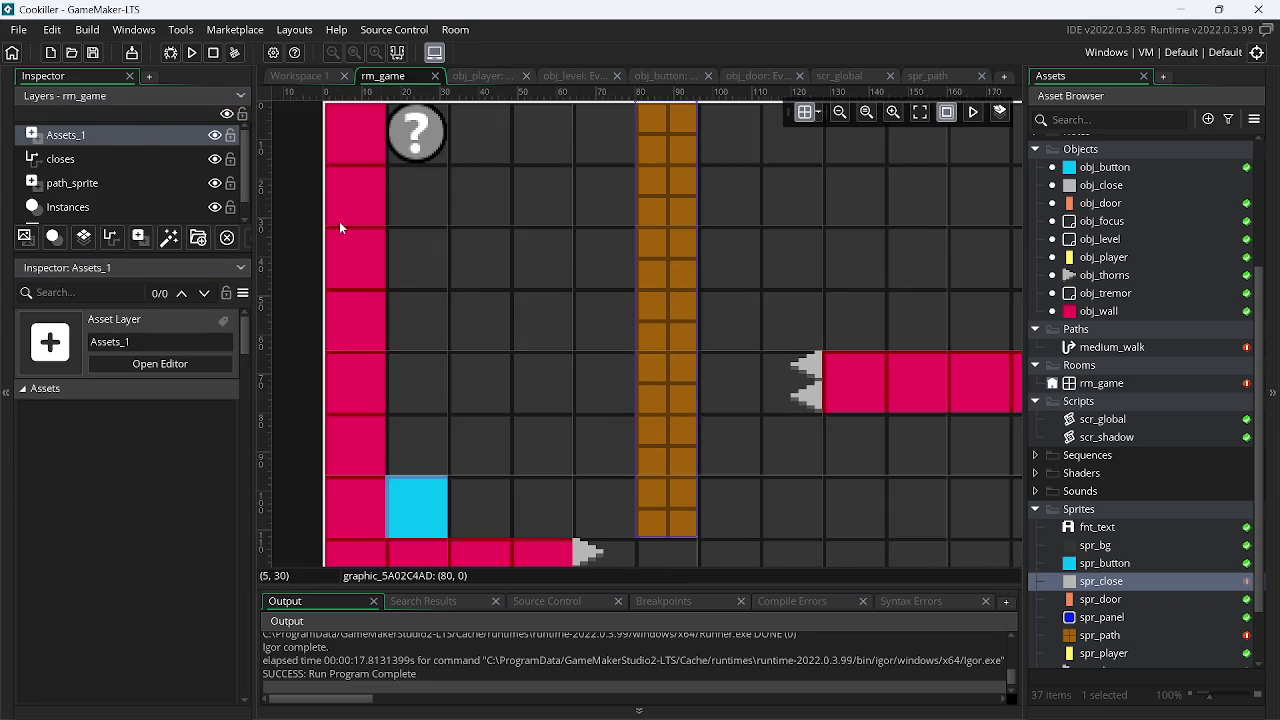
pyautogui.scroll(-2, 873, 216)
pyautogui.scroll(1, 843, 261)
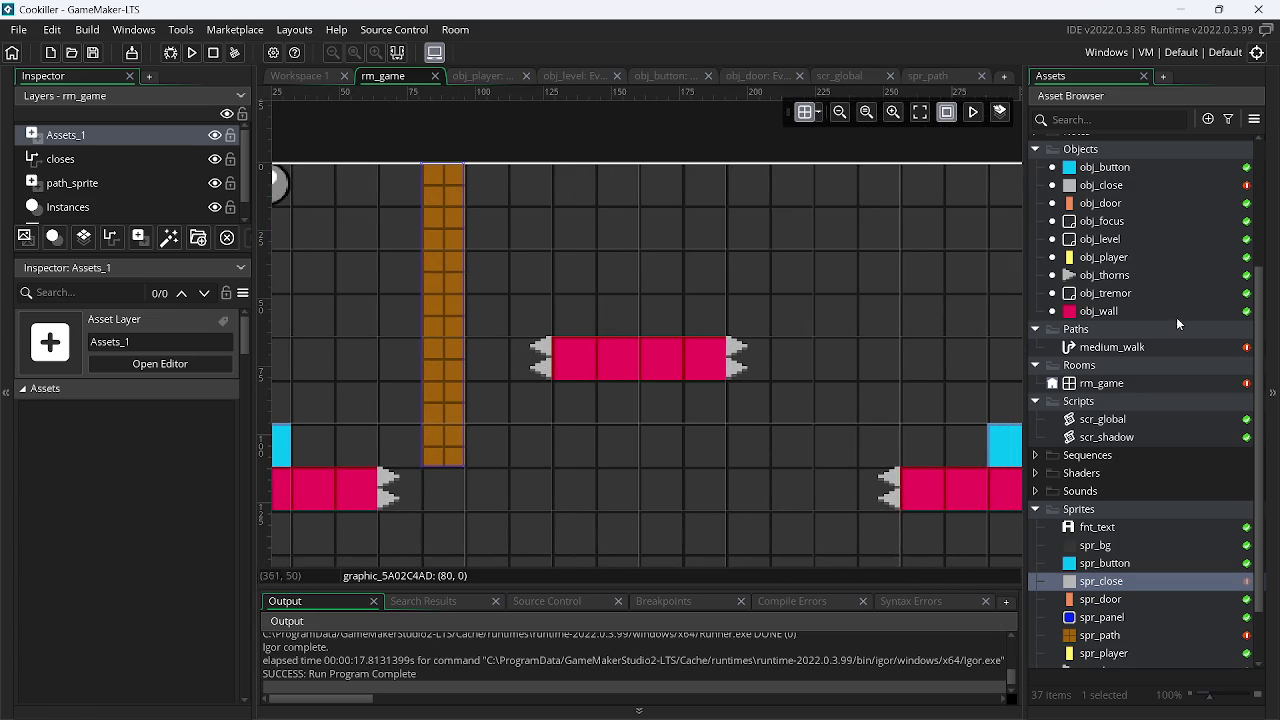
# Open all of obj_close's event scripts from the Asset Browser
pyautogui.rightClick(1119, 313)
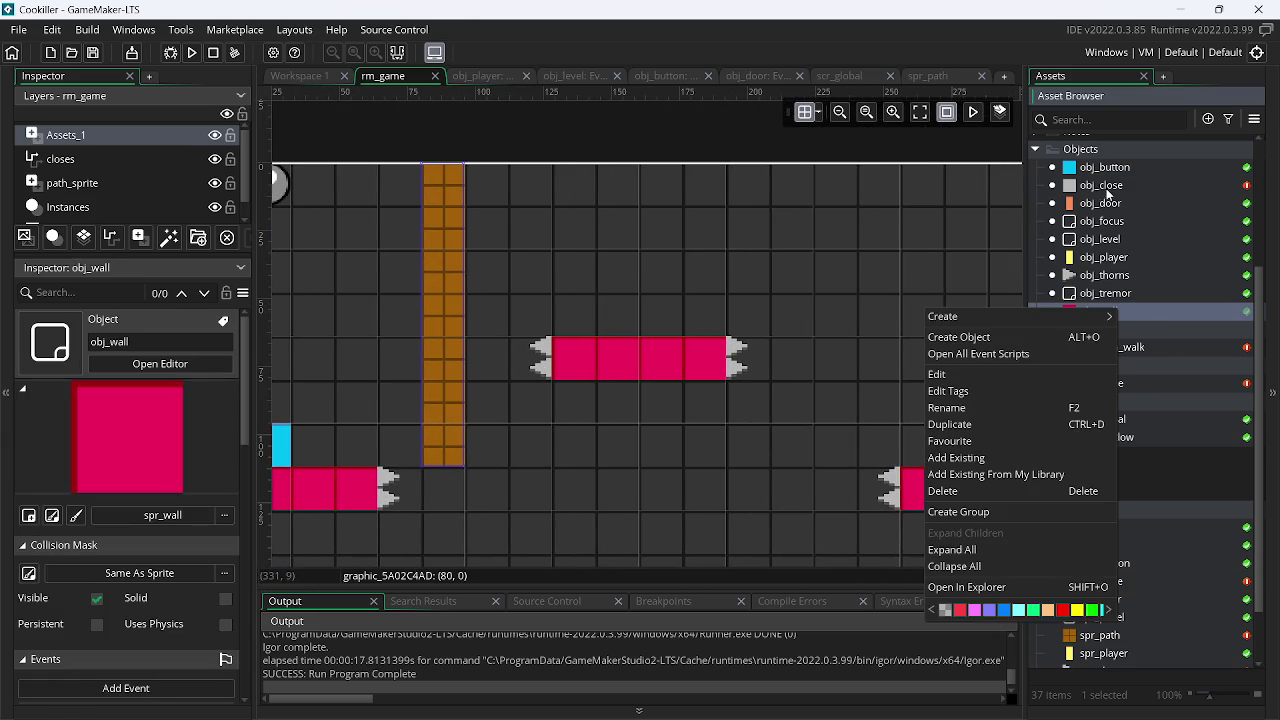
pyautogui.click(1100, 188)
pyautogui.rightClick(1100, 186)
pyautogui.click(1029, 232)
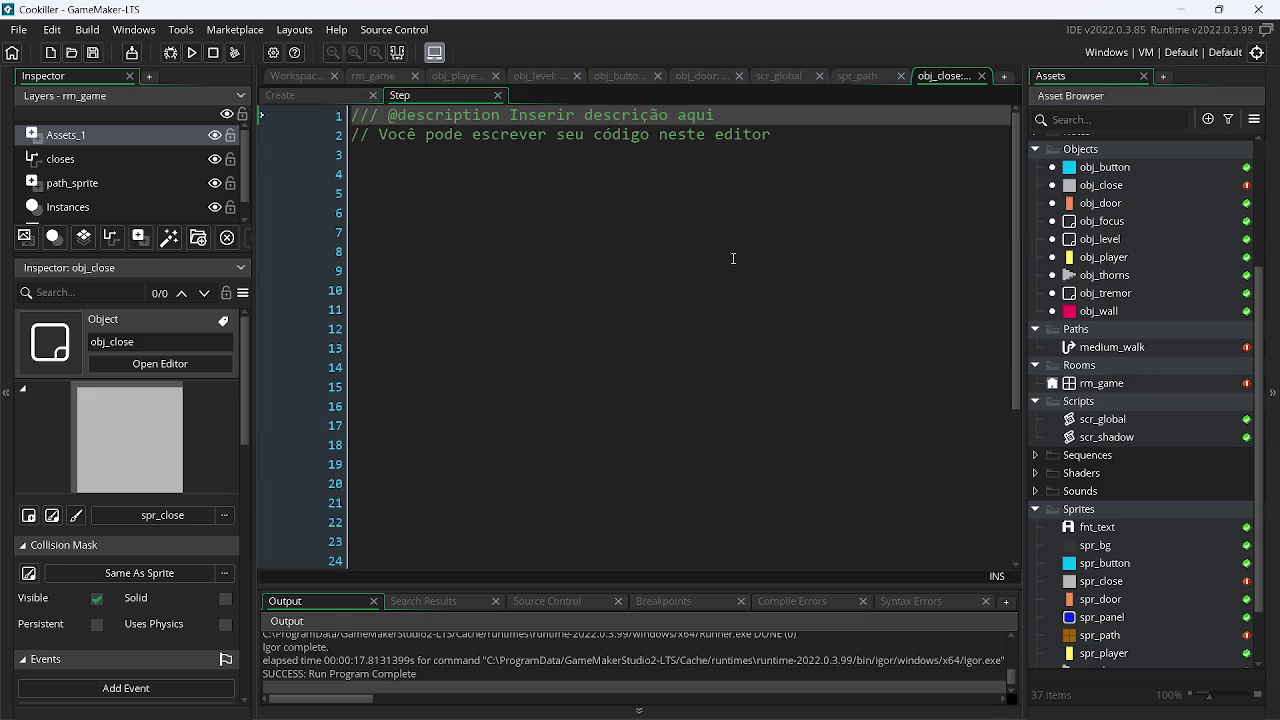
# Replace the Create event code with a path_start call on medium_walk
pyautogui.click(323, 93)
pyautogui.hotkey('ctrl', 'a')
pyautogui.press('BackSpace')
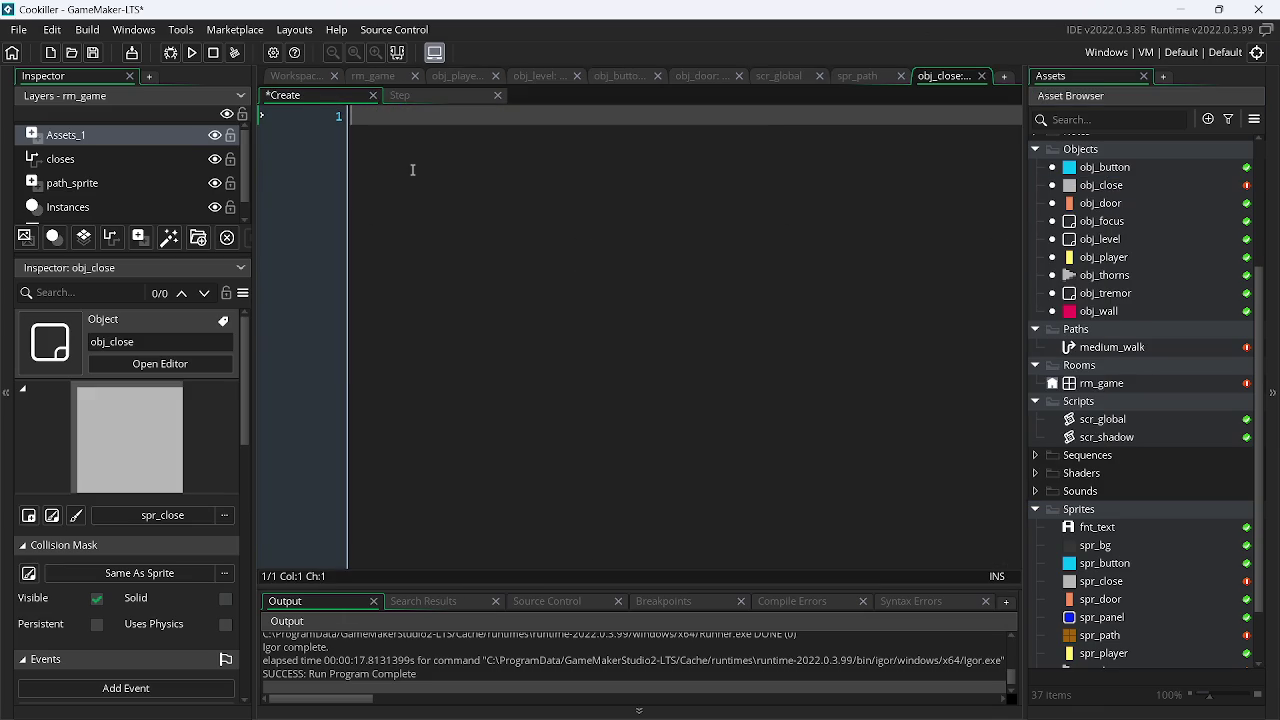
pyautogui.write('path')
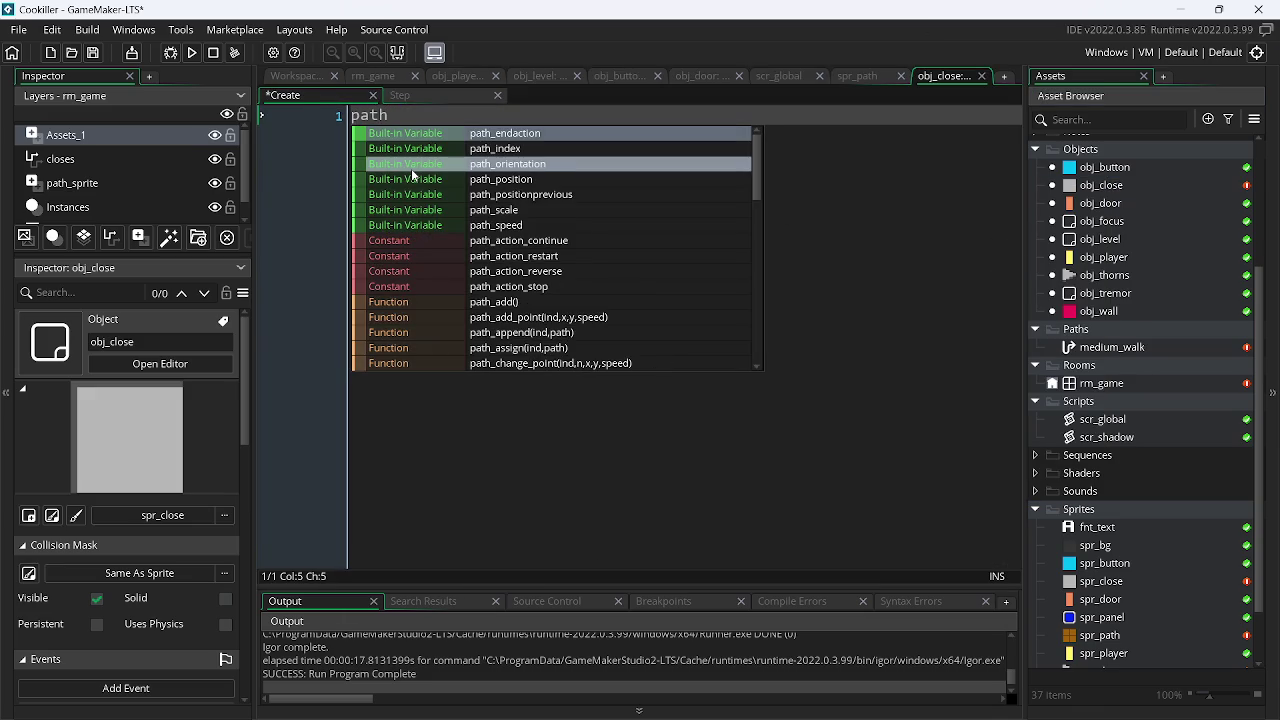
pyautogui.write('_s')
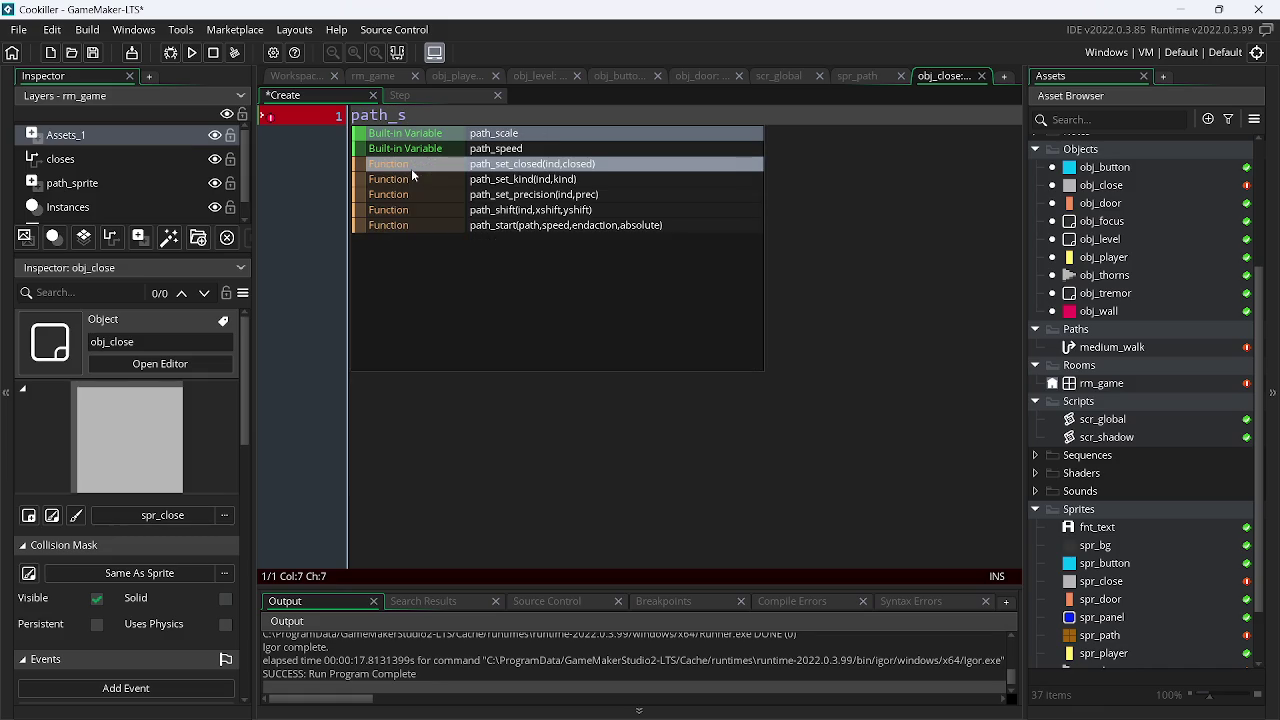
pyautogui.press('Down')
pyautogui.press('Down')
pyautogui.press('Down')
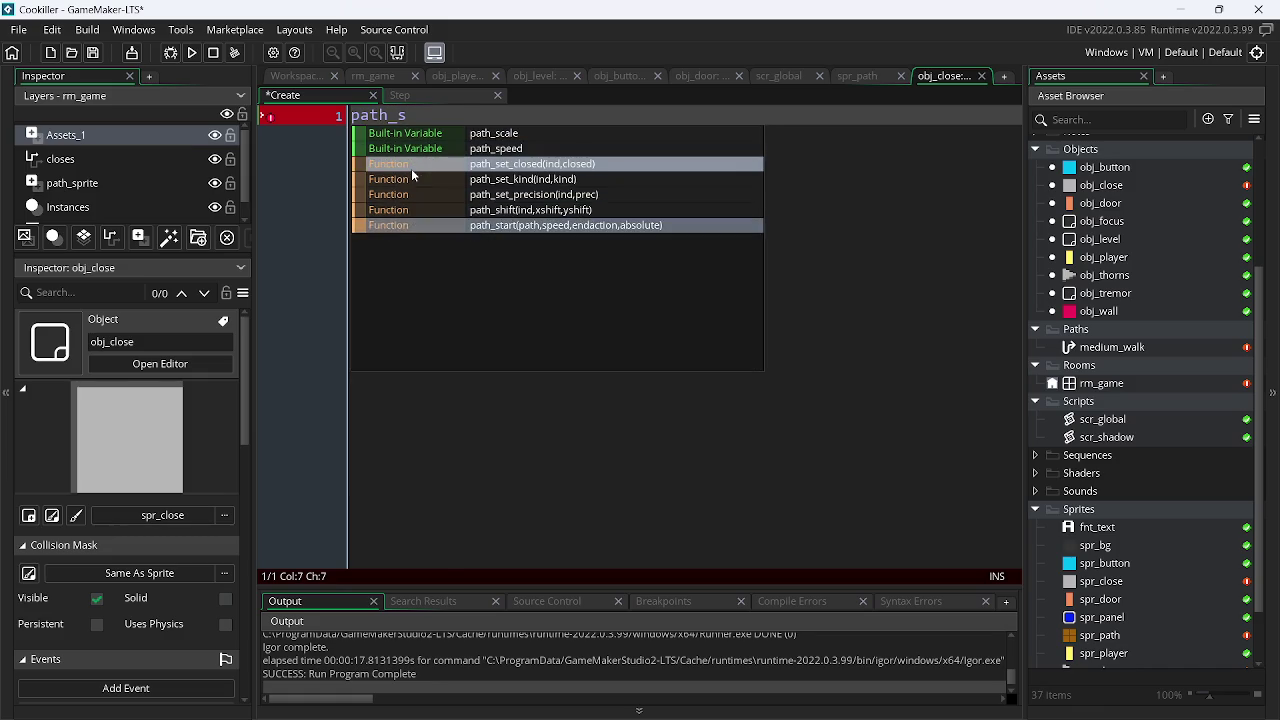
pyautogui.press('Return')
pyautogui.write('me')
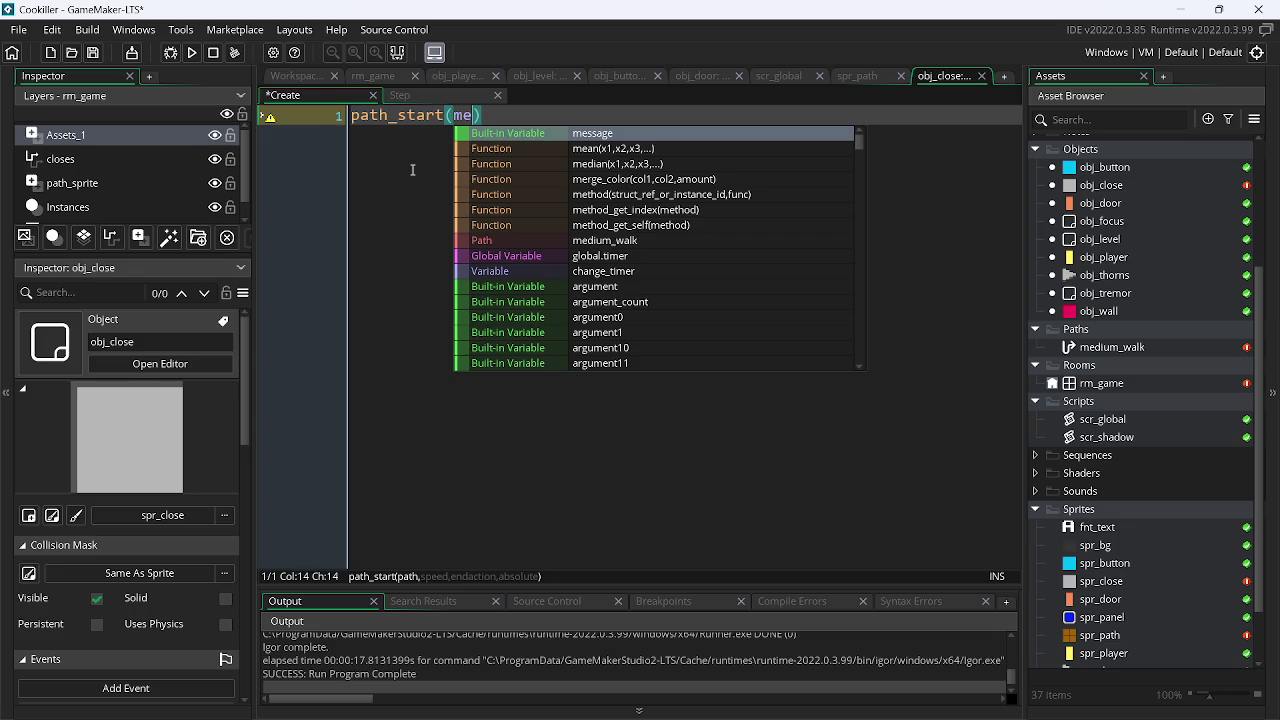
pyautogui.write('d')
pyautogui.press('Down')
pyautogui.press('Return')
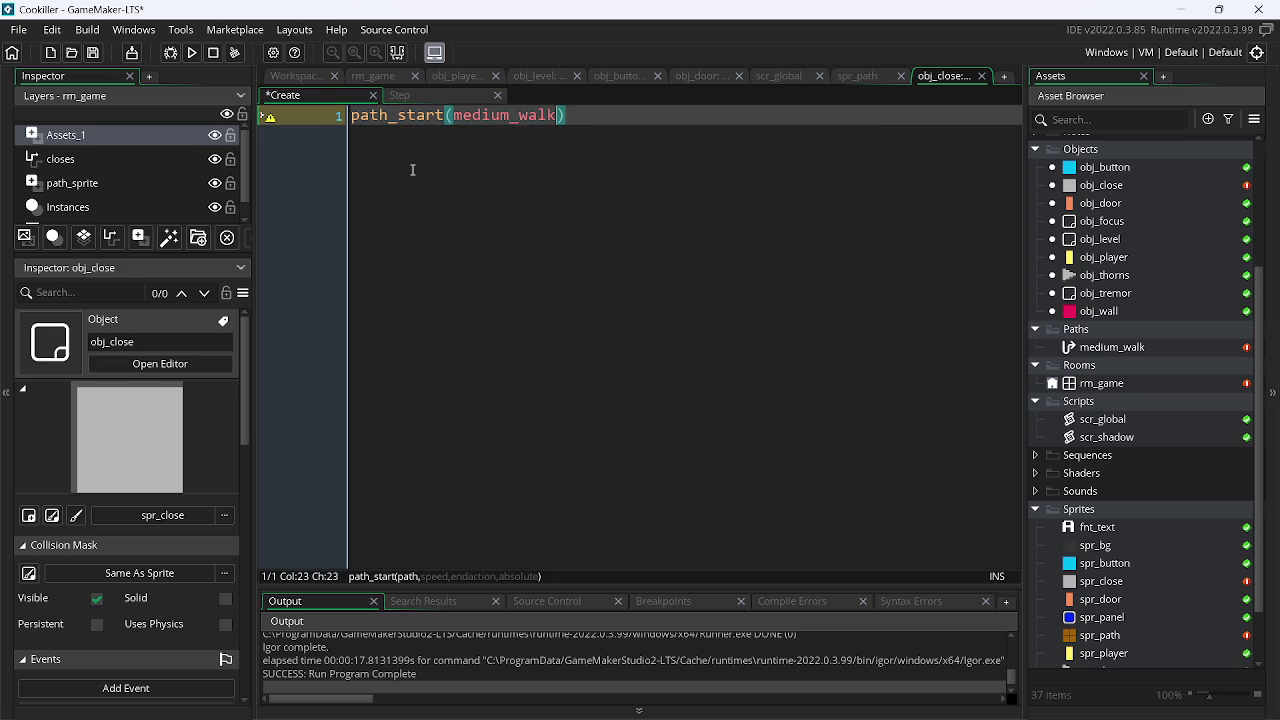
# Finish the call as path_start(medium_walk, 4, path_action_reverse, false);
pyautogui.write(', 4, ')
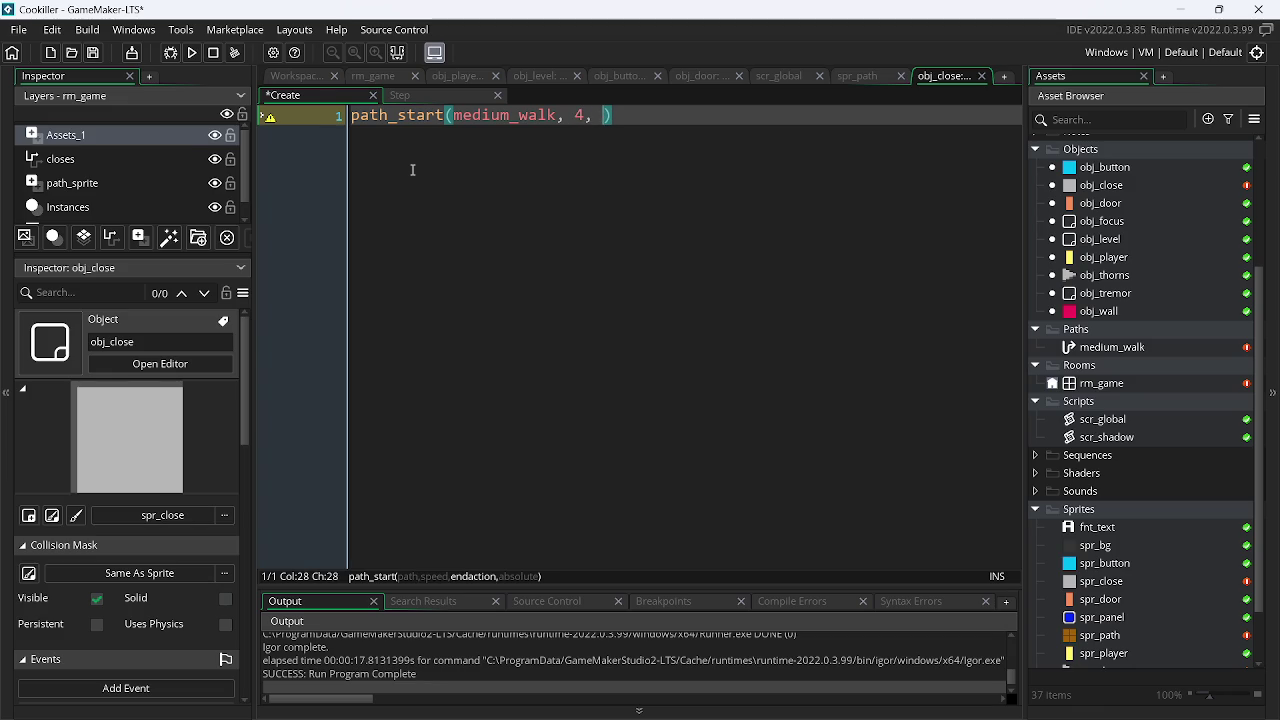
pyautogui.write('path')
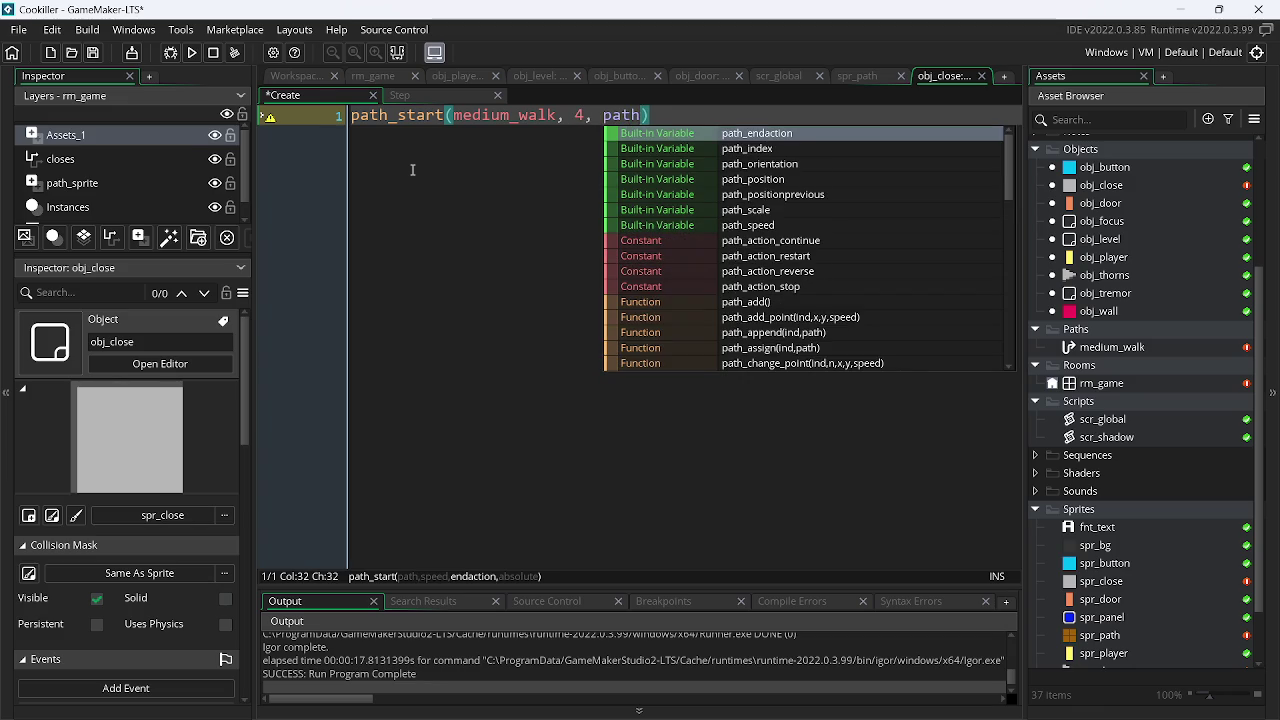
pyautogui.write('_s')
pyautogui.press('BackSpace')
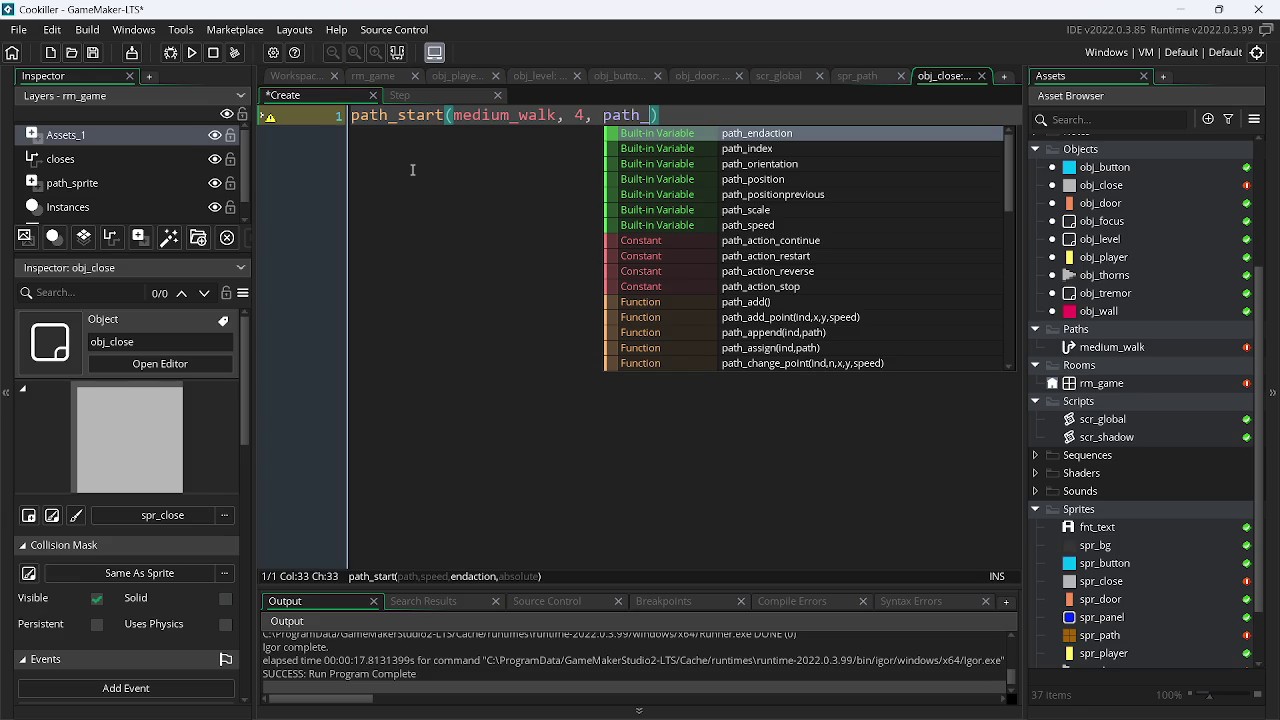
pyautogui.press('Down')
pyautogui.press('Down')
pyautogui.press('Down')
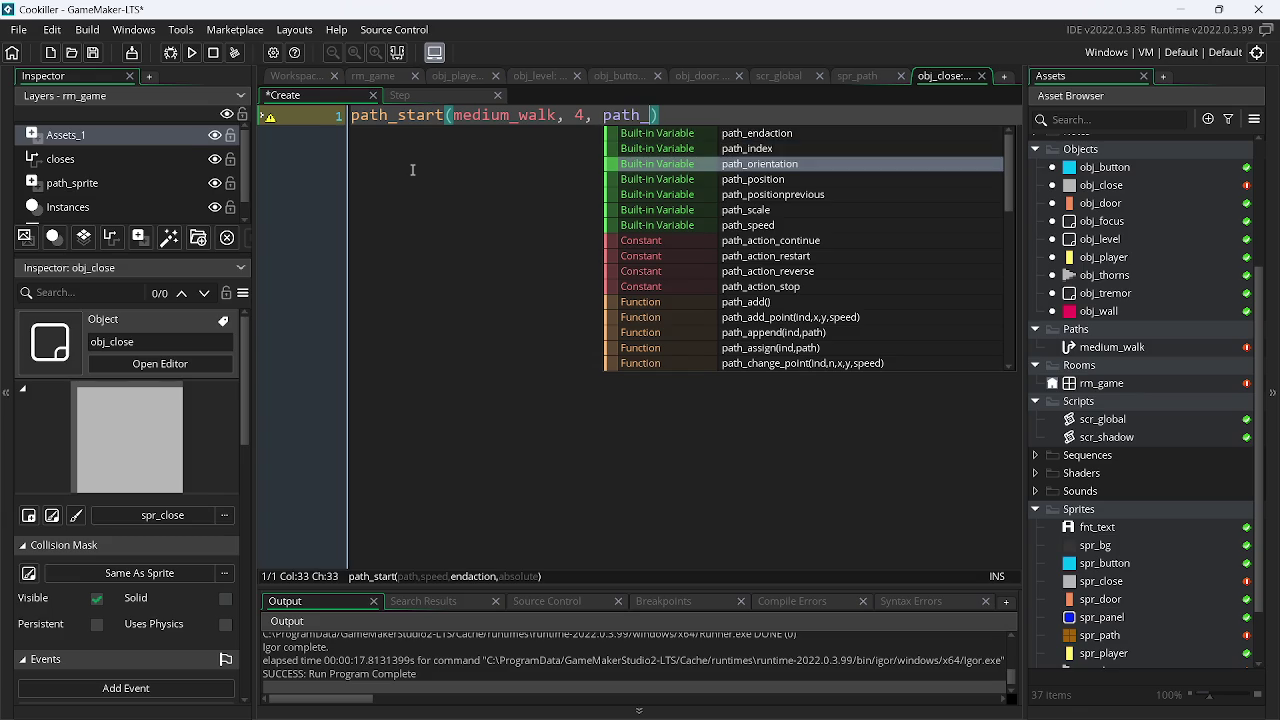
pyautogui.press('Down')
pyautogui.press('Down')
pyautogui.press('Down')
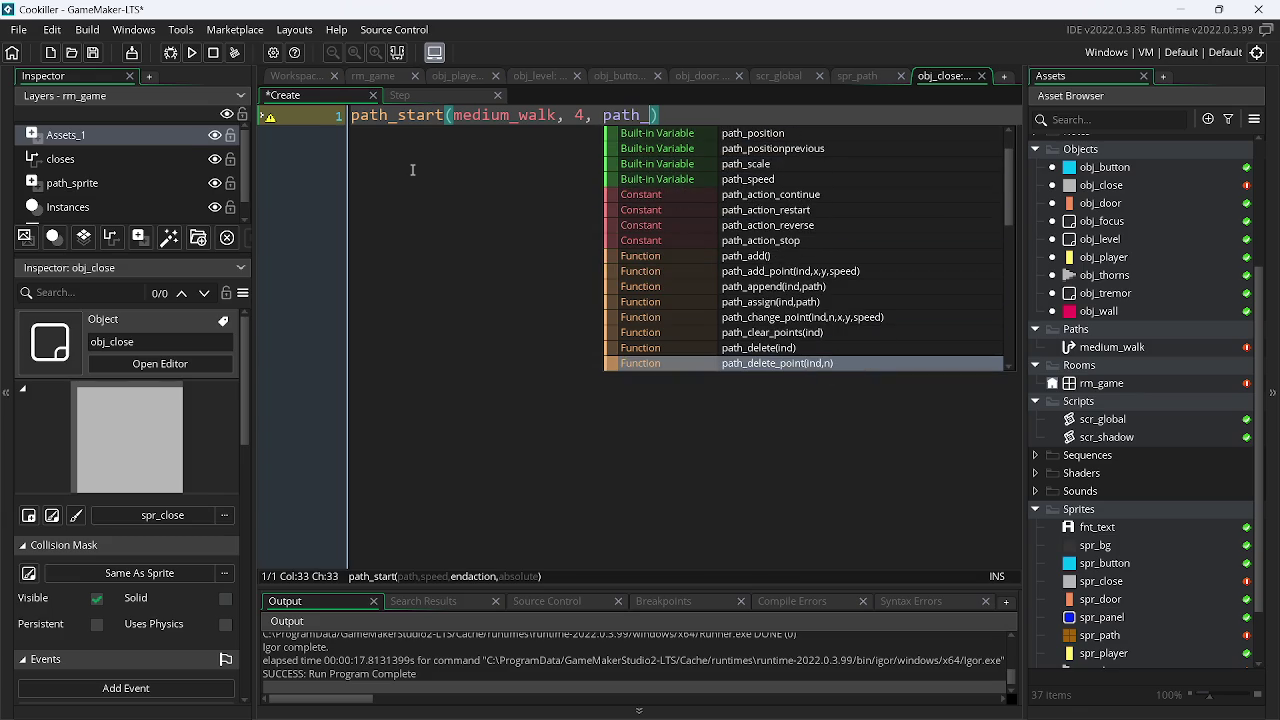
pyautogui.write('a')
pyautogui.press('BackSpace')
pyautogui.write('s')
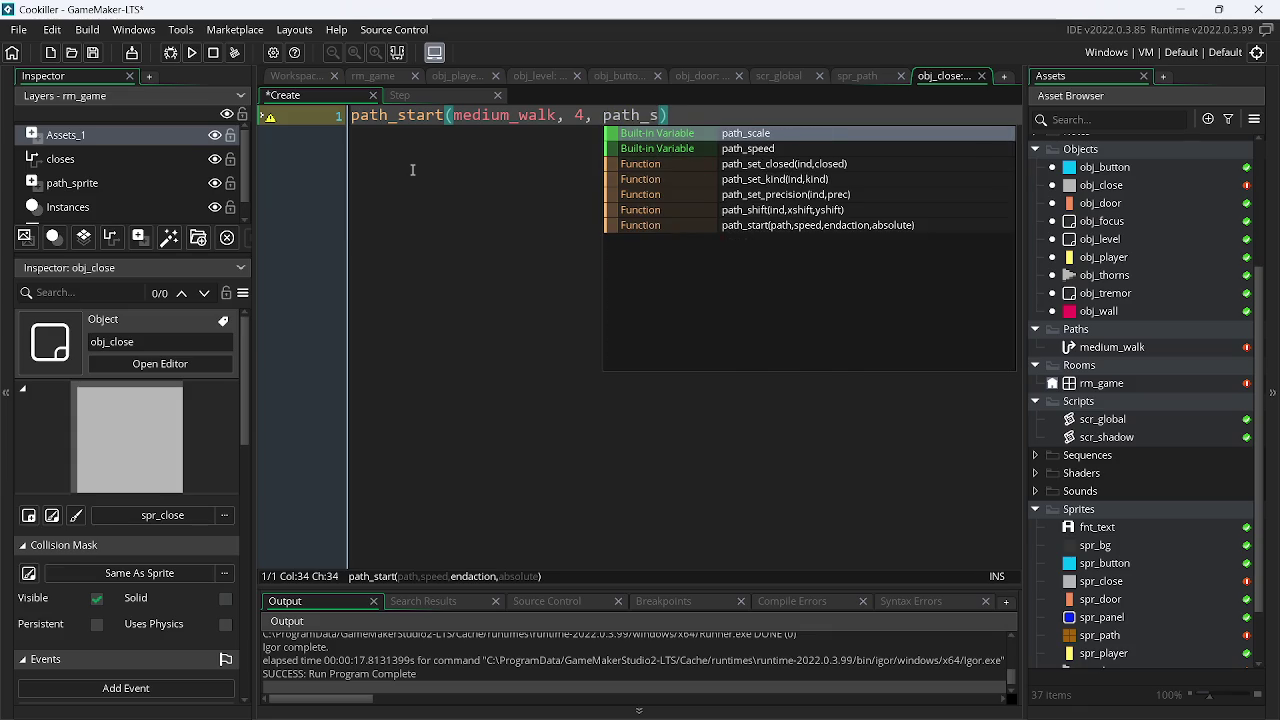
pyautogui.press('BackSpace')
pyautogui.write('a')
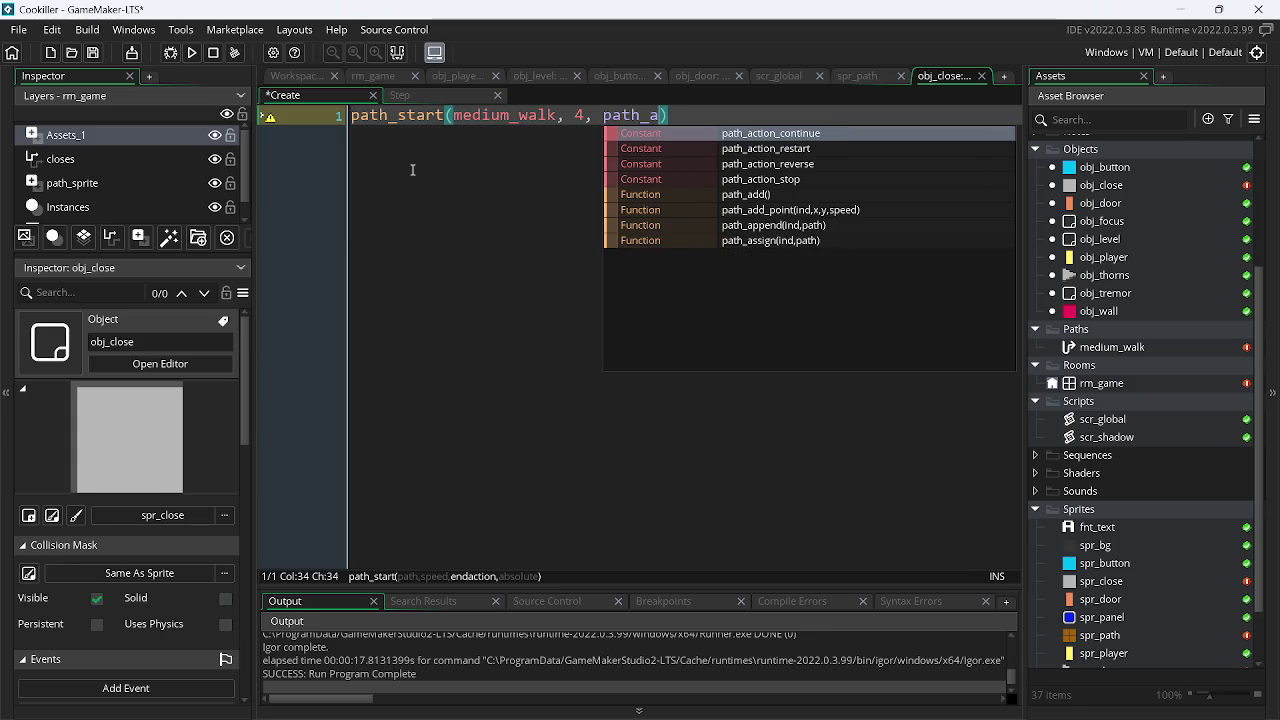
pyautogui.press('Down')
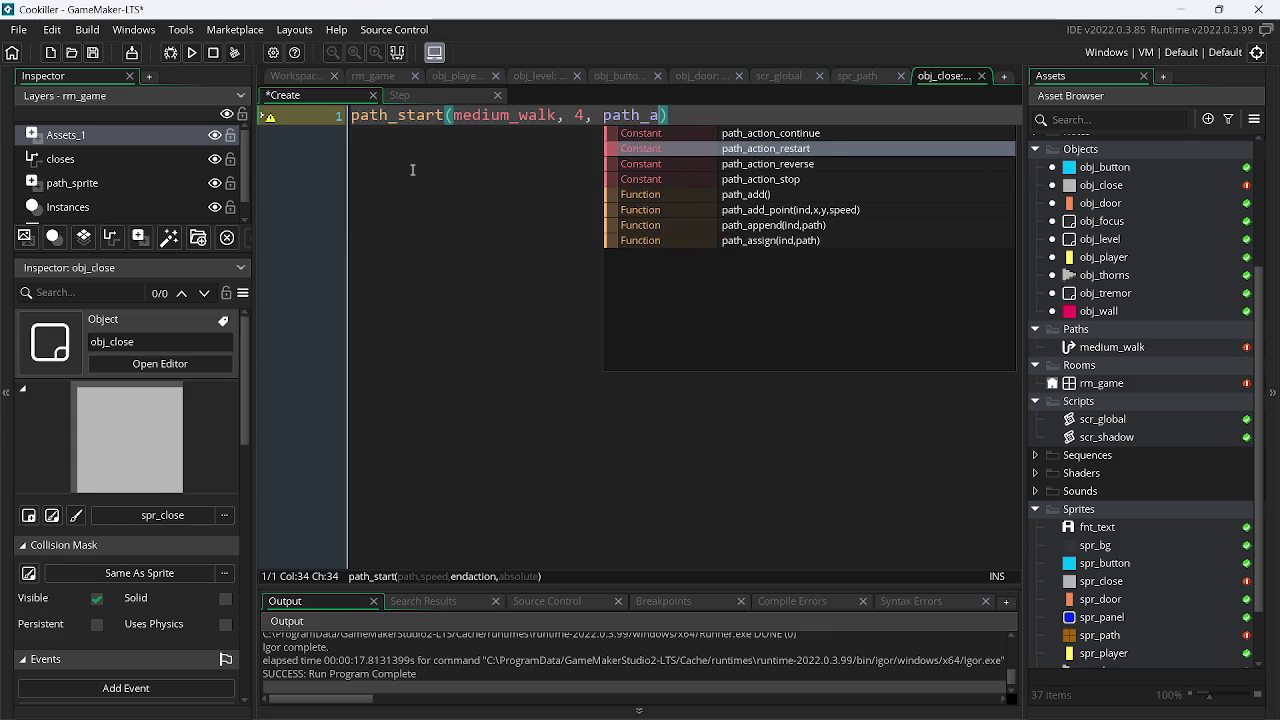
pyautogui.press('Down')
pyautogui.write(', false);')
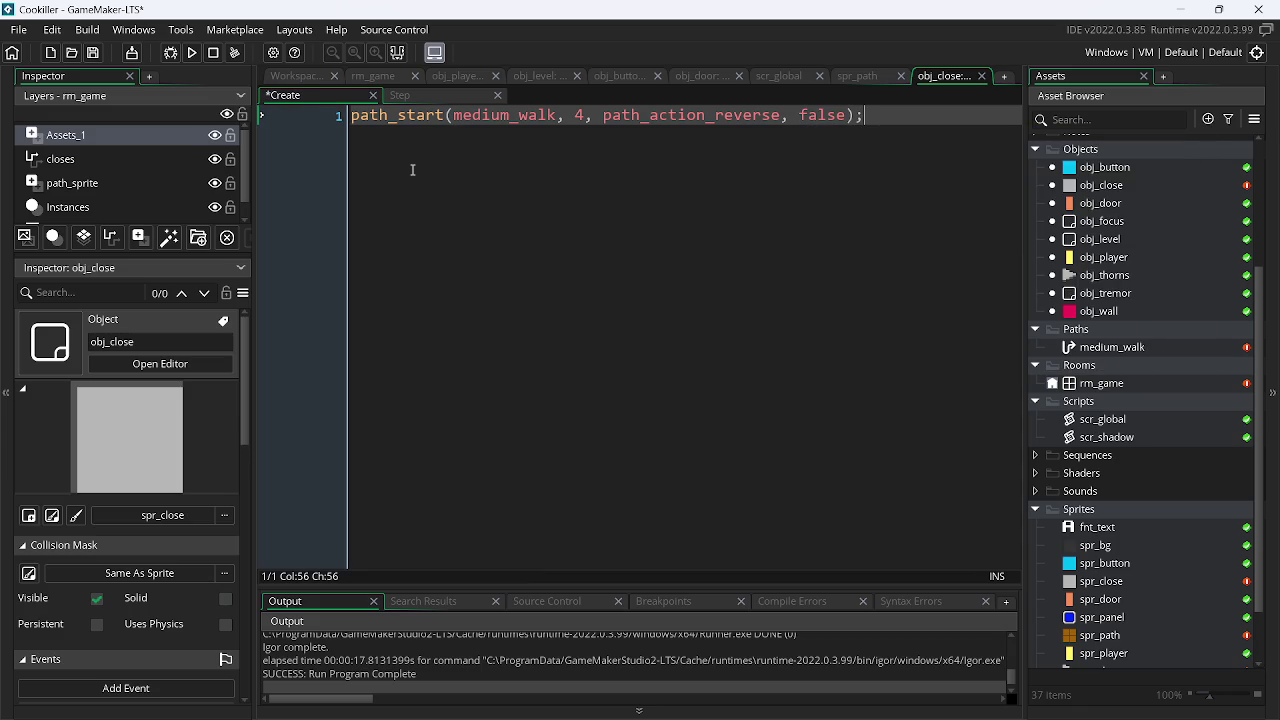
# Delete the Assets_1 layer from rm_game and hide the path_sprite layer
pyautogui.click(374, 80)
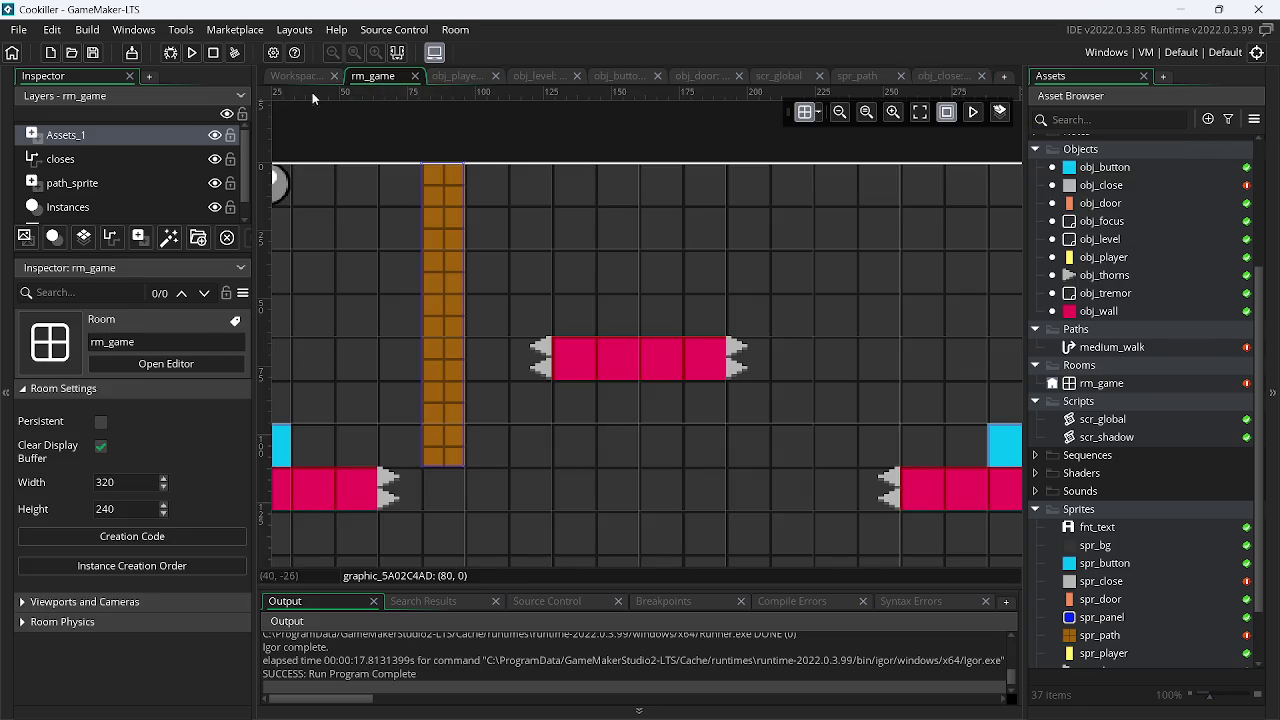
pyautogui.click(306, 74)
pyautogui.click(380, 77)
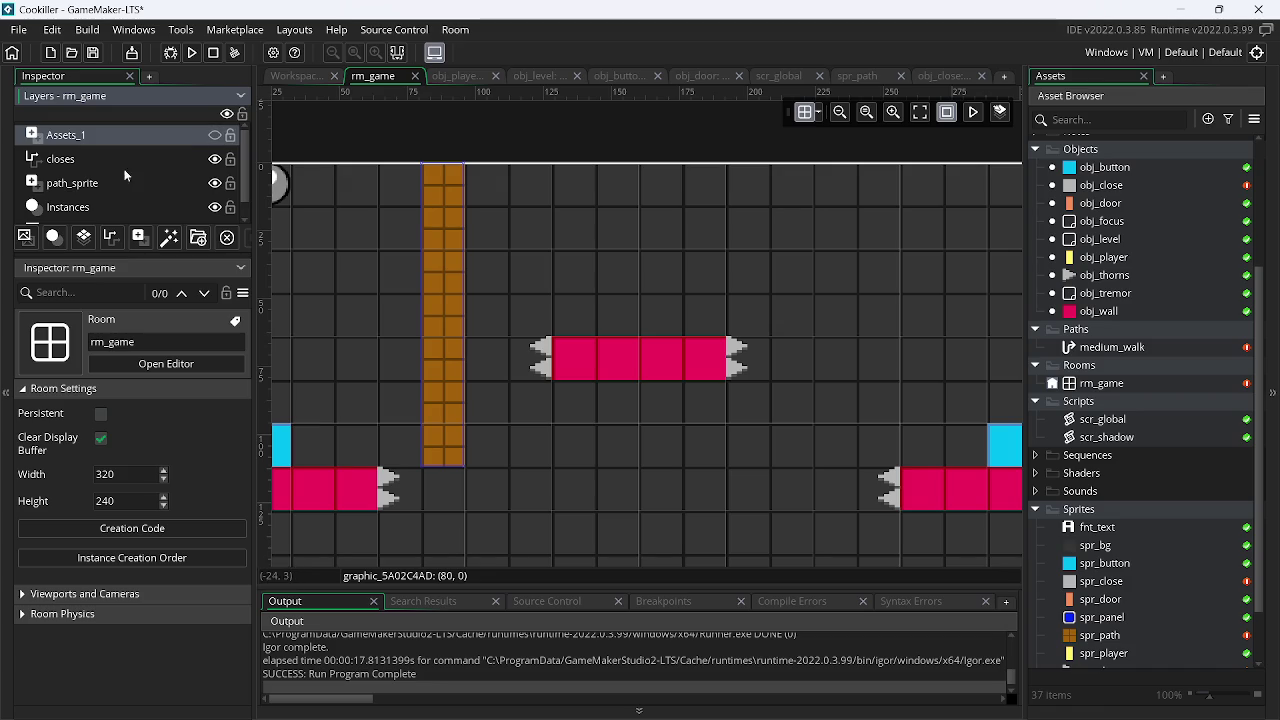
pyautogui.click(100, 179)
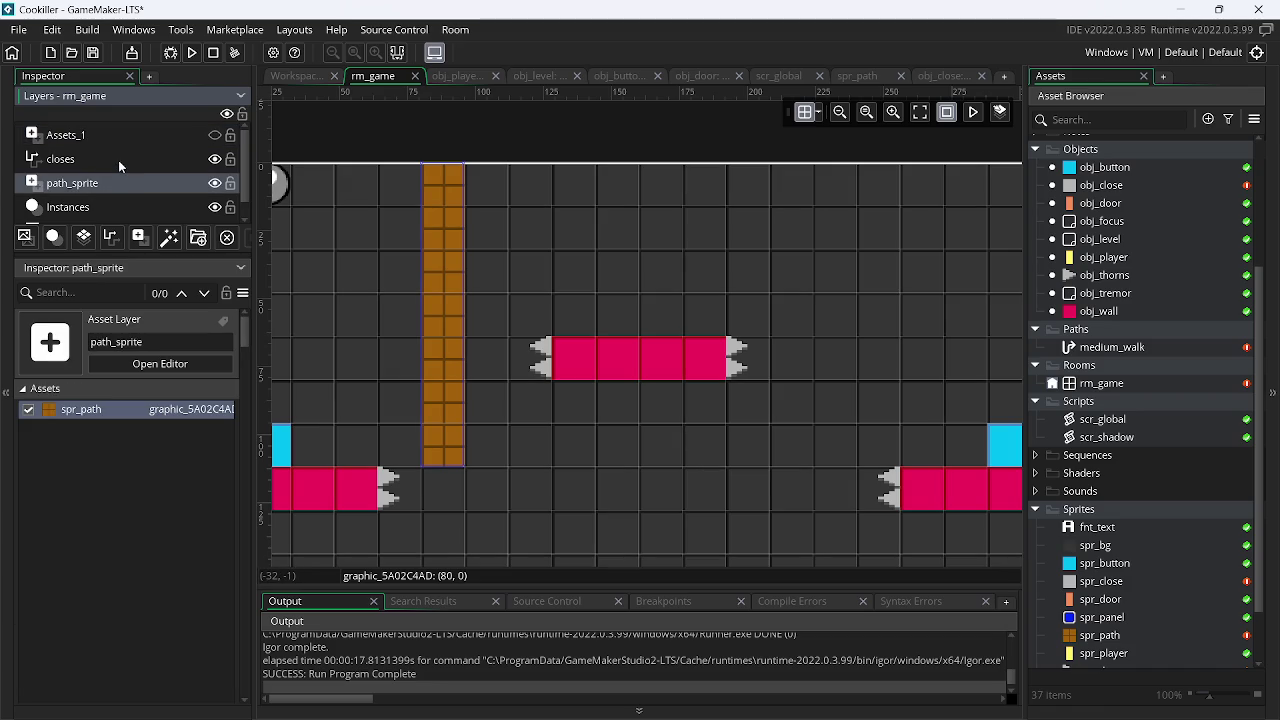
pyautogui.click(118, 160)
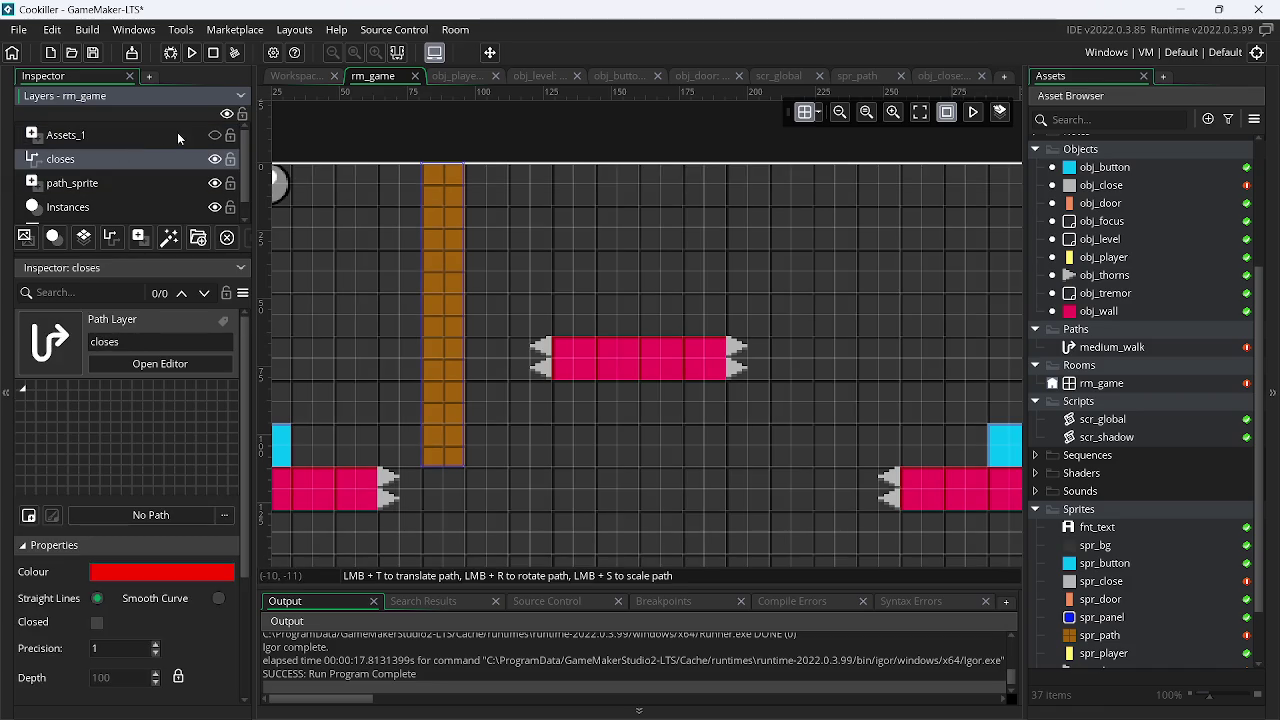
pyautogui.click(177, 132)
pyautogui.click(227, 237)
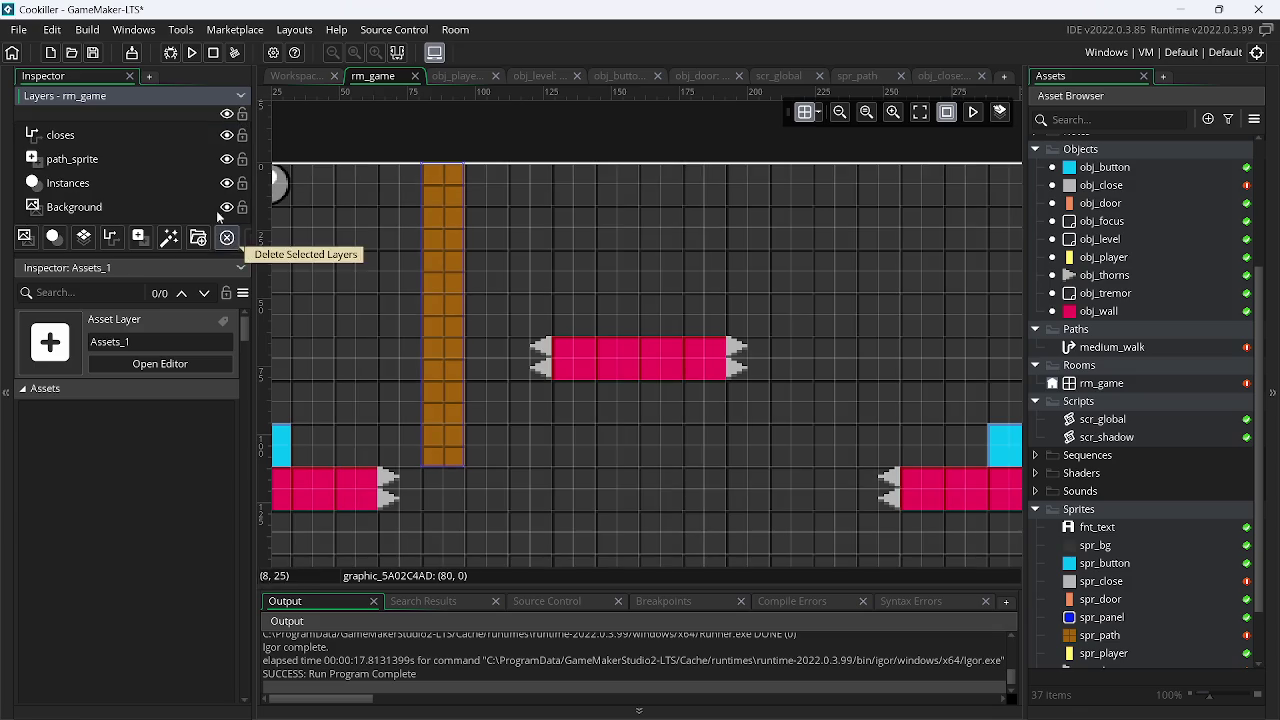
pyautogui.click(138, 156)
pyautogui.click(228, 160)
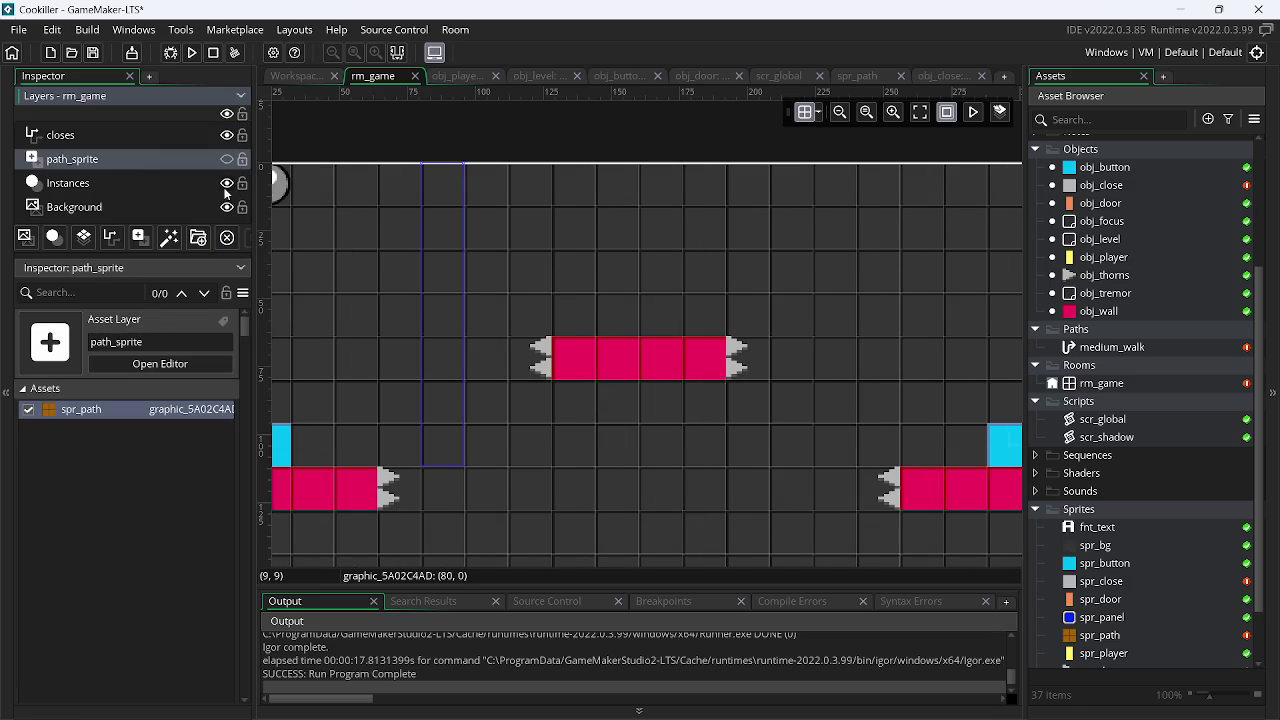
# Place an obj_close instance at (80, 0) on the Instances layer and run the game
pyautogui.click(97, 190)
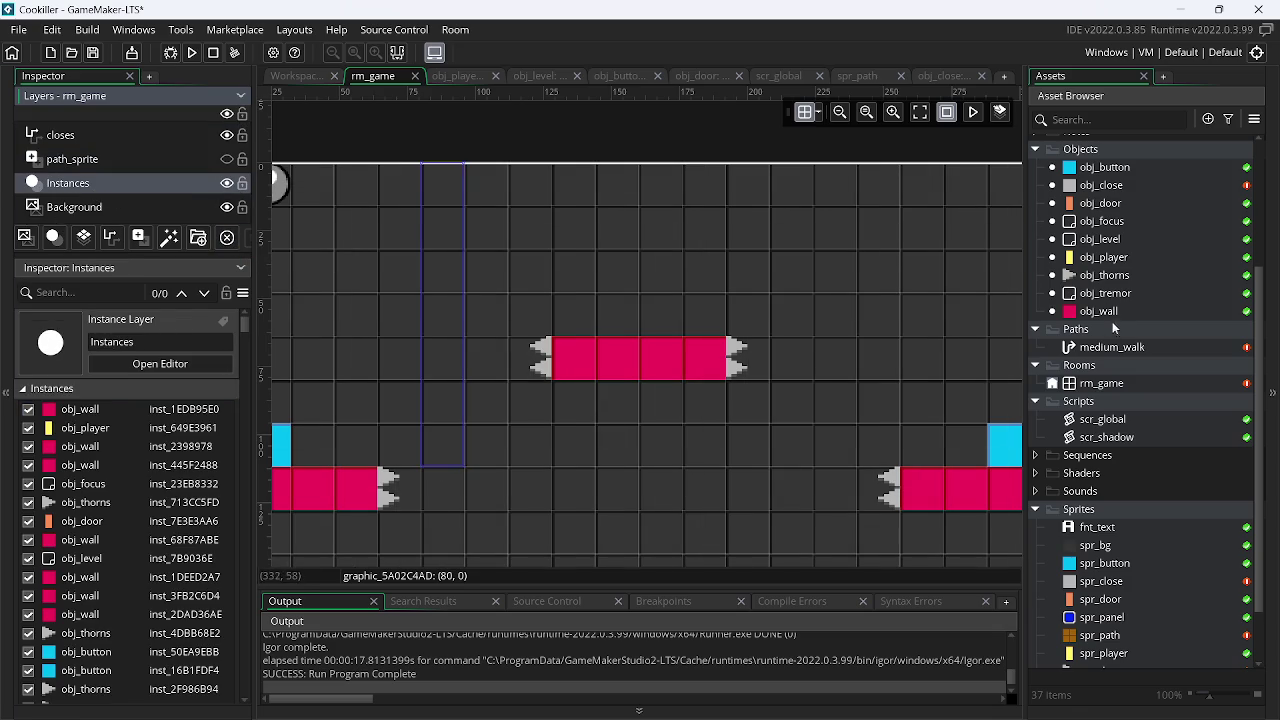
pyautogui.moveTo(1116, 192)
pyautogui.mouseDown()
pyautogui.moveTo(790, 240)
pyautogui.moveTo(443, 197)
pyautogui.mouseUp()
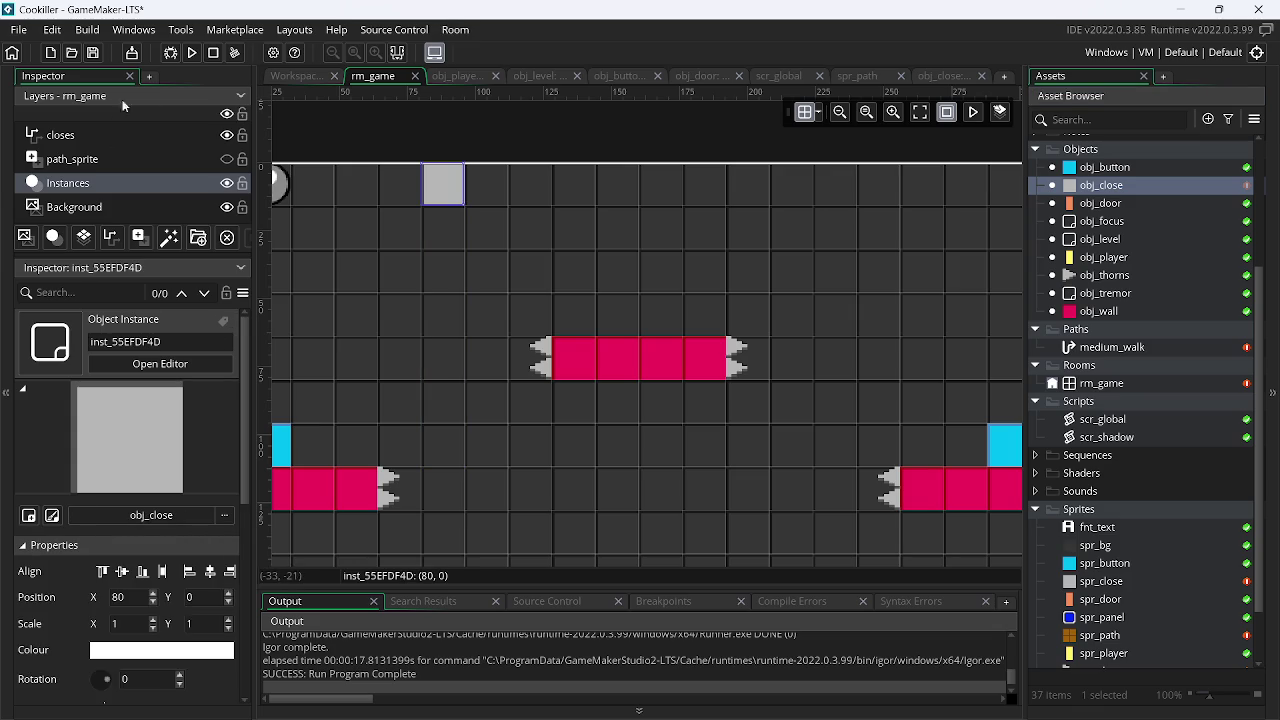
pyautogui.click(190, 53)
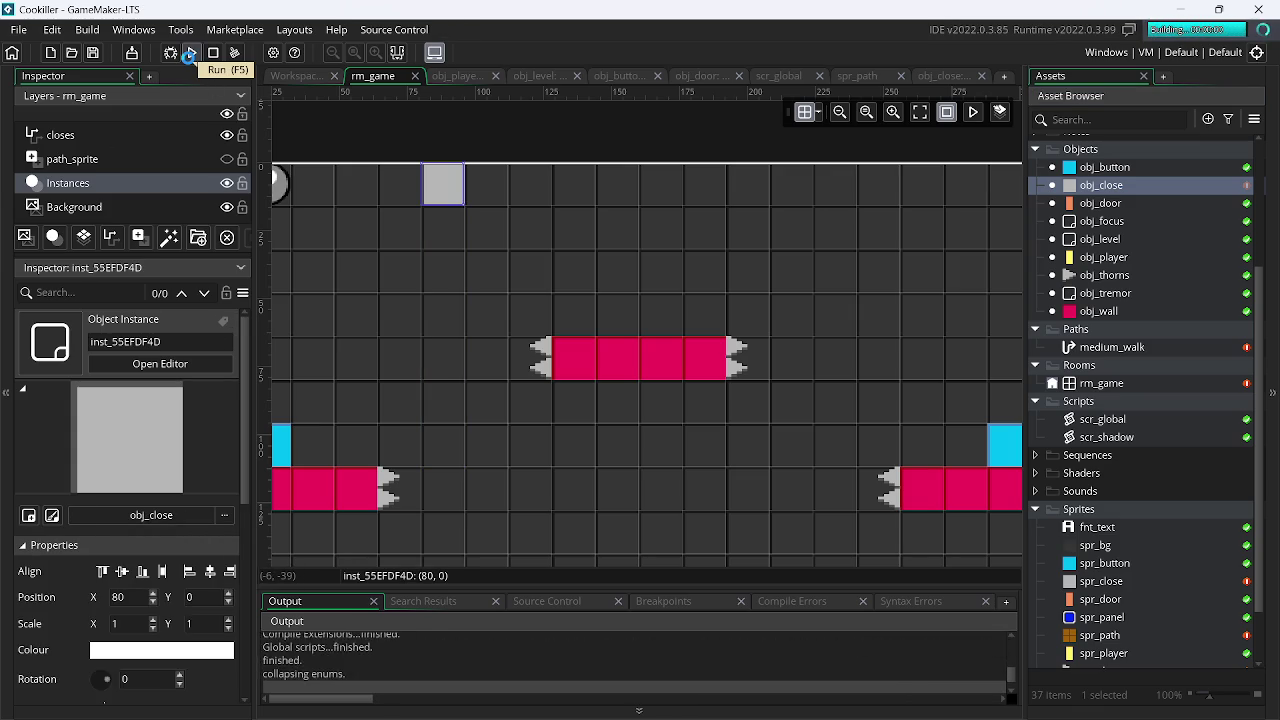
# Test-play the game, then lower the obj_close instance and run again
pyautogui.press('Left')
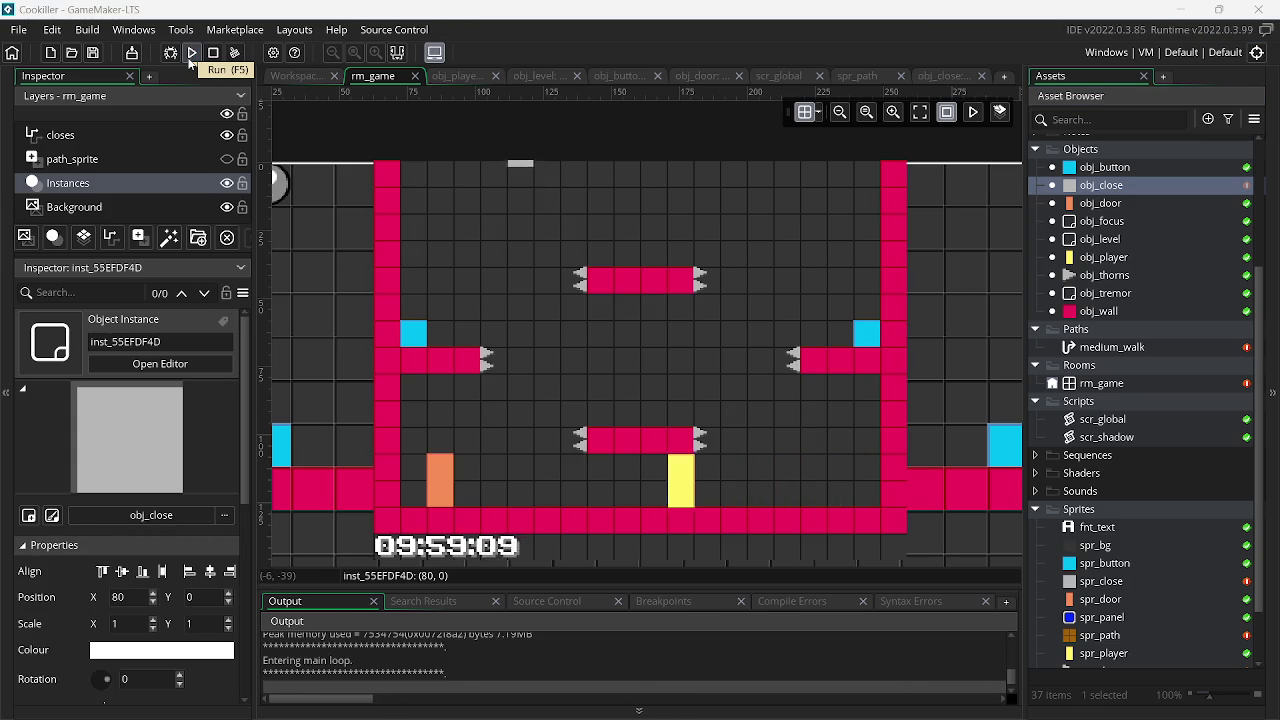
pyautogui.press('Right')
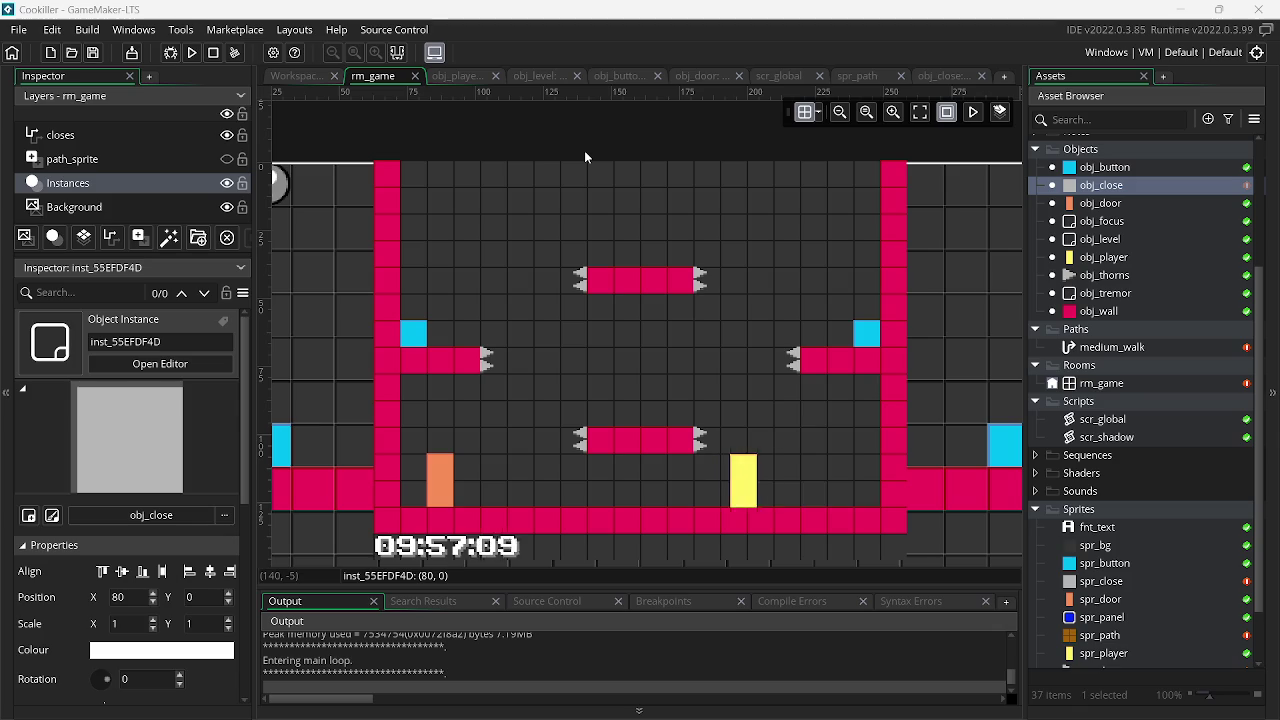
pyautogui.press('Left')
pyautogui.press('Escape')
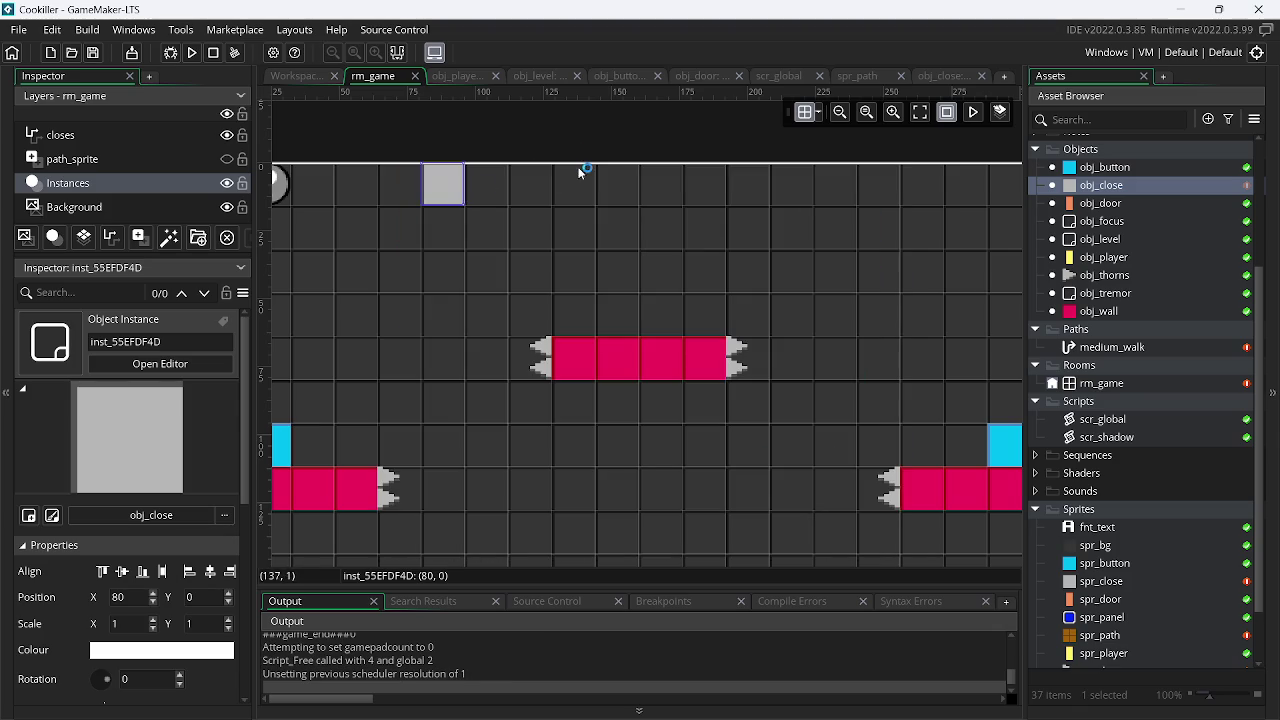
pyautogui.moveTo(455, 192); pyautogui.dragTo(455, 409)
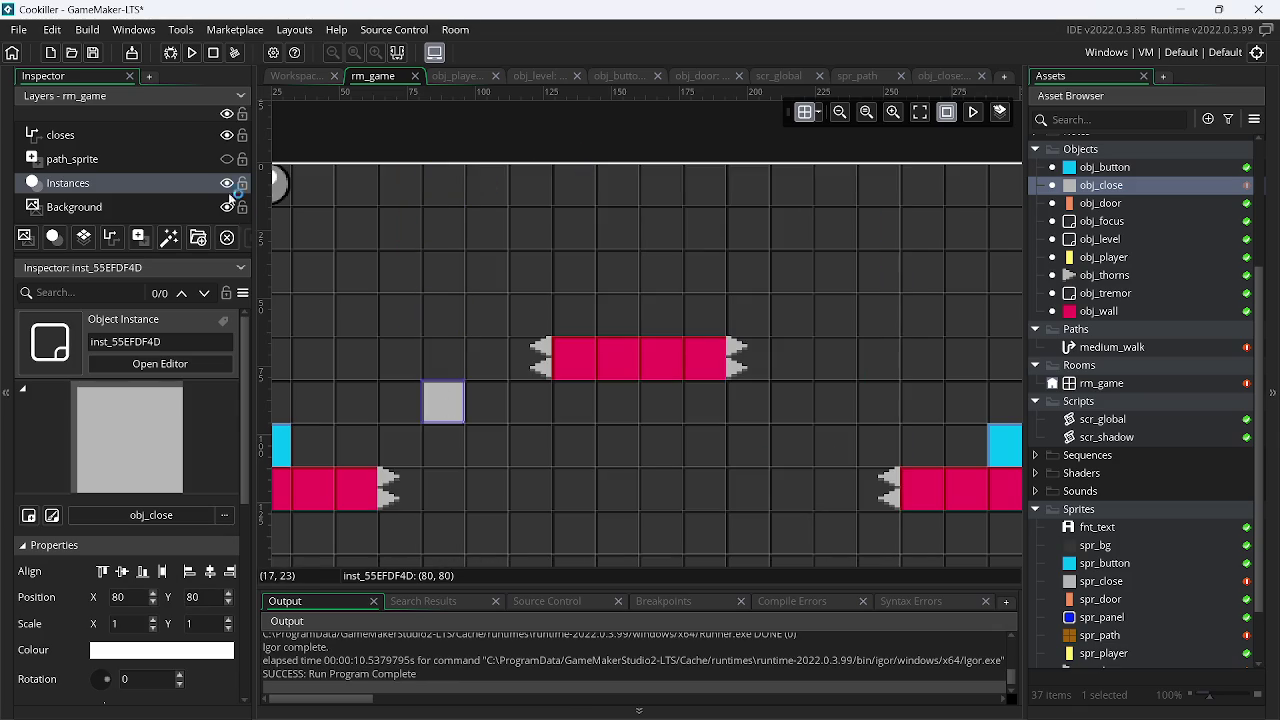
pyautogui.click(191, 52)
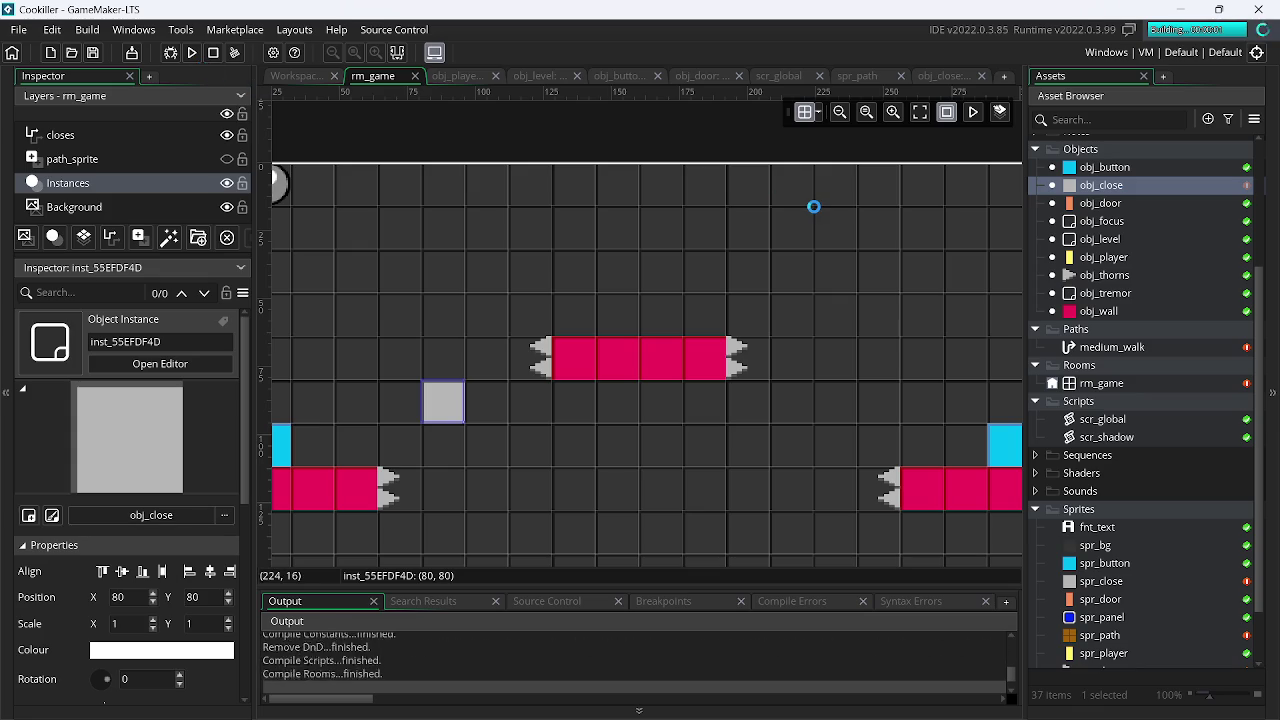
# Move the obj_close block down one grid cell to (80, 96) and test-run the game
pyautogui.press('Left')
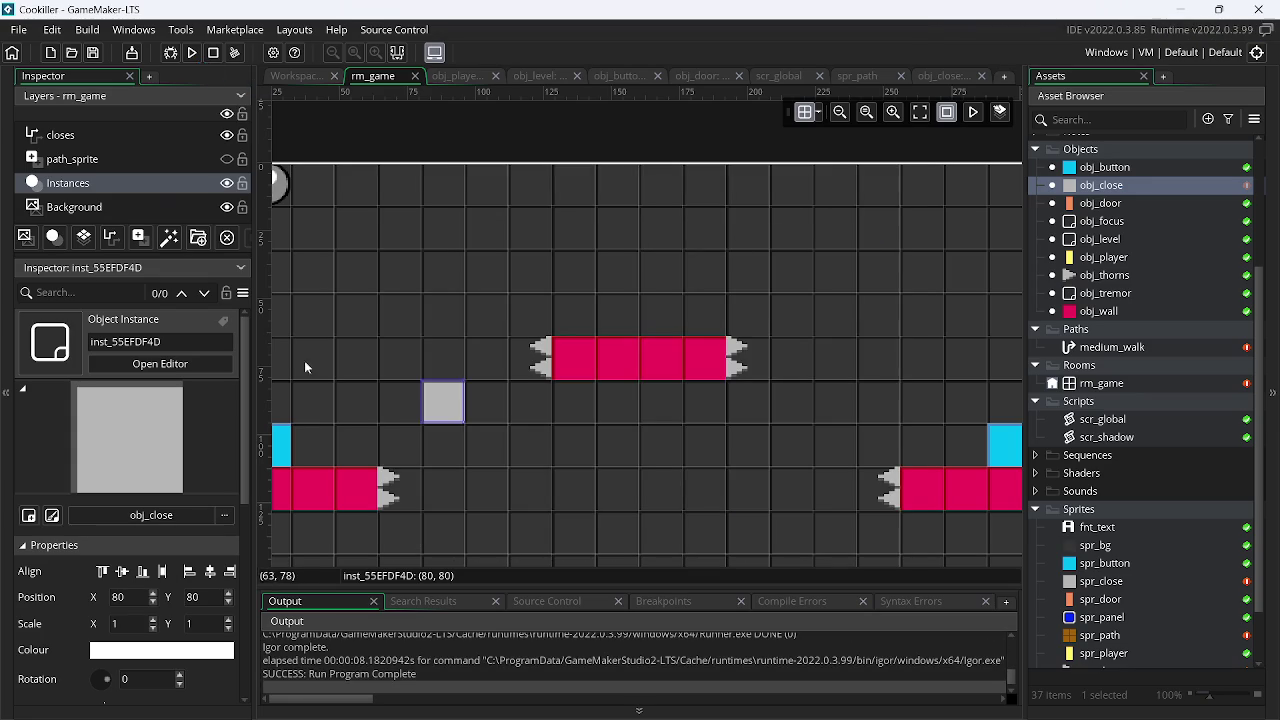
pyautogui.click(227, 159)
pyautogui.click(227, 159)
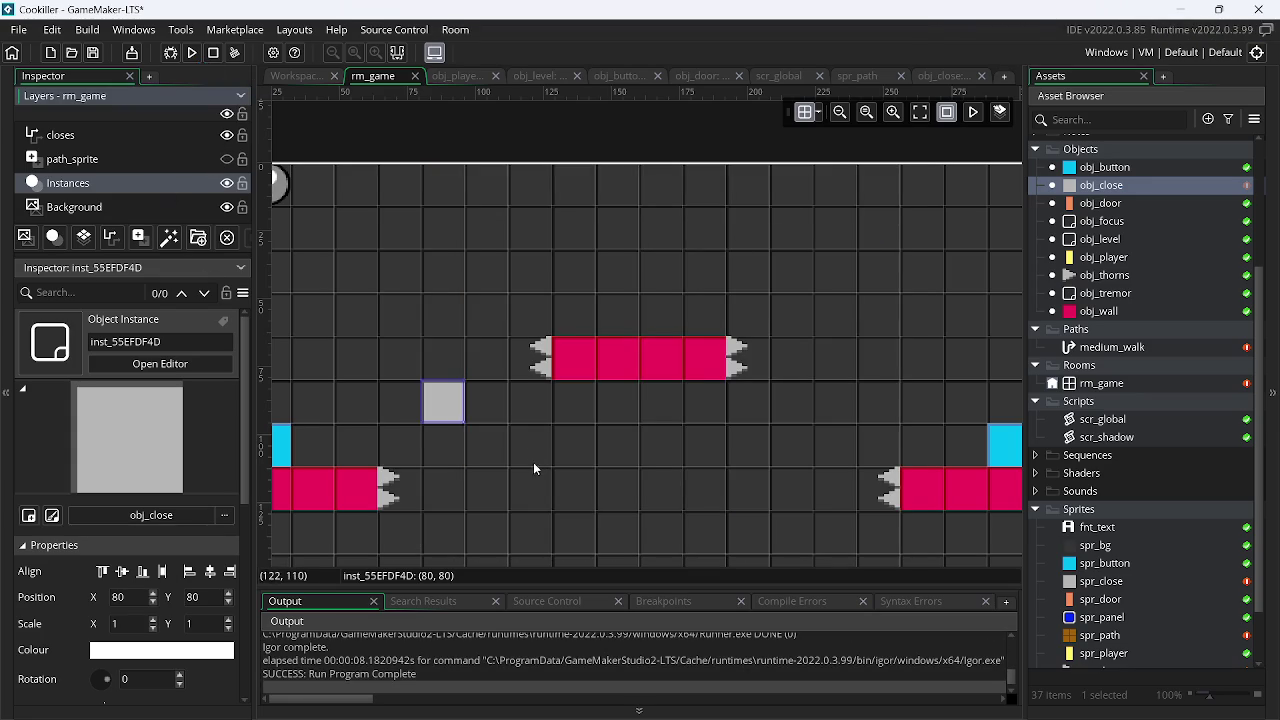
pyautogui.click(446, 415)
pyautogui.moveTo(446, 415); pyautogui.dragTo(446, 444)
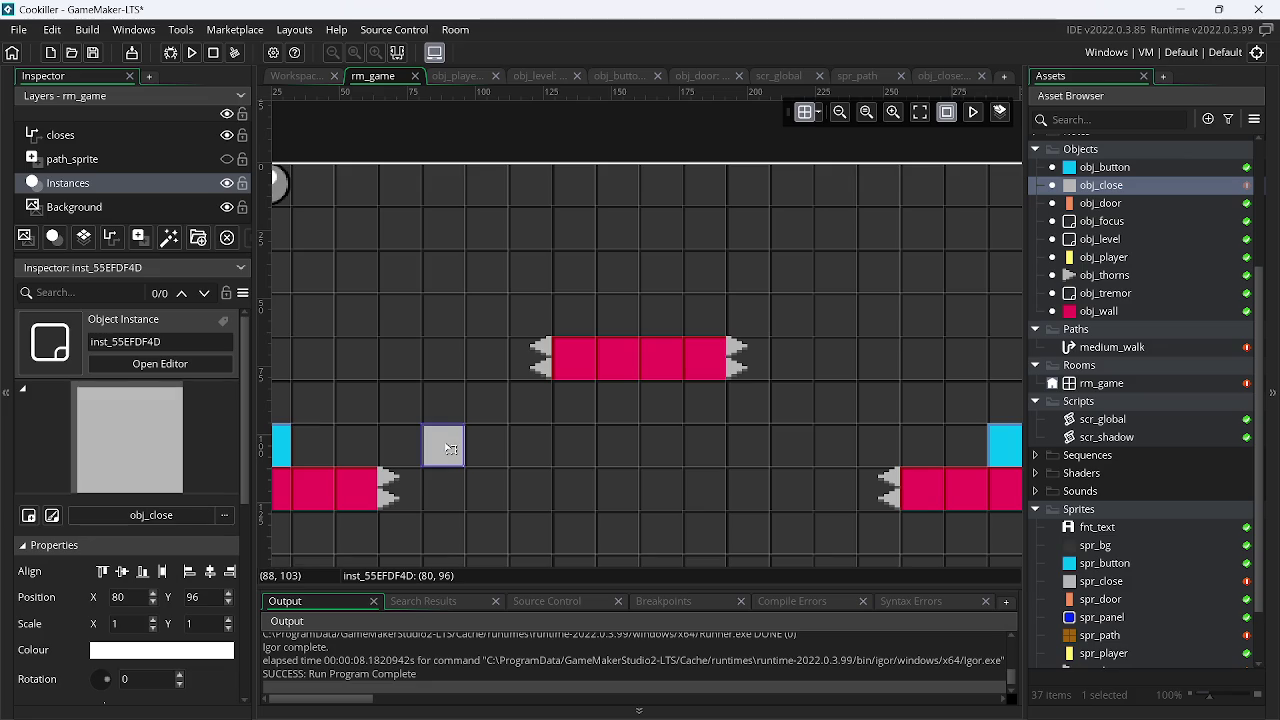
pyautogui.click(191, 58)
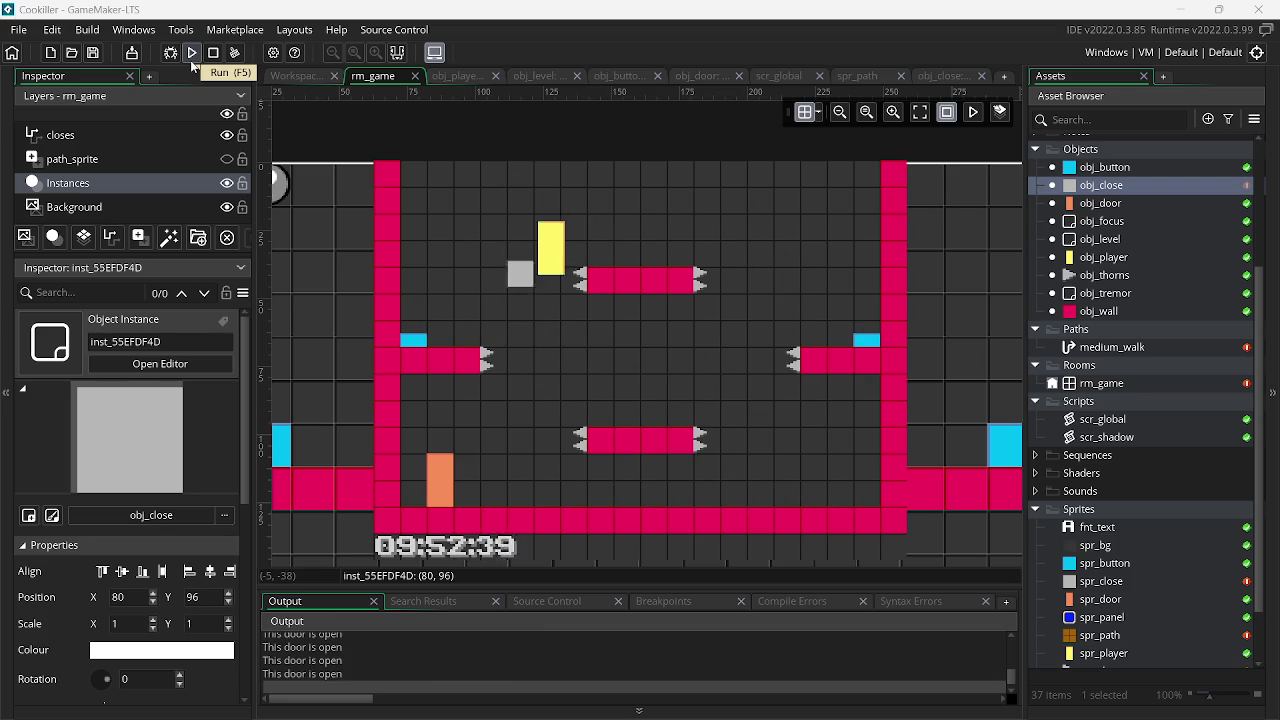
pyautogui.press('Escape')
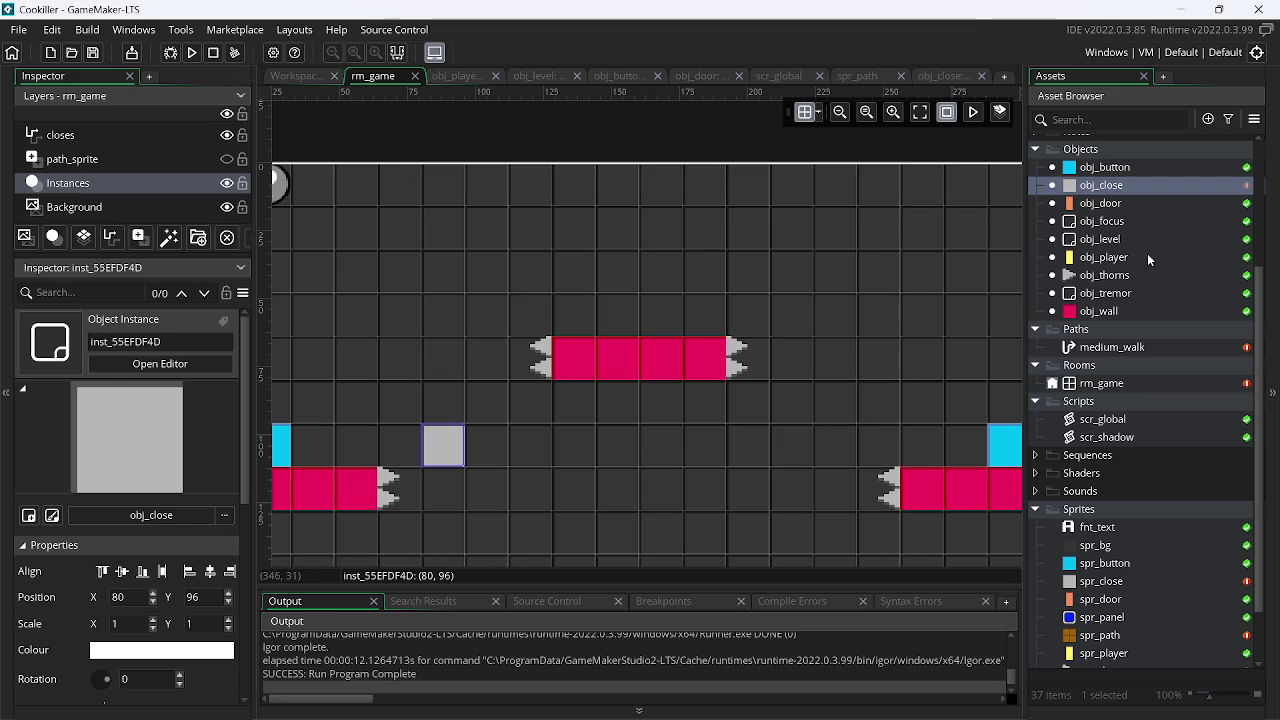
# Add a collision event with obj_close to obj_player
pyautogui.doubleClick(1118, 258)
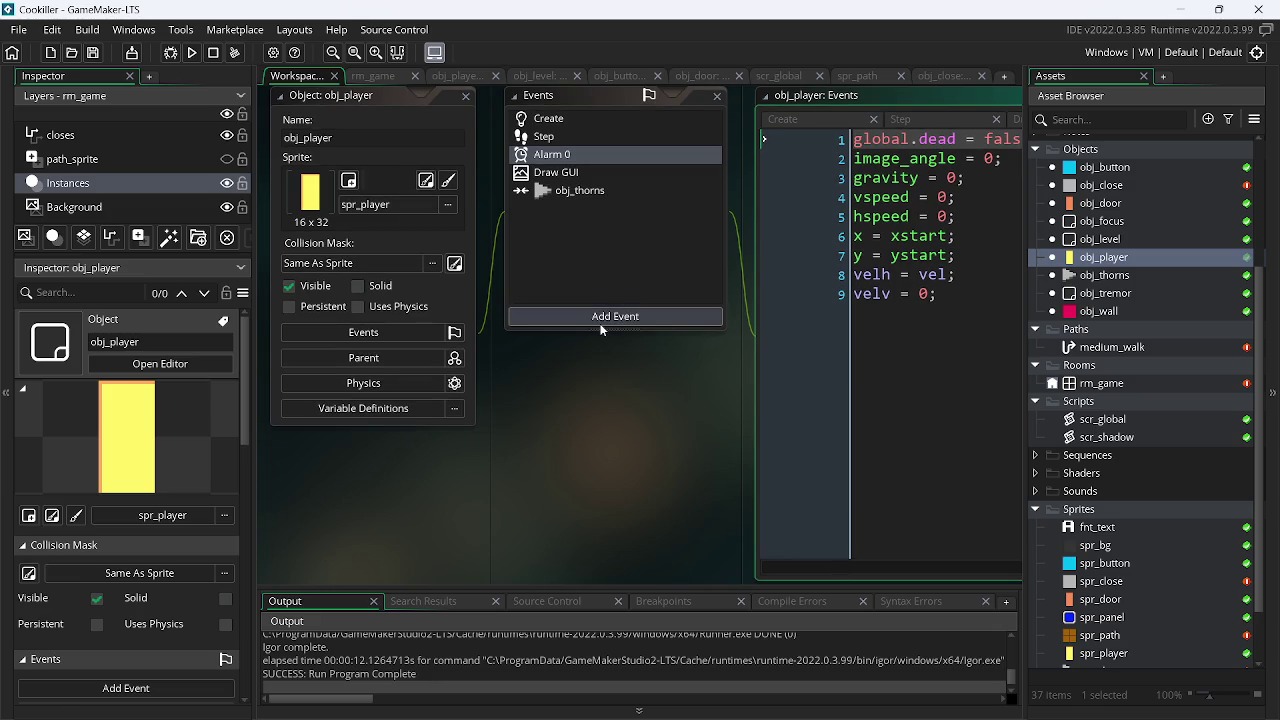
pyautogui.click(592, 318)
pyautogui.moveTo(670, 531)
pyautogui.moveTo(724, 536)
pyautogui.click(775, 555)
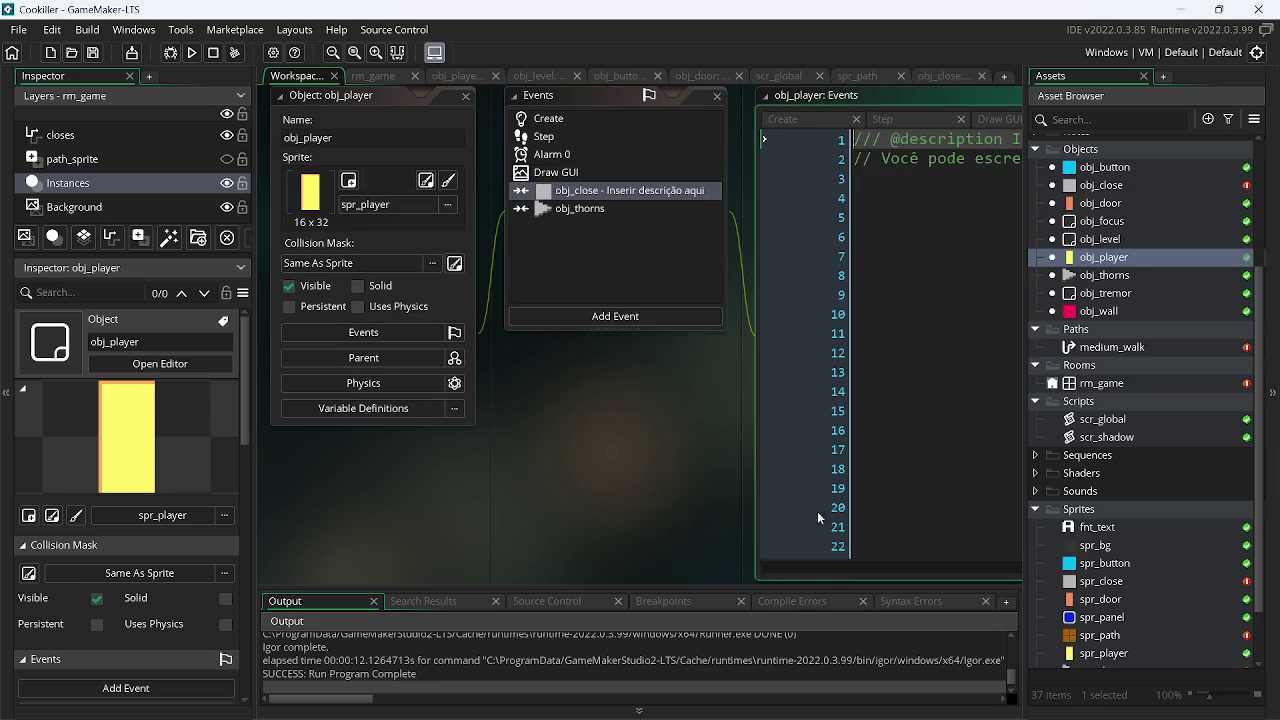
# Make the collision code call gameover() and run the game to test it
pyautogui.click(953, 258)
pyautogui.hotkey('ctrl', 'a')
pyautogui.press('BackSpace')
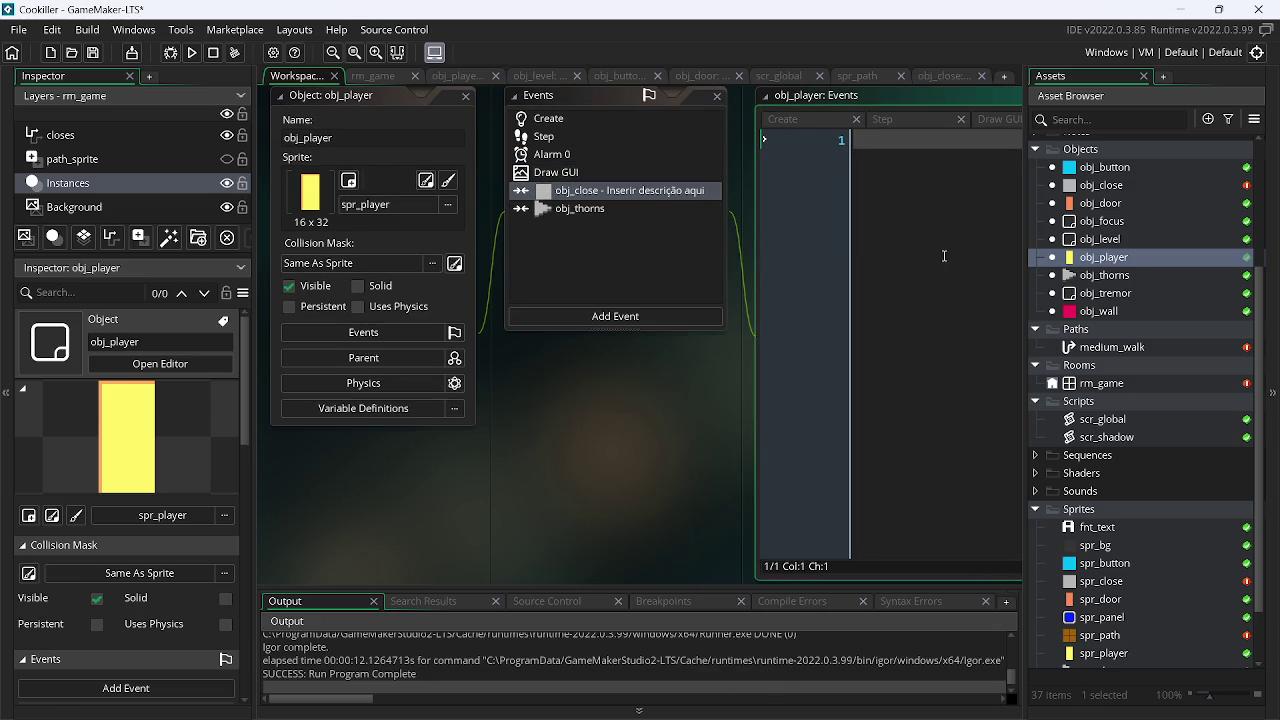
pyautogui.write('game')
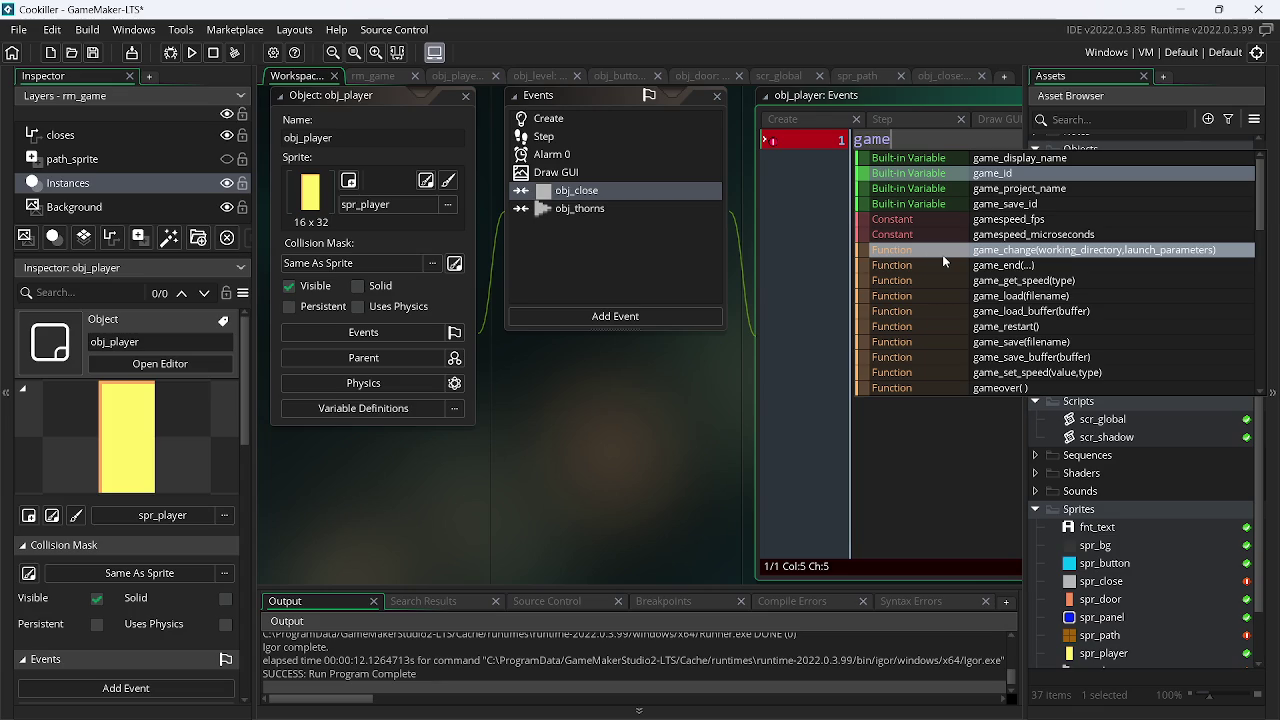
pyautogui.write('over')
pyautogui.press('Return')
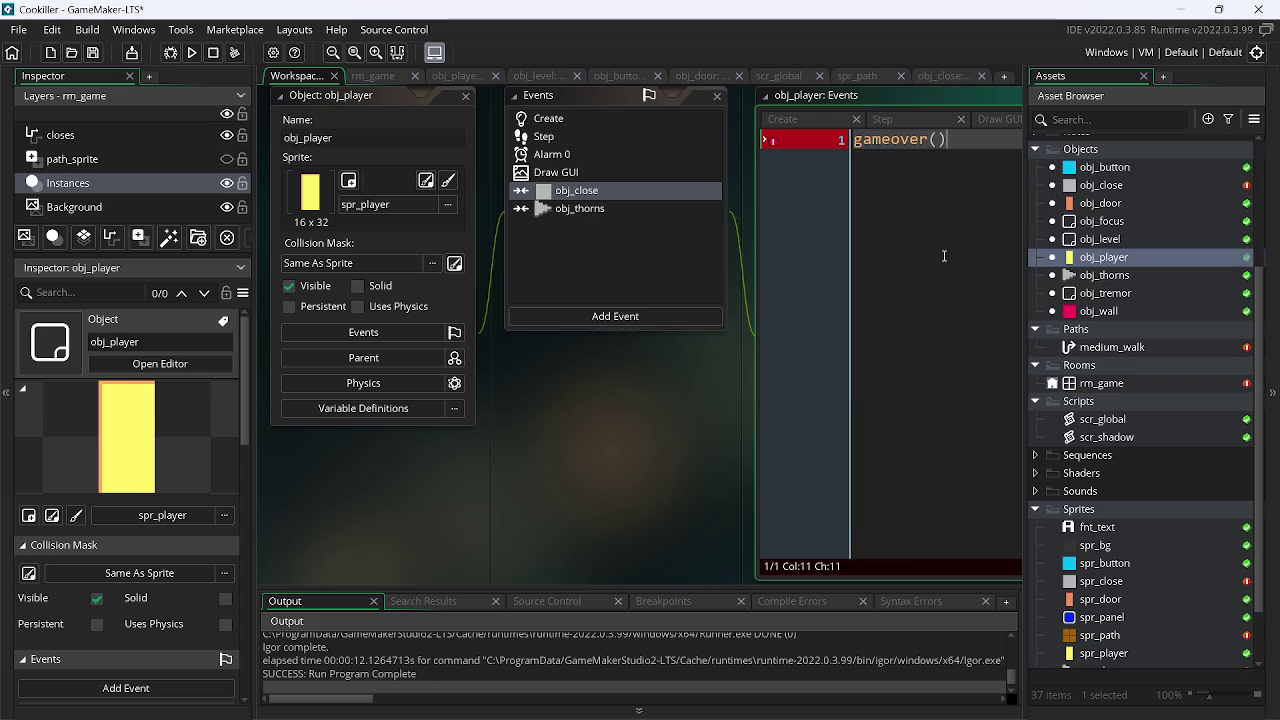
pyautogui.write(';')
pyautogui.click(193, 56)
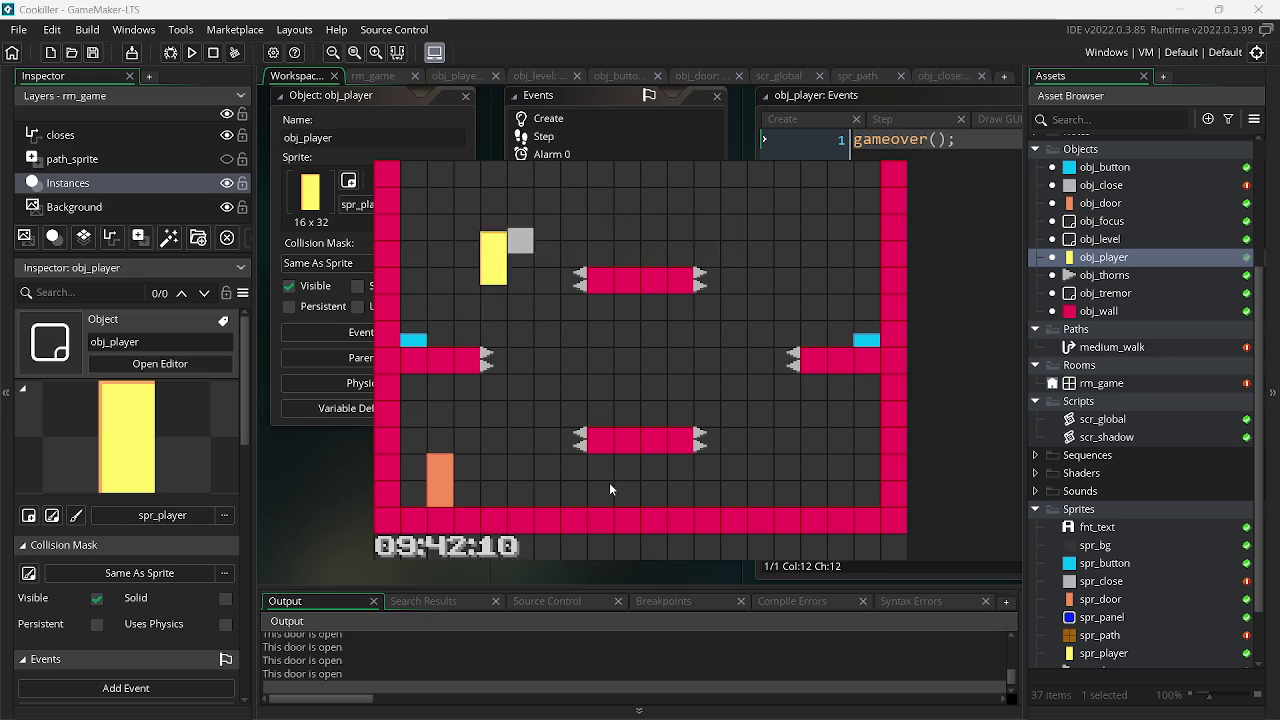
# Close all editor windows so the Workspace tab is empty, then switch to the browser
pyautogui.rightClick(468, 493)
pyautogui.moveTo(497, 522)
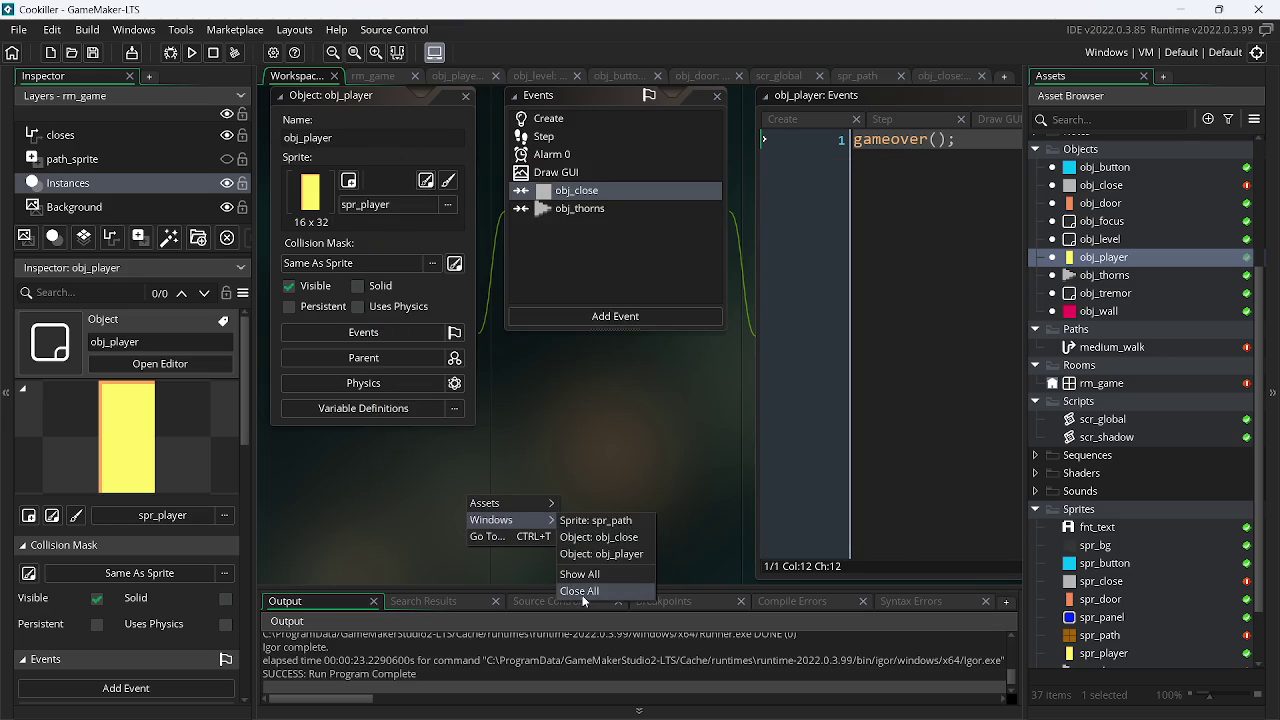
pyautogui.click(584, 591)
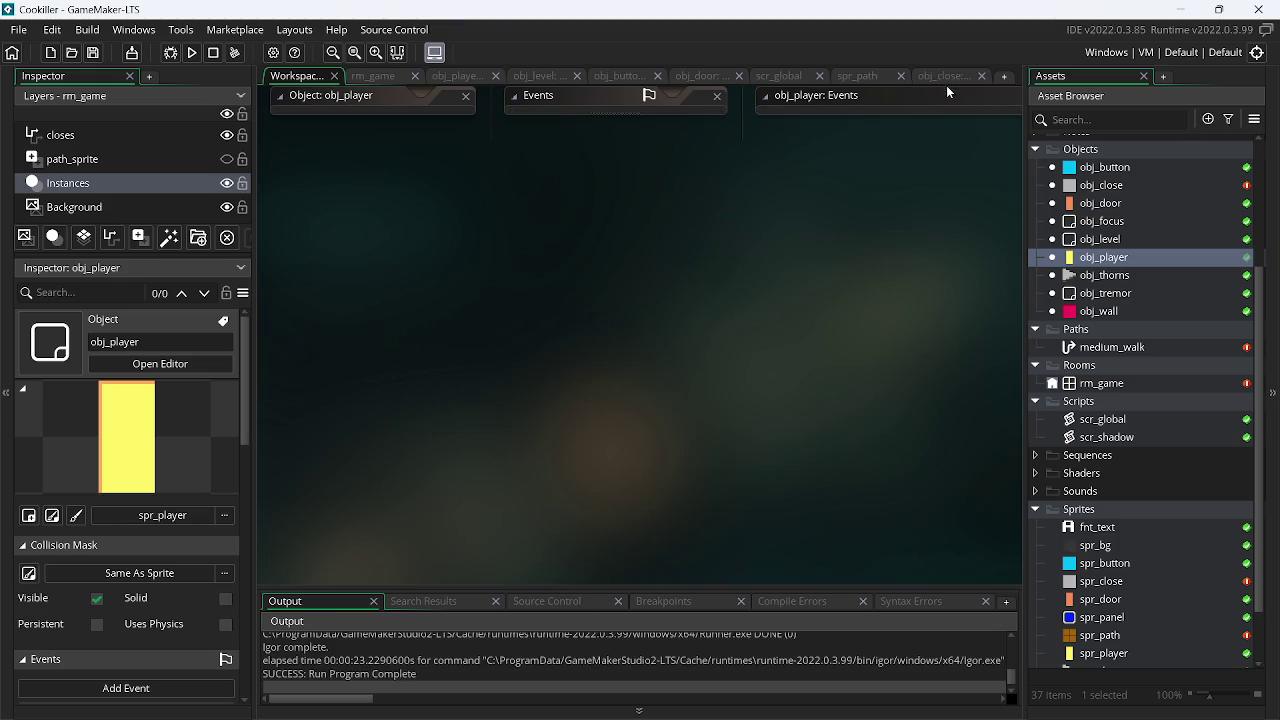
pyautogui.click(947, 78)
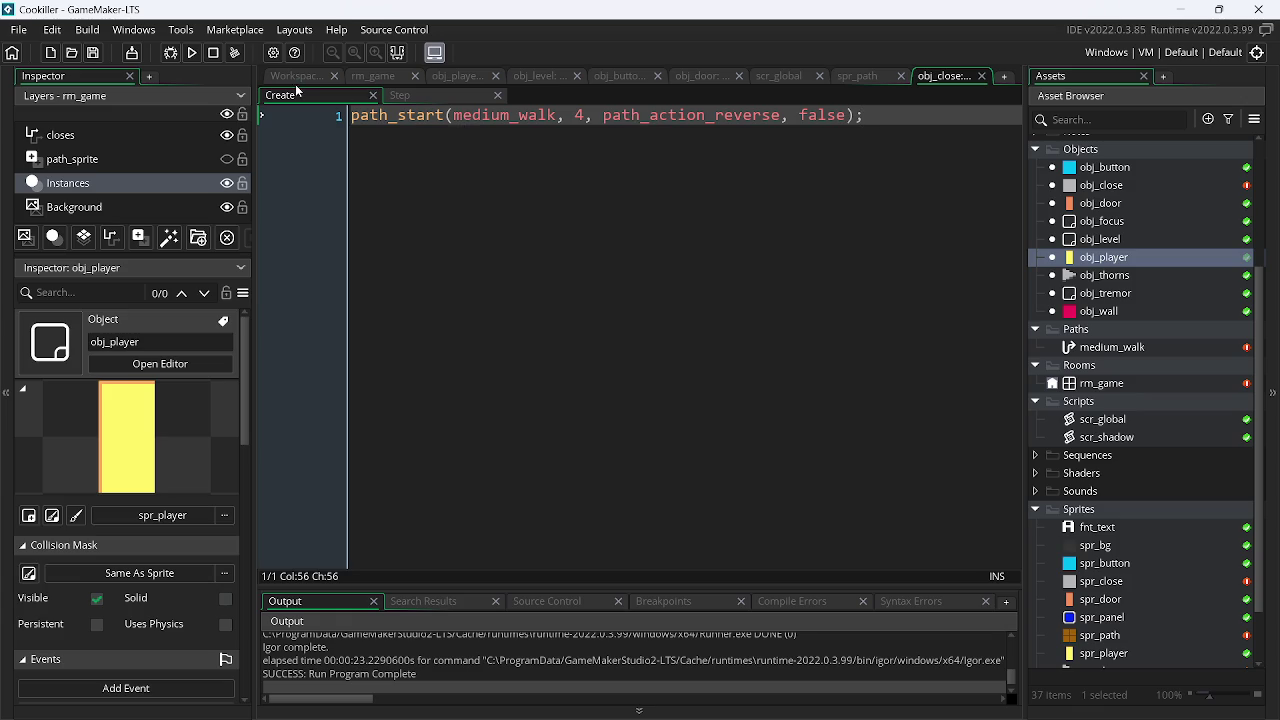
pyautogui.click(296, 80)
pyautogui.hotkey('alt', 'Tab')
pyautogui.hotkey('alt', 'Tab')
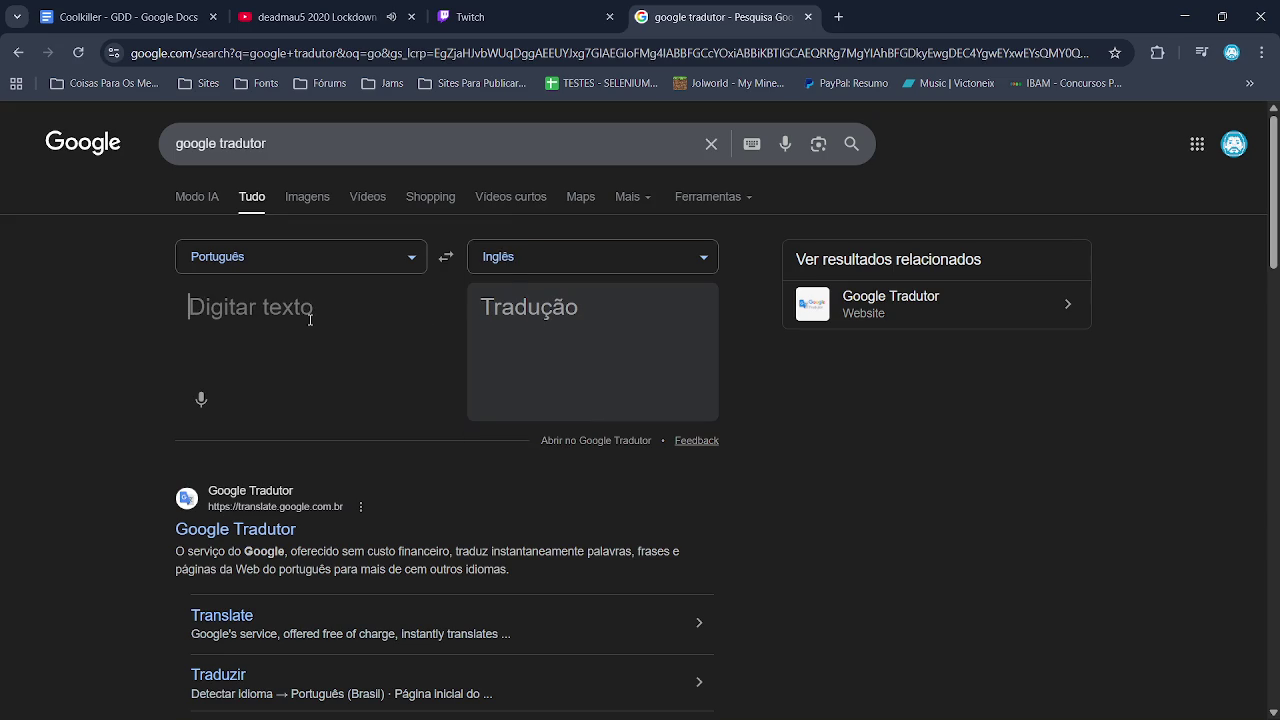
# Enter the Portuguese 'setar um camanho' in Google Translate to get 'set a path'
pyautogui.write('setar i')
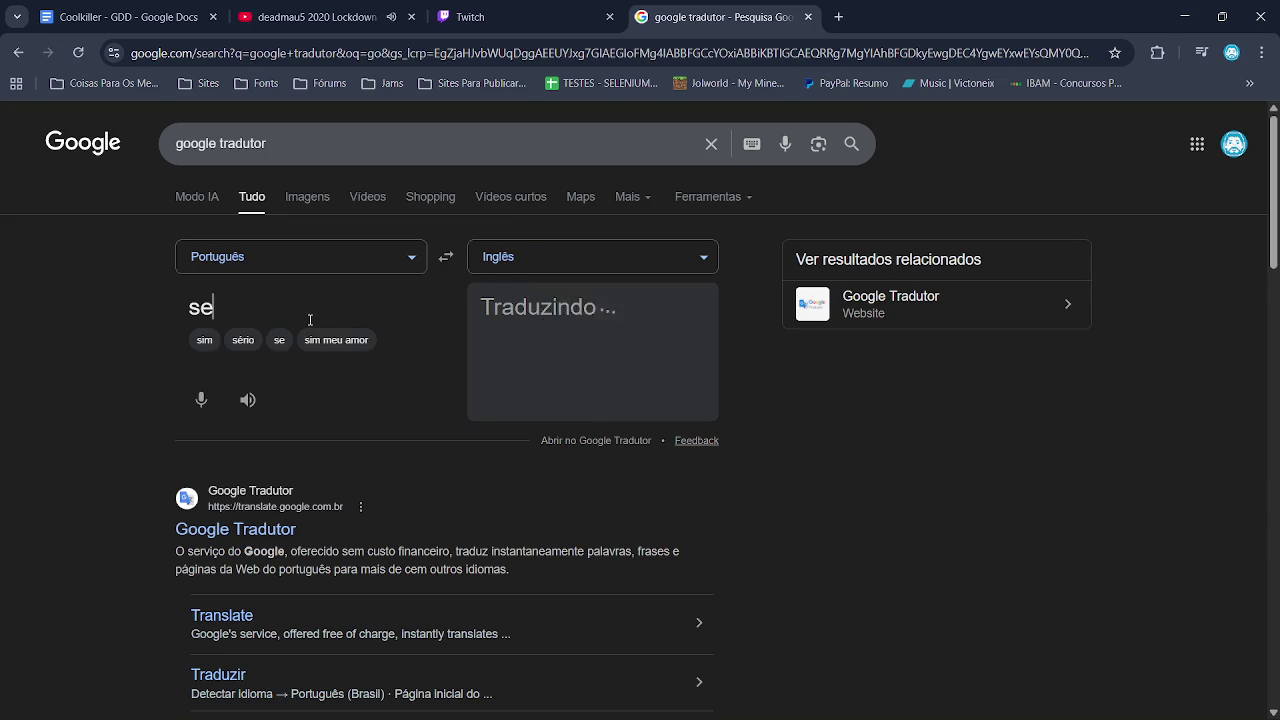
pyautogui.press('BackSpace')
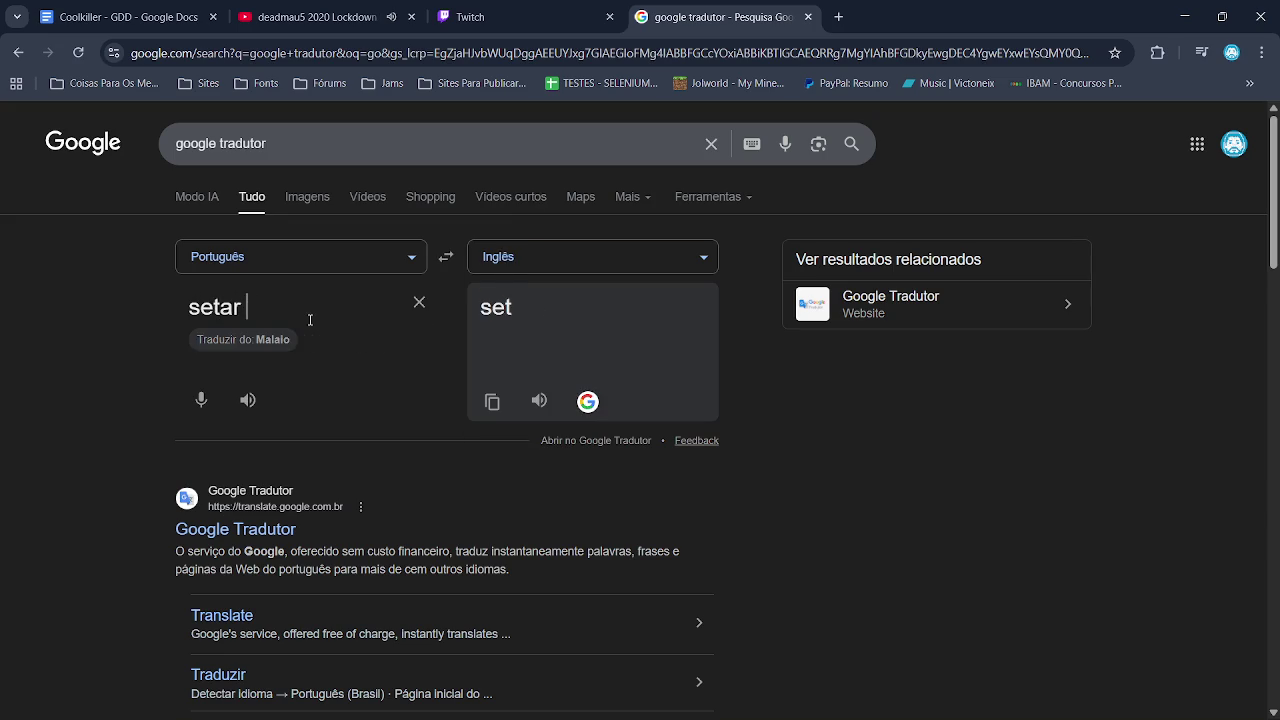
pyautogui.write('um camanho')
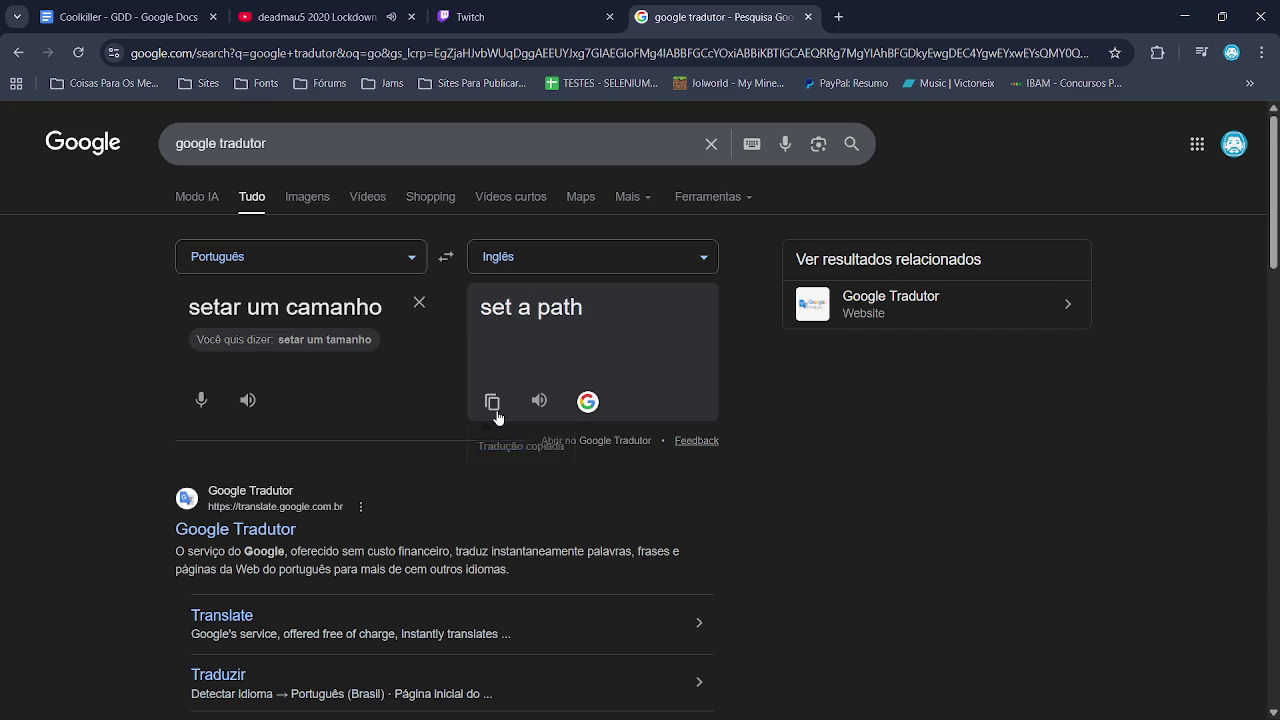
pyautogui.hotkey('alt', 'Tab')
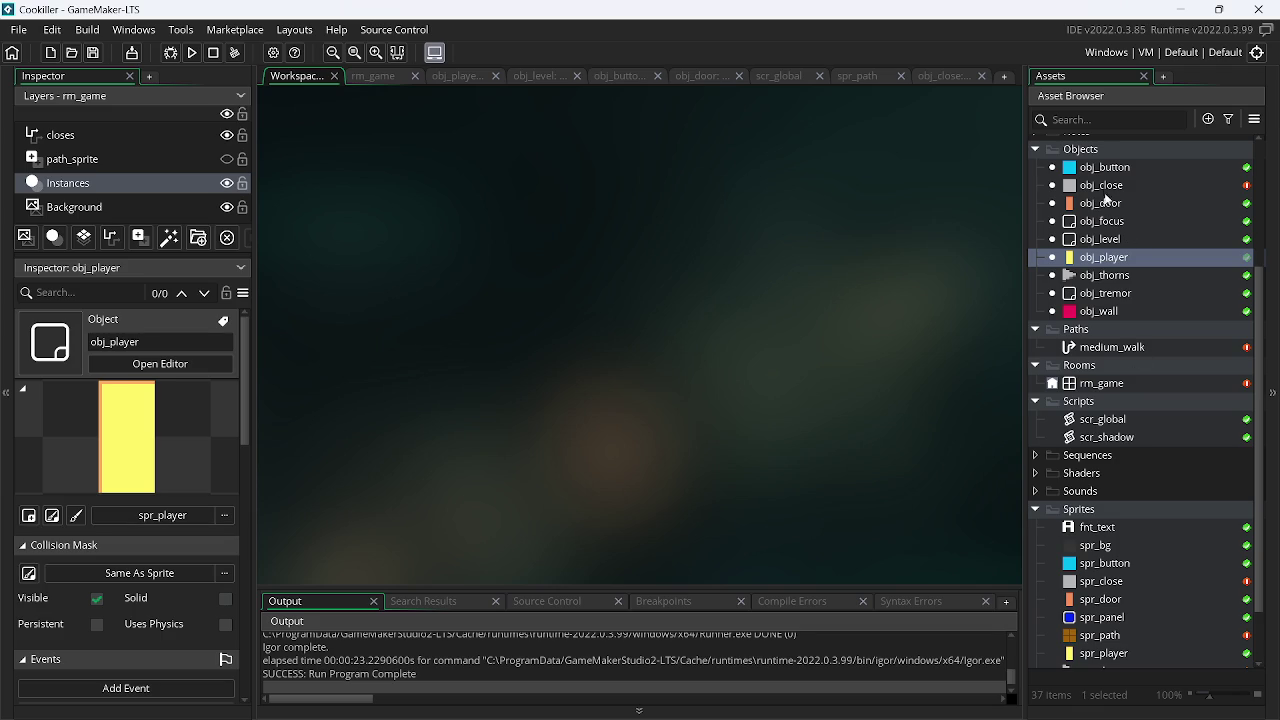
# Add a set_path Asset variable to obj_close with medium_walk as its default
pyautogui.doubleClick(1103, 186)
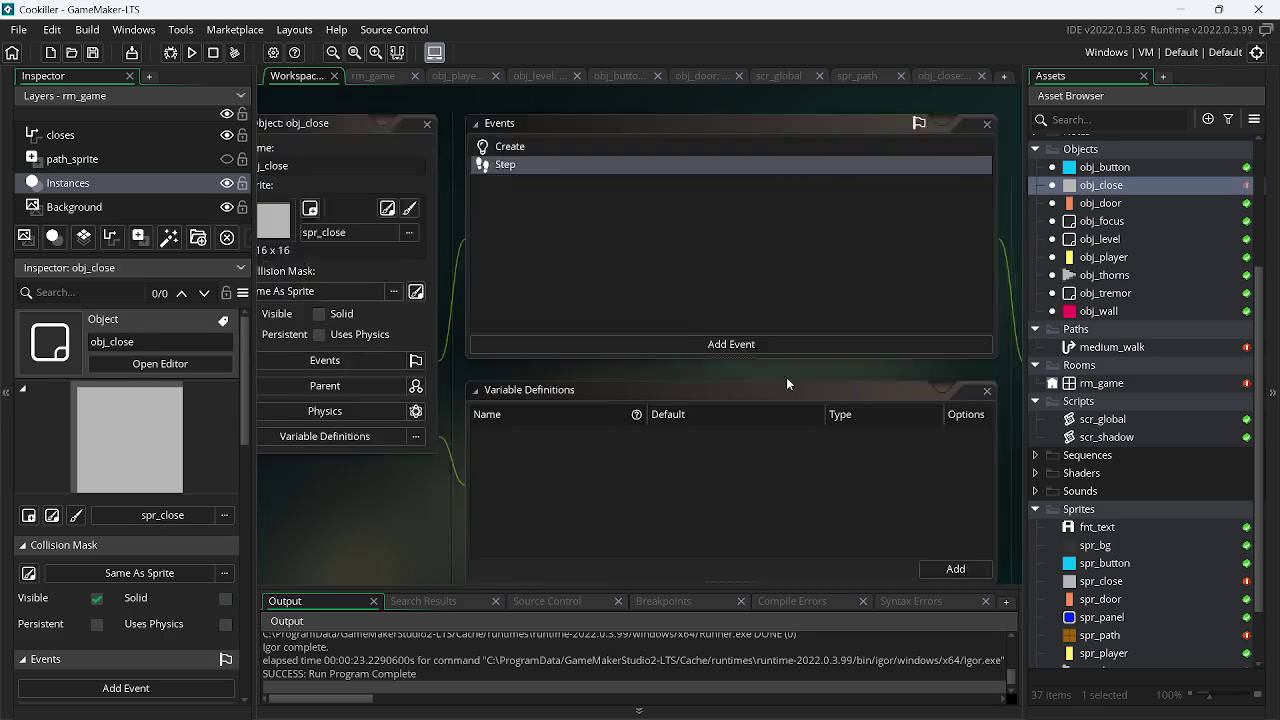
pyautogui.click(940, 500)
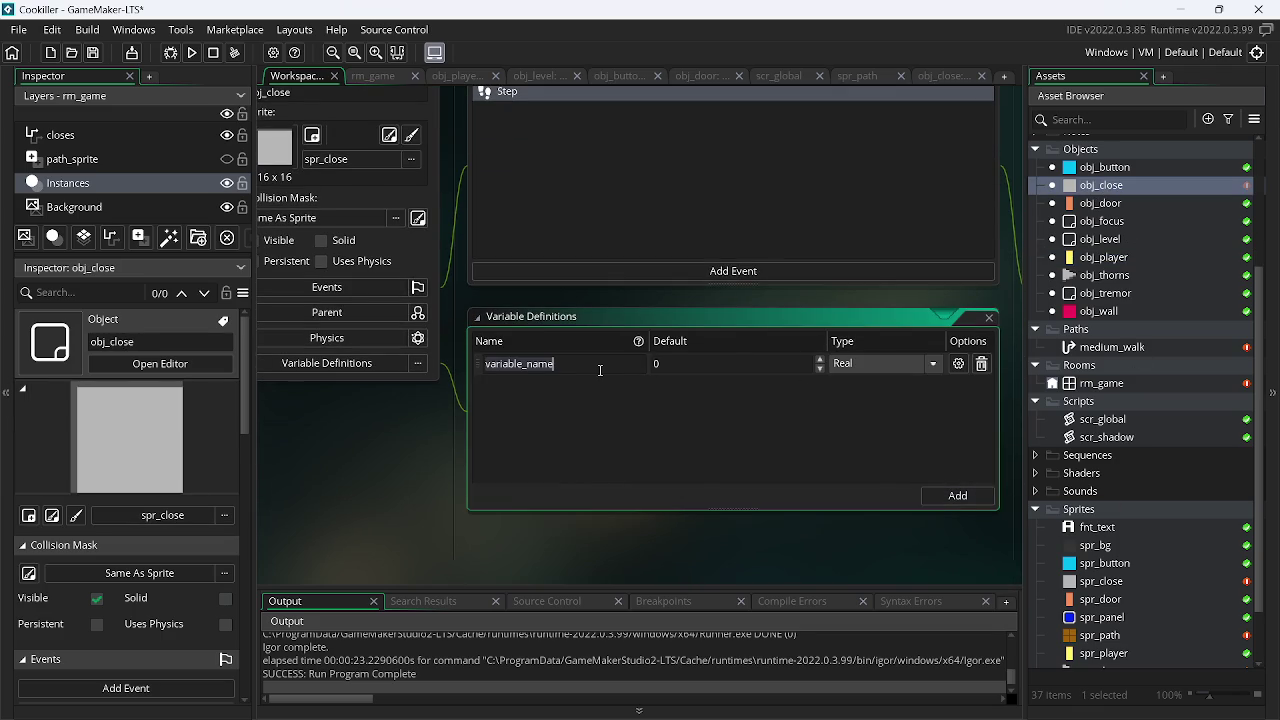
pyautogui.write('set a path')
pyautogui.click(512, 367)
pyautogui.press('BackSpace')
pyautogui.press('BackSpace')
pyautogui.press('BackSpace')
pyautogui.press('Escape')
pyautogui.write('_path')
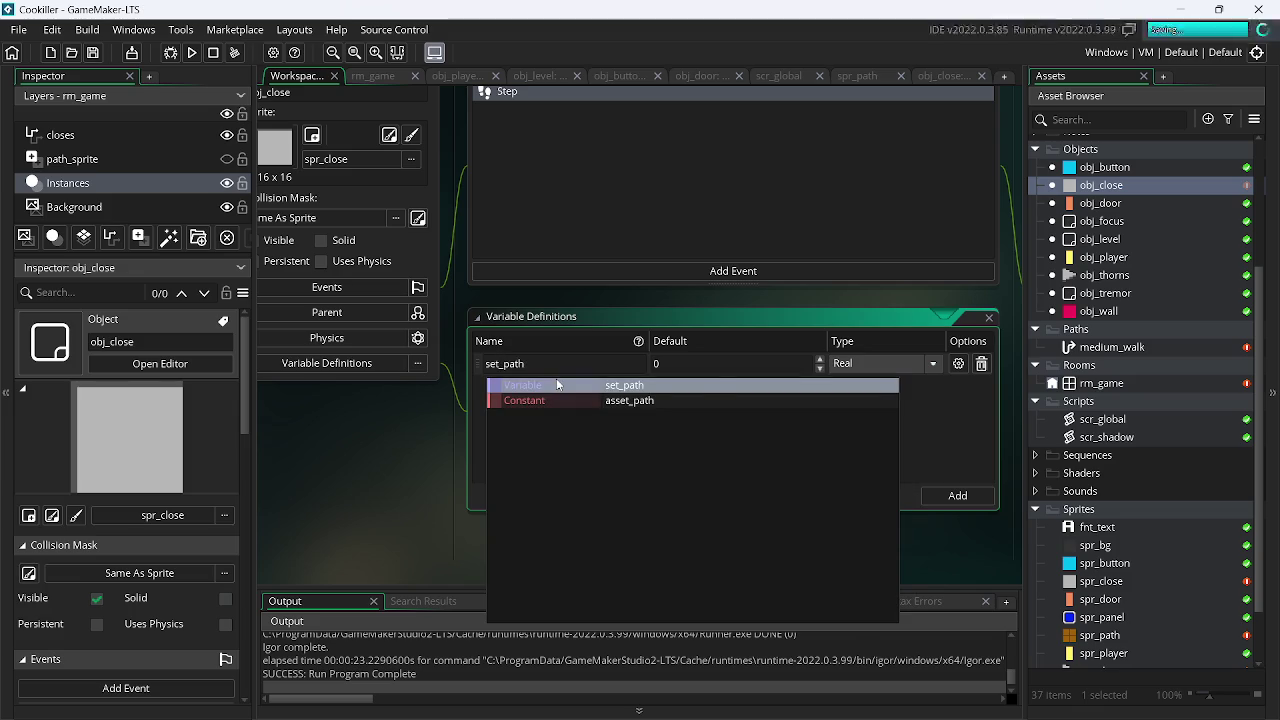
pyautogui.click(868, 366)
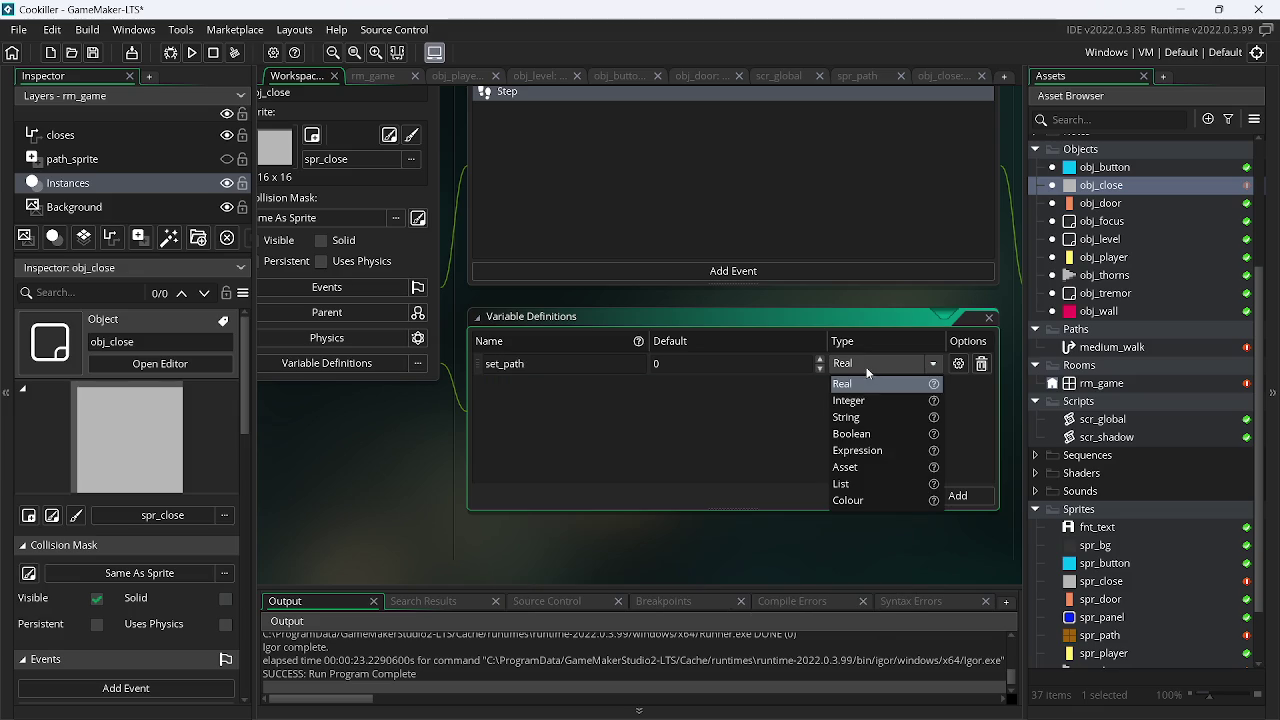
pyautogui.click(888, 467)
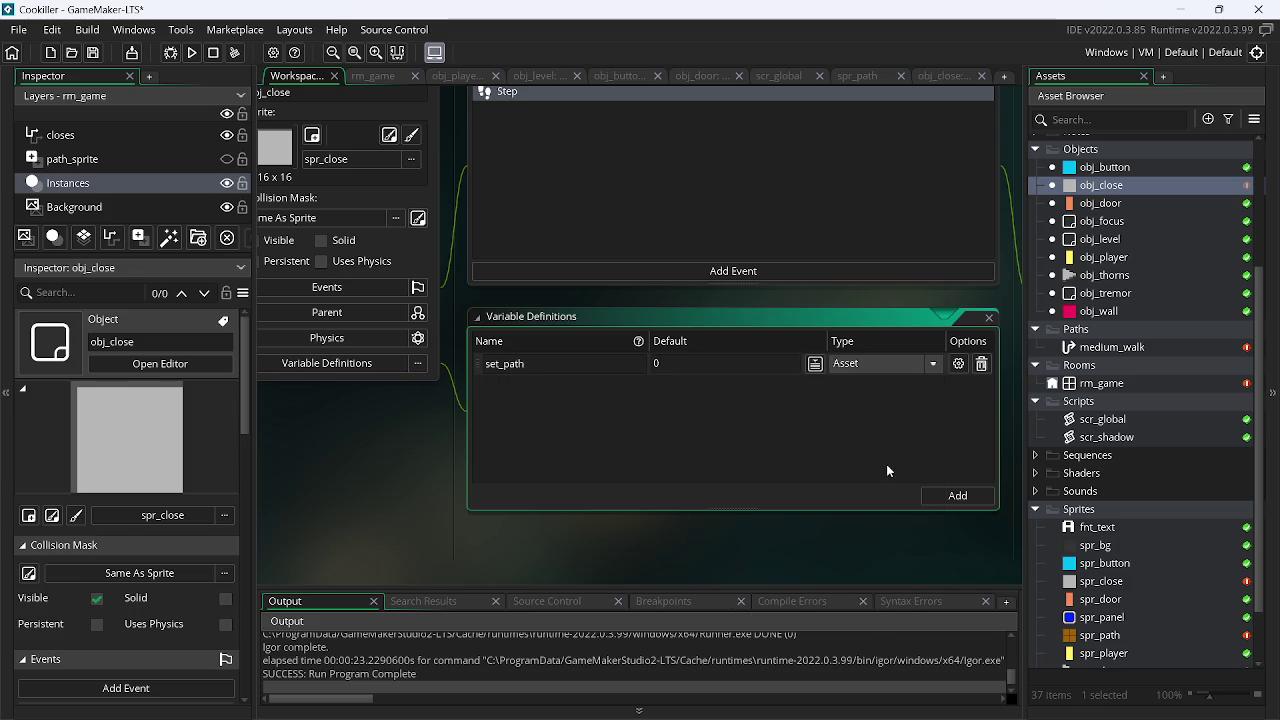
pyautogui.click(815, 364)
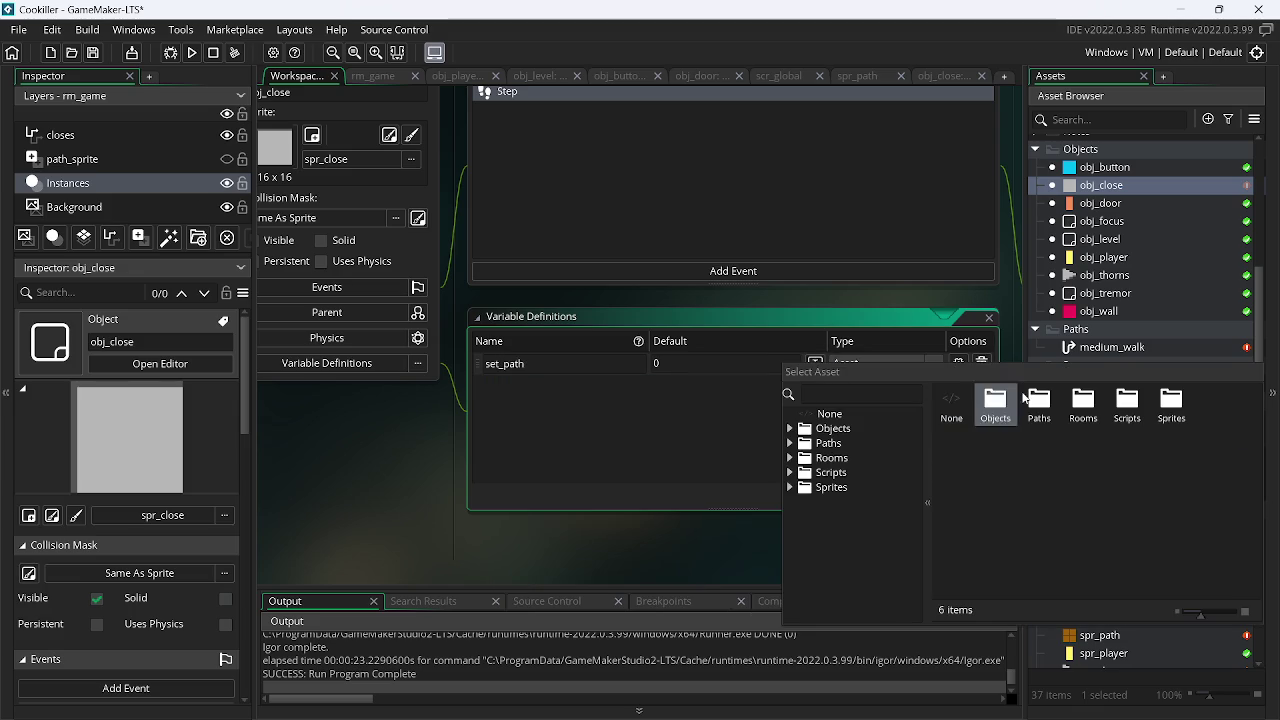
pyautogui.doubleClick(1024, 398)
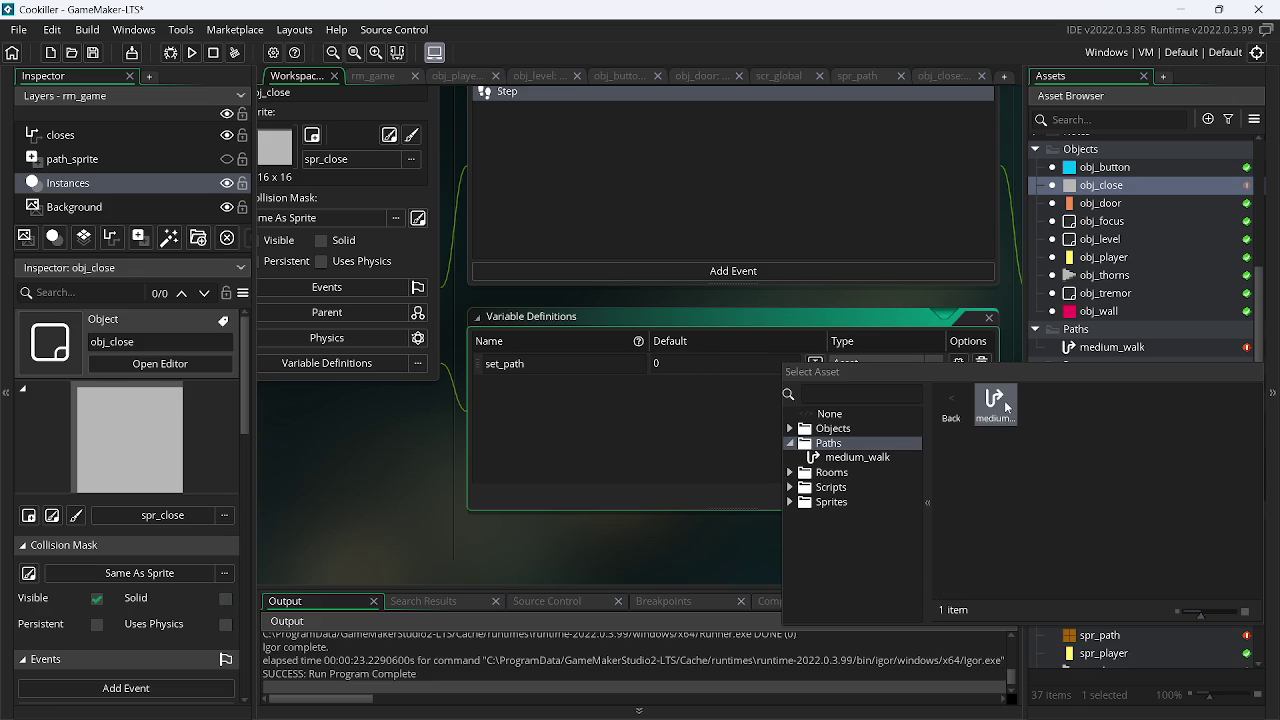
pyautogui.doubleClick(995, 402)
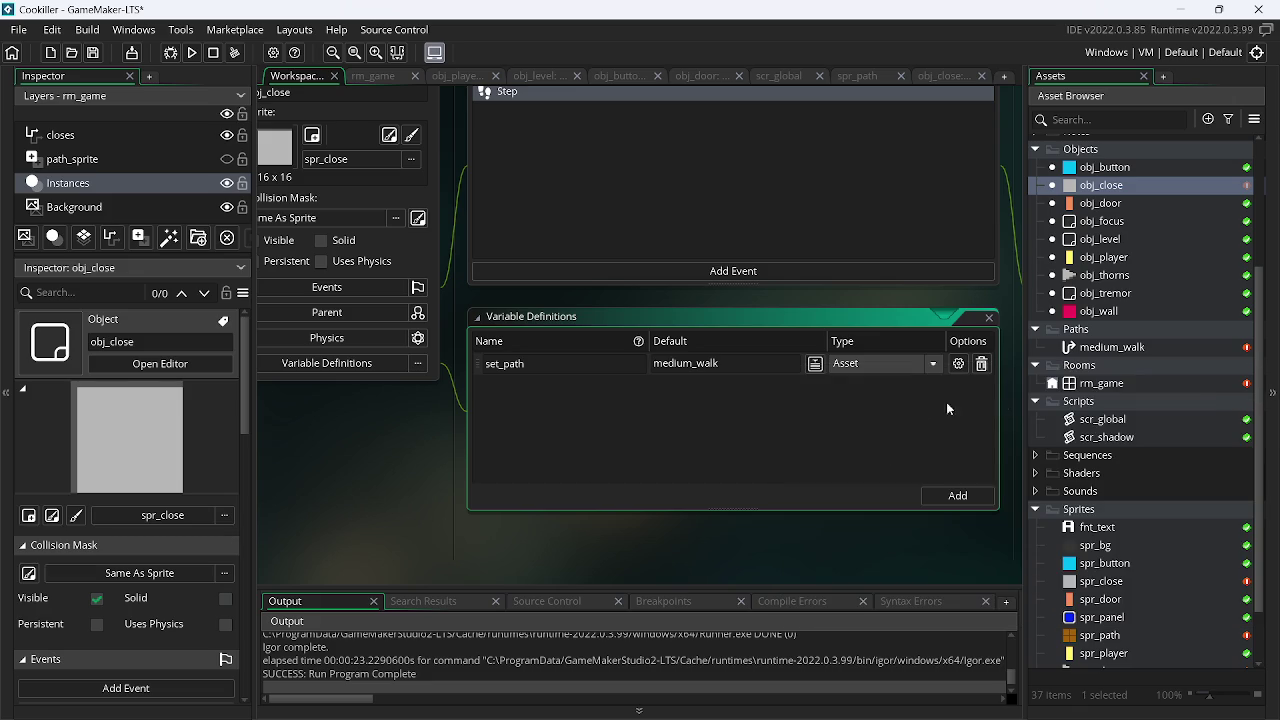
# Add a set_speed Real variable to obj_close, limited to a -3 to 3 range
pyautogui.click(955, 497)
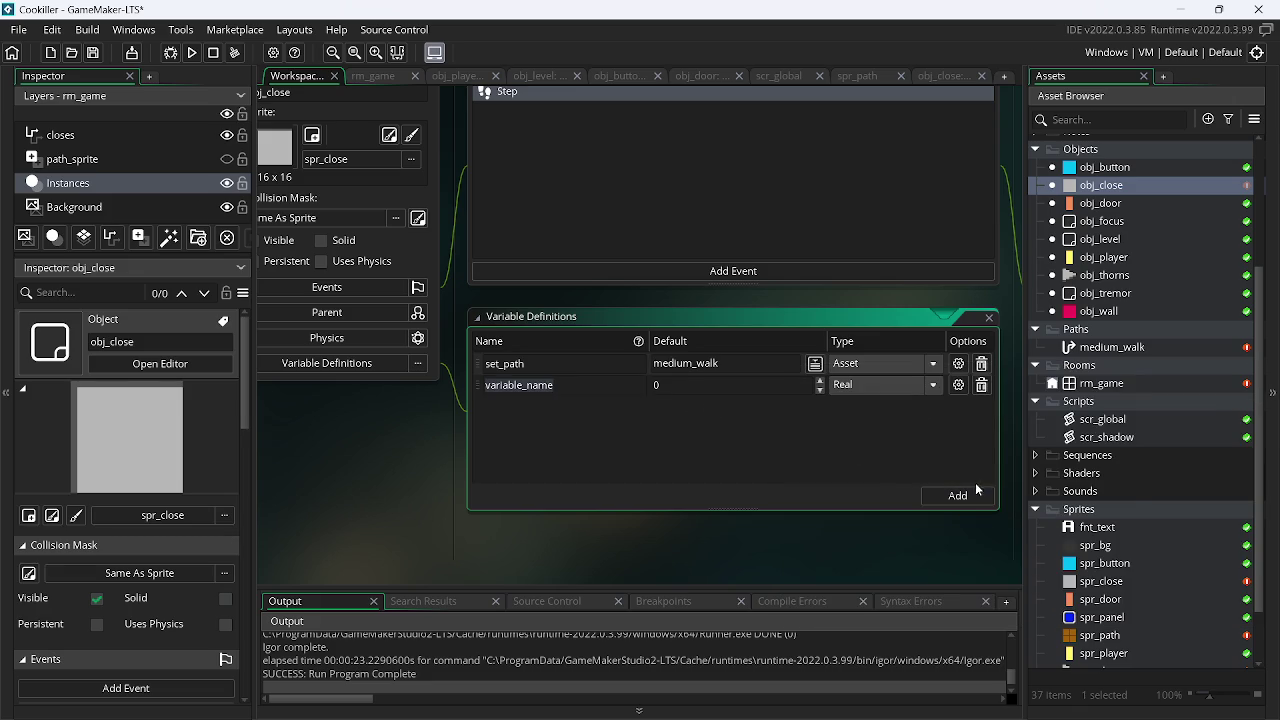
pyautogui.write('set_')
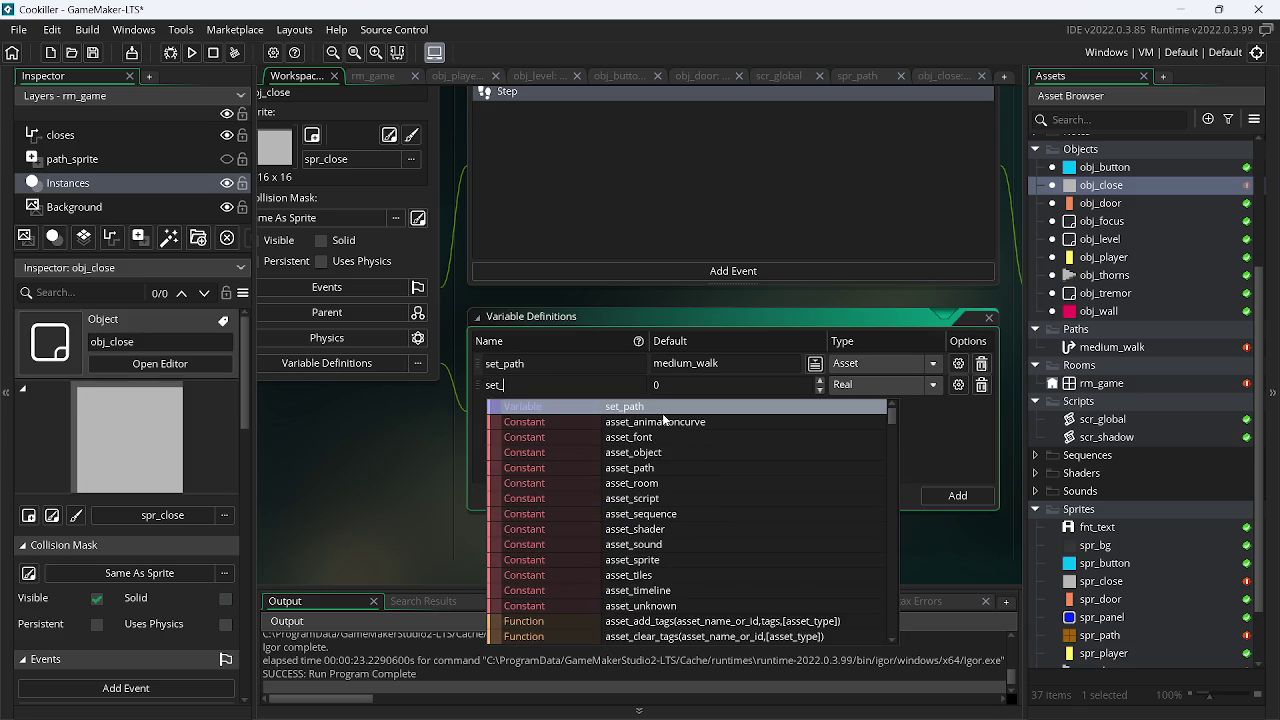
pyautogui.write('spe')
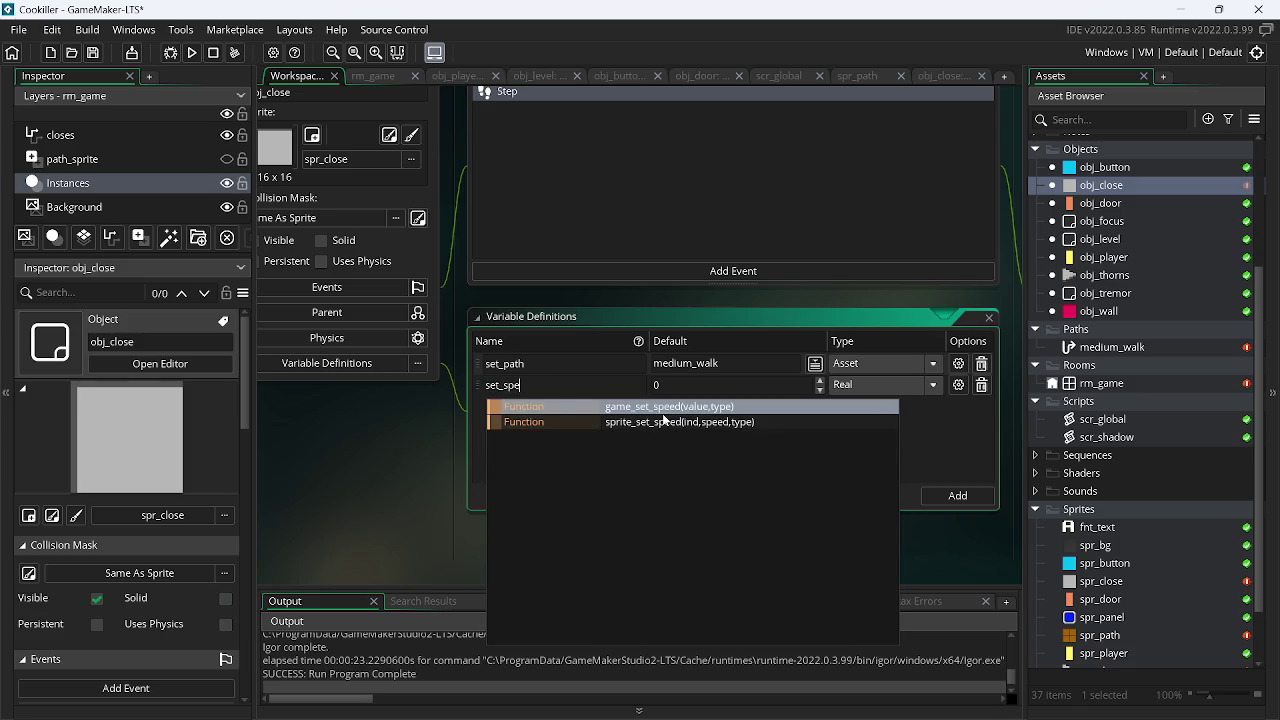
pyautogui.write('ed')
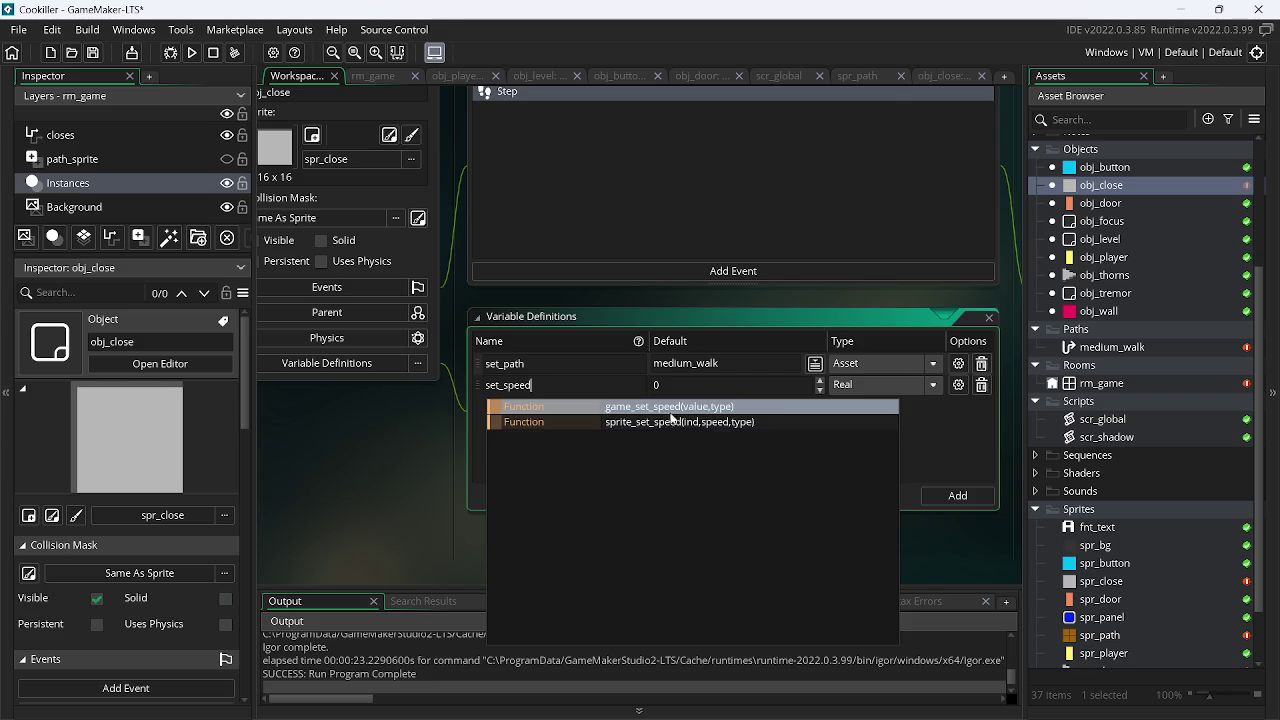
pyautogui.click(918, 402)
pyautogui.click(879, 384)
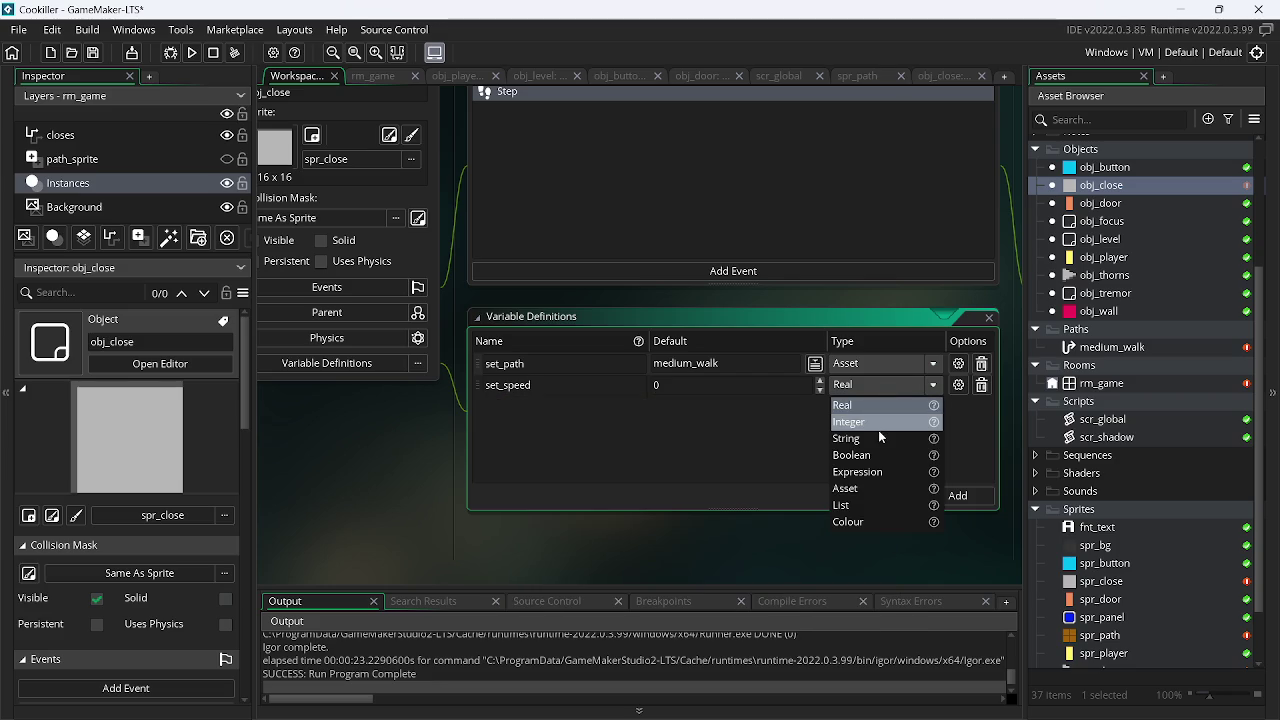
pyautogui.click(860, 389)
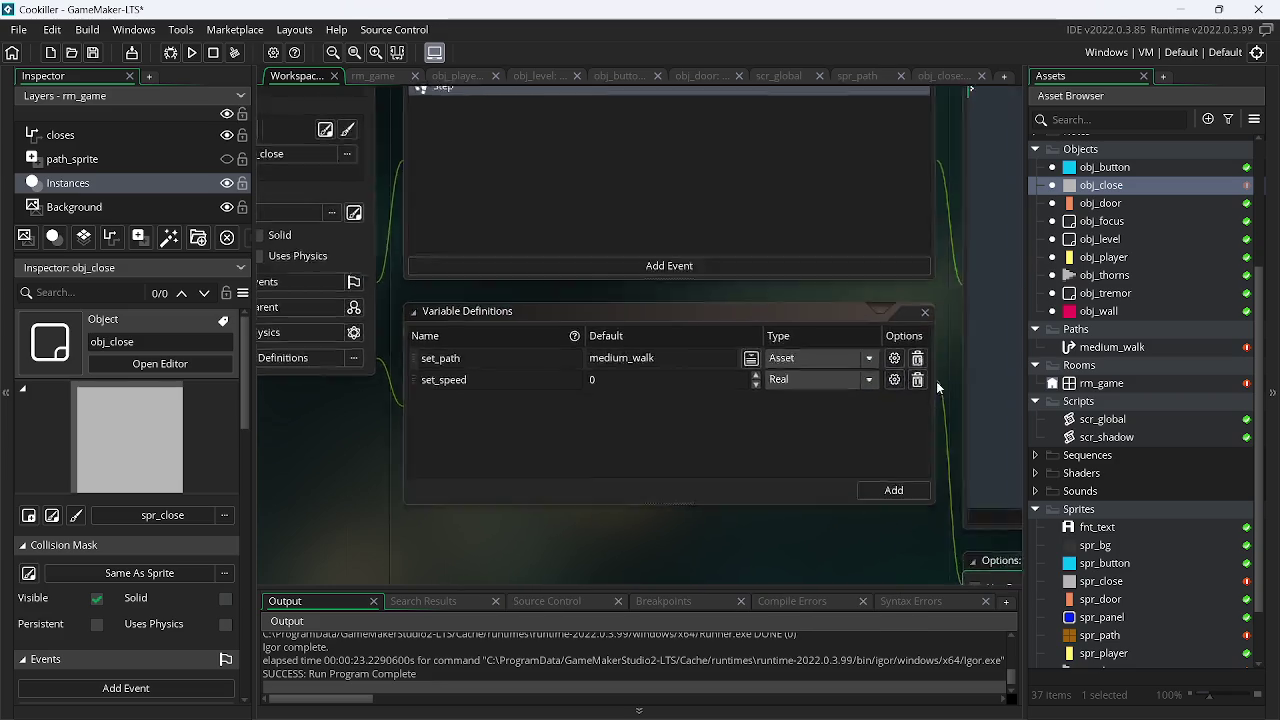
pyautogui.click(921, 382)
pyautogui.click(322, 558)
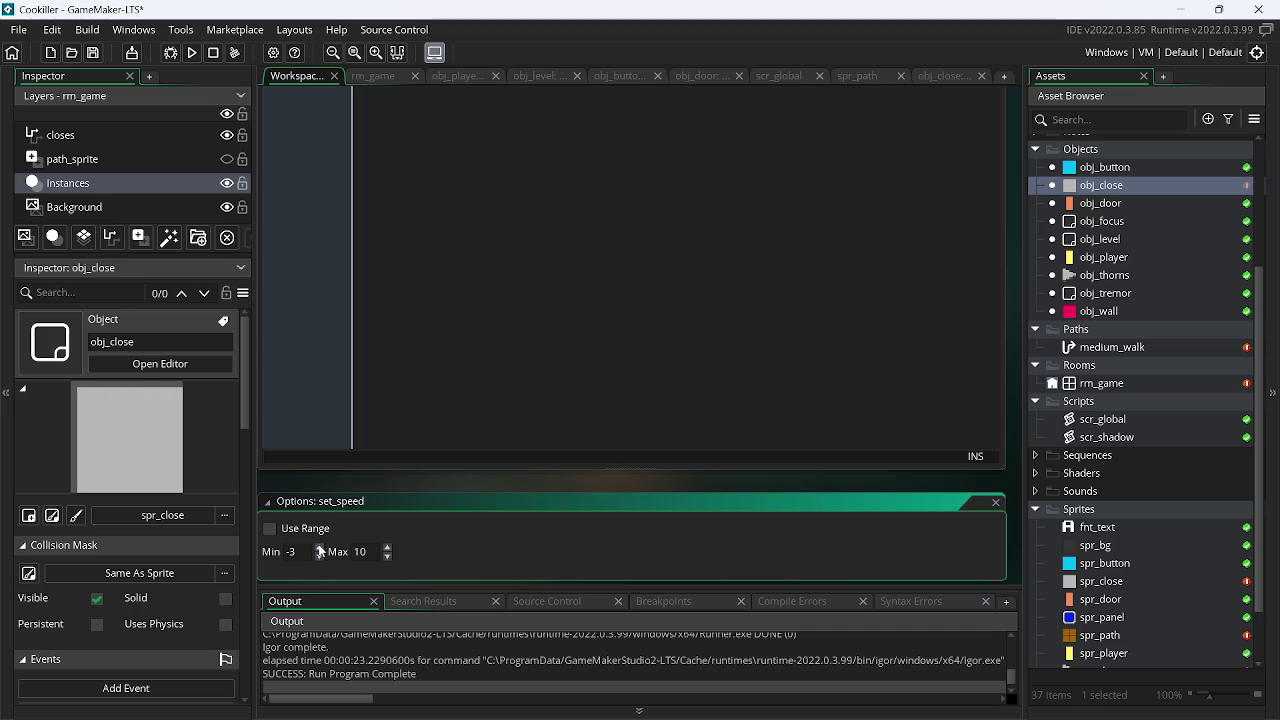
pyautogui.write('3')
pyautogui.click(996, 502)
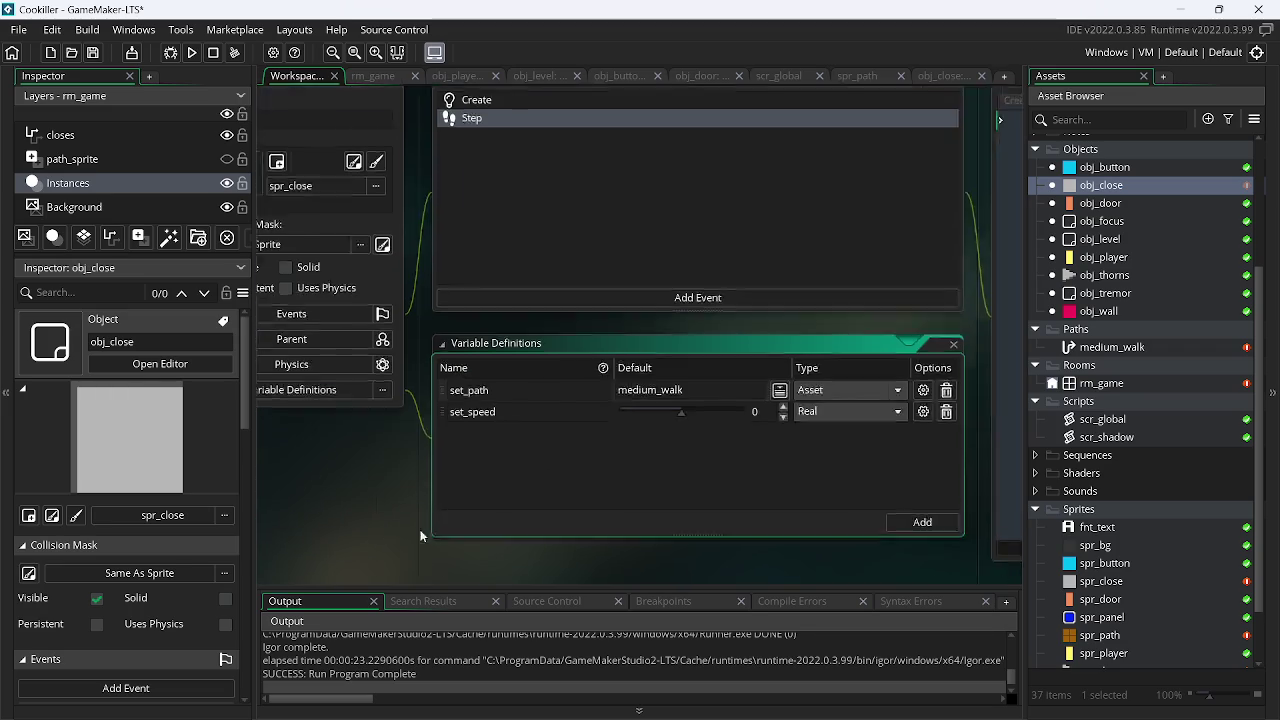
pyautogui.click(925, 76)
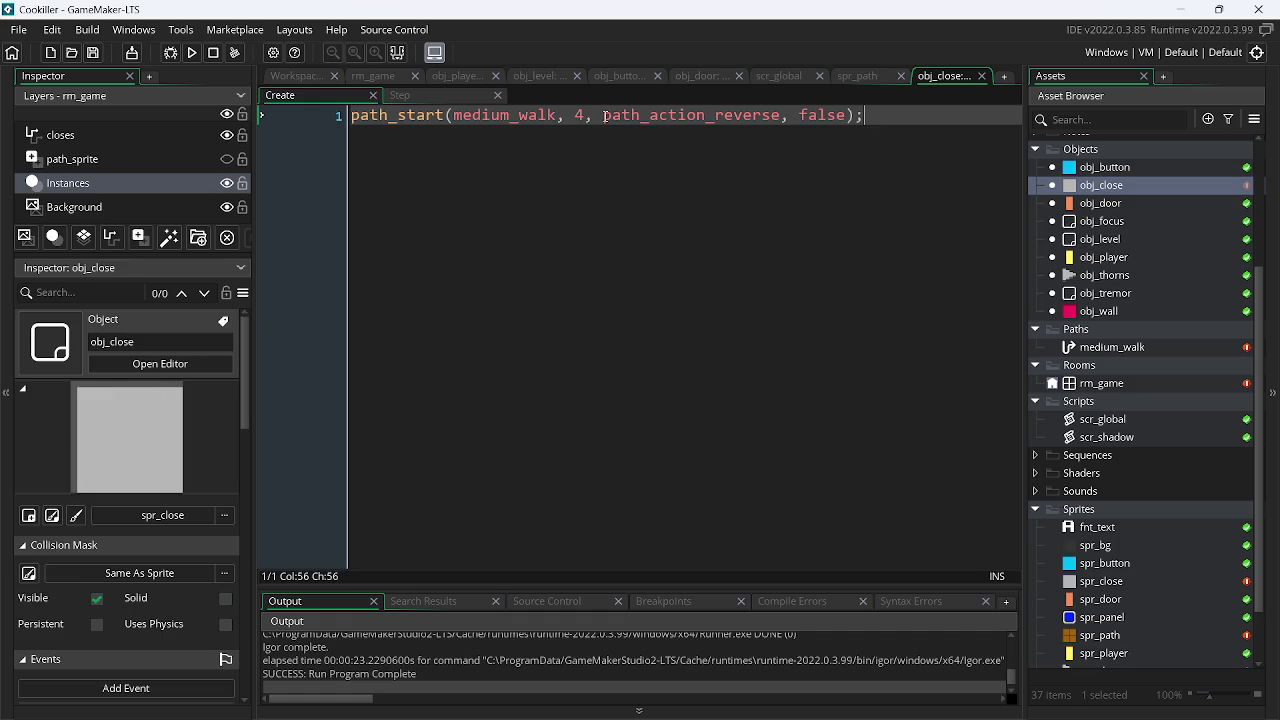
# Select path_action_reverse in obj_close's path_start call
pyautogui.moveTo(605, 117); pyautogui.dragTo(700, 121)
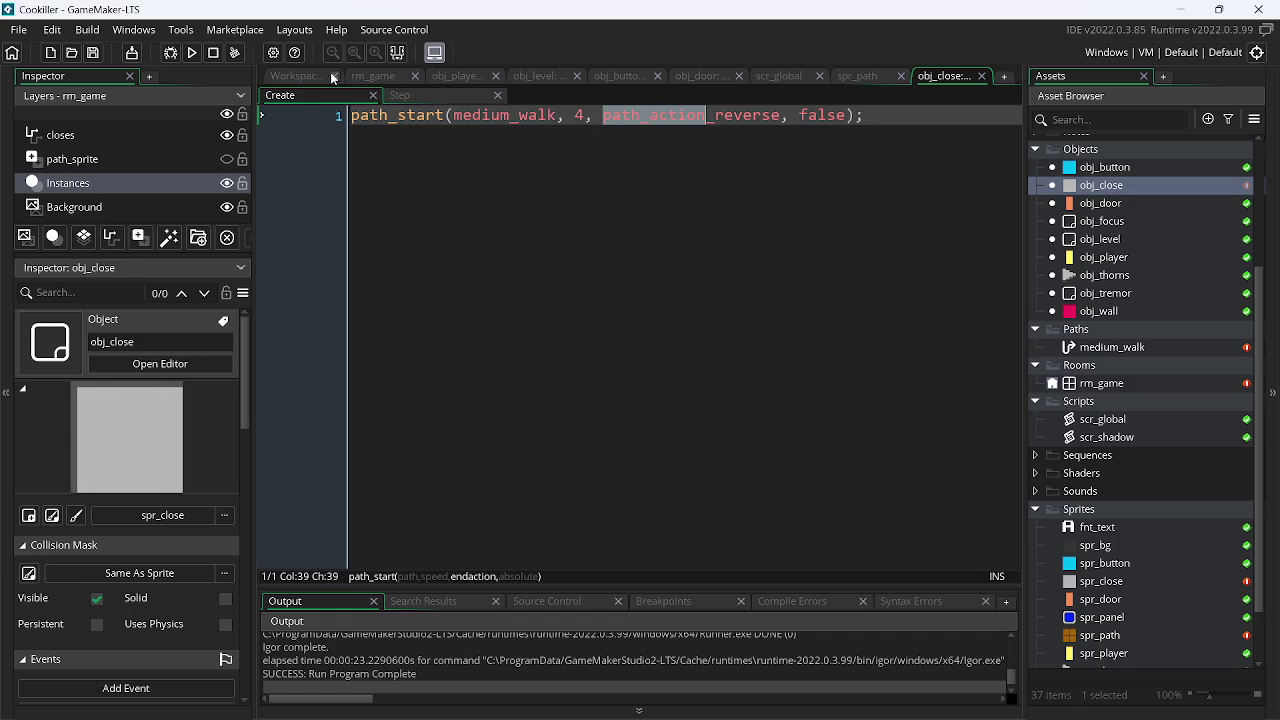
# Add a set_path_action variable definition to obj_close, rename set_path to set_path_walk, and save
pyautogui.click(330, 76)
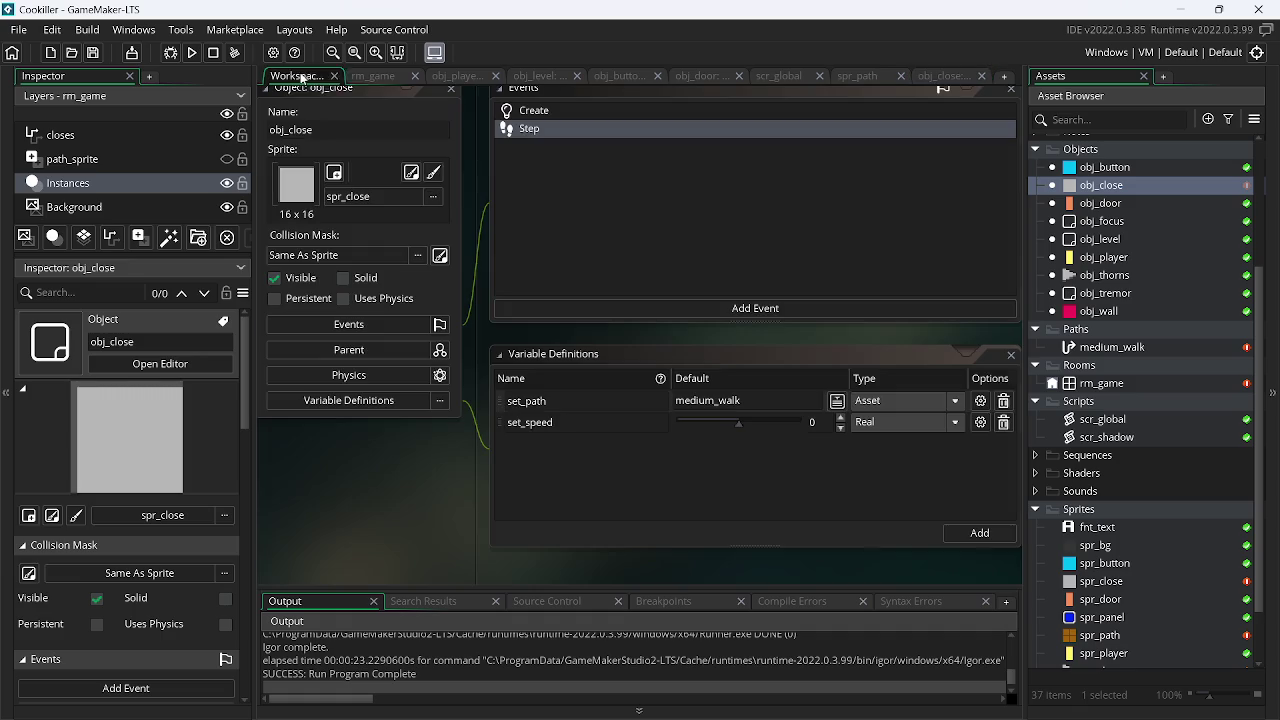
pyautogui.click(955, 533)
pyautogui.write('path_action')
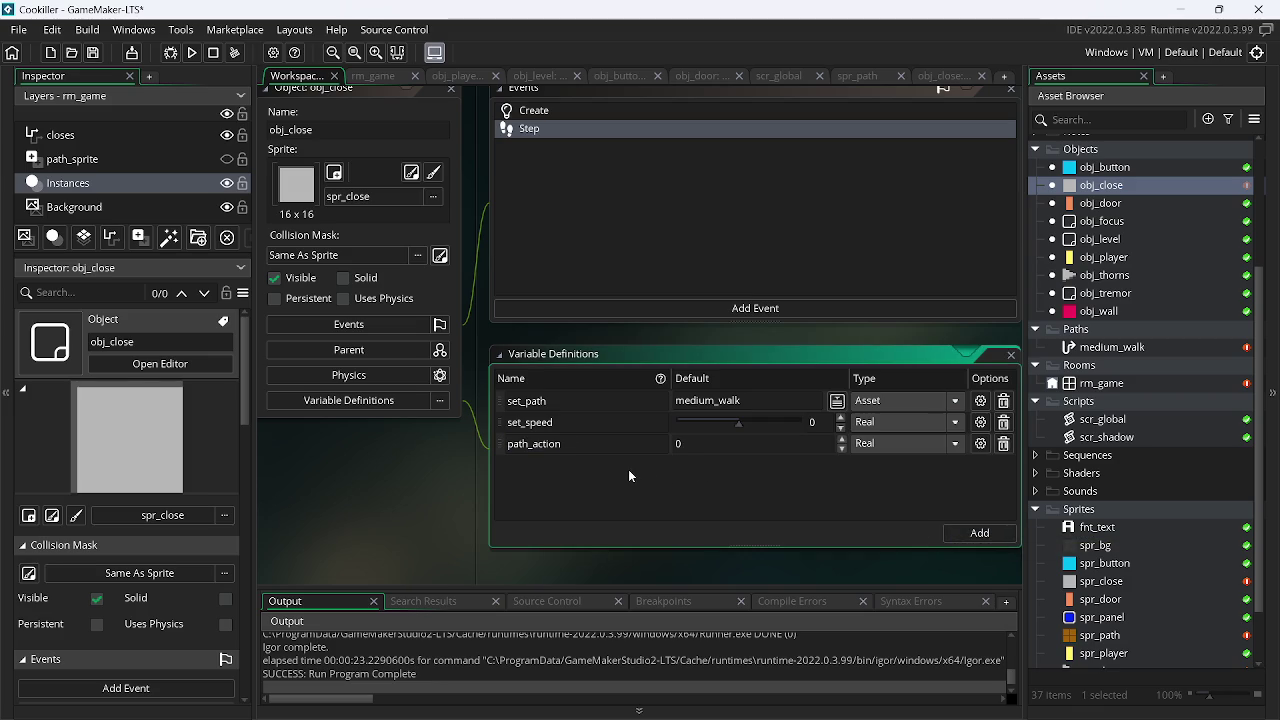
pyautogui.press('Home')
pyautogui.write('set_')
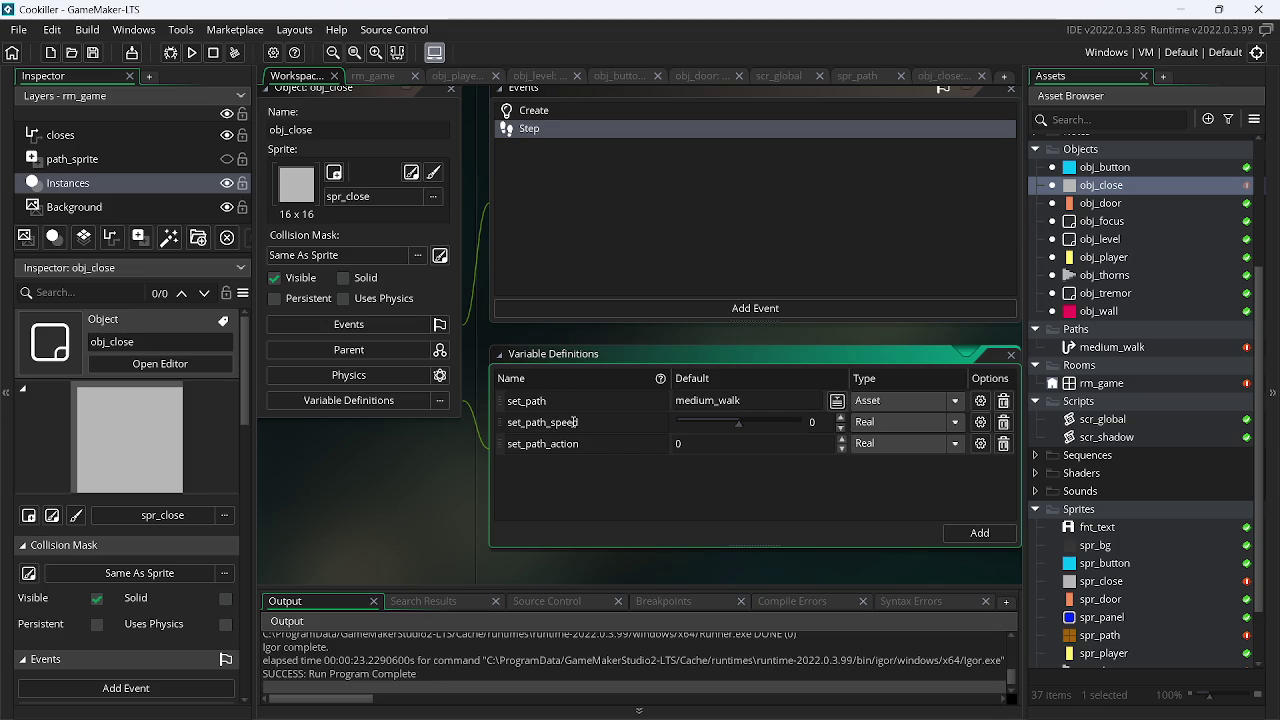
pyautogui.write('e')
pyautogui.press('BackSpace')
pyautogui.write('wa')
pyautogui.hotkey('ctrl', 's')
# Make set_path_action a List type, using the path_action_reverse constant from the Create code
pyautogui.click(902, 443)
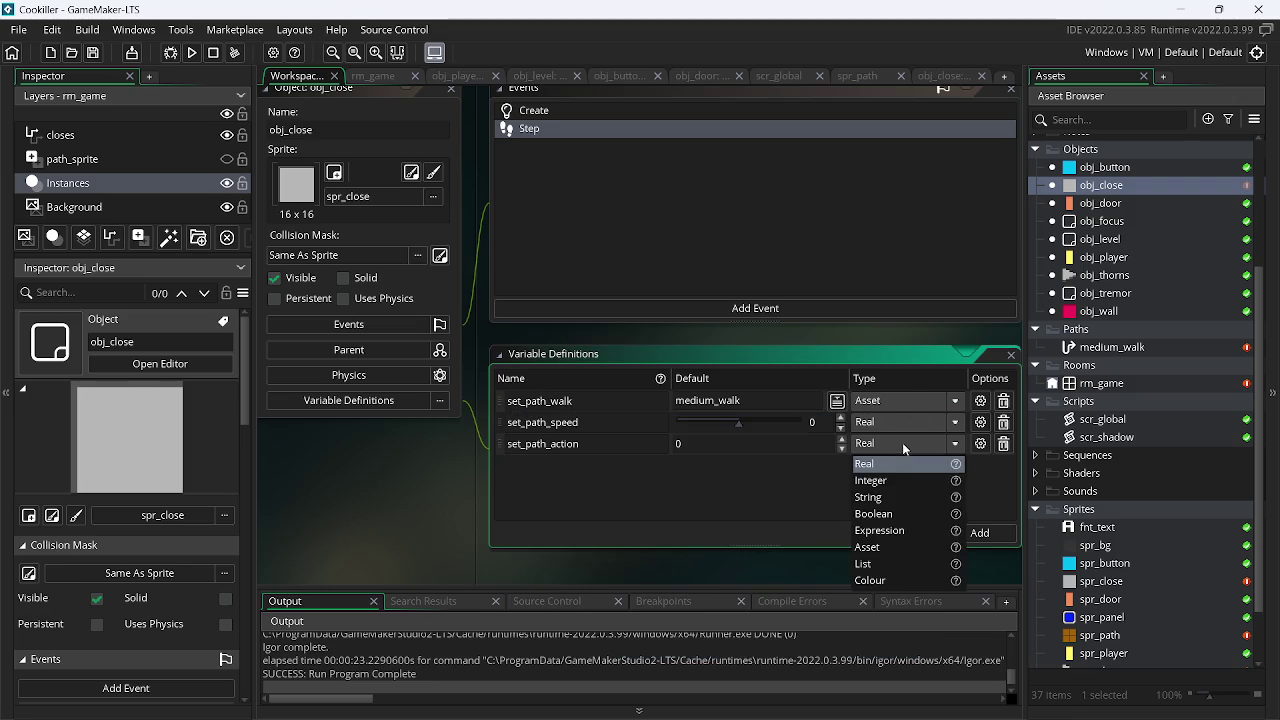
pyautogui.click(893, 565)
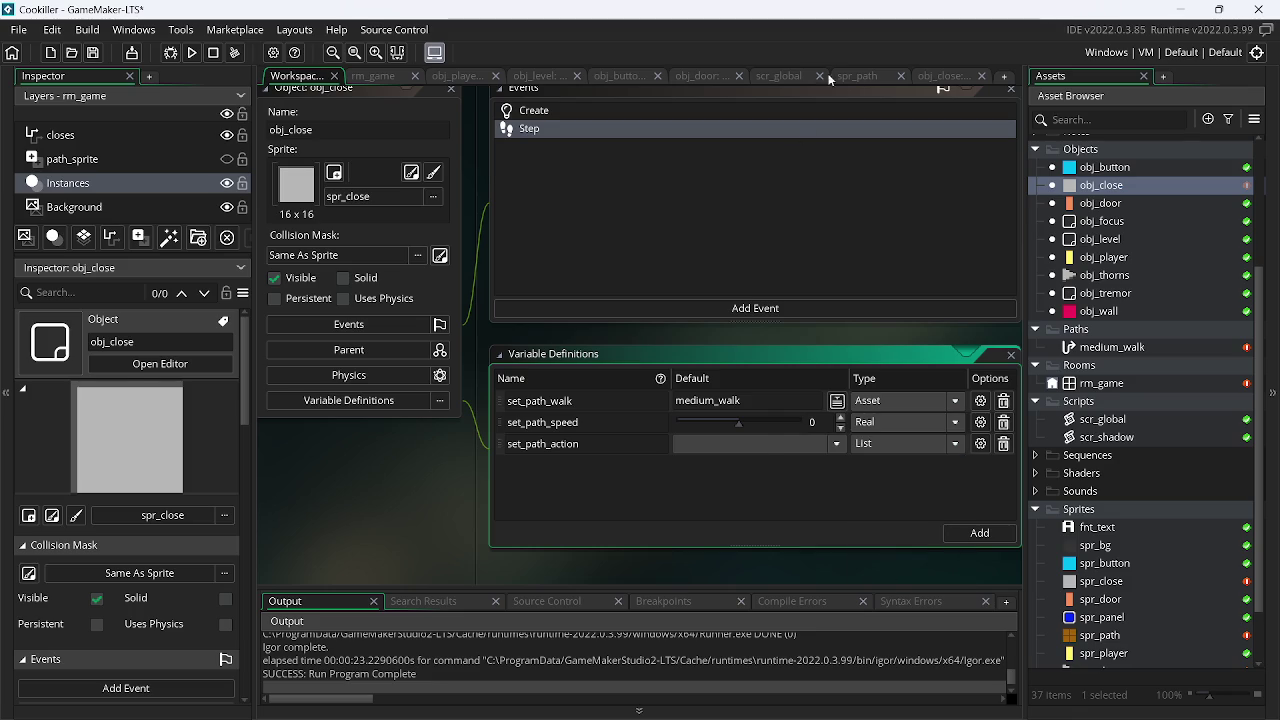
pyautogui.click(945, 76)
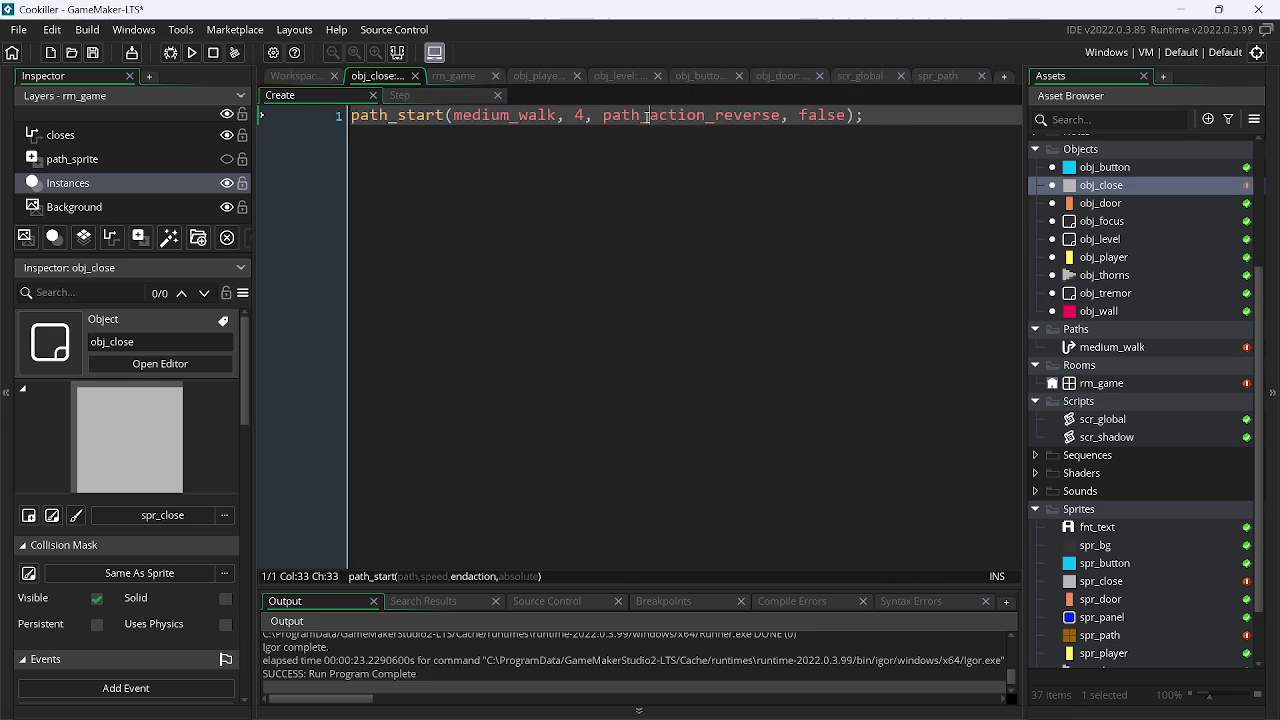
pyautogui.doubleClick(645, 116)
pyautogui.click(292, 77)
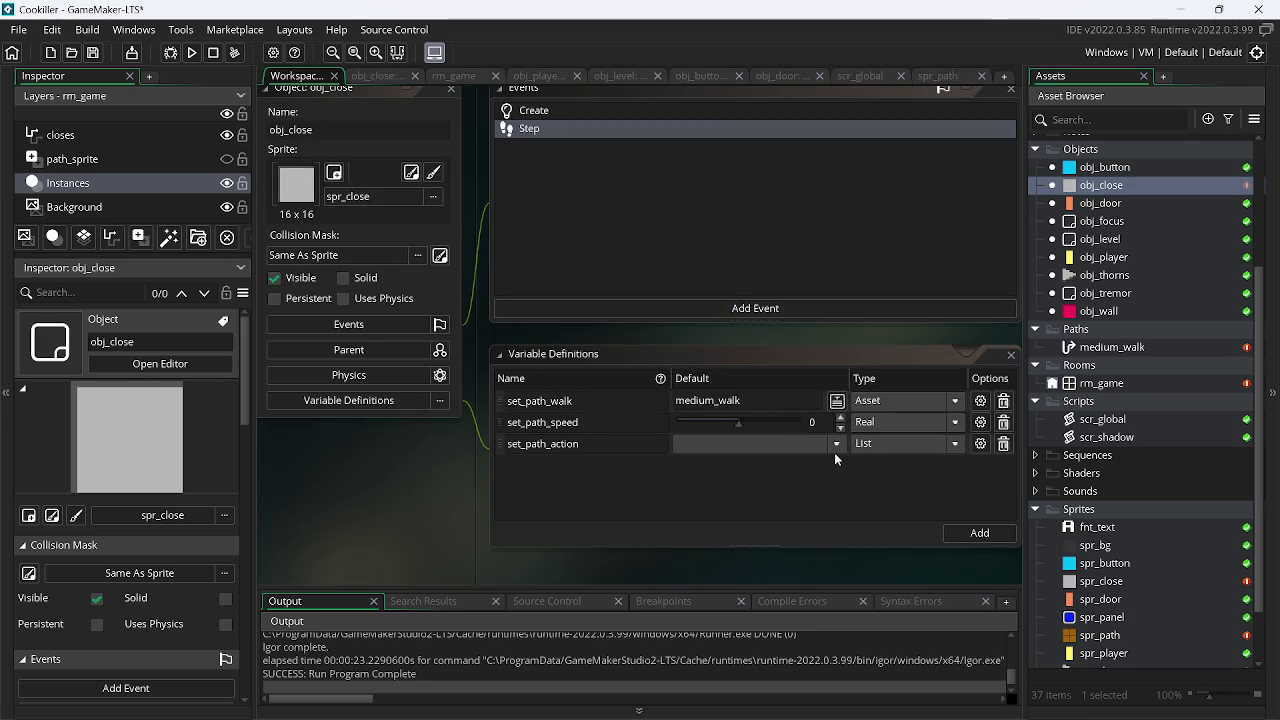
pyautogui.click(897, 438)
# Add path_action_reverse as the first item in the set_path_action list options
pyautogui.click(980, 443)
pyautogui.click(969, 561)
pyautogui.hotkey('ctrl', 'a')
pyautogui.write('path_action_reverse')
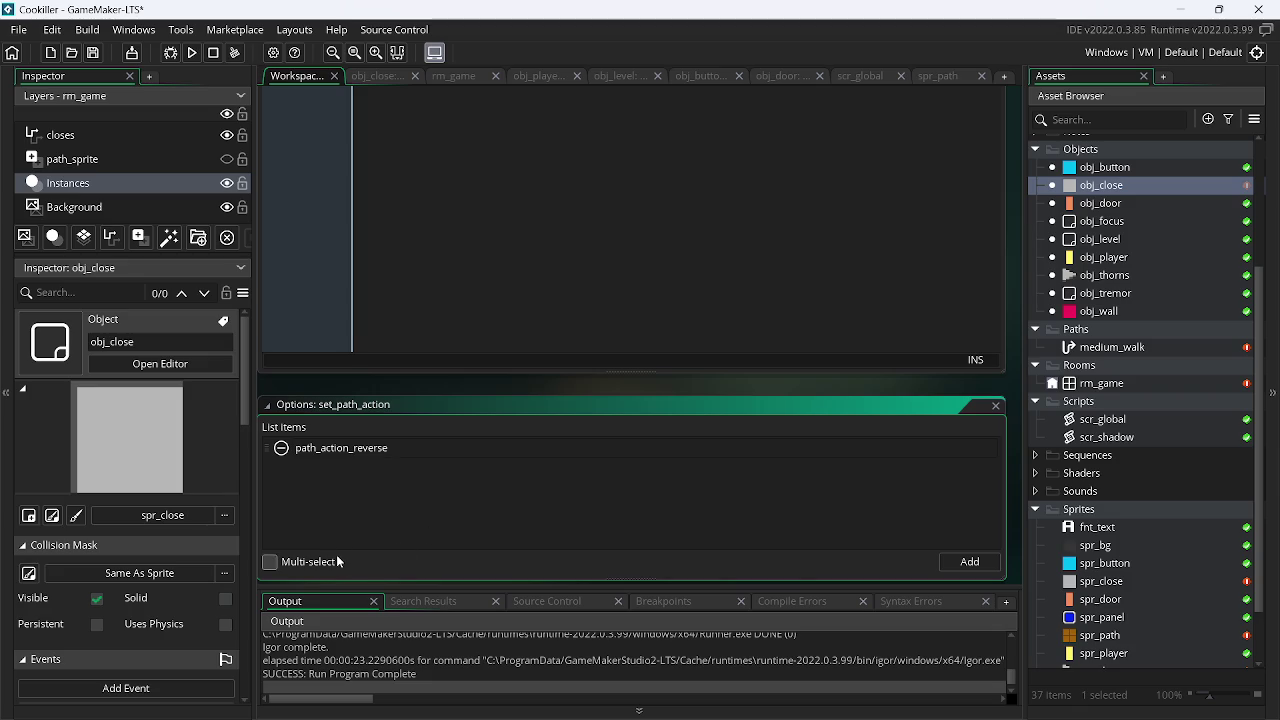
# Add path_action_continue to the list, copied from the Create code, above path_action_reverse
pyautogui.click(375, 77)
pyautogui.doubleClick(711, 118)
pyautogui.write('path_a')
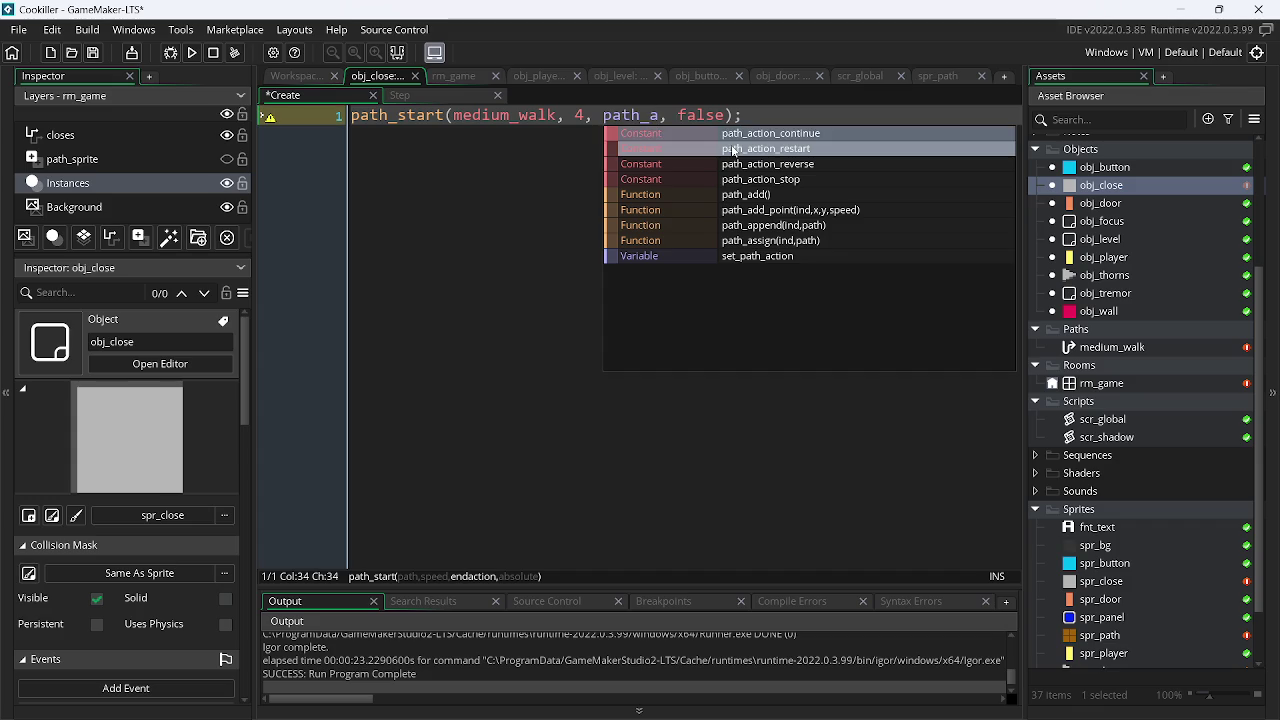
pyautogui.press('Return')
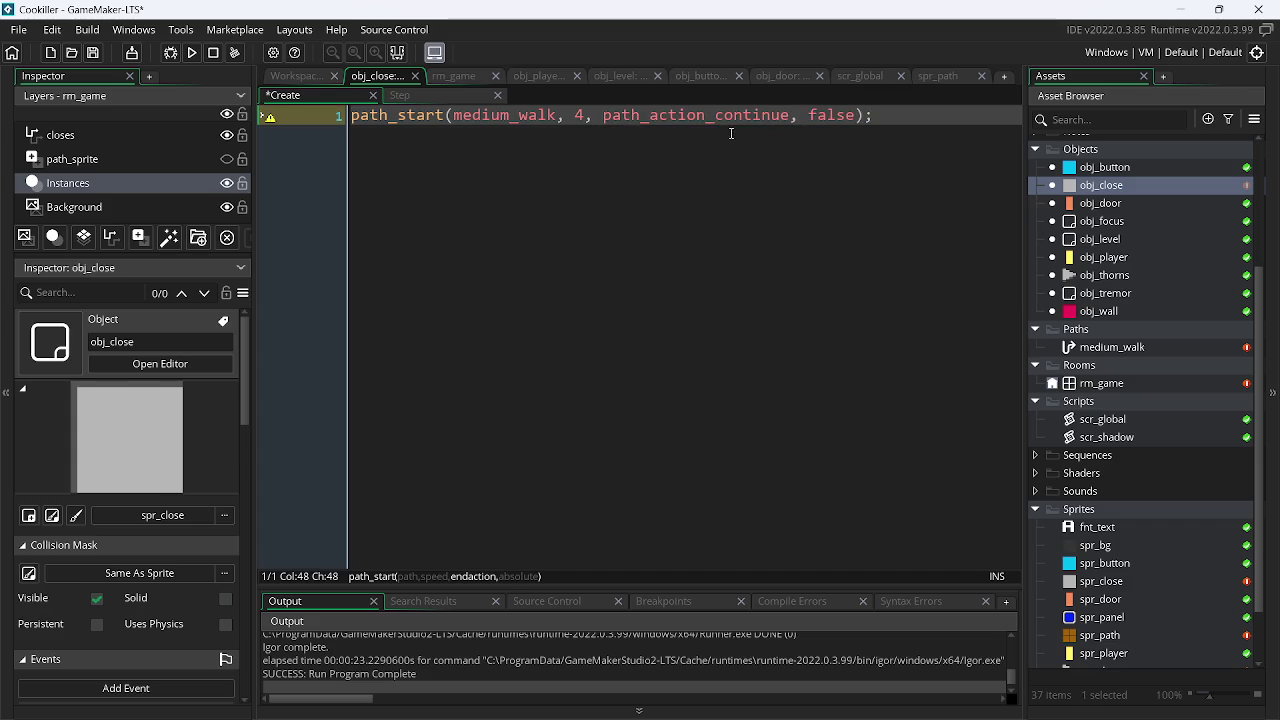
pyautogui.doubleClick(698, 115)
pyautogui.hotkey('ctrl', 'c')
pyautogui.click(297, 75)
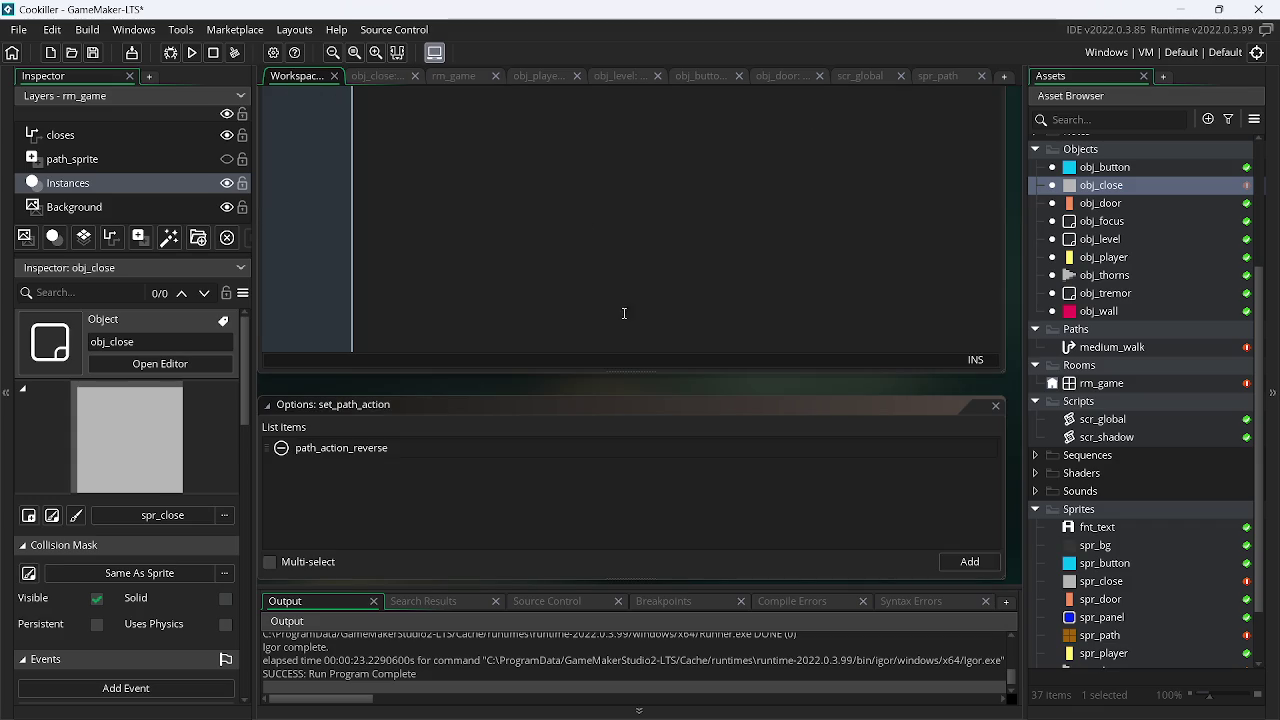
pyautogui.click(969, 562)
pyautogui.hotkey('ctrl', 'v')
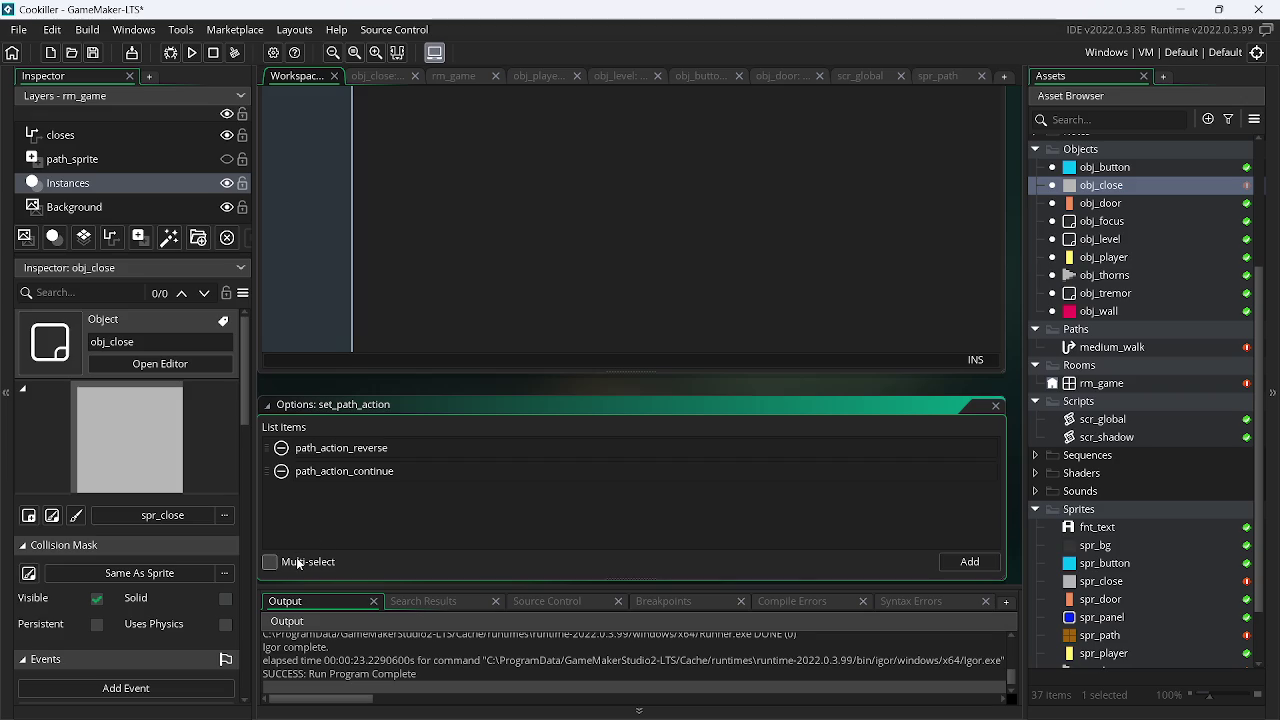
pyautogui.click(298, 564)
pyautogui.moveTo(267, 472); pyautogui.dragTo(270, 446)
# Add path_action_restart to the list as its second item
pyautogui.click(396, 91)
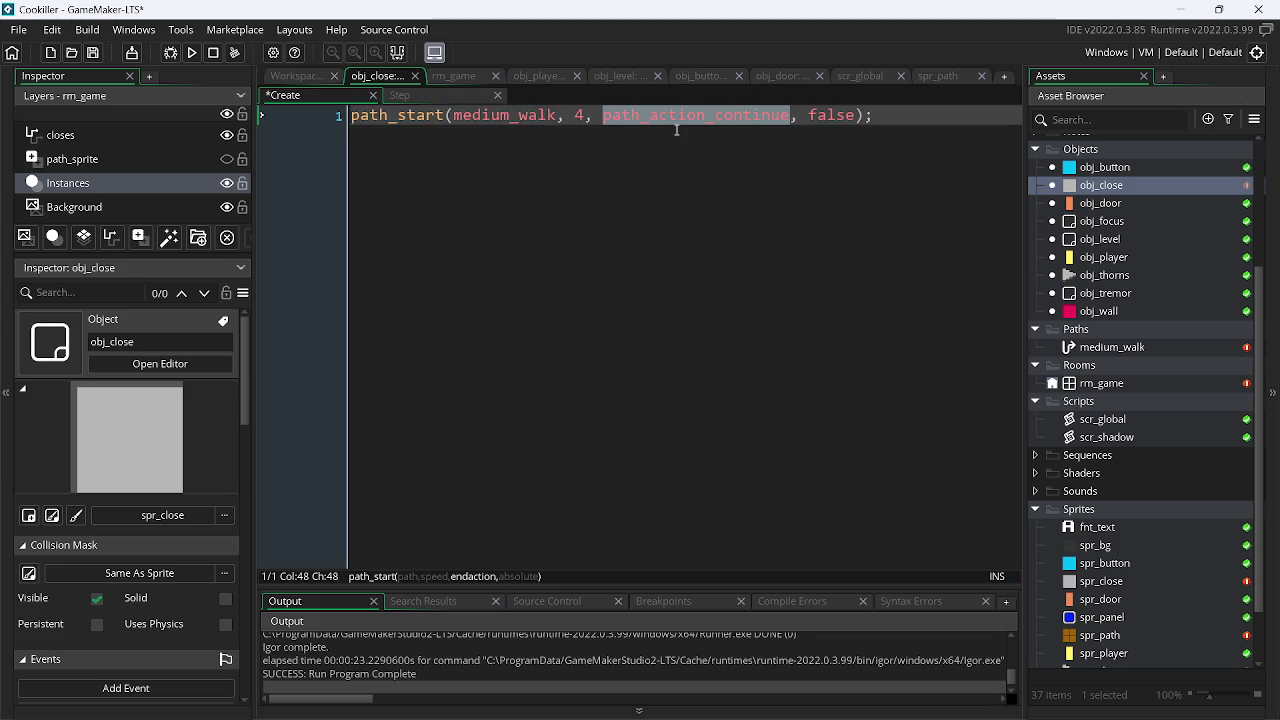
pyautogui.write('path_')
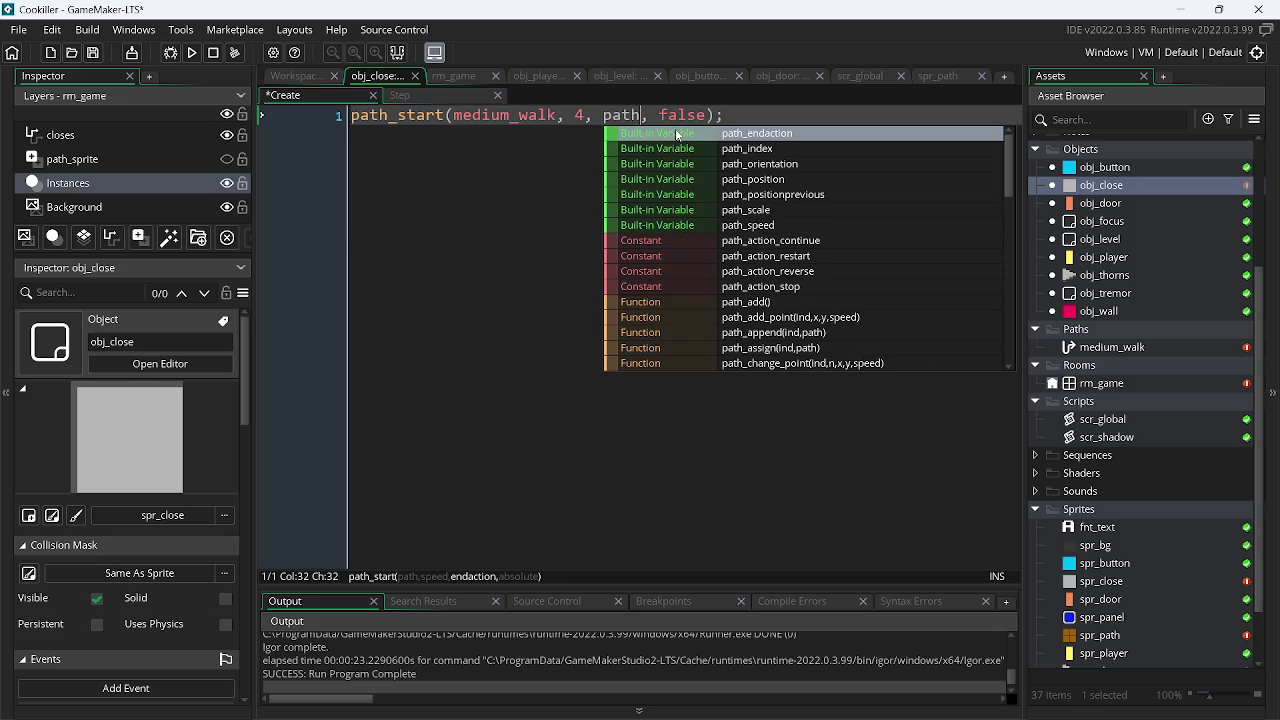
pyautogui.write('a')
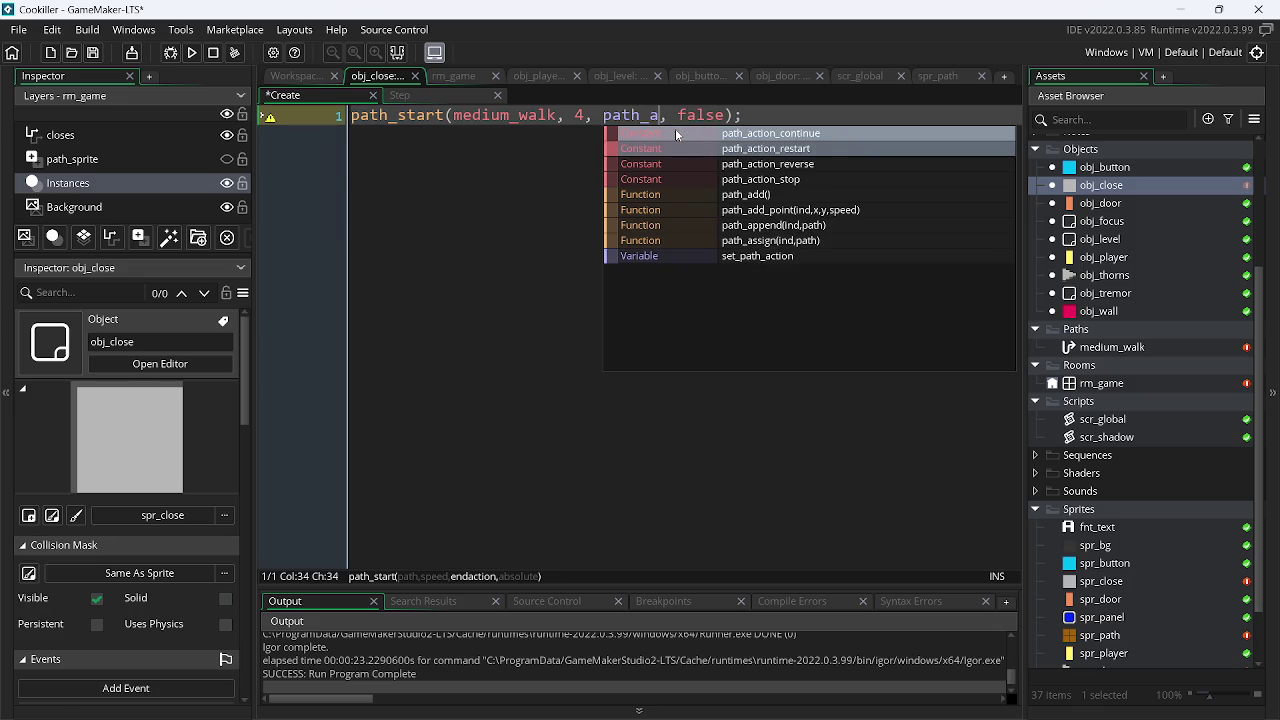
pyautogui.press('Return')
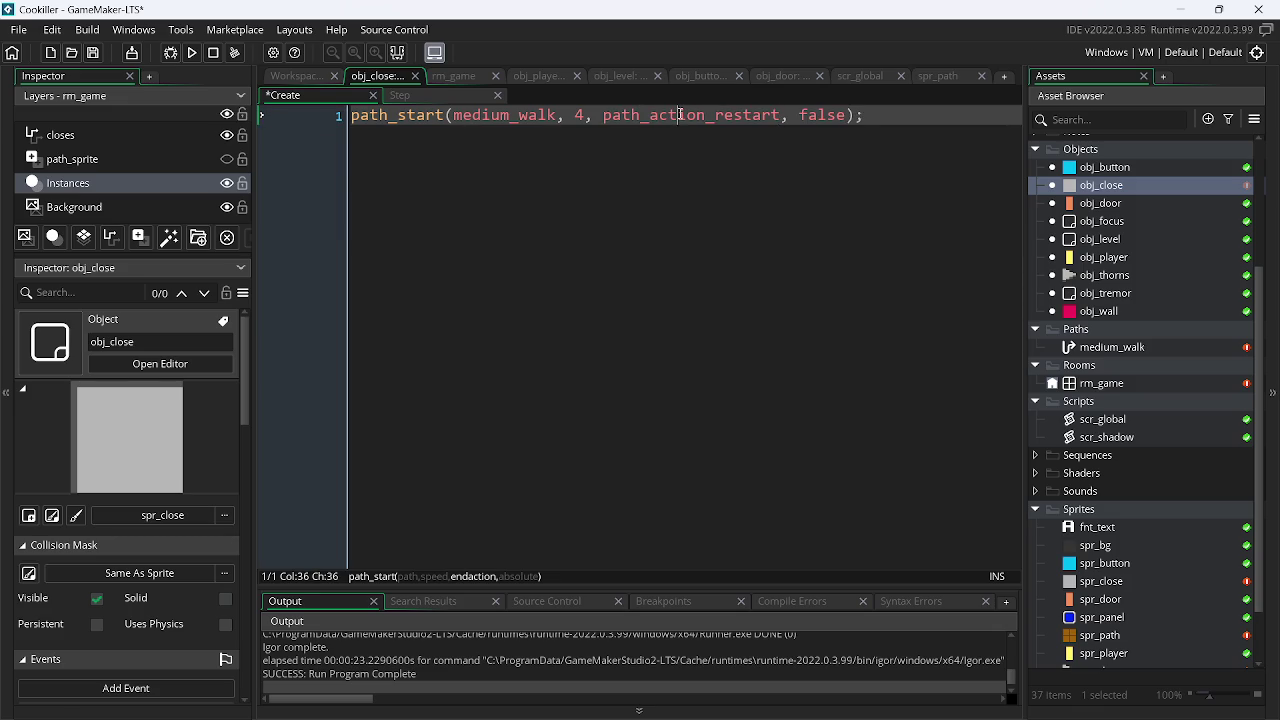
pyautogui.doubleClick(680, 116)
pyautogui.hotkey('ctrl', 'c')
pyautogui.click(292, 77)
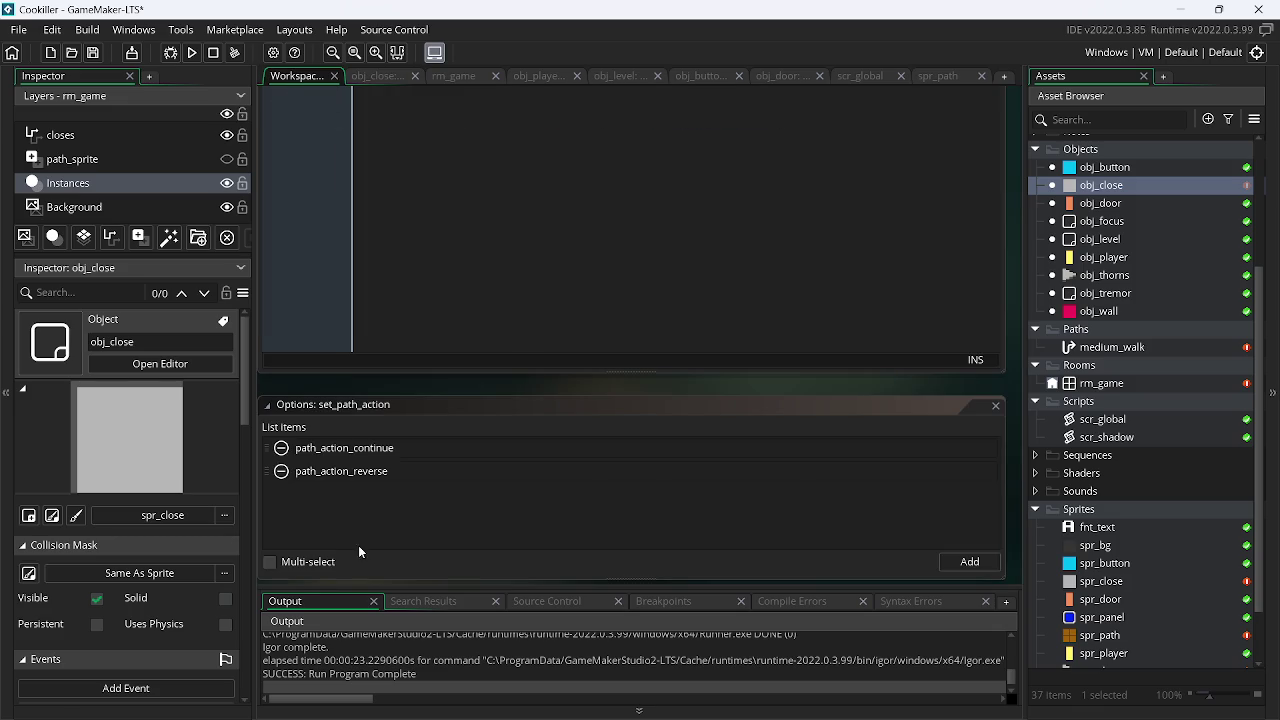
pyautogui.click(981, 563)
pyautogui.hotkey('ctrl', 'v')
pyautogui.moveTo(268, 500); pyautogui.dragTo(269, 474)
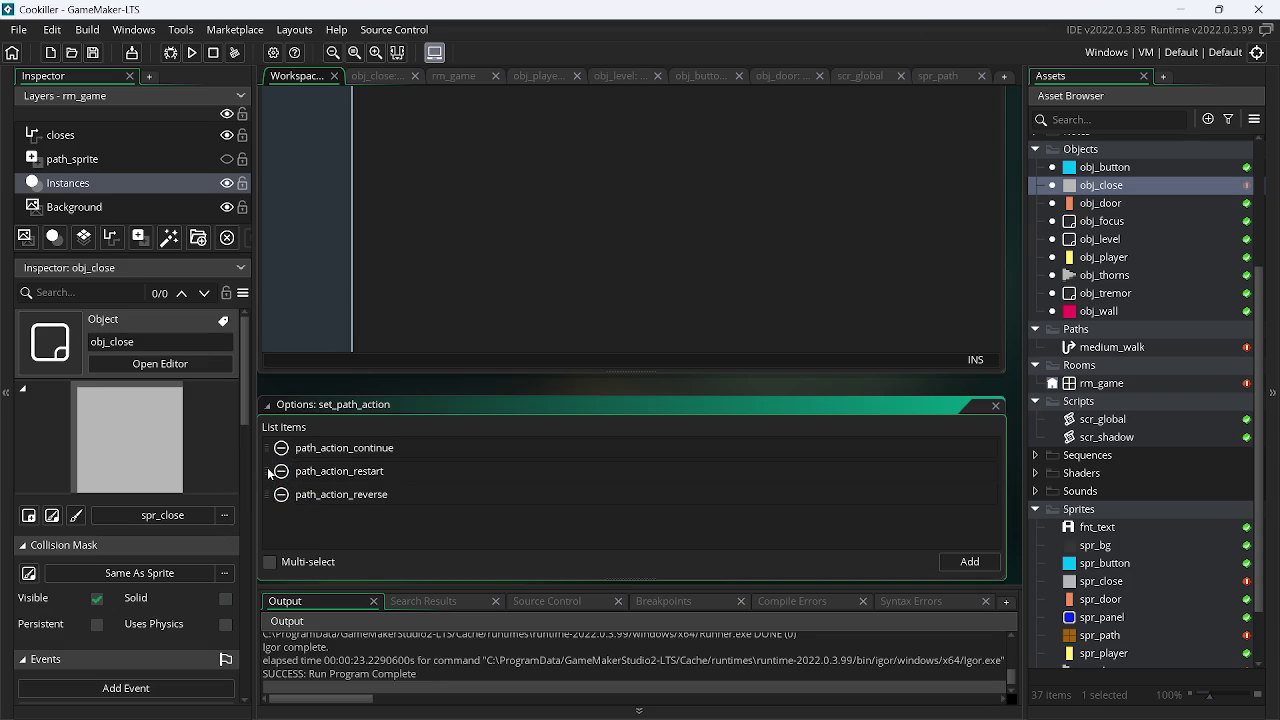
# Add path_action_stop as the fourth list item and close the options panel
pyautogui.click(384, 84)
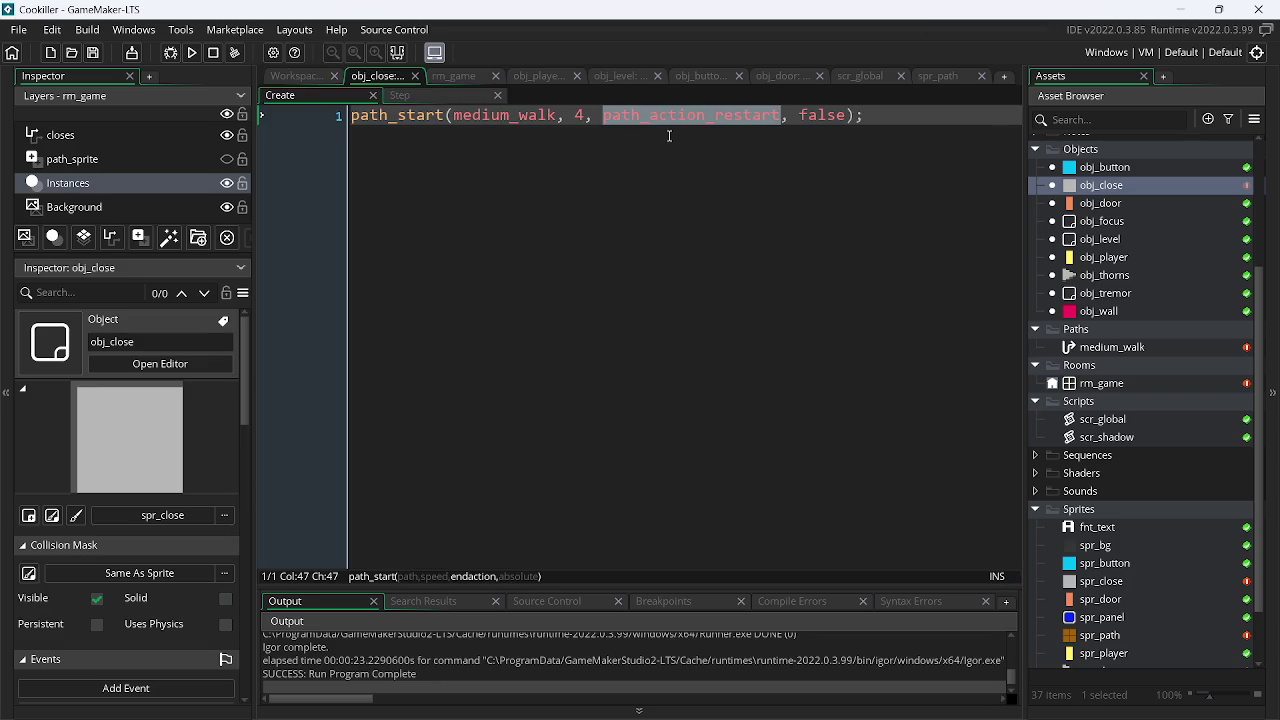
pyautogui.write('path')
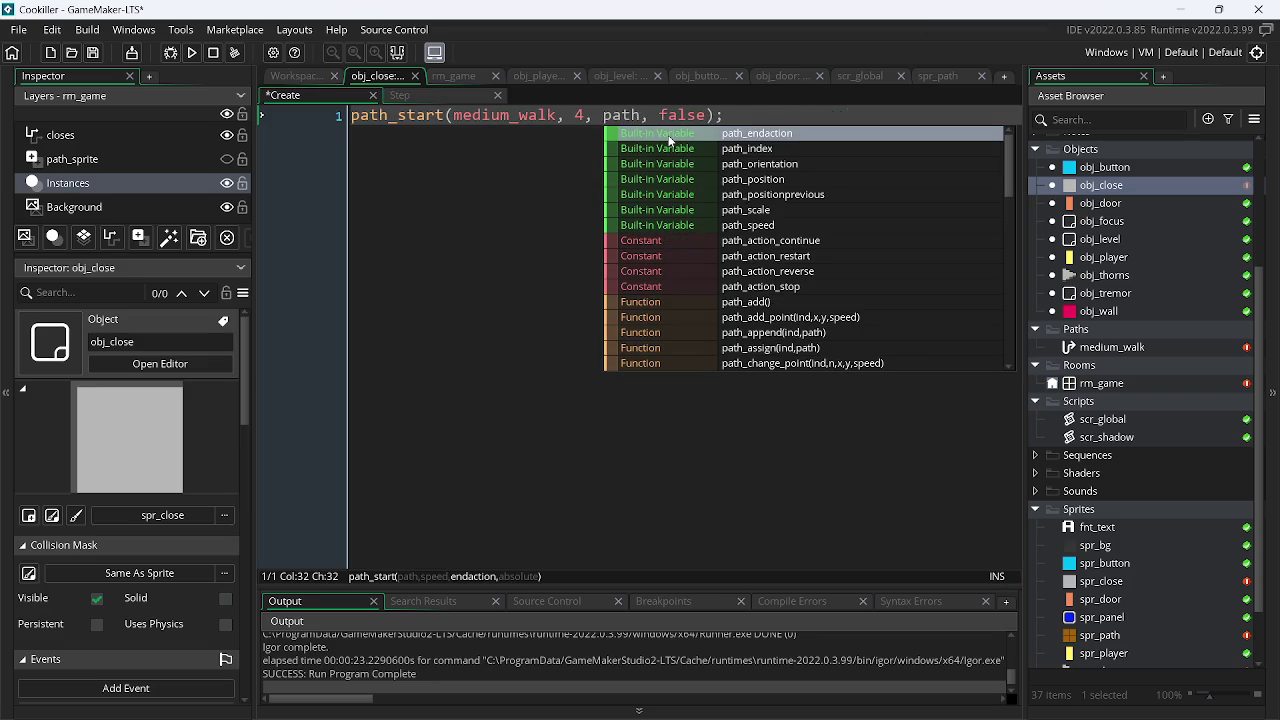
pyautogui.write('_a')
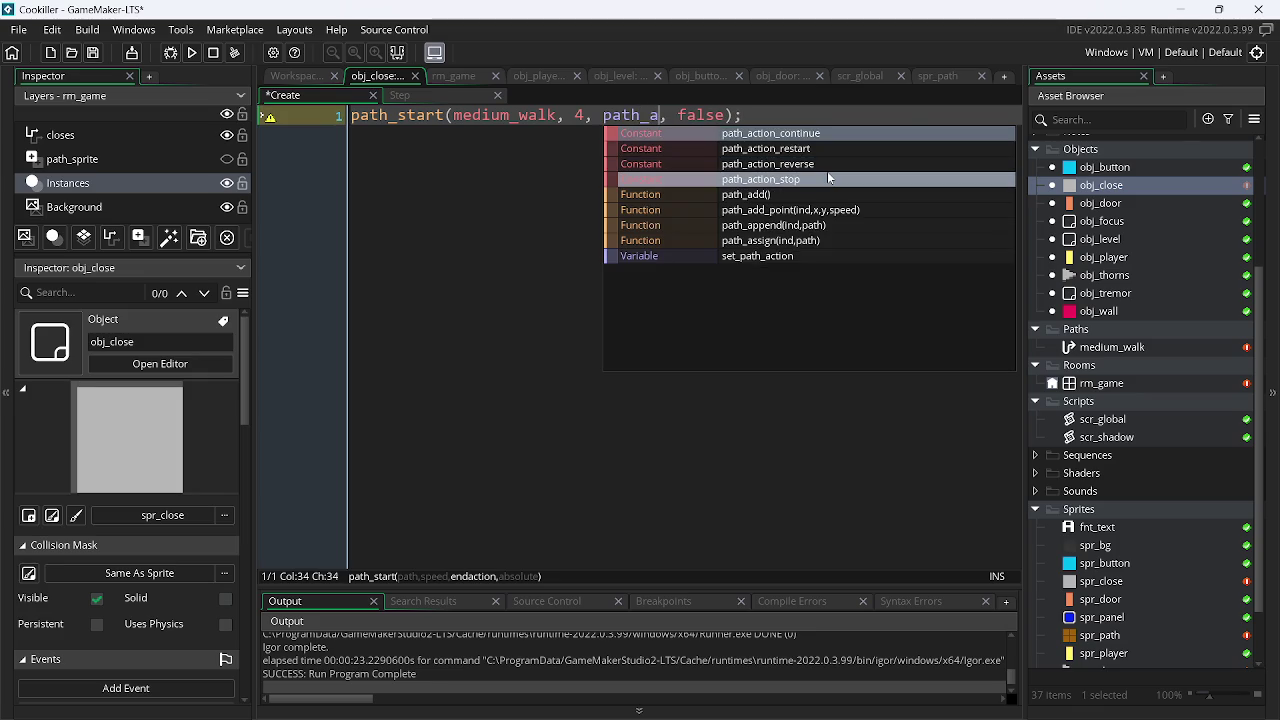
pyautogui.click(828, 179)
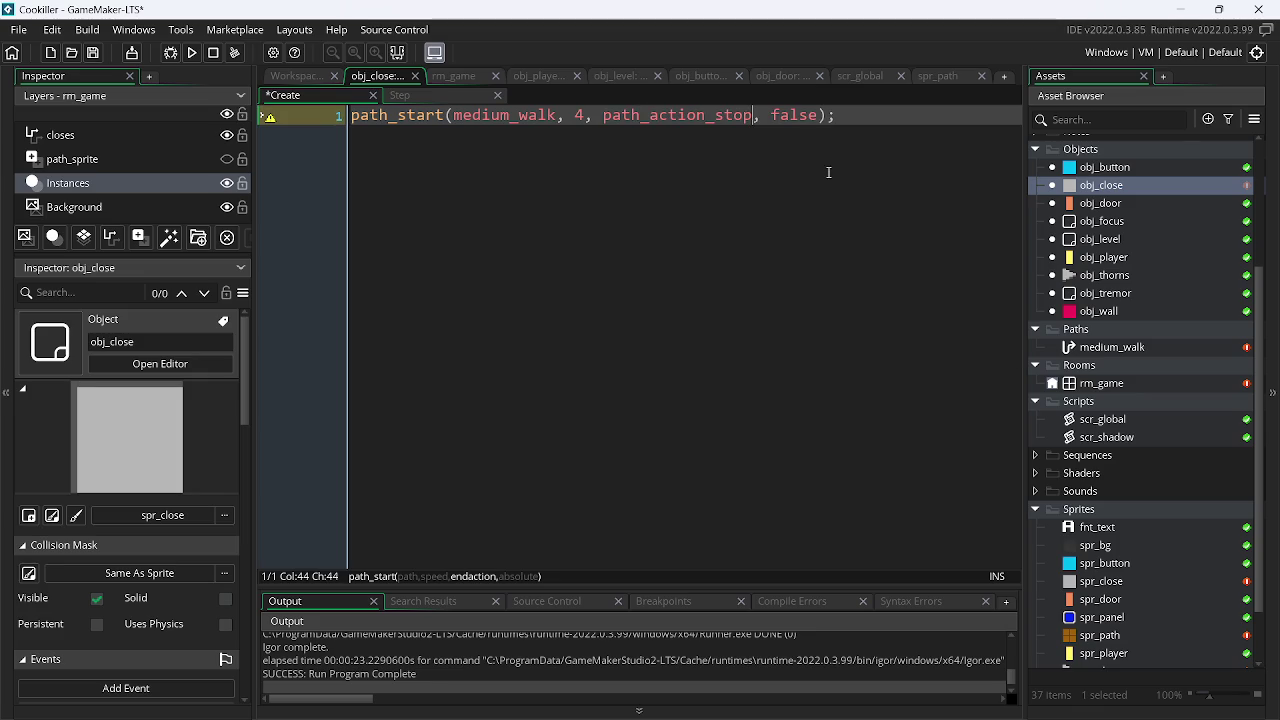
pyautogui.click(705, 115)
pyautogui.doubleClick(705, 115)
pyautogui.hotkey('ctrl', 'c')
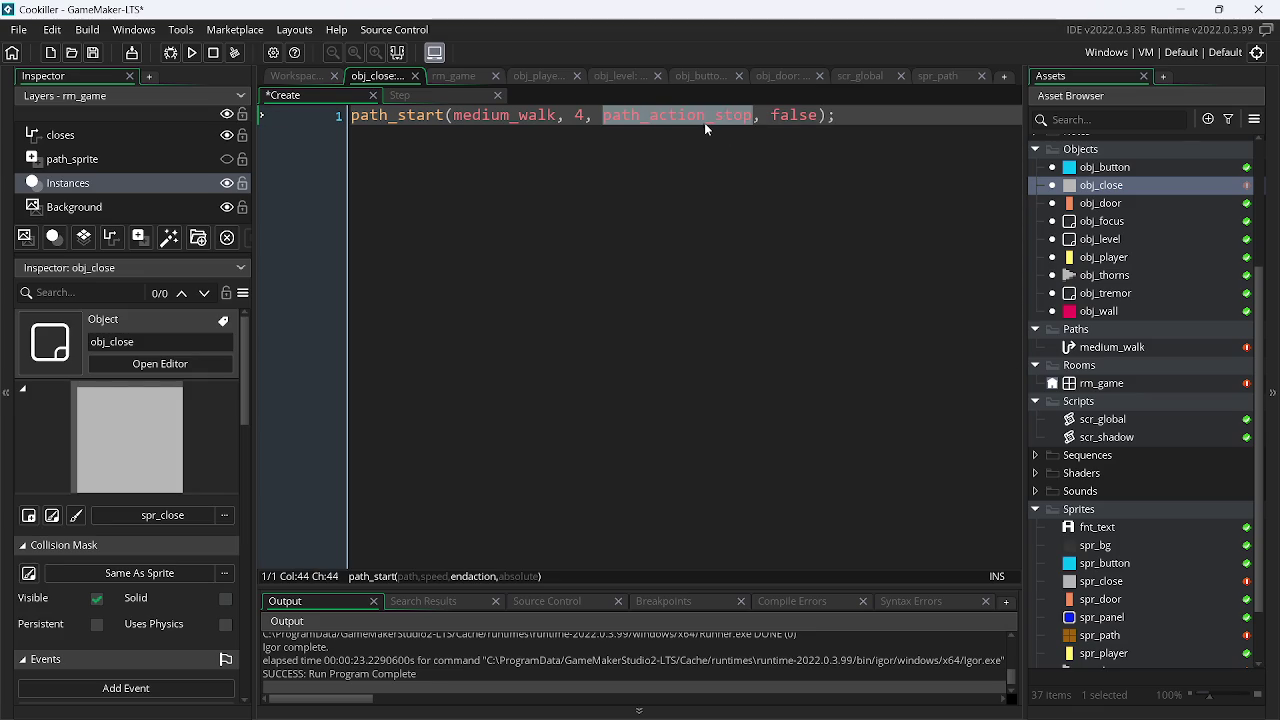
pyautogui.click(303, 80)
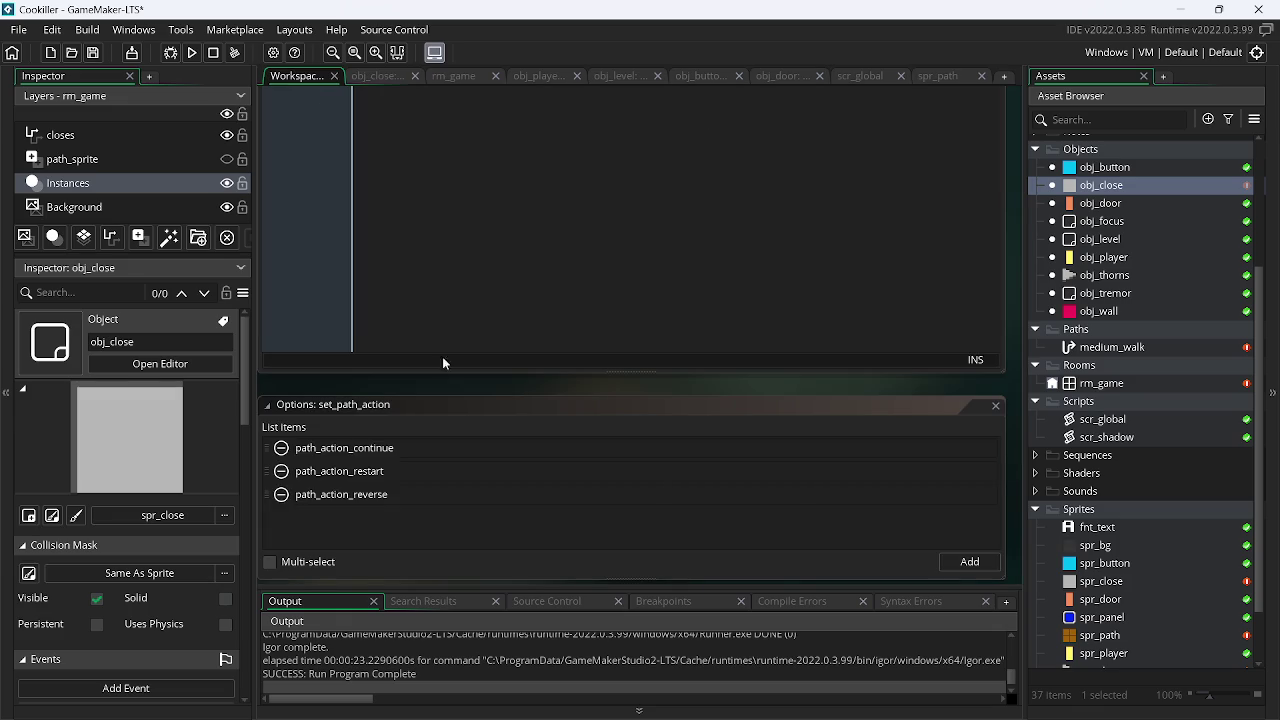
pyautogui.click(970, 561)
pyautogui.hotkey('ctrl', 'v')
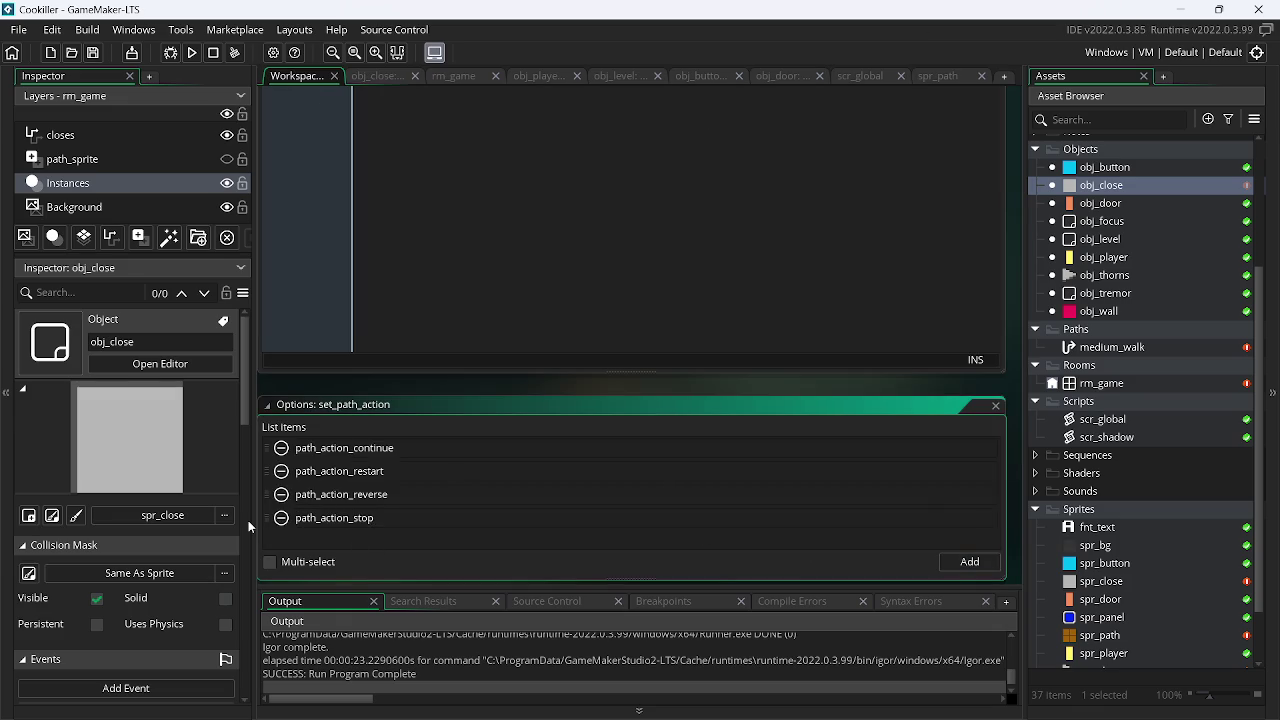
pyautogui.click(533, 382)
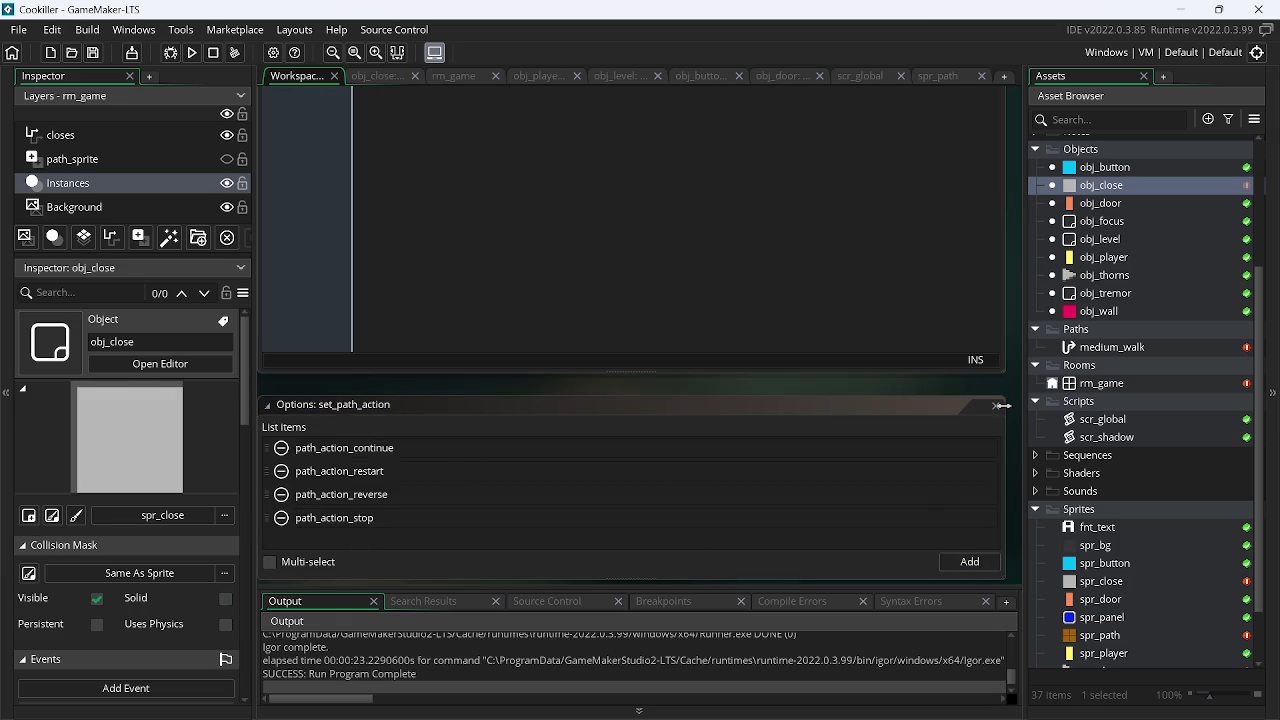
pyautogui.click(998, 405)
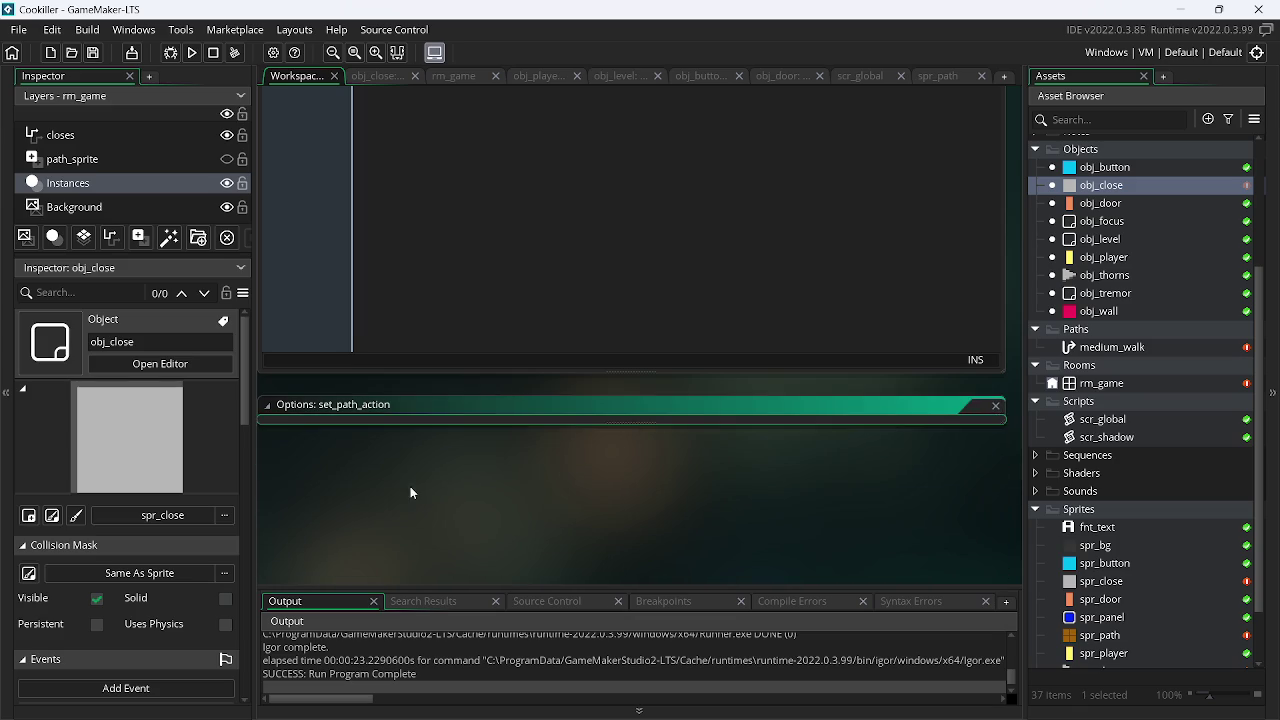
pyautogui.click(752, 403)
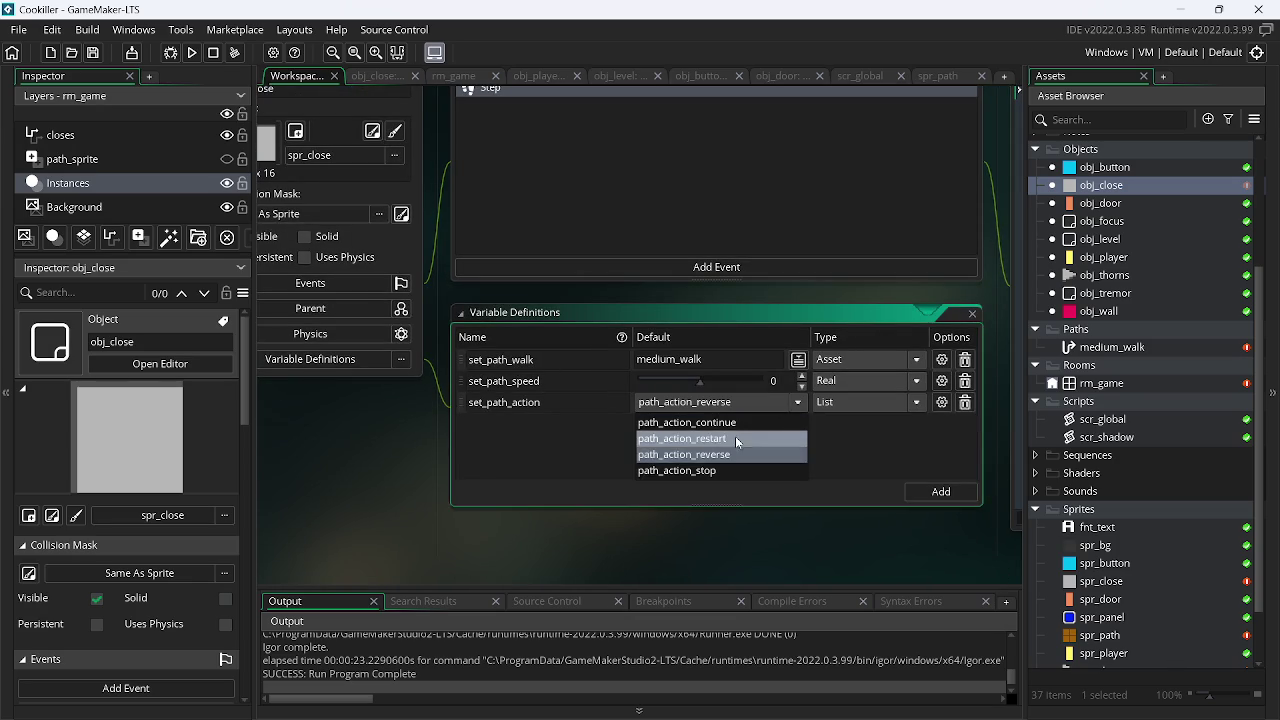
# Set the set_path_action default value to path_action_reverse
pyautogui.click(740, 438)
pyautogui.click(736, 403)
pyautogui.click(733, 422)
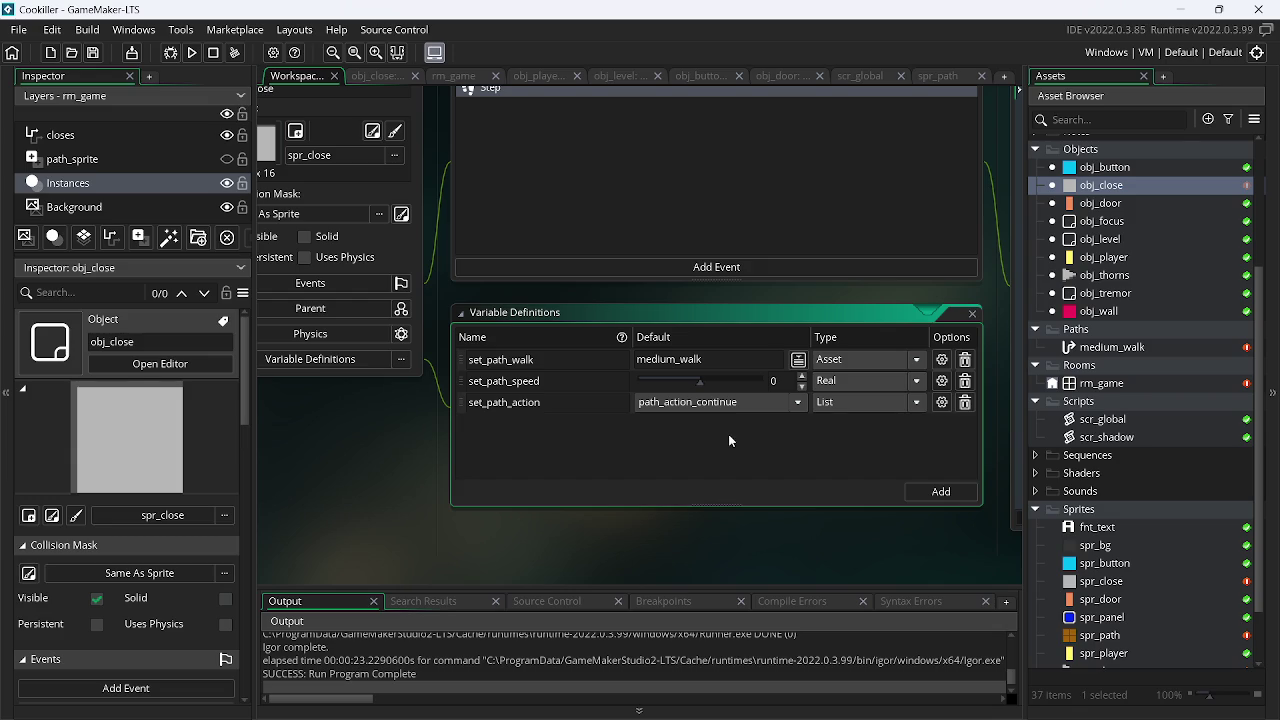
pyautogui.click(721, 402)
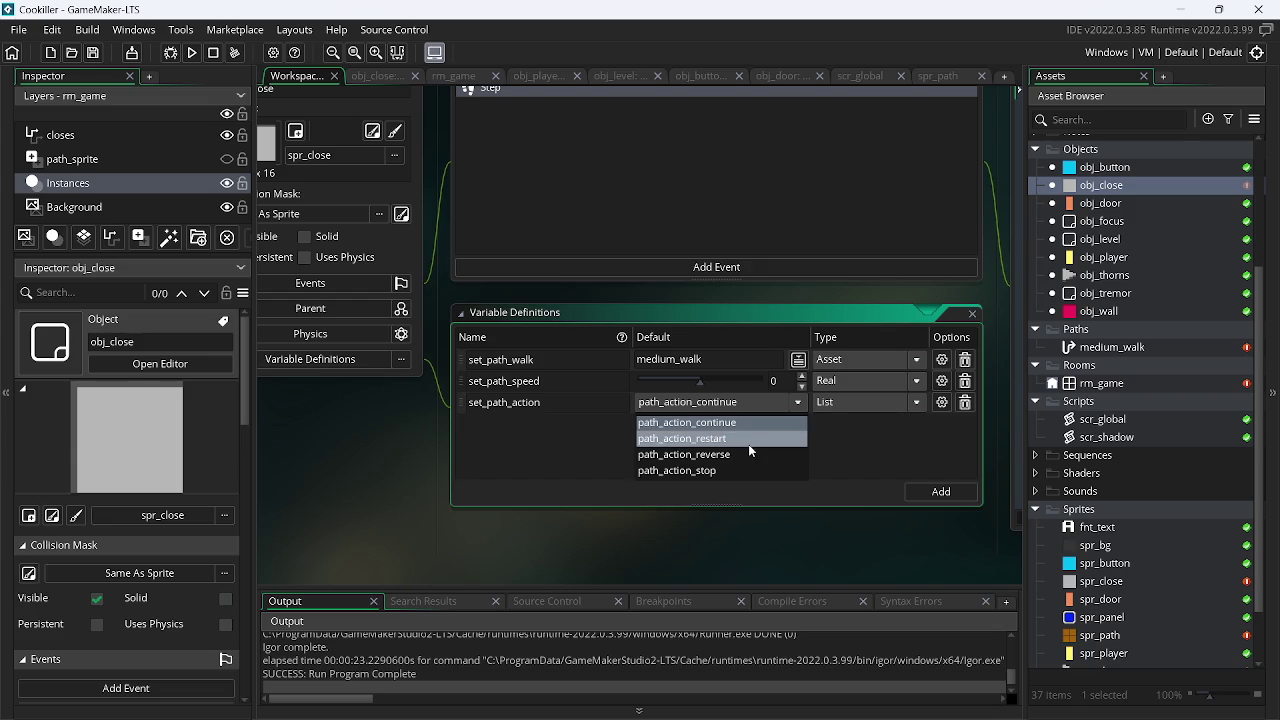
pyautogui.click(755, 455)
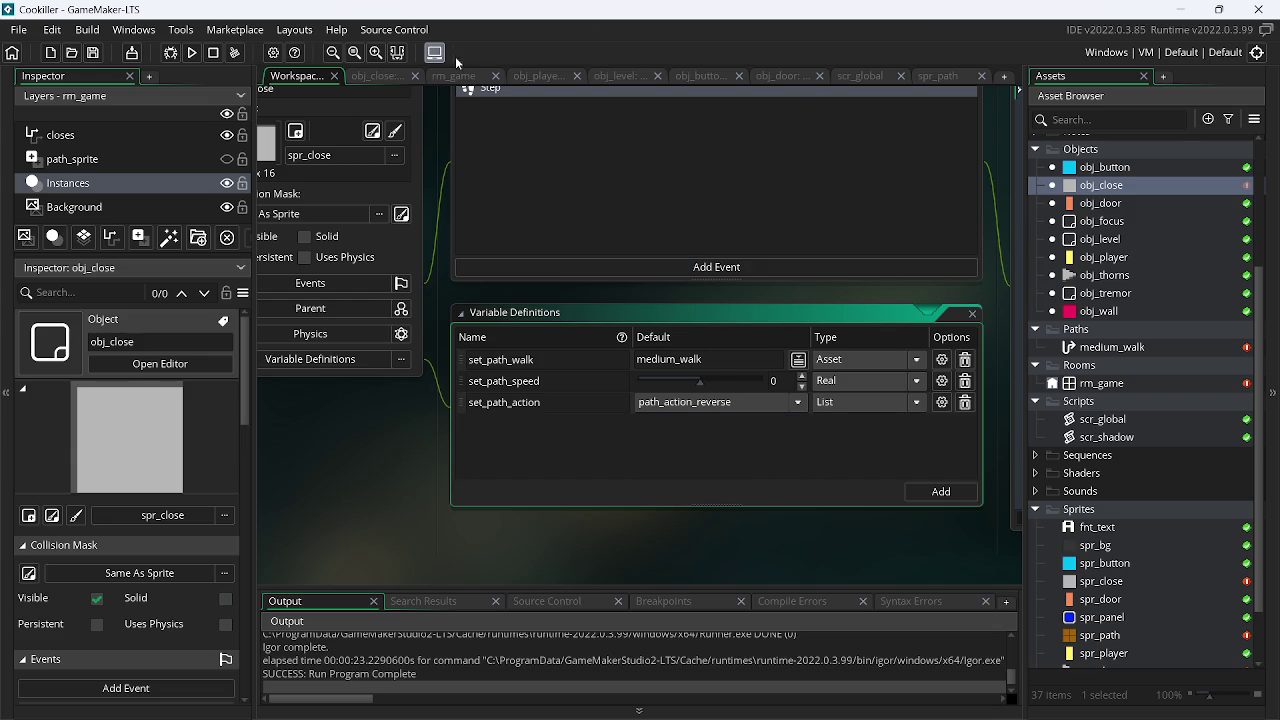
# Replace medium_walk and 4 in path_start with set_path_walk and set_path_speed
pyautogui.click(395, 76)
pyautogui.doubleClick(549, 117)
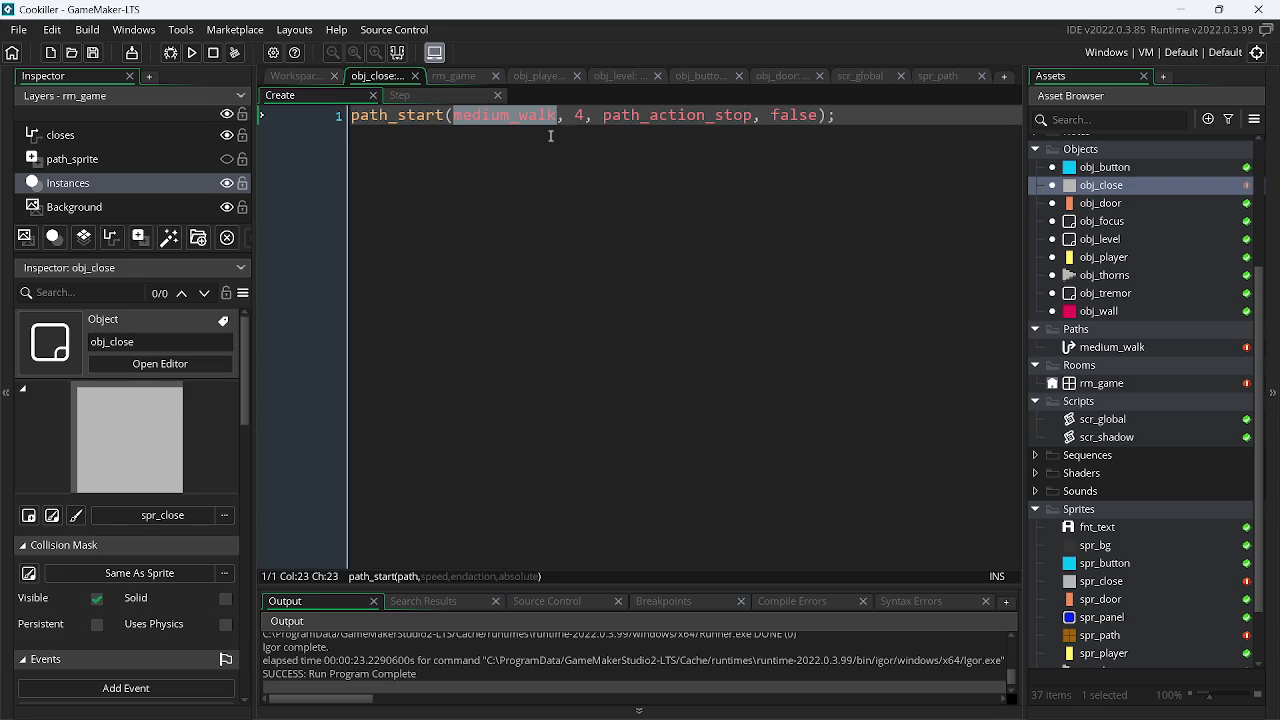
pyautogui.write('p')
pyautogui.press('BackSpace')
pyautogui.write('set')
pyautogui.press('Down')
pyautogui.press('Down')
pyautogui.press('Return')
pyautogui.click(601, 117)
pyautogui.press('BackSpace')
pyautogui.write('set')
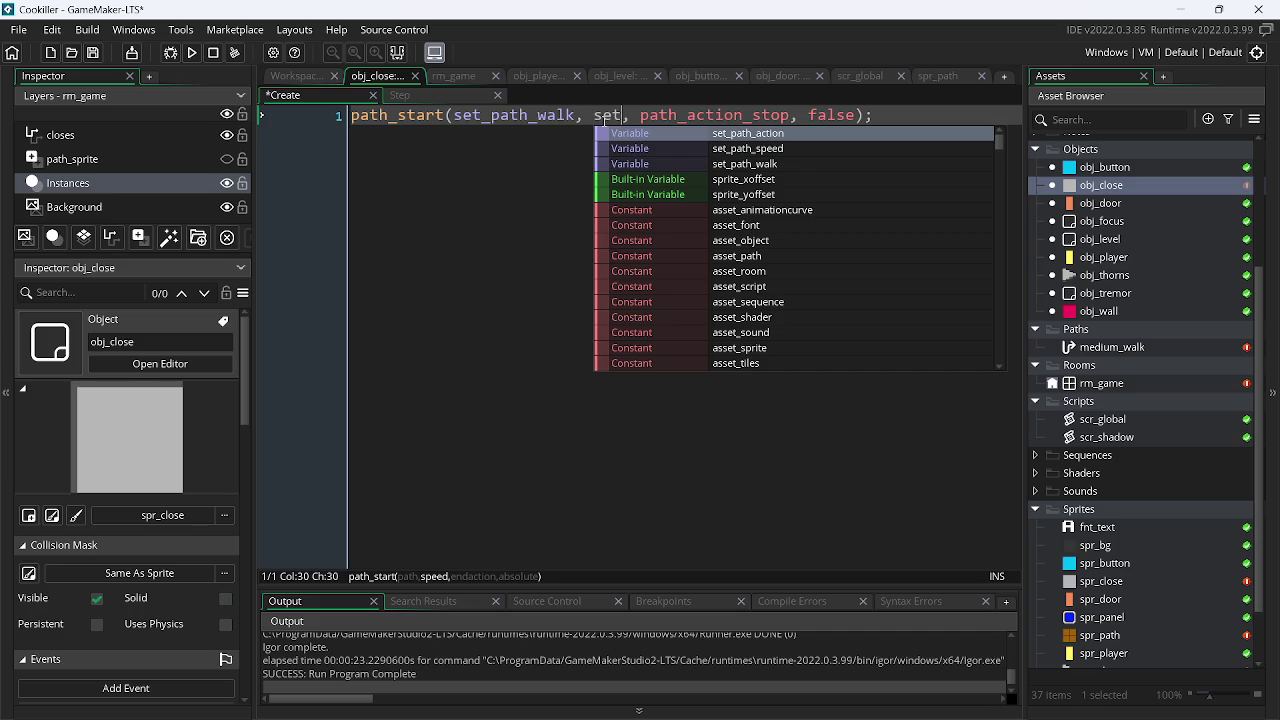
pyautogui.press('Down')
pyautogui.press('Return')
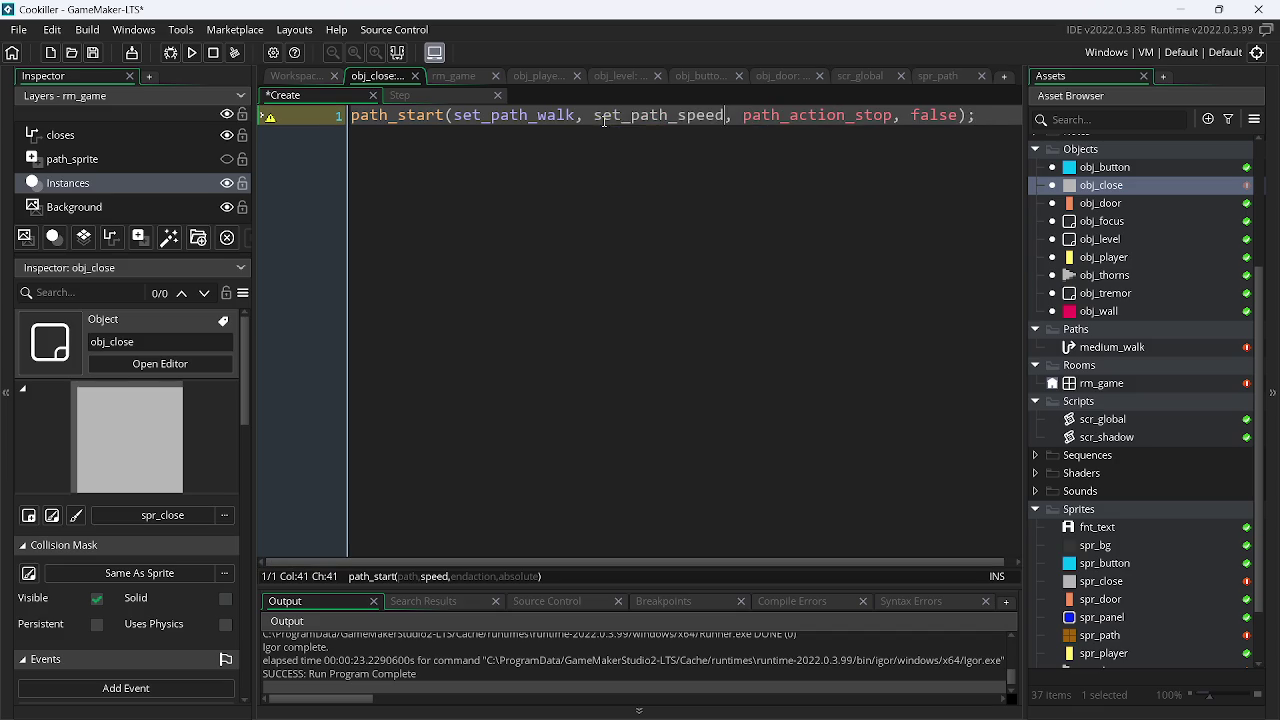
# Replace path_action_stop in path_start with set_path_action
pyautogui.doubleClick(795, 117)
pyautogui.write('set')
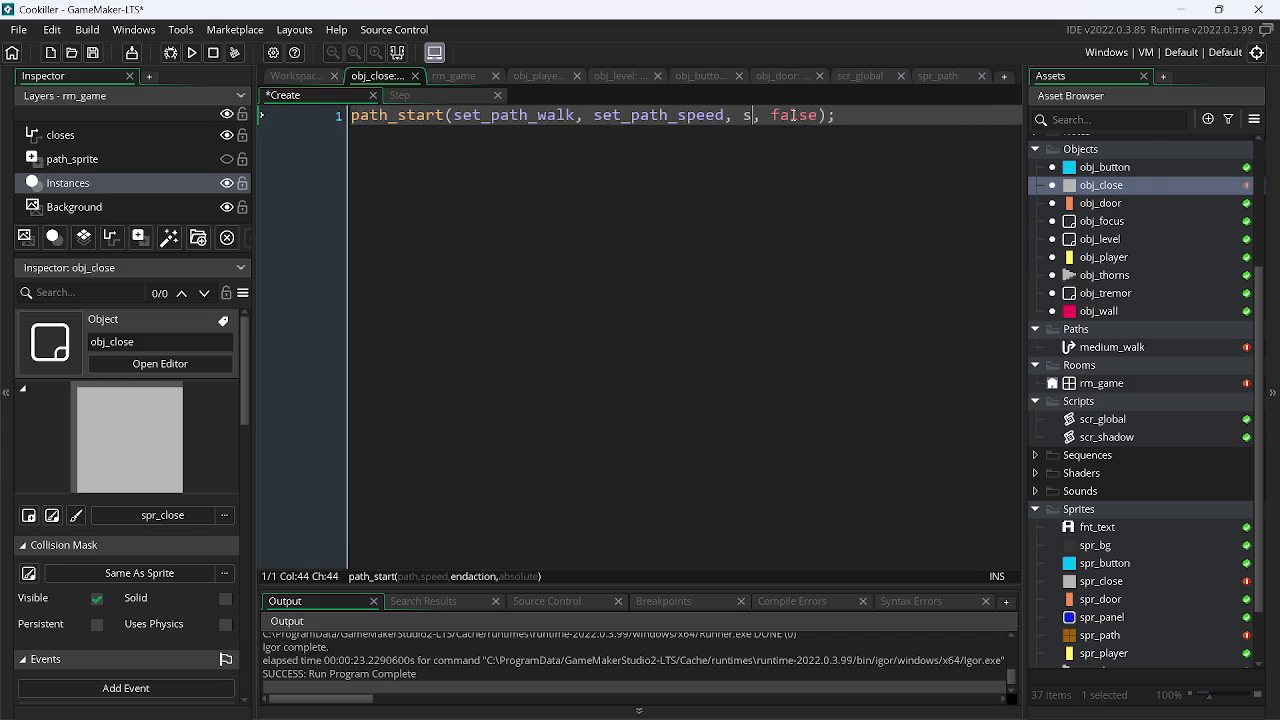
pyautogui.press('Down')
pyautogui.press('Down')
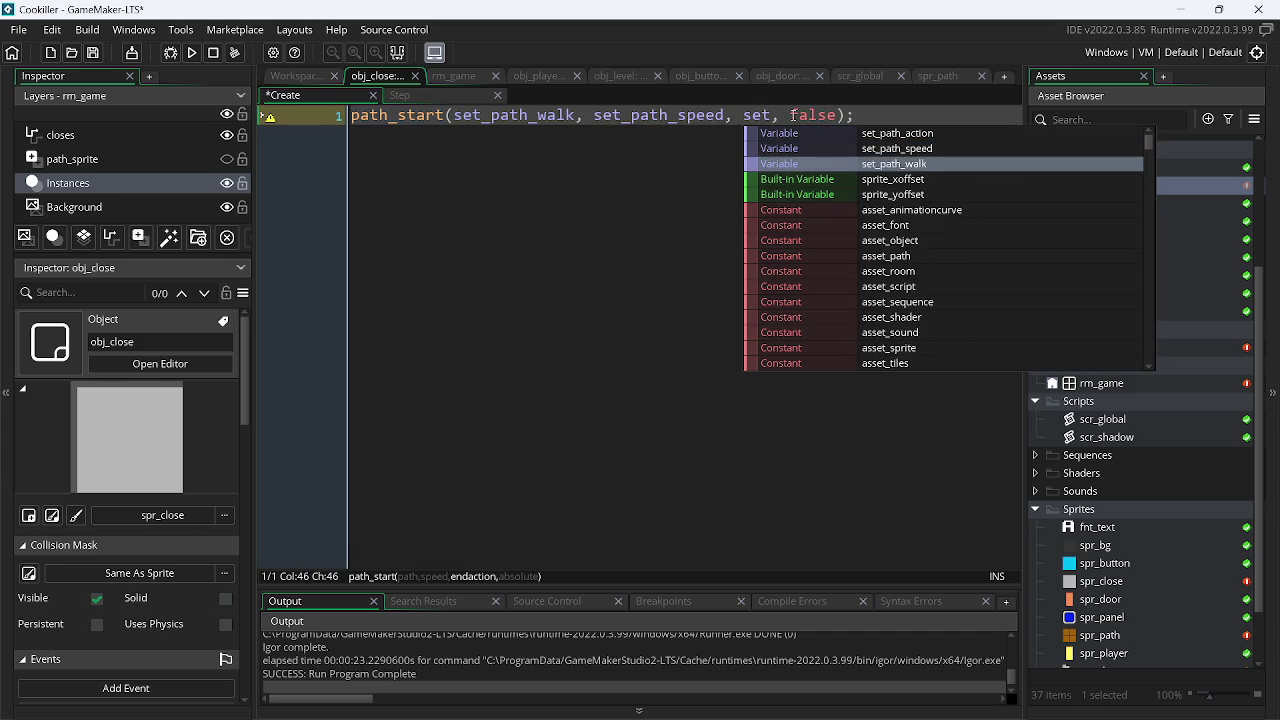
pyautogui.press('Up')
pyautogui.press('Up')
pyautogui.press('Return')
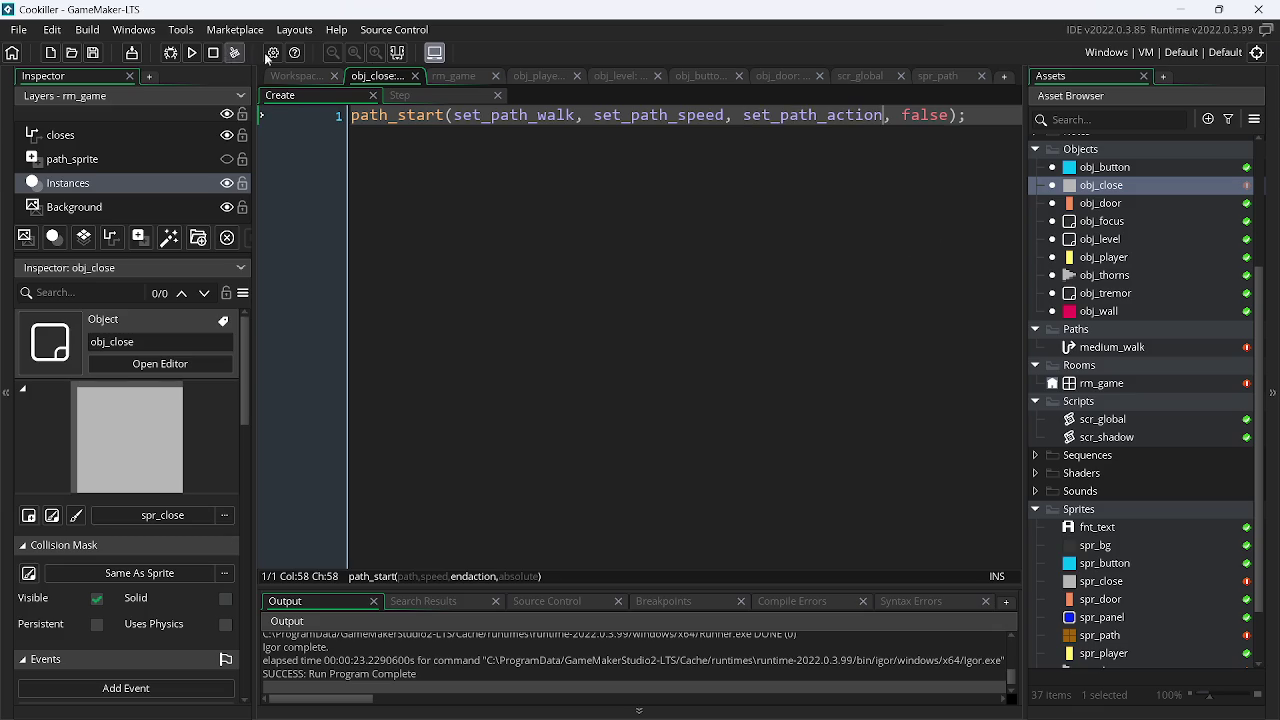
pyautogui.click(314, 78)
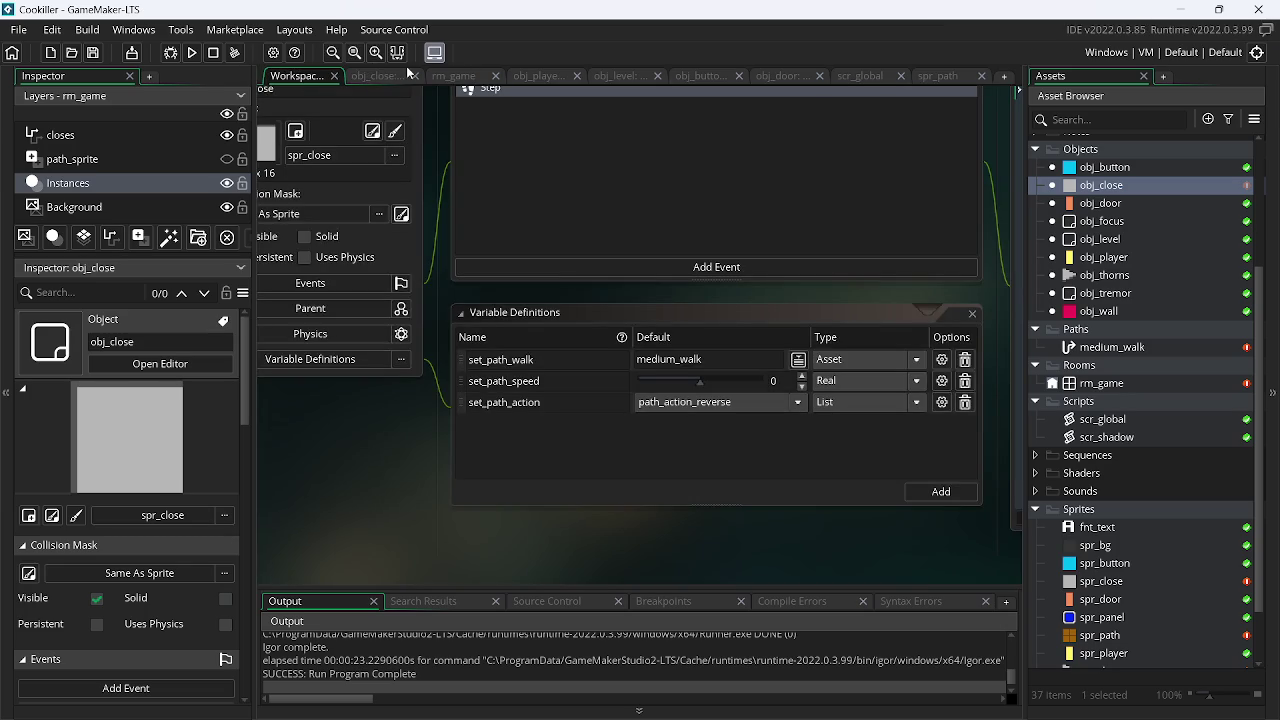
# Drag the grey obj_close instance in rm_game to (224, 96) and test-run the game
pyautogui.click(452, 80)
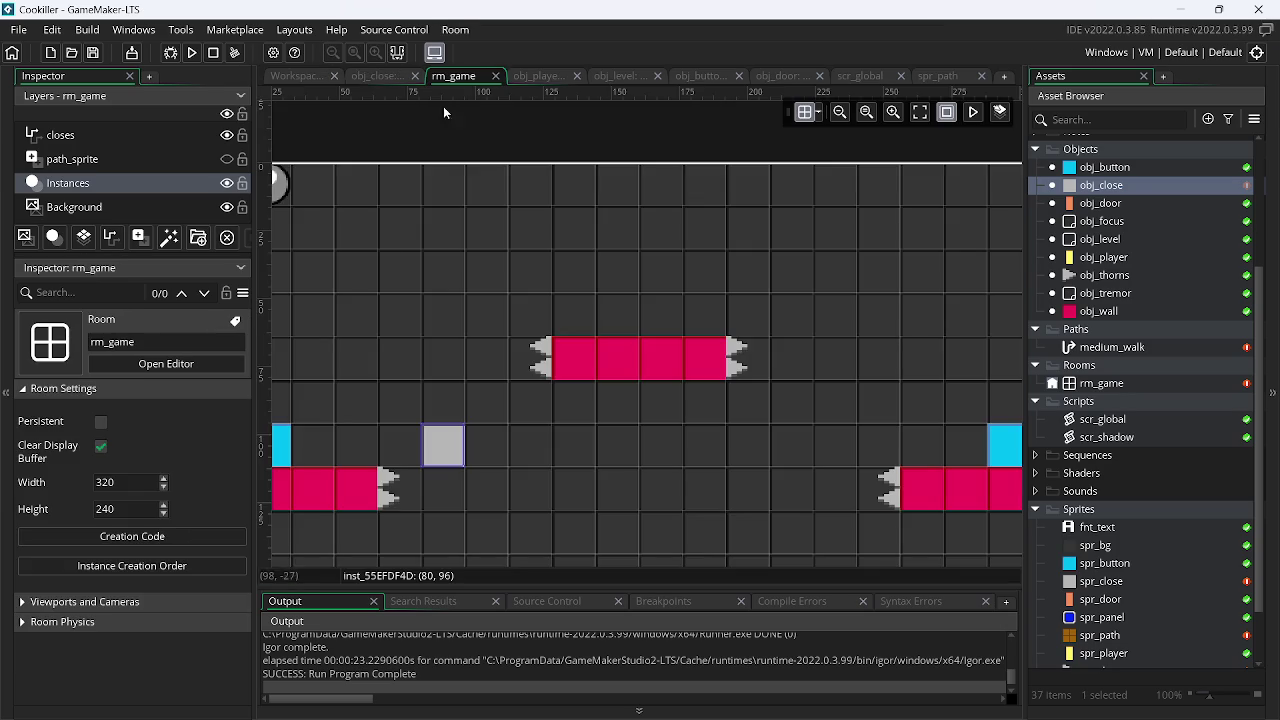
pyautogui.click(455, 450)
pyautogui.moveTo(455, 452)
pyautogui.mouseDown()
pyautogui.moveTo(843, 452)
pyautogui.moveTo(845, 478)
pyautogui.mouseUp()
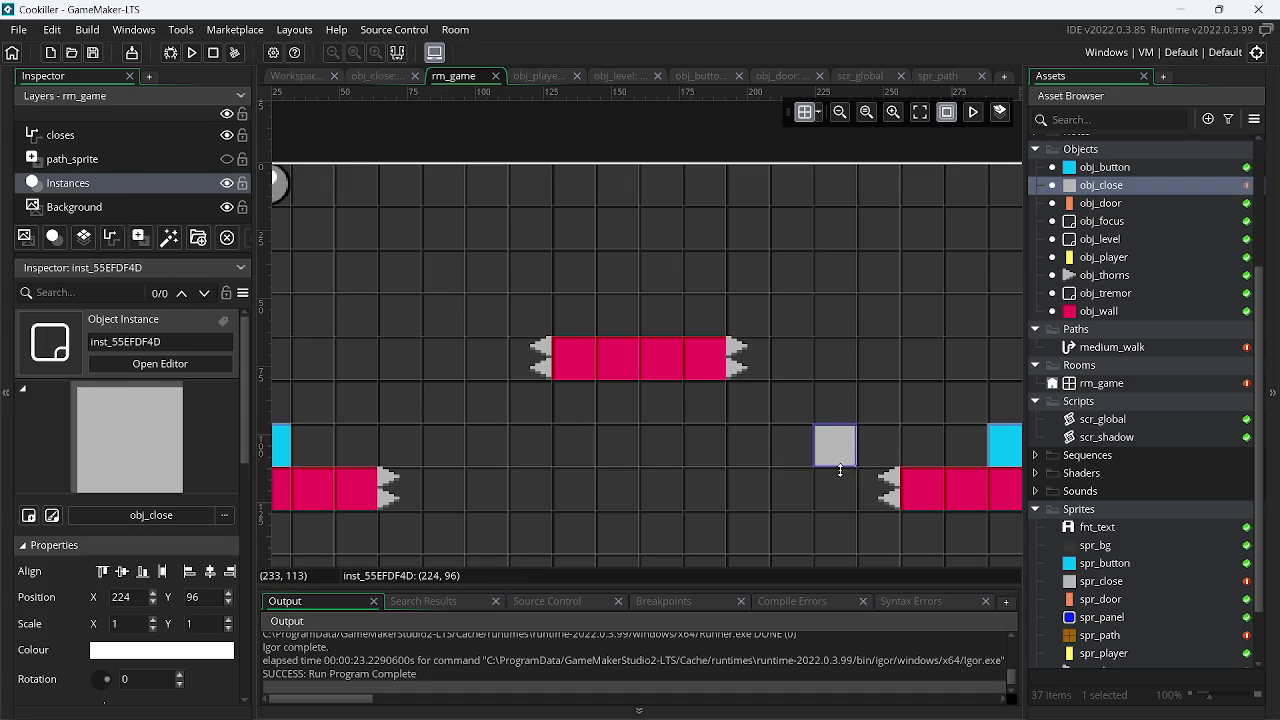
pyautogui.click(193, 53)
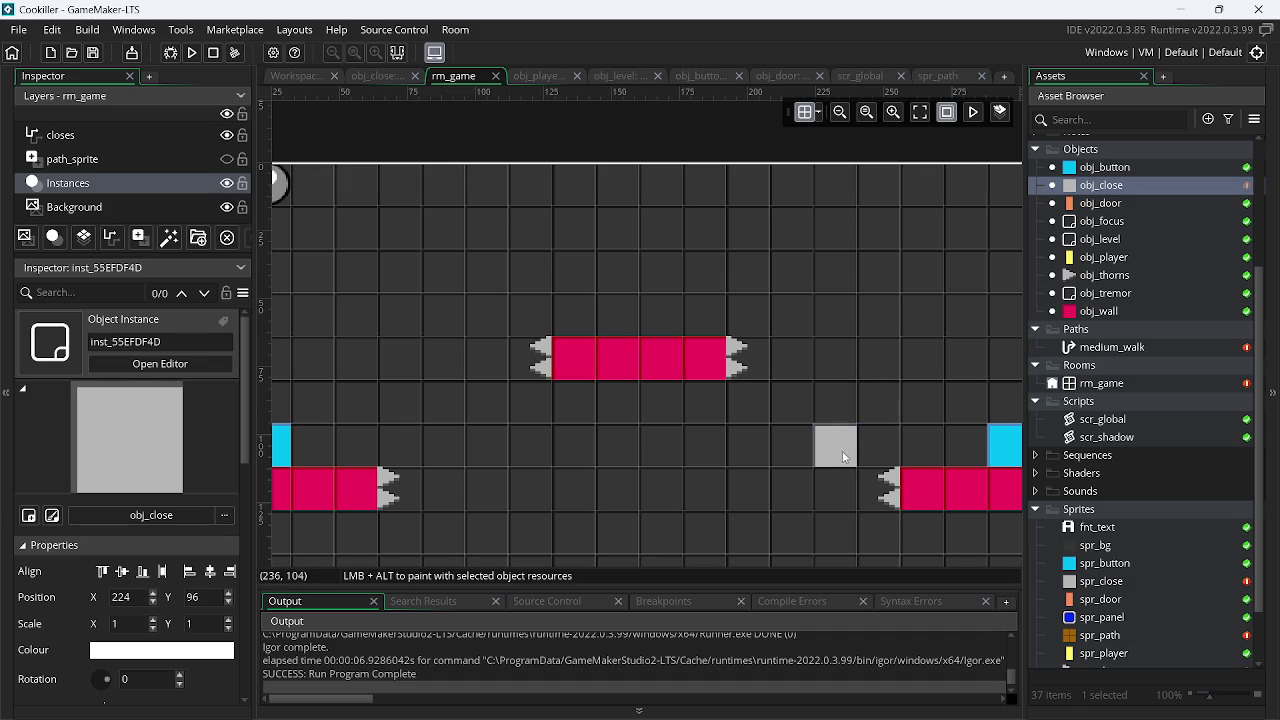
pyautogui.scroll(-1, 118, 616)
pyautogui.scroll(-3, 118, 616)
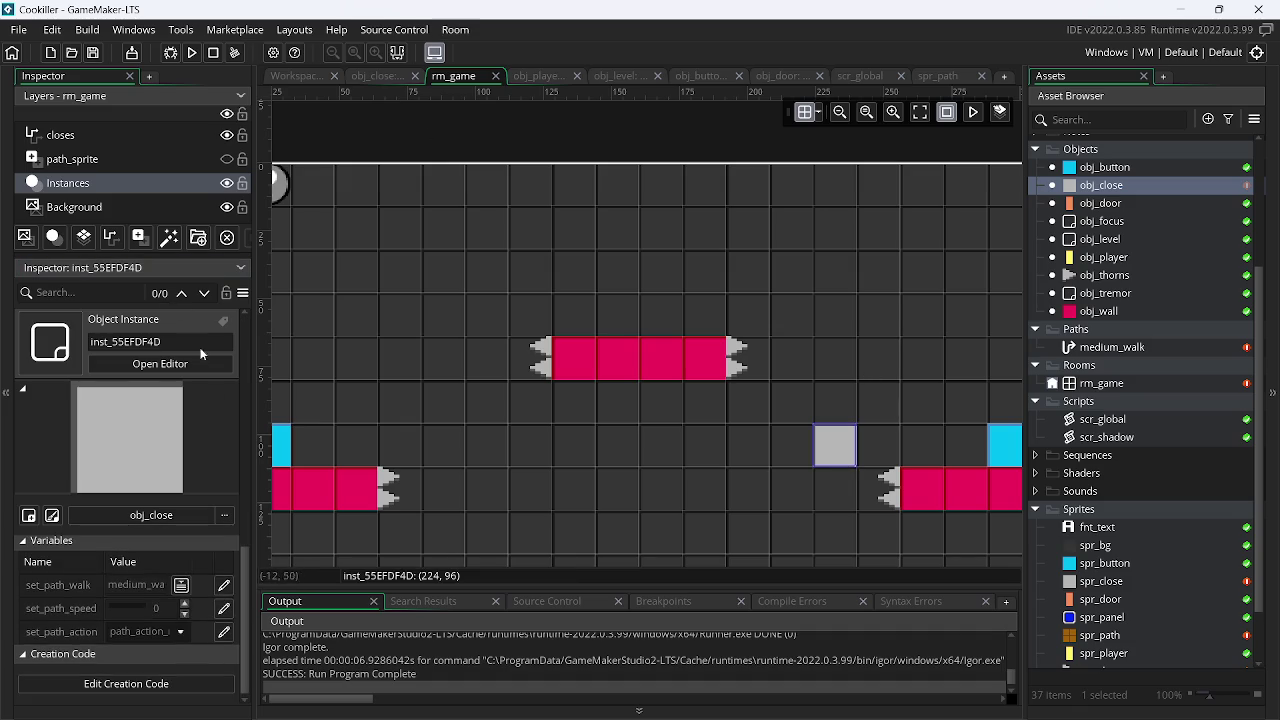
# Override set_path_walk on the grey instance, keeping medium_walk
pyautogui.click(224, 585)
pyautogui.click(181, 585)
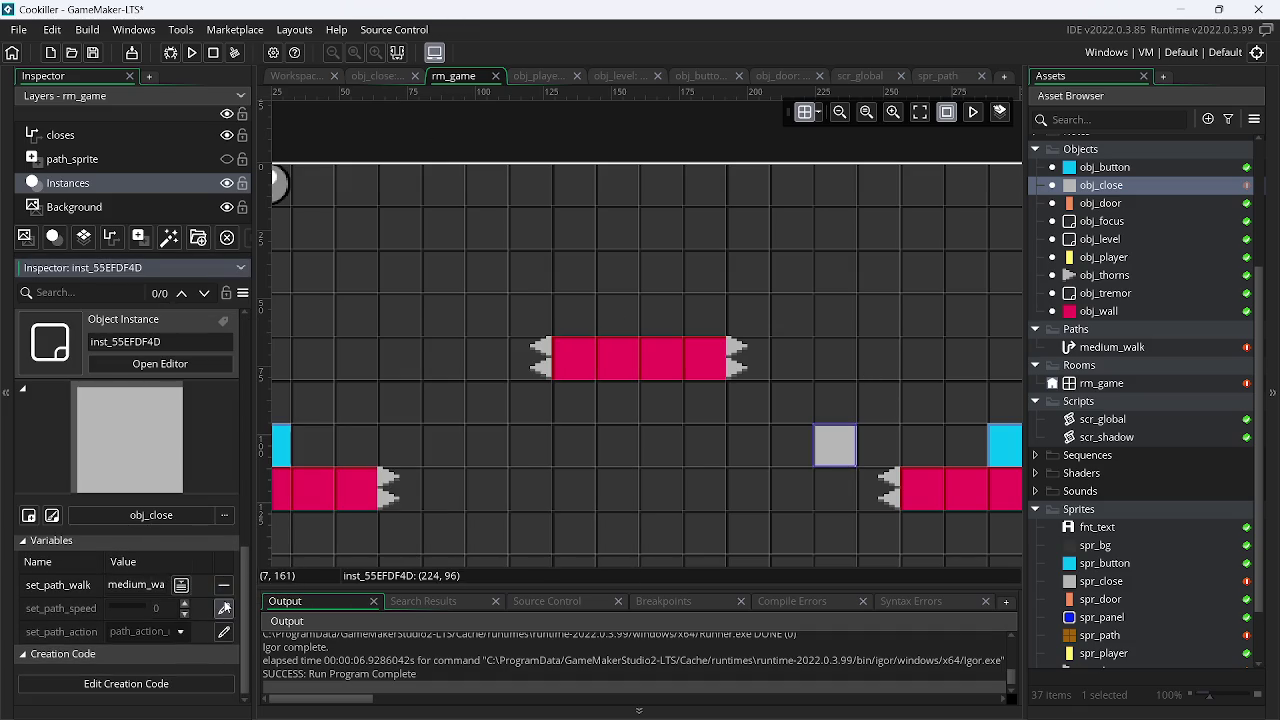
pyautogui.click(181, 585)
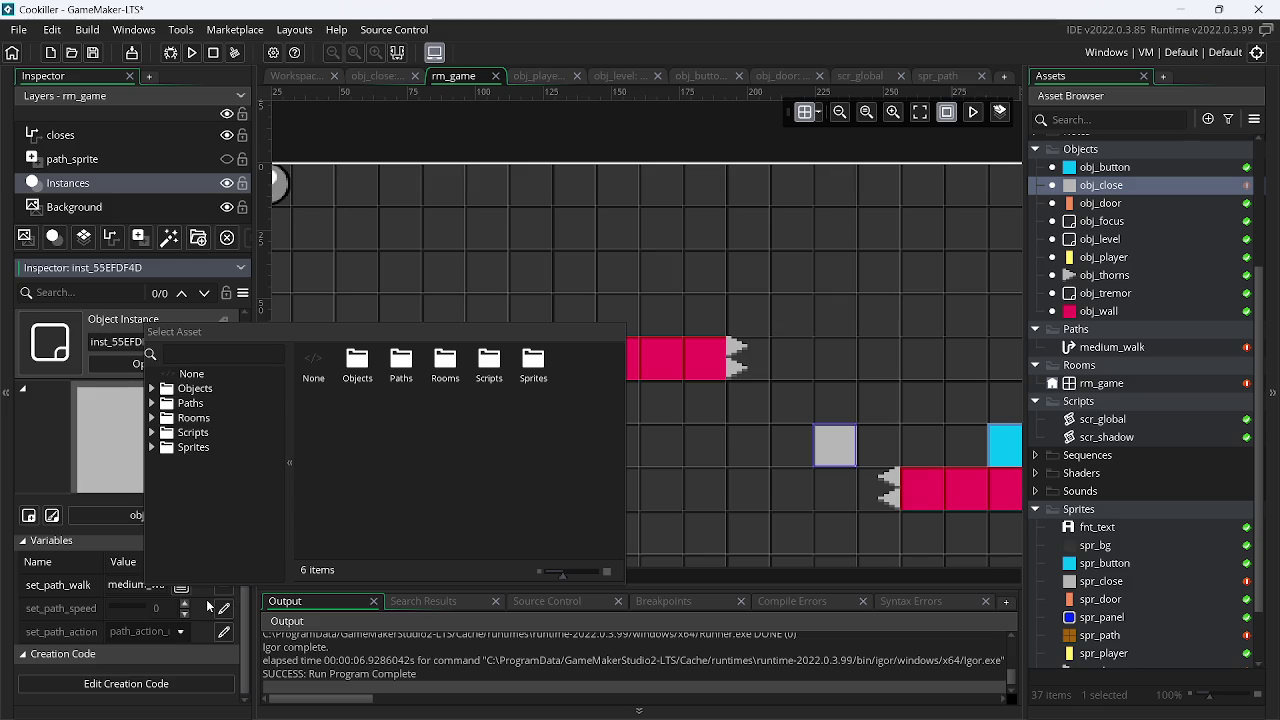
# Override the instance's set_path_speed and raise it to 2.6
pyautogui.click(198, 606)
pyautogui.click(223, 608)
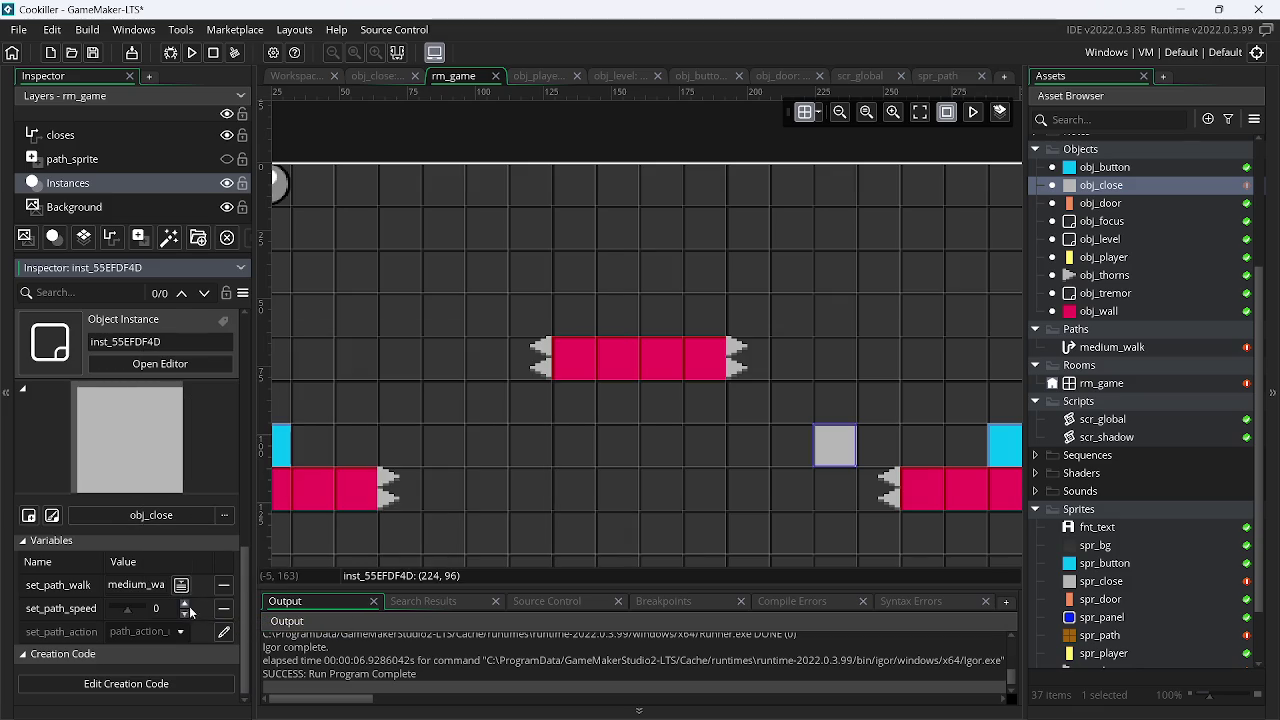
pyautogui.click(185, 606)
pyautogui.click(185, 606)
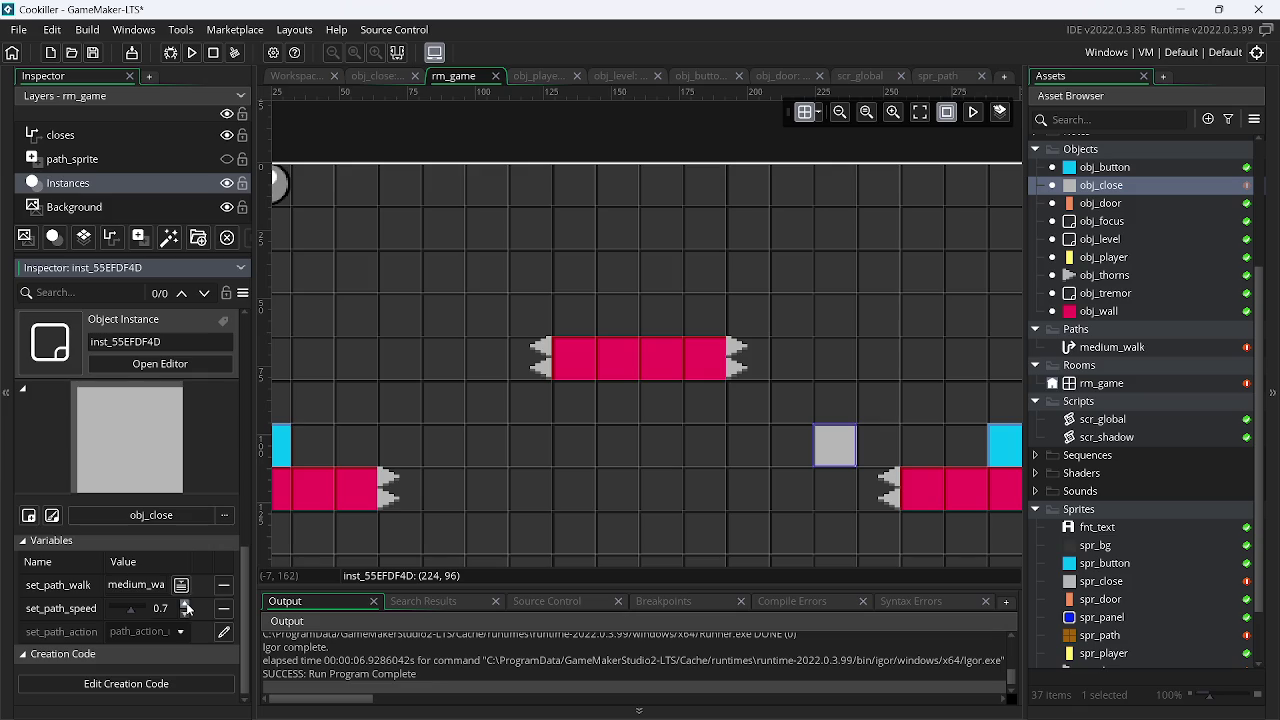
pyautogui.click(185, 606)
pyautogui.click(185, 606)
pyautogui.click(185, 606)
pyautogui.click(185, 606)
# Override the instance's set_path_action end action and run the game
pyautogui.click(180, 633)
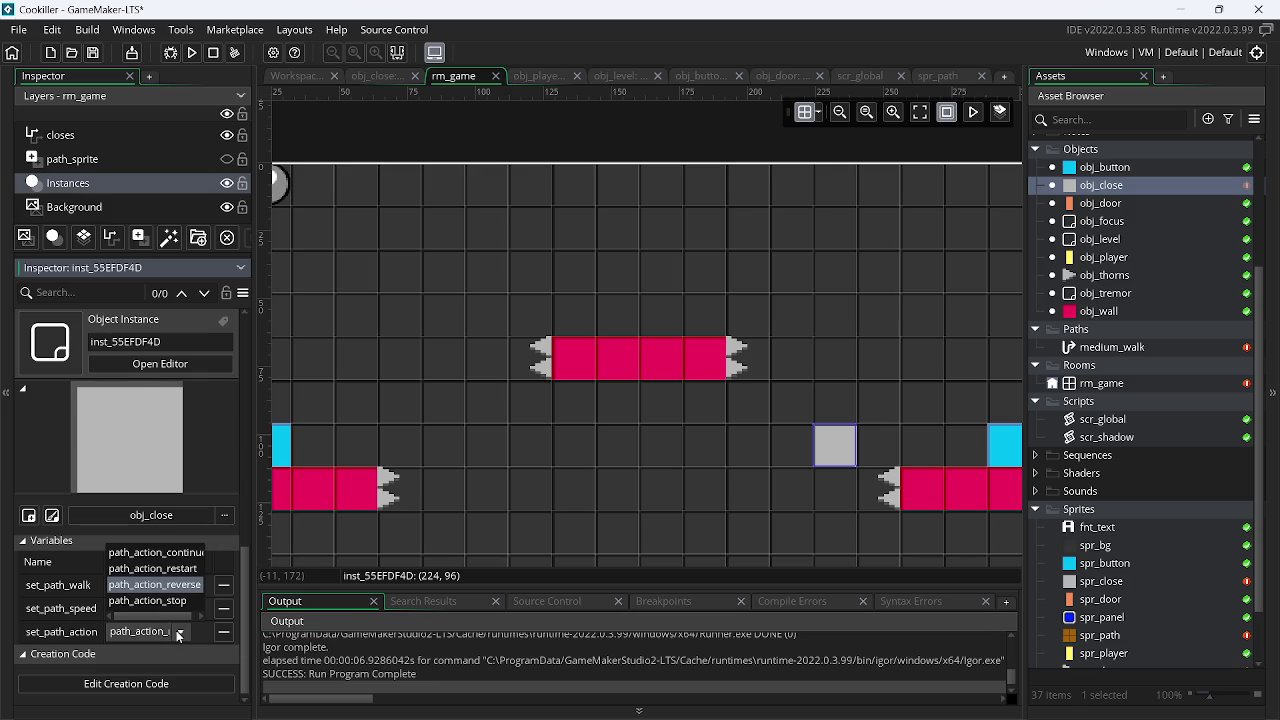
pyautogui.click(185, 587)
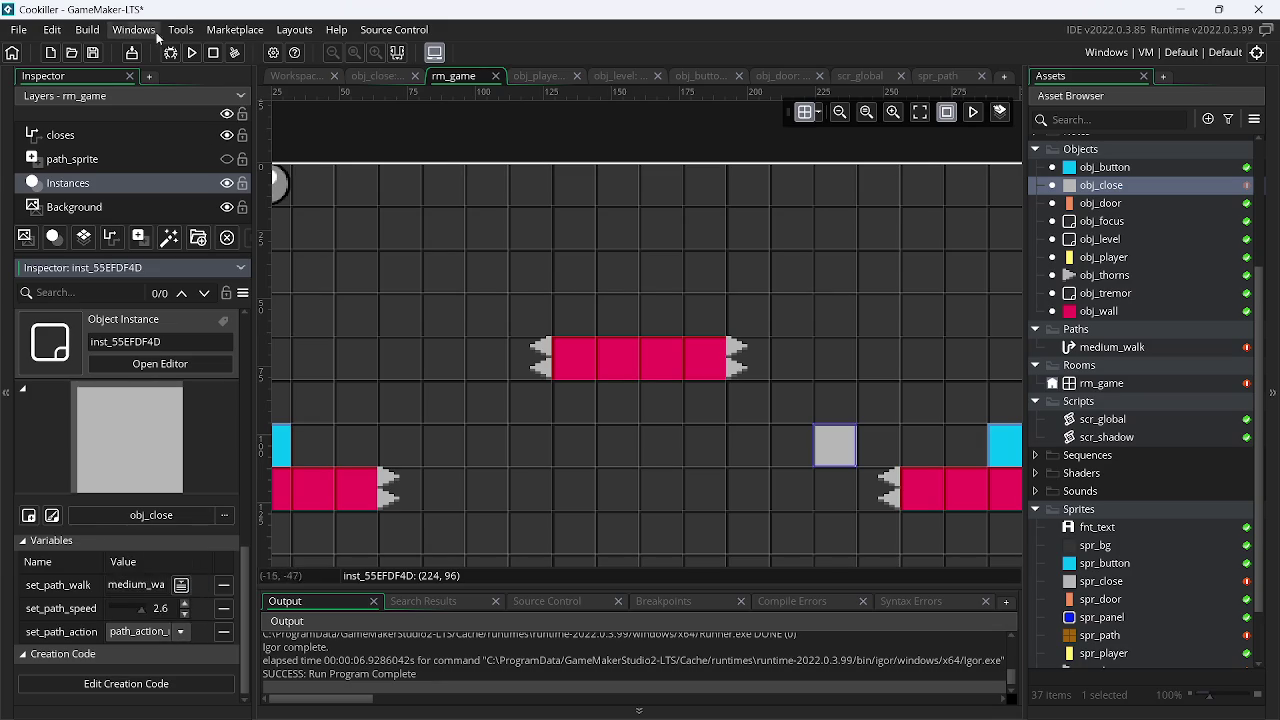
pyautogui.click(185, 57)
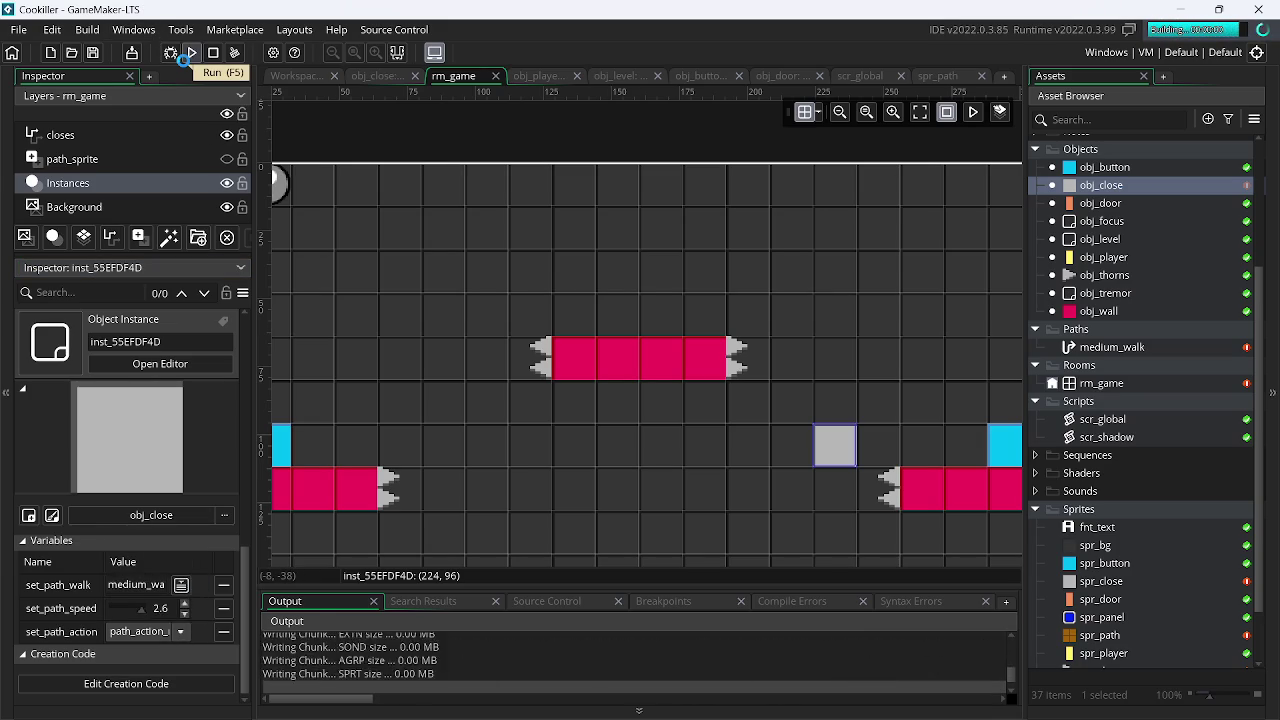
# Run the player left and right and jump onto the platforms, then close the game
pyautogui.press('Left')
pyautogui.press('Right')
pyautogui.press('Left')
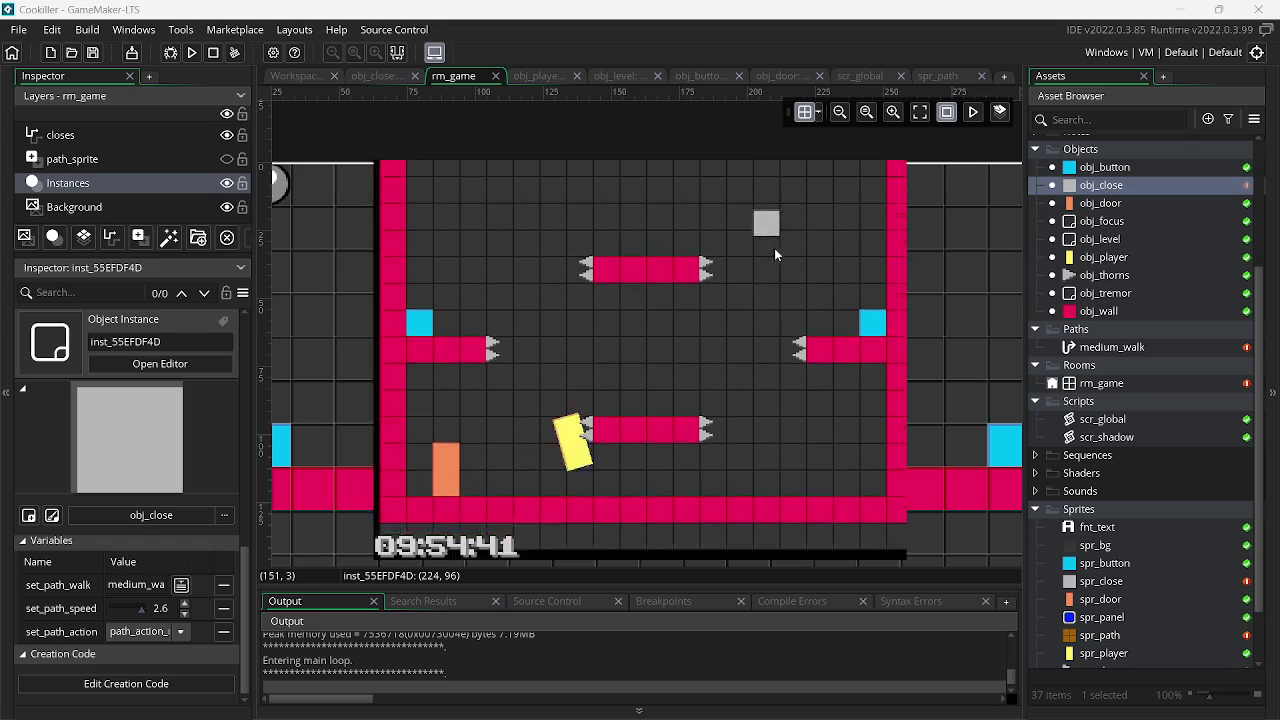
pyautogui.press('Right')
pyautogui.press('Left')
pyautogui.press('Up')
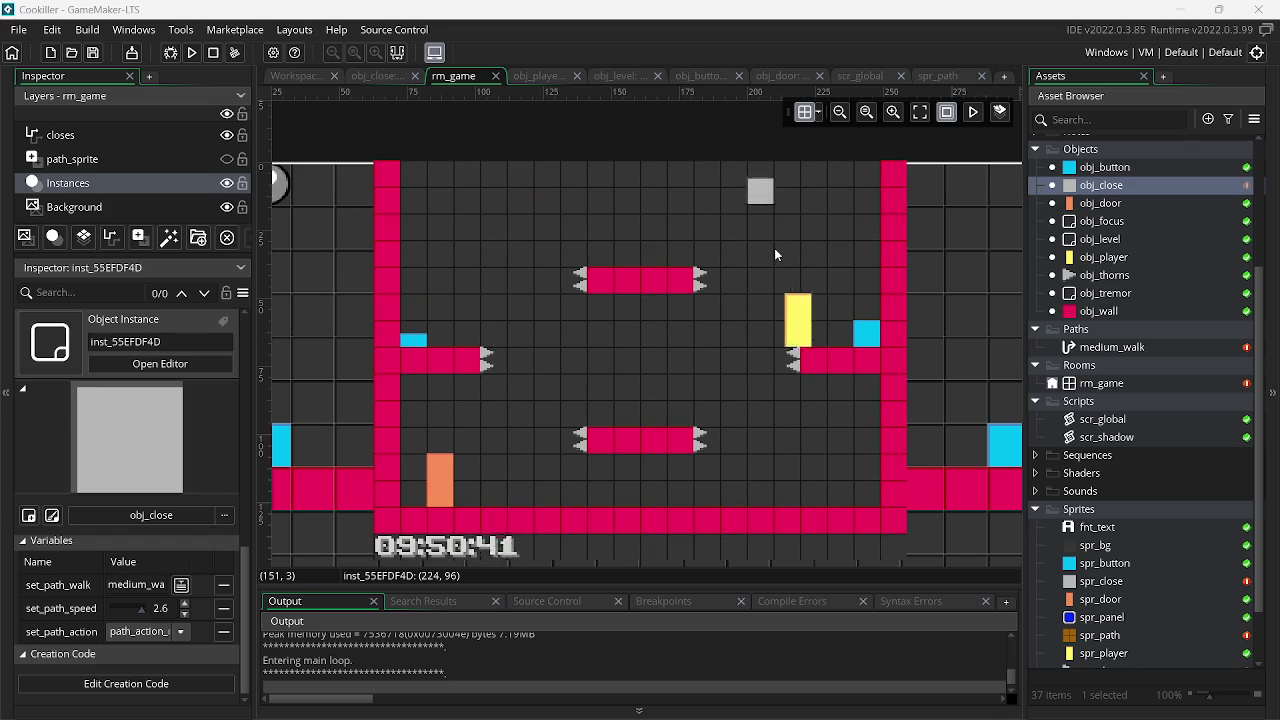
pyautogui.press('Up')
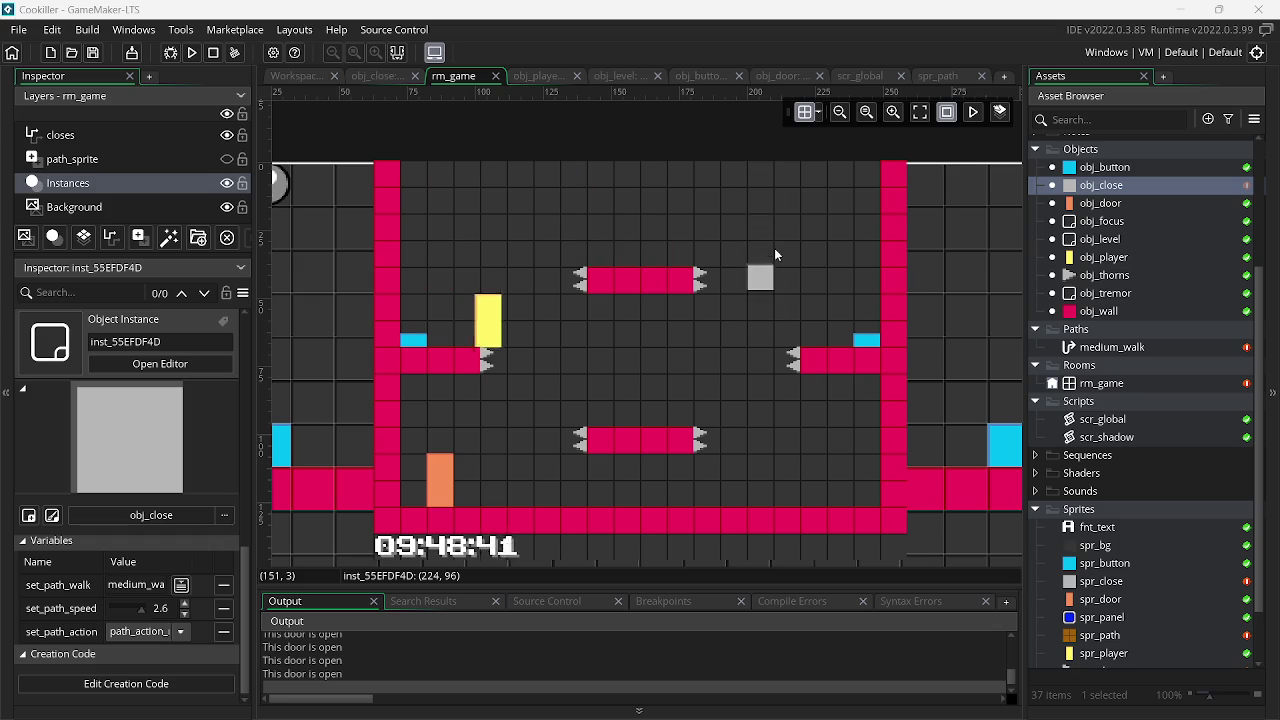
pyautogui.press('Up')
pyautogui.press('Escape')
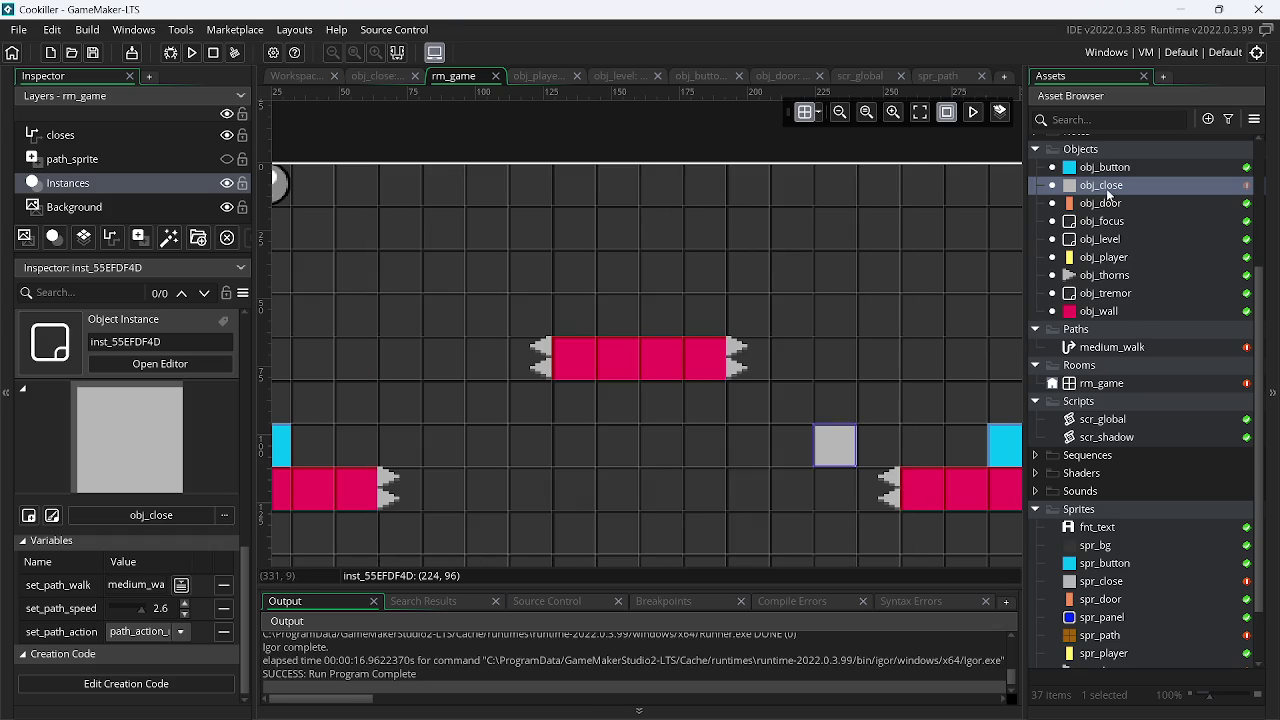
# Copy the obj_close instance and move the duplicate up to the top row
pyautogui.click(845, 448)
pyautogui.hotkey('ctrl', 'c')
pyautogui.hotkey('ctrl', 'v')
pyautogui.click(459, 447)
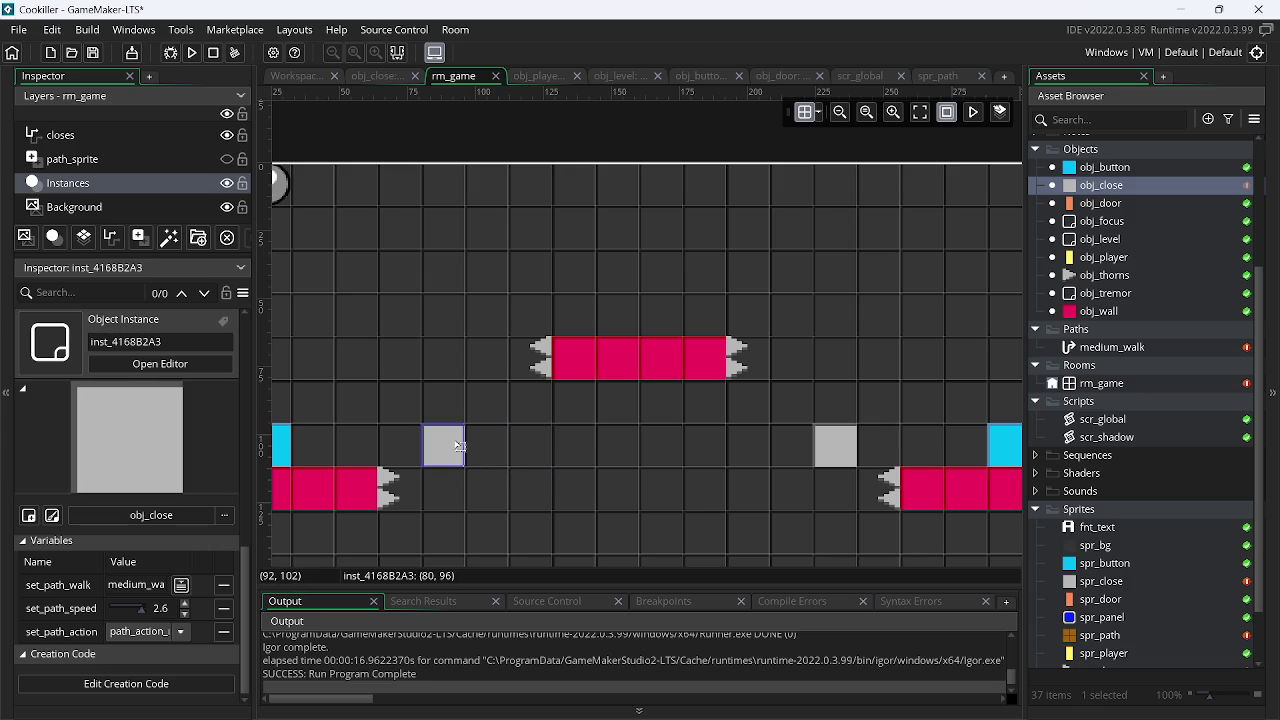
pyautogui.moveTo(459, 447); pyautogui.dragTo(459, 186)
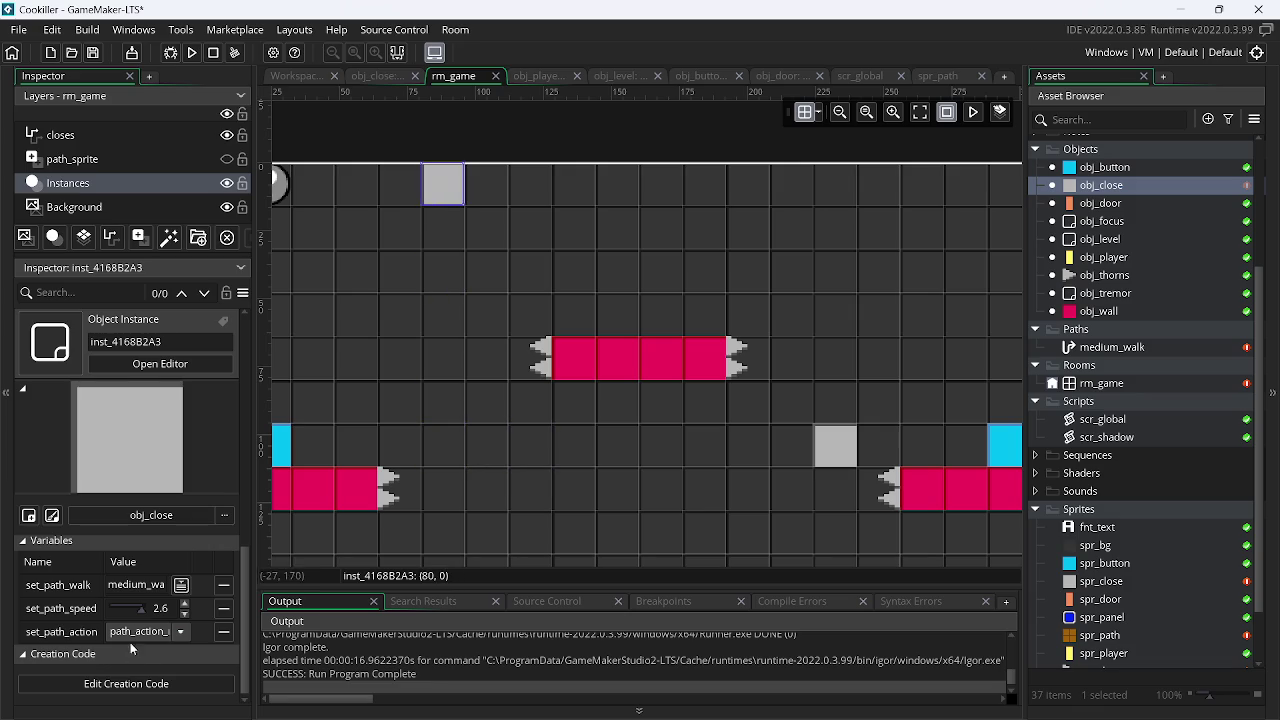
# Set the duplicate's set_path_speed to -2.6 and run a test of the game
pyautogui.click(235, 625)
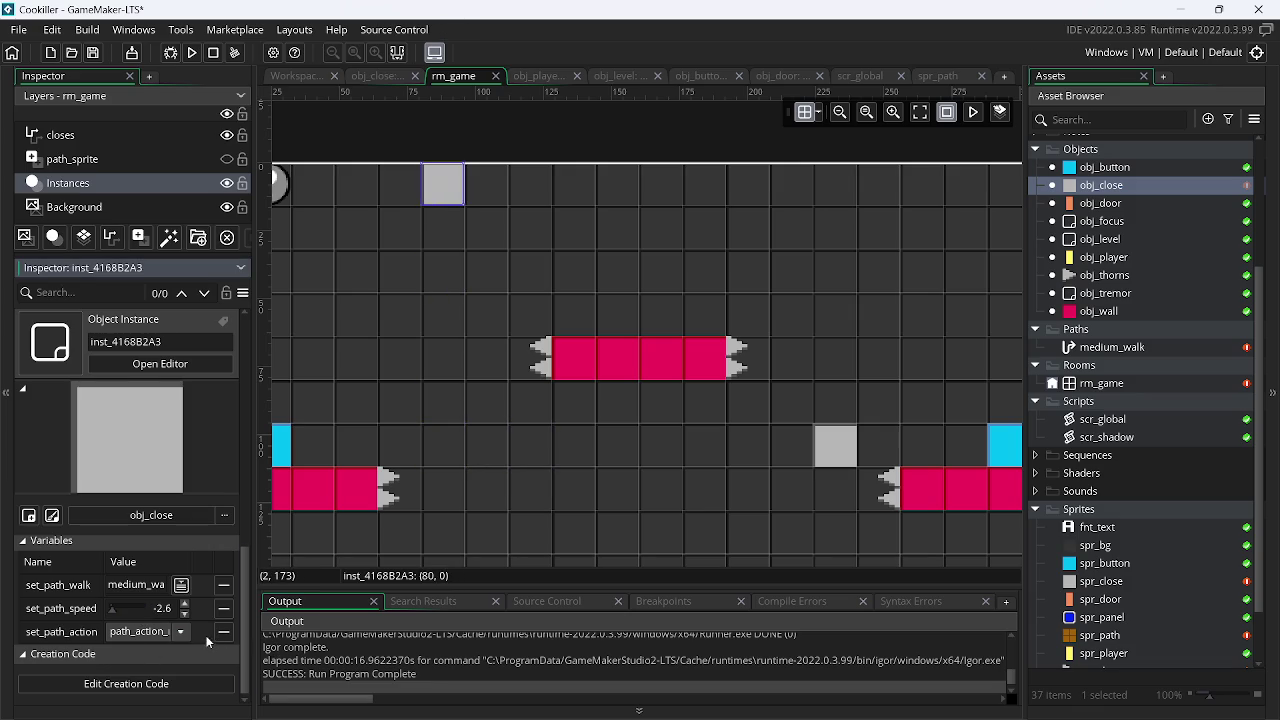
pyautogui.click(190, 52)
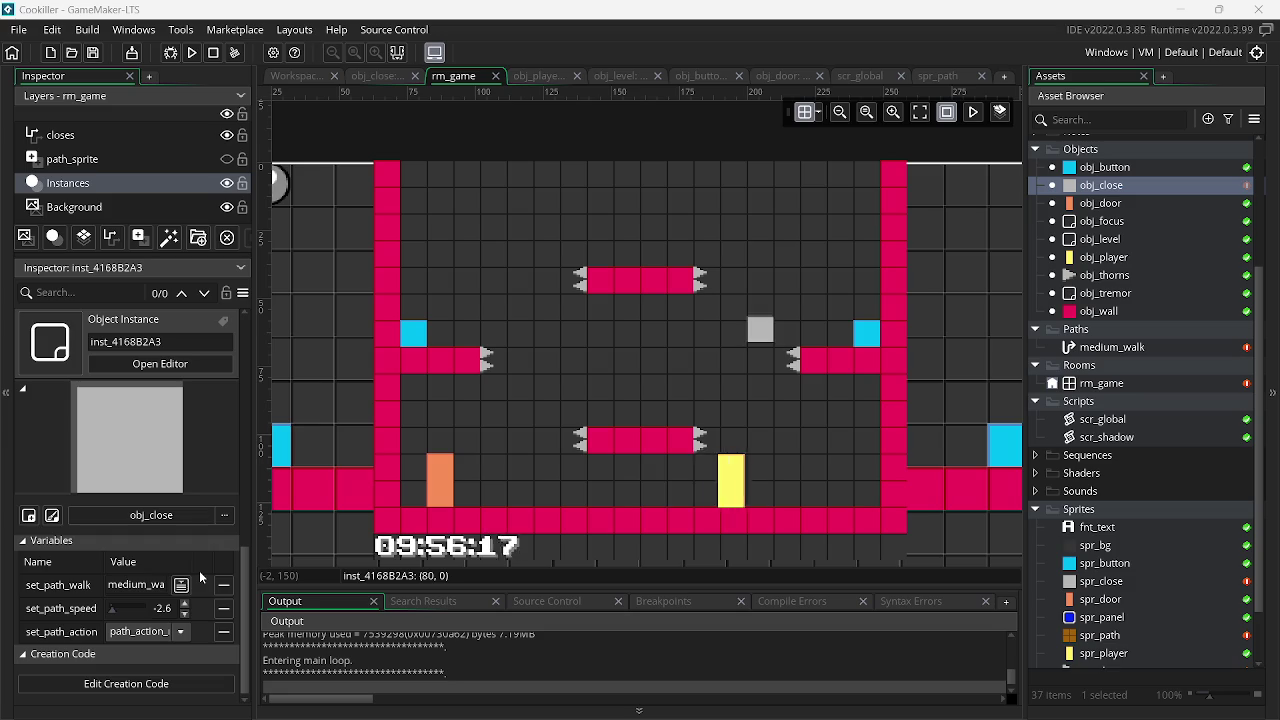
pyautogui.press('Escape')
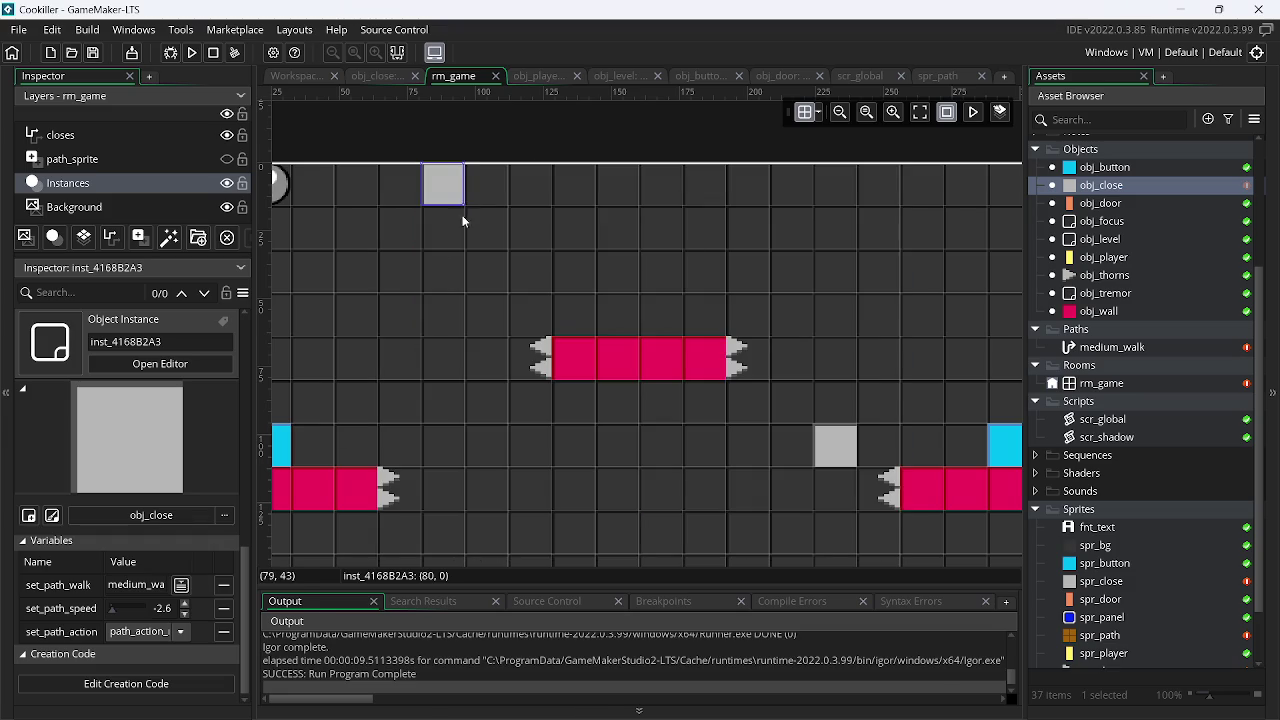
# Move the copy back beside the left platform and change its path speed to -1.4
pyautogui.moveTo(448, 188); pyautogui.dragTo(448, 449)
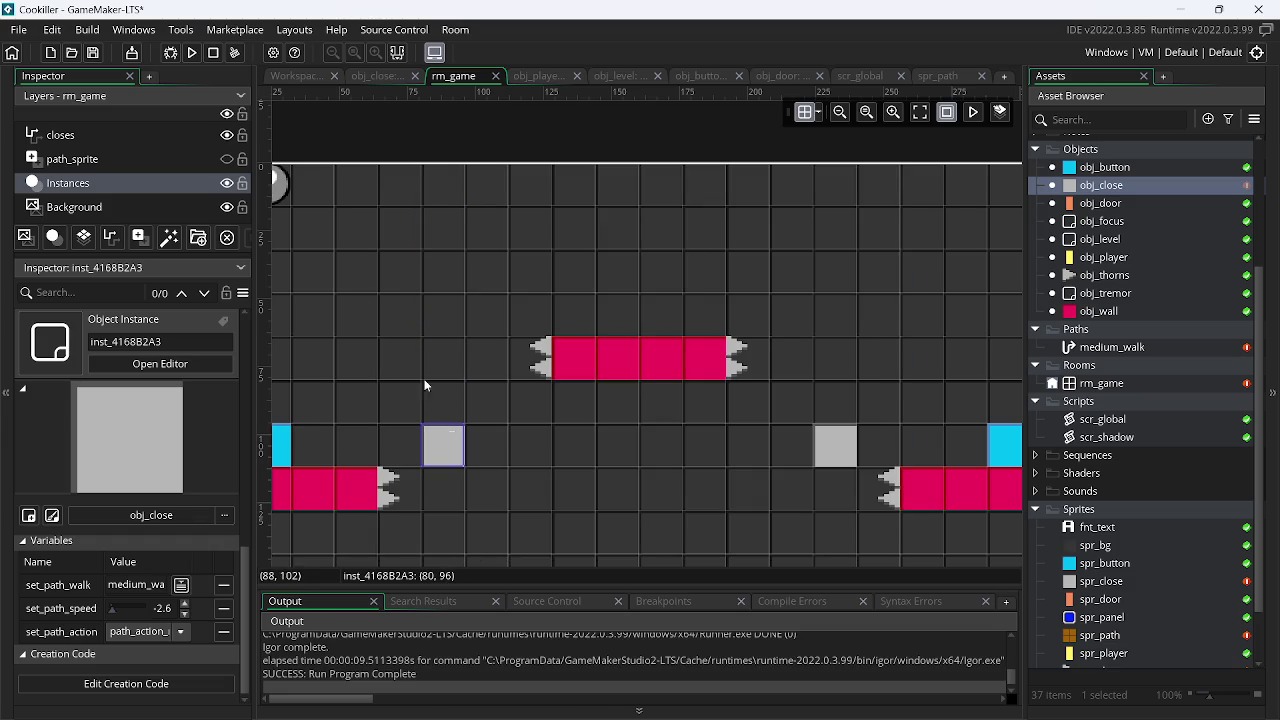
pyautogui.click(193, 53)
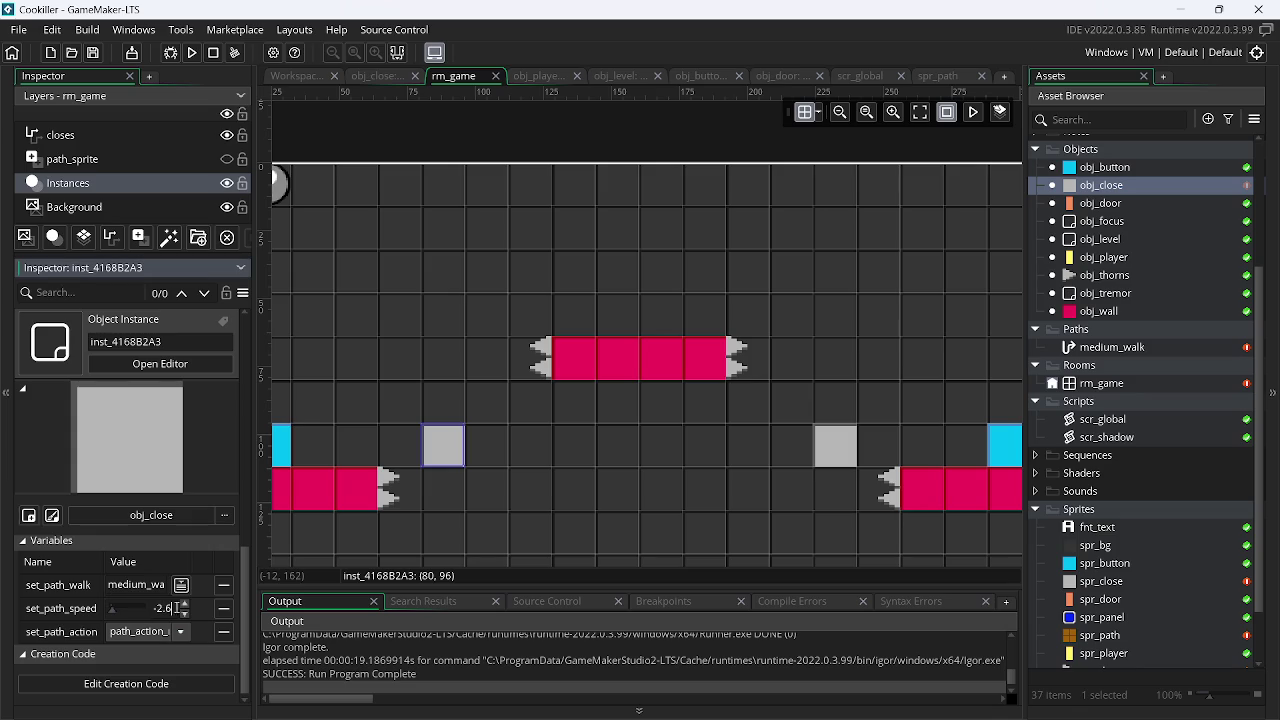
pyautogui.press('BackSpace')
pyautogui.press('BackSpace')
pyautogui.press('BackSpace')
pyautogui.write('1')
pyautogui.write('.')
pyautogui.write('4')
# Set the right obj_close instance's path speed to 1.4 and run the game
pyautogui.click(828, 465)
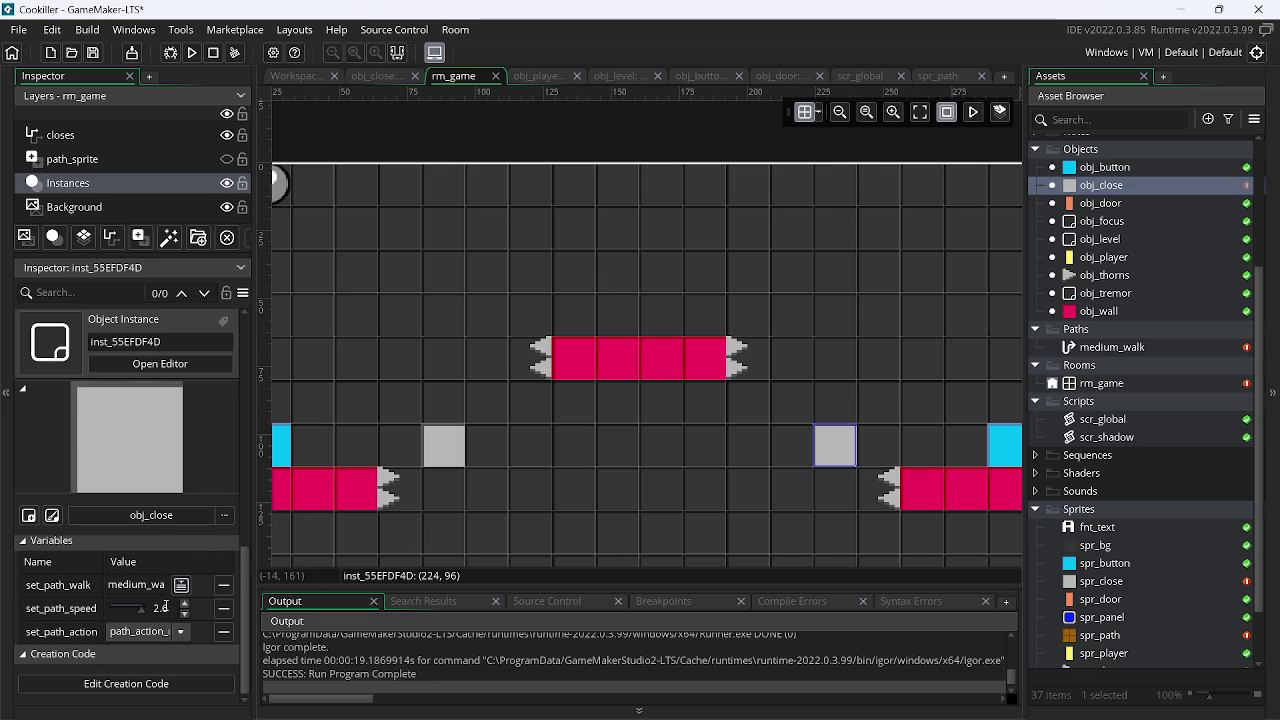
pyautogui.write('.4')
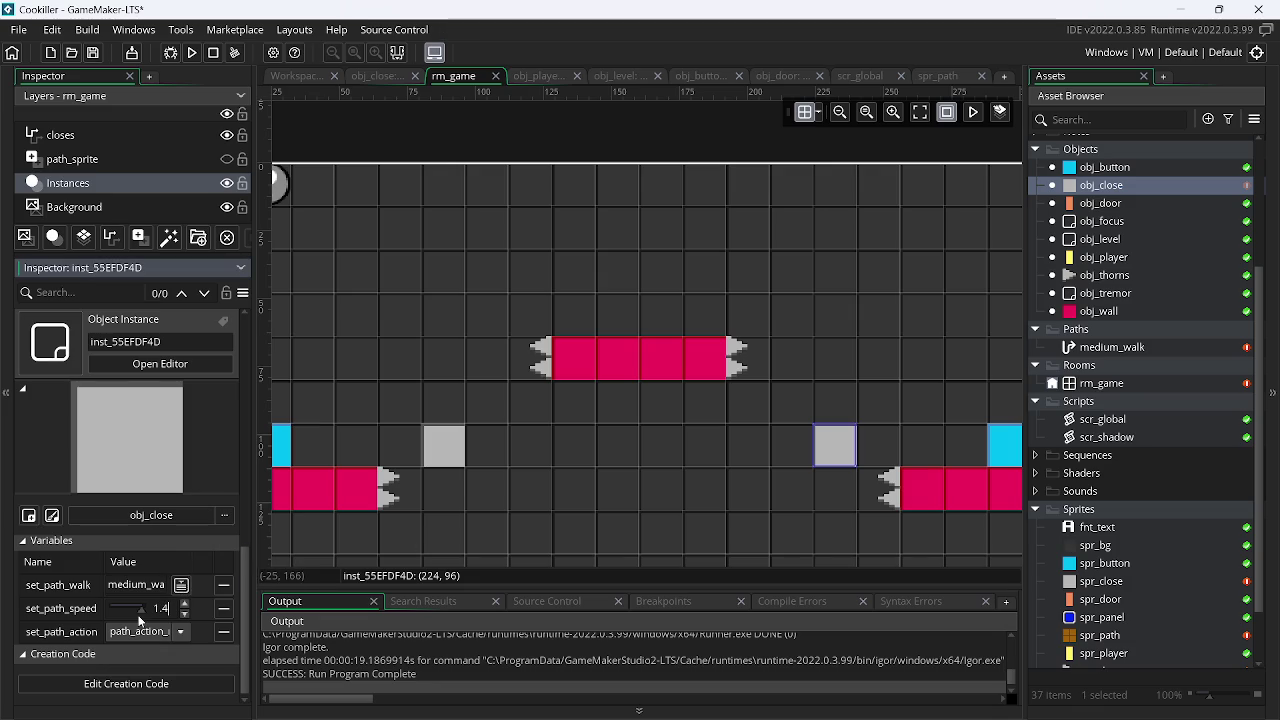
pyautogui.click(192, 52)
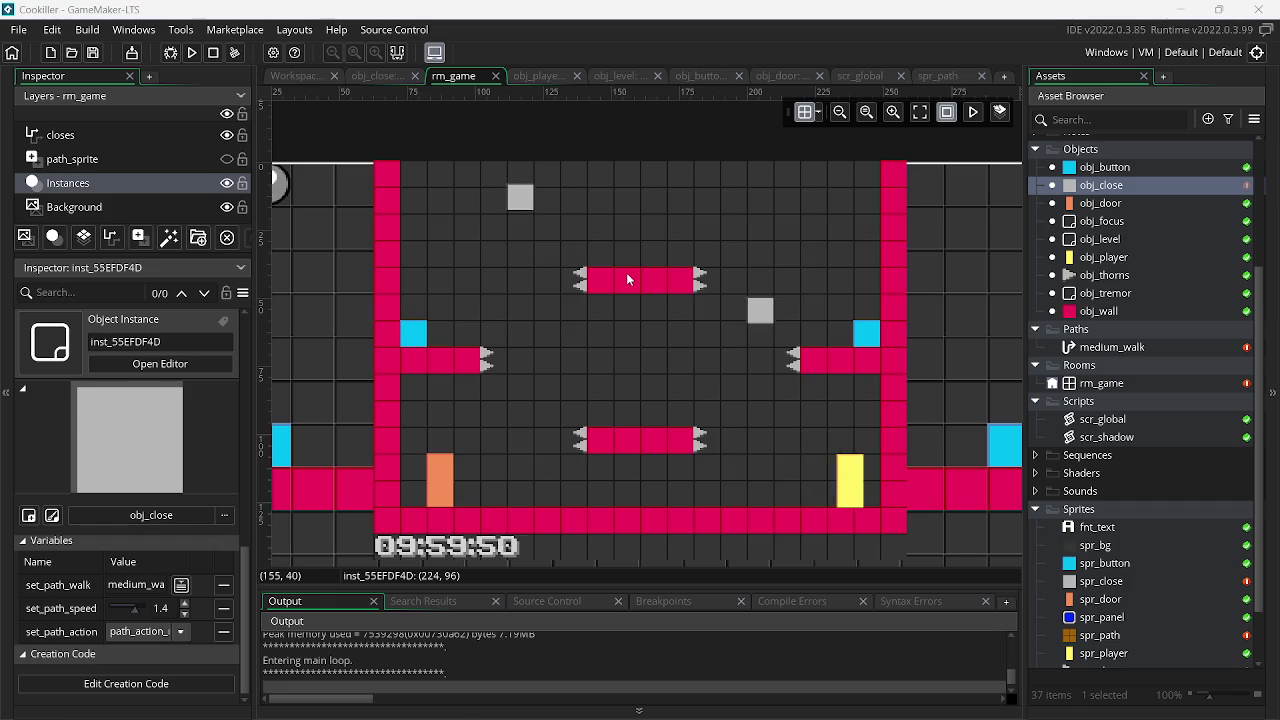
# Run and jump the player between the moving blocks, then close the game
pyautogui.press('Left')
pyautogui.press('Up')
pyautogui.press('Right')
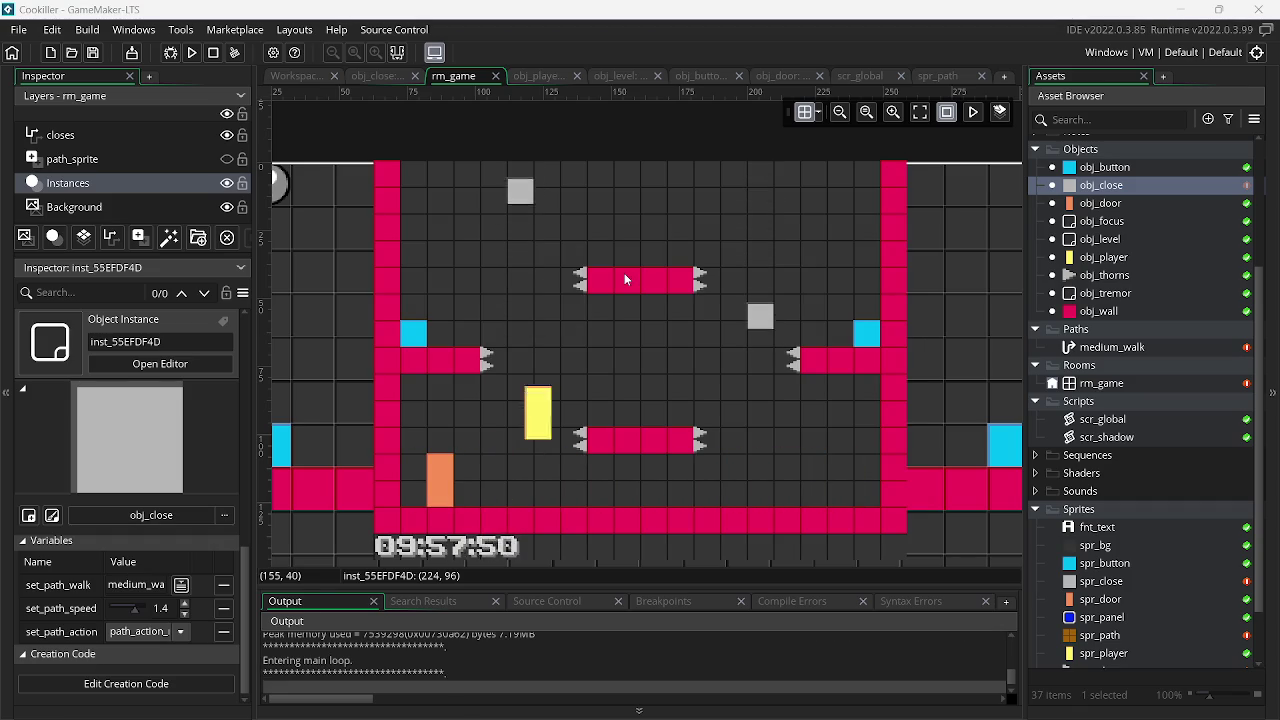
pyautogui.press('Left')
pyautogui.press('Up')
pyautogui.press('Right')
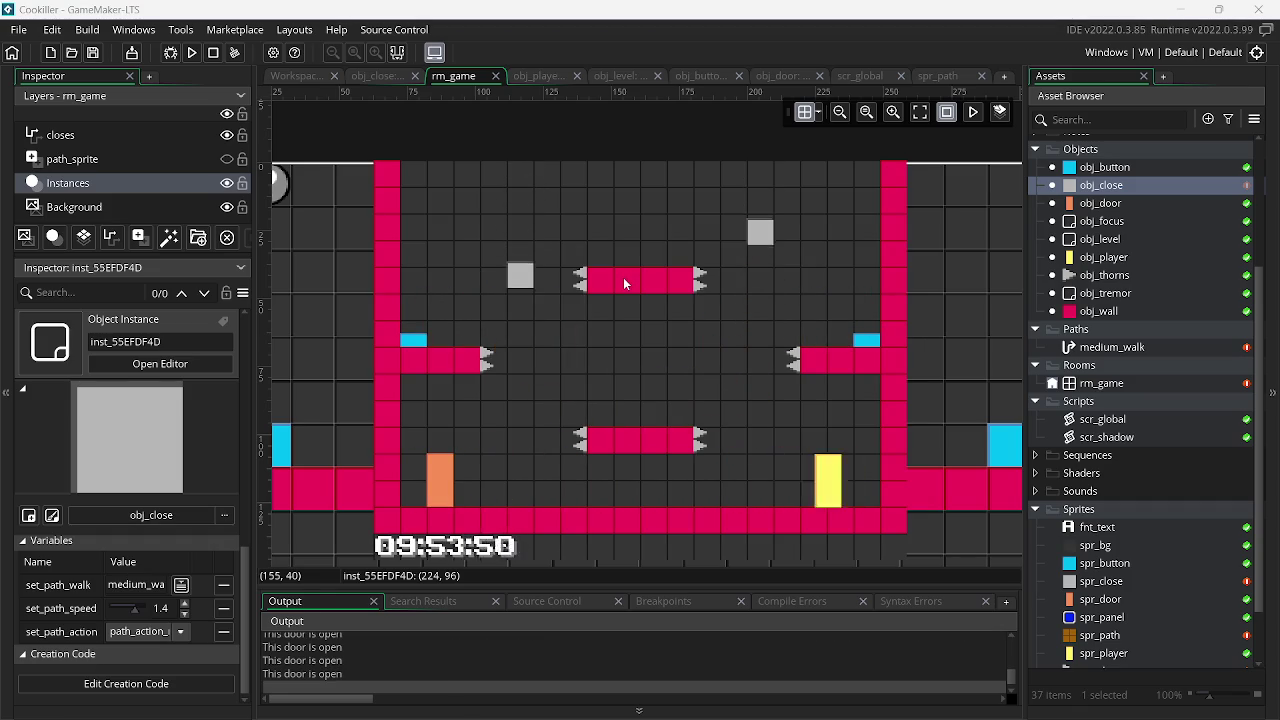
pyautogui.press('Left')
pyautogui.press('Escape')
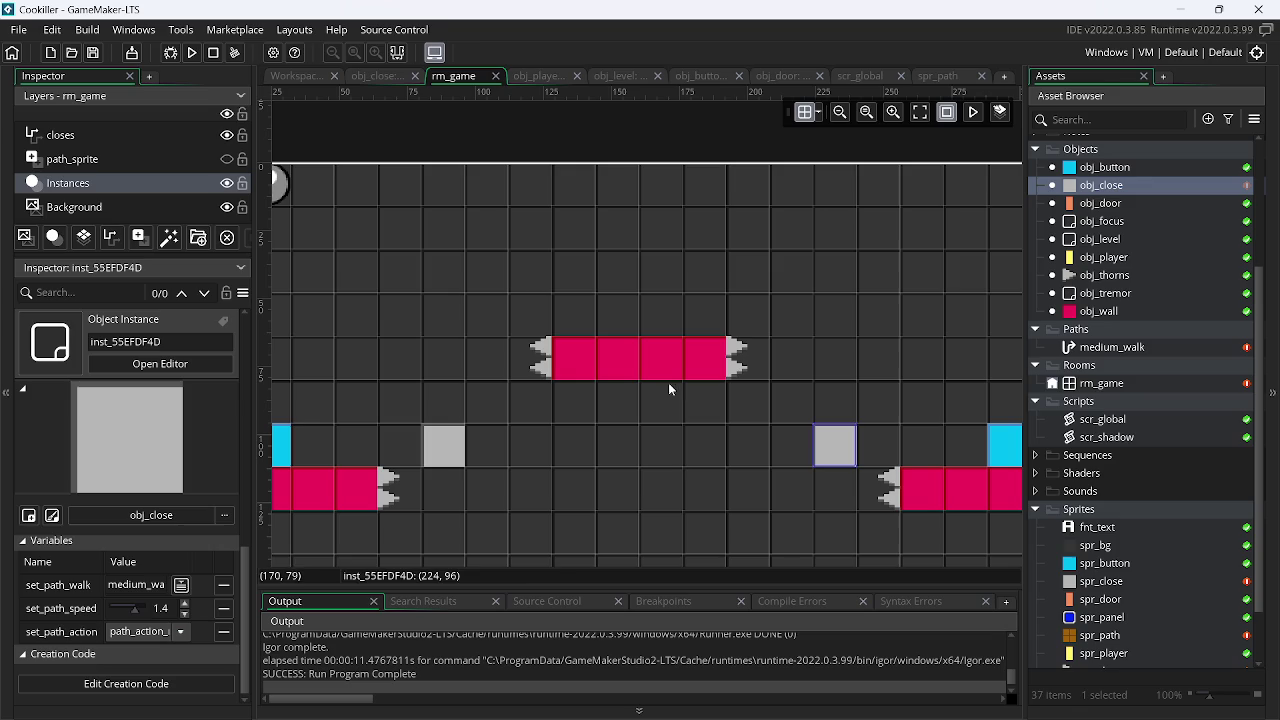
pyautogui.scroll(-1, 679, 466)
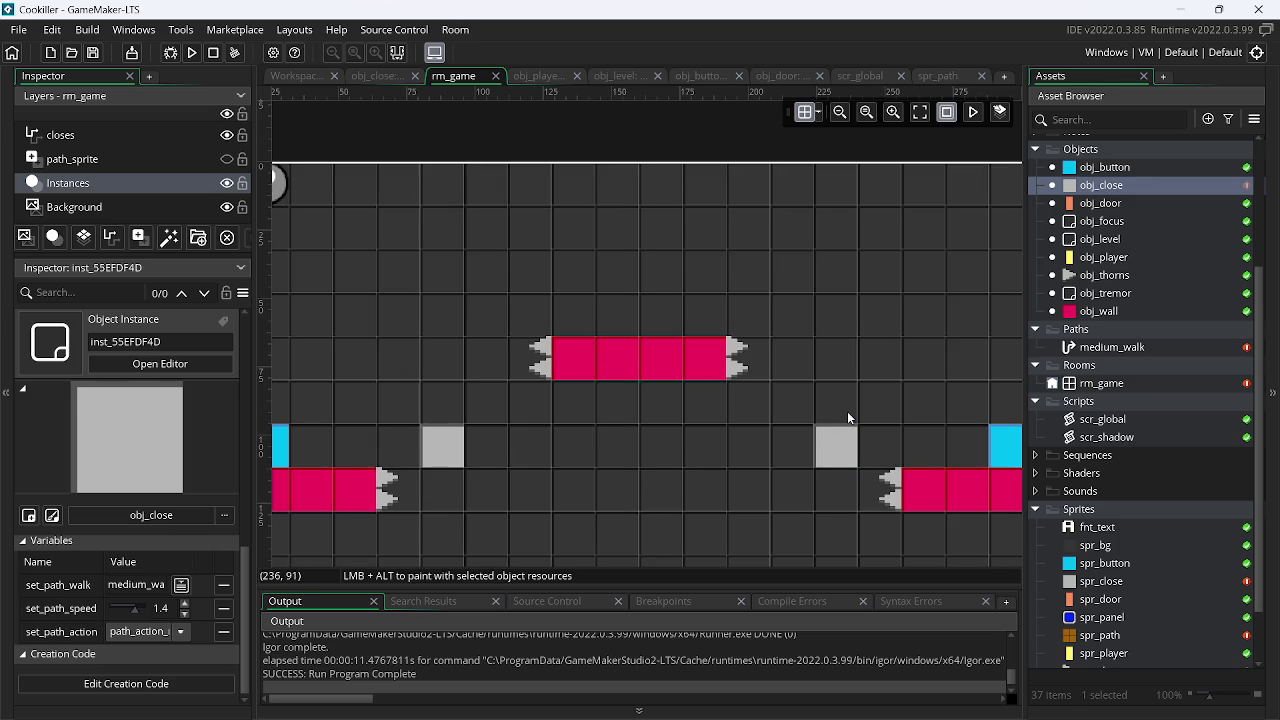
# Zoom out and pan rm_game down to the bottom wall, then switch to the Chrome translator
pyautogui.scroll(-2, 689, 422)
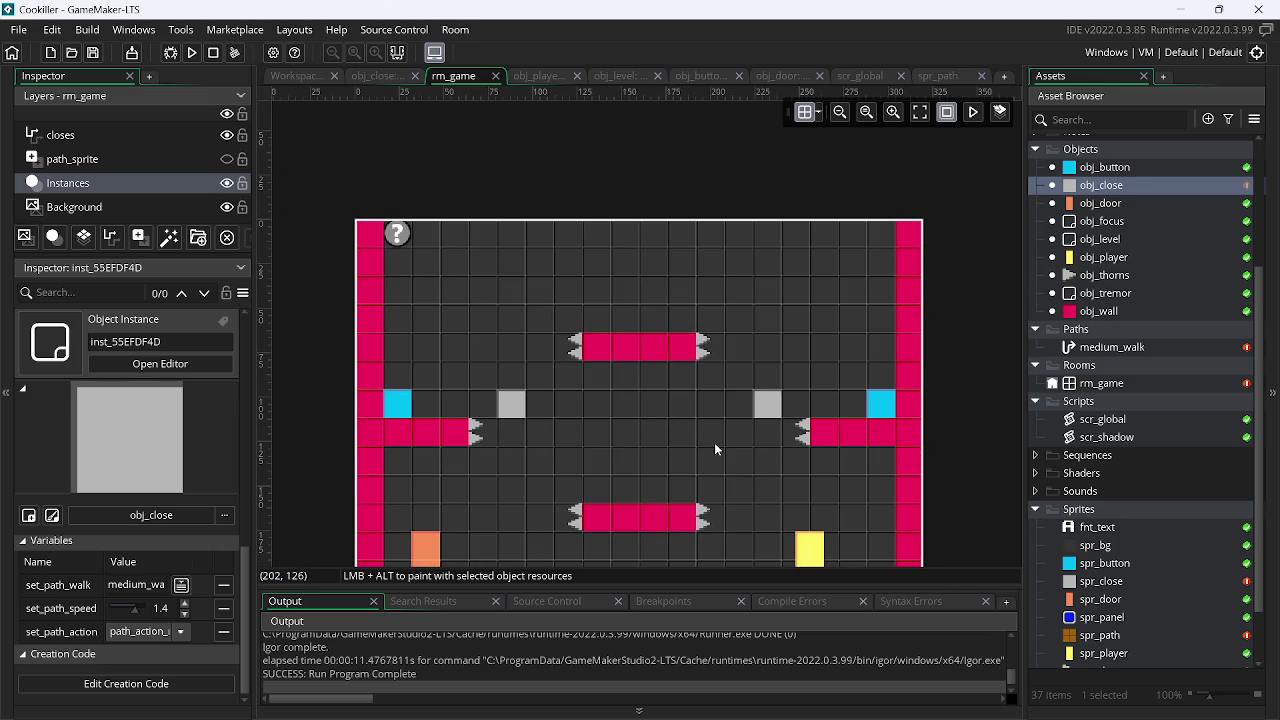
pyautogui.moveTo(714, 442); pyautogui.dragTo(698, 374)
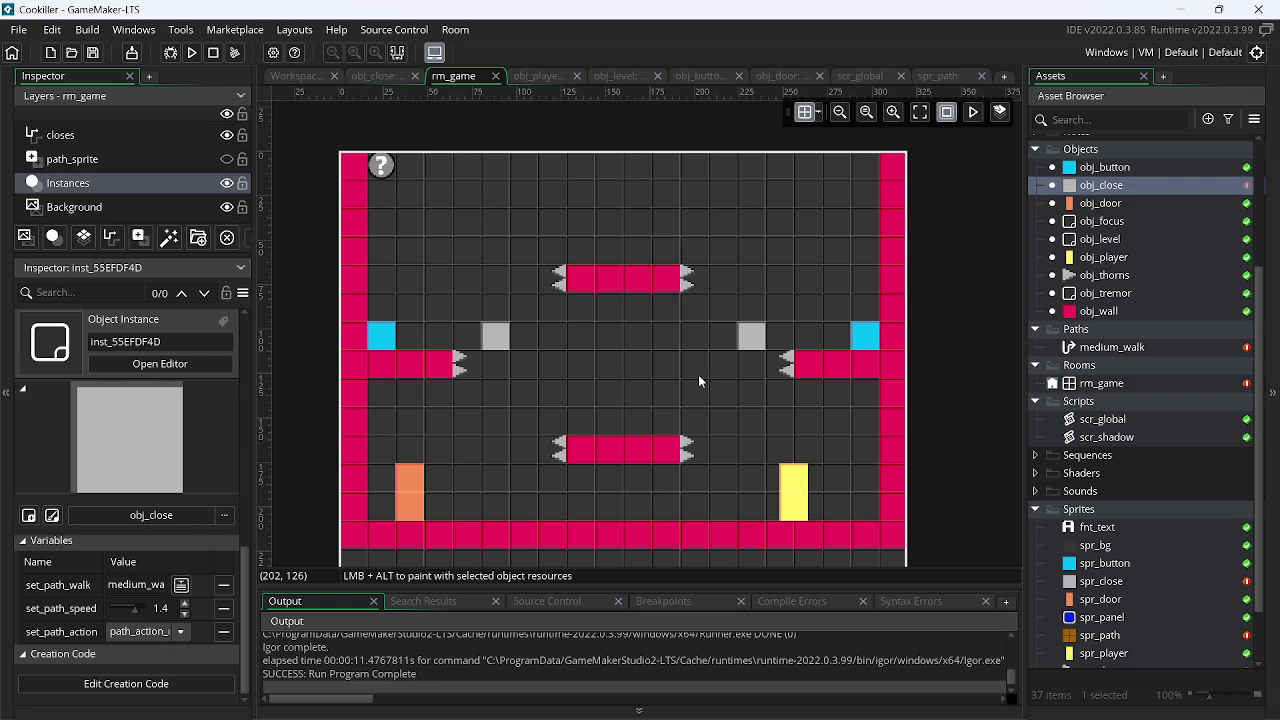
pyautogui.hotkey('alt', 'Tab')
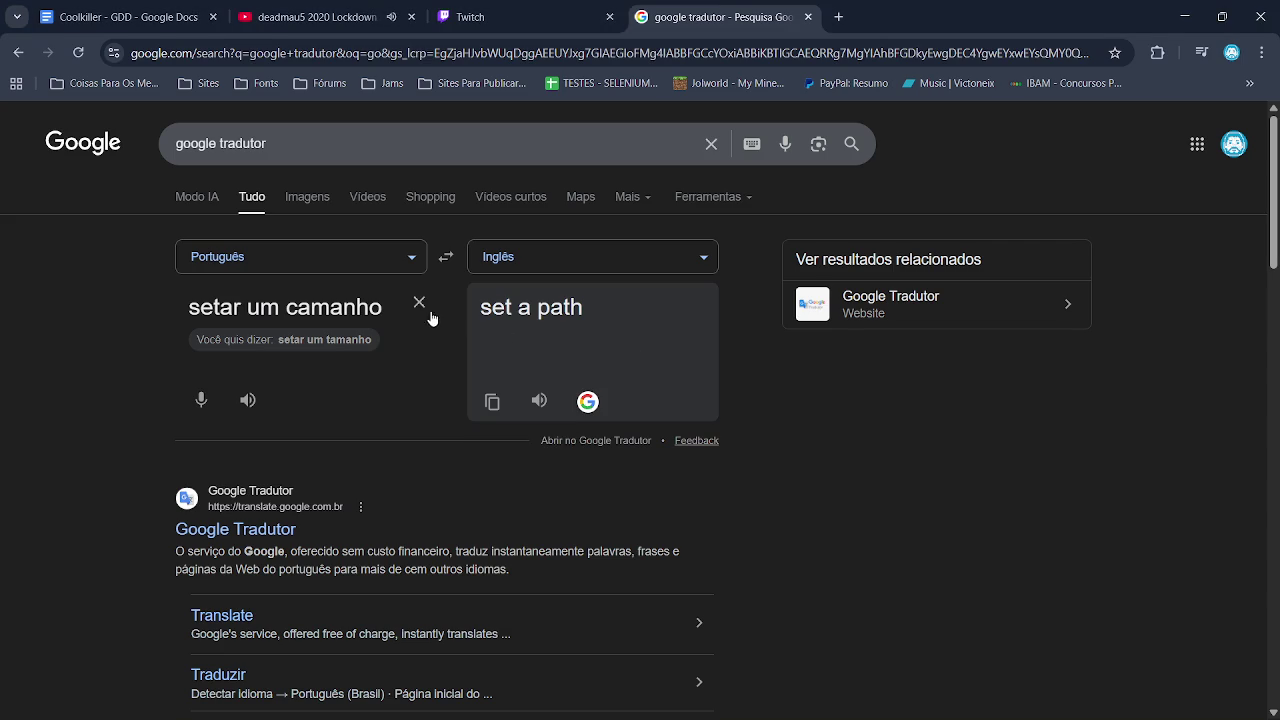
# Enter 'caminho grande' into the Google translator box
pyautogui.click(419, 302)
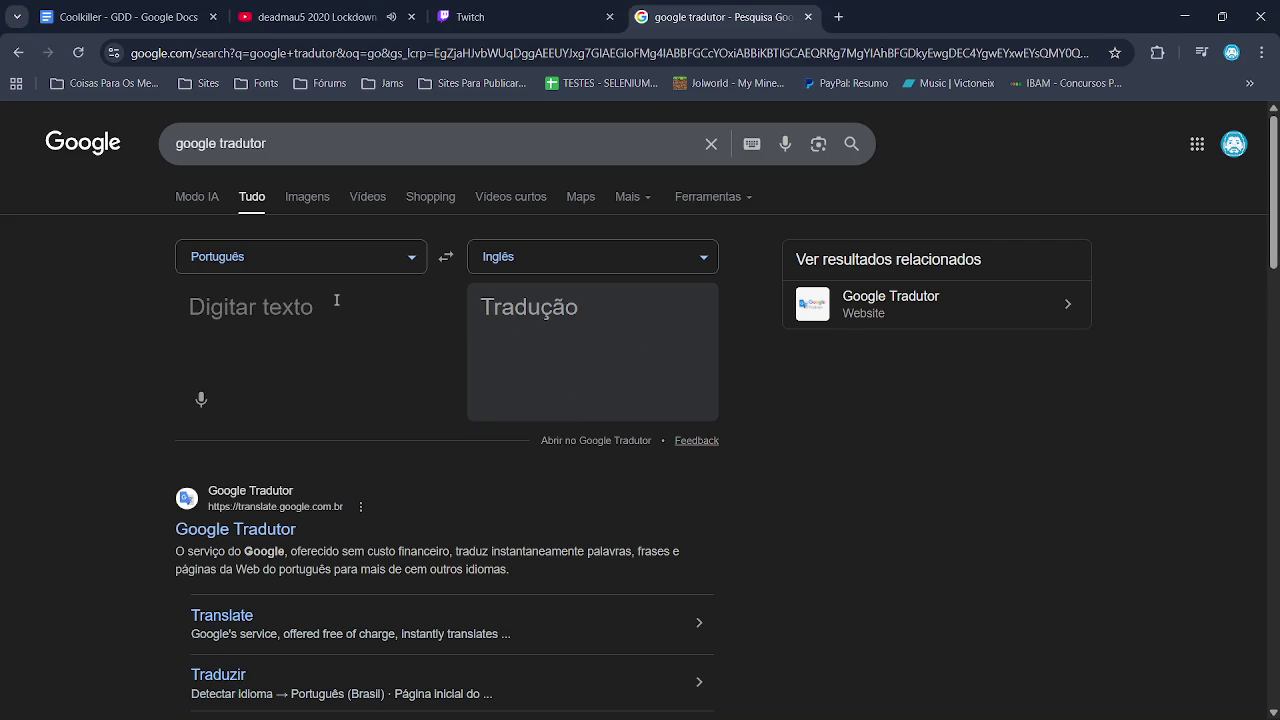
pyautogui.write('camanho g')
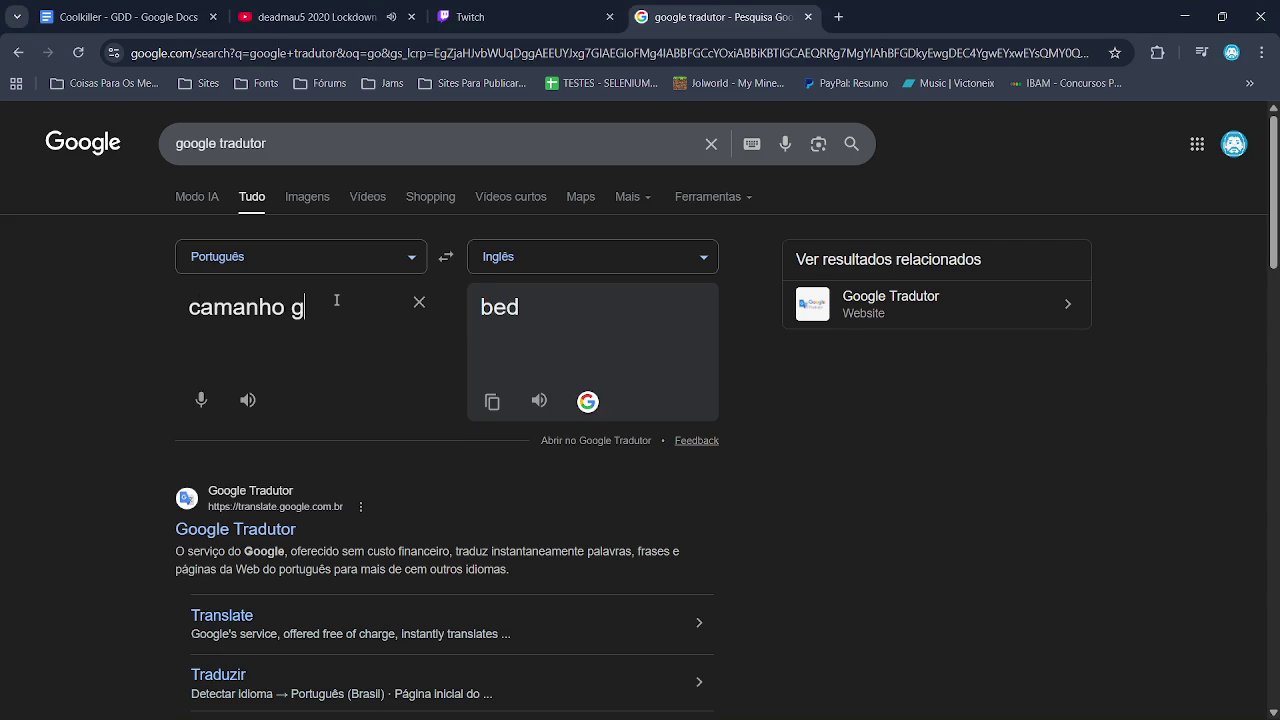
pyautogui.write('rand')
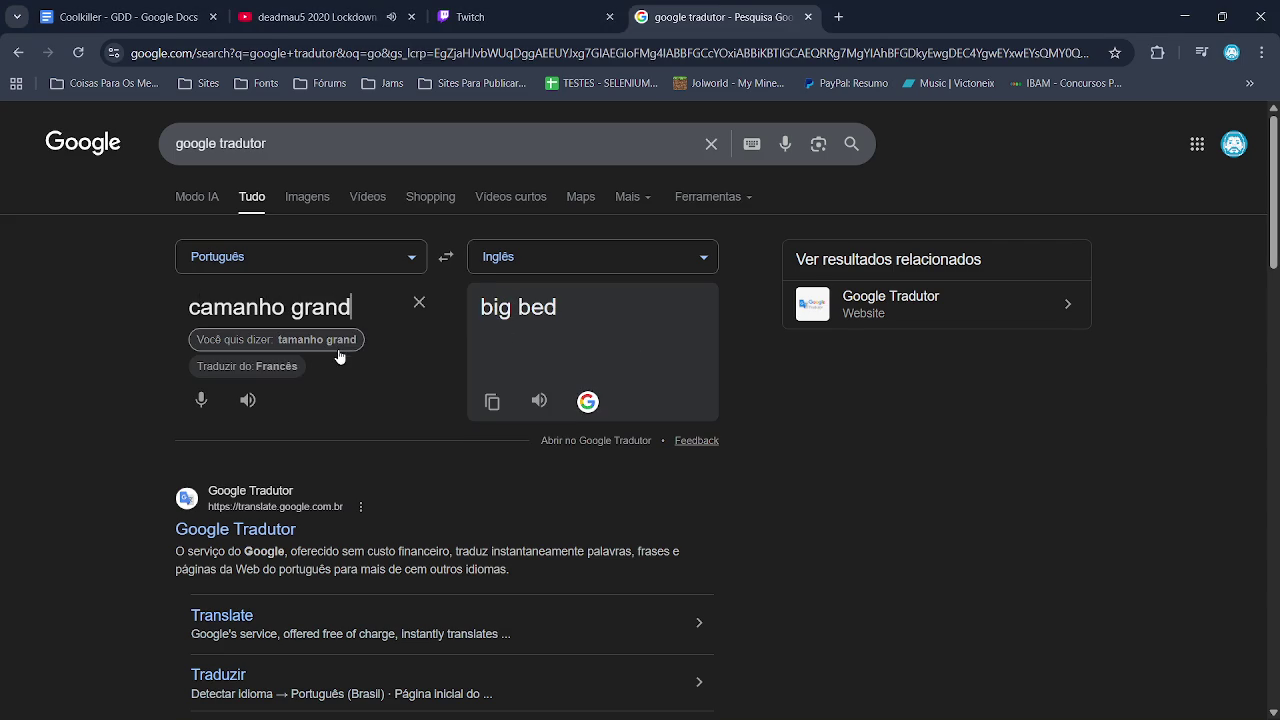
pyautogui.click(338, 343)
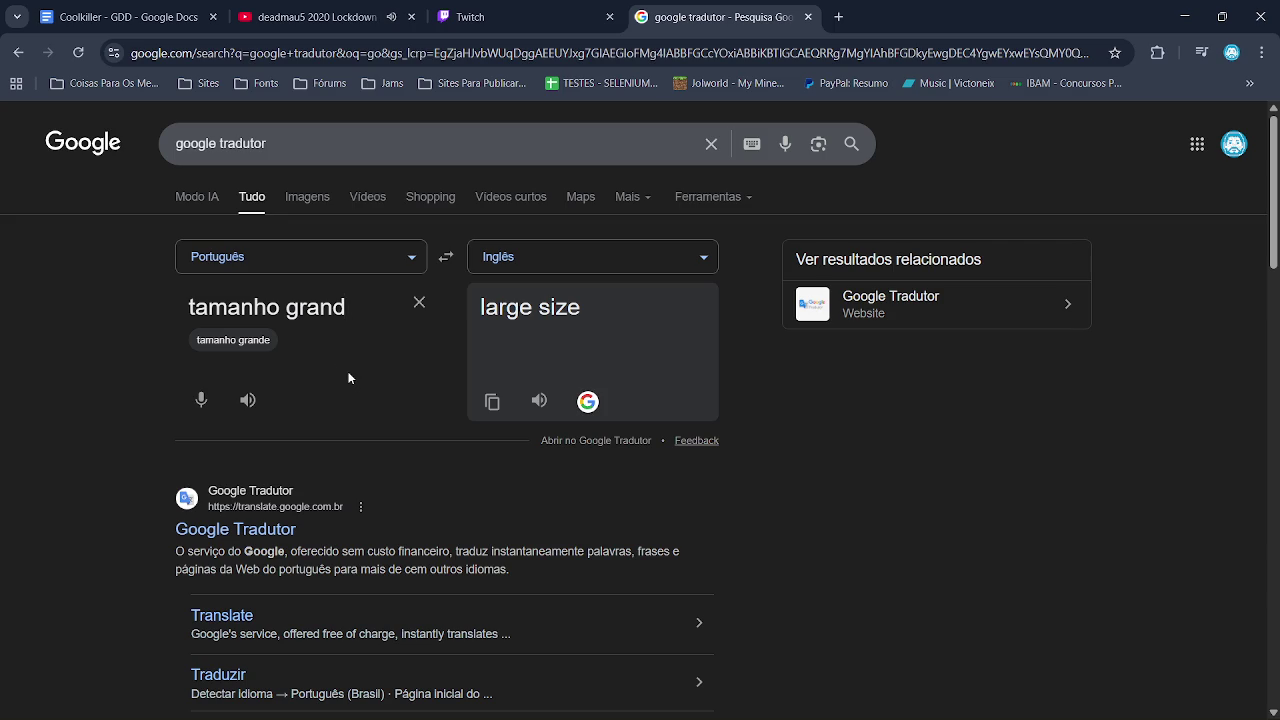
pyautogui.moveTo(288, 307); pyautogui.dragTo(100, 323)
pyautogui.write('cam')
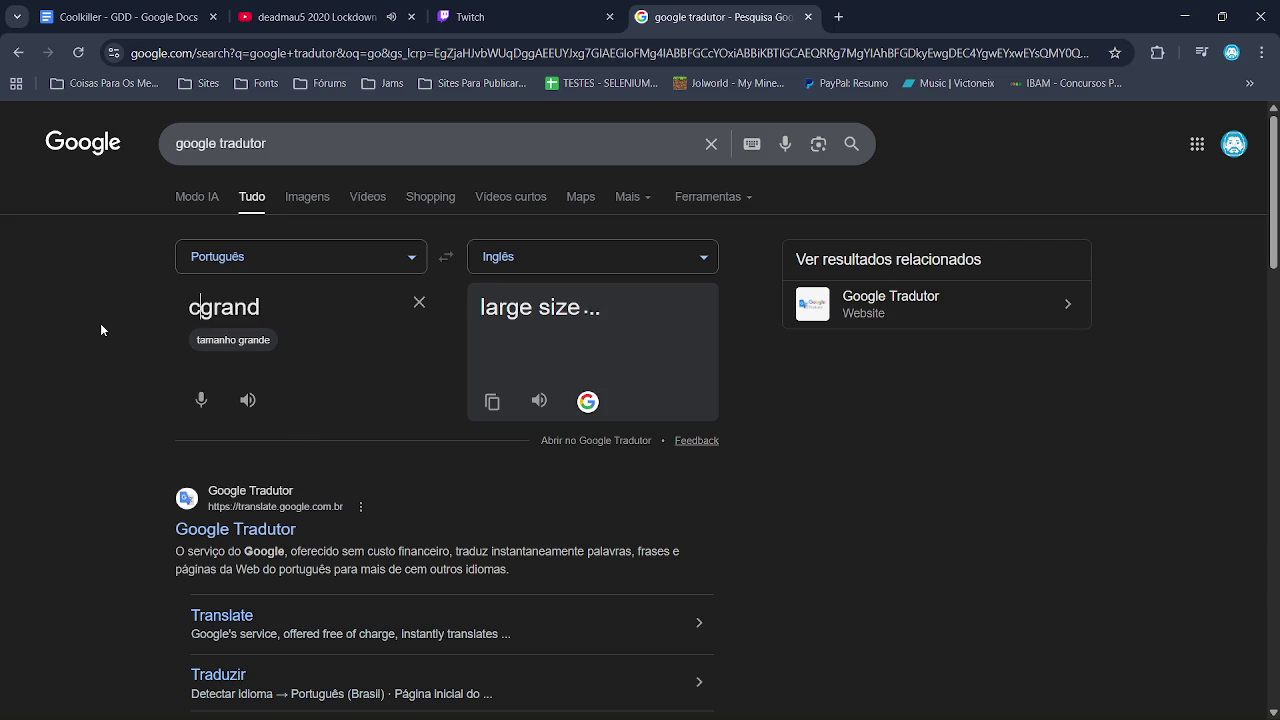
pyautogui.write('inhgra')
pyautogui.press('BackSpace')
pyautogui.write('o')
pyautogui.press('Right')
pyautogui.press('Right')
pyautogui.press('Right')
pyautogui.press('Right')
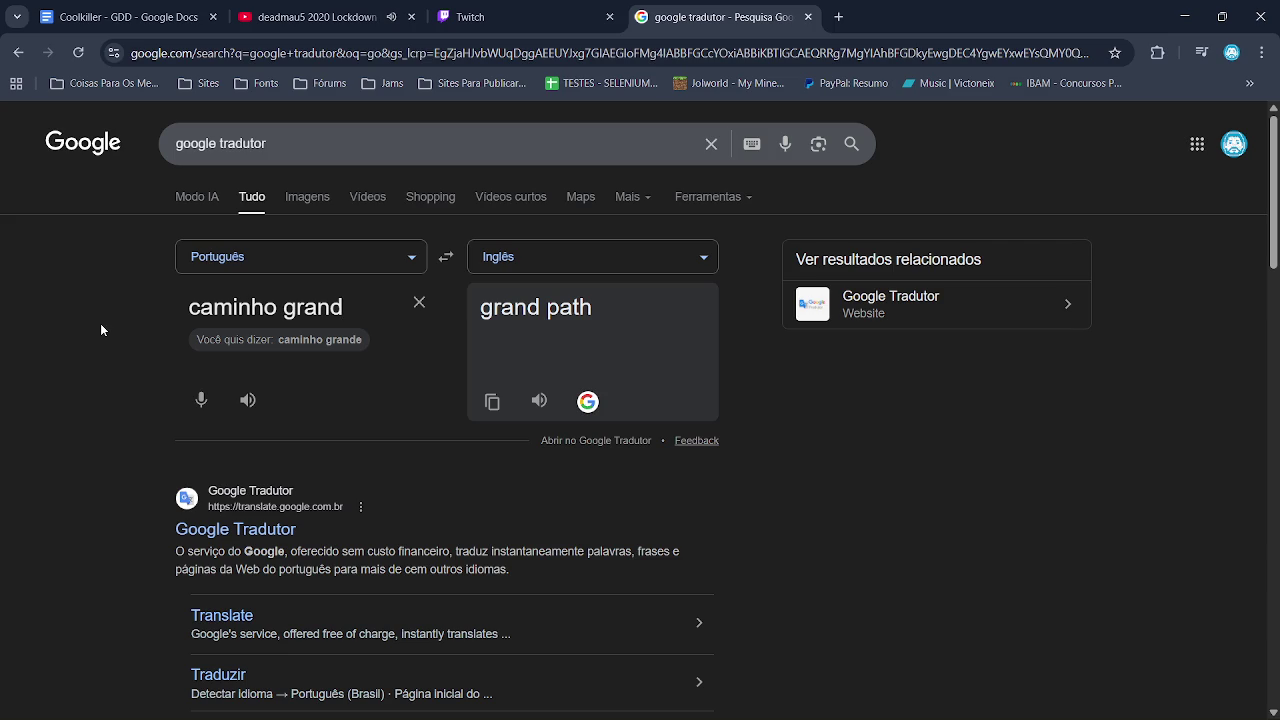
pyautogui.write('e')
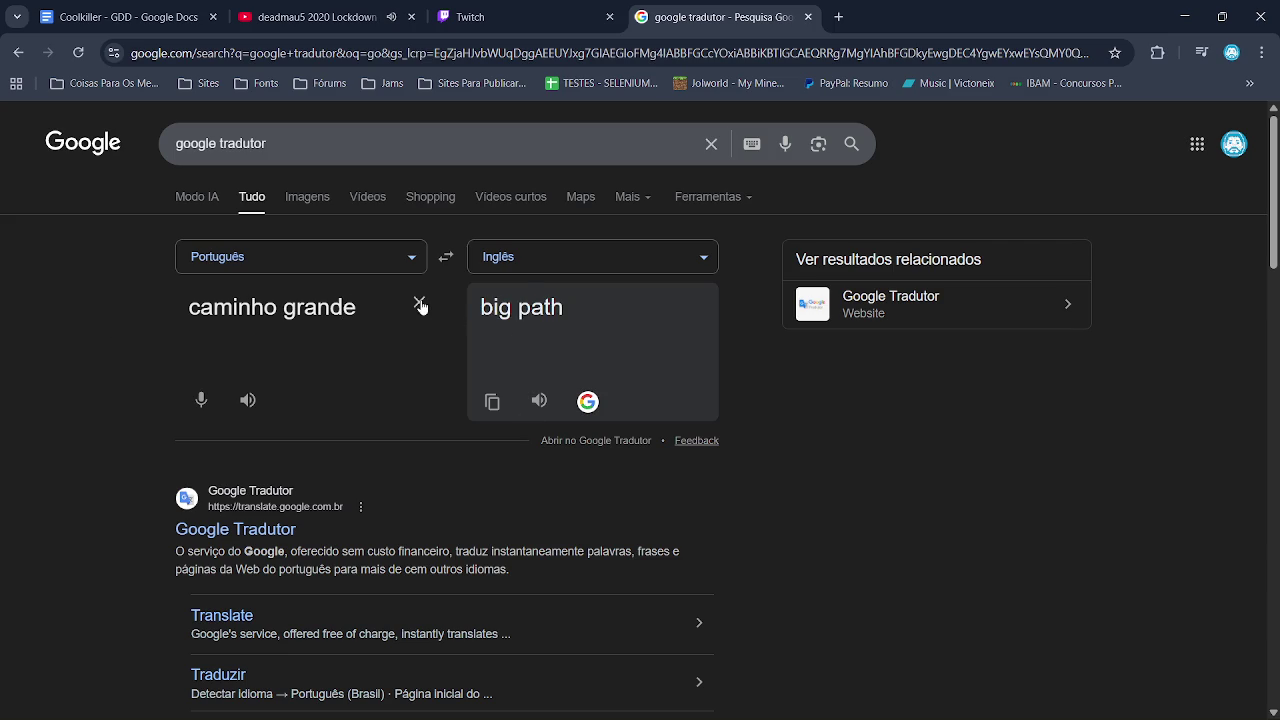
# Change the text to 'caminho medio' to get 'middle path', then return to GameMaker
pyautogui.hotkey('alt', 'Tab')
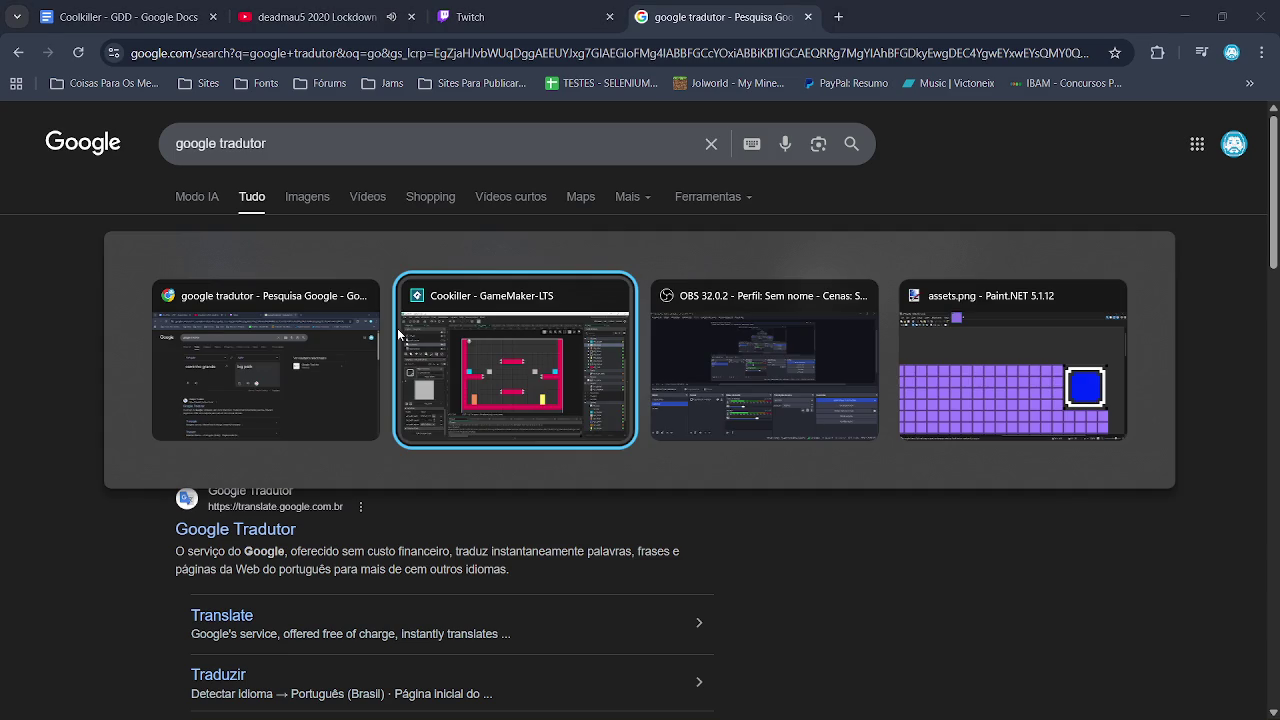
pyautogui.hotkey('alt', 'Tab')
pyautogui.hotkey('alt', 'Tab')
pyautogui.hotkey('alt', 'Tab')
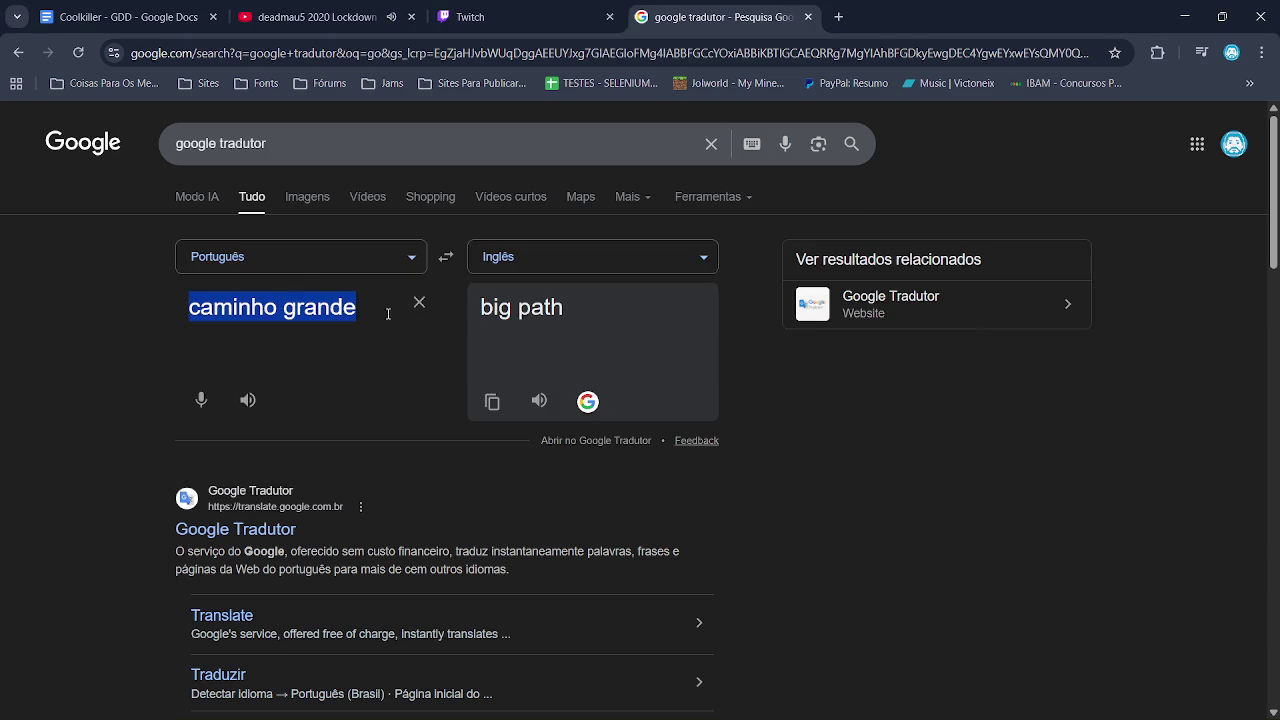
pyautogui.doubleClick(345, 308)
pyautogui.write('me')
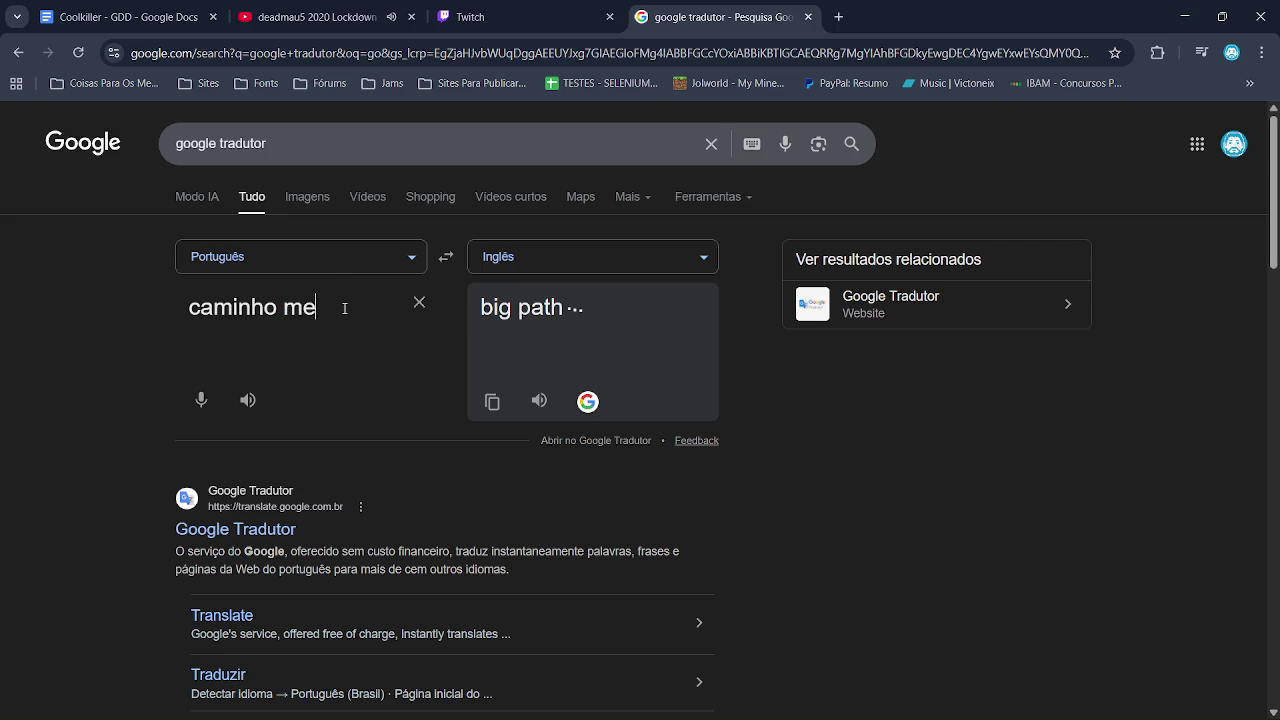
pyautogui.write('dio')
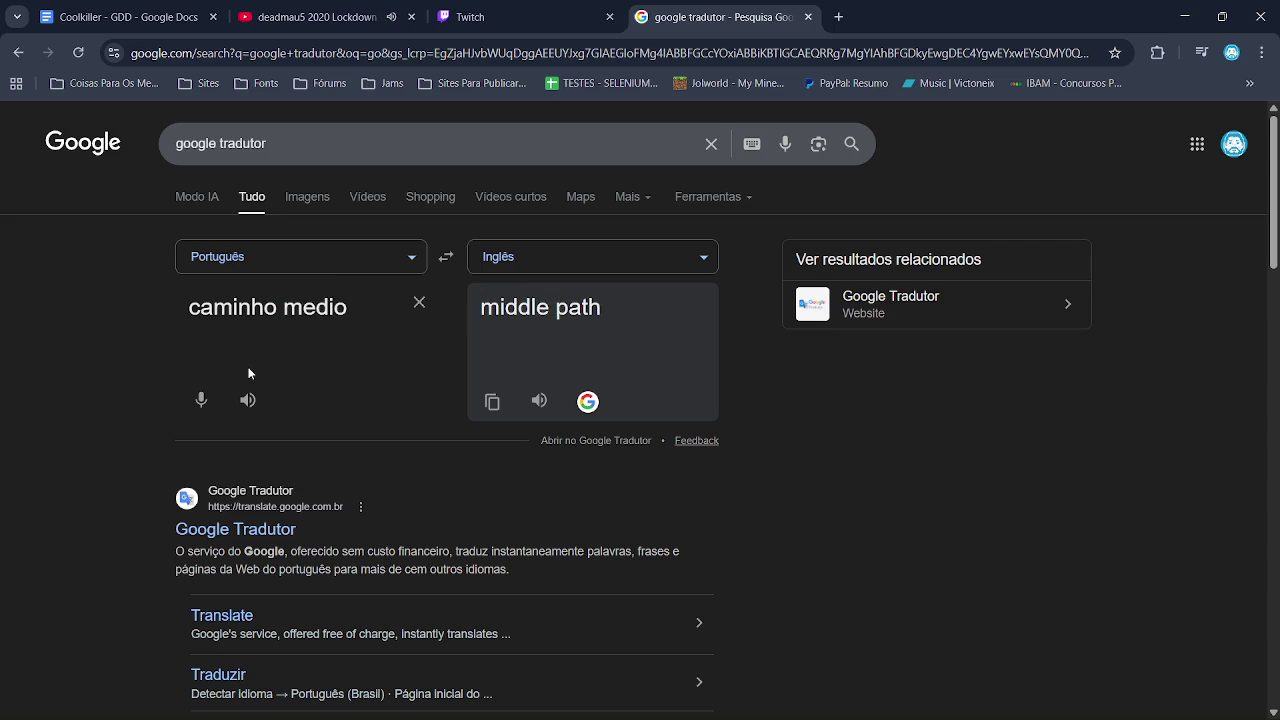
pyautogui.hotkey('alt', 'Tab')
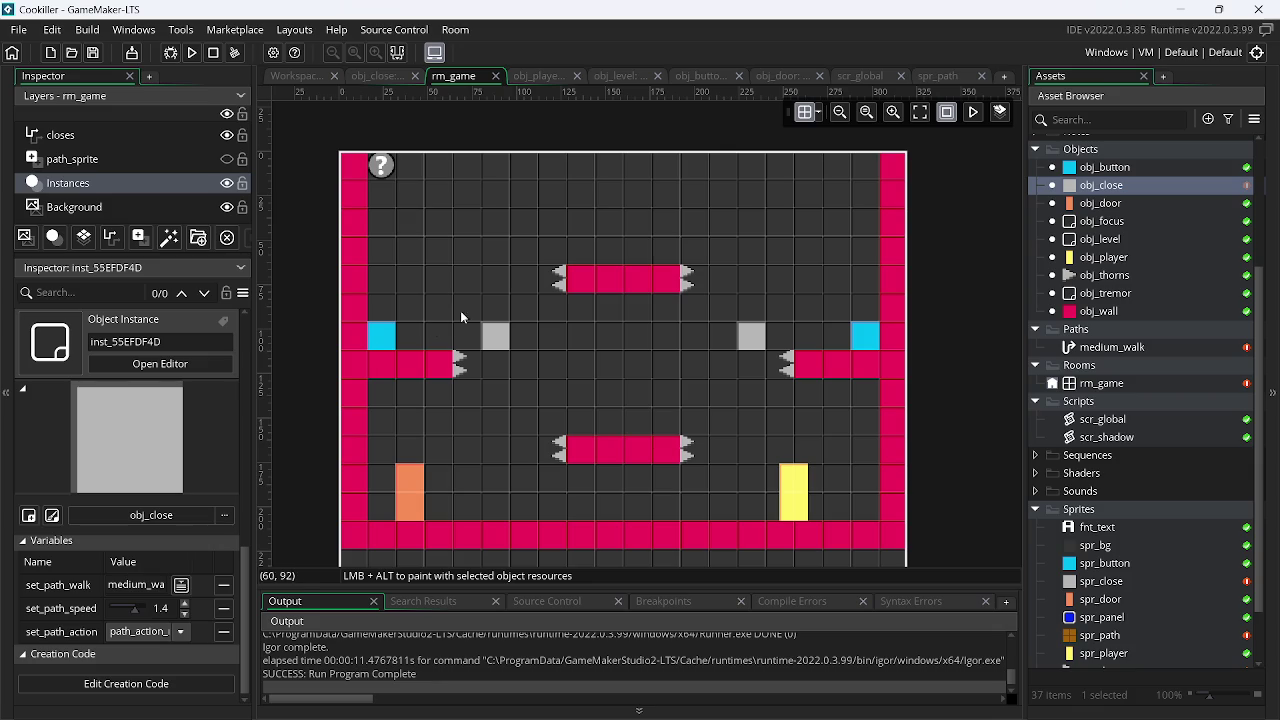
# Open the medium_walk path, copy its name, and create a new path asset under Paths
pyautogui.doubleClick(1118, 350)
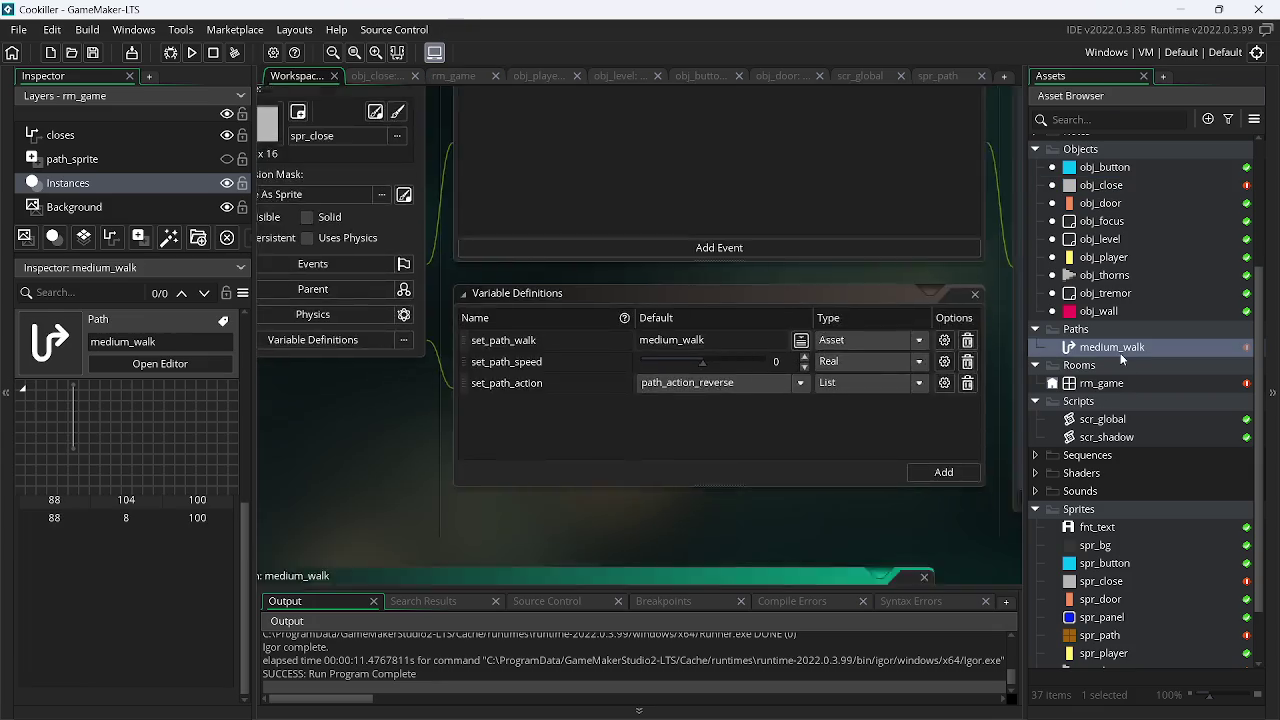
pyautogui.click(390, 141)
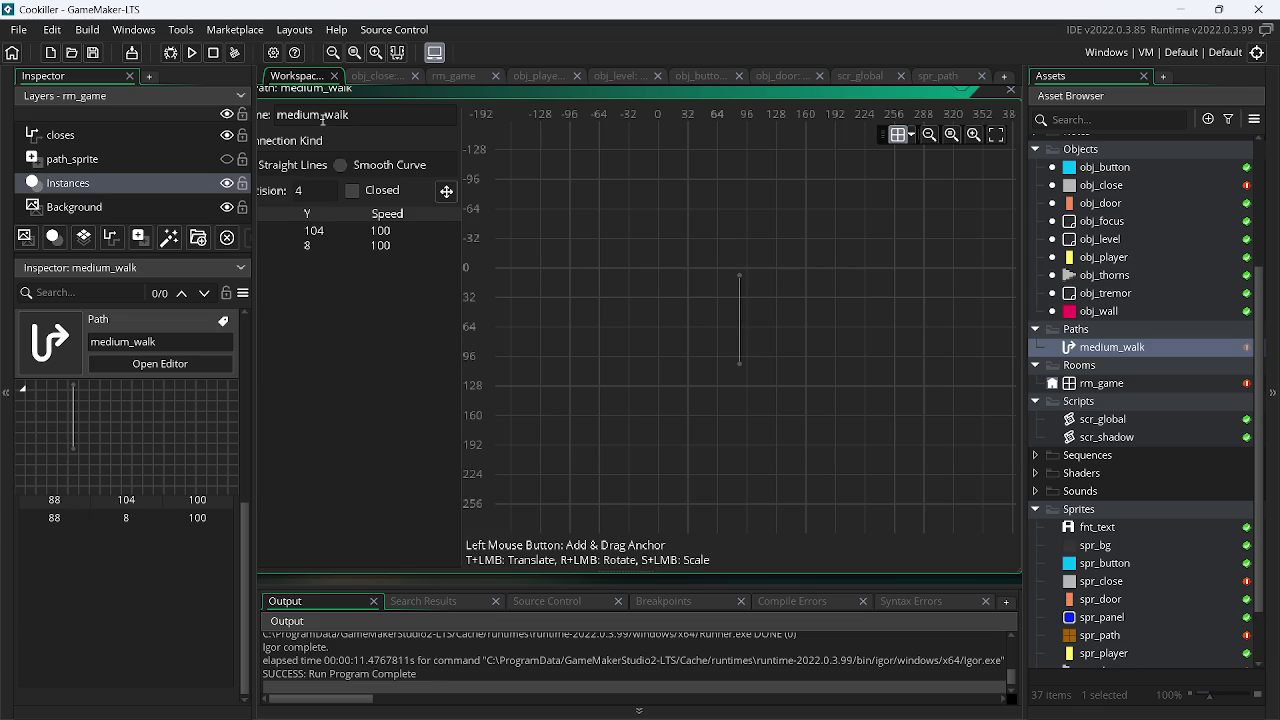
pyautogui.rightClick(322, 115)
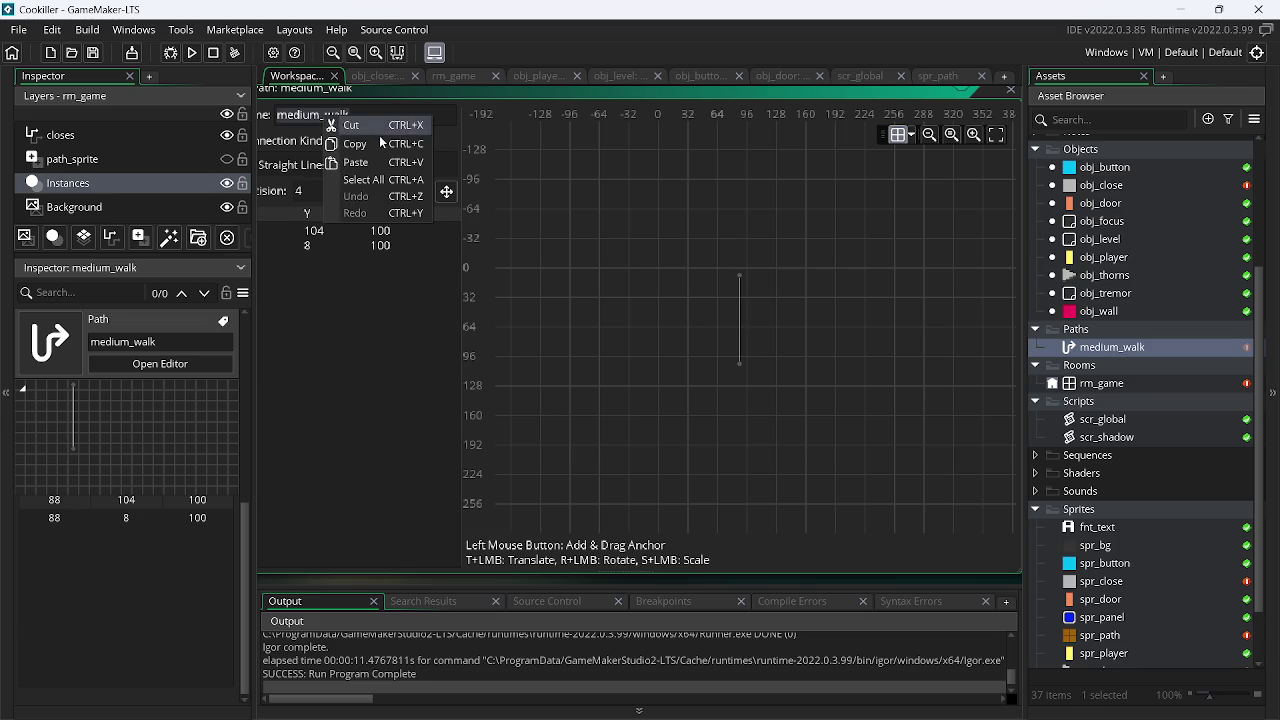
pyautogui.press('Escape')
pyautogui.click(1128, 354)
pyautogui.rightClick(1128, 354)
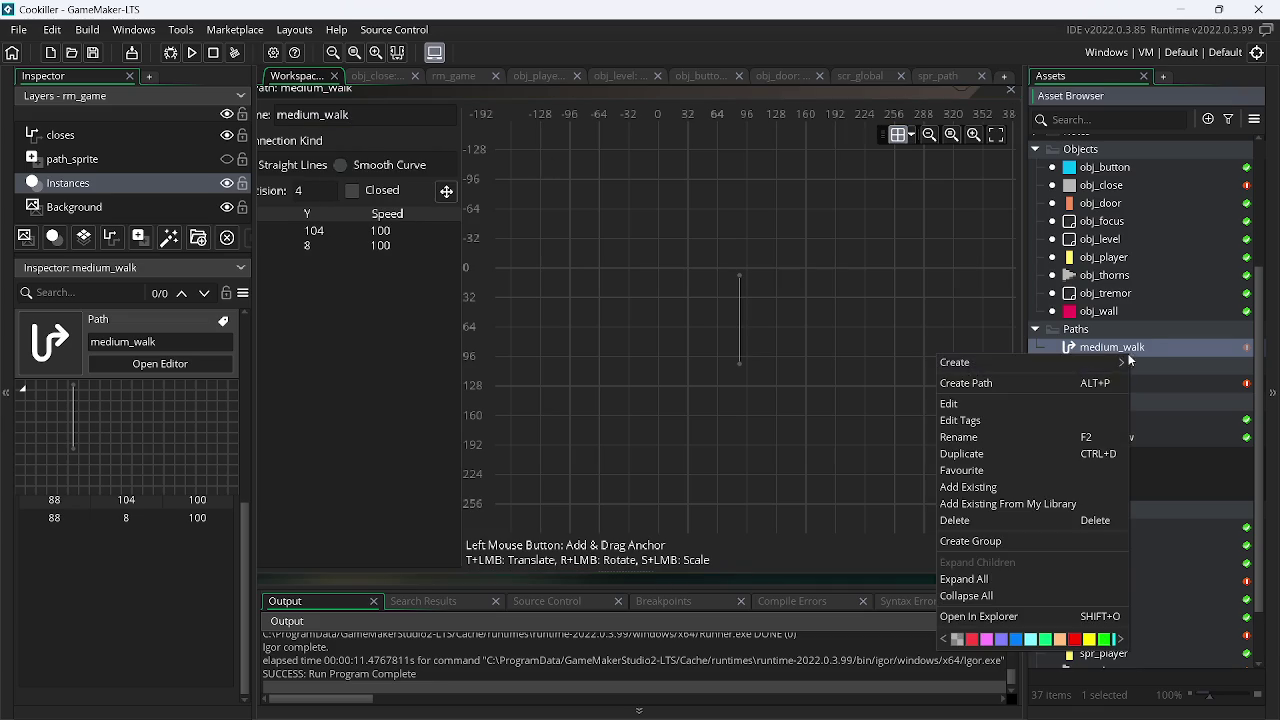
pyautogui.click(1000, 387)
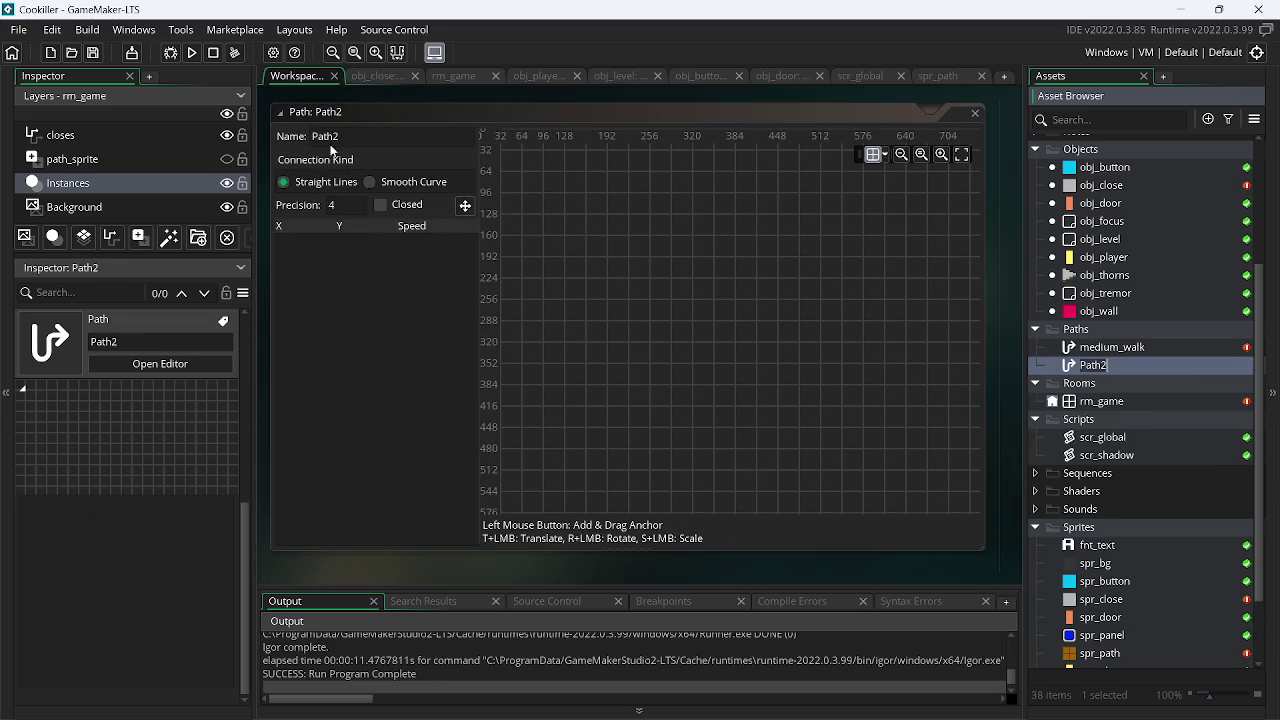
# Name the new path by pasting and editing the copied text toward big_walk
pyautogui.click(351, 139)
pyautogui.rightClick(320, 139)
pyautogui.click(354, 136)
pyautogui.rightClick(318, 137)
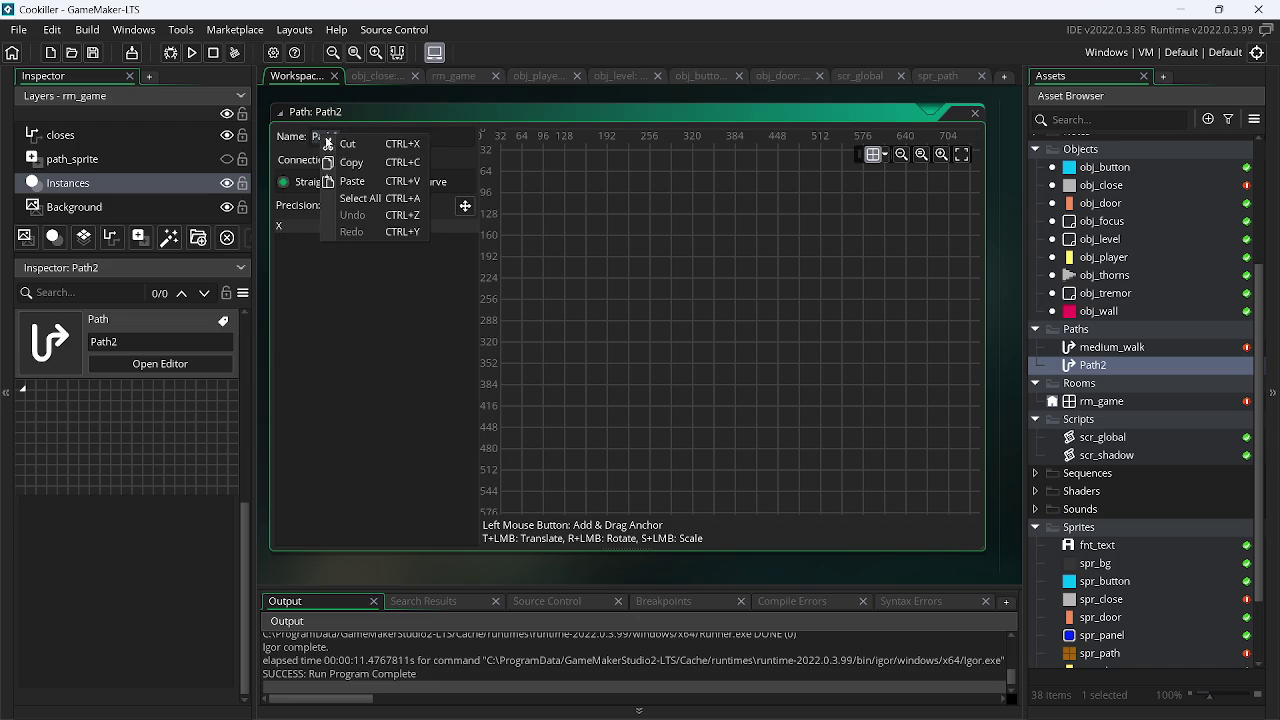
pyautogui.click(376, 182)
pyautogui.press('BackSpace')
pyautogui.press('BackSpace')
pyautogui.press('BackSpace')
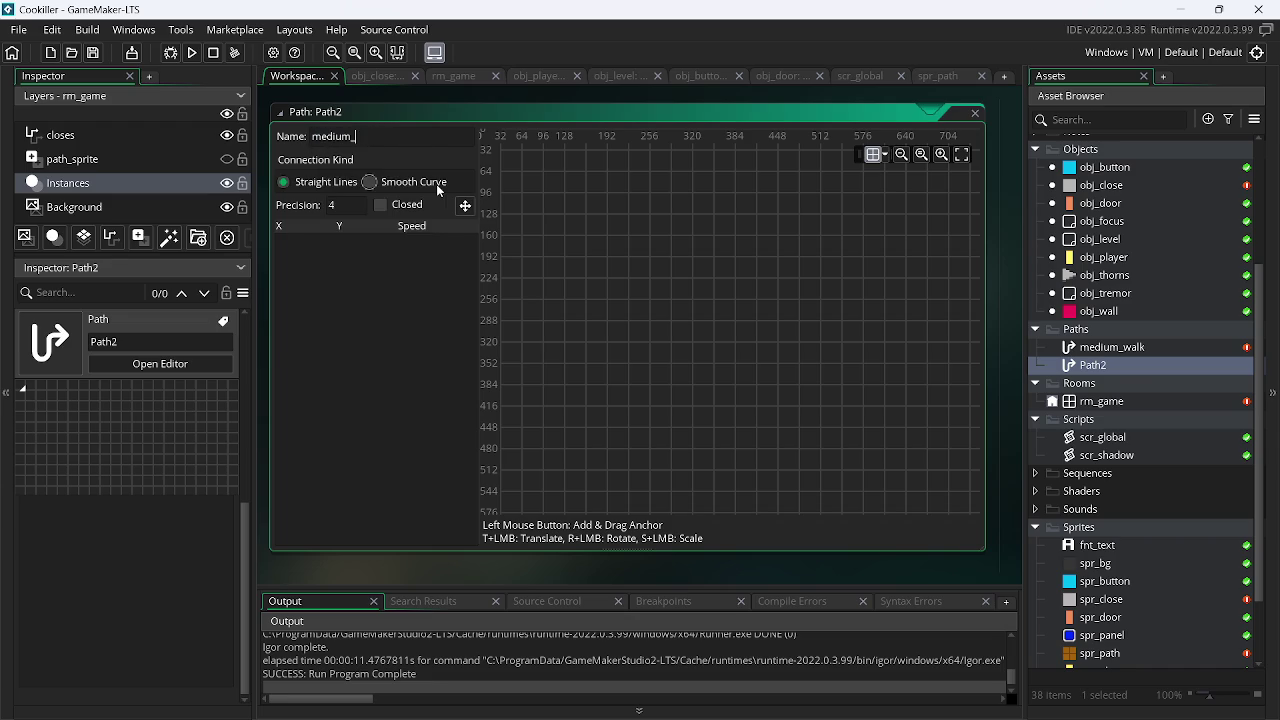
pyautogui.press('Return')
pyautogui.click(383, 141)
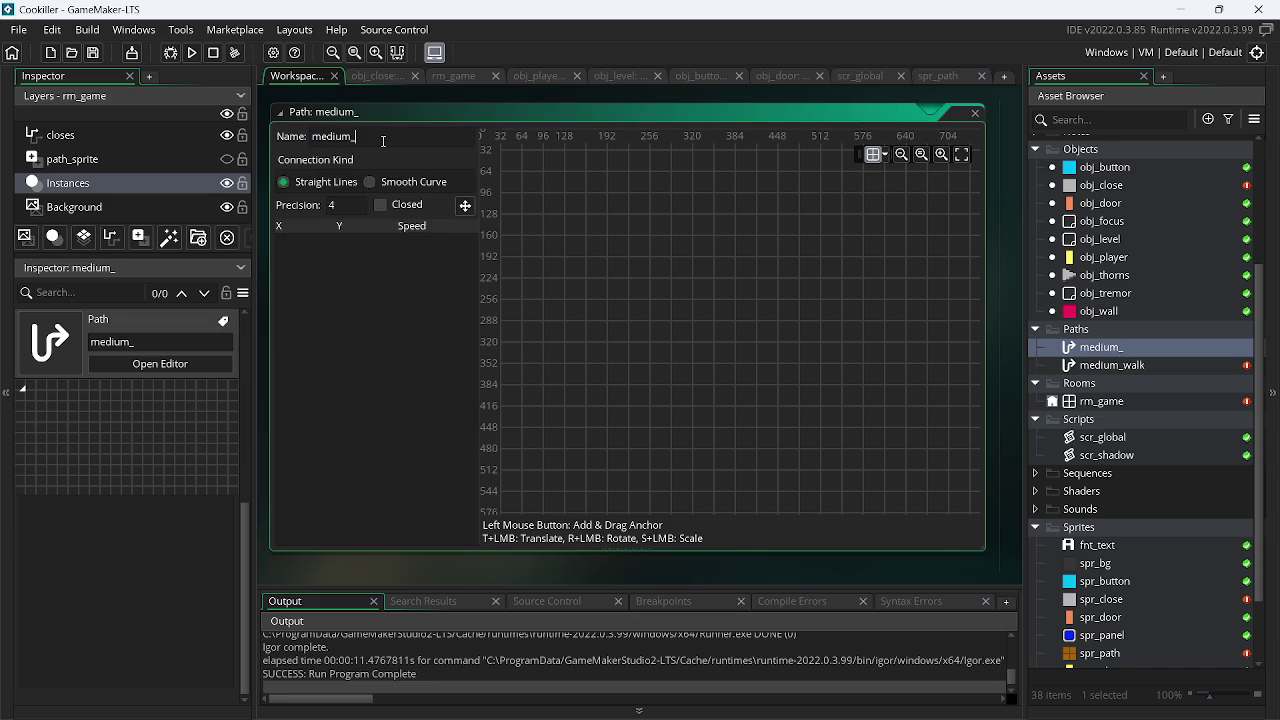
pyautogui.rightClick(318, 135)
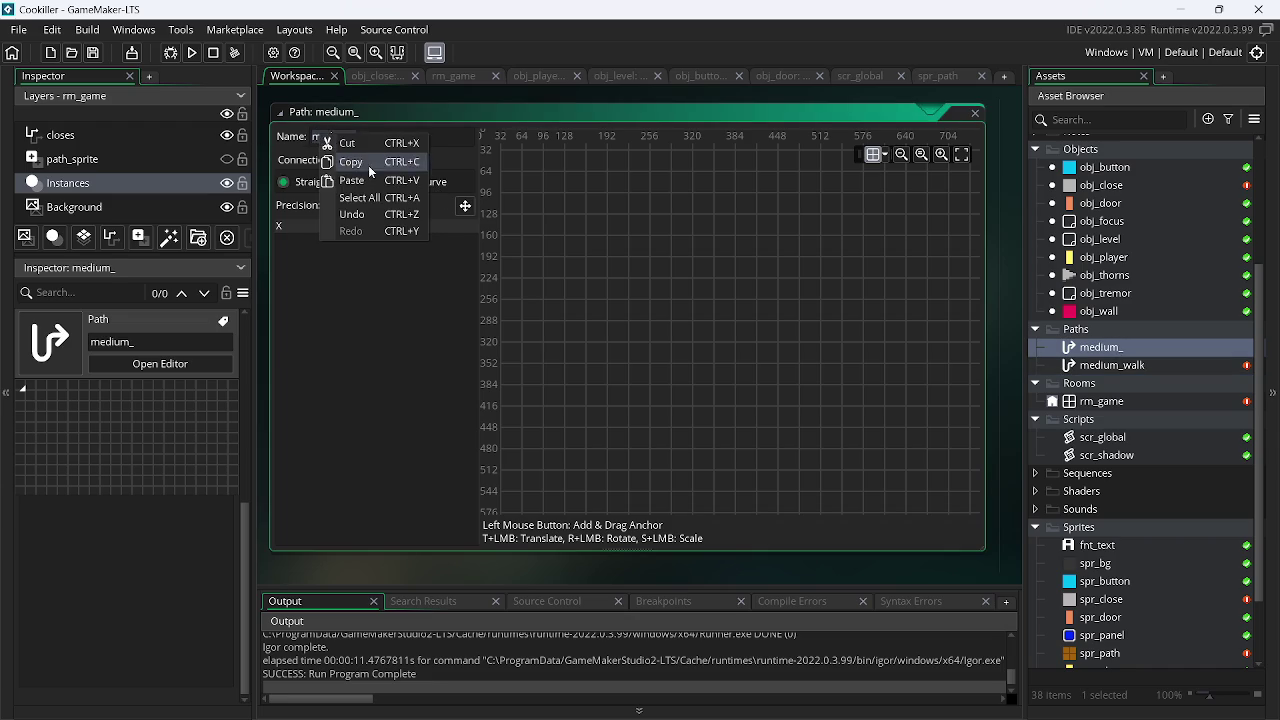
pyautogui.click(368, 180)
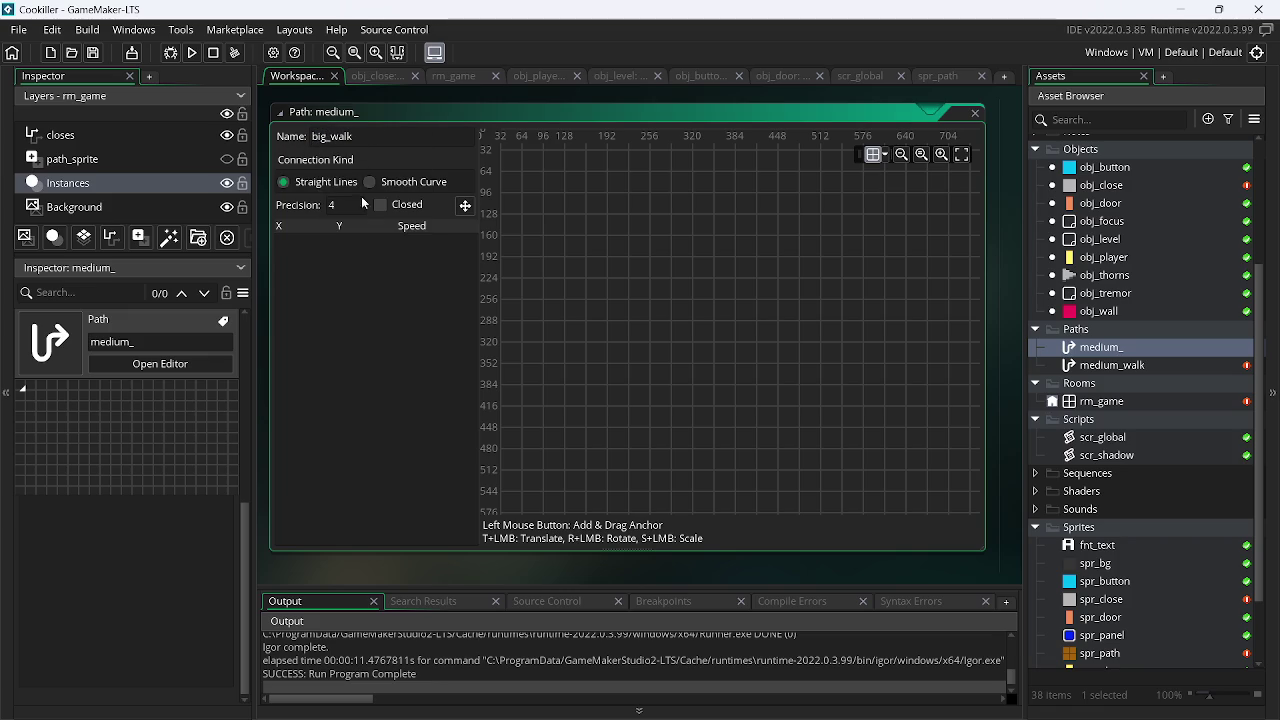
# Show path_sprite and copy the brown column to the room's right side, stretched to the floor
pyautogui.click(124, 134)
pyautogui.click(227, 159)
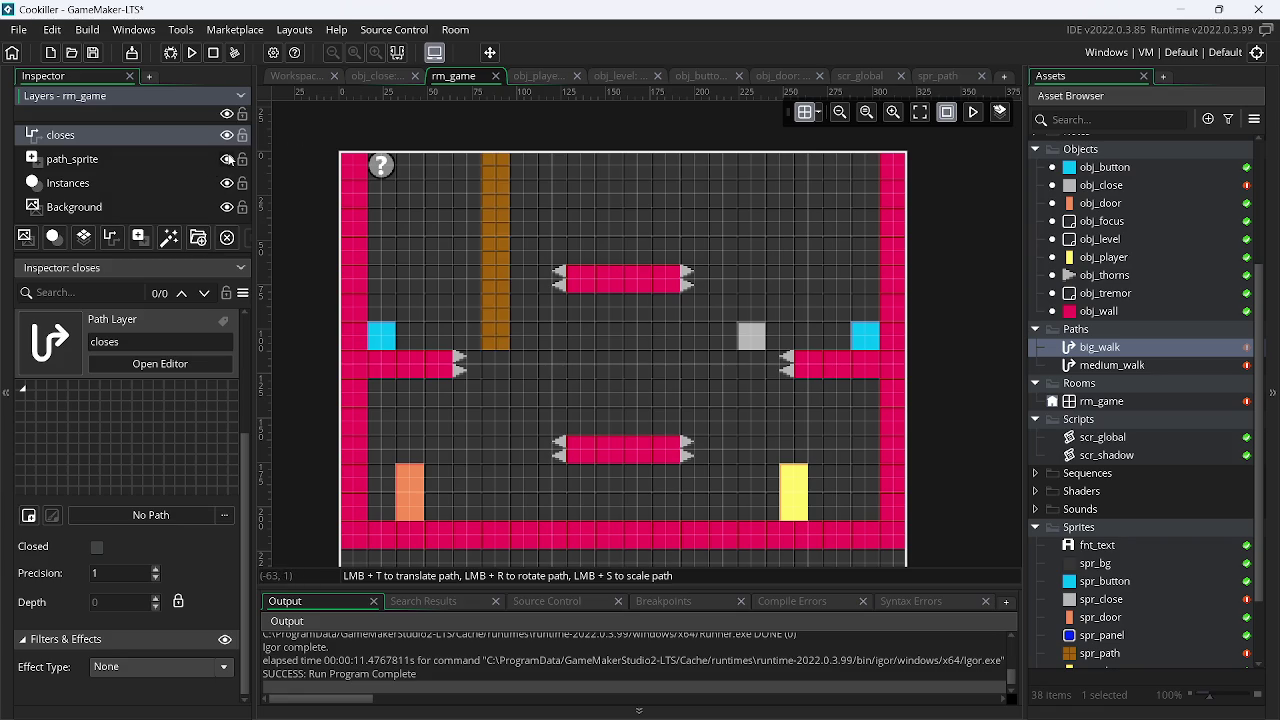
pyautogui.click(124, 158)
pyautogui.click(487, 280)
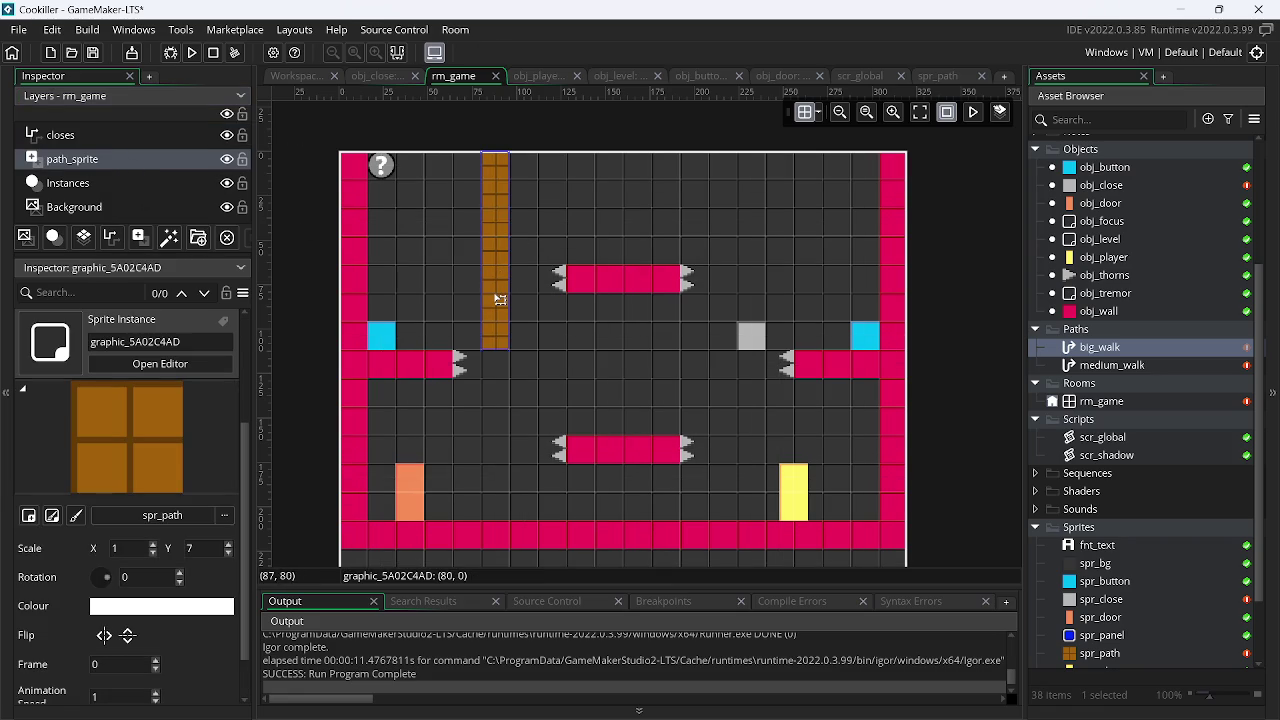
pyautogui.moveTo(499, 300); pyautogui.dragTo(757, 306)
pyautogui.scroll(1, 511, 300)
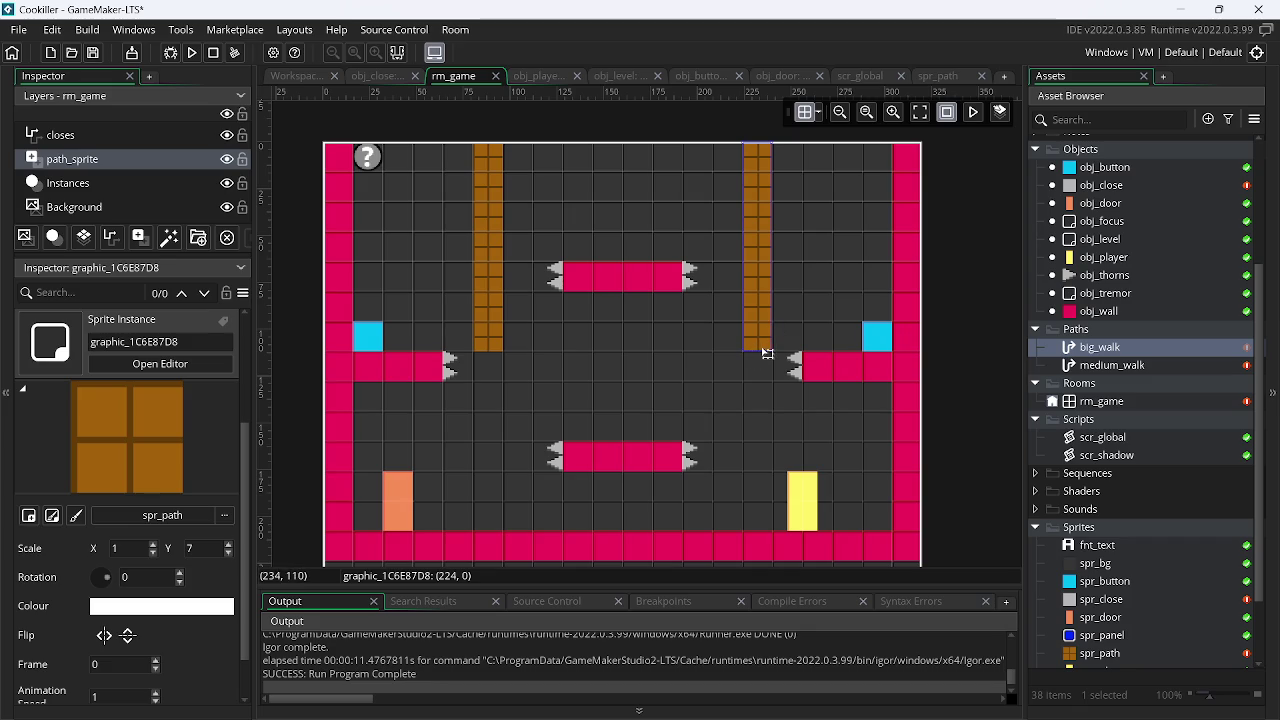
pyautogui.moveTo(759, 351); pyautogui.dragTo(770, 482)
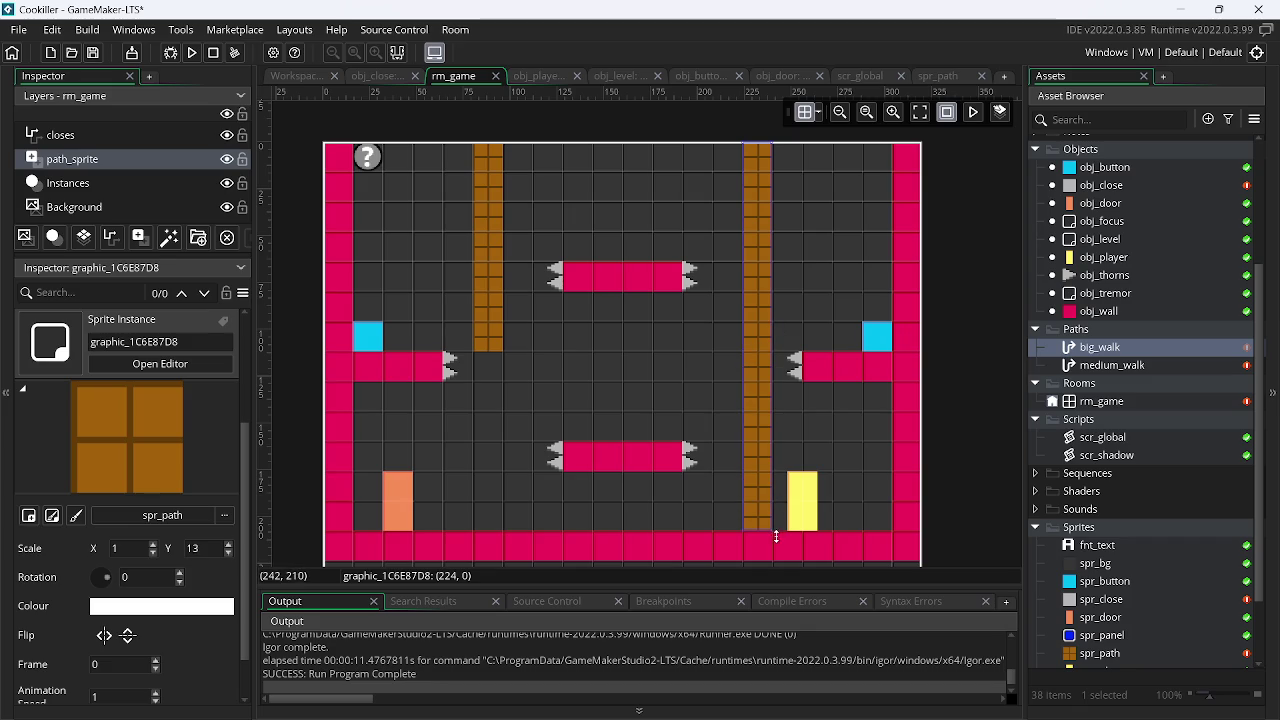
# Assign big_walk to the closes path layer and add a point at the column's top
pyautogui.click(93, 137)
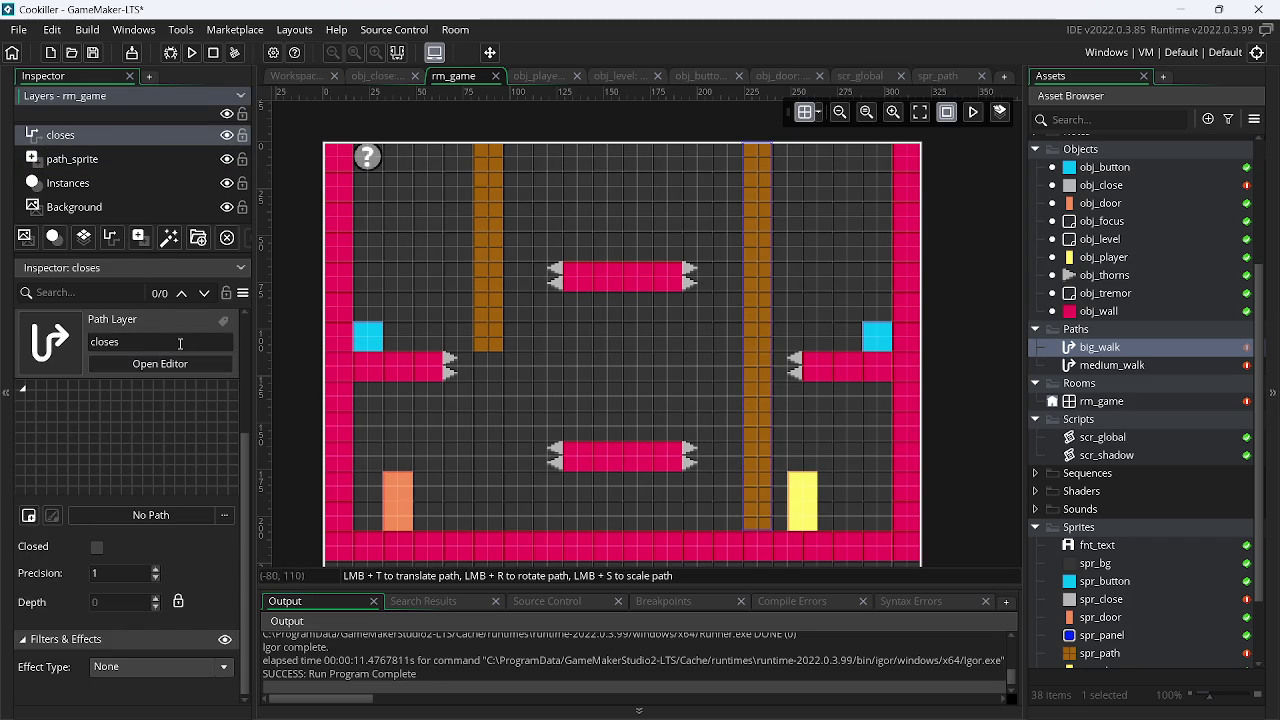
pyautogui.click(173, 522)
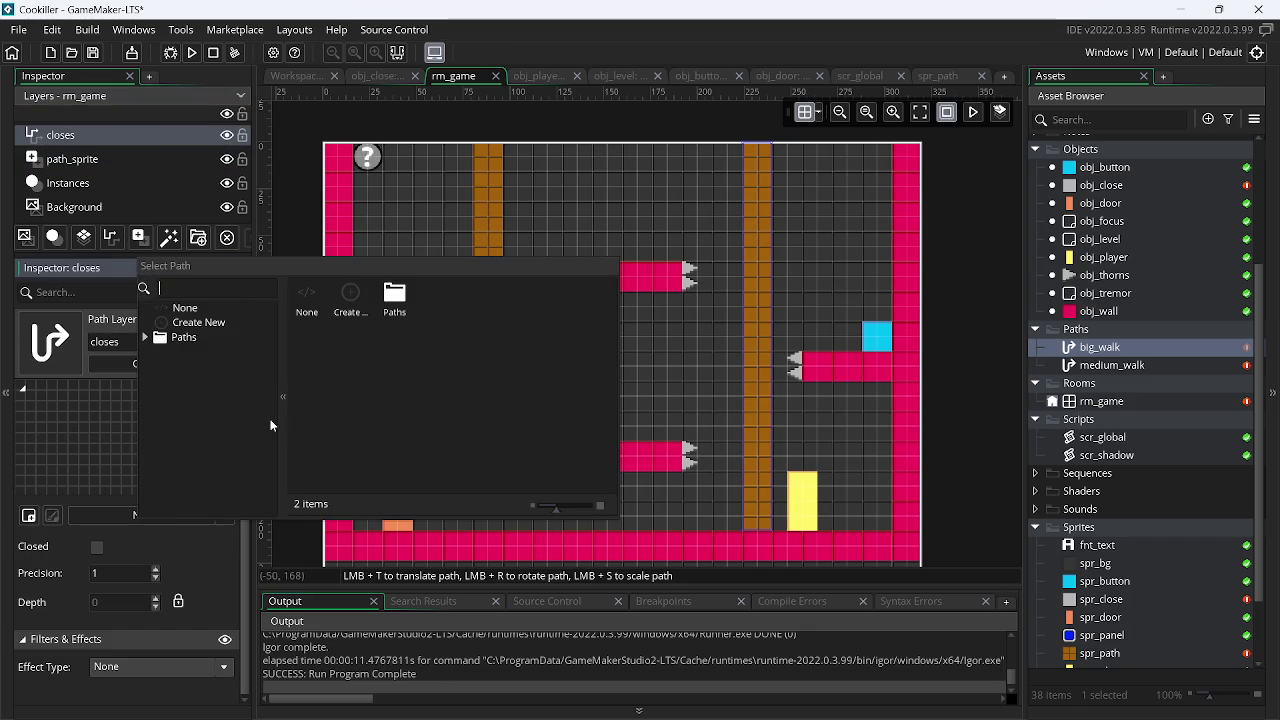
pyautogui.doubleClick(392, 298)
pyautogui.doubleClick(350, 296)
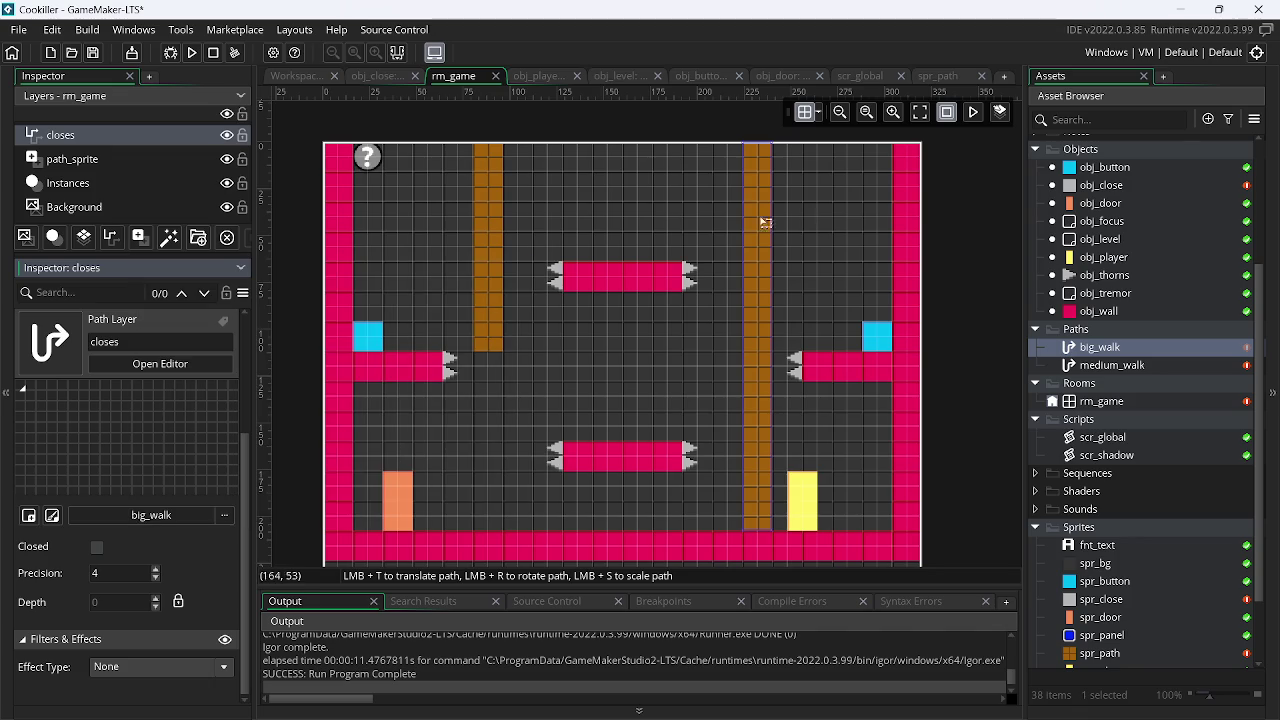
pyautogui.scroll(5, 513, 373)
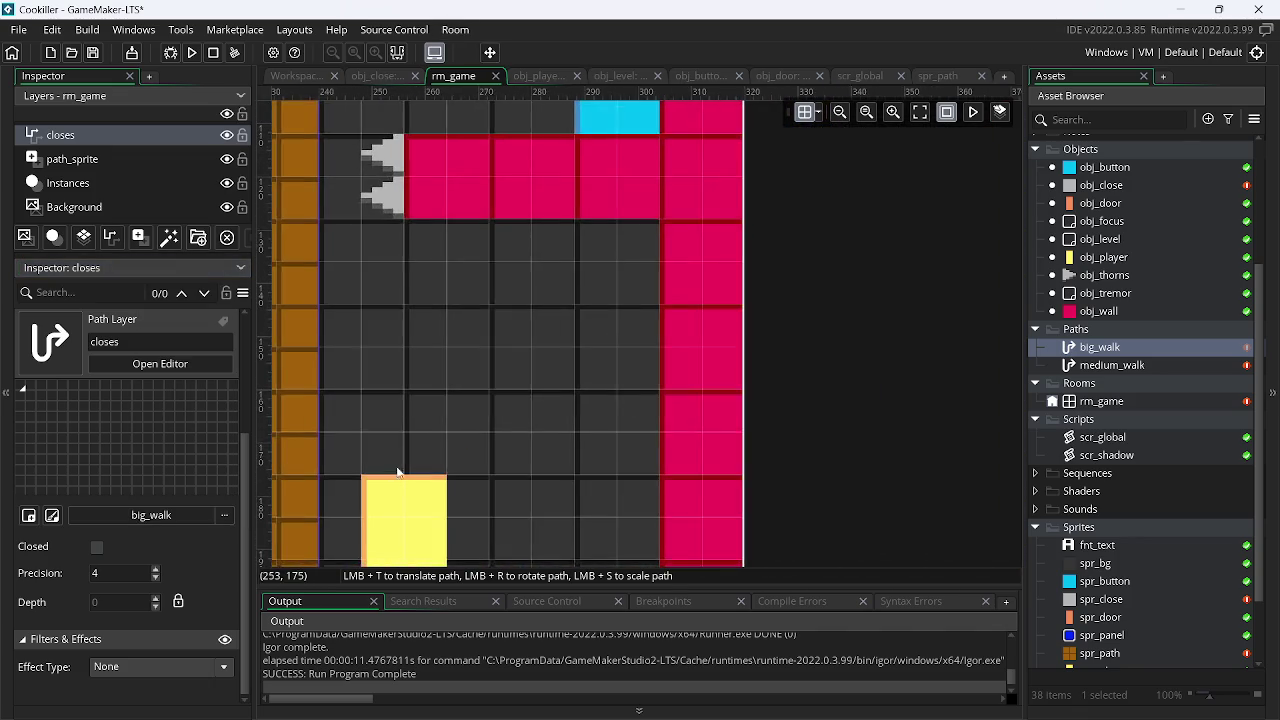
pyautogui.moveTo(392, 477); pyautogui.dragTo(579, 469)
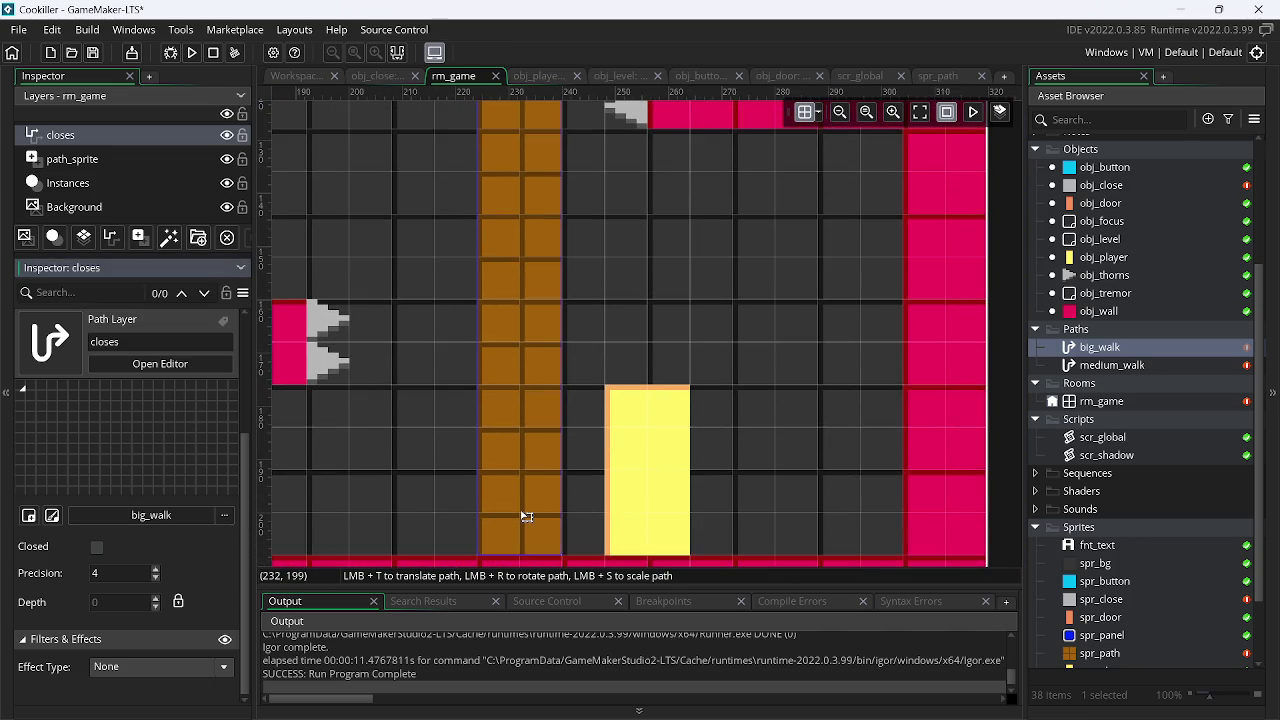
pyautogui.scroll(10, 528, 457)
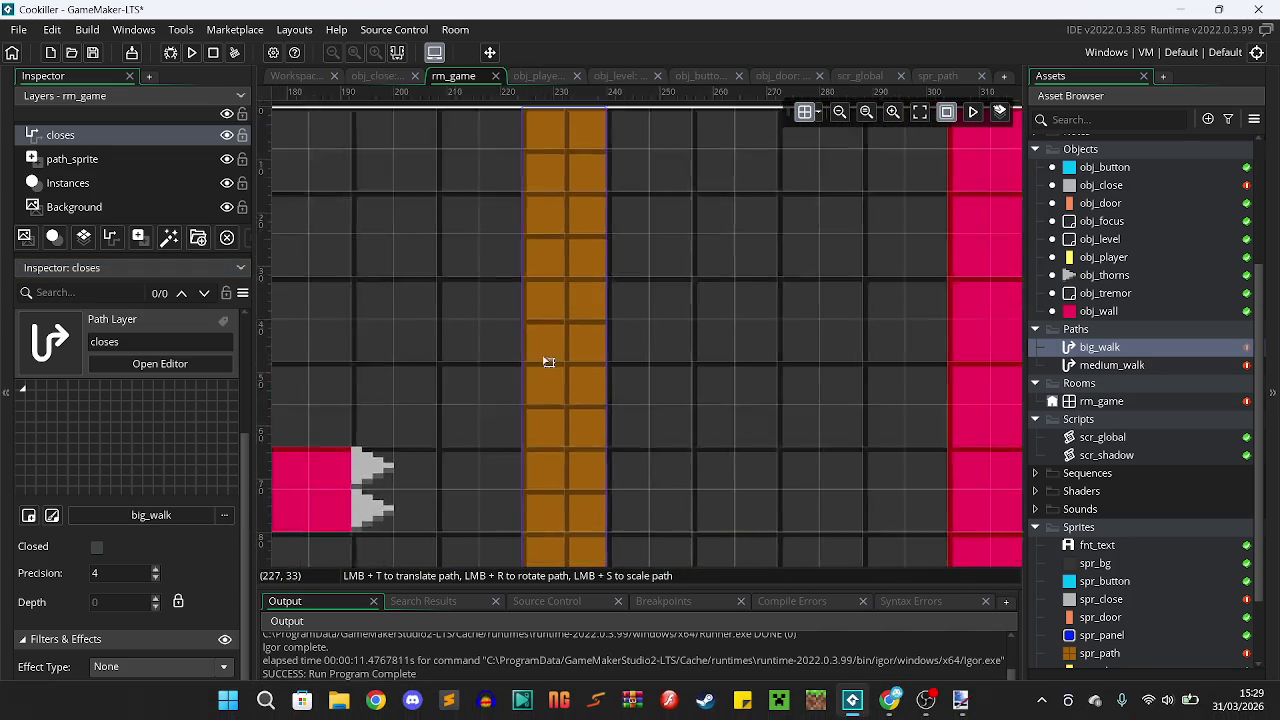
pyautogui.click(568, 342)
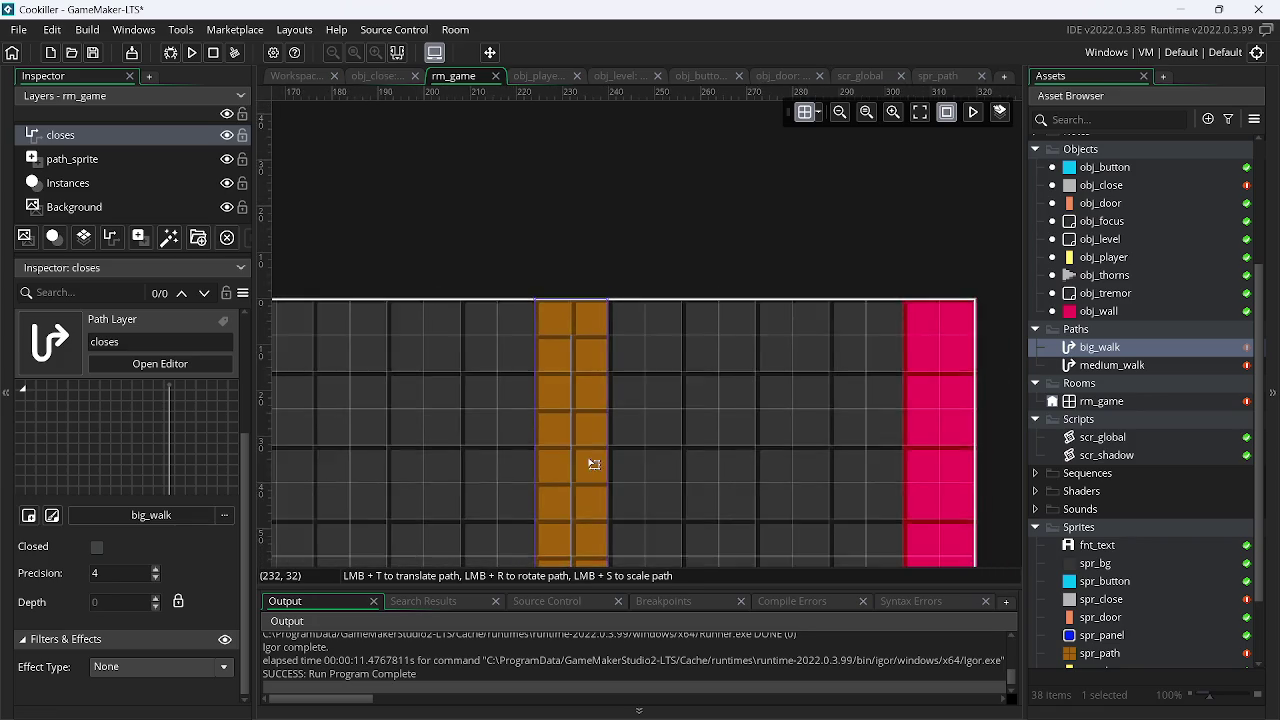
pyautogui.scroll(-5, 620, 370)
pyautogui.scroll(3, 669, 407)
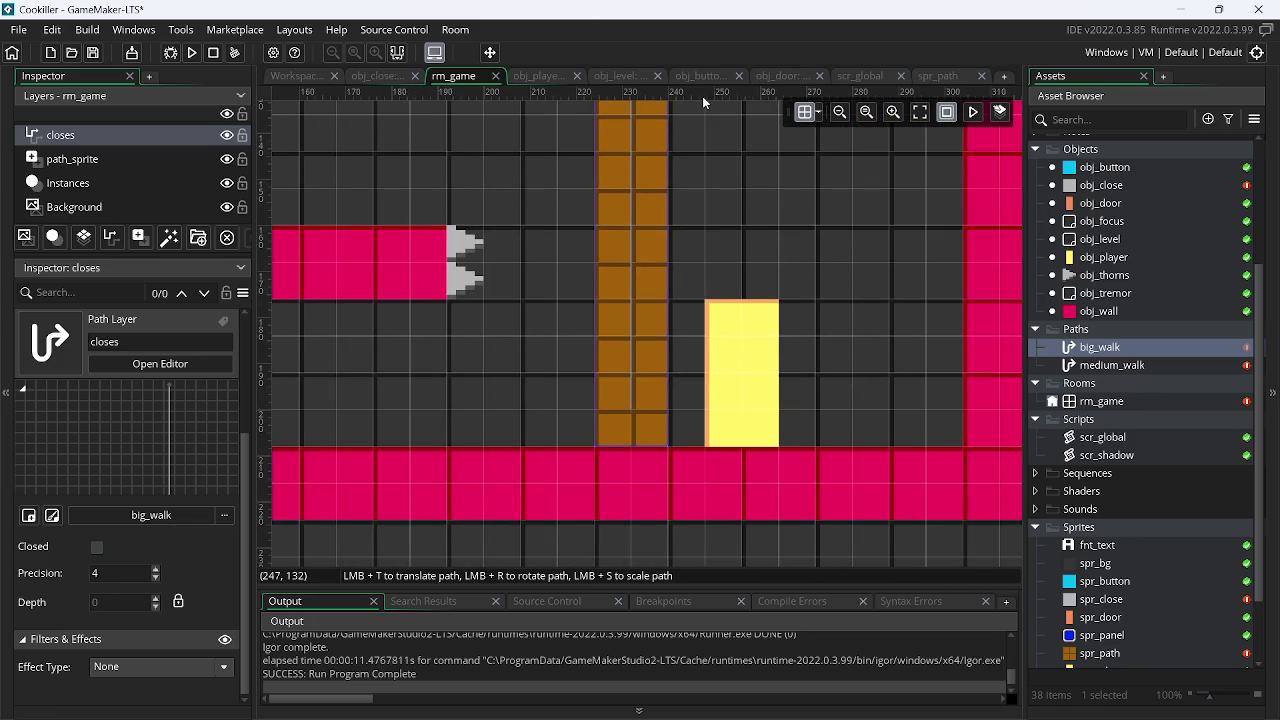
# Reset the closes layer's path to No Path and hide the path_sprite layer
pyautogui.click(188, 515)
pyautogui.click(334, 298)
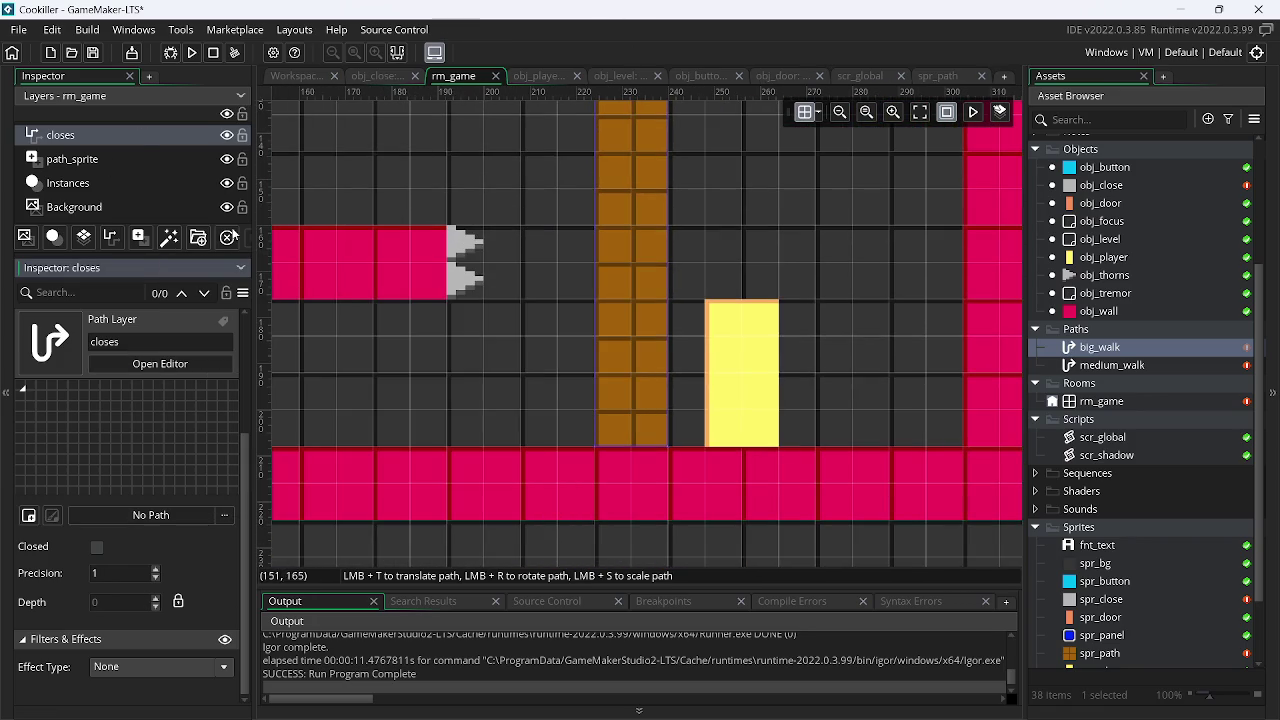
pyautogui.click(124, 157)
pyautogui.click(227, 158)
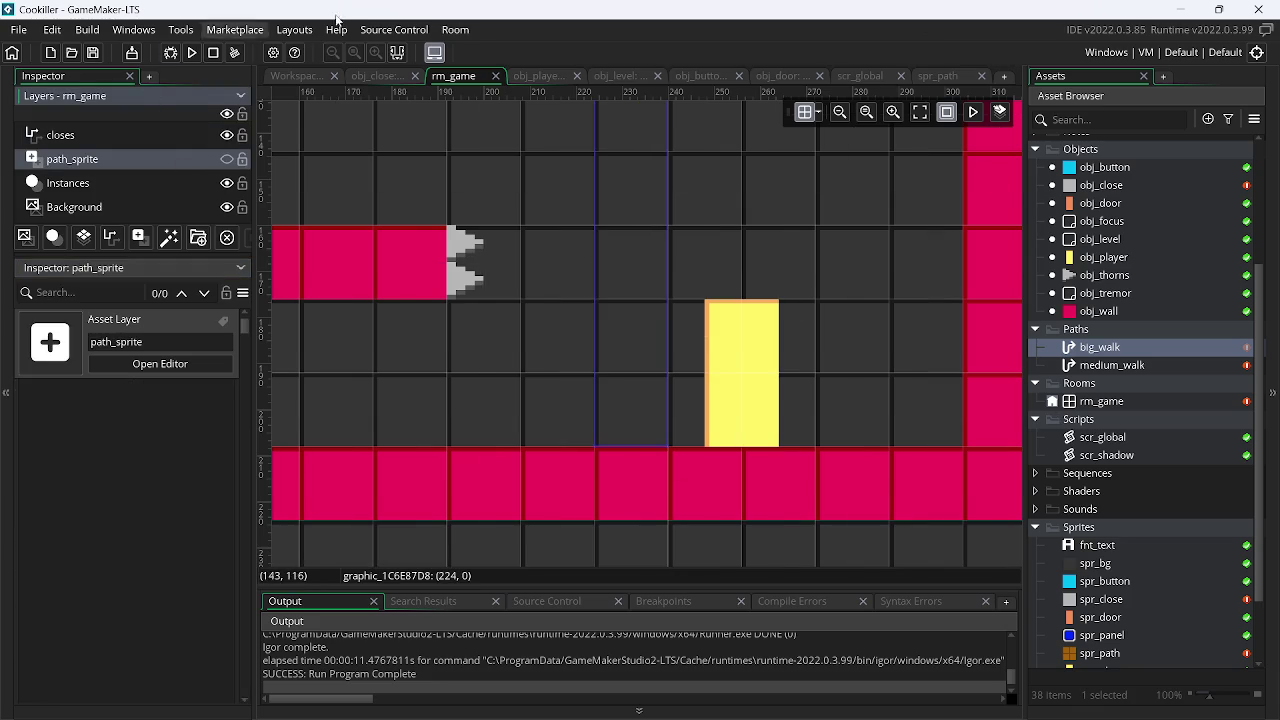
# Move path_sprite below Instances, hide it, and test-run the game
pyautogui.click(227, 159)
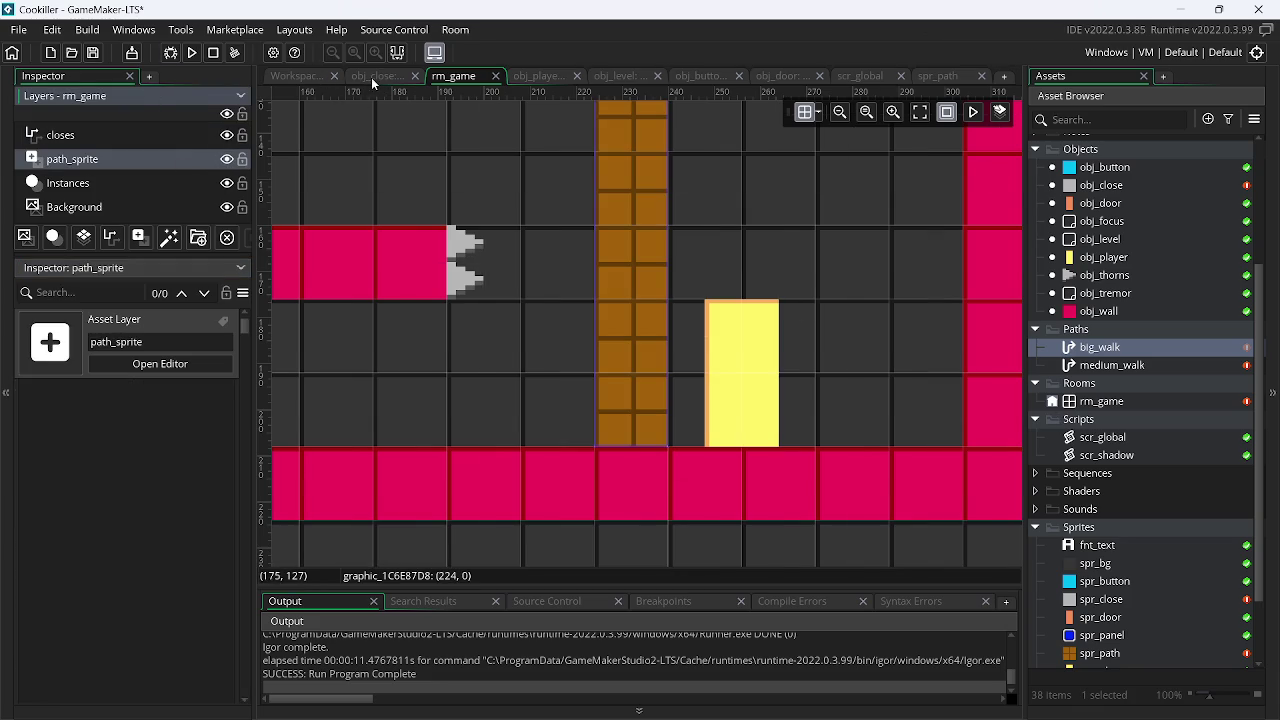
pyautogui.scroll(5, 527, 428)
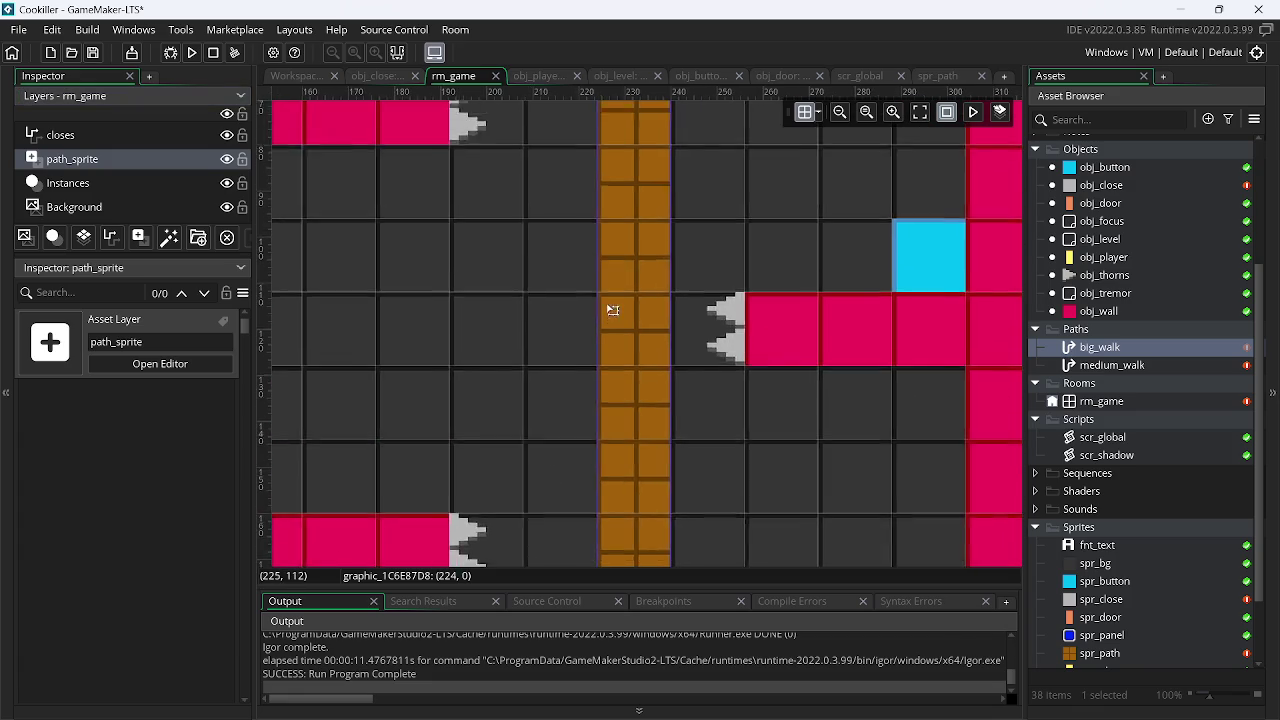
pyautogui.moveTo(117, 163); pyautogui.dragTo(110, 197)
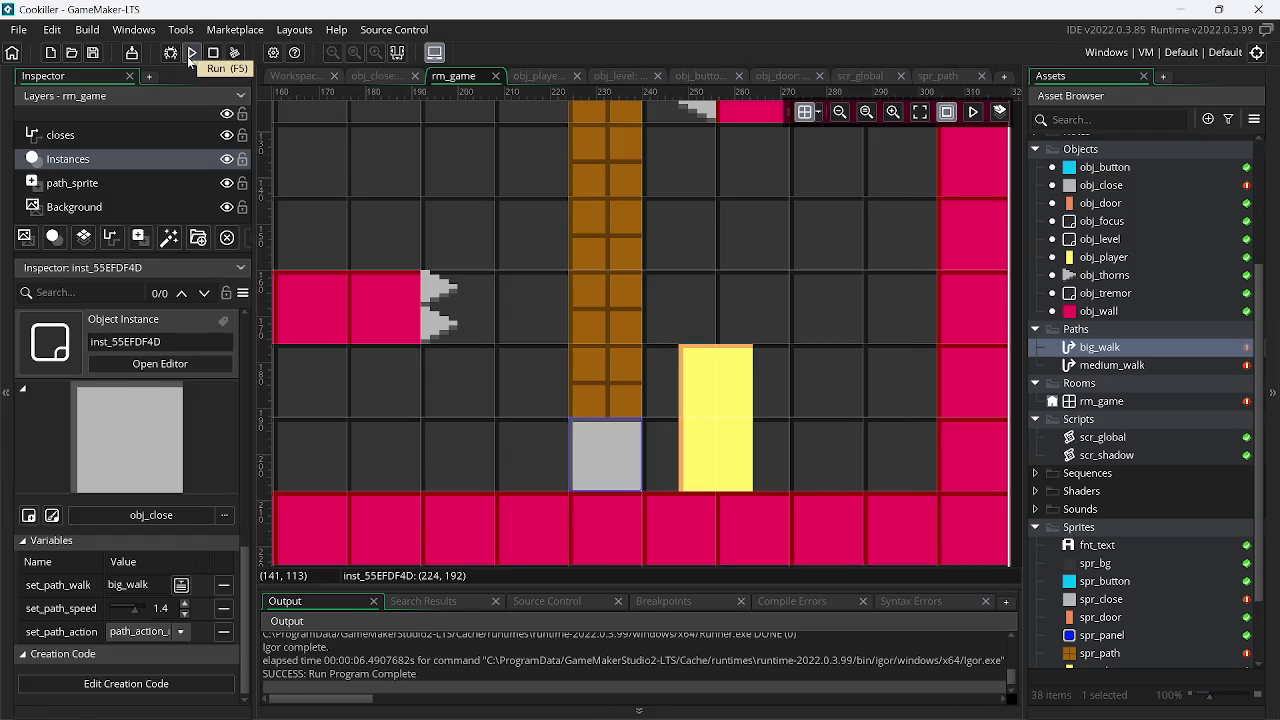
pyautogui.click(227, 184)
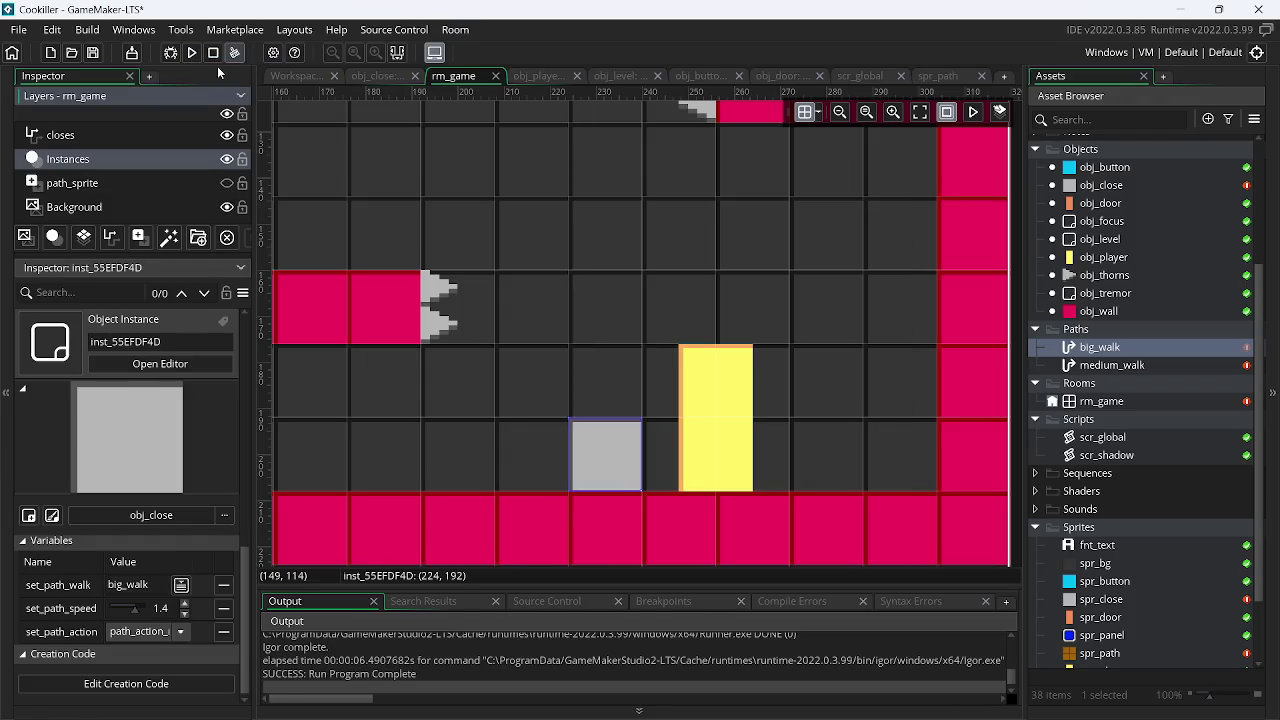
pyautogui.click(193, 54)
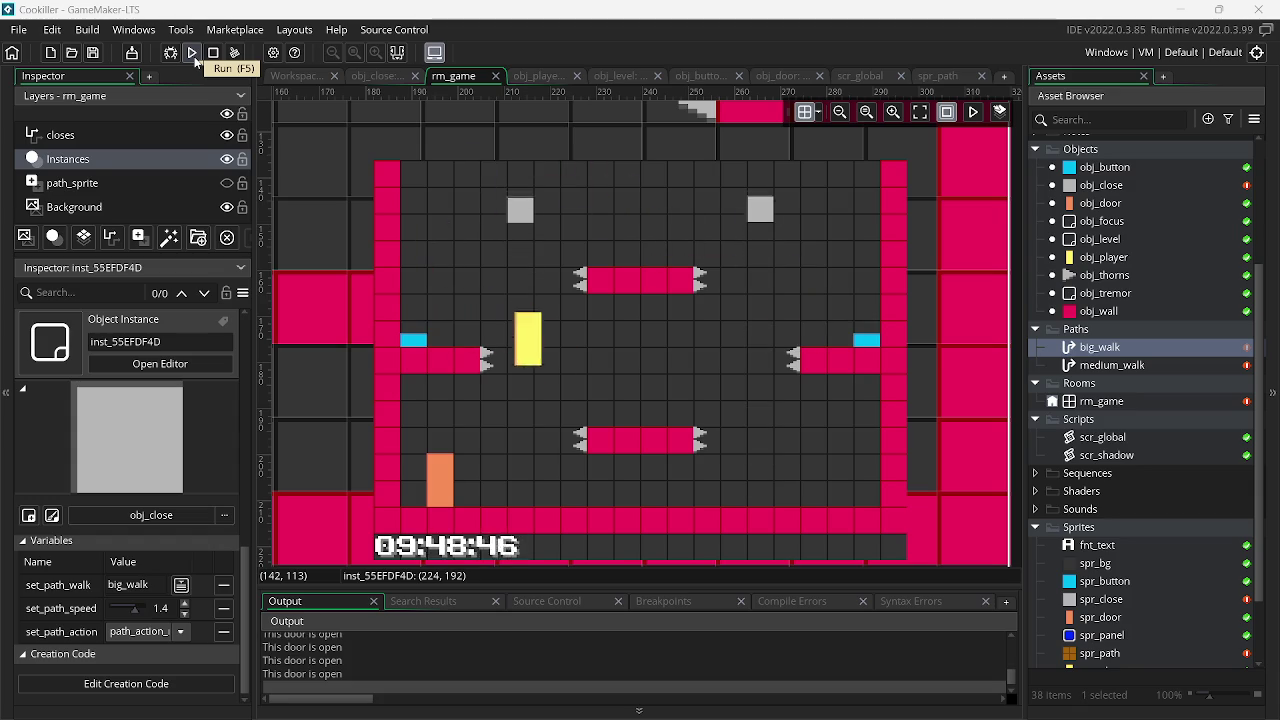
pyautogui.scroll(-4, 676, 256)
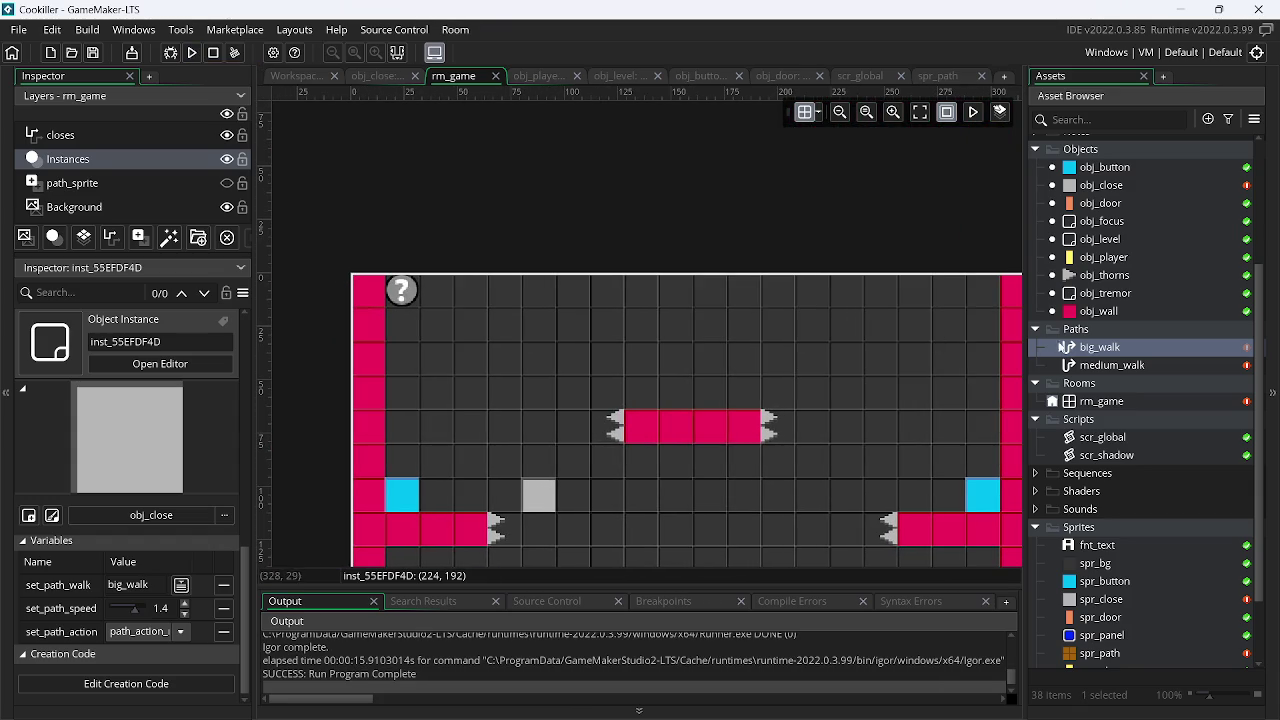
# Place an obj_wall in the room's top-left cell and move obj_level last in creation order
pyautogui.click(1099, 313)
pyautogui.moveTo(1093, 315)
pyautogui.mouseDown()
pyautogui.moveTo(430, 322)
pyautogui.moveTo(402, 288)
pyautogui.moveTo(986, 289)
pyautogui.mouseUp()
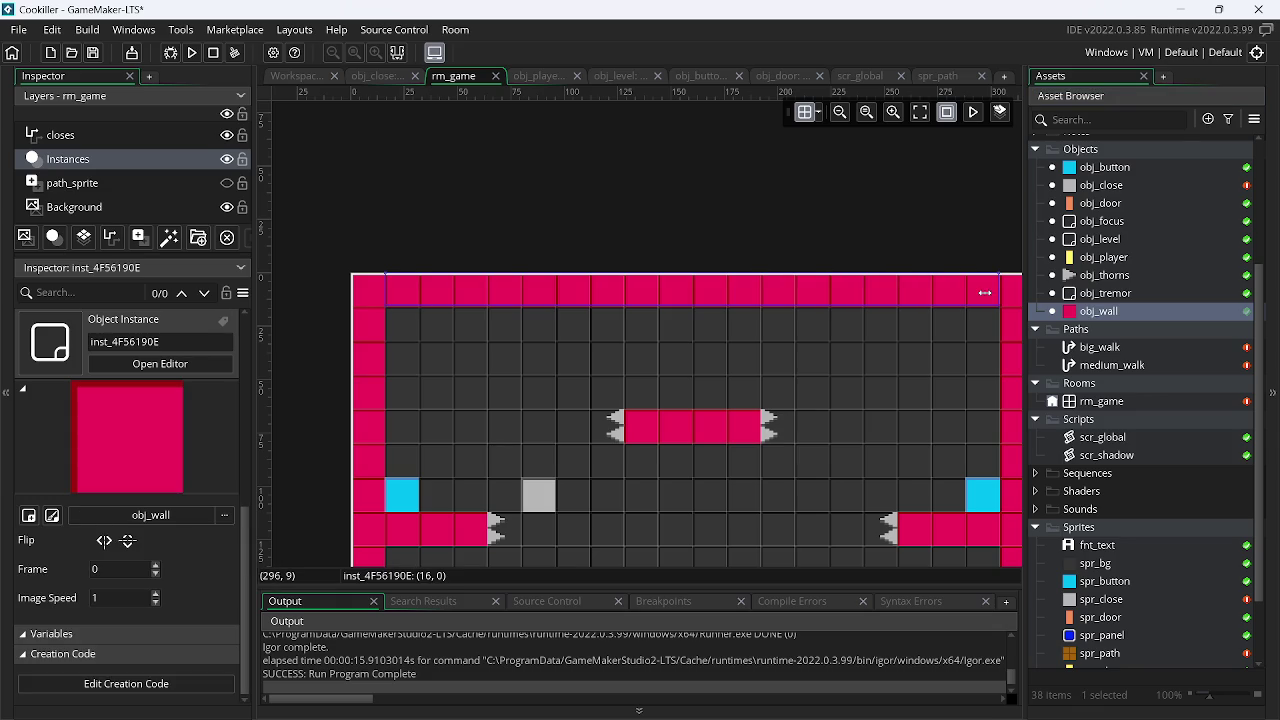
pyautogui.click(110, 156)
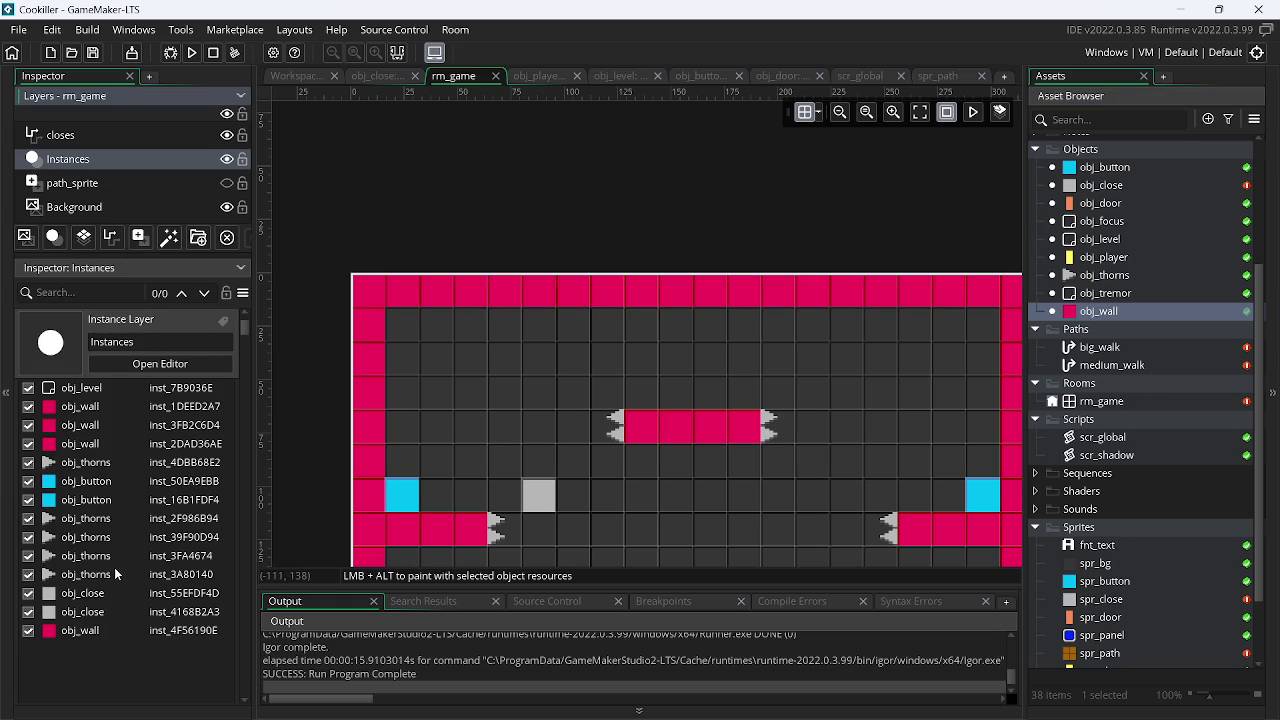
pyautogui.moveTo(102, 387)
pyautogui.mouseDown()
pyautogui.moveTo(134, 600)
pyautogui.moveTo(126, 652)
pyautogui.mouseUp()
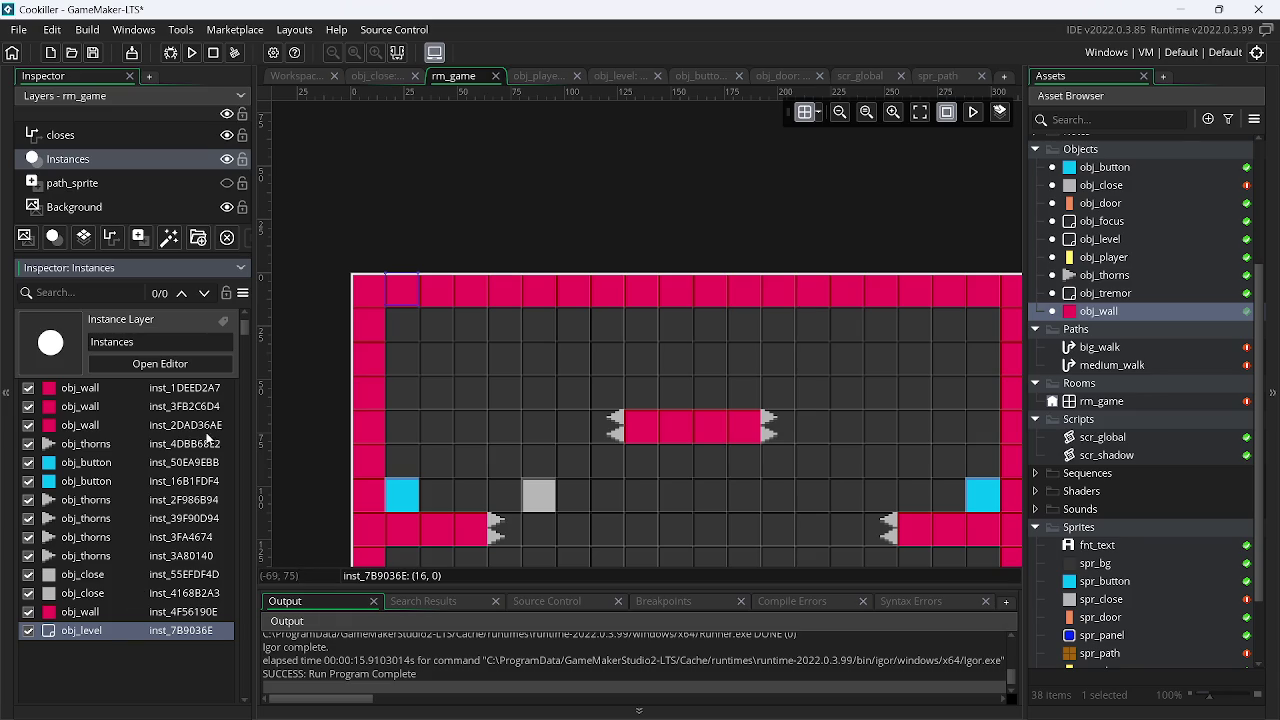
# Move obj_focus below obj_level at the end of the instance order and run the game
pyautogui.scroll(3, 144, 428)
pyautogui.scroll(-3, 140, 429)
pyautogui.scroll(3, 132, 430)
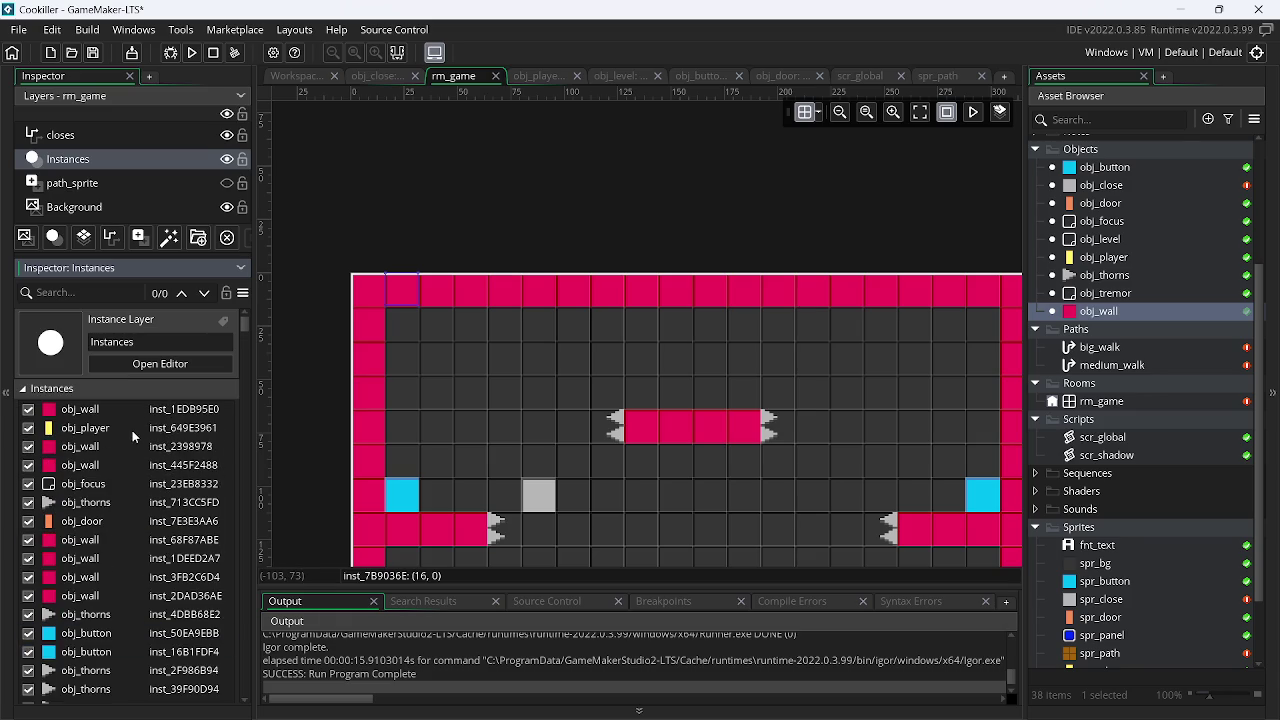
pyautogui.click(102, 488)
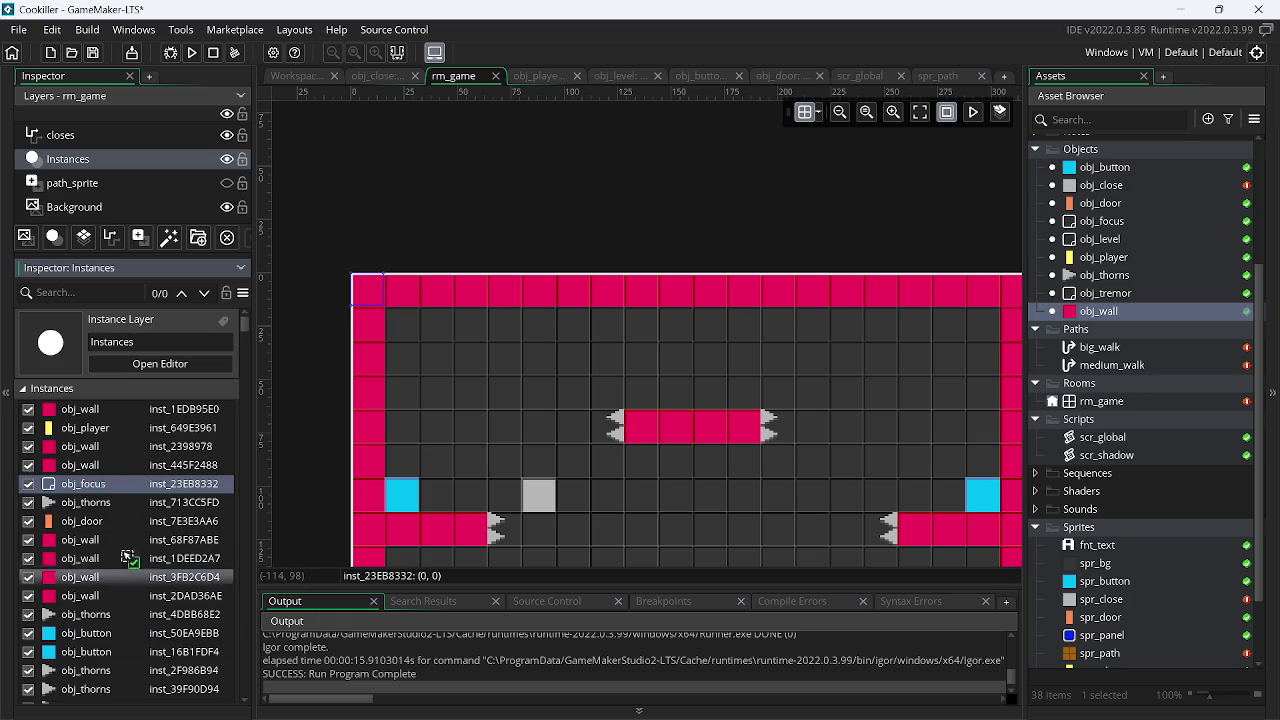
pyautogui.moveTo(118, 716); pyautogui.dragTo(122, 672)
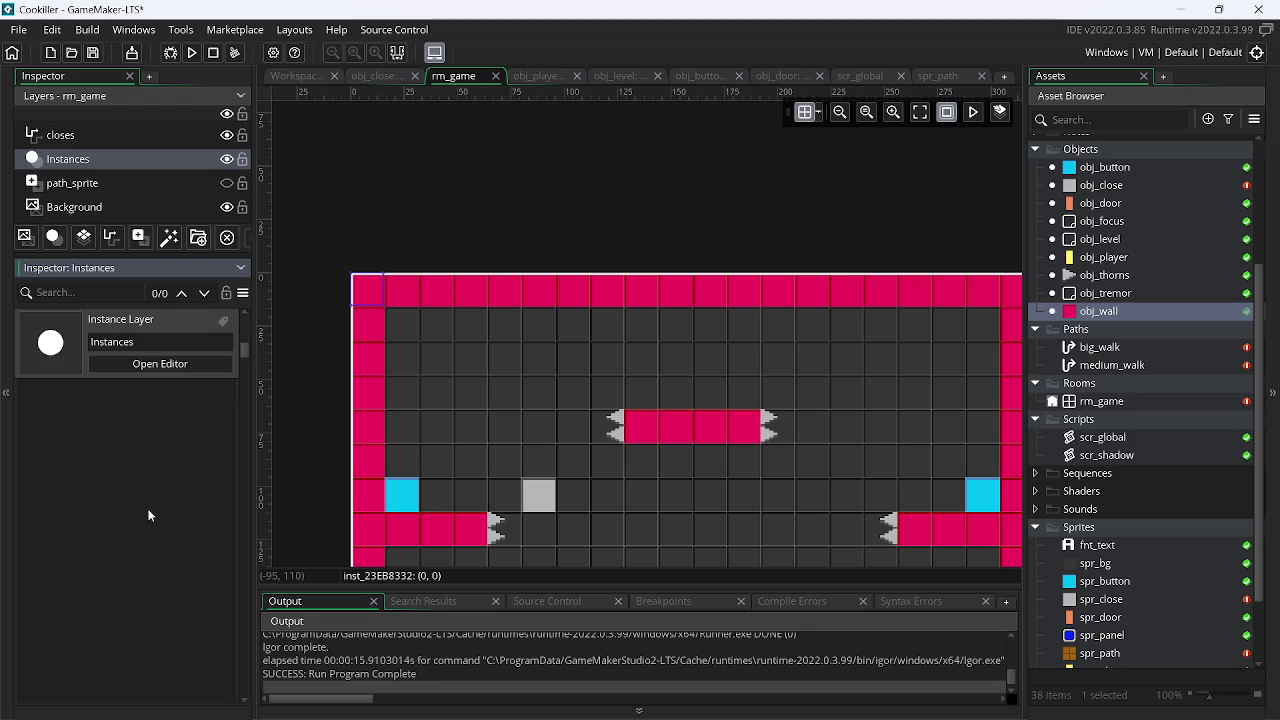
pyautogui.moveTo(244, 350); pyautogui.dragTo(244, 332)
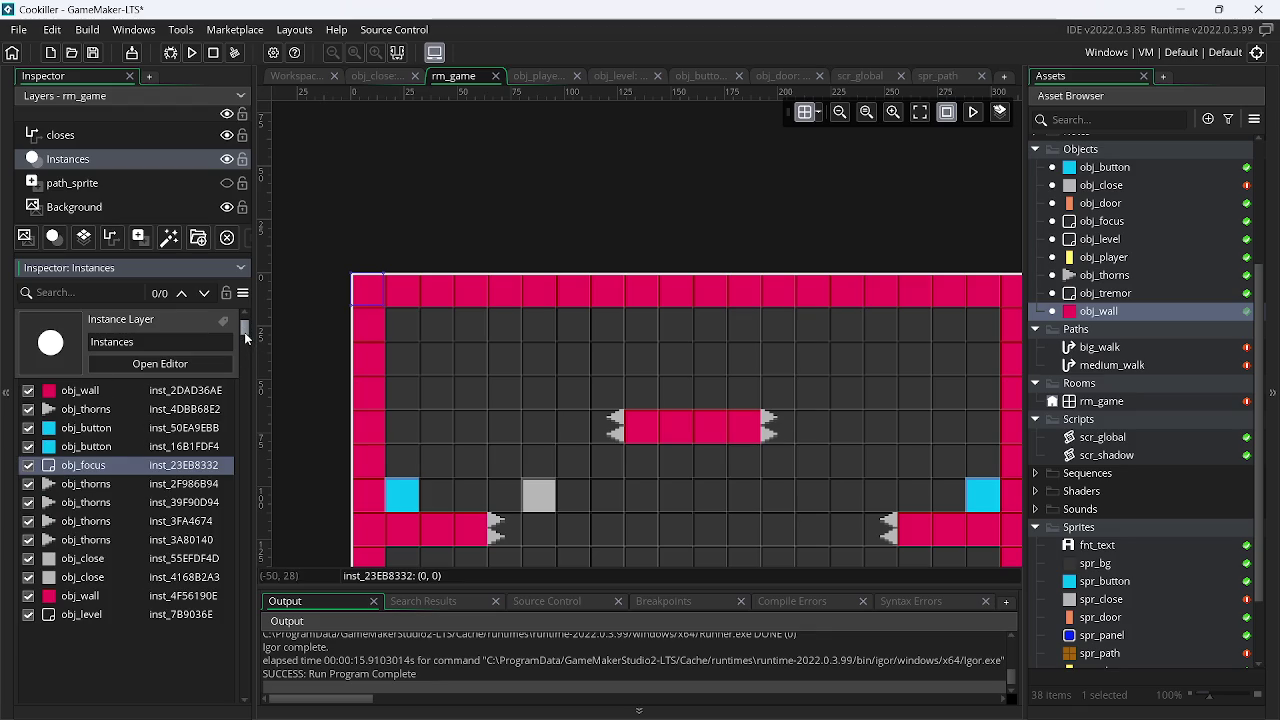
pyautogui.moveTo(100, 465)
pyautogui.mouseDown()
pyautogui.moveTo(128, 508)
pyautogui.moveTo(97, 629)
pyautogui.mouseUp()
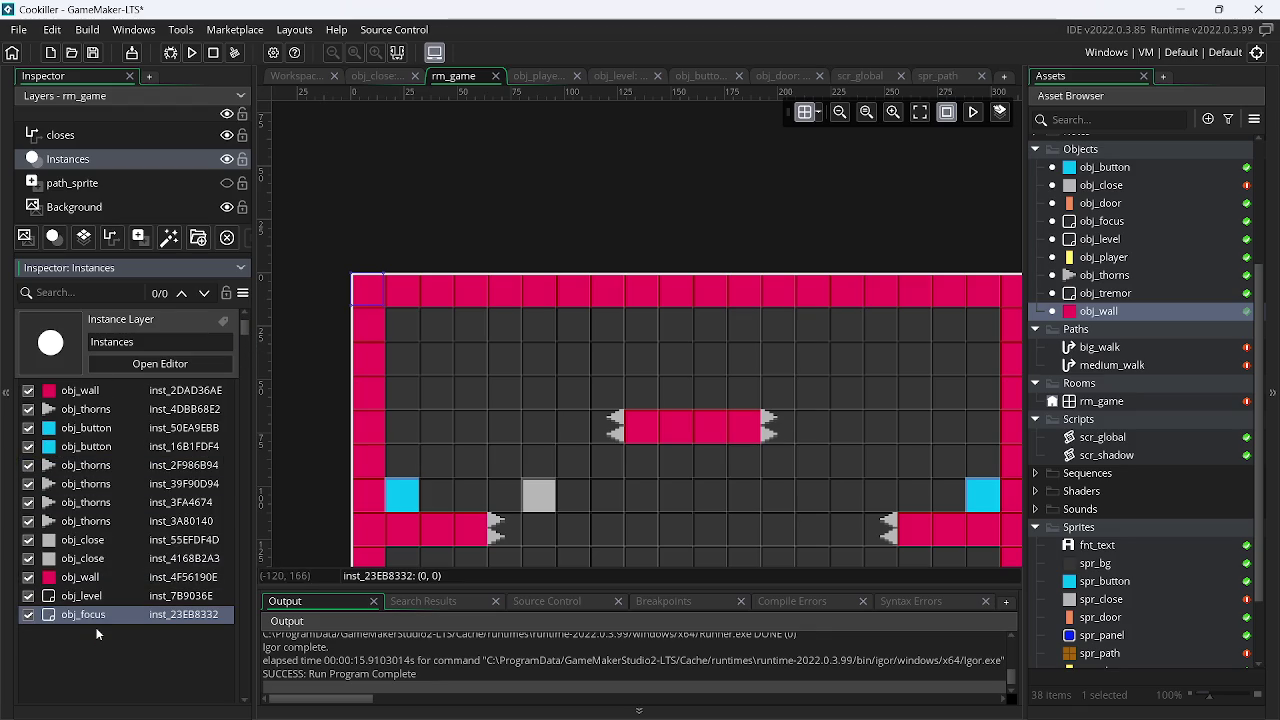
pyautogui.click(191, 54)
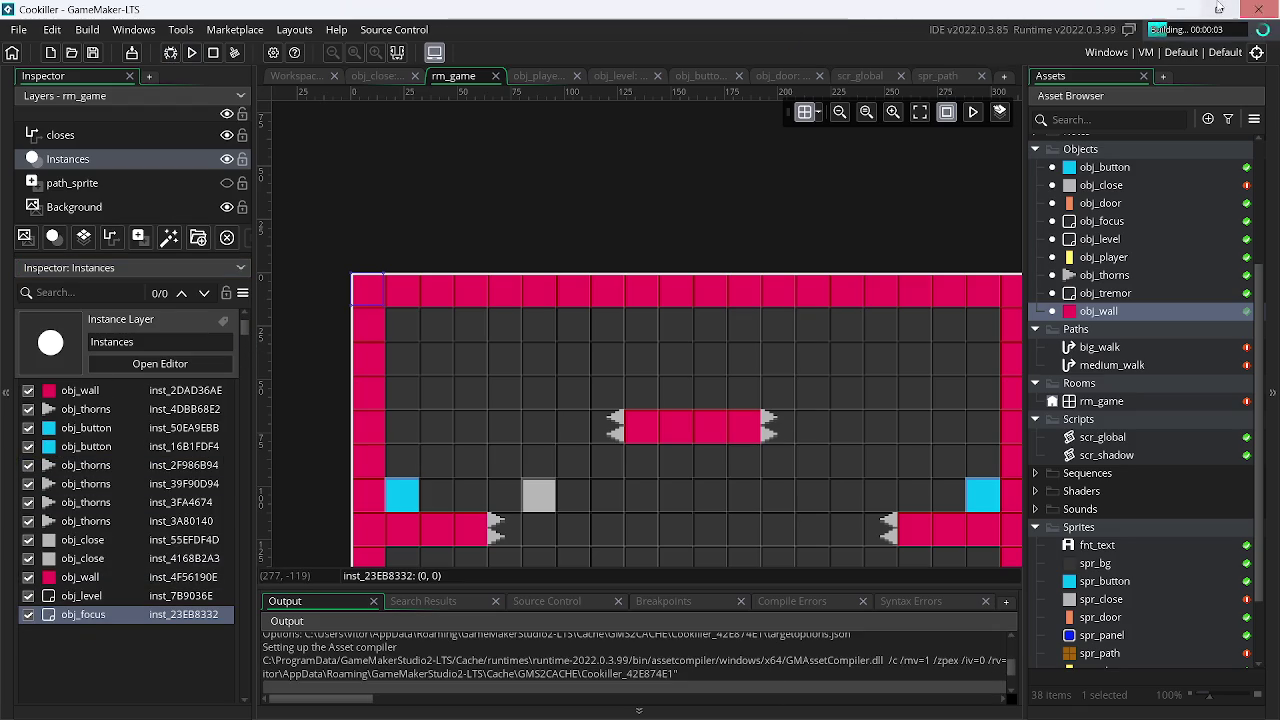
pyautogui.click(1181, 8)
# Move the player left, unfocus the game to see CLICK TO FOCUS!, then reopen obj_level's Step code
pyautogui.click(1181, 8)
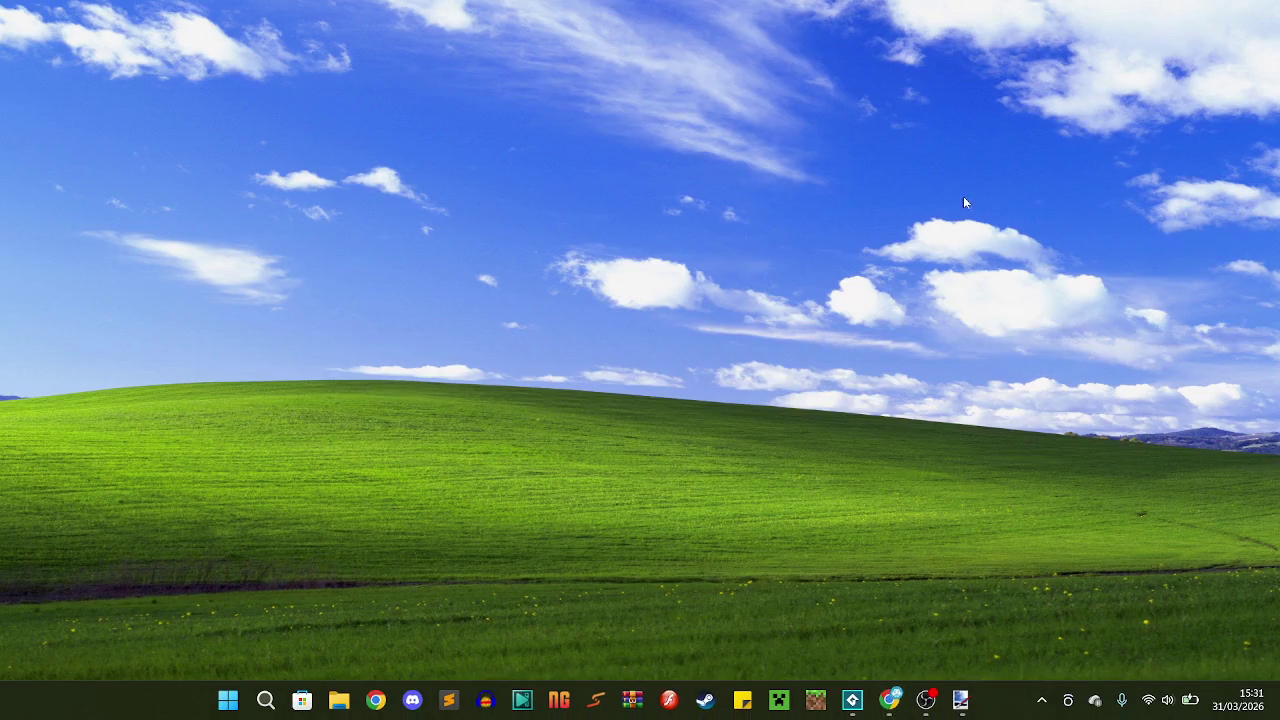
pyautogui.press('Left')
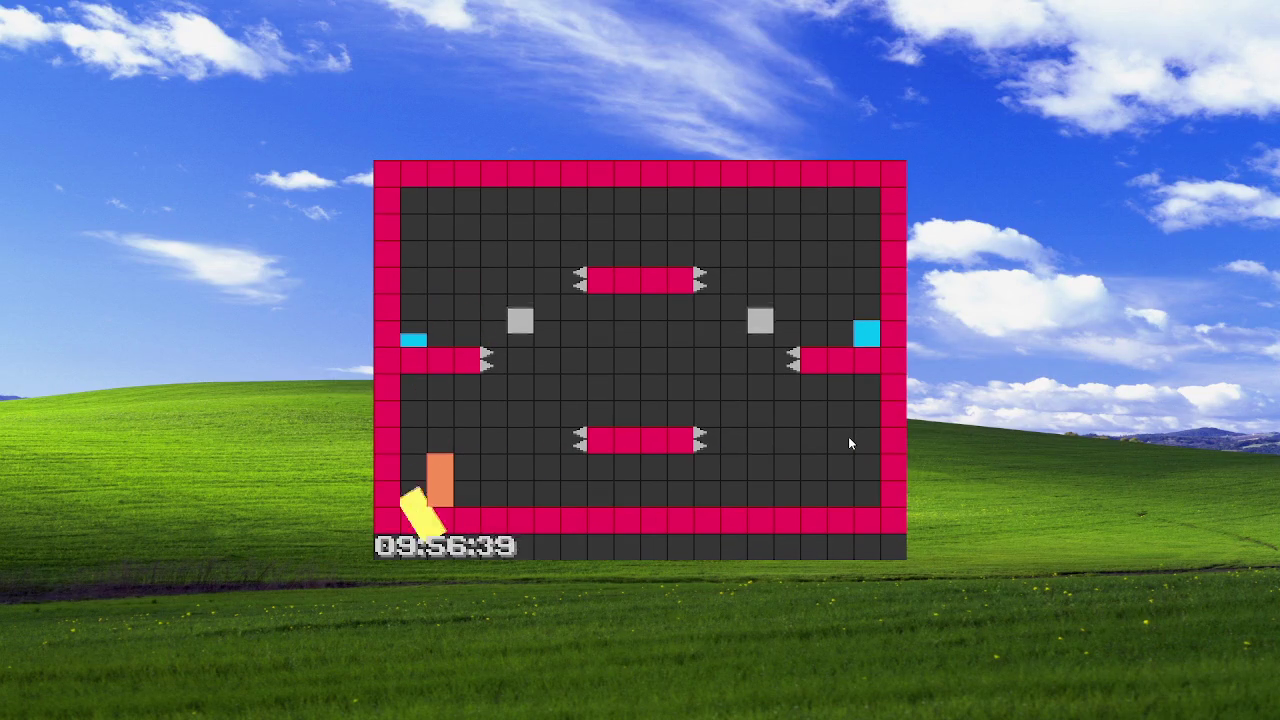
pyautogui.press('Left')
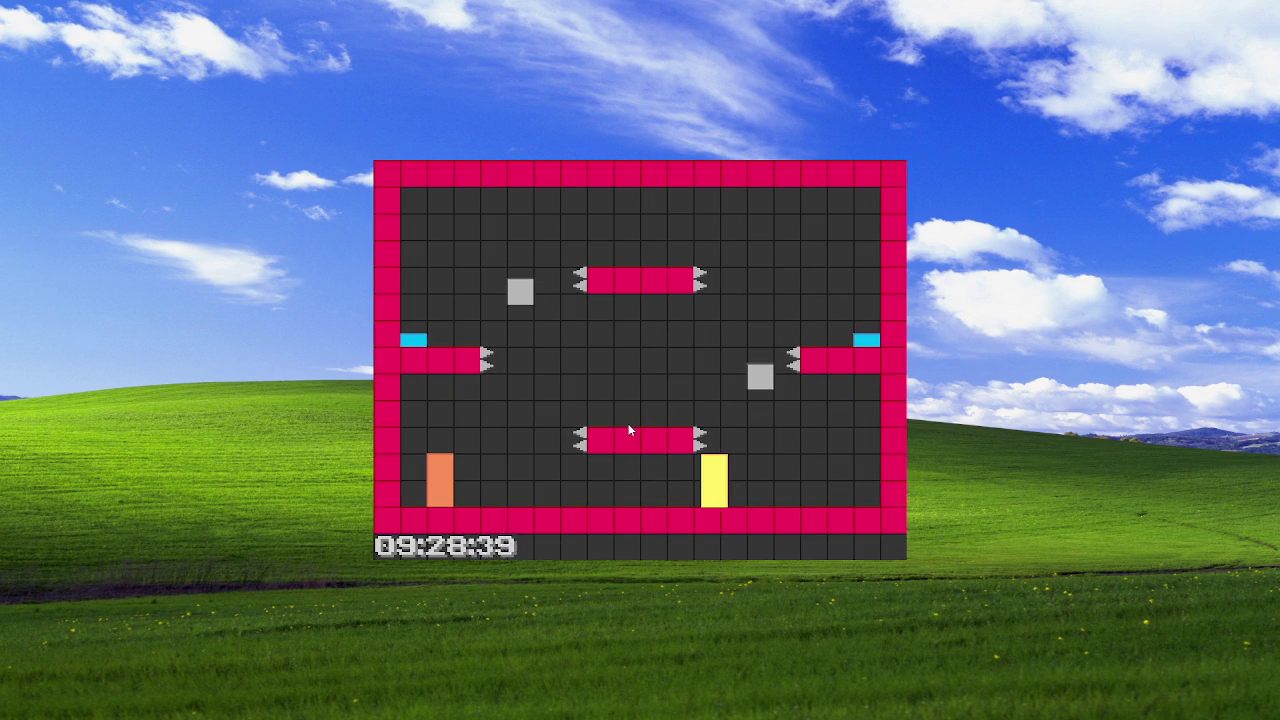
pyautogui.click(1231, 338)
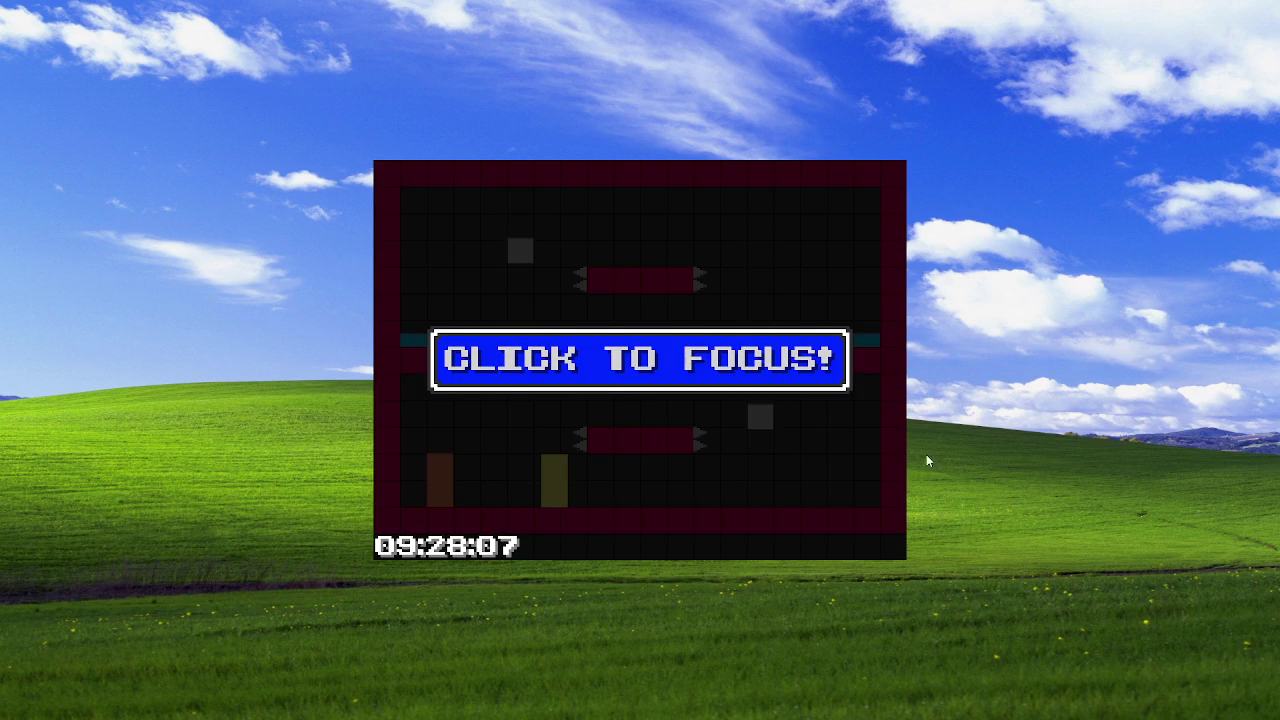
pyautogui.hotkey('alt', 'Tab')
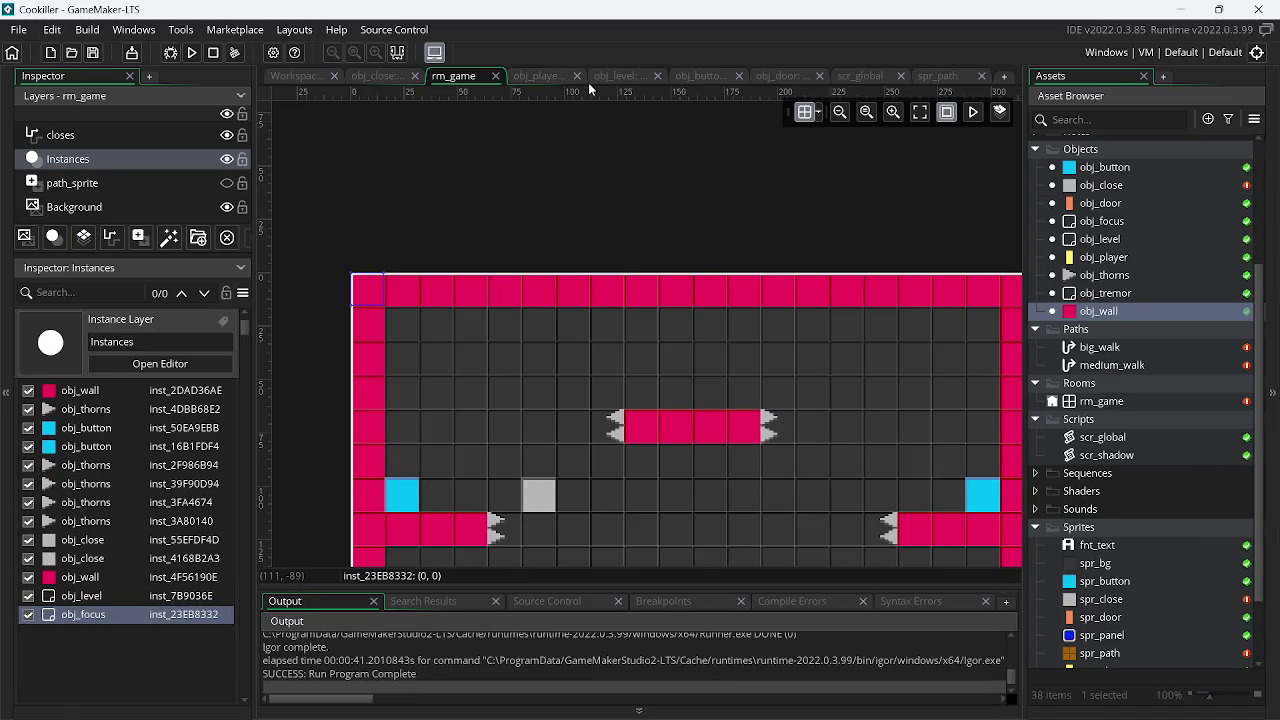
pyautogui.click(610, 78)
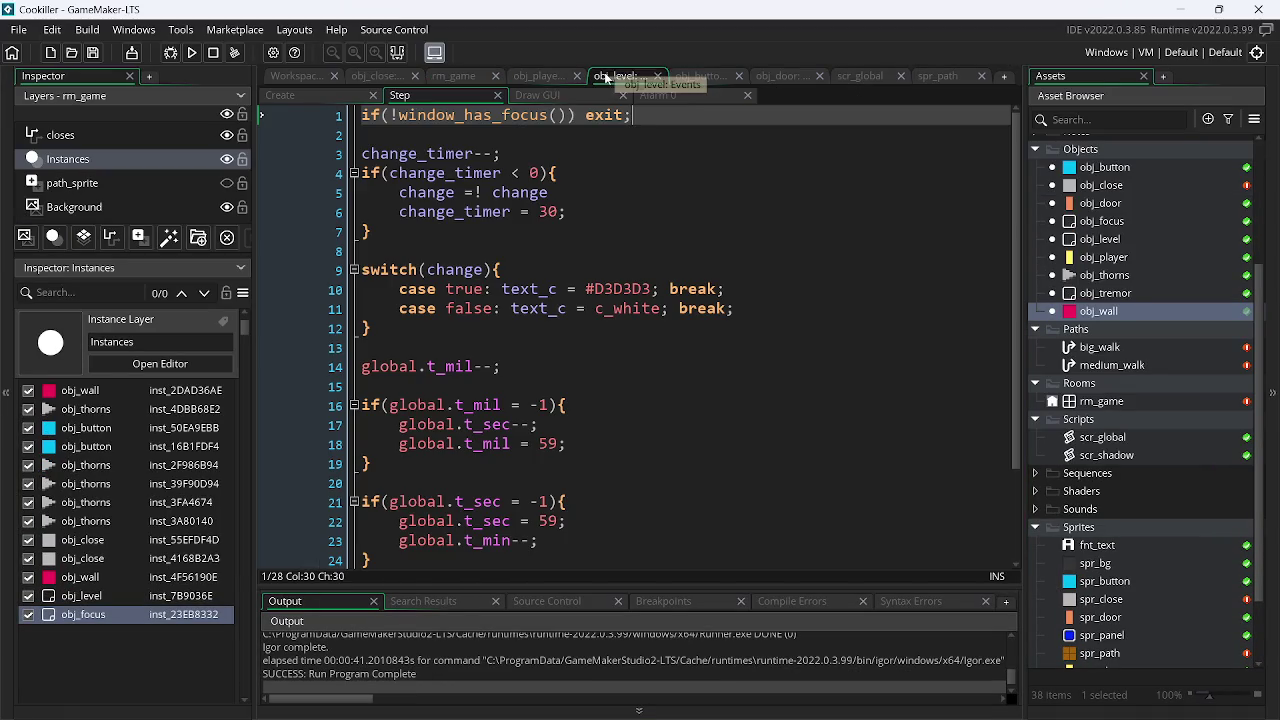
# Delete the colour-blink code from obj_level's Step lines 3–12 and Create lines 5–7
pyautogui.moveTo(388, 334); pyautogui.dragTo(318, 152)
pyautogui.hotkey('ctrl', 'x')
pyautogui.press('BackSpace')
pyautogui.click(334, 94)
pyautogui.moveTo(513, 236)
pyautogui.mouseDown()
pyautogui.moveTo(314, 209)
pyautogui.moveTo(251, 183)
pyautogui.mouseUp()
pyautogui.press('BackSpace')
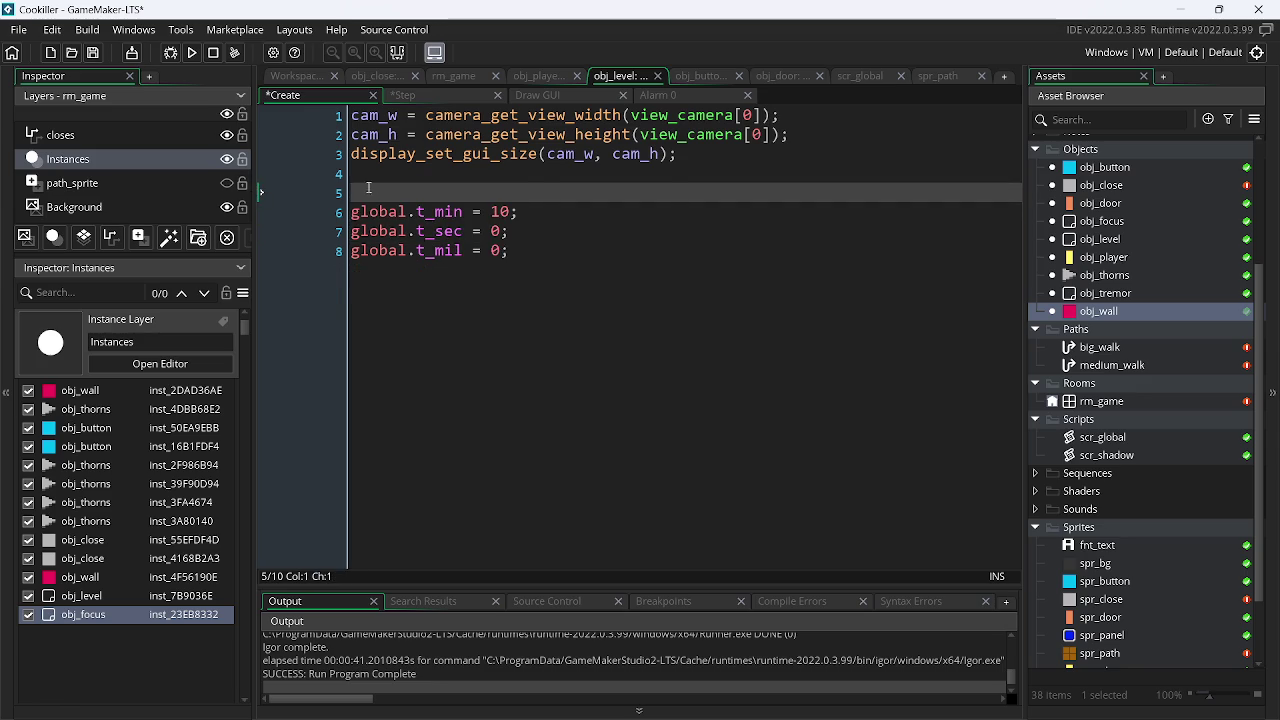
pyautogui.press('BackSpace')
# Replace text_c with c_white in obj_level's Draw GUI event and save the project
pyautogui.click(660, 97)
pyautogui.click(574, 100)
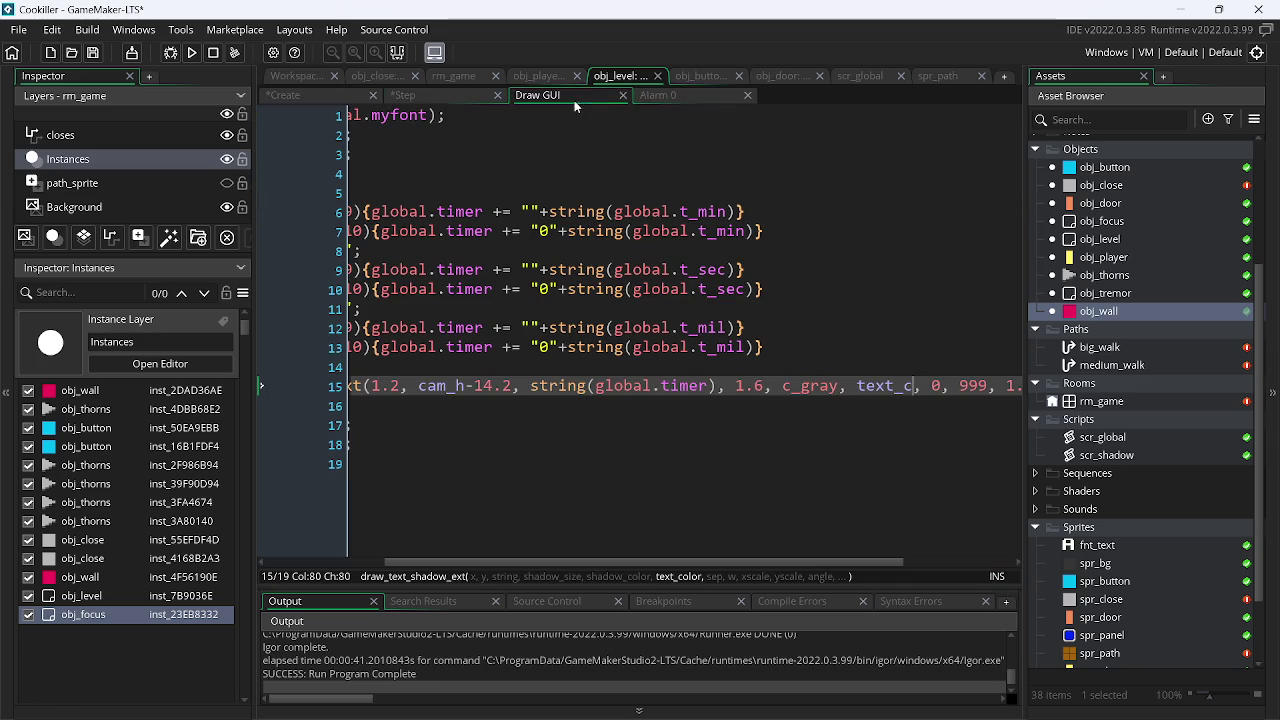
pyautogui.doubleClick(893, 385)
pyautogui.write('c_white')
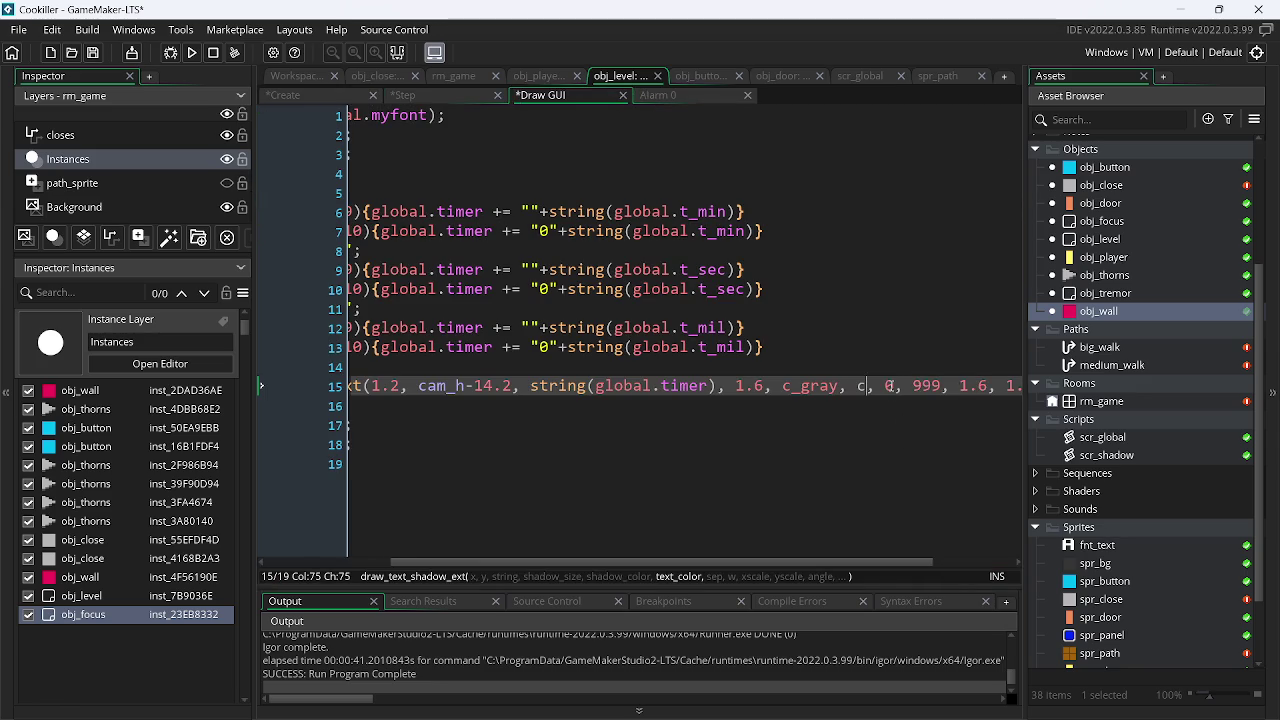
pyautogui.hotkey('ctrl', 's')
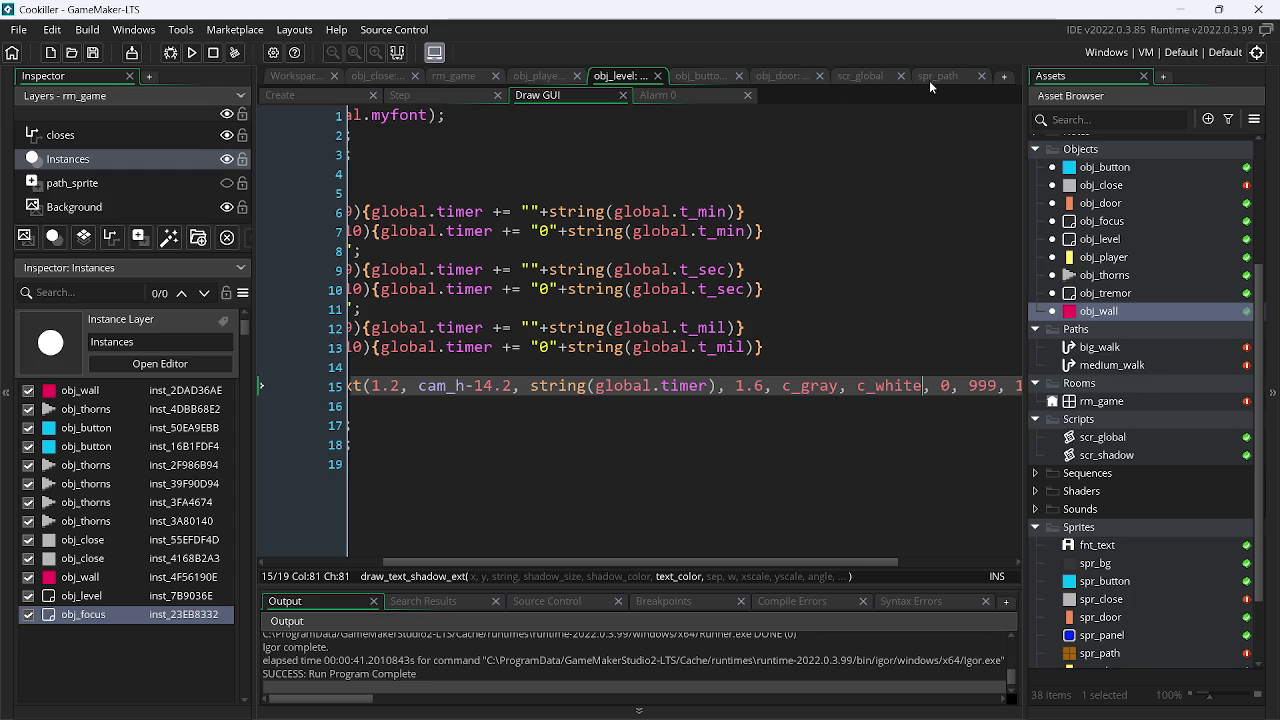
# Open obj_focus's event editor from the Asset Browser
pyautogui.click(1123, 217)
pyautogui.rightClick(1123, 217)
pyautogui.click(1031, 266)
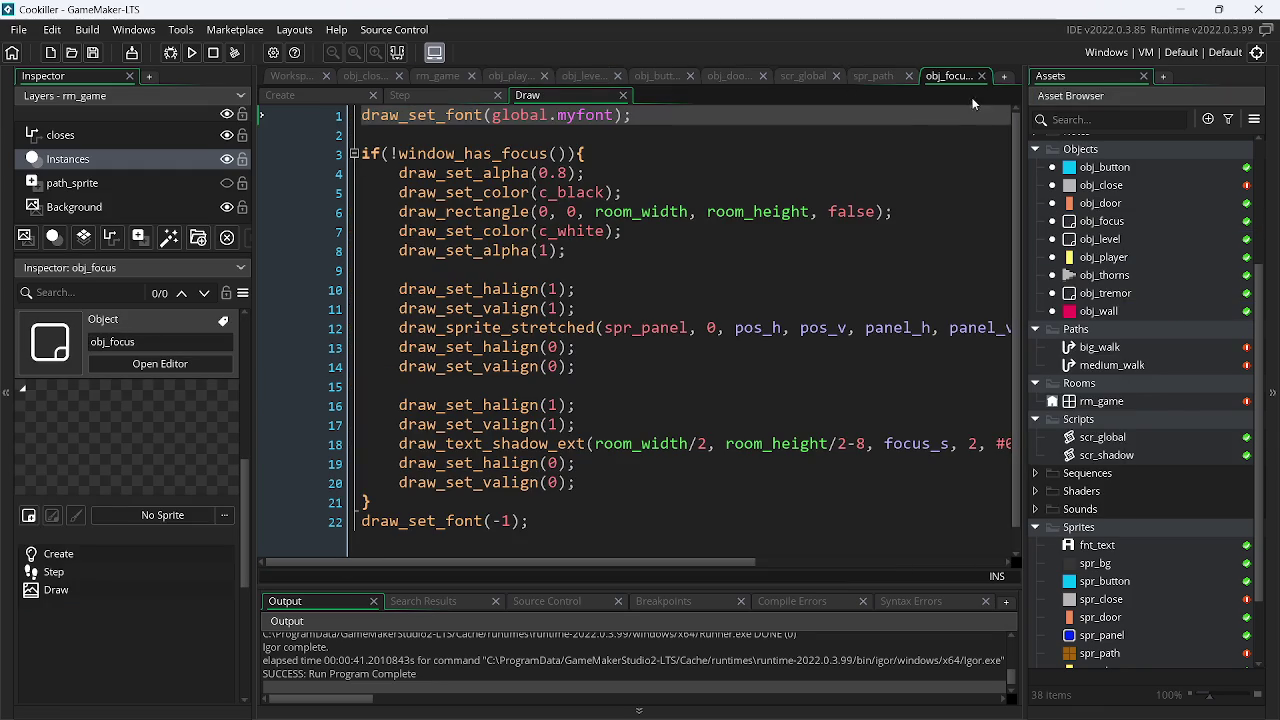
pyautogui.moveTo(961, 82); pyautogui.dragTo(682, 78)
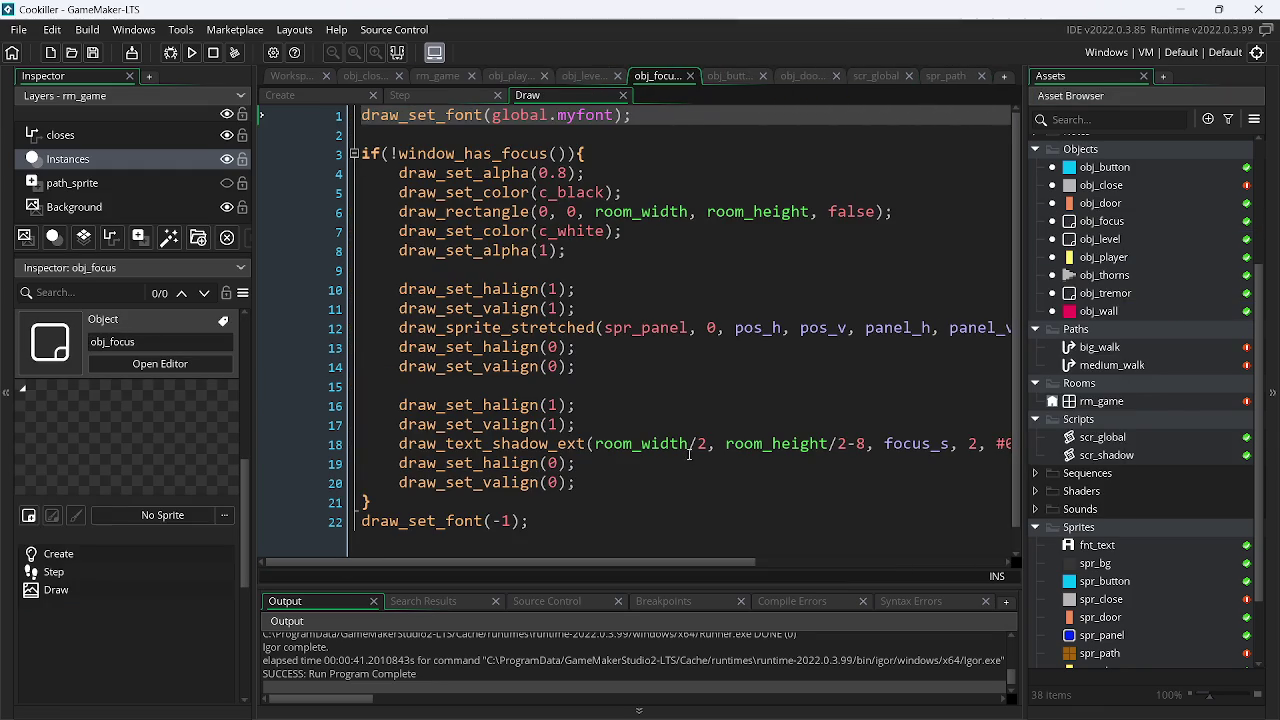
pyautogui.hscroll(3, 508, 384)
pyautogui.hscroll(-5, 490, 370)
pyautogui.hscroll(8, 469, 343)
pyautogui.hscroll(-1, 491, 337)
pyautogui.hscroll(2, 410, 334)
pyautogui.hscroll(-5, 549, 247)
# Replace #D3D3D3 with c_gray on line 9 of obj_focus's Step event, then minimize GameMaker
pyautogui.click(408, 95)
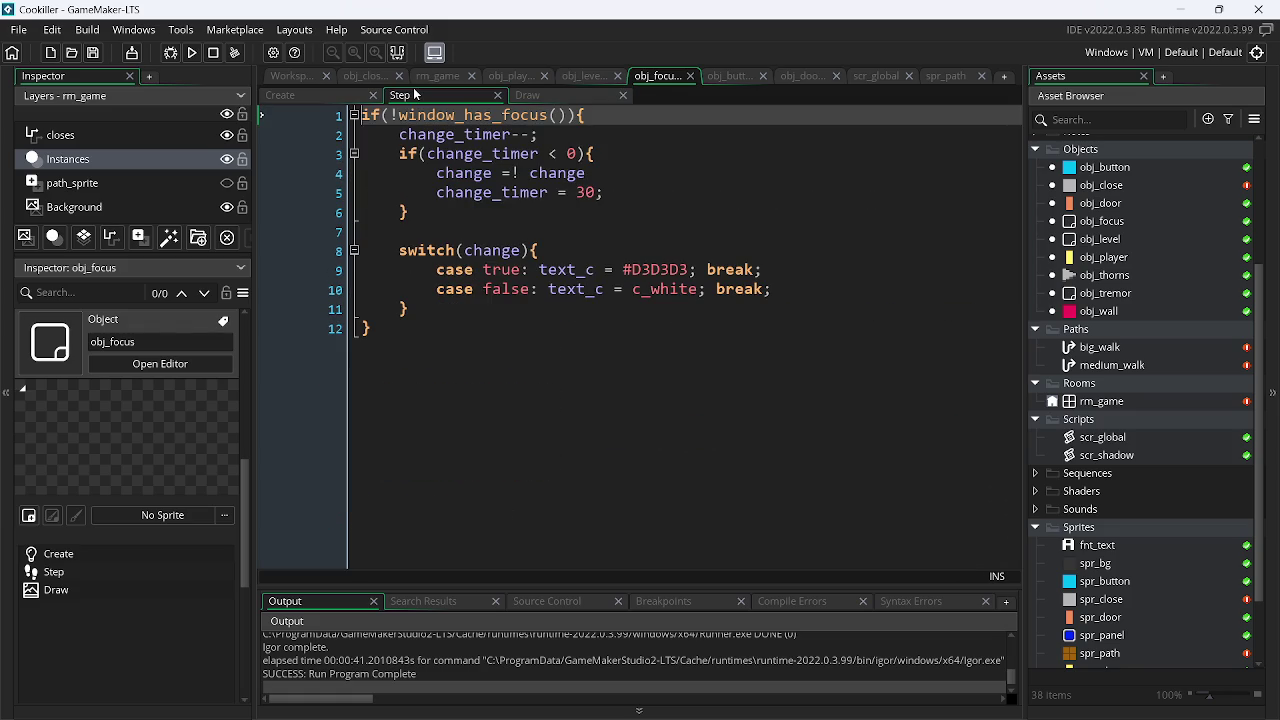
pyautogui.doubleClick(650, 270)
pyautogui.press('BackSpace')
pyautogui.write('c_gray')
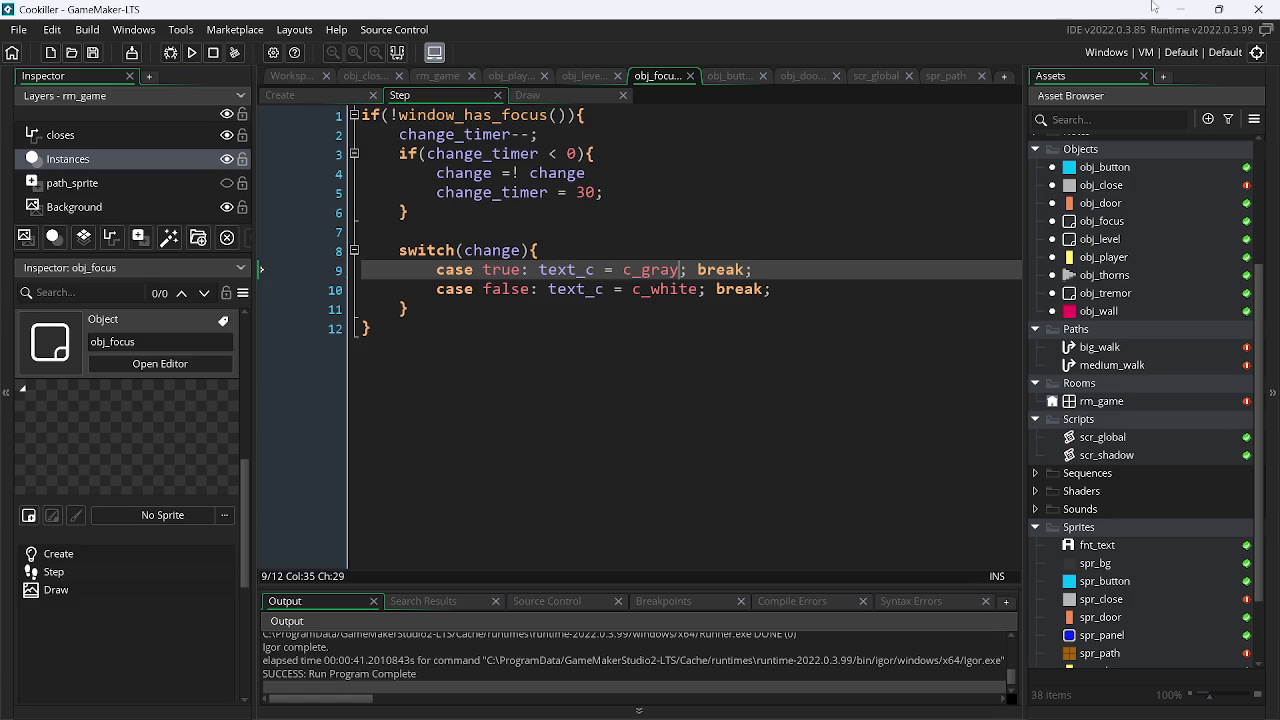
pyautogui.click(1181, 9)
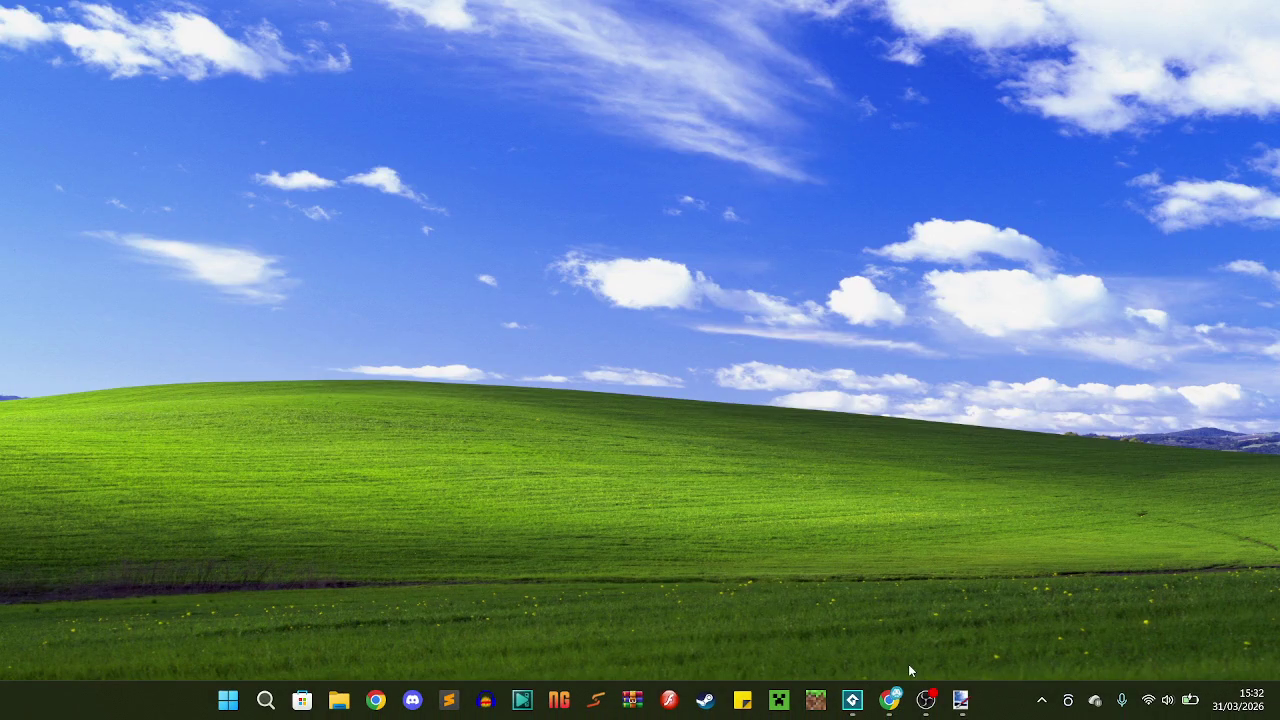
# Restore GameMaker, run the game, and take focus away from the game window and back
pyautogui.moveTo(889, 699)
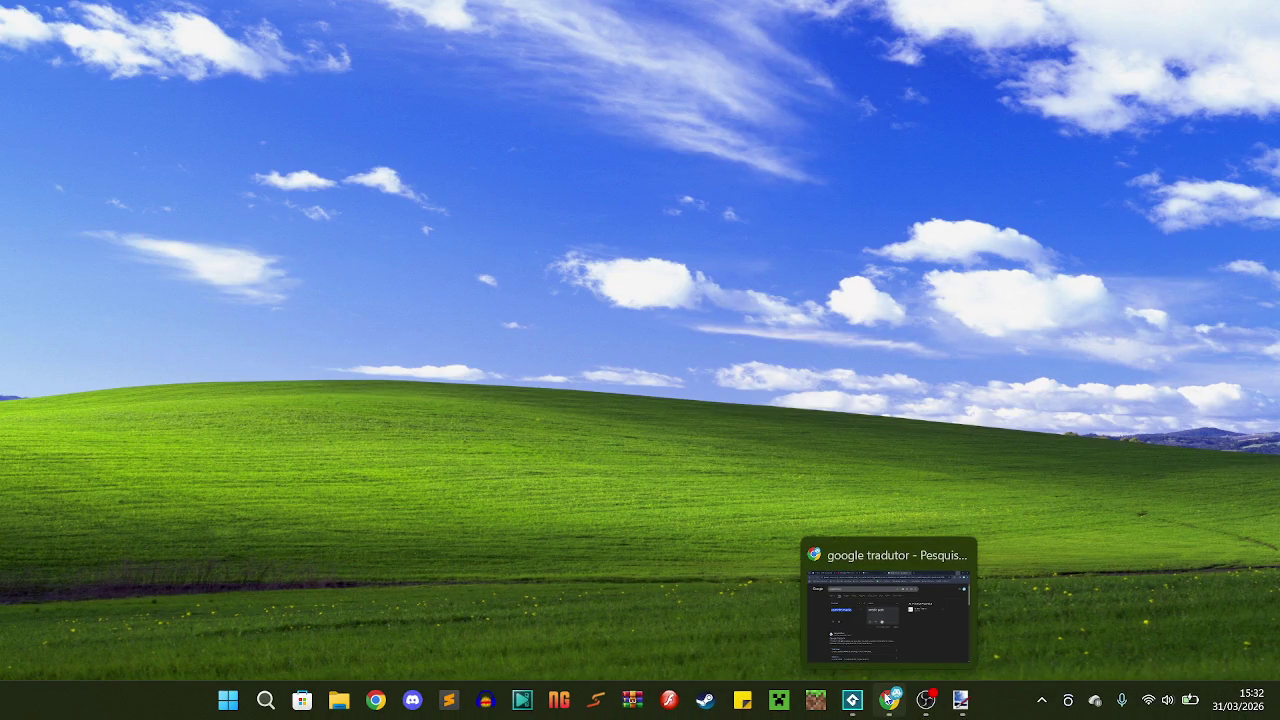
pyautogui.click(852, 699)
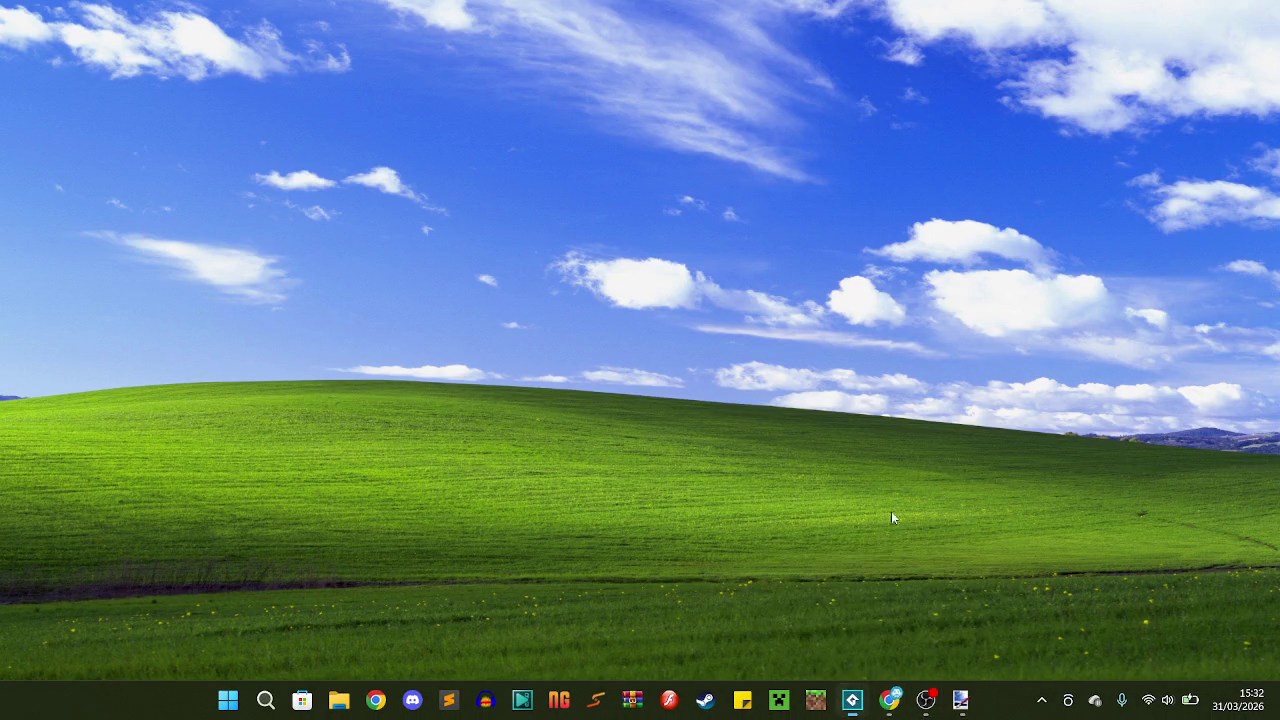
pyautogui.click(198, 53)
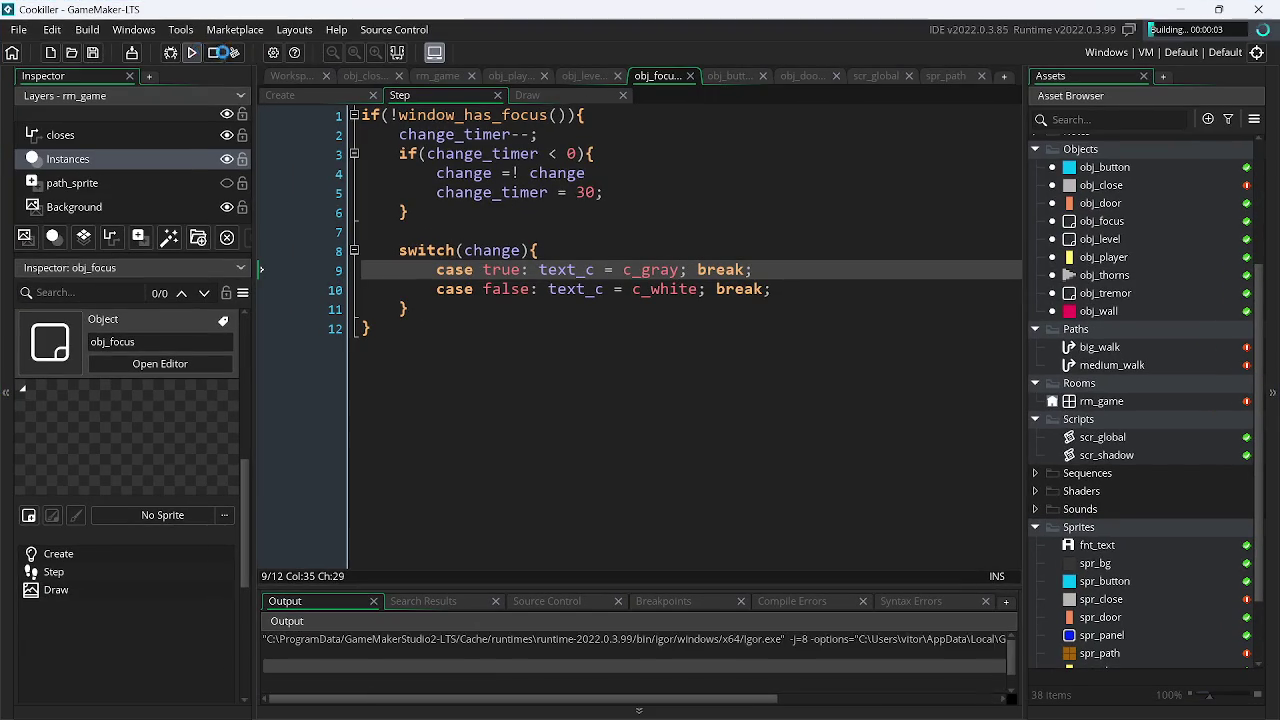
pyautogui.click(1182, 8)
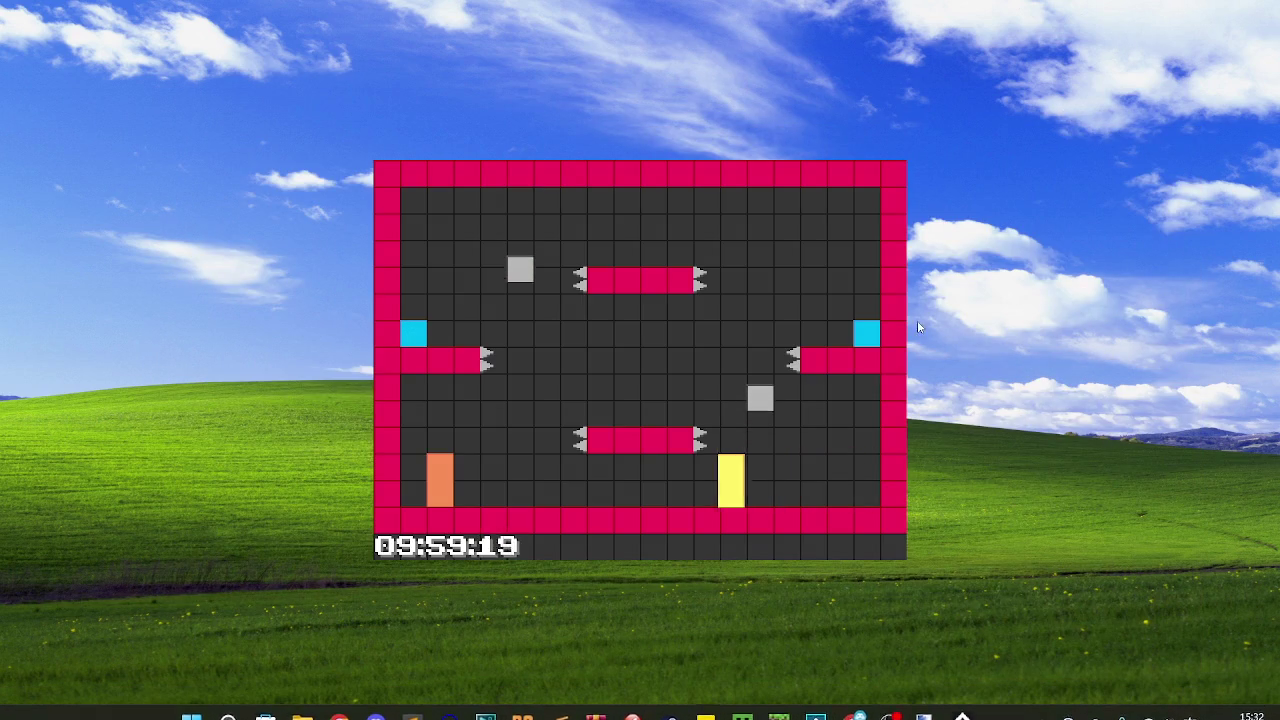
pyautogui.click(1003, 383)
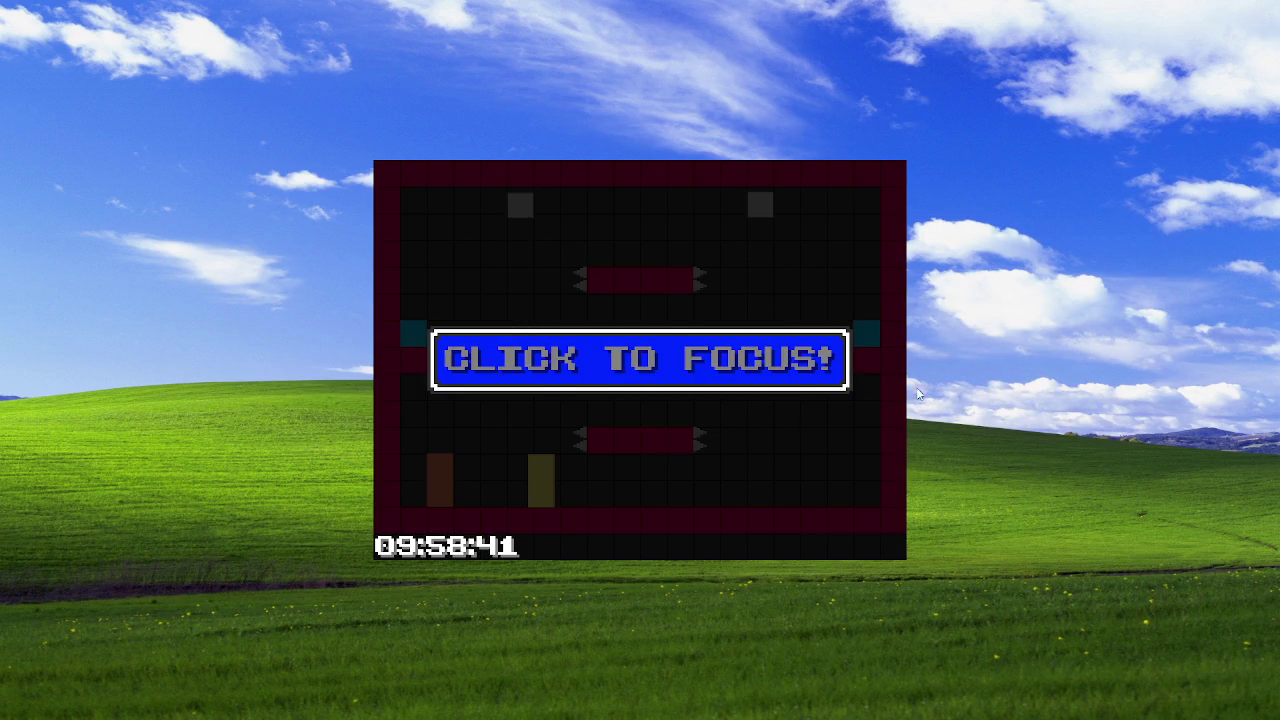
pyautogui.click(714, 443)
# Steer and jump the player with the arrow keys, quit, and return to obj_close's code
pyautogui.press('Right')
pyautogui.press('Up')
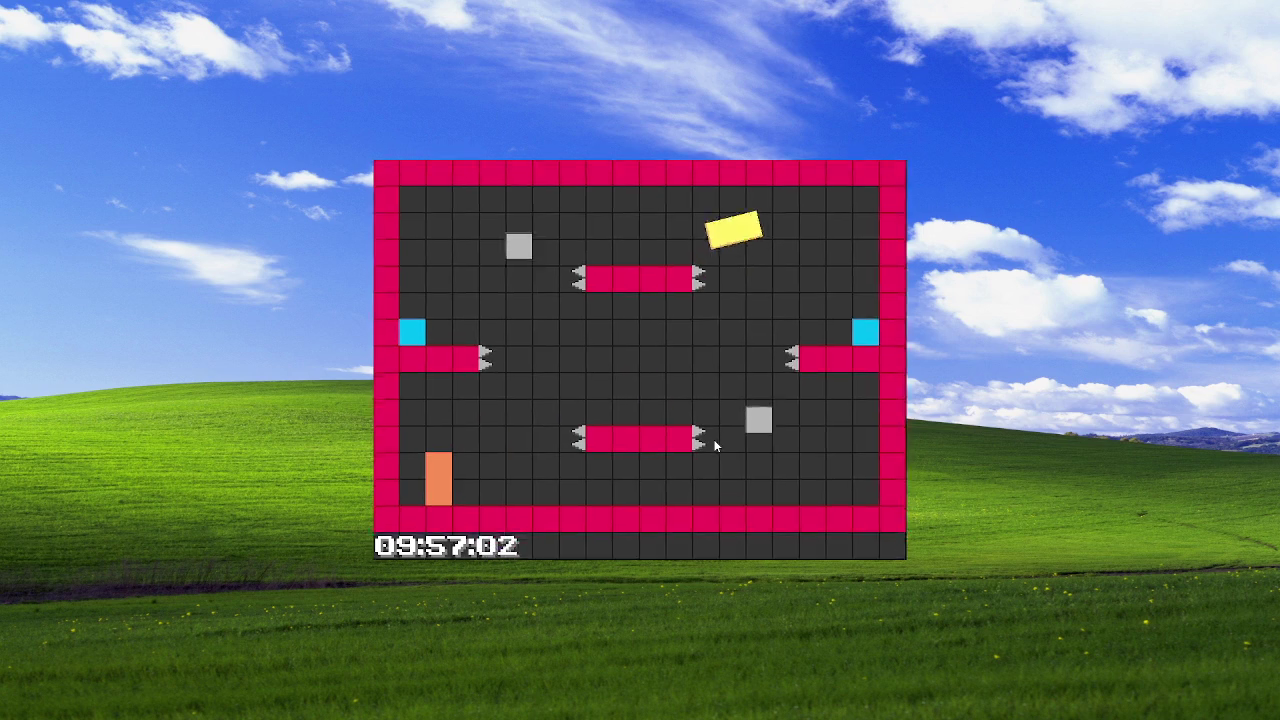
pyautogui.press('Right')
pyautogui.press('Left')
pyautogui.press('Up')
pyautogui.press('Left')
pyautogui.press('Up')
pyautogui.press('Left')
pyautogui.press('Up')
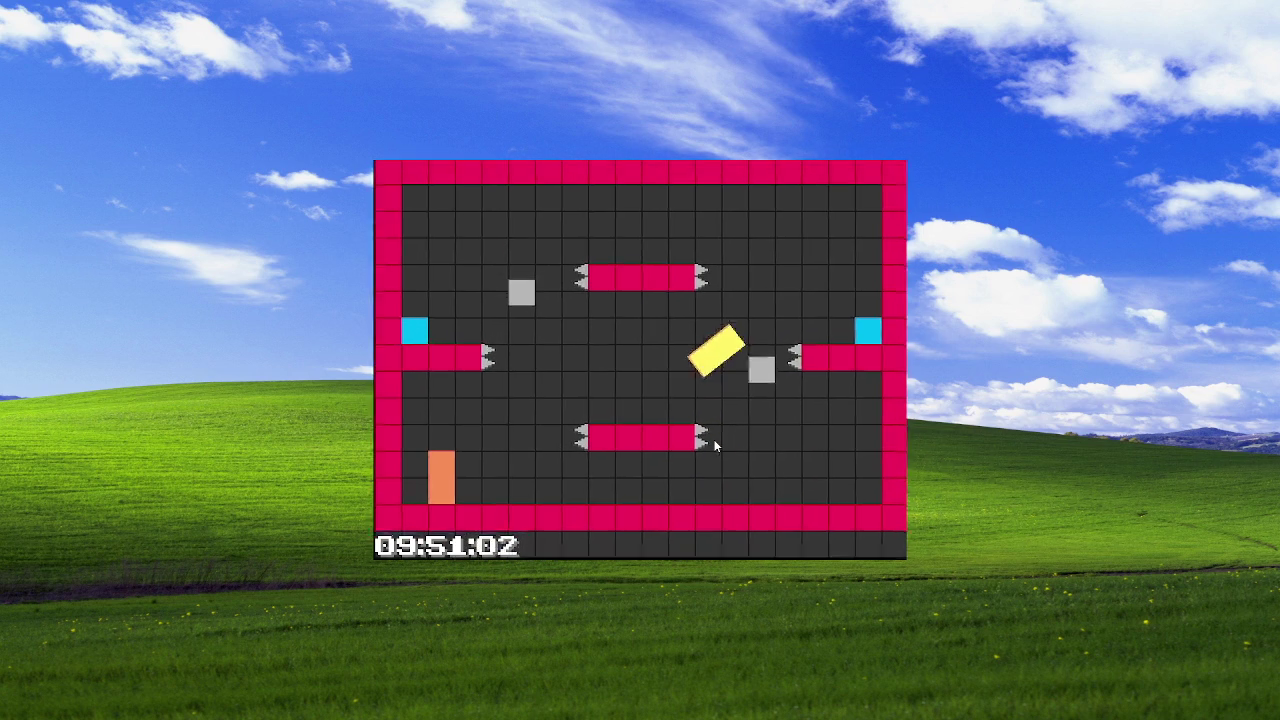
pyautogui.hotkey('alt', 'Tab')
pyautogui.hotkey('alt', 'Tab')
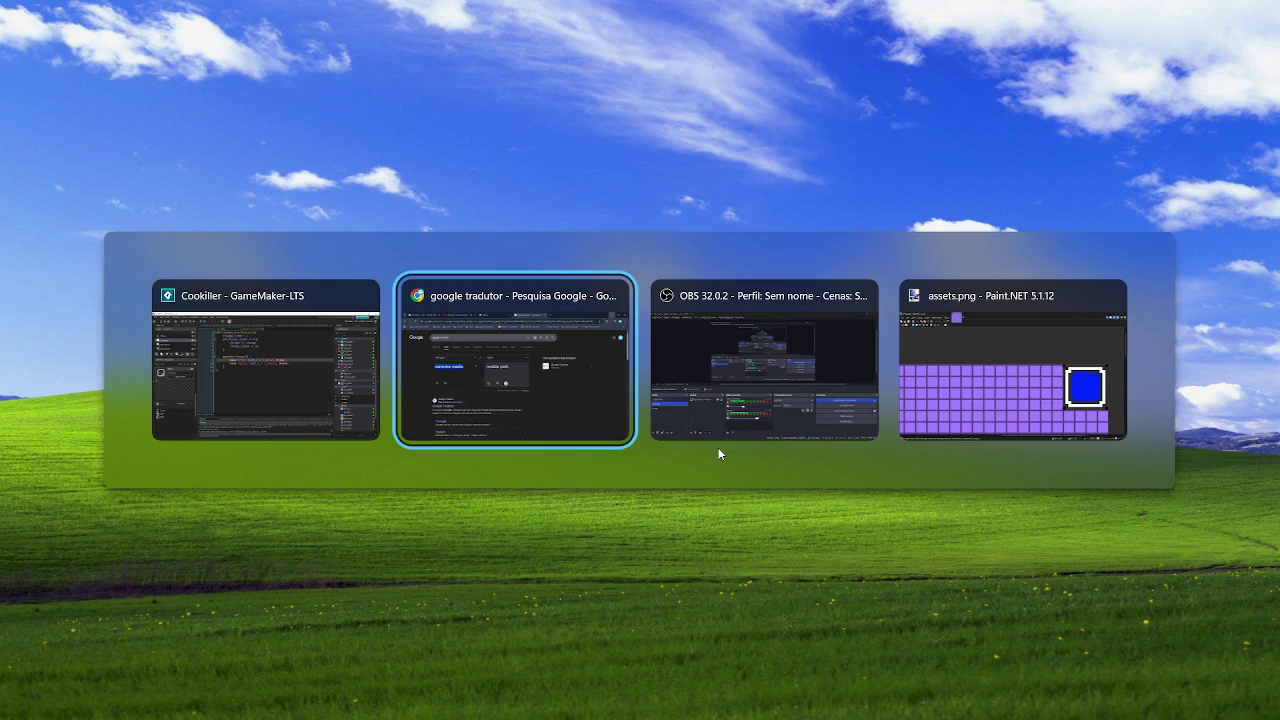
pyautogui.hotkey('alt', 'Tab')
pyautogui.hotkey('alt', 'Tab')
pyautogui.hotkey('alt', 'Tab')
pyautogui.hotkey('alt', 'Tab')
pyautogui.hotkey('alt', 'Tab')
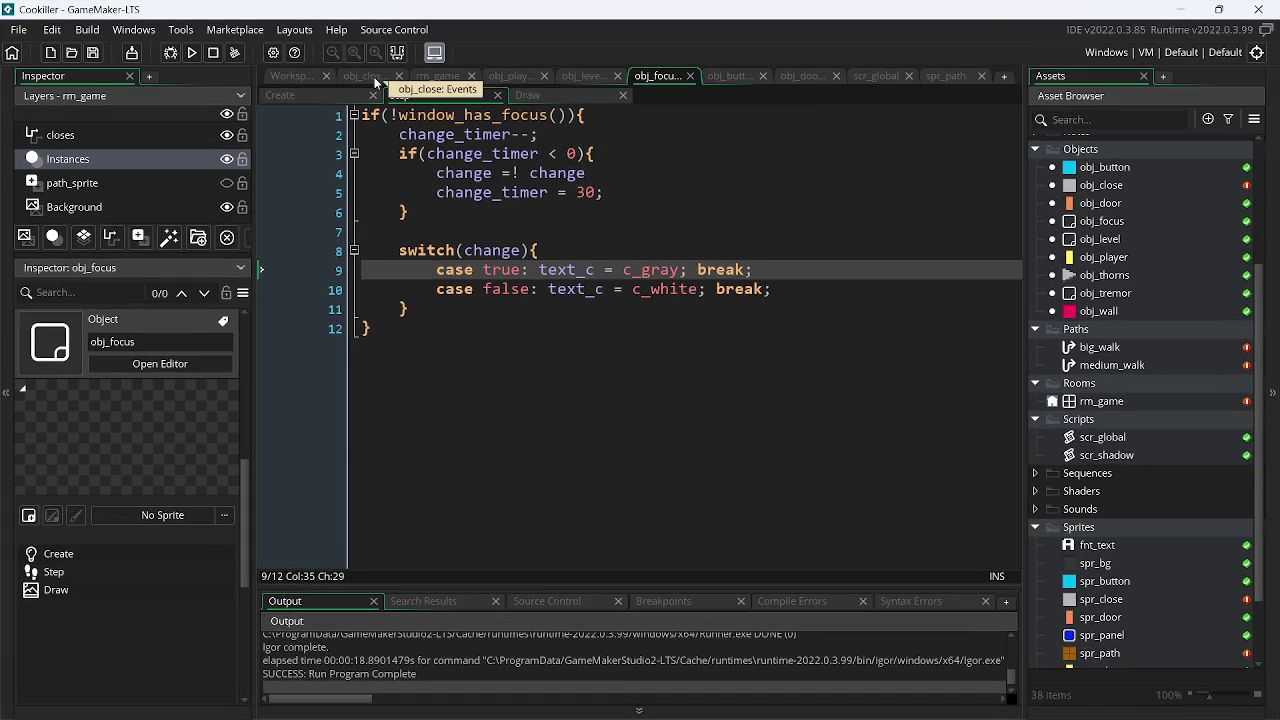
pyautogui.click(378, 76)
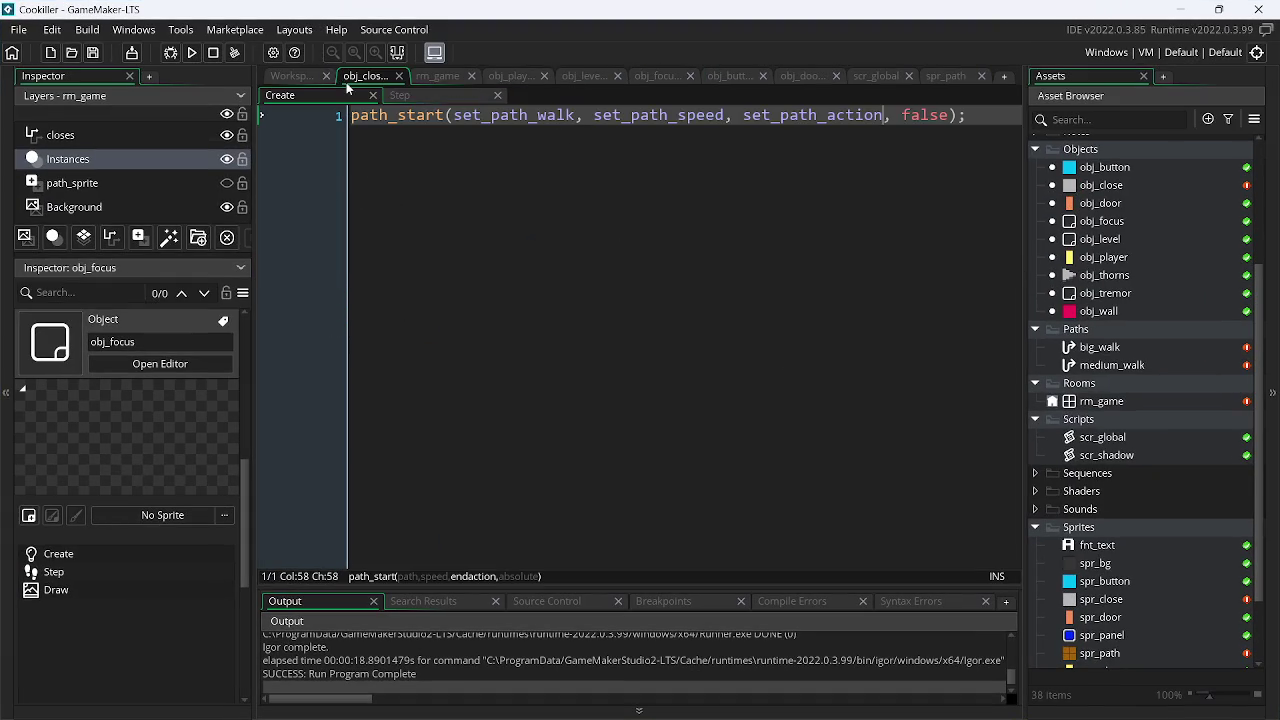
# Close all workspace windows, including the big_walk path editor, and reposition the obj_close tab
pyautogui.click(303, 78)
pyautogui.rightClick(994, 171)
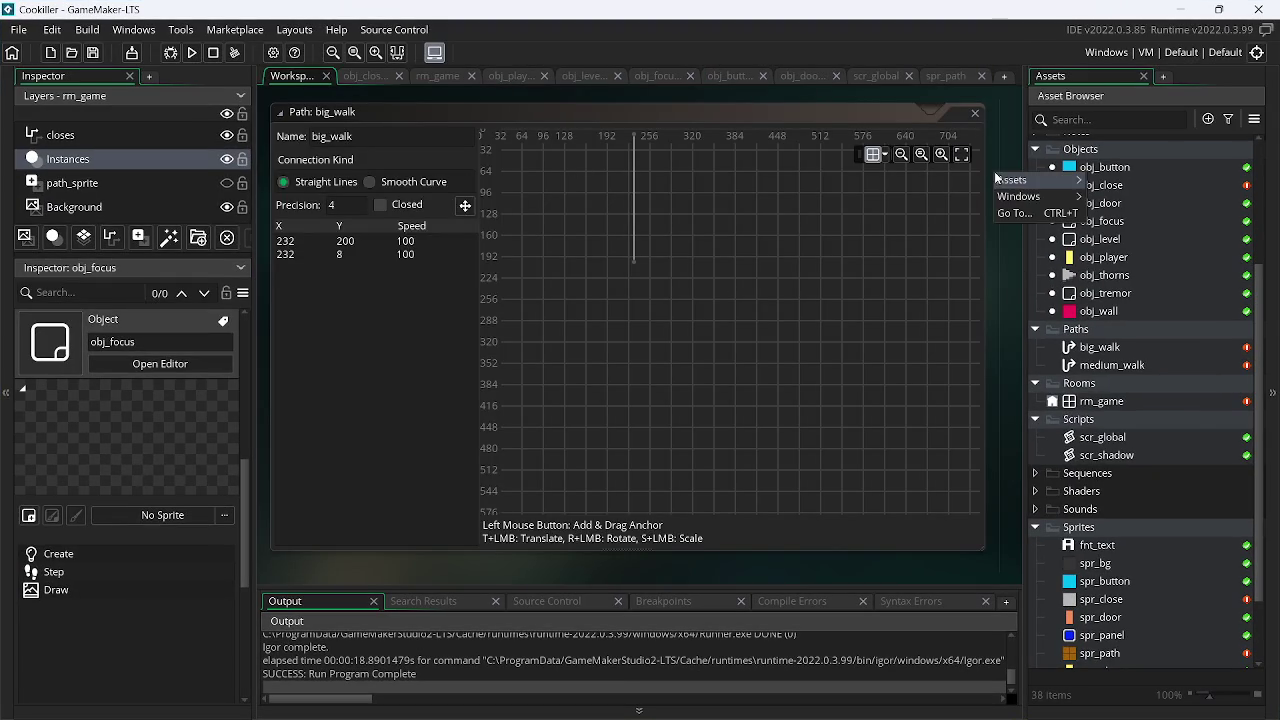
pyautogui.moveTo(1020, 196)
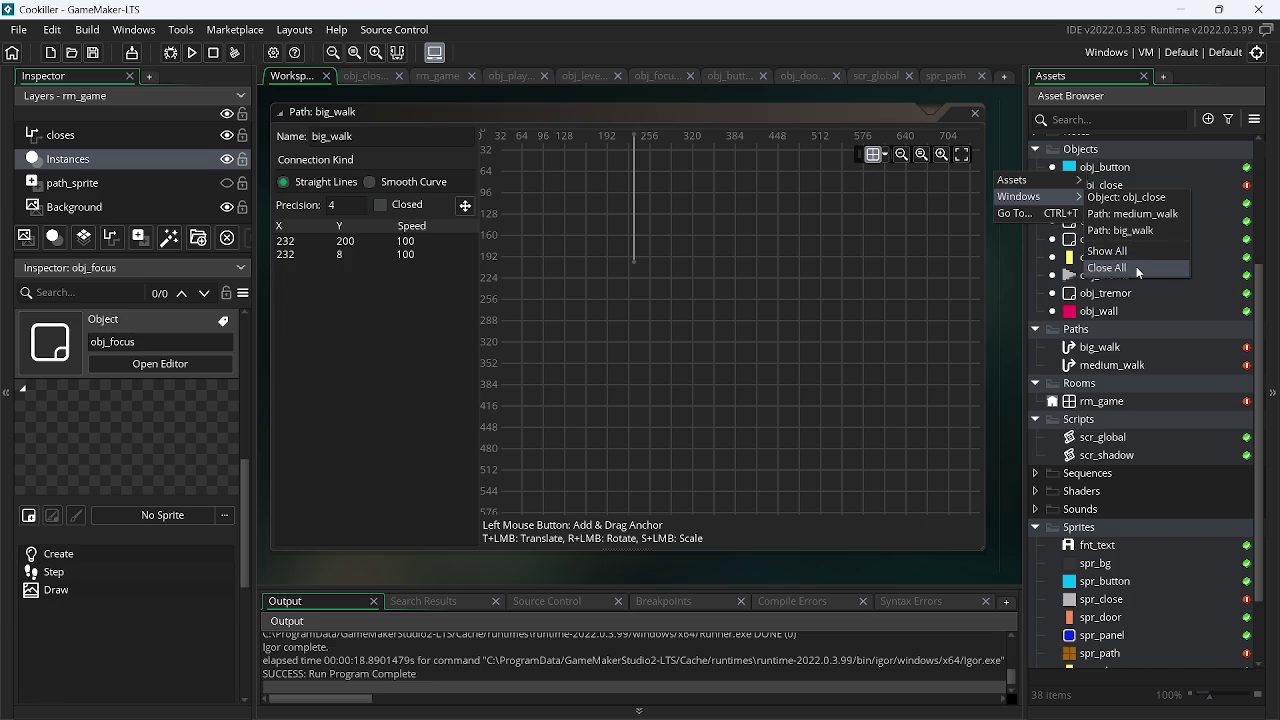
pyautogui.click(1145, 268)
pyautogui.moveTo(367, 78); pyautogui.dragTo(800, 93)
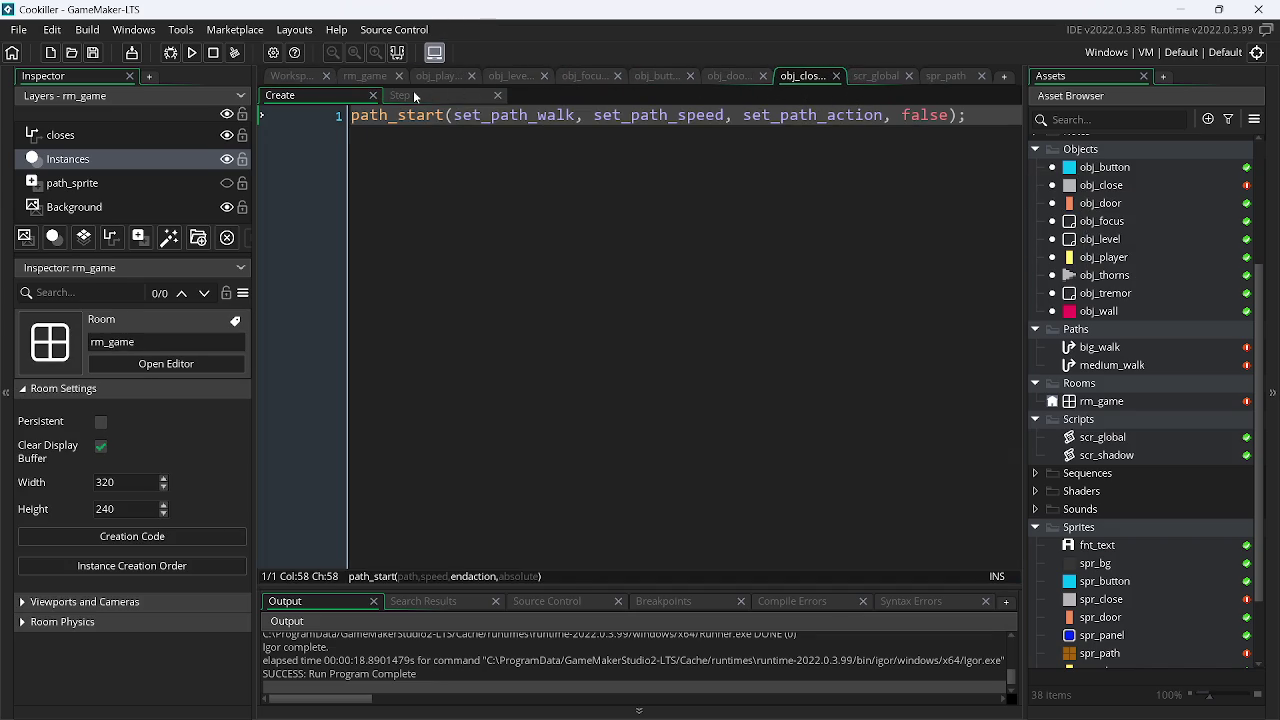
# In rm_game, select the grey obj_close instance and check its big_walk path and 2.6 speed variables
pyautogui.click(368, 72)
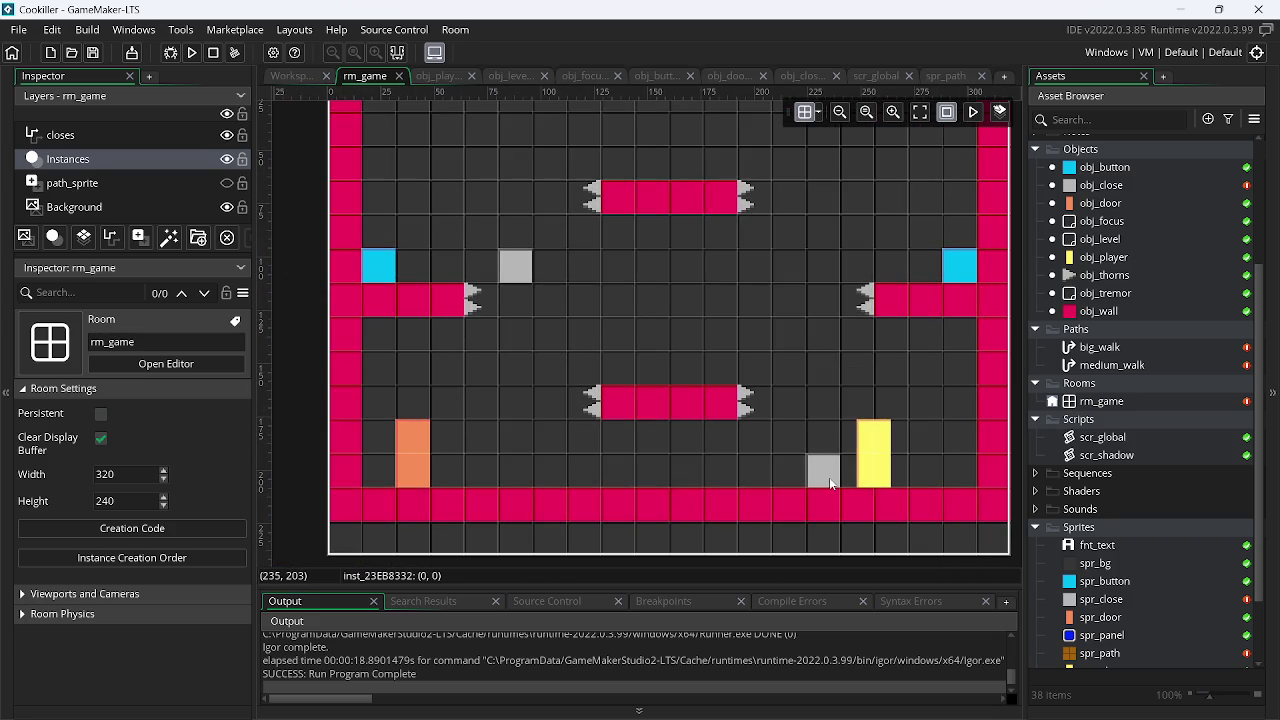
pyautogui.click(829, 477)
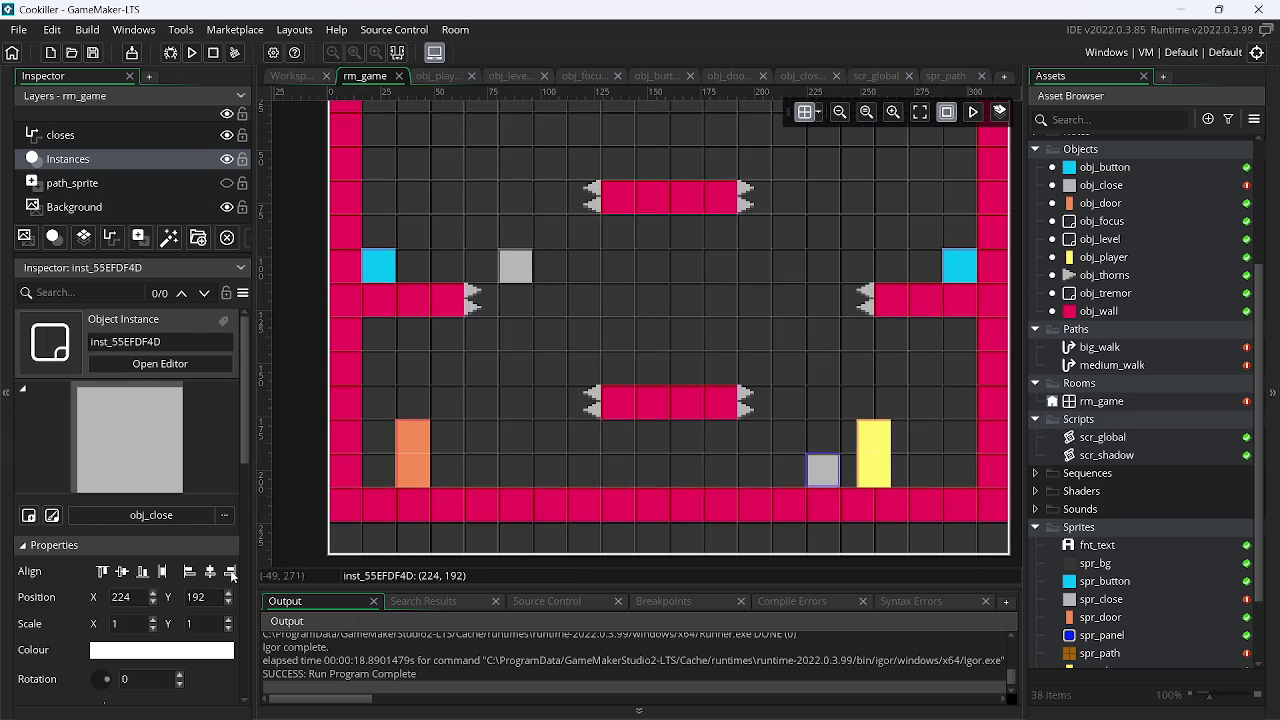
pyautogui.moveTo(247, 456); pyautogui.dragTo(261, 680)
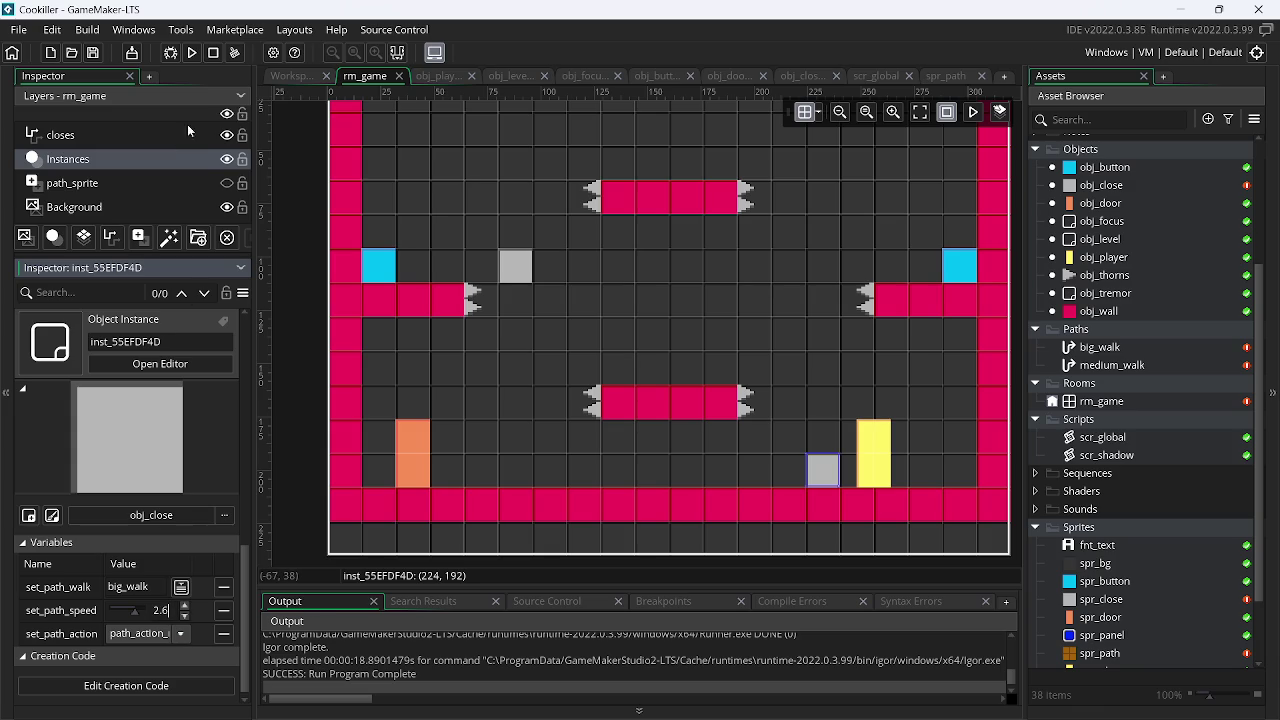
# Test-run the room, then close the game and look over the room layout
pyautogui.click(195, 55)
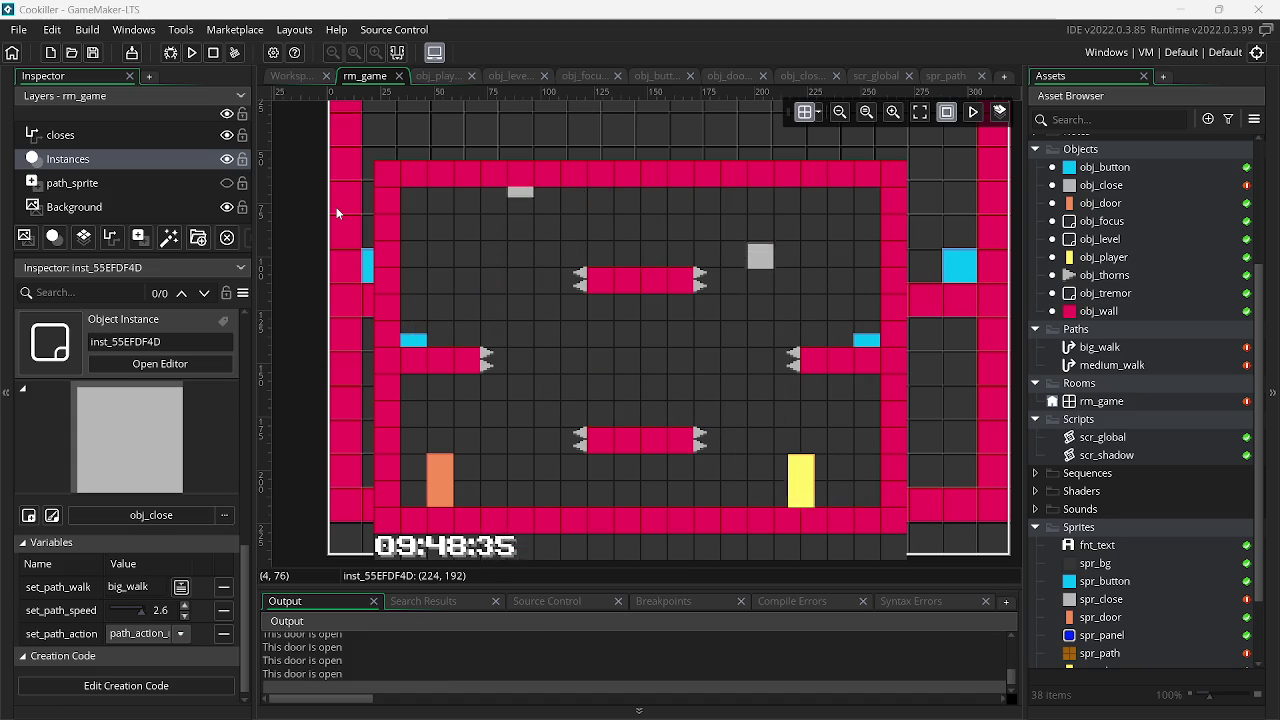
pyautogui.press('Escape')
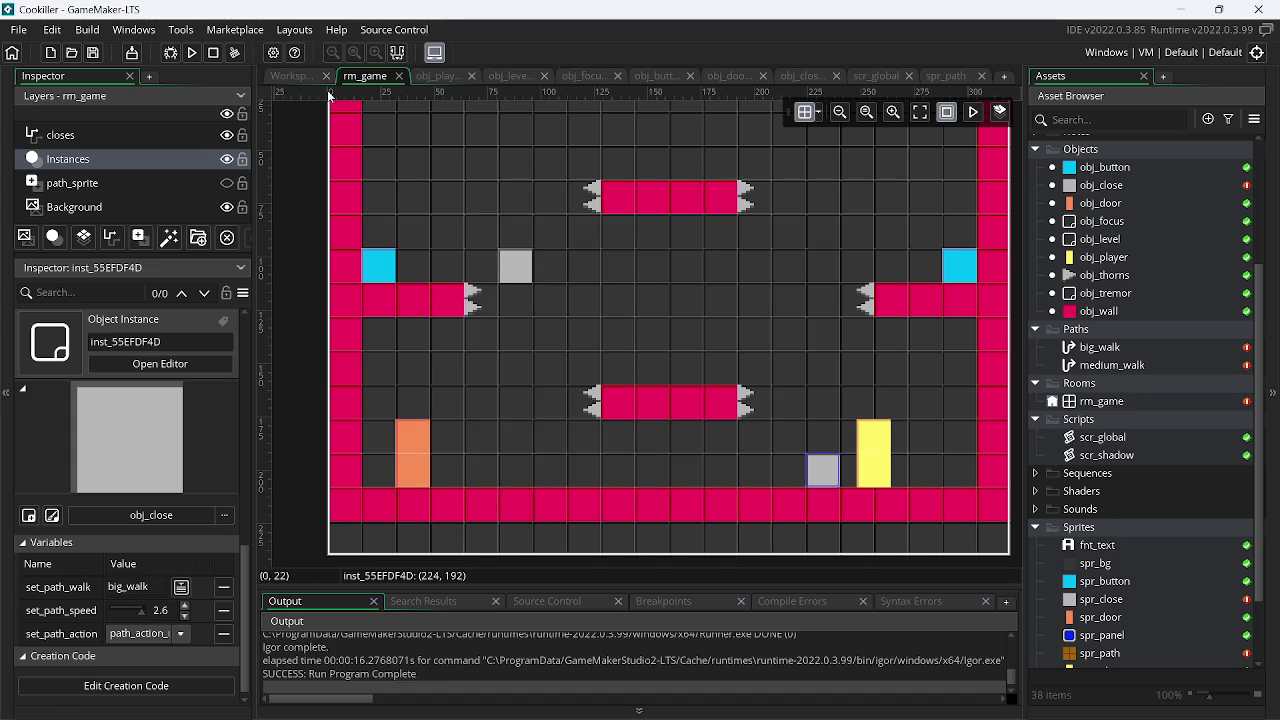
pyautogui.moveTo(706, 354)
pyautogui.mouseDown()
pyautogui.moveTo(725, 464)
pyautogui.moveTo(715, 396)
pyautogui.moveTo(655, 320)
pyautogui.mouseUp()
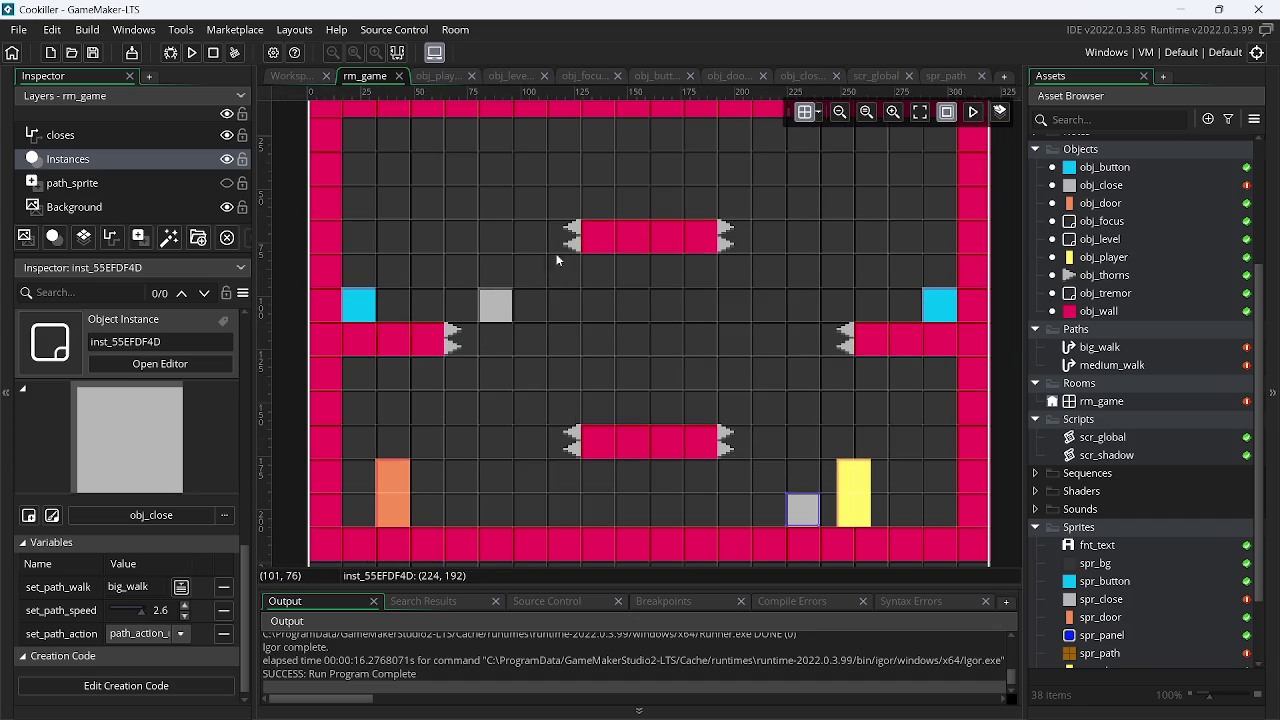
# Assign the big_walk path to the closes path layer
pyautogui.click(112, 134)
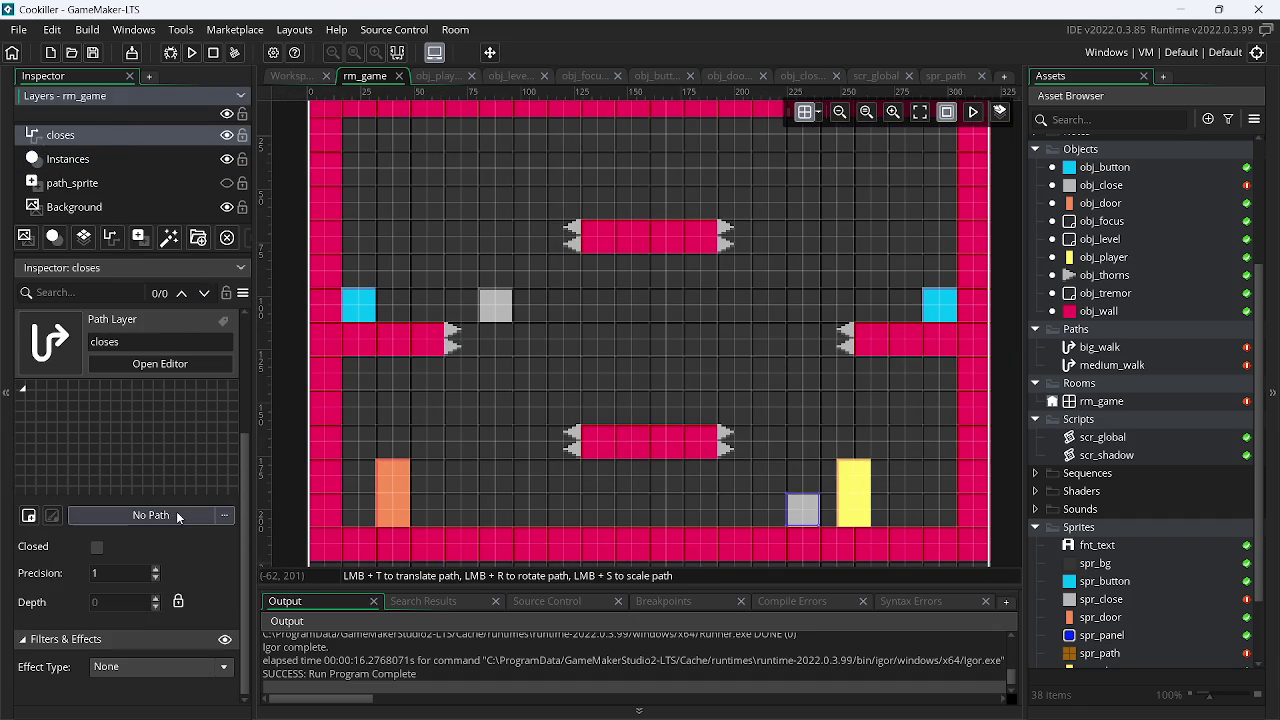
pyautogui.click(176, 516)
pyautogui.doubleClick(402, 287)
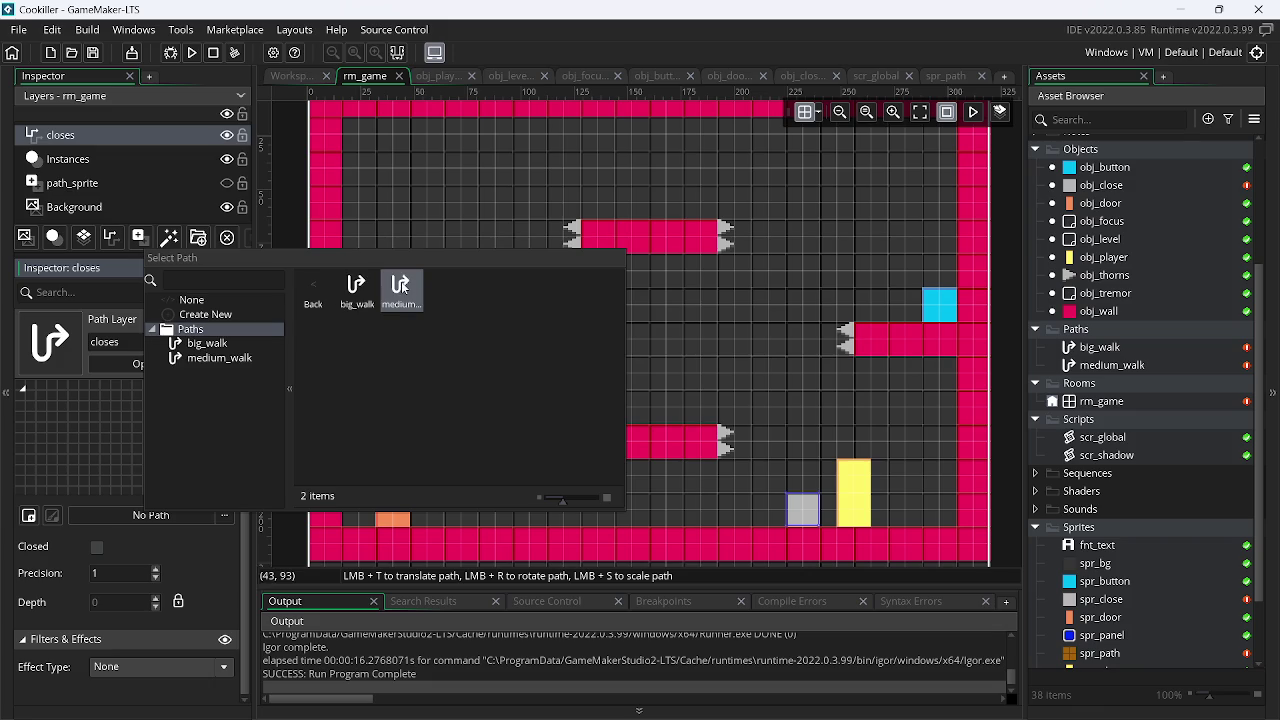
pyautogui.doubleClick(356, 287)
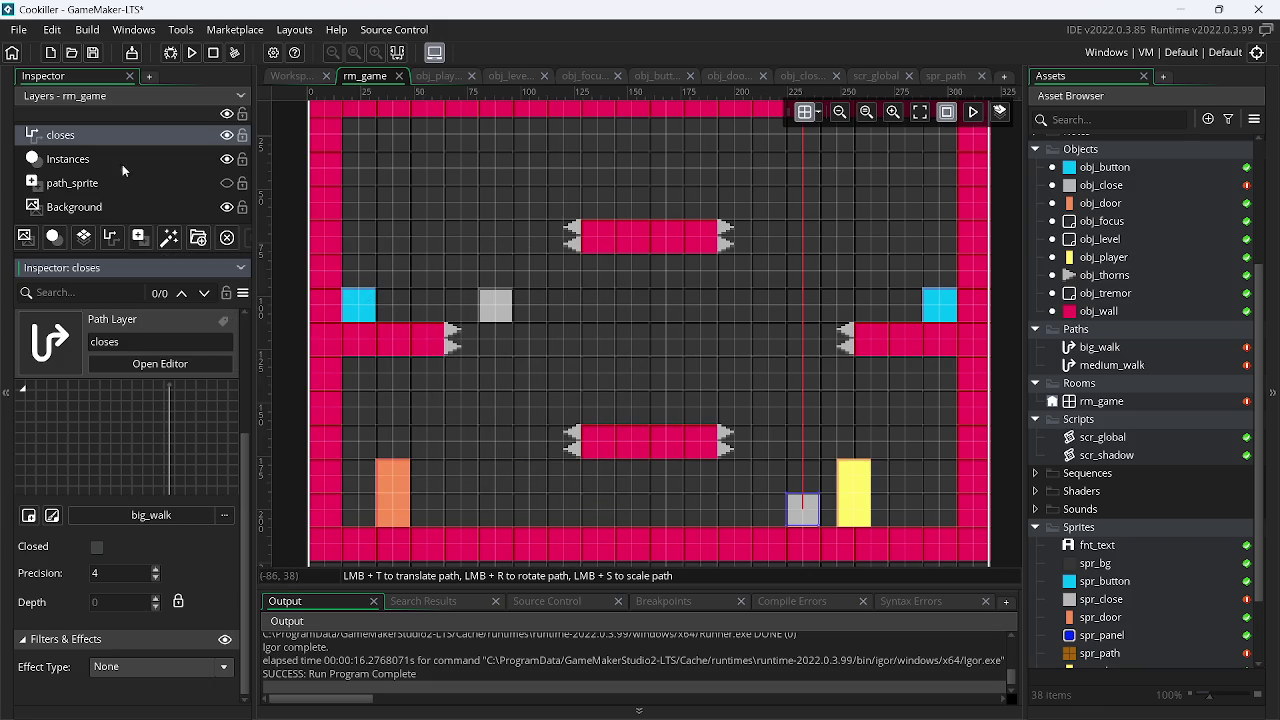
# Show the path_sprite layer and replace big_walk's top point with a new point at 232, 24
pyautogui.click(228, 186)
pyautogui.scroll(5, 700, 245)
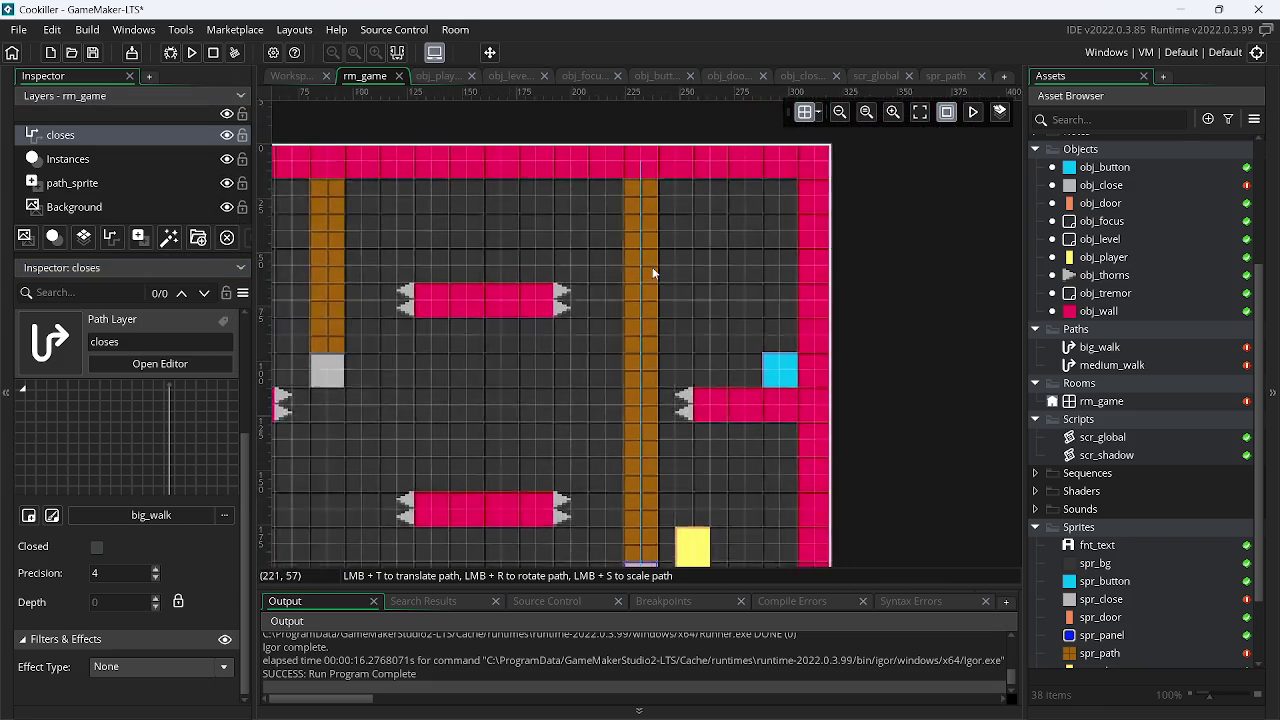
pyautogui.scroll(4, 685, 247)
pyautogui.click(631, 262)
pyautogui.rightClick(632, 262)
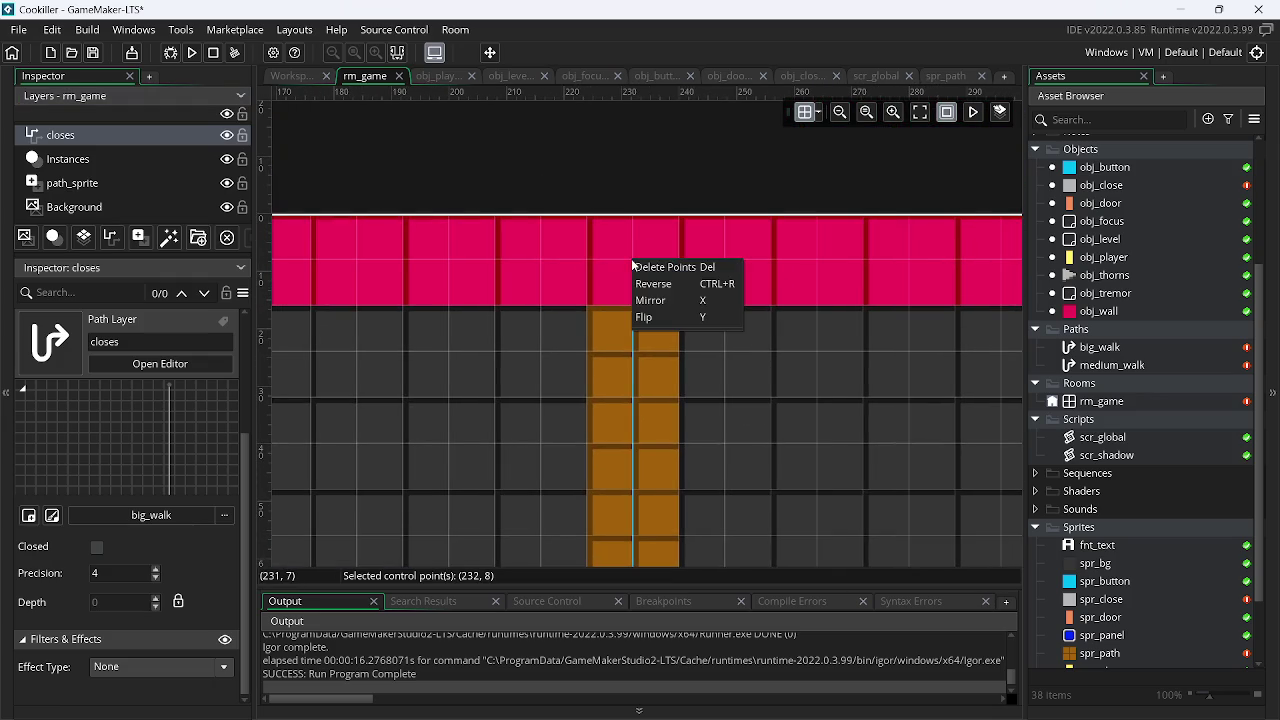
pyautogui.click(712, 268)
pyautogui.click(632, 350)
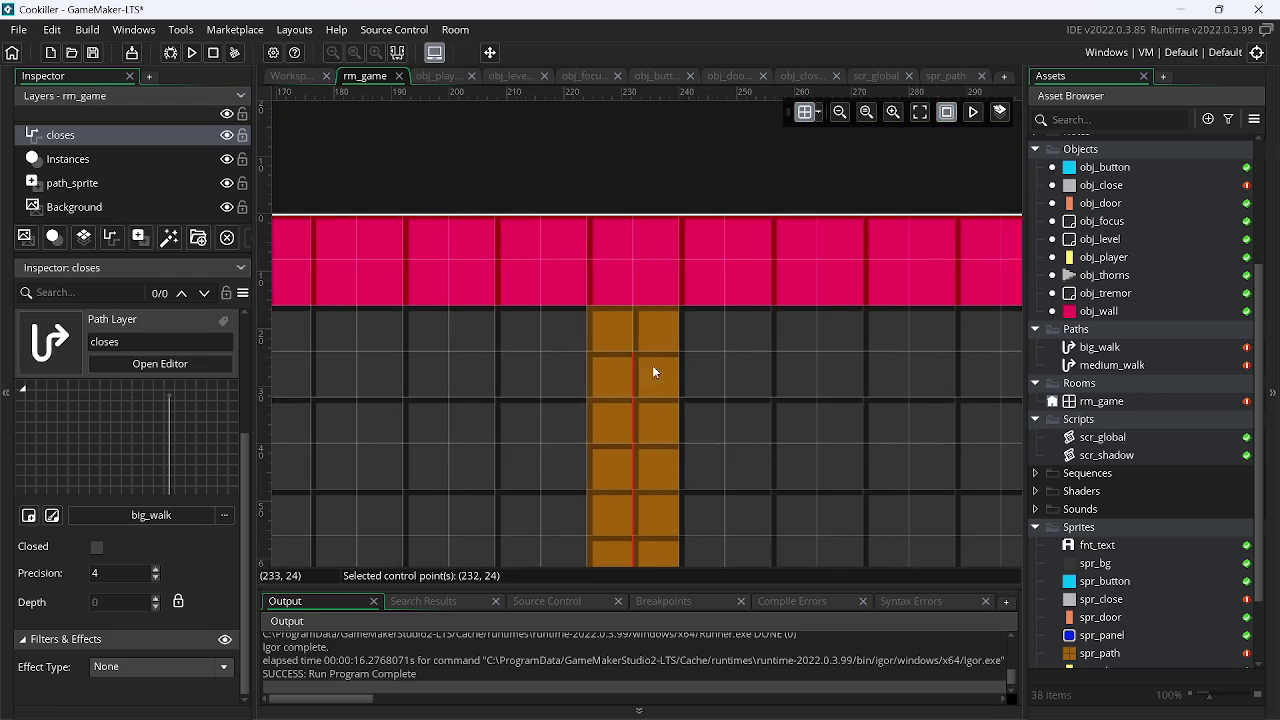
# Look over the room's left side and select the brown path sprite column on path_sprite
pyautogui.scroll(-2, 676, 348)
pyautogui.scroll(-2, 690, 335)
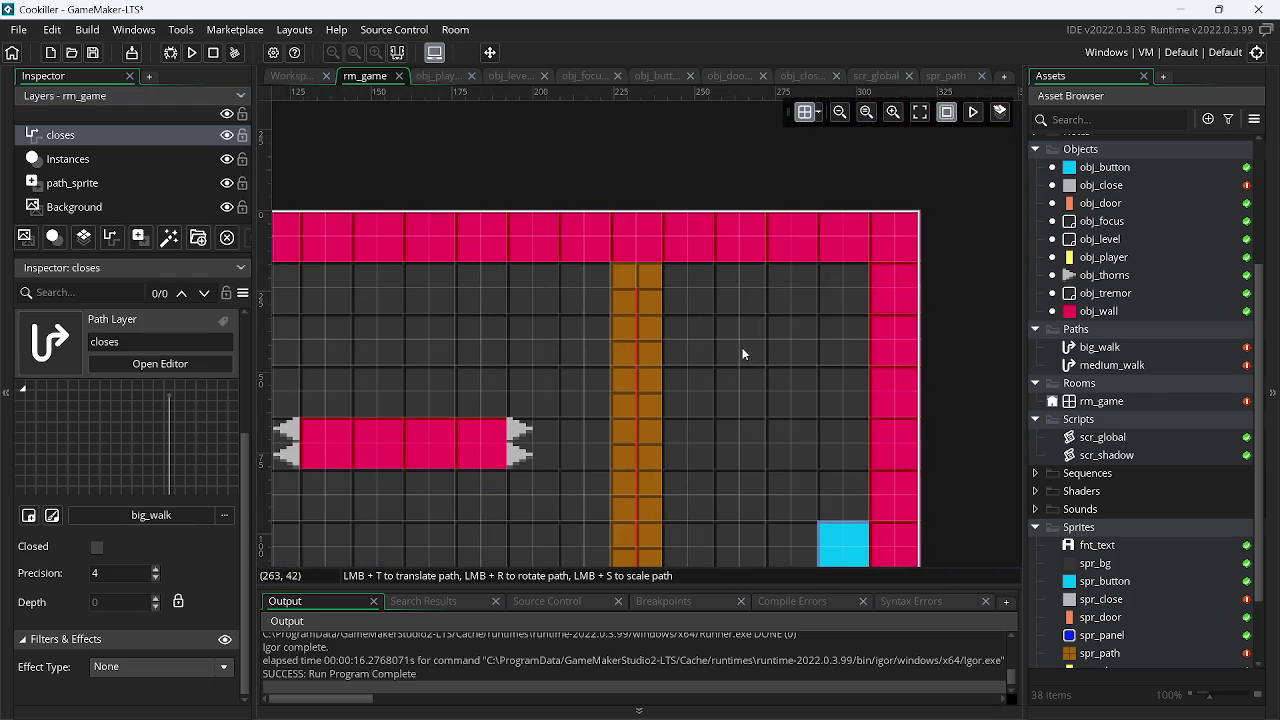
pyautogui.scroll(-2, 652, 332)
pyautogui.scroll(-2, 578, 416)
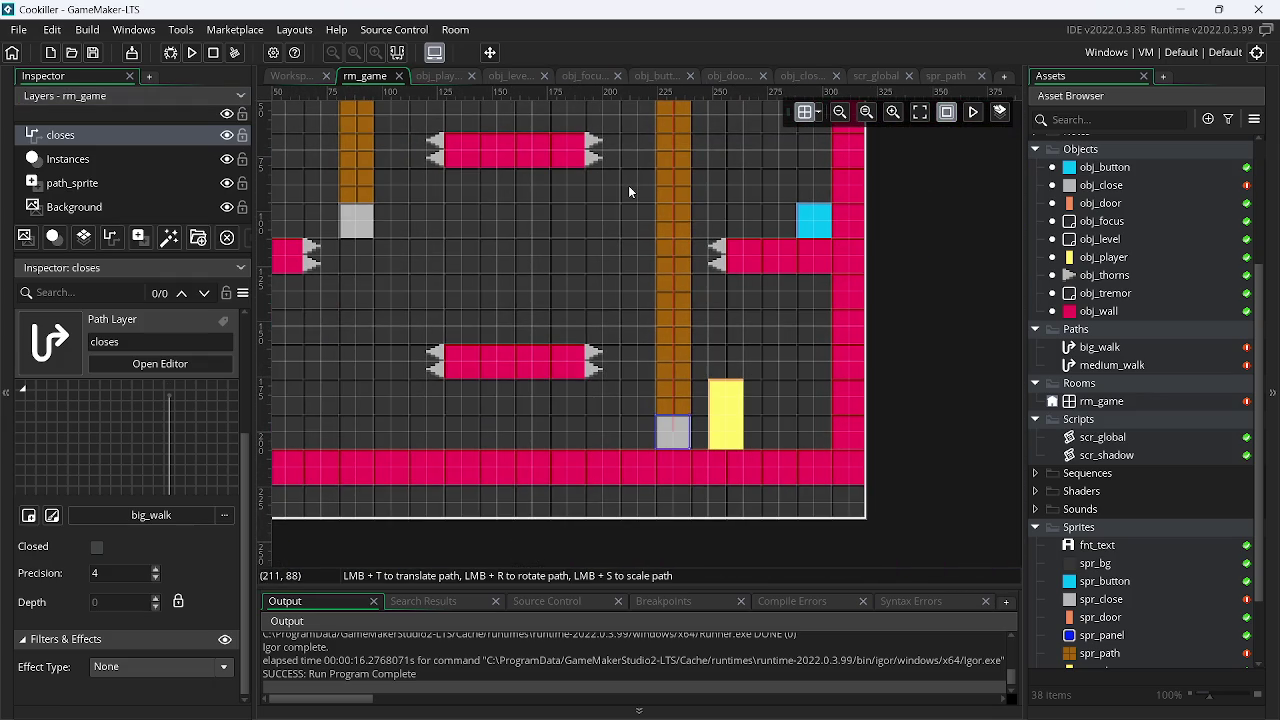
pyautogui.scroll(3, 749, 251)
pyautogui.scroll(3, 872, 220)
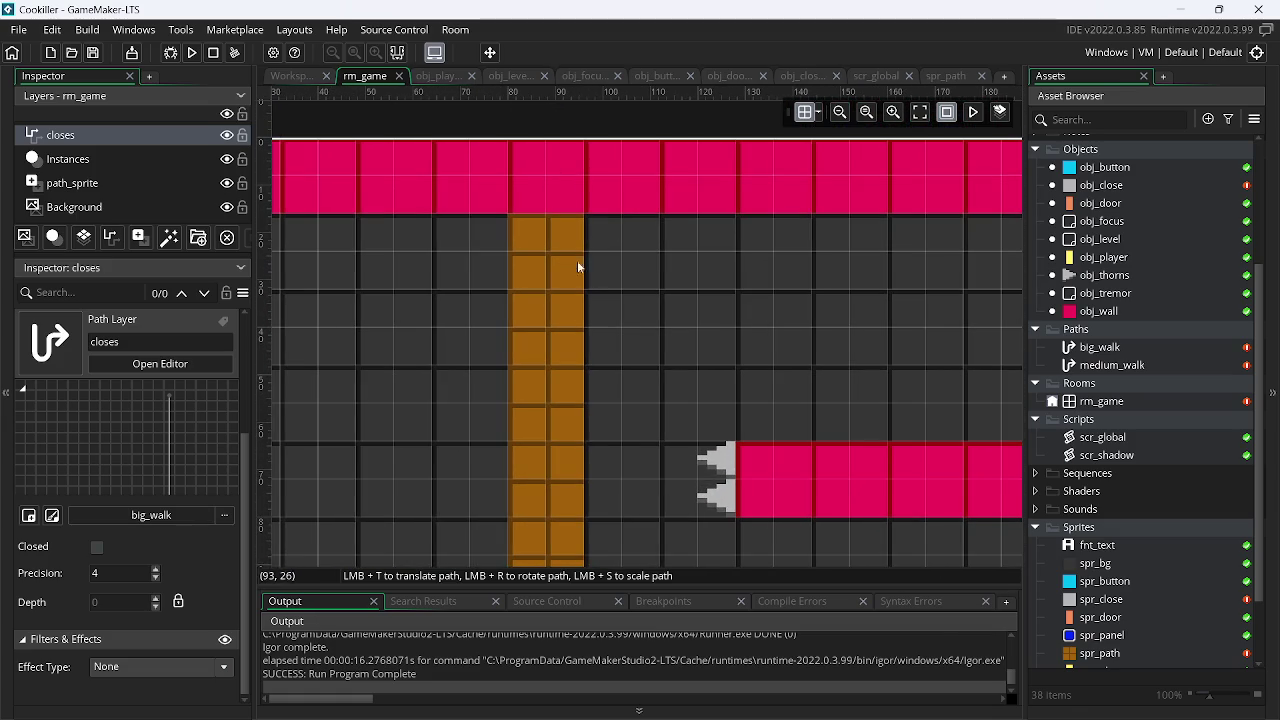
pyautogui.scroll(-3, 530, 240)
pyautogui.moveTo(730, 290)
pyautogui.mouseDown()
pyautogui.moveTo(593, 158)
pyautogui.moveTo(543, 18)
pyautogui.mouseUp()
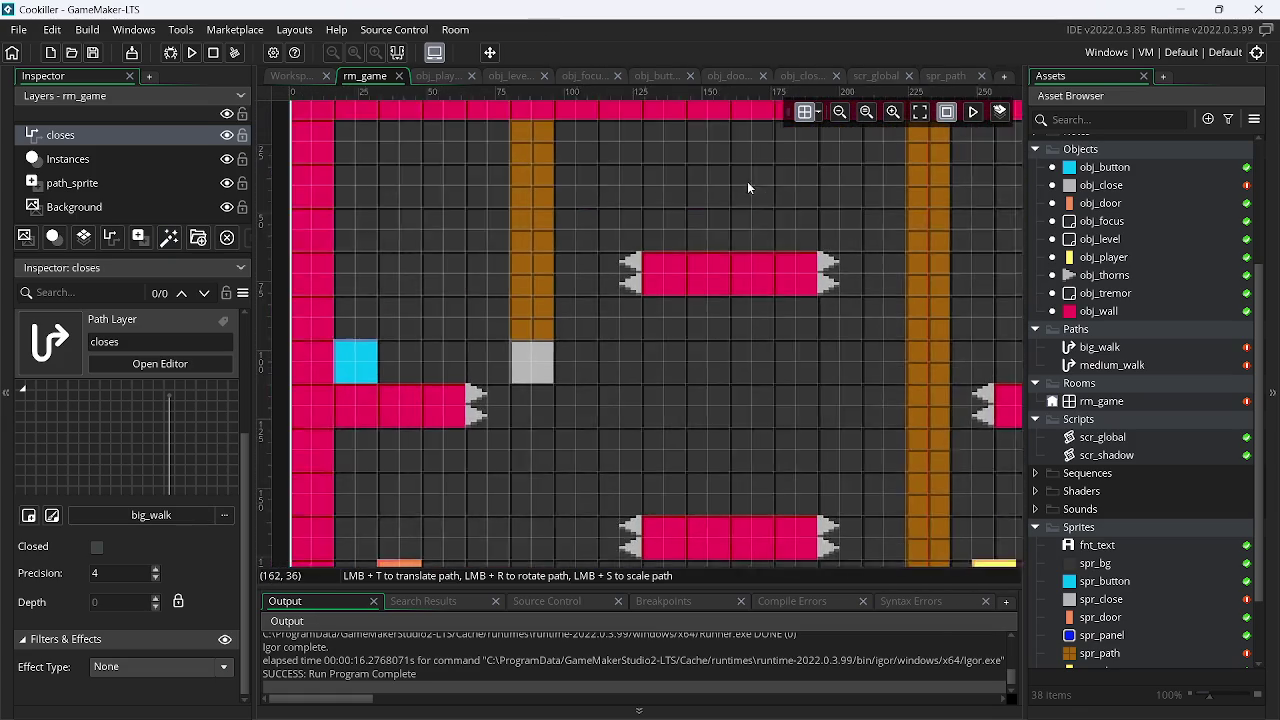
pyautogui.click(114, 158)
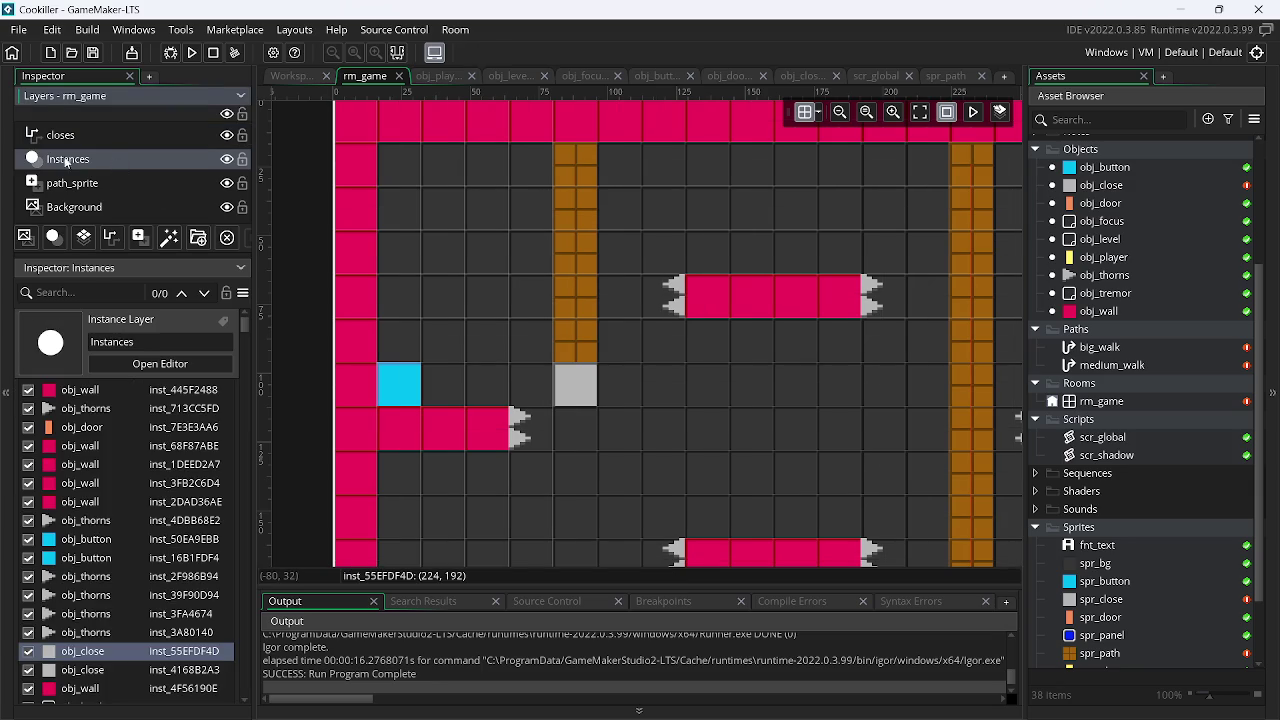
pyautogui.click(88, 182)
pyautogui.click(584, 224)
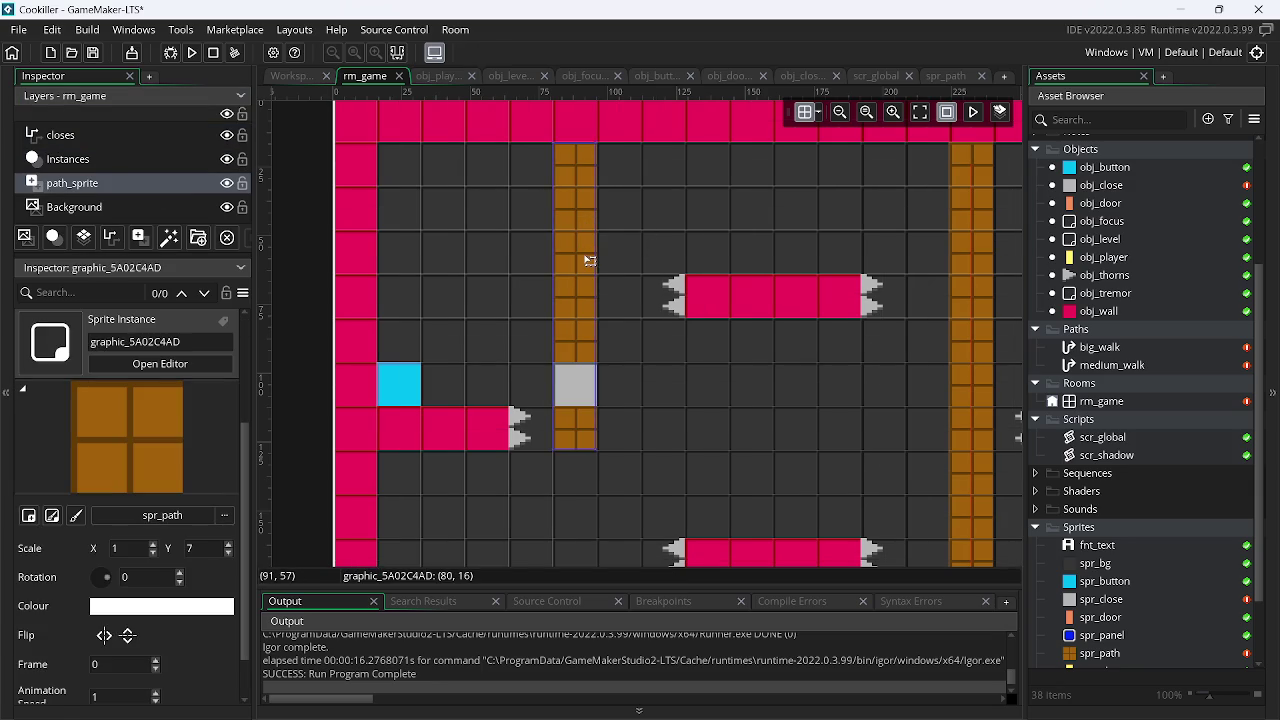
# Clear the closes path layer's assigned path to No Path
pyautogui.click(130, 135)
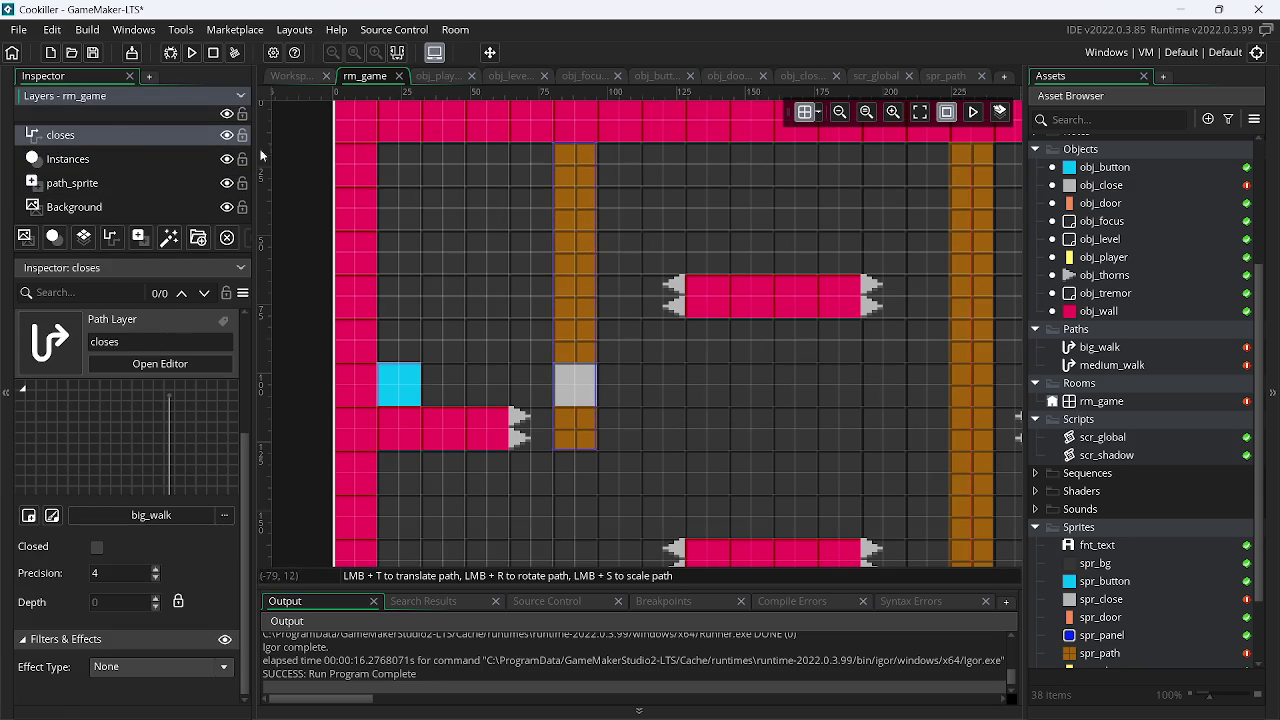
pyautogui.scroll(1, 595, 194)
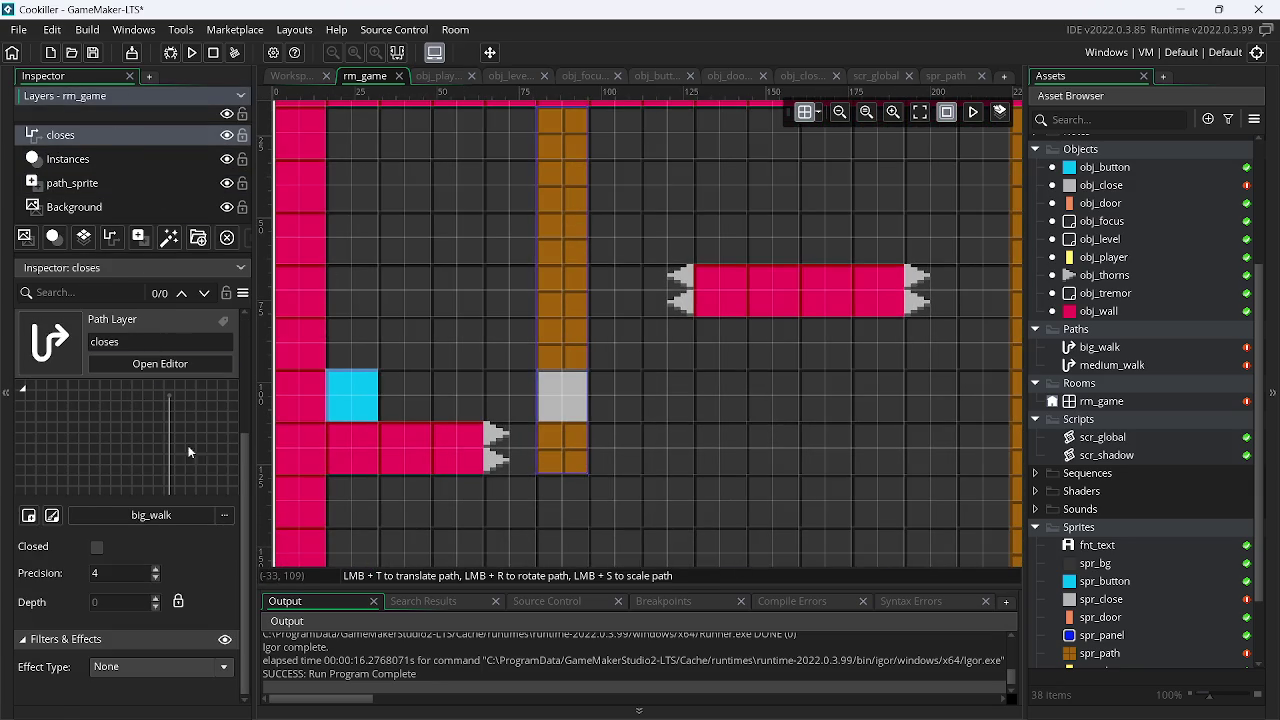
pyautogui.click(215, 510)
pyautogui.doubleClick(344, 291)
# Assign the medium_walk path to the closes layer
pyautogui.click(215, 508)
pyautogui.doubleClick(420, 290)
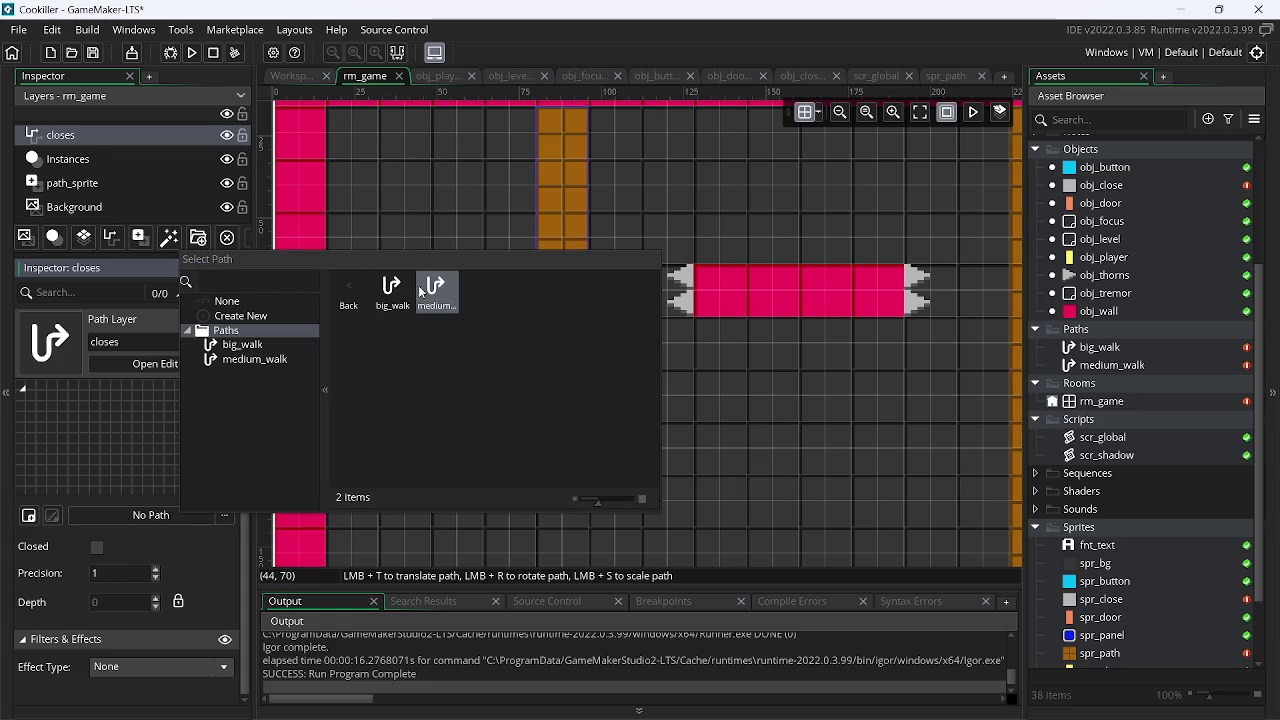
pyautogui.doubleClick(430, 292)
# Delete medium_walk's top point at (88, 8), so the path tops out at (88, 24)
pyautogui.click(558, 410)
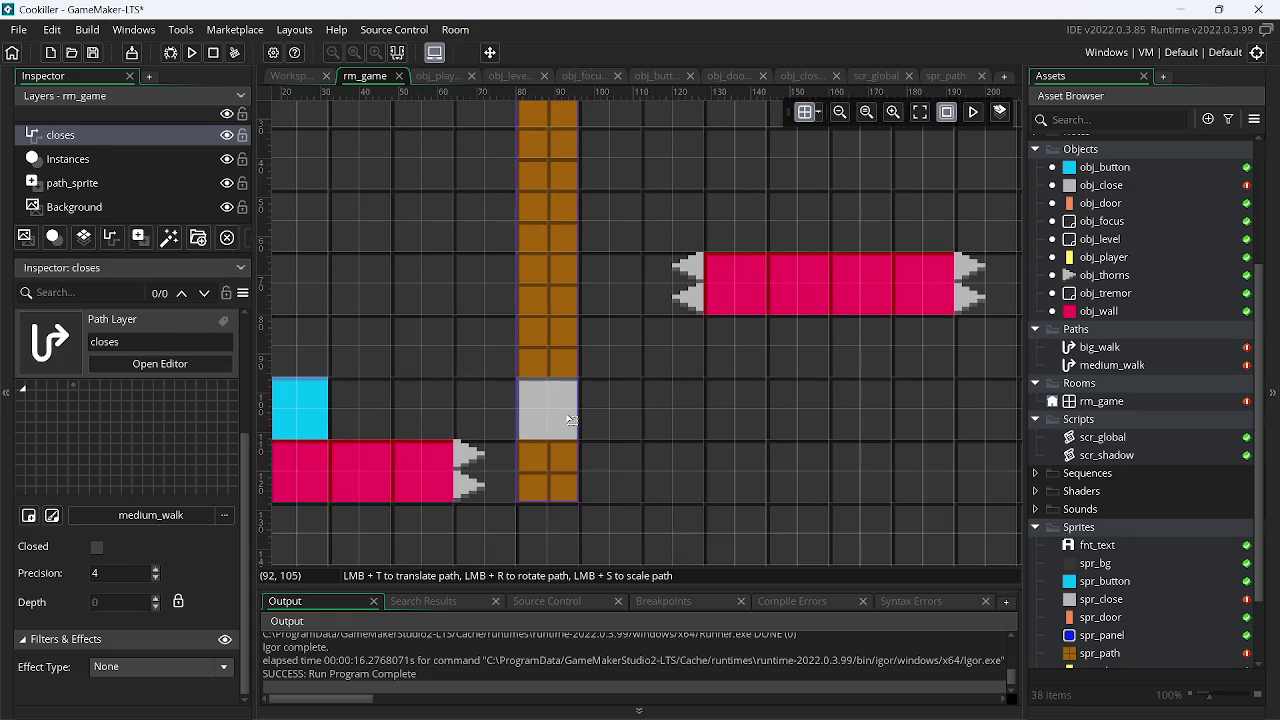
pyautogui.scroll(3, 588, 403)
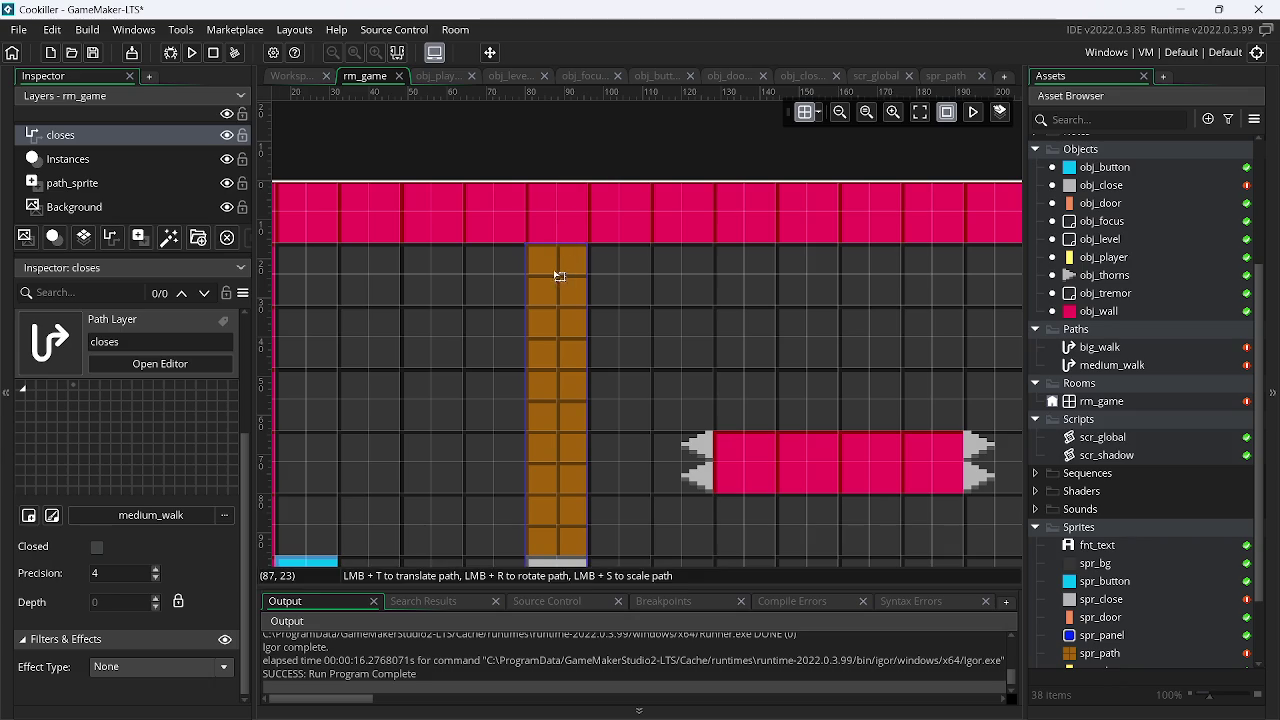
pyautogui.rightClick(561, 282)
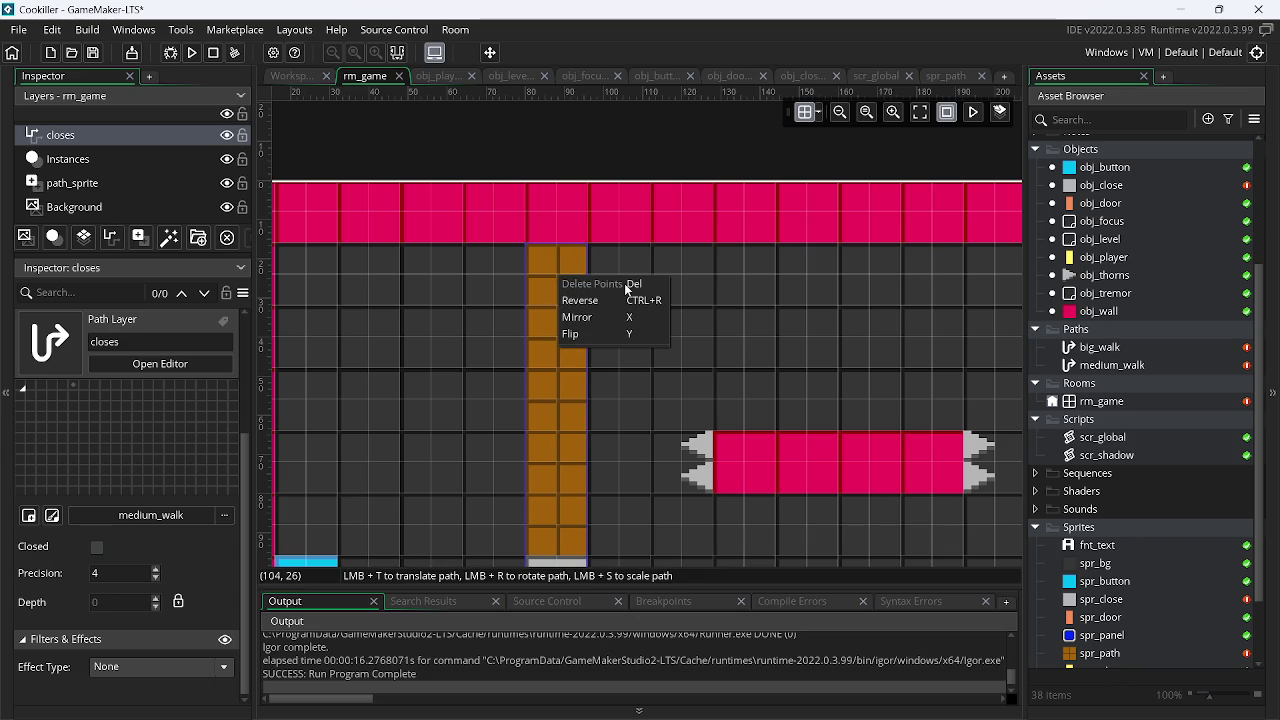
pyautogui.click(545, 438)
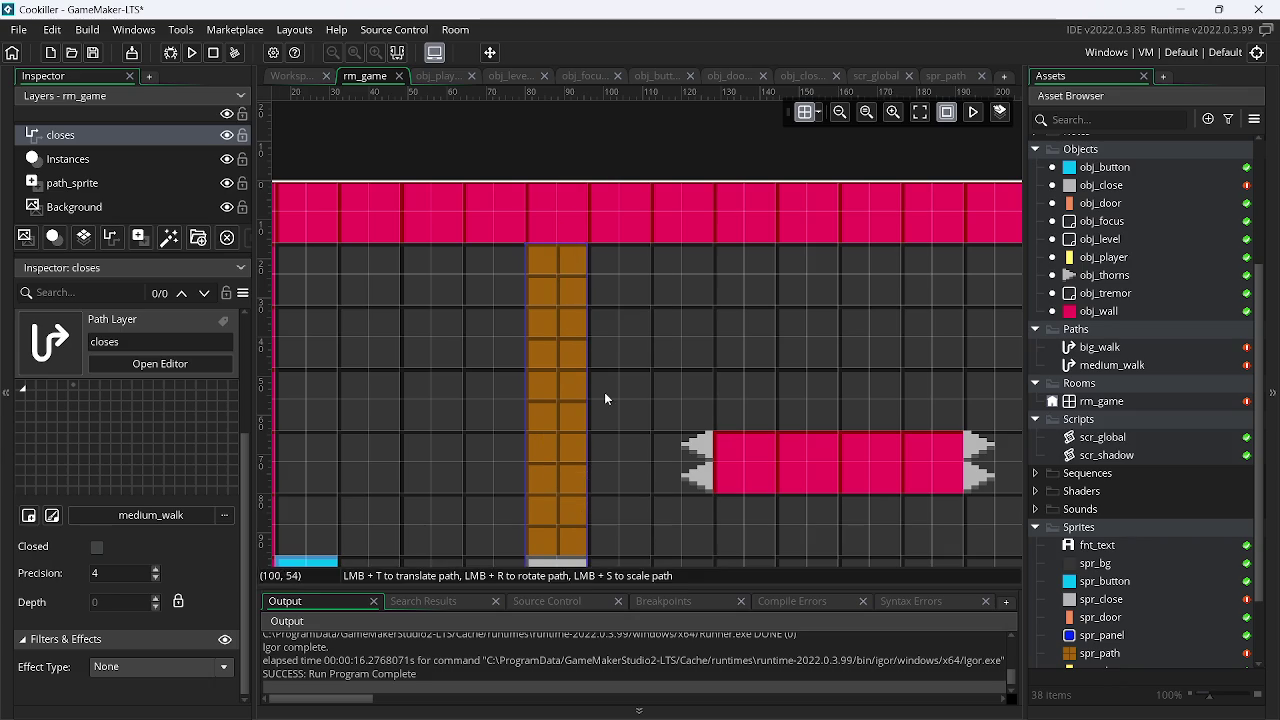
pyautogui.moveTo(612, 457); pyautogui.dragTo(662, 263)
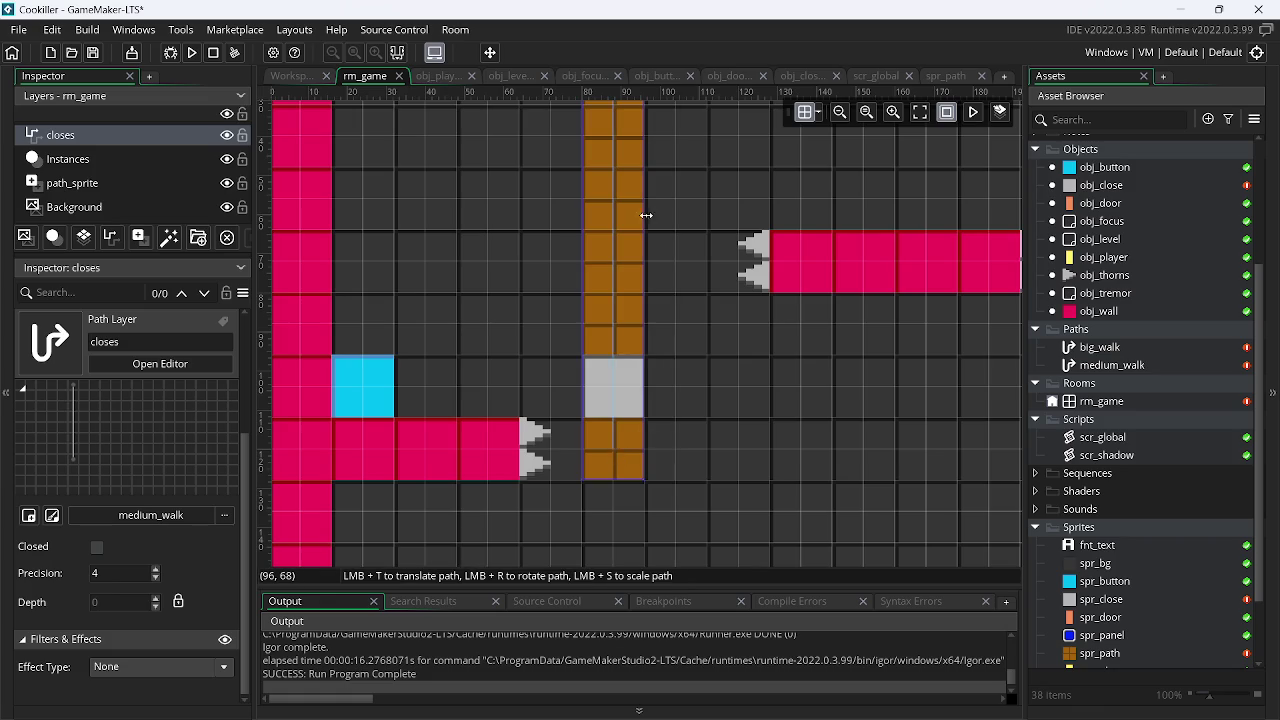
pyautogui.scroll(5, 651, 506)
pyautogui.scroll(1, 637, 279)
pyautogui.click(614, 312)
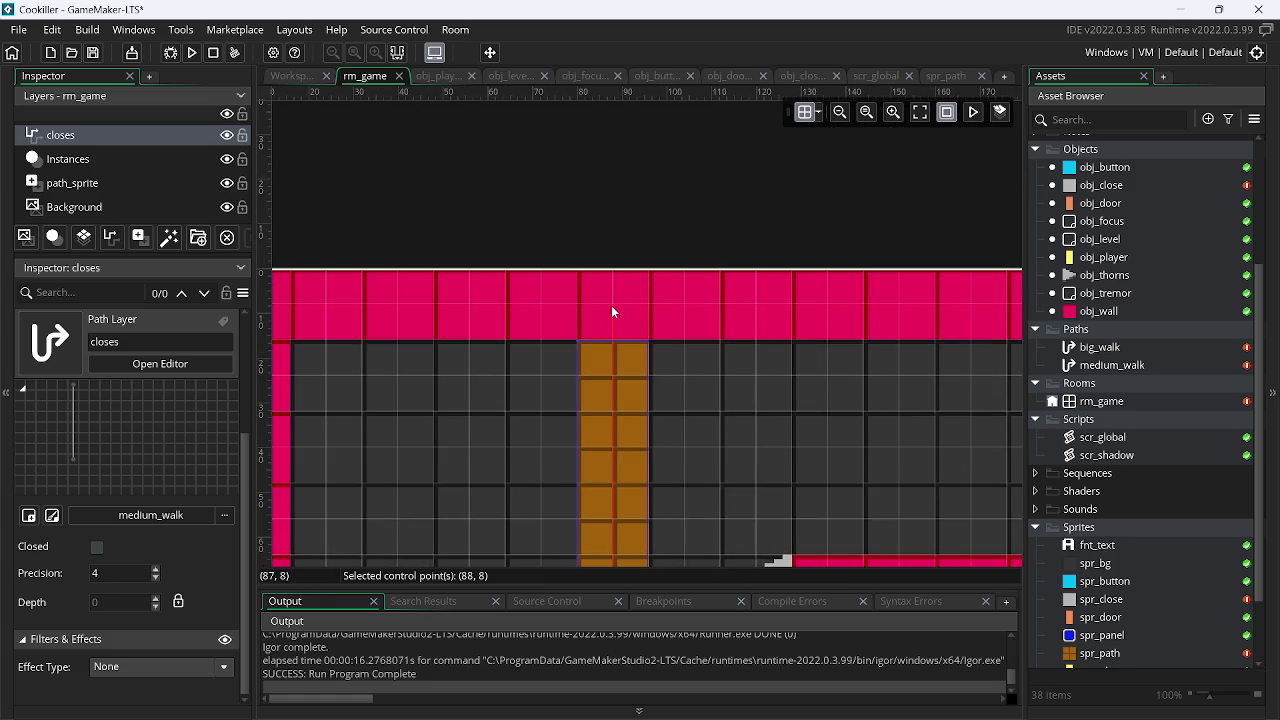
pyautogui.rightClick(613, 306)
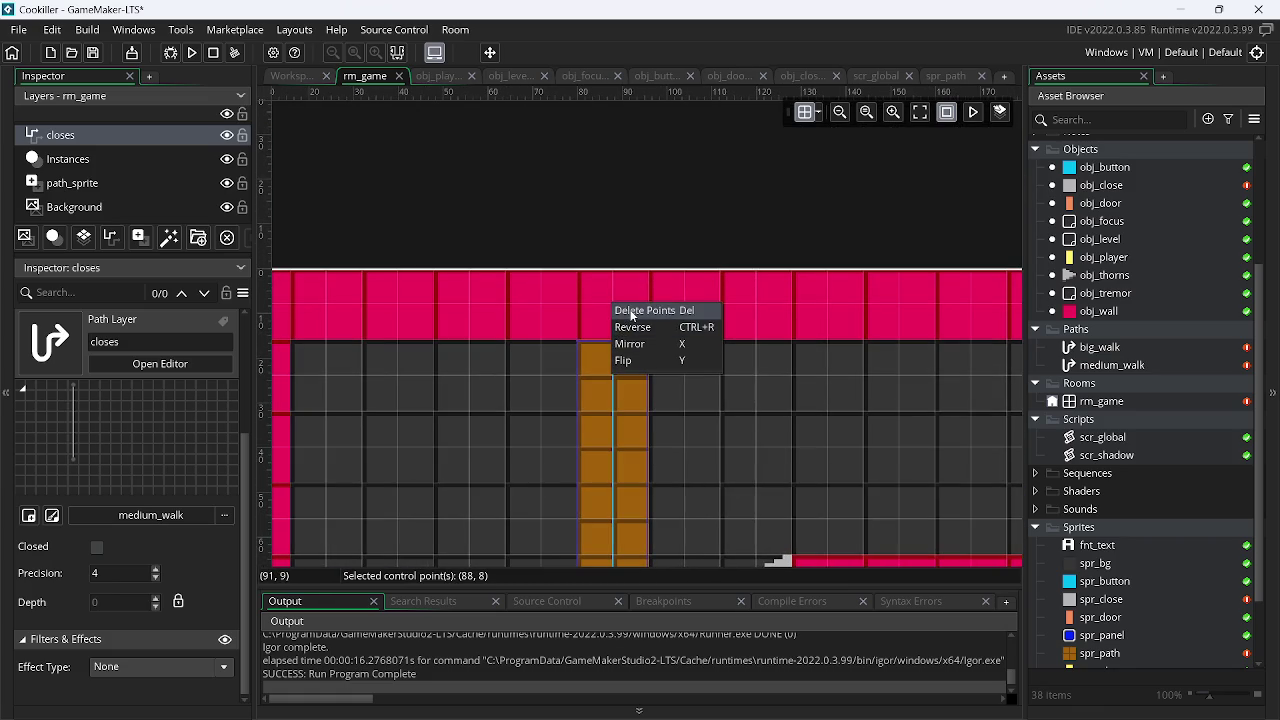
pyautogui.click(631, 311)
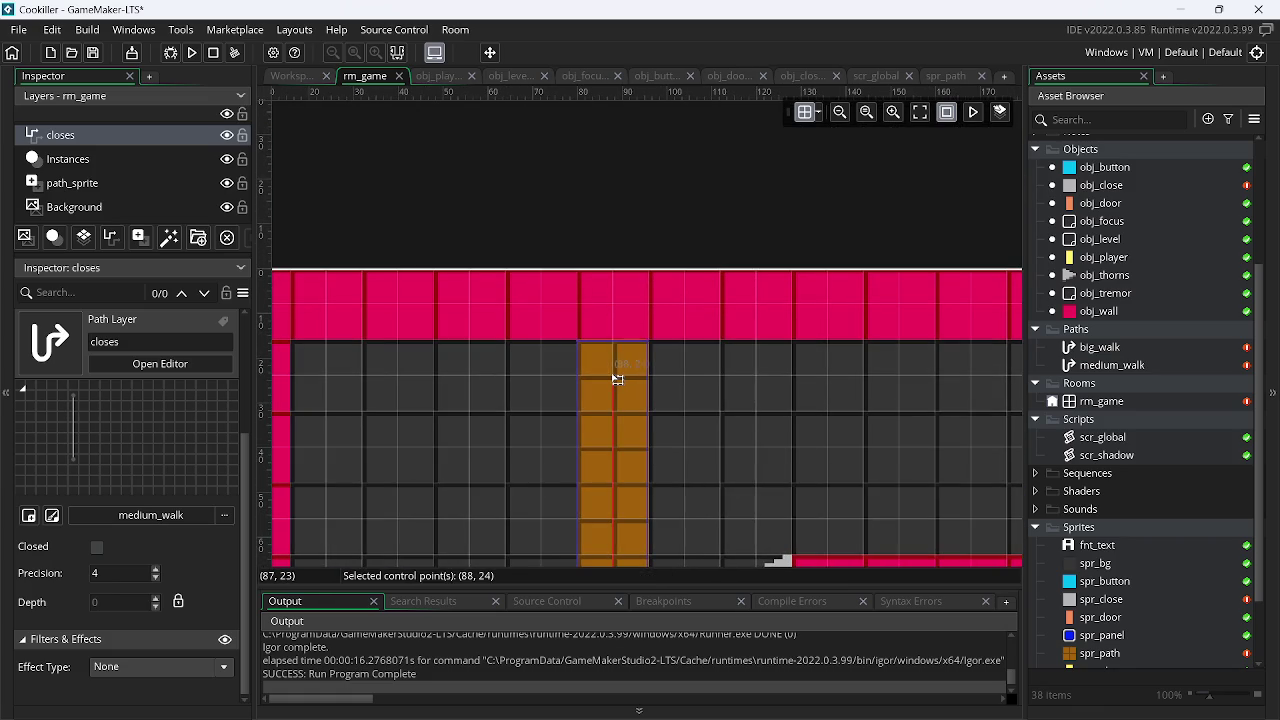
pyautogui.scroll(-3, 600, 390)
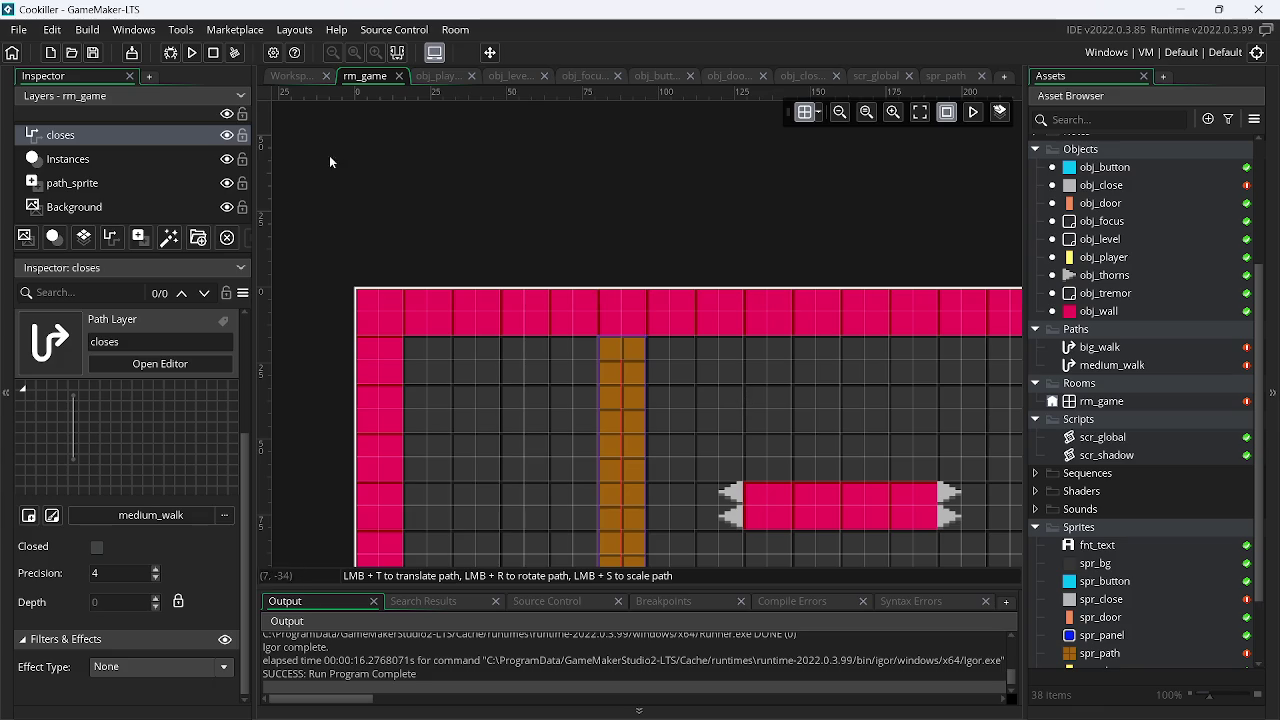
# Set the closes layer's path back to No Path
pyautogui.click(185, 514)
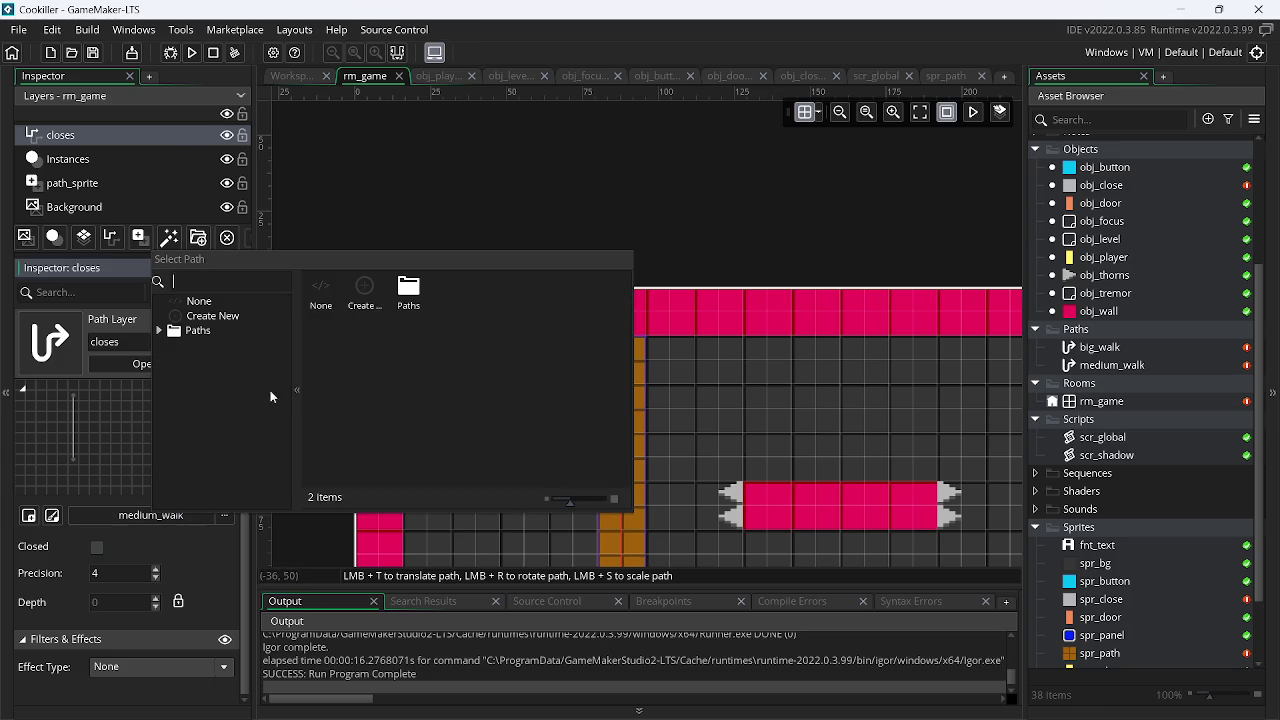
pyautogui.doubleClick(329, 285)
pyautogui.scroll(-3, 736, 224)
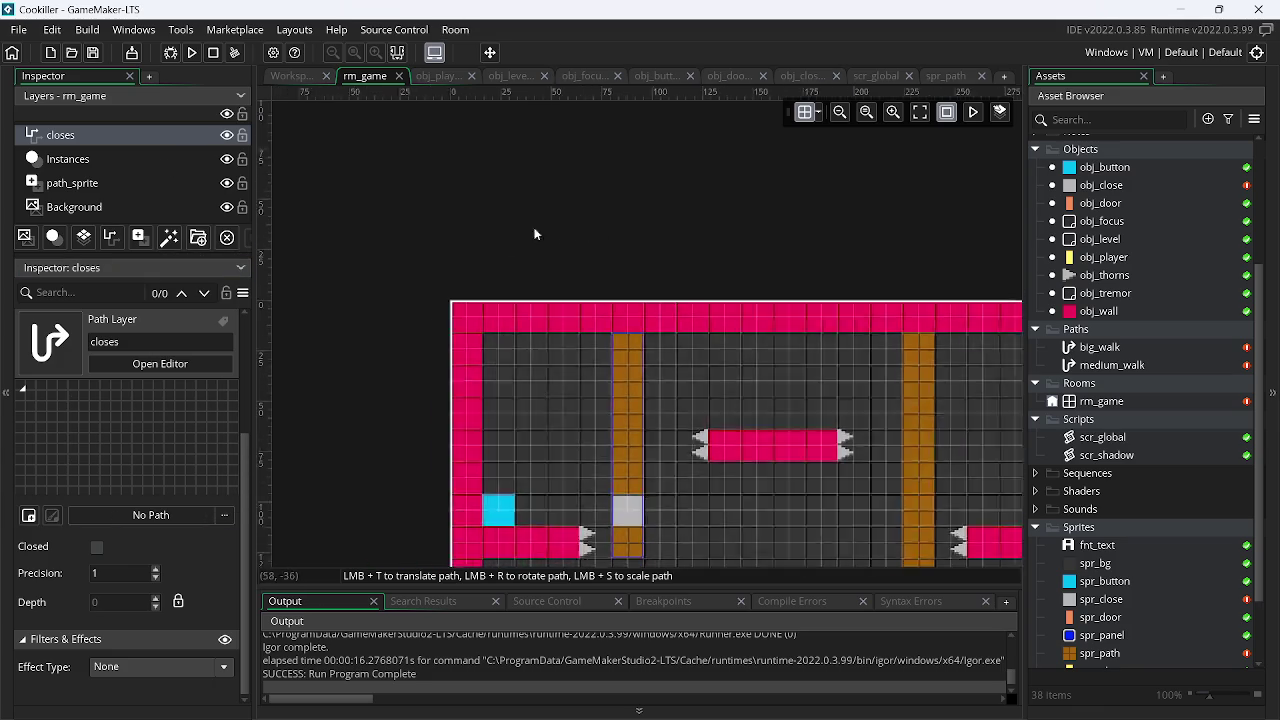
# Hide the path_sprite layer and select the Instances layer
pyautogui.click(227, 184)
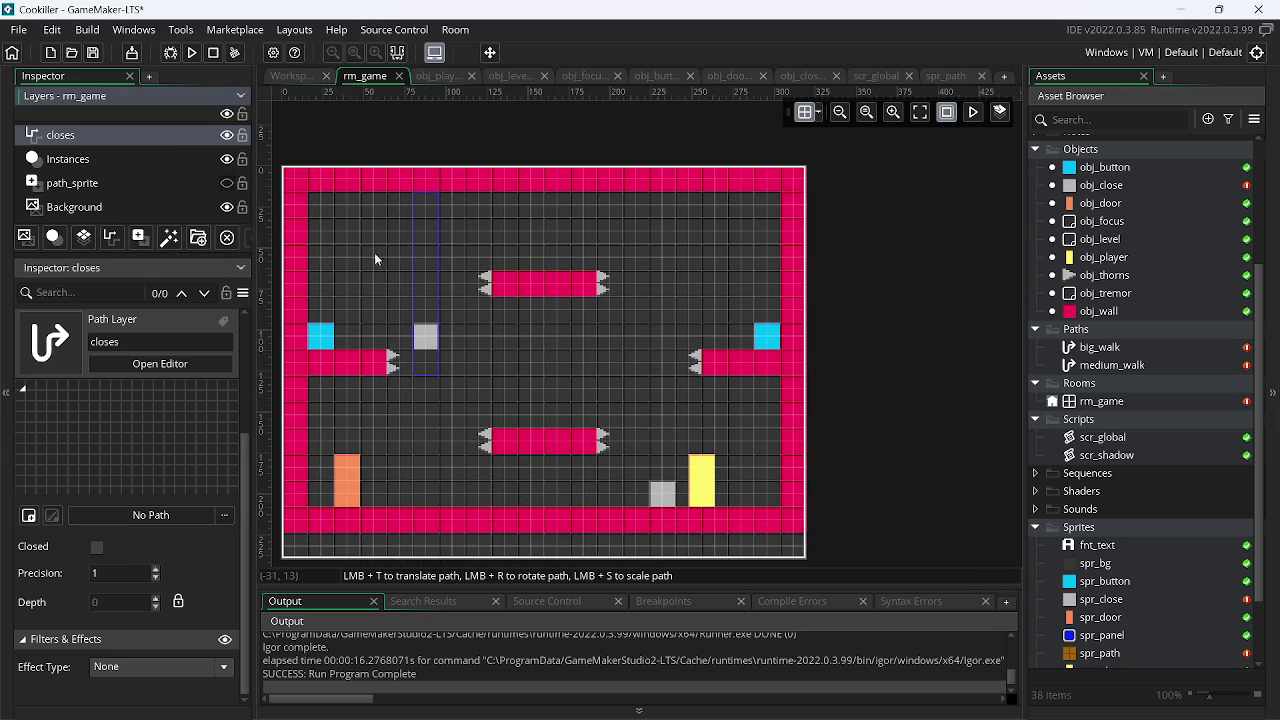
pyautogui.click(101, 186)
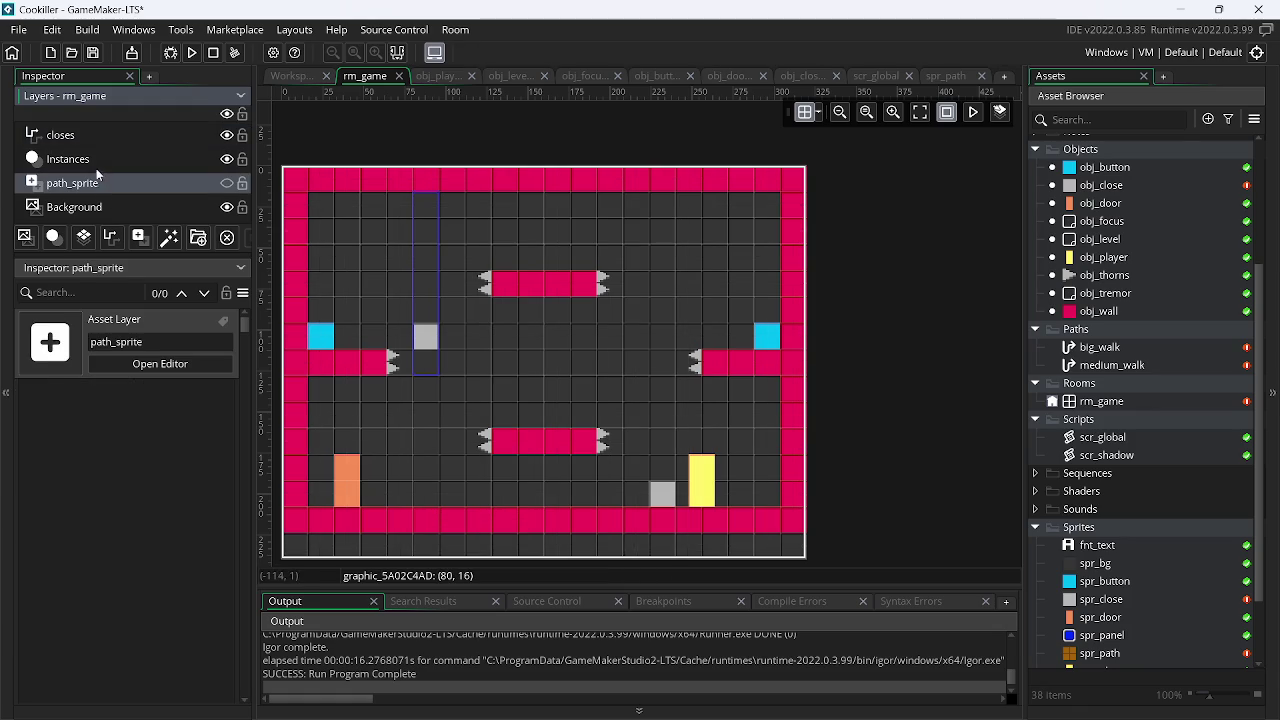
pyautogui.click(96, 161)
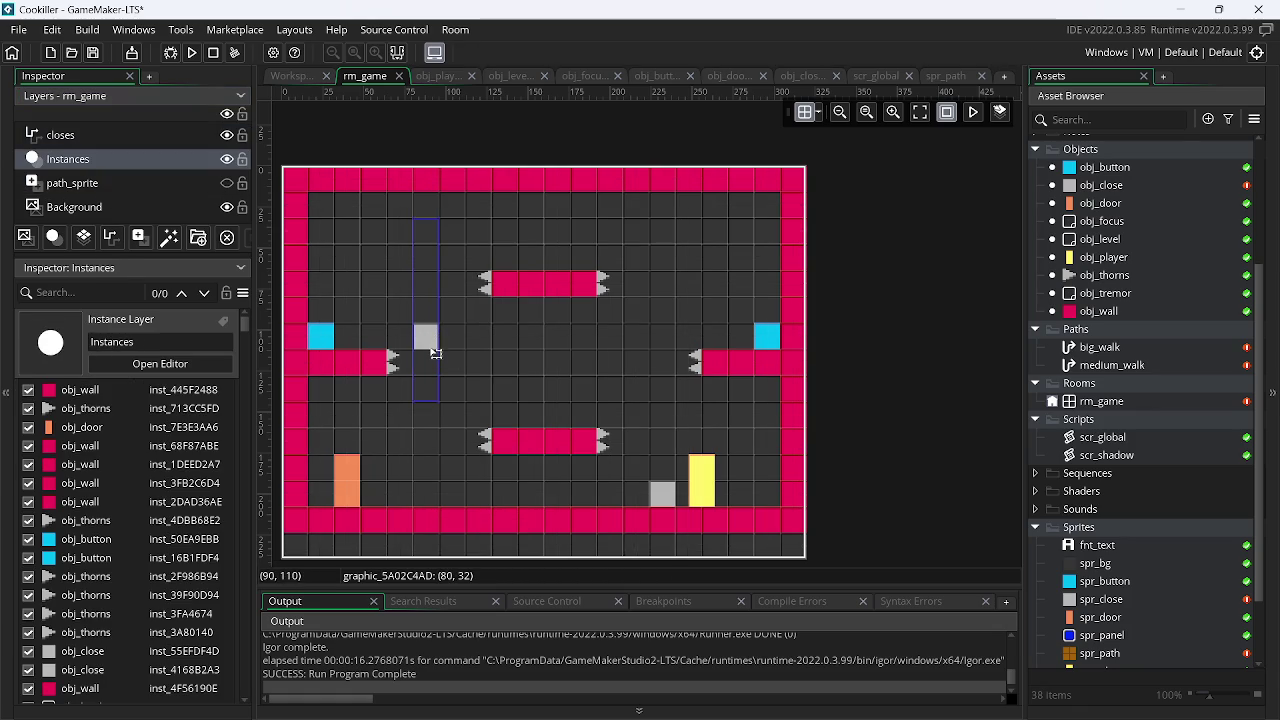
# Move the grey obj_close block down one cell and start a test run
pyautogui.click(196, 163)
pyautogui.moveTo(420, 340)
pyautogui.mouseDown()
pyautogui.moveTo(438, 345)
pyautogui.moveTo(435, 364)
pyautogui.mouseUp()
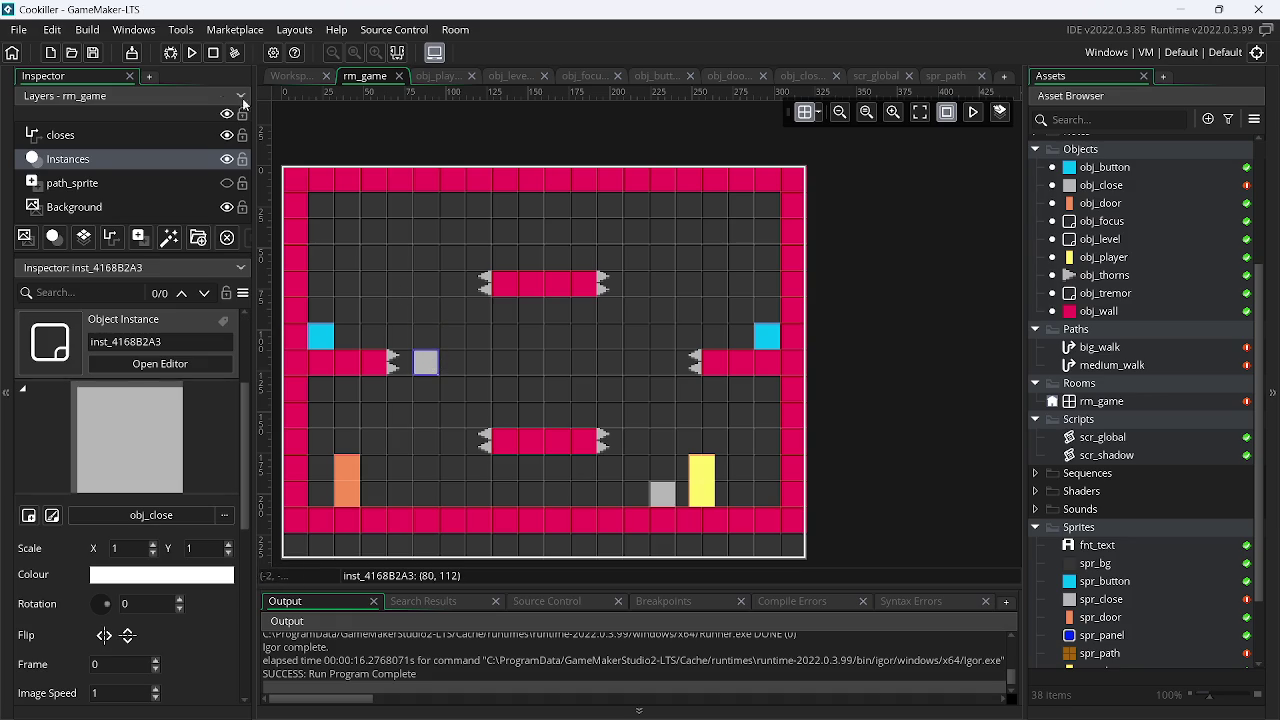
pyautogui.click(194, 55)
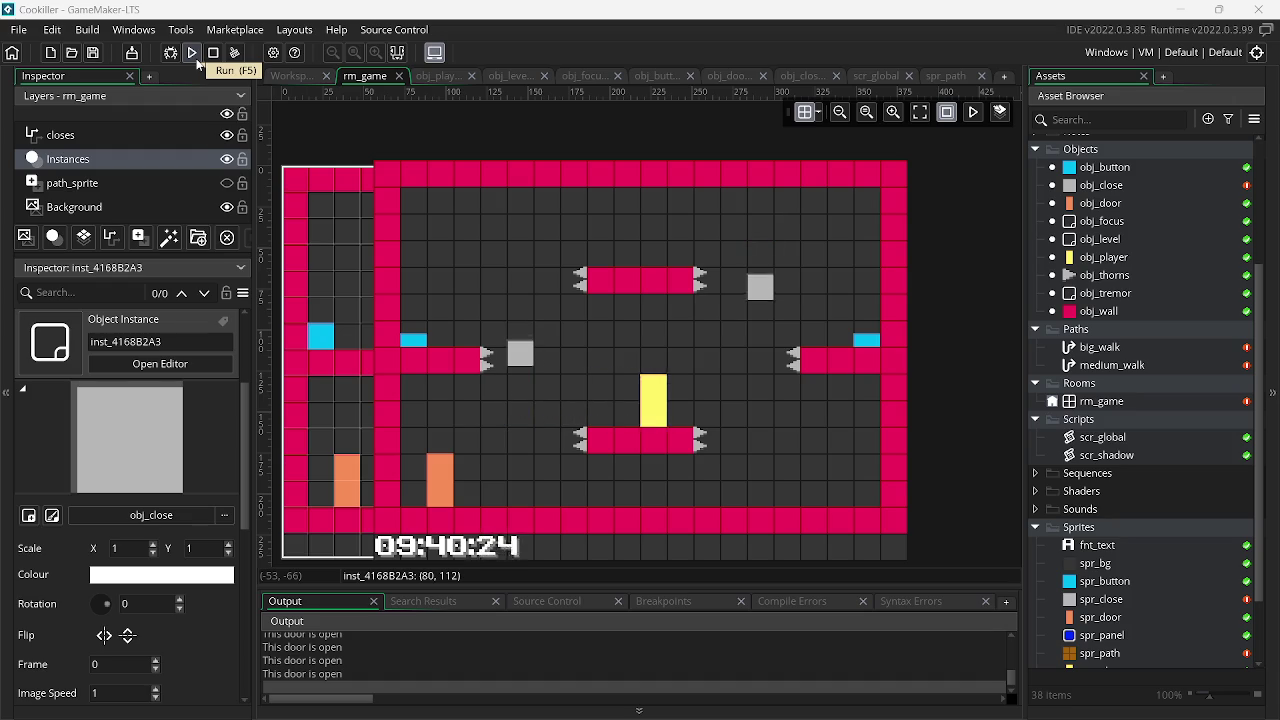
# Move the yellow player start to the bottom left beside the orange door and retest the game
pyautogui.press('Escape')
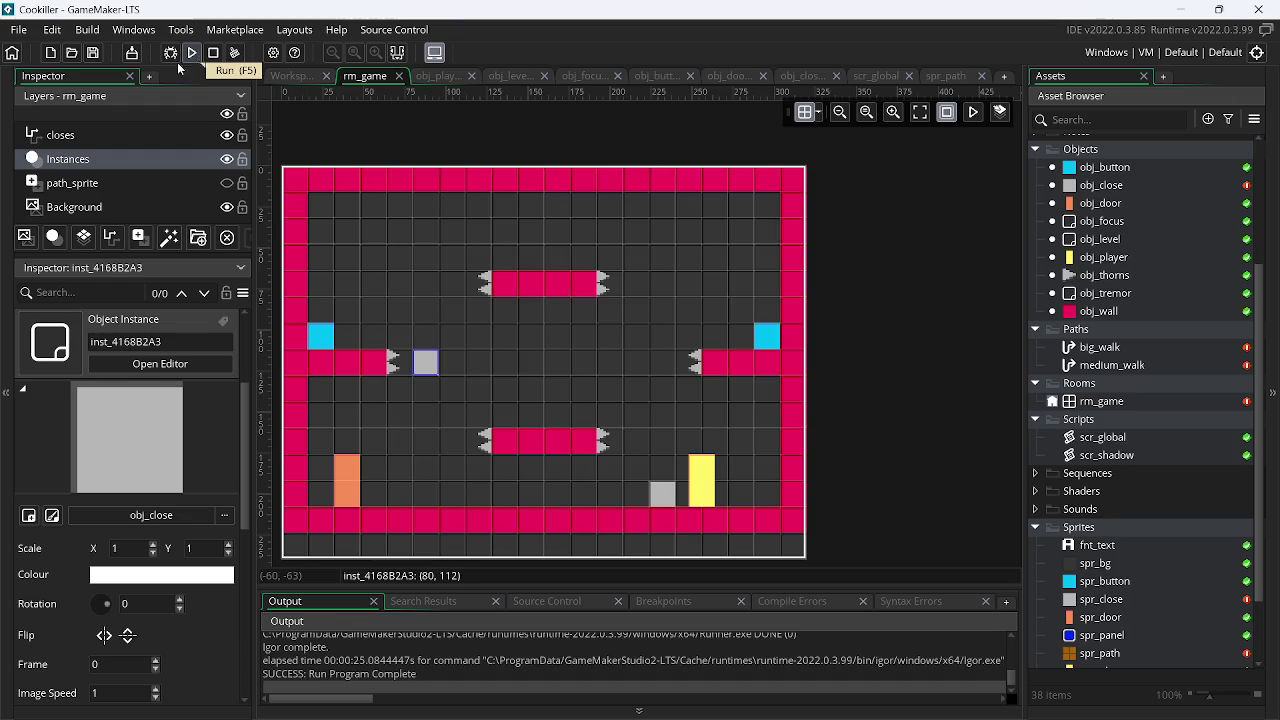
pyautogui.moveTo(713, 467); pyautogui.dragTo(443, 474)
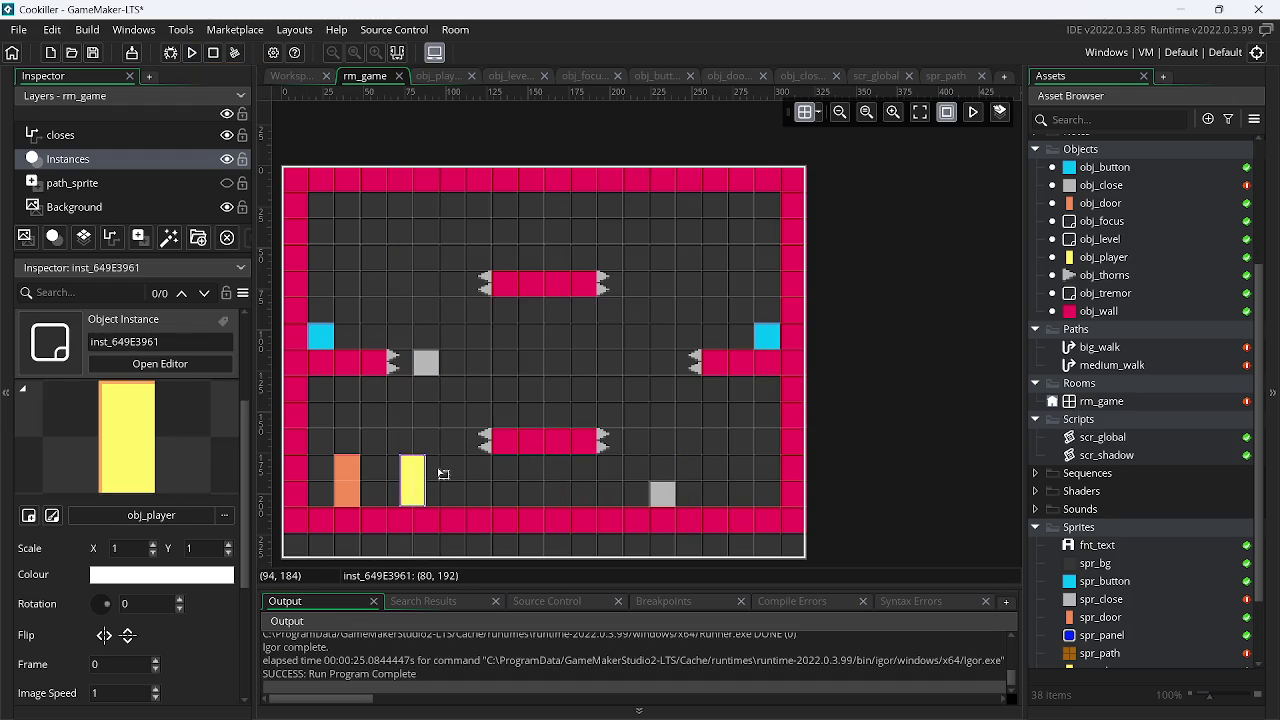
pyautogui.click(193, 55)
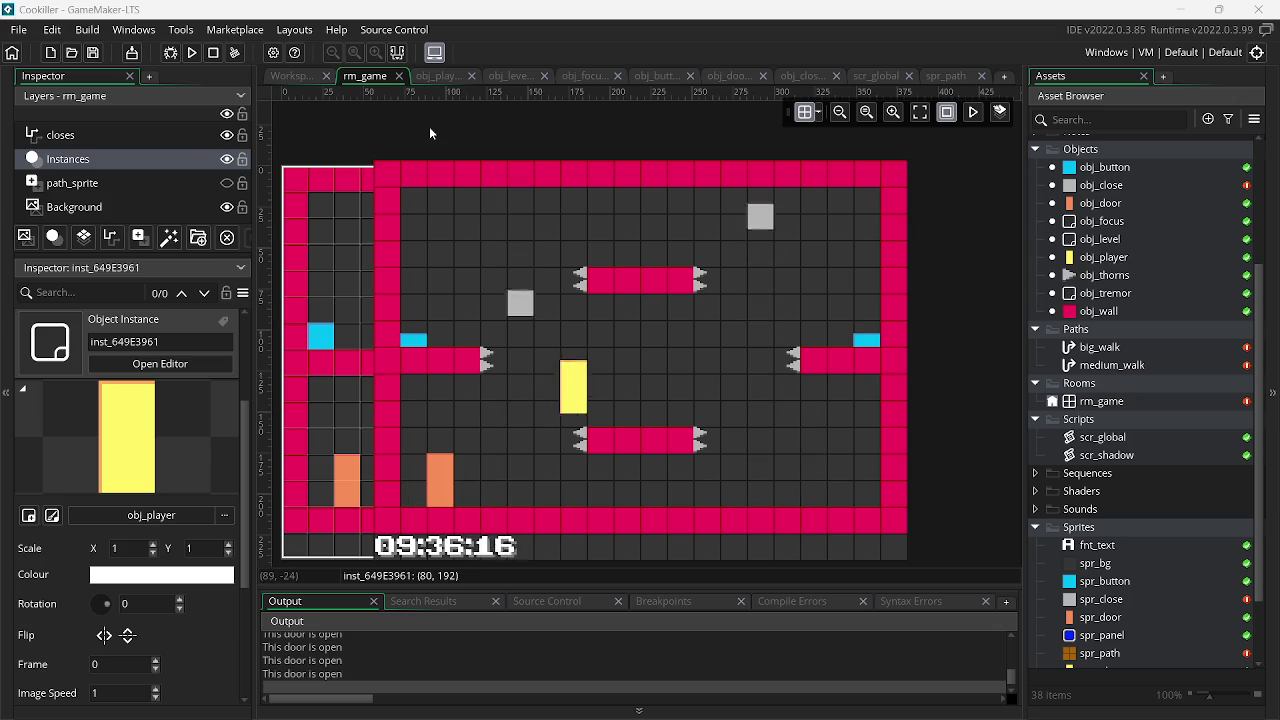
pyautogui.press('Escape')
pyautogui.hotkey('alt', 'Tab')
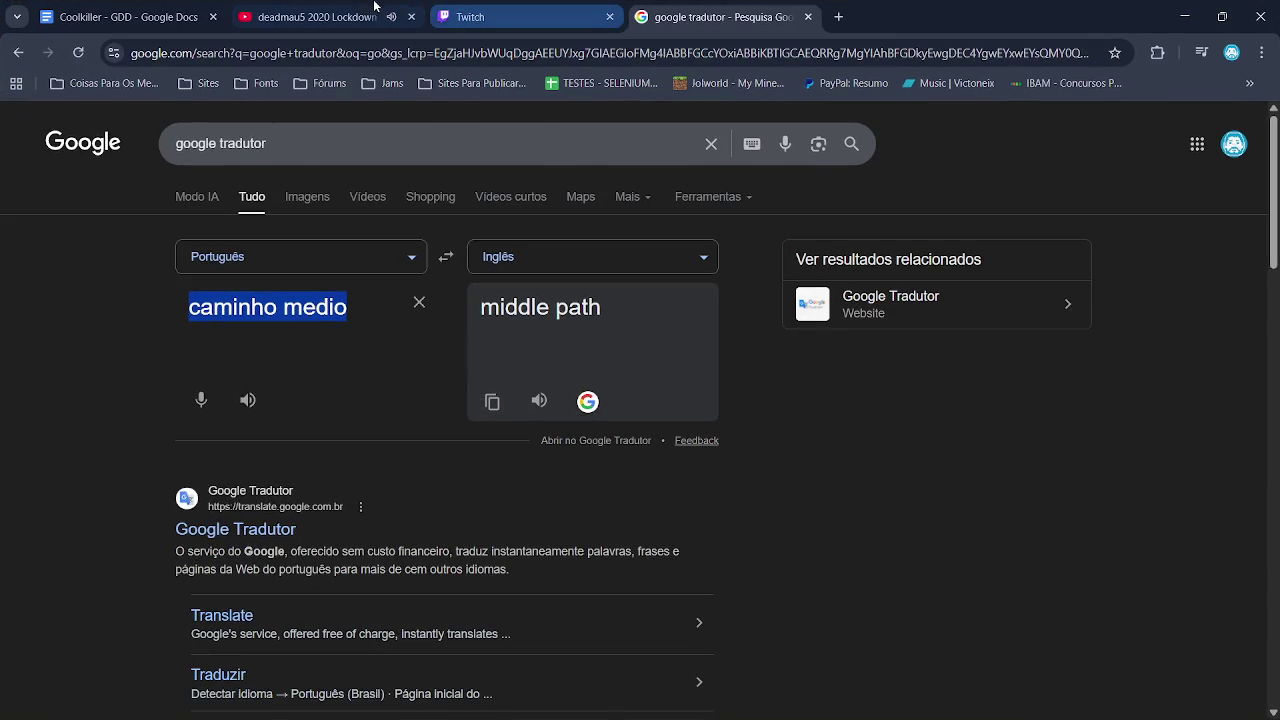
# View the Twitch stream manager dashboard and chat, then switch to the Coolkiller - GDD document
pyautogui.click(522, 8)
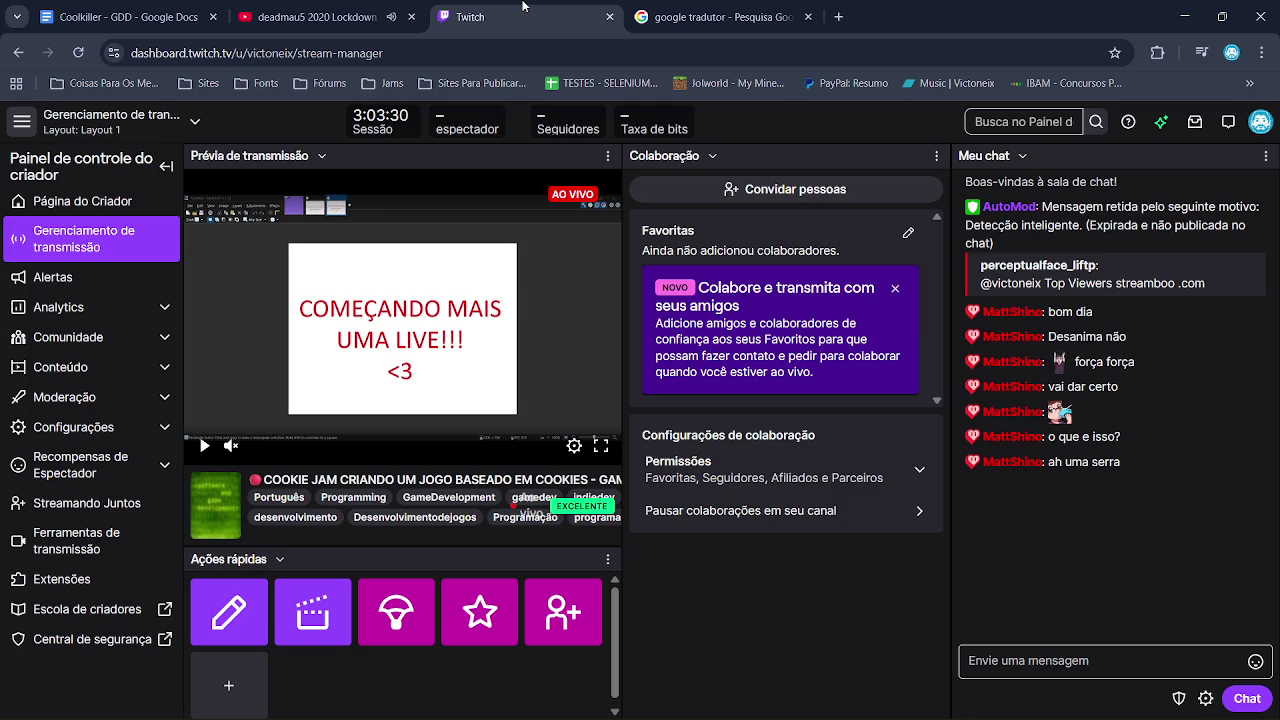
pyautogui.click(130, 17)
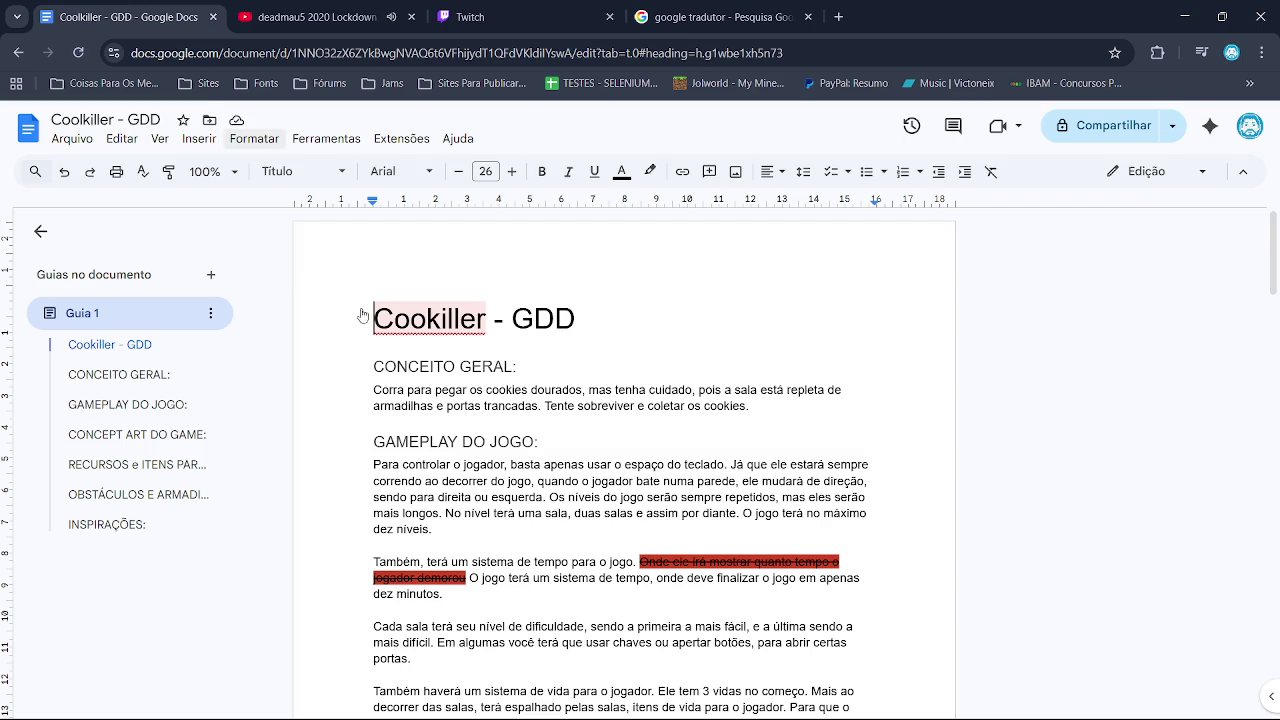
# Jump to CONCEPT ART DO GAME and scroll through the cookie, door, button, thorns and player sketches
pyautogui.rightClick(808, 512)
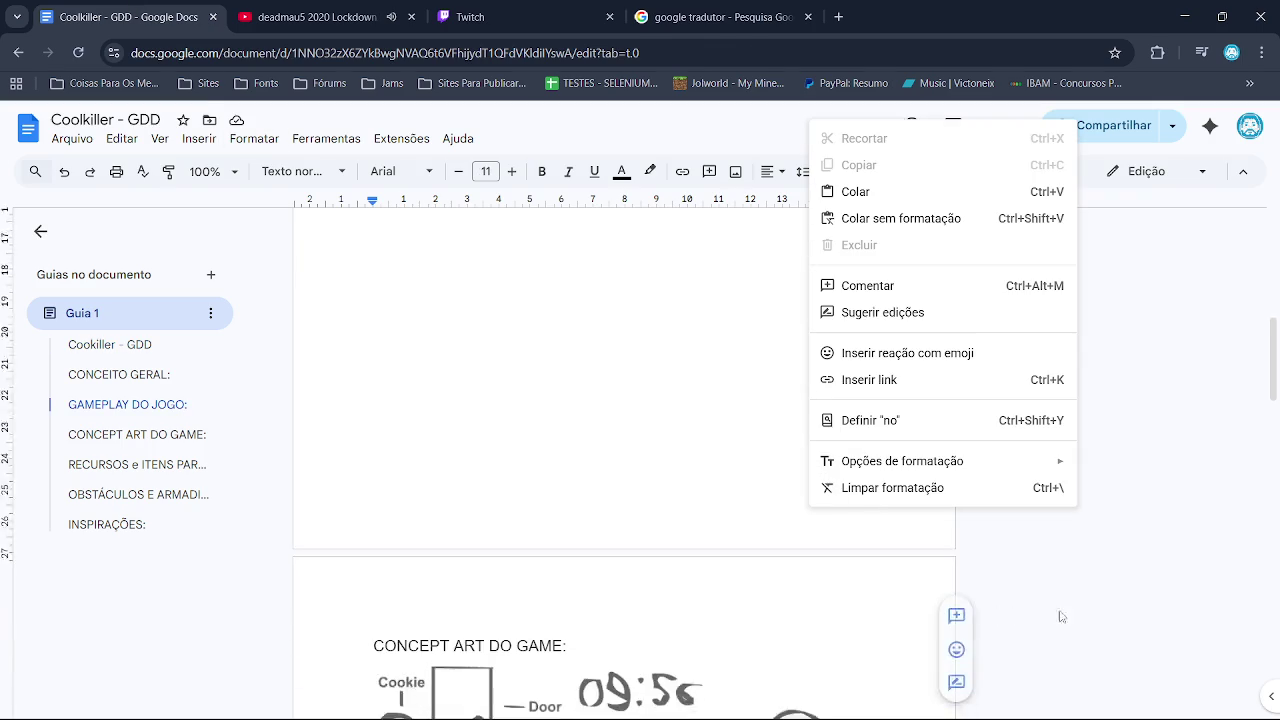
pyautogui.scroll(-6, 1120, 555)
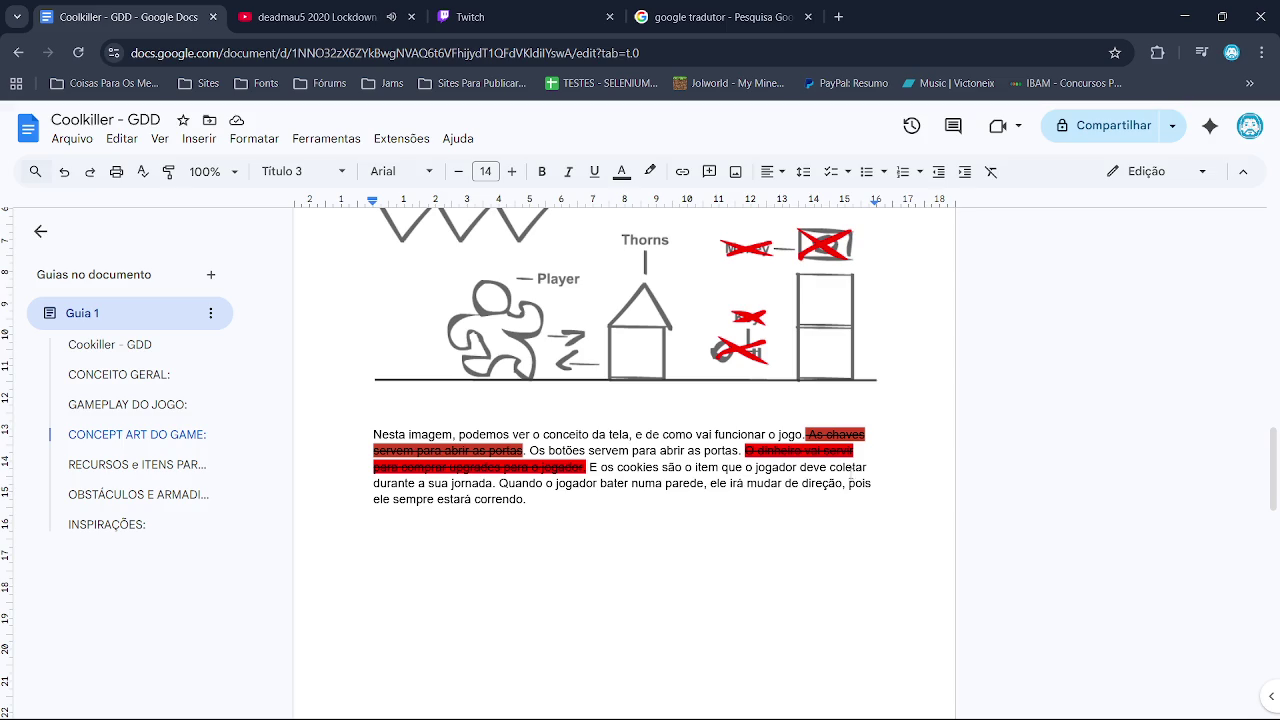
pyautogui.scroll(2, 835, 441)
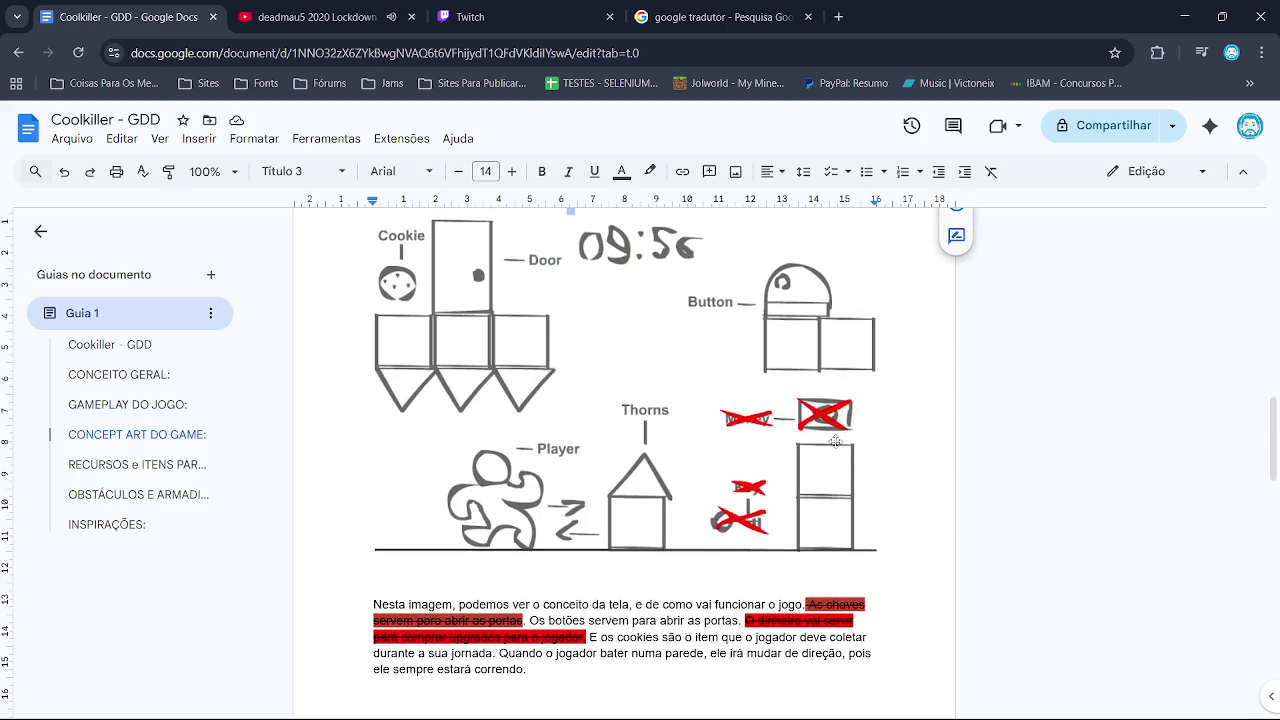
pyautogui.scroll(-8, 835, 441)
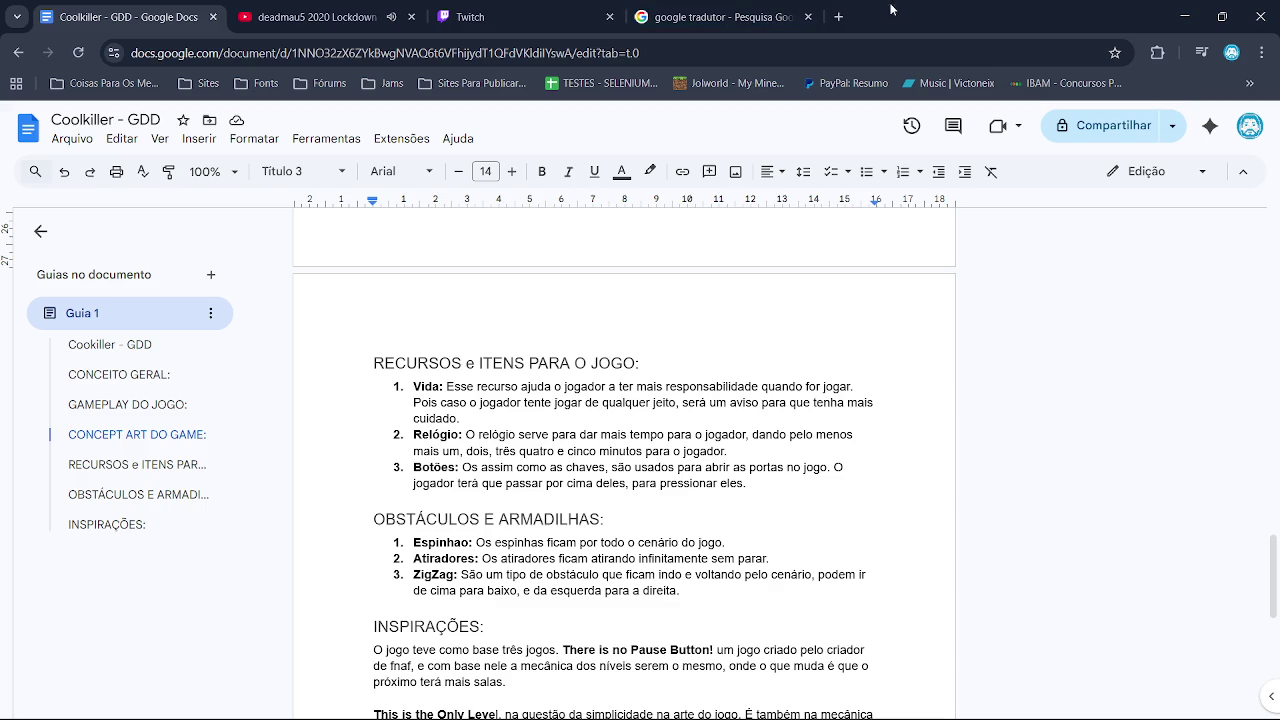
# Open the Cookie Jam #3 page from the Jams bookmarks in a new tab, scroll its theme and sponsors, then return to the Twitch stream manager
pyautogui.click(838, 17)
pyautogui.click(392, 83)
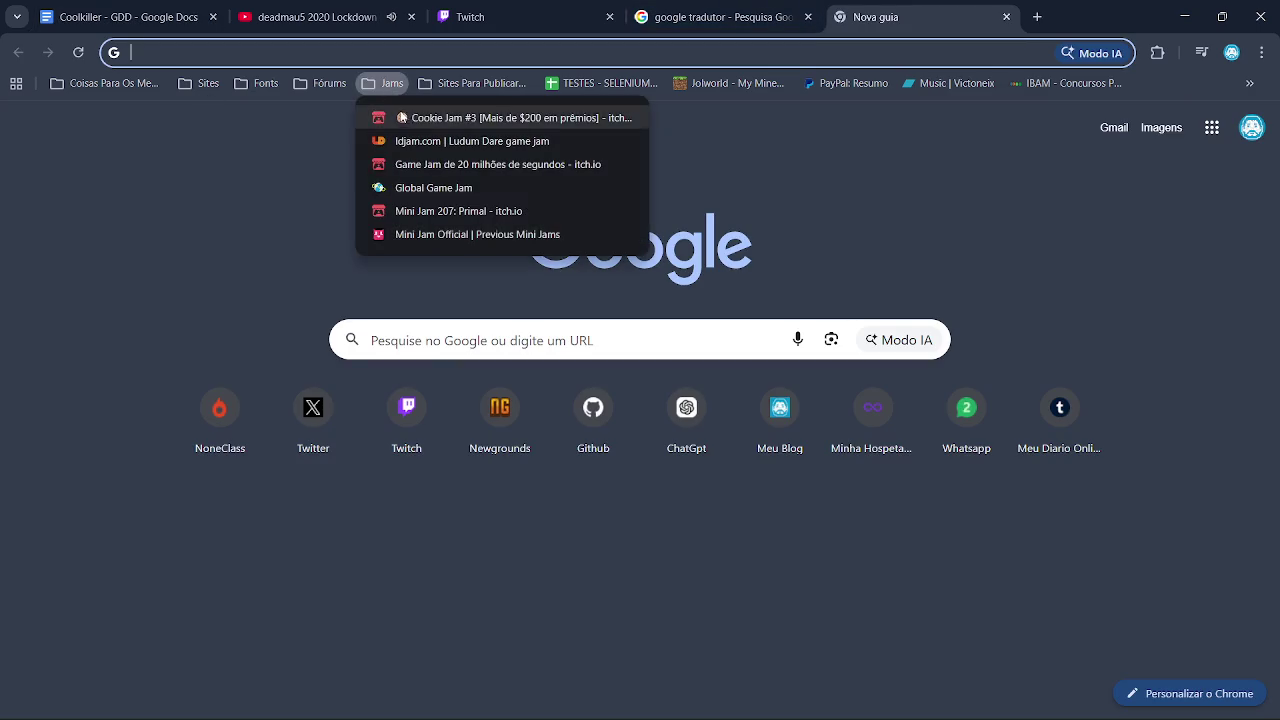
pyautogui.click(405, 114)
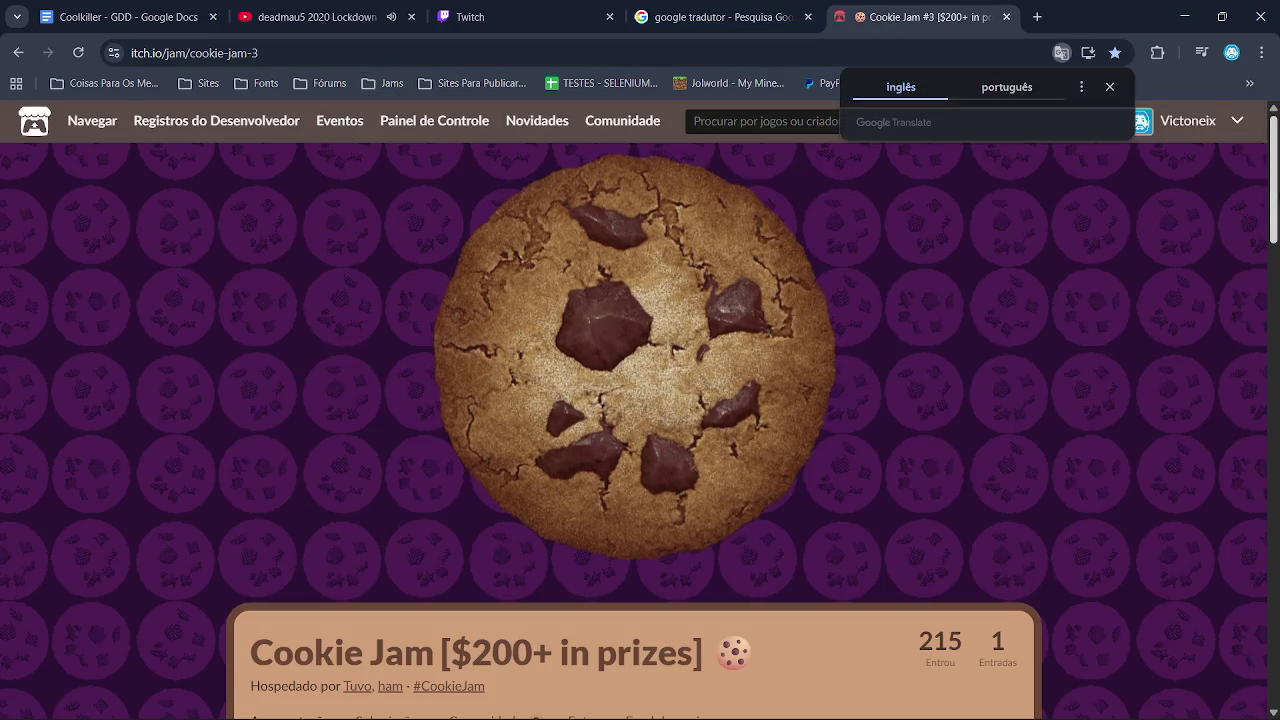
pyautogui.moveTo(1274, 213); pyautogui.dragTo(1276, 305)
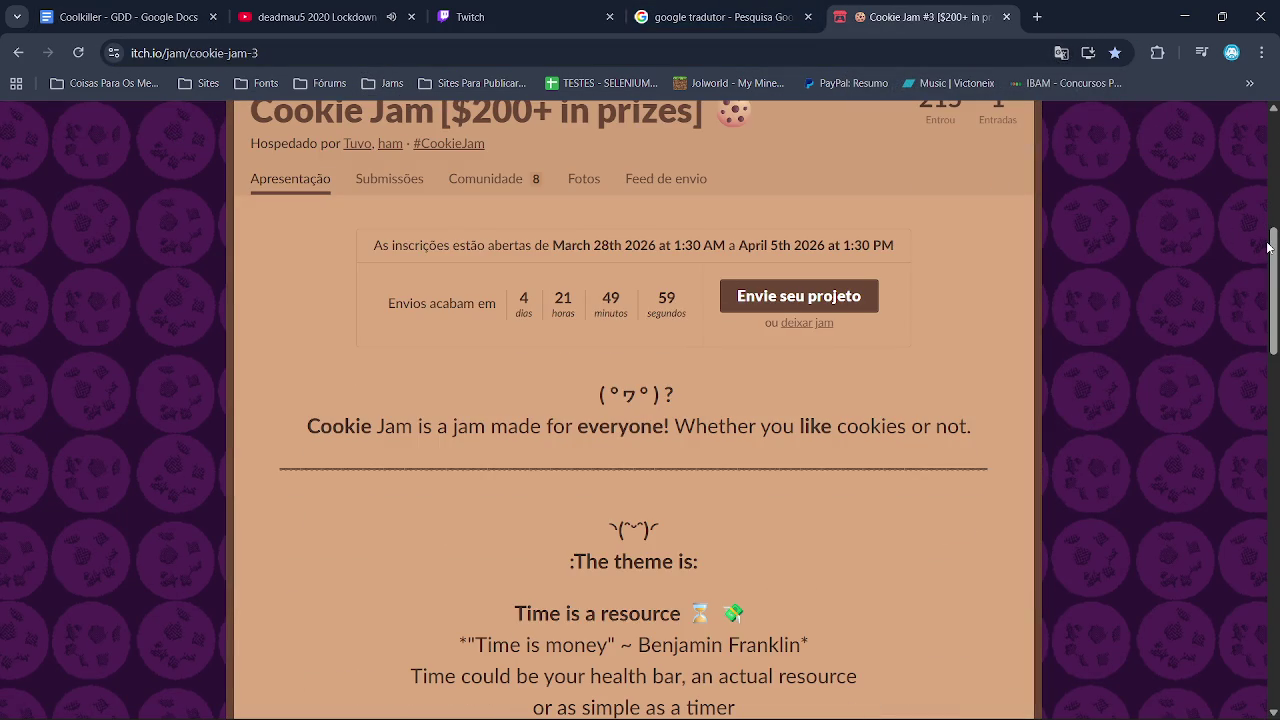
pyautogui.moveTo(1266, 320); pyautogui.dragTo(1277, 700)
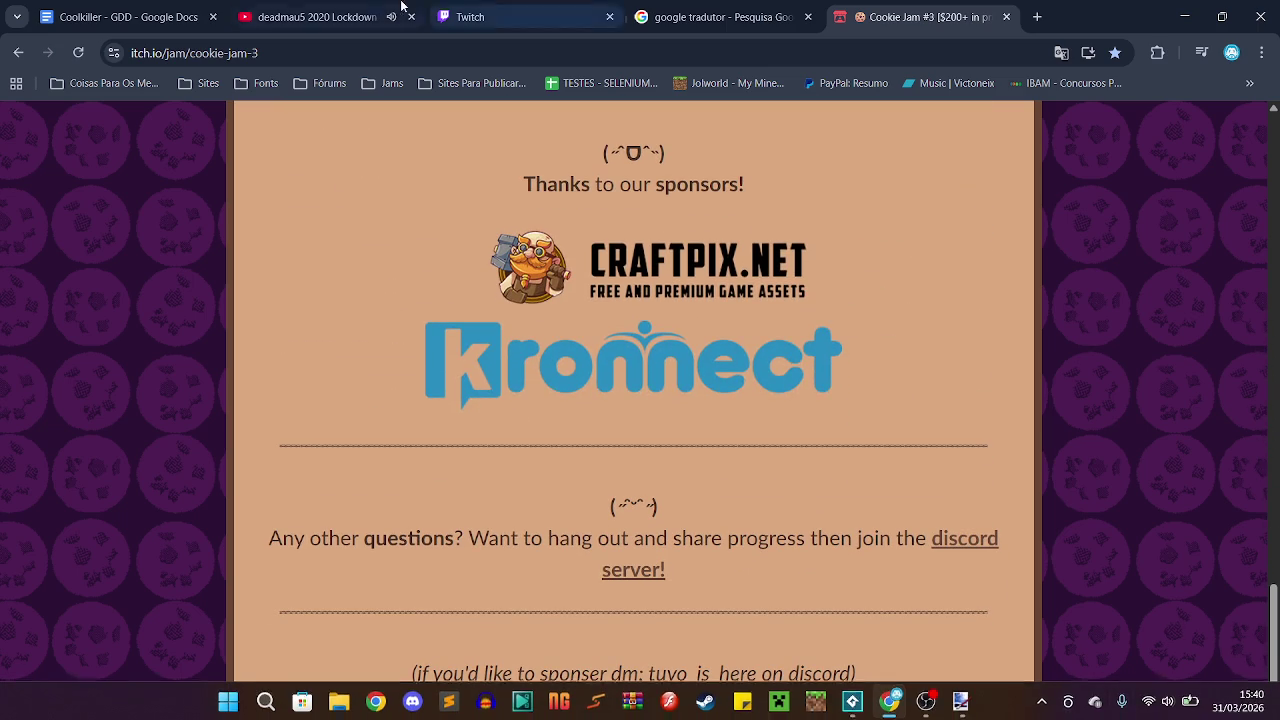
pyautogui.click(401, 8)
pyautogui.click(480, 16)
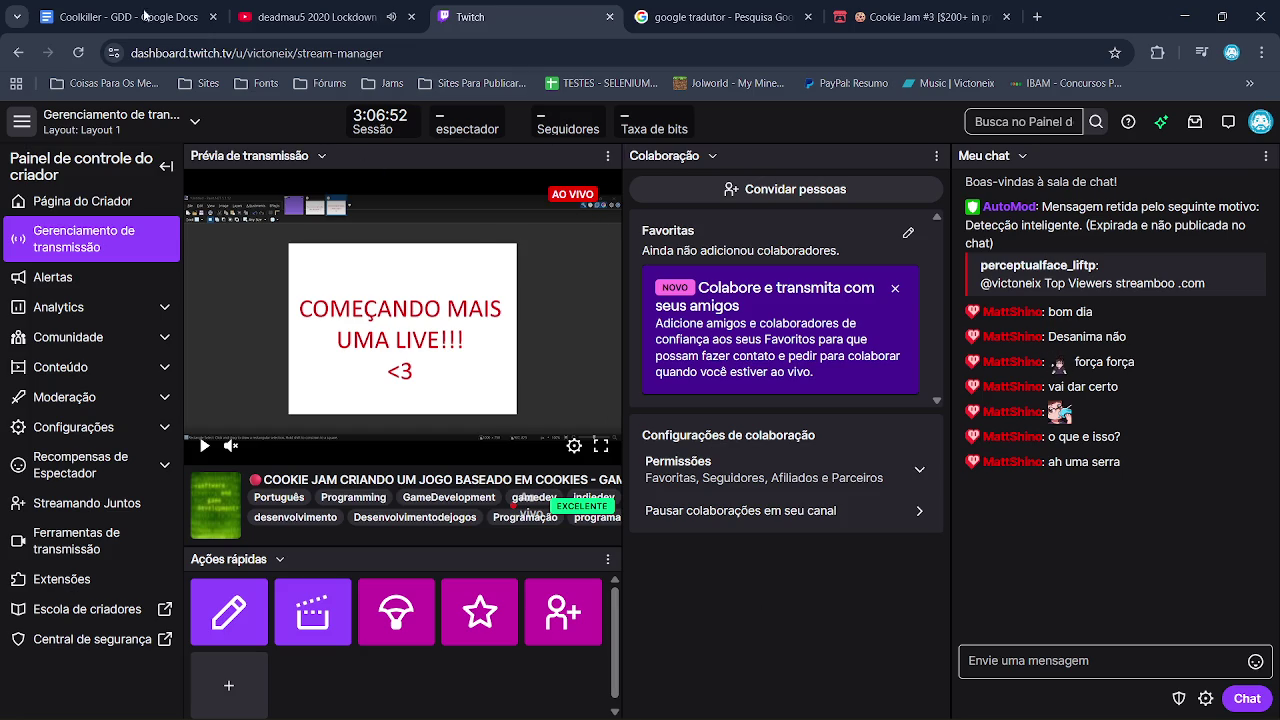
# Minimize the browser and create a new blank 1000×750 image in Paint.NET
pyautogui.click(310, 17)
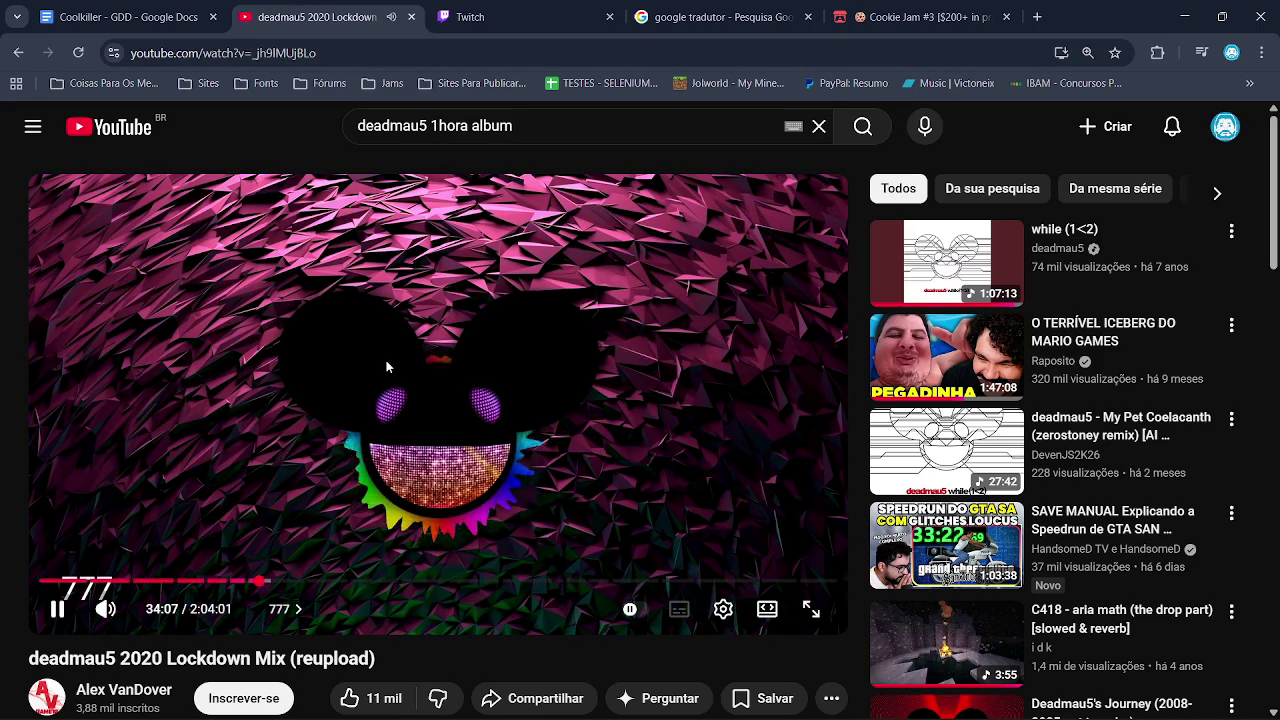
pyautogui.click(1184, 17)
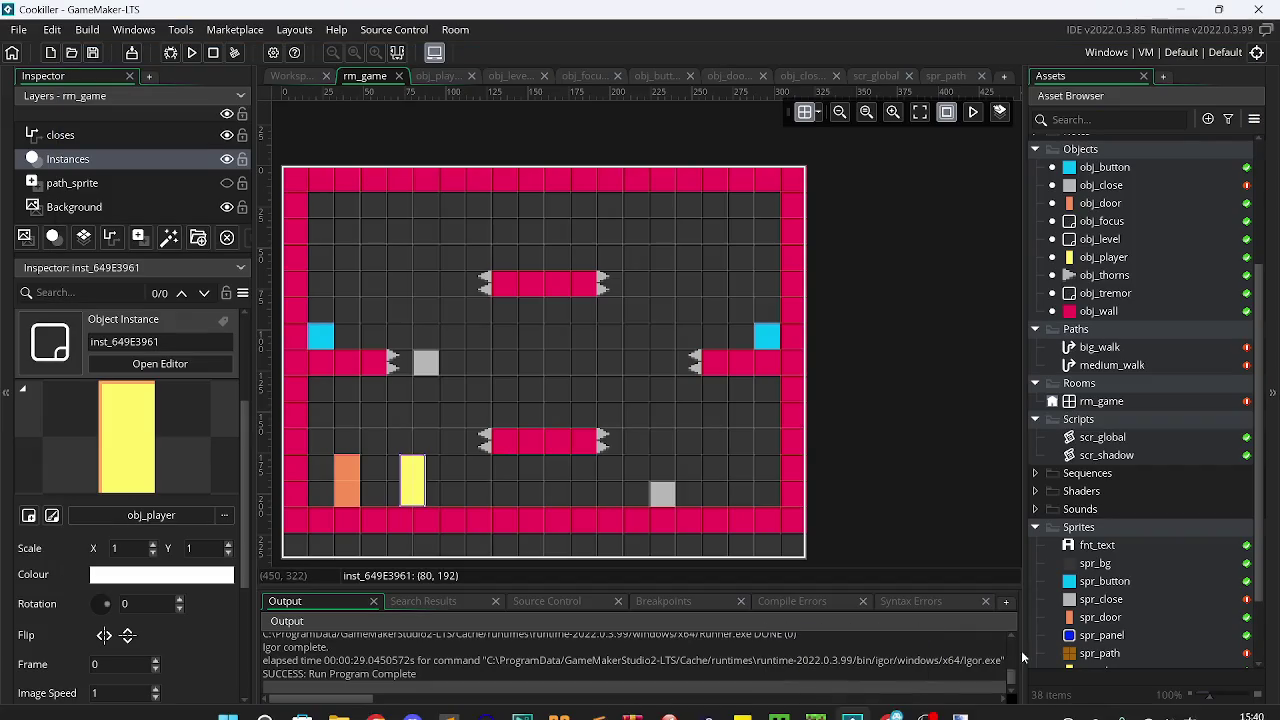
pyautogui.click(960, 703)
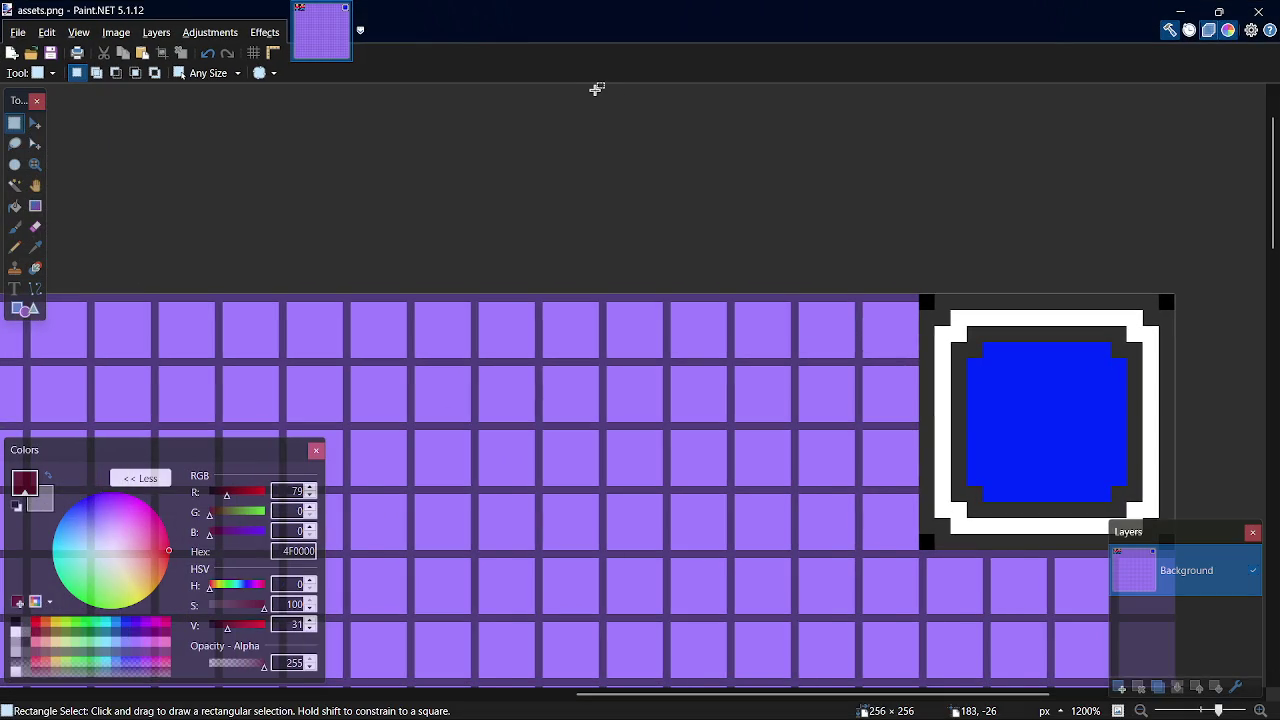
pyautogui.hotkey('ctrl', 'n')
pyautogui.press('Return')
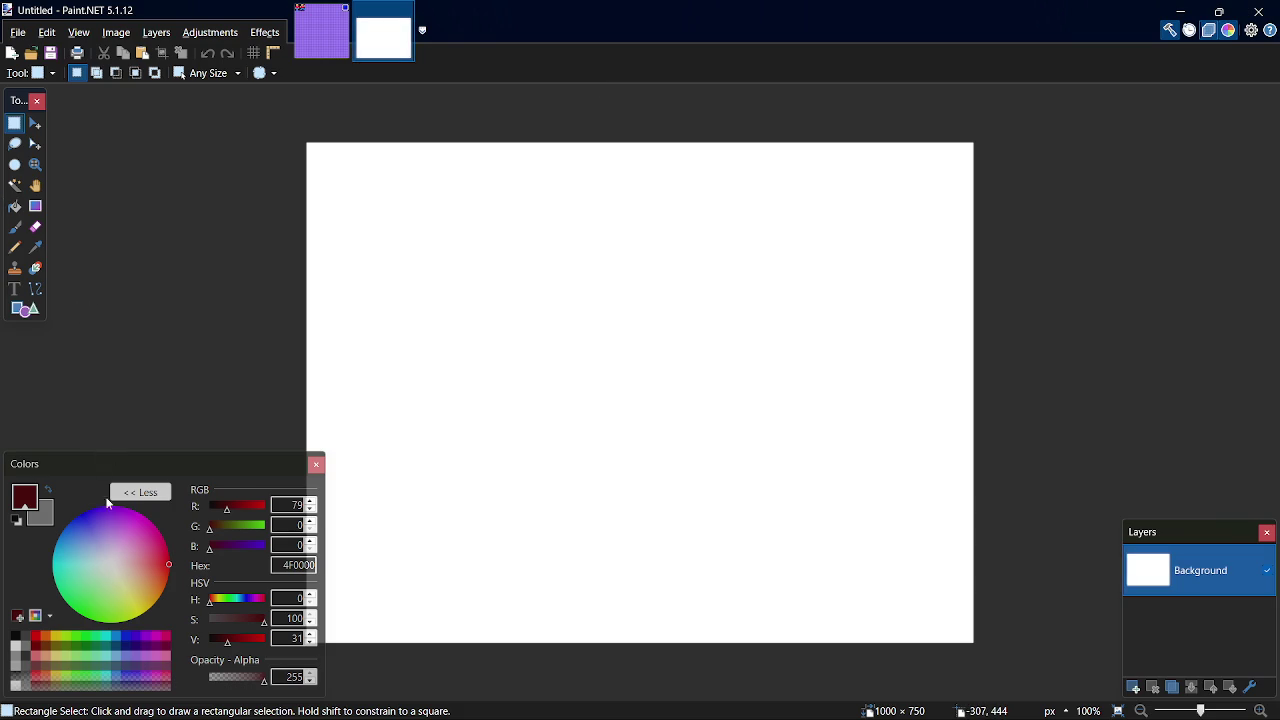
# Write blue text on the canvas in two lines: 'Toi lavar a louça' and 'já volto <3'
pyautogui.click(74, 519)
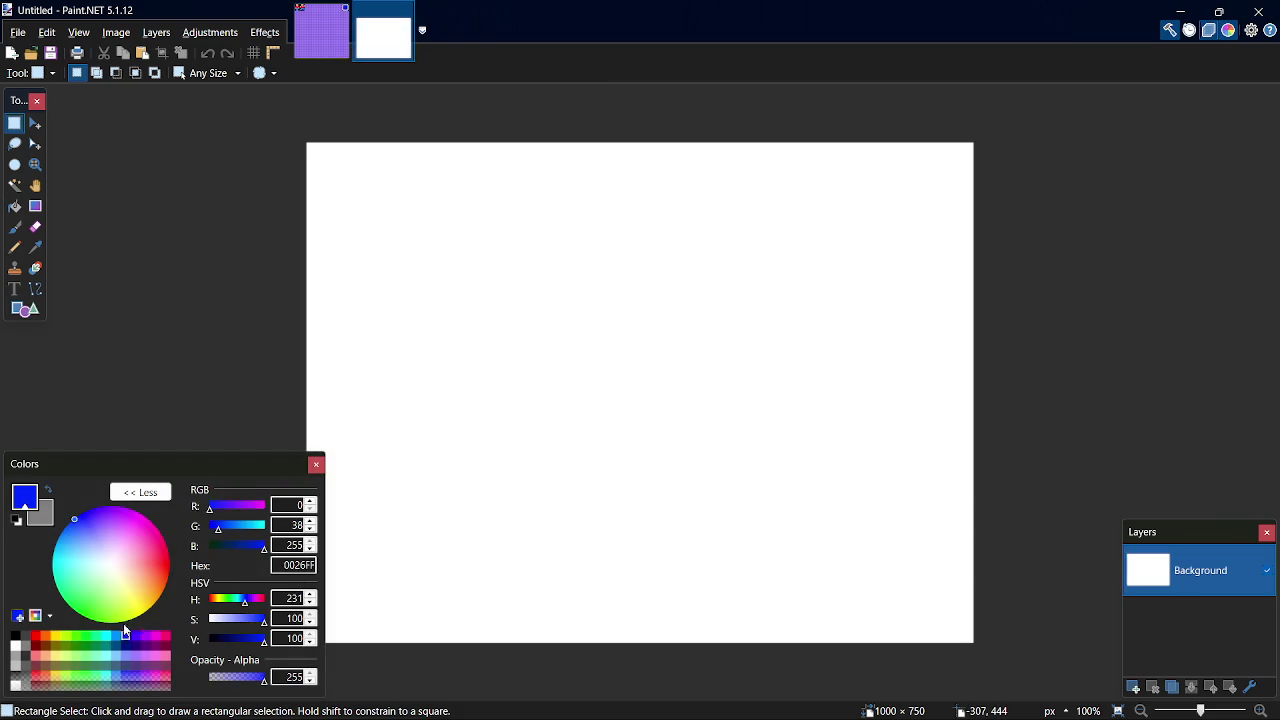
pyautogui.click(15, 289)
pyautogui.click(535, 272)
pyautogui.write('Toi lavar a louça')
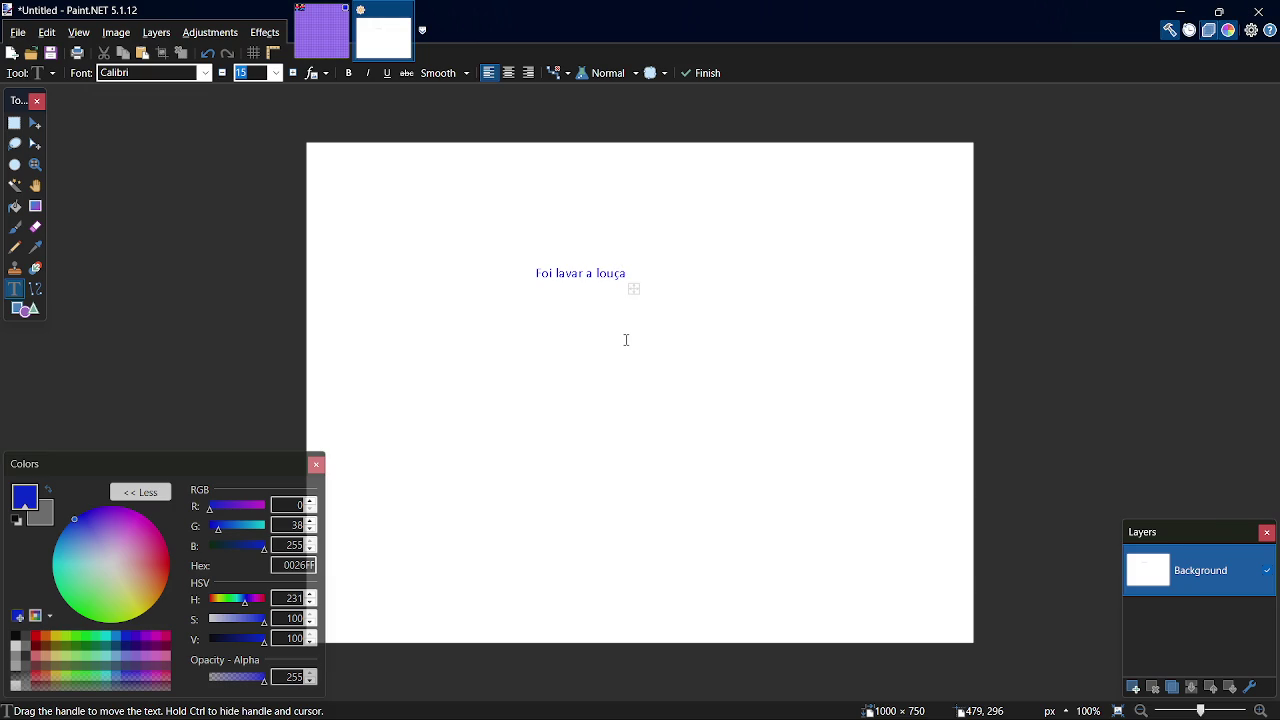
pyautogui.press('Return')
pyautogui.write('l')
pyautogui.press('BackSpace')
pyautogui.write('jp')
pyautogui.press('BackSpace')
pyautogui.press('BackSpace')
pyautogui.write('já volto')
pyautogui.write(' <')
pyautogui.write('3')
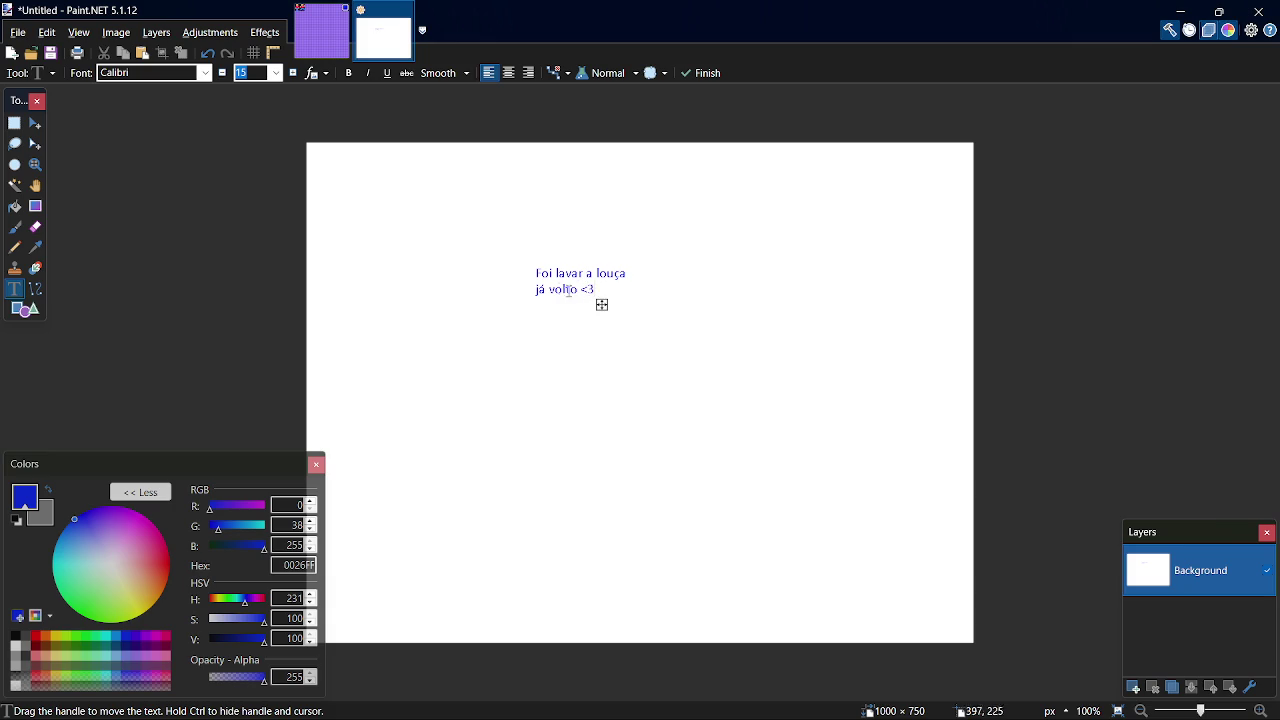
# Center-align the text, enlarge it to size 96 and move it into the middle of the image
pyautogui.click(510, 75)
pyautogui.click(276, 73)
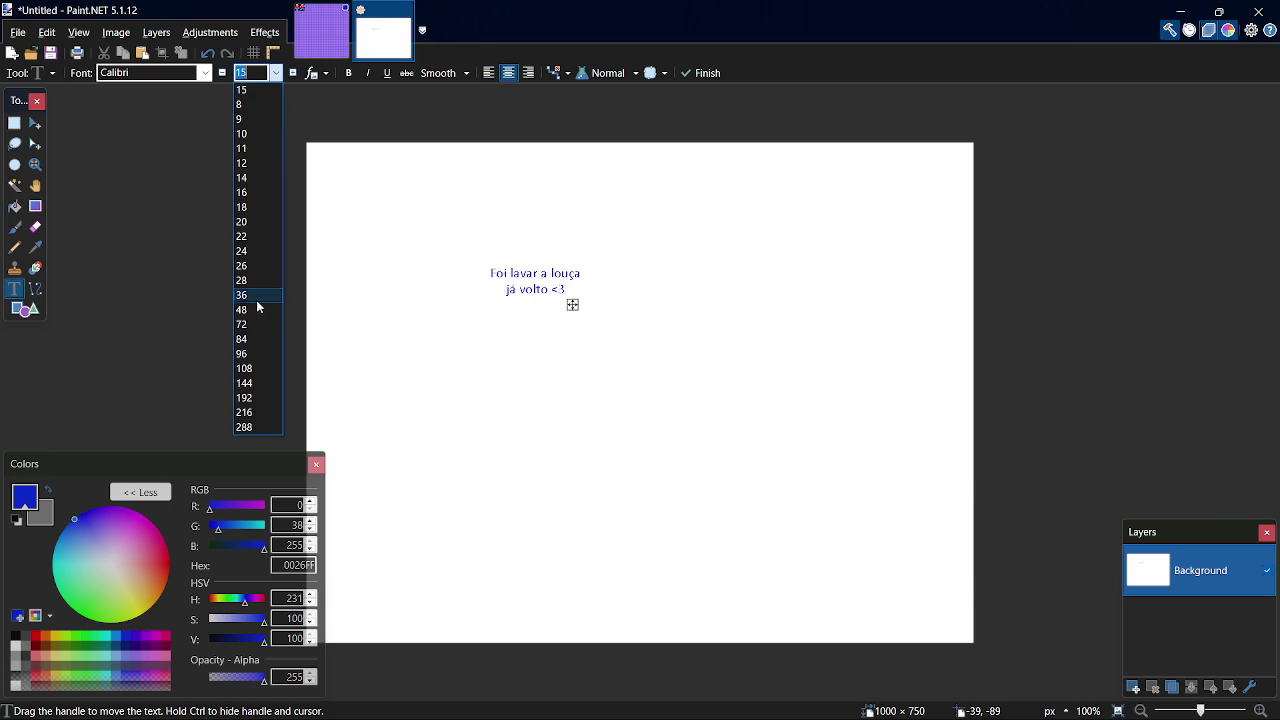
pyautogui.click(241, 339)
pyautogui.moveTo(700, 416); pyautogui.dragTo(771, 470)
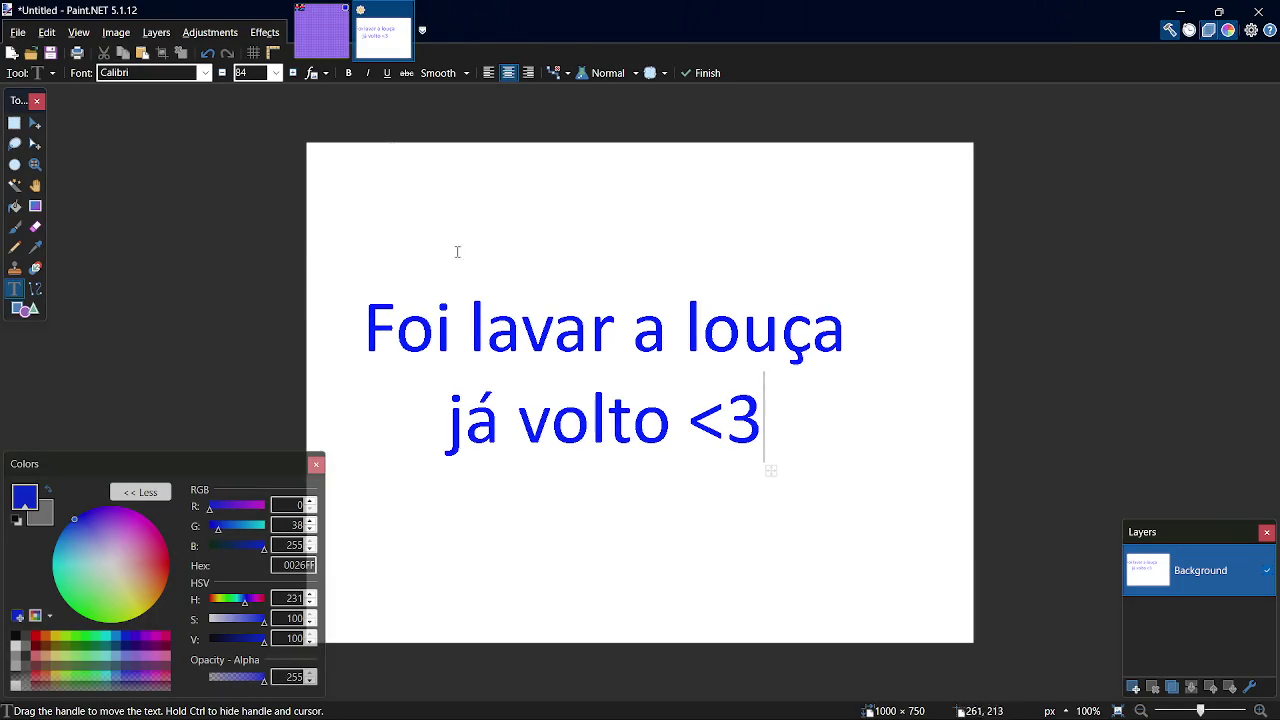
pyautogui.click(276, 73)
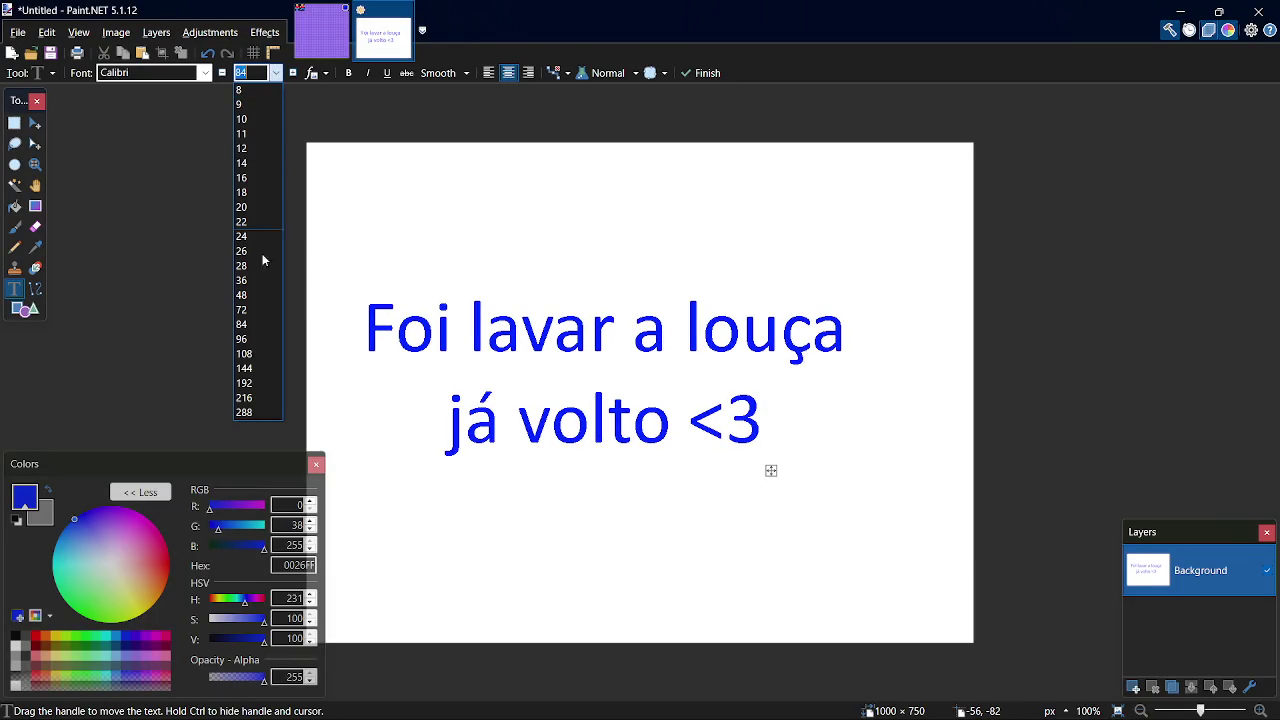
pyautogui.click(260, 335)
pyautogui.moveTo(794, 490)
pyautogui.mouseDown()
pyautogui.moveTo(833, 512)
pyautogui.moveTo(835, 499)
pyautogui.mouseUp()
# Commit the text, switch to OBS and mute the microphone
pyautogui.press('s')
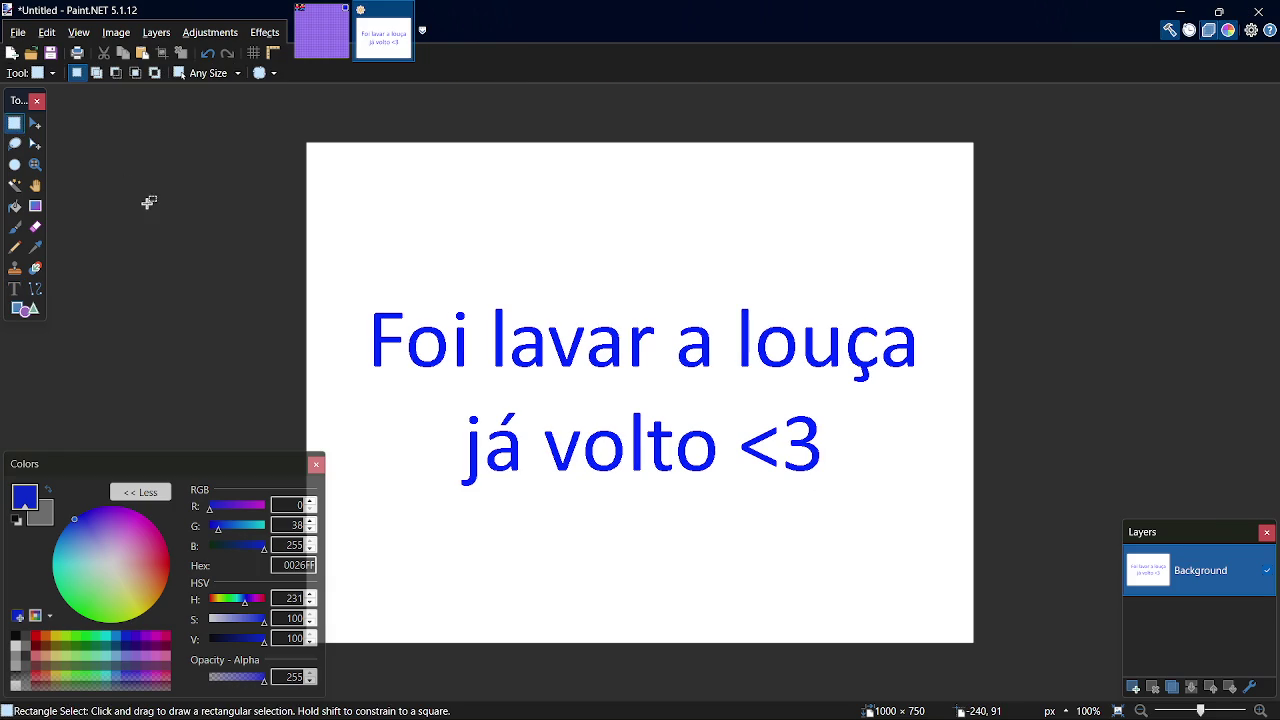
pyautogui.hotkey('alt', 'Tab')
pyautogui.hotkey('alt', 'Tab')
pyautogui.hotkey('alt', 'Tab')
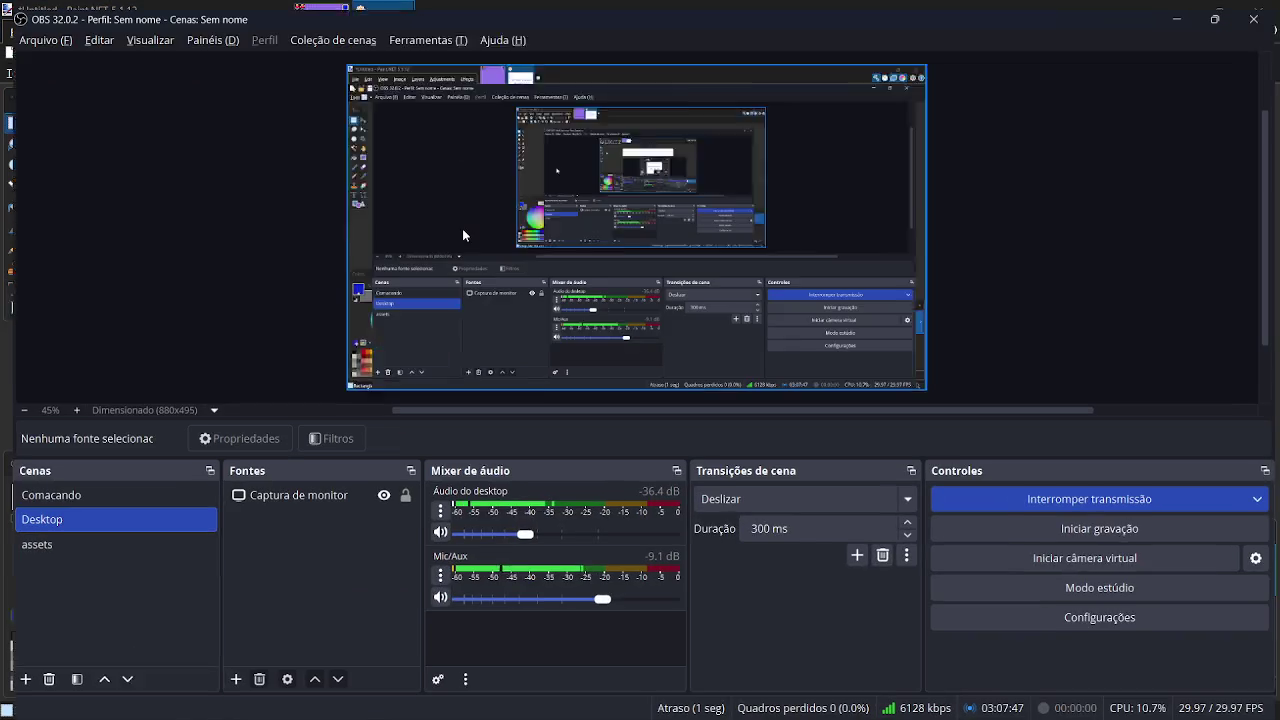
pyautogui.click(433, 597)
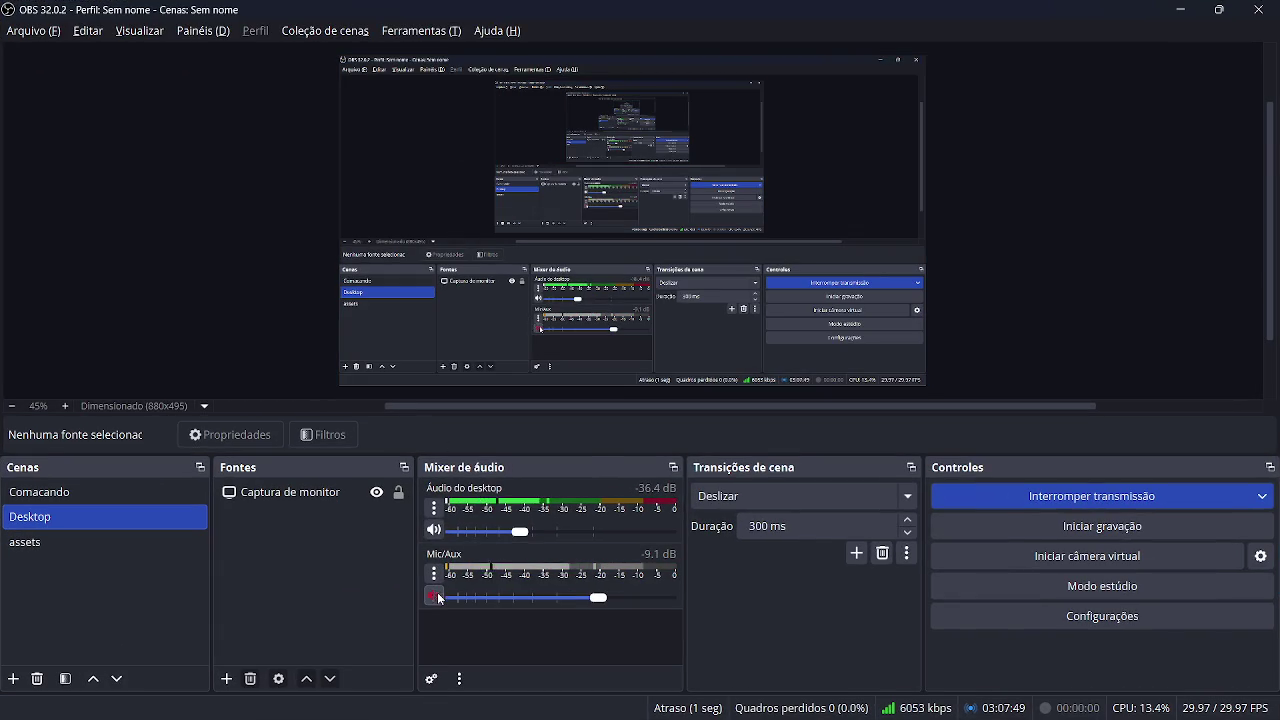